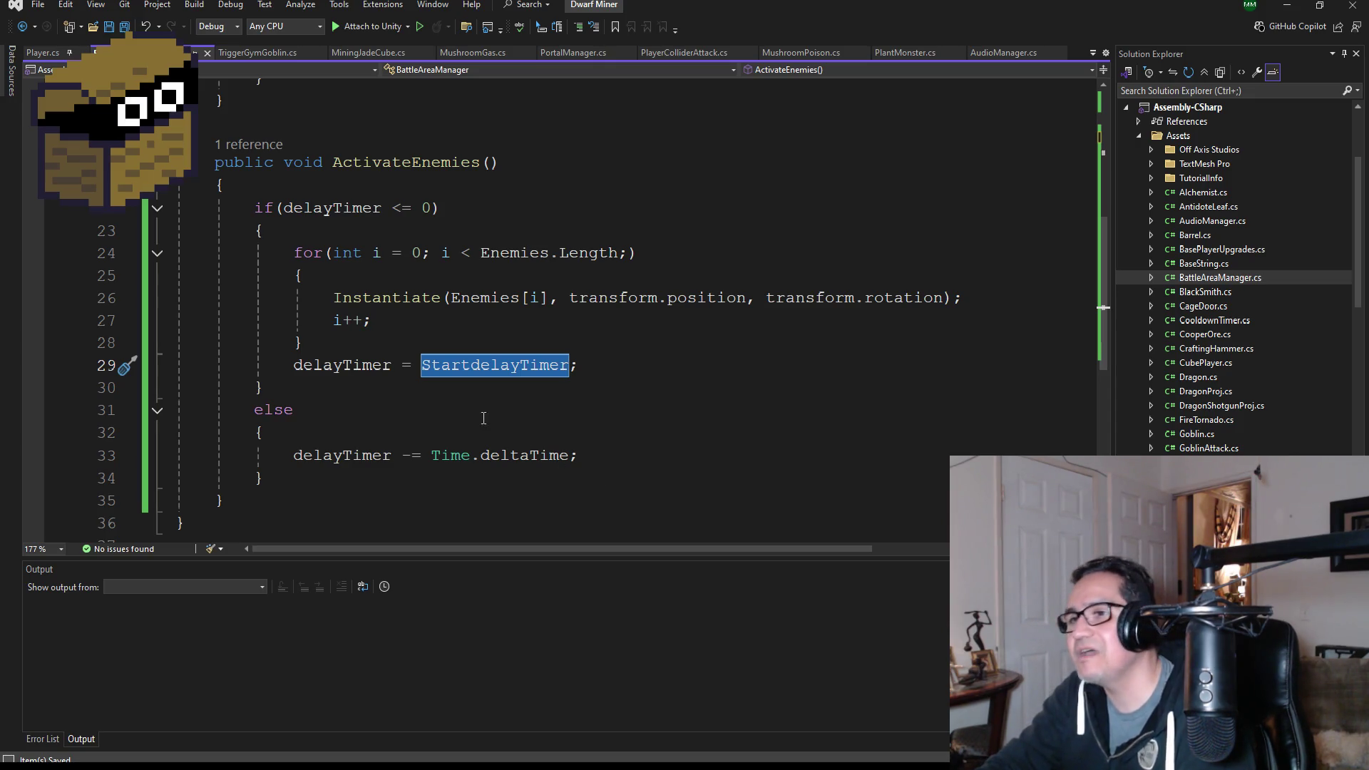
- Save all scripts, including BattleAreaManager.cs with its delayTimer reset to StartdelayTimer
mouse_move(503, 464)
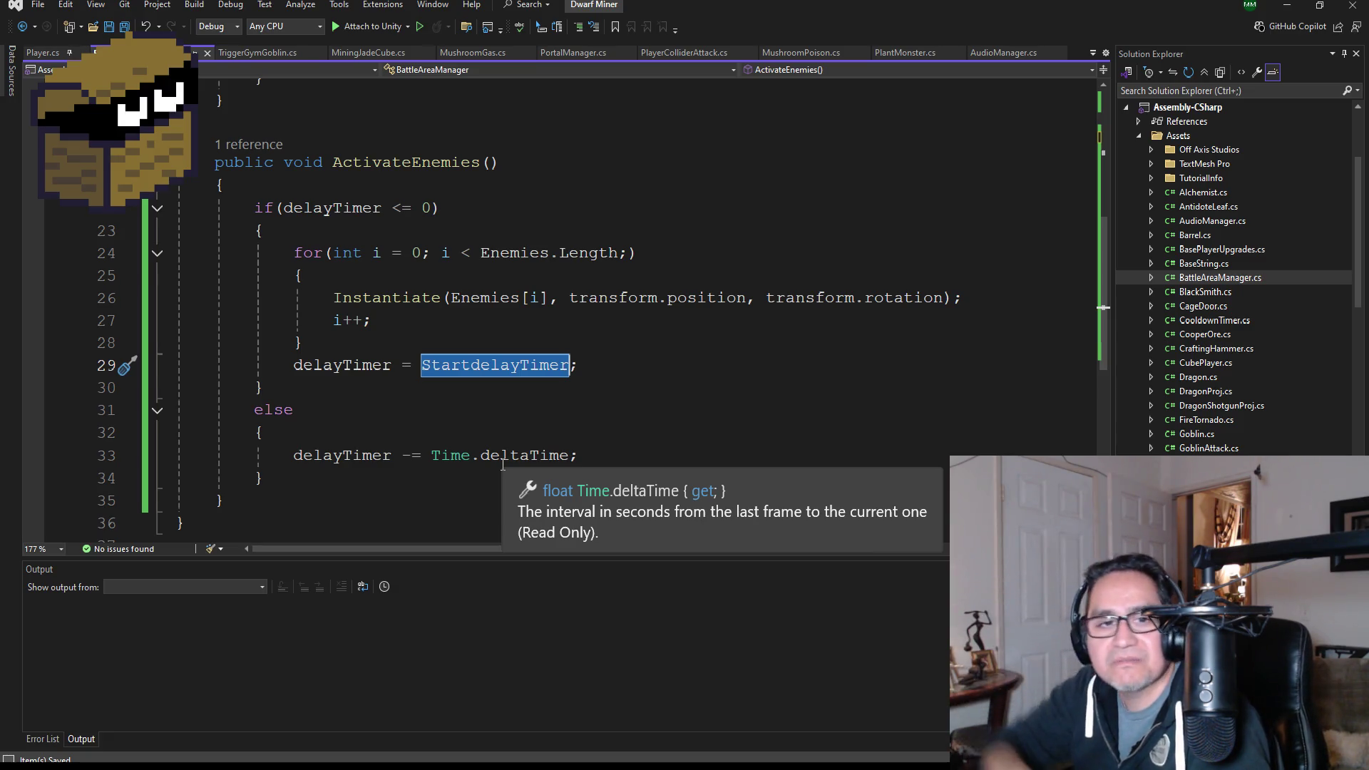
click(124, 29)
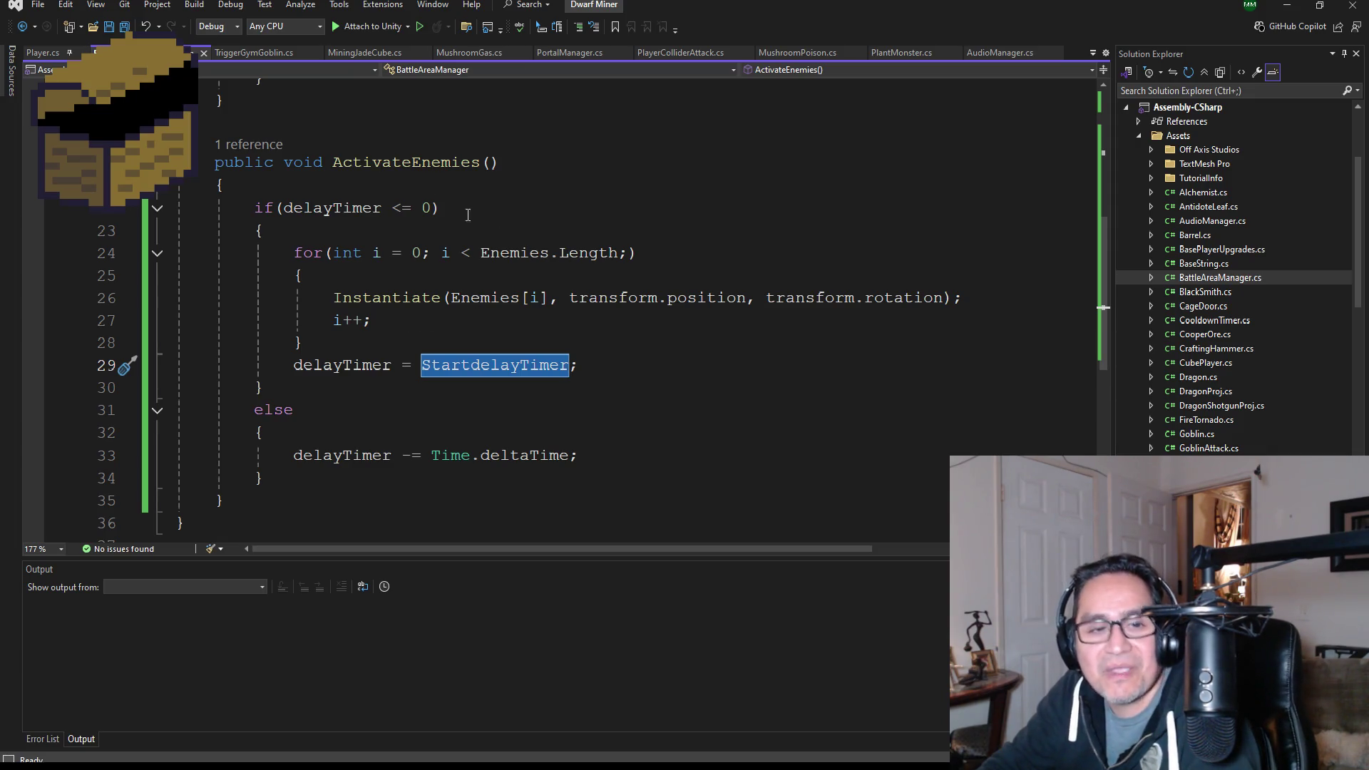
key(ctrl+s)
scroll(492, 316, up, 2)
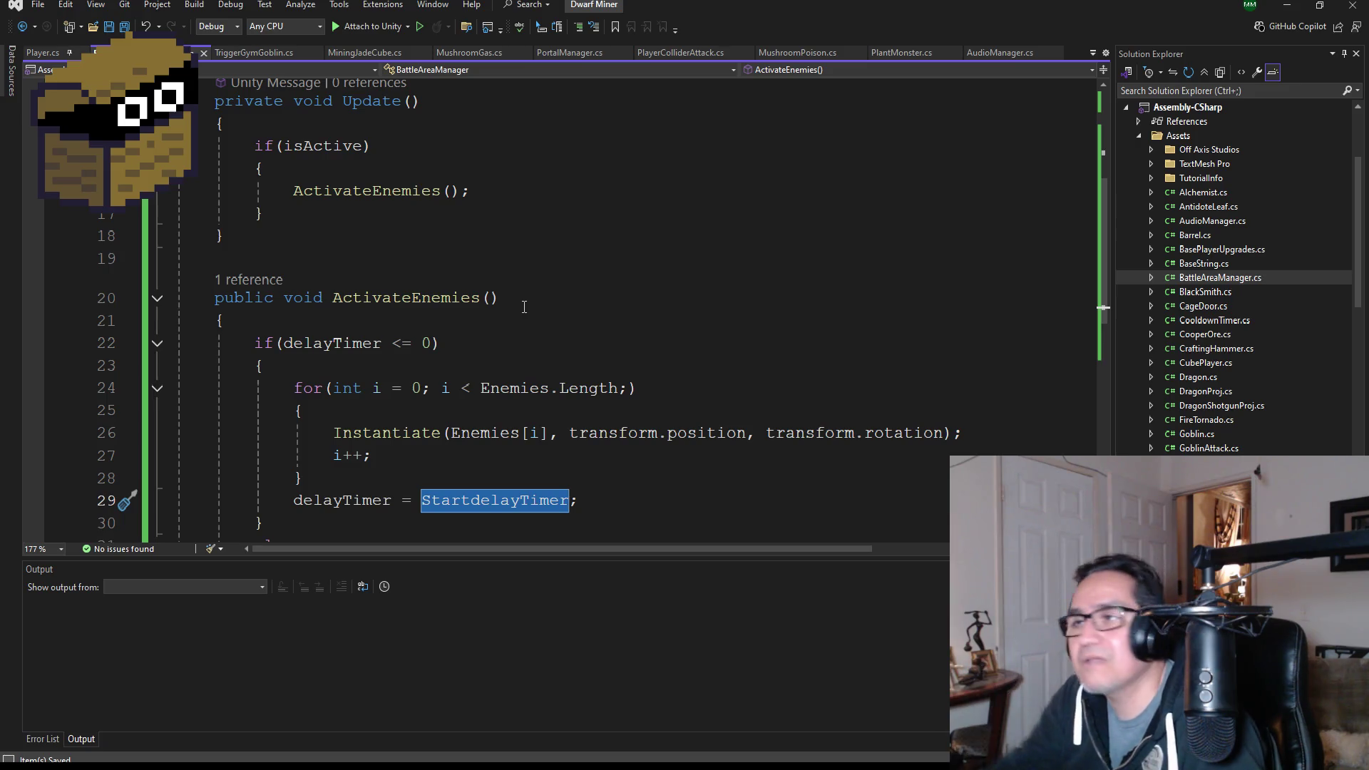
scroll(532, 287, down, 2)
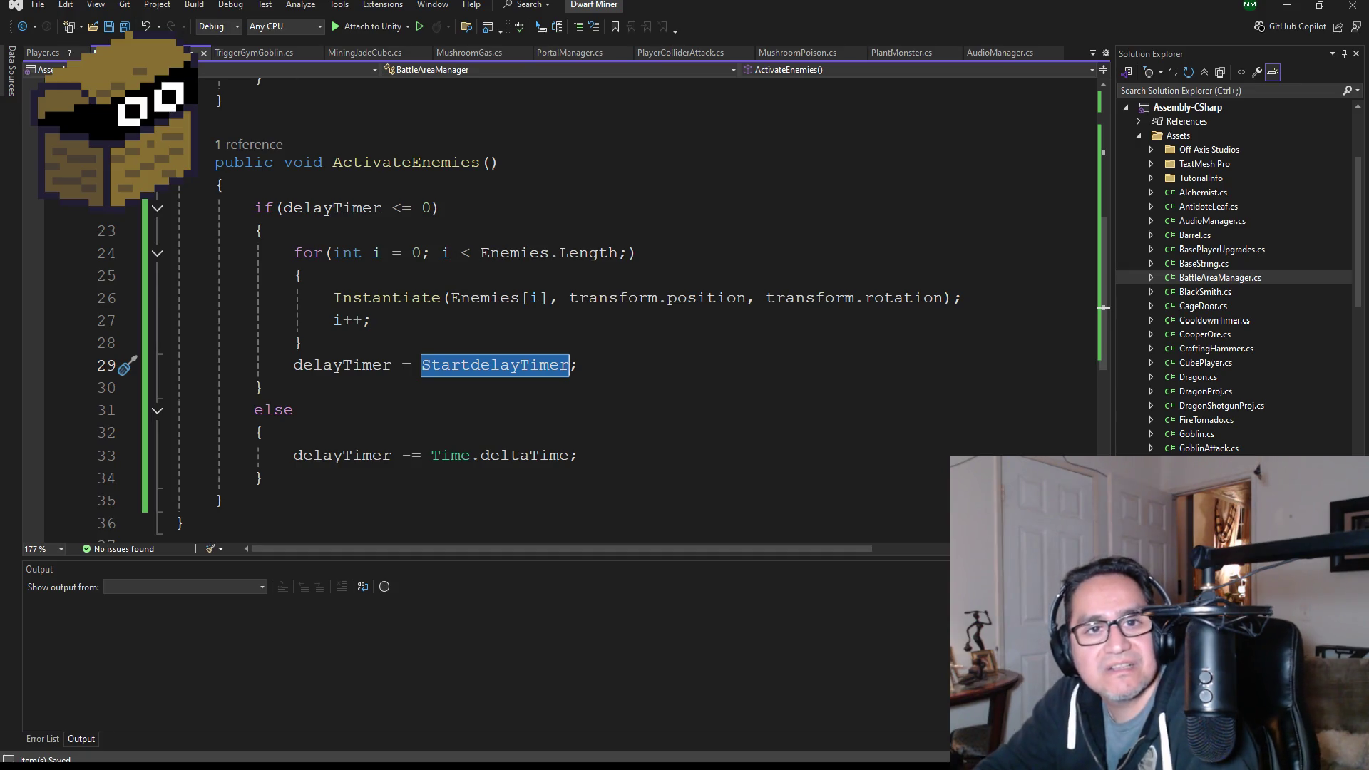
key(alt+Tab)
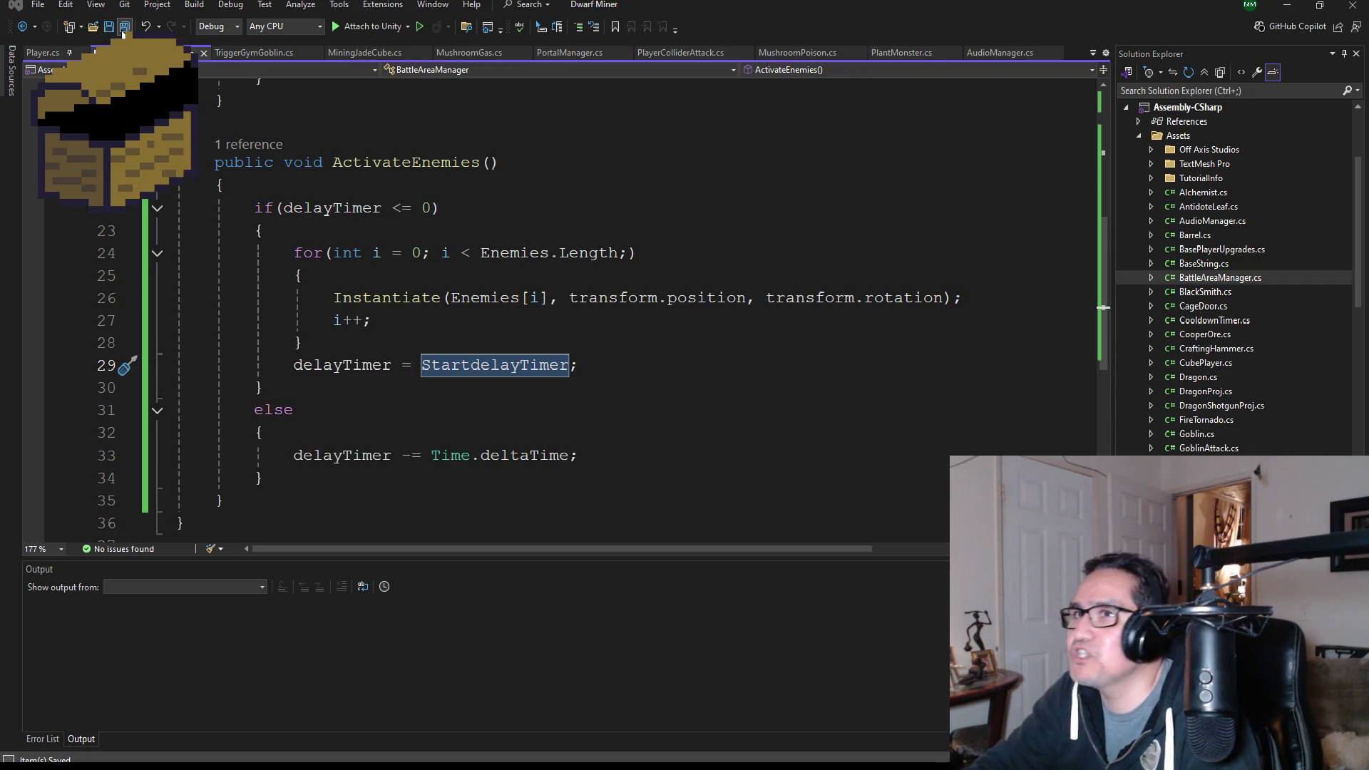
- Replace transform with pos[i] in the Instantiate position argument on line 26
scroll(500, 337, up, 4)
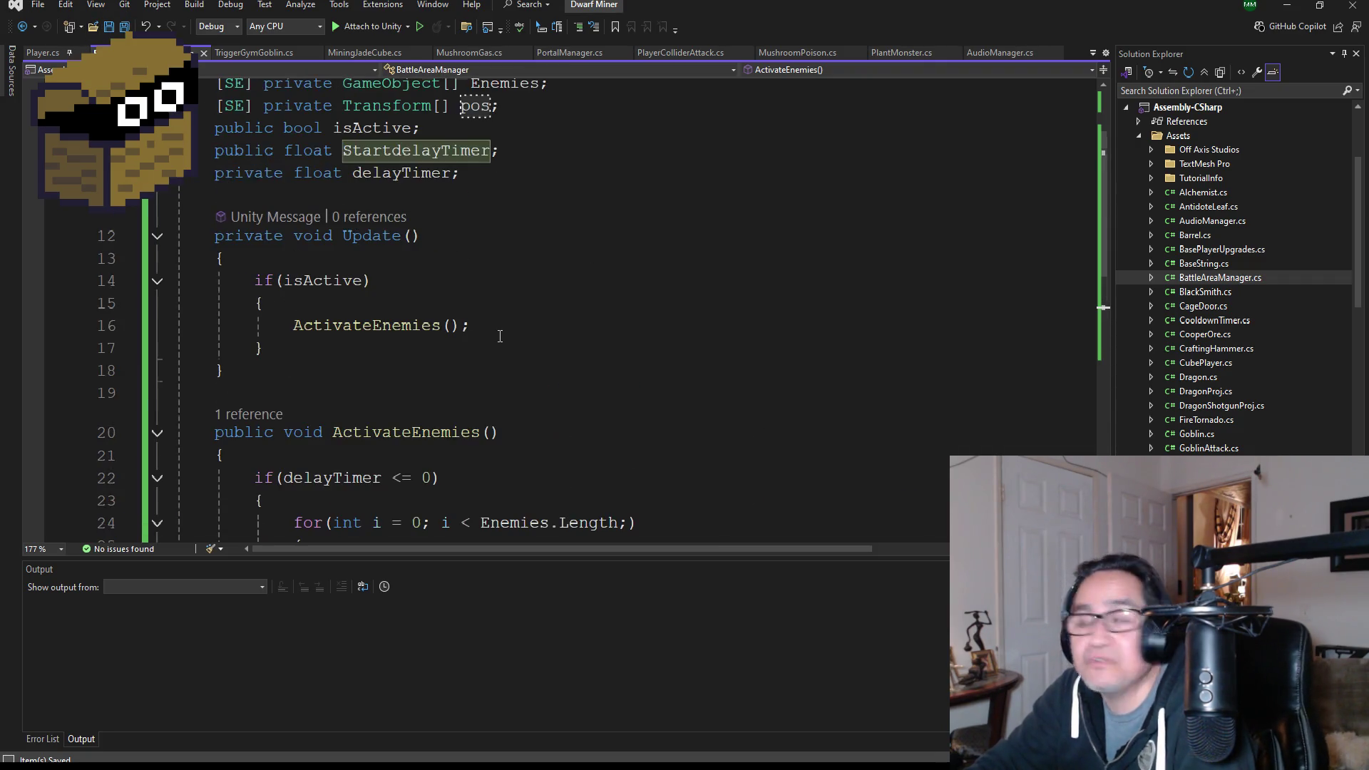
scroll(525, 345, down, 1)
scroll(538, 357, up, 3)
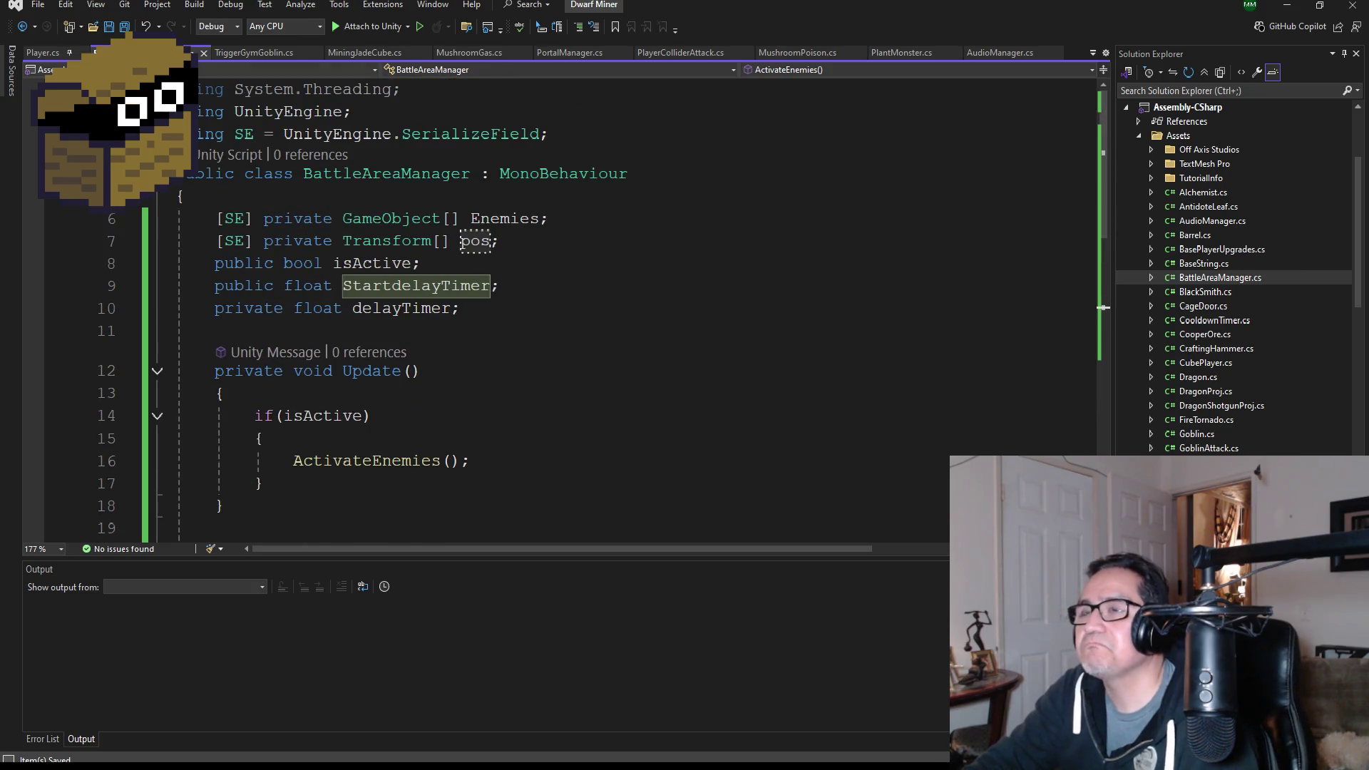
key(ctrl+shift+Down)
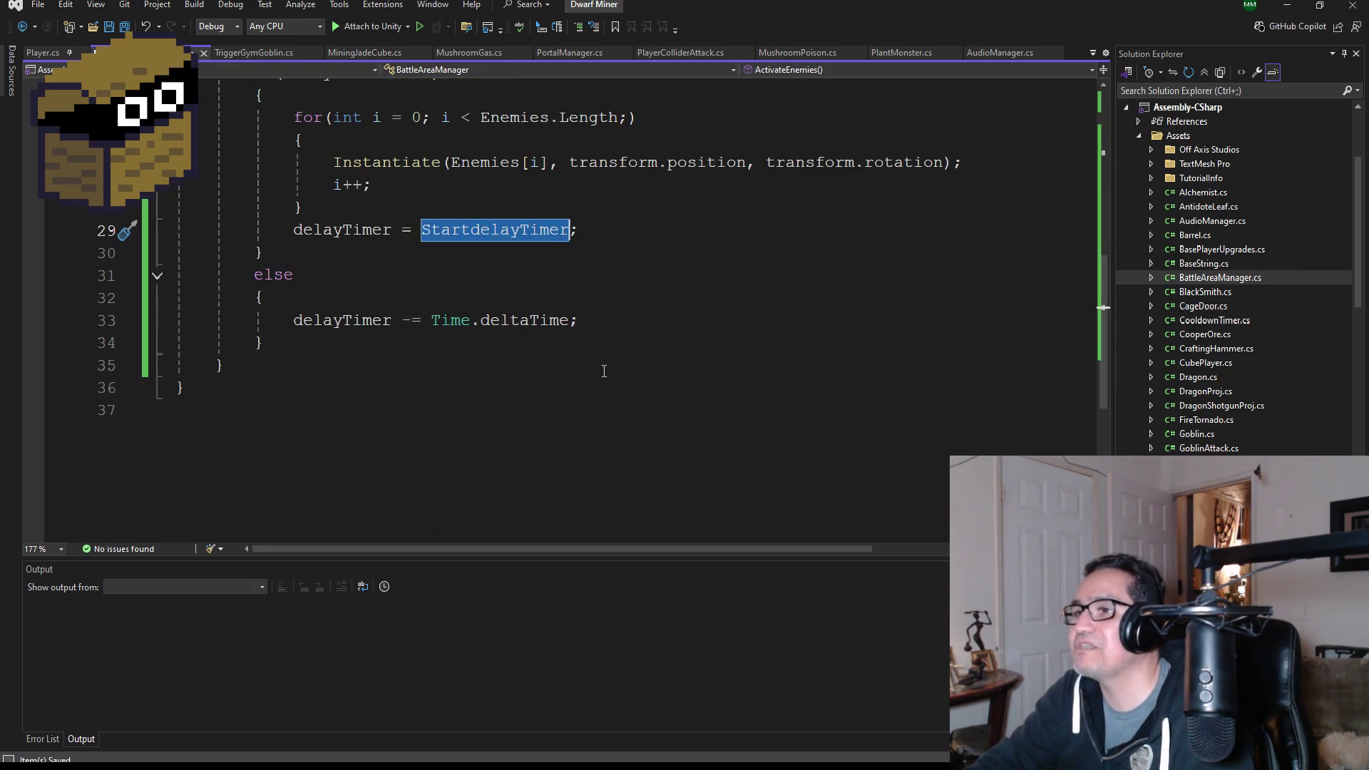
scroll(606, 335, up, 2)
click(664, 297)
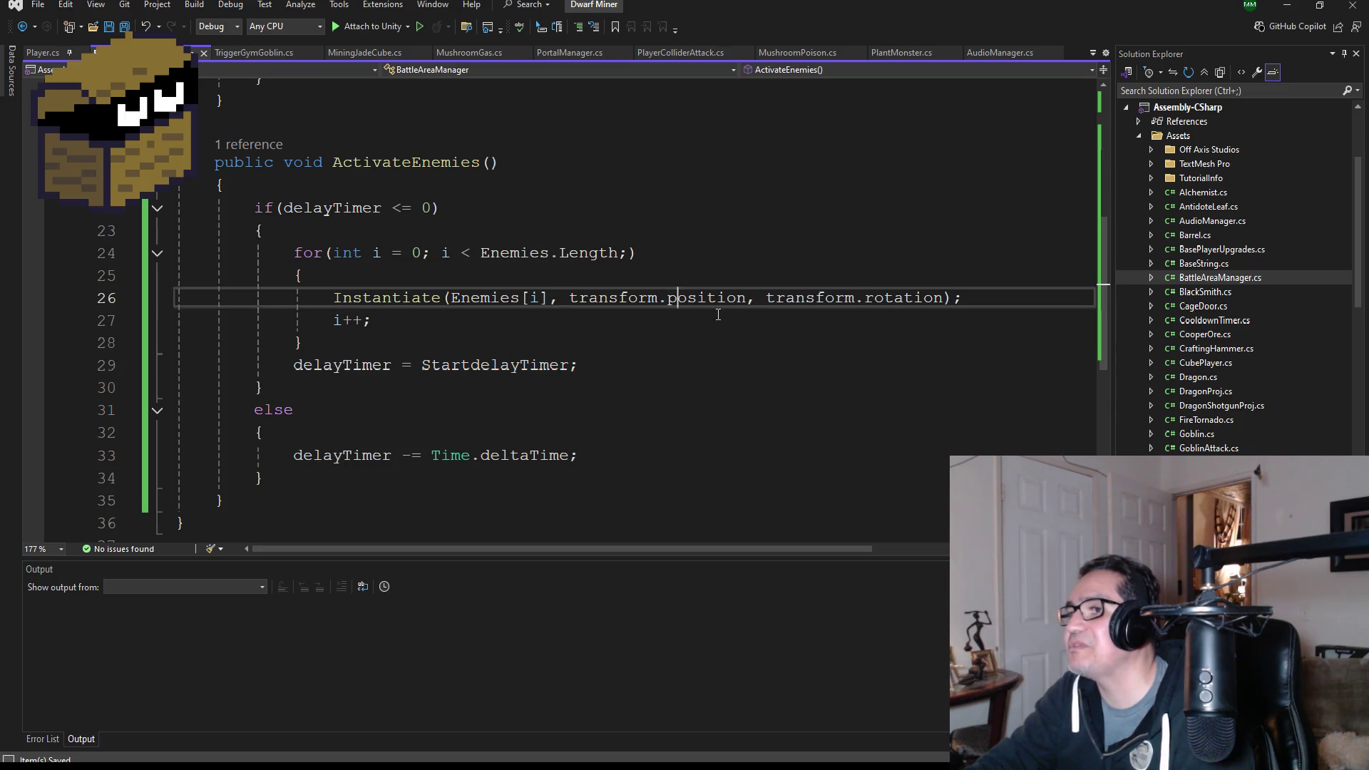
double_click(612, 301)
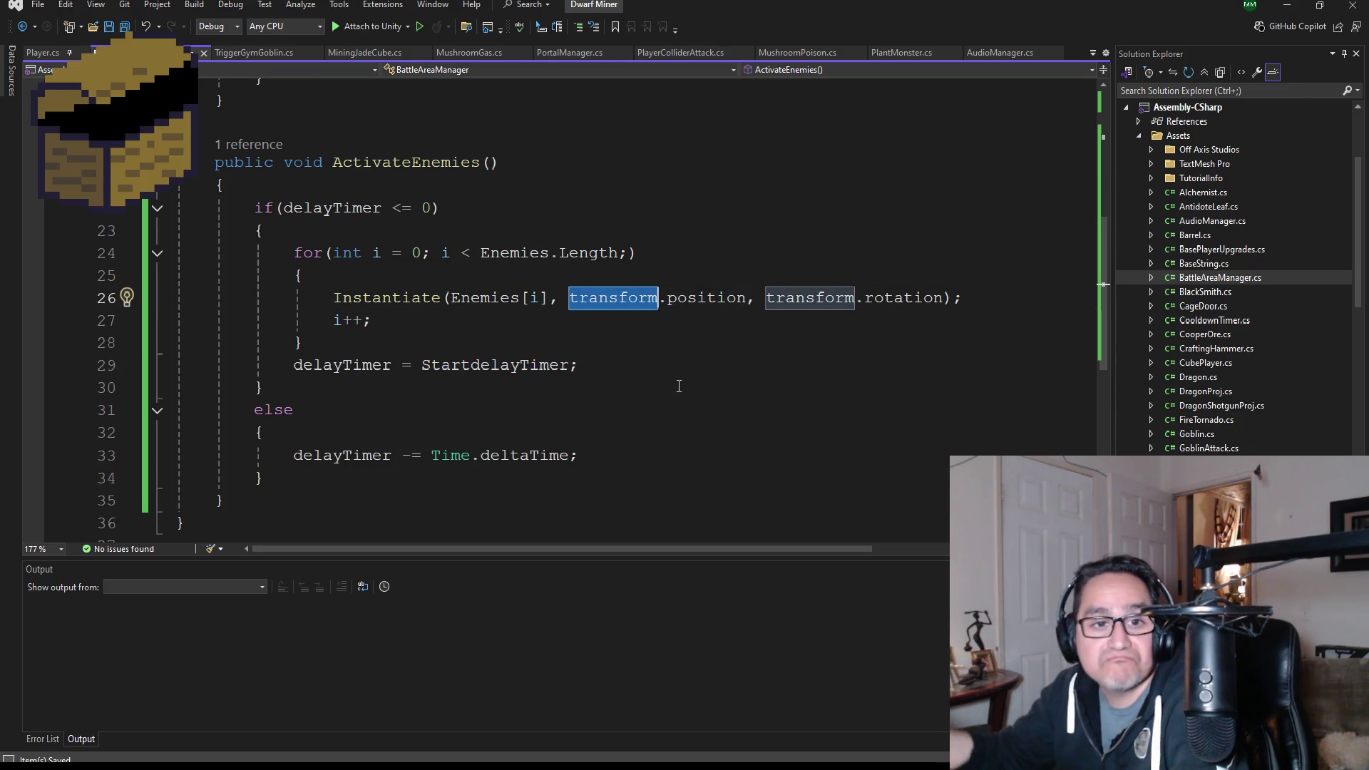
text(pos[)
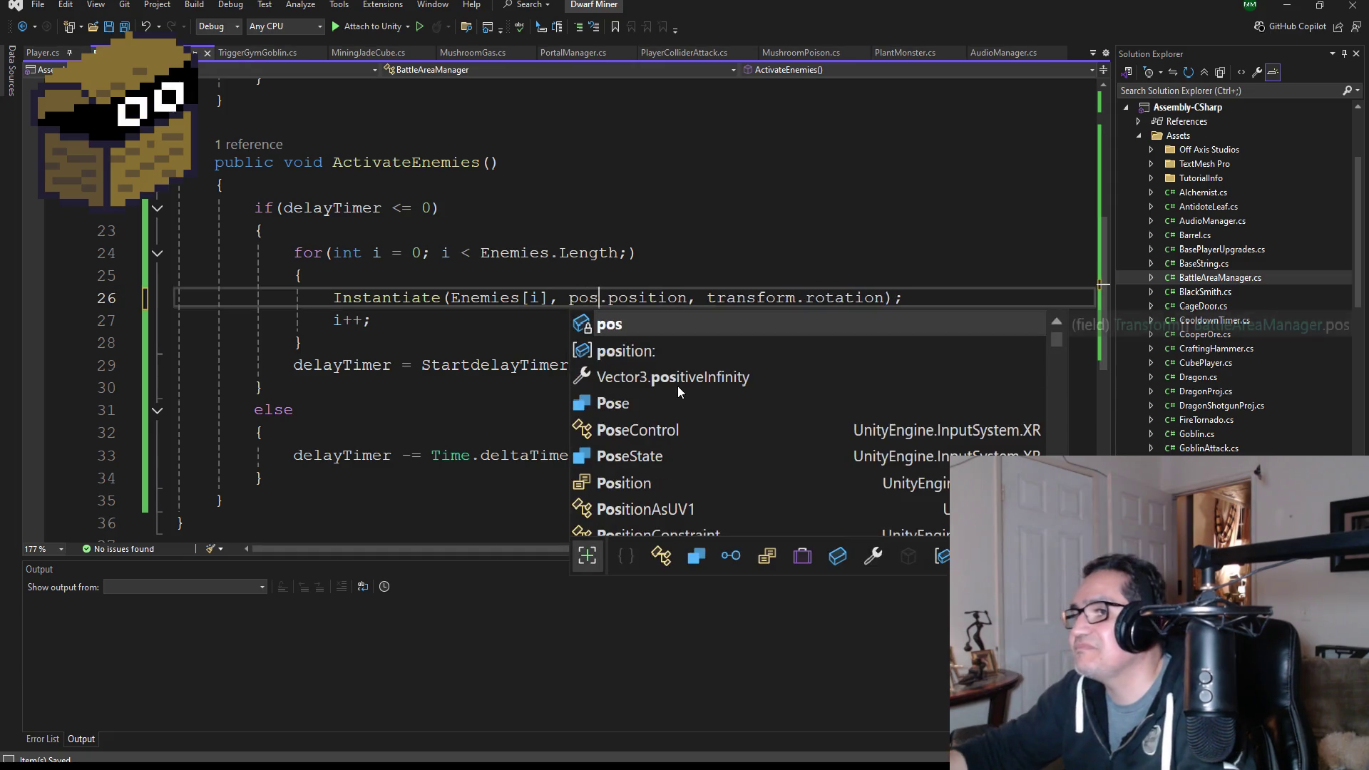
text(i)
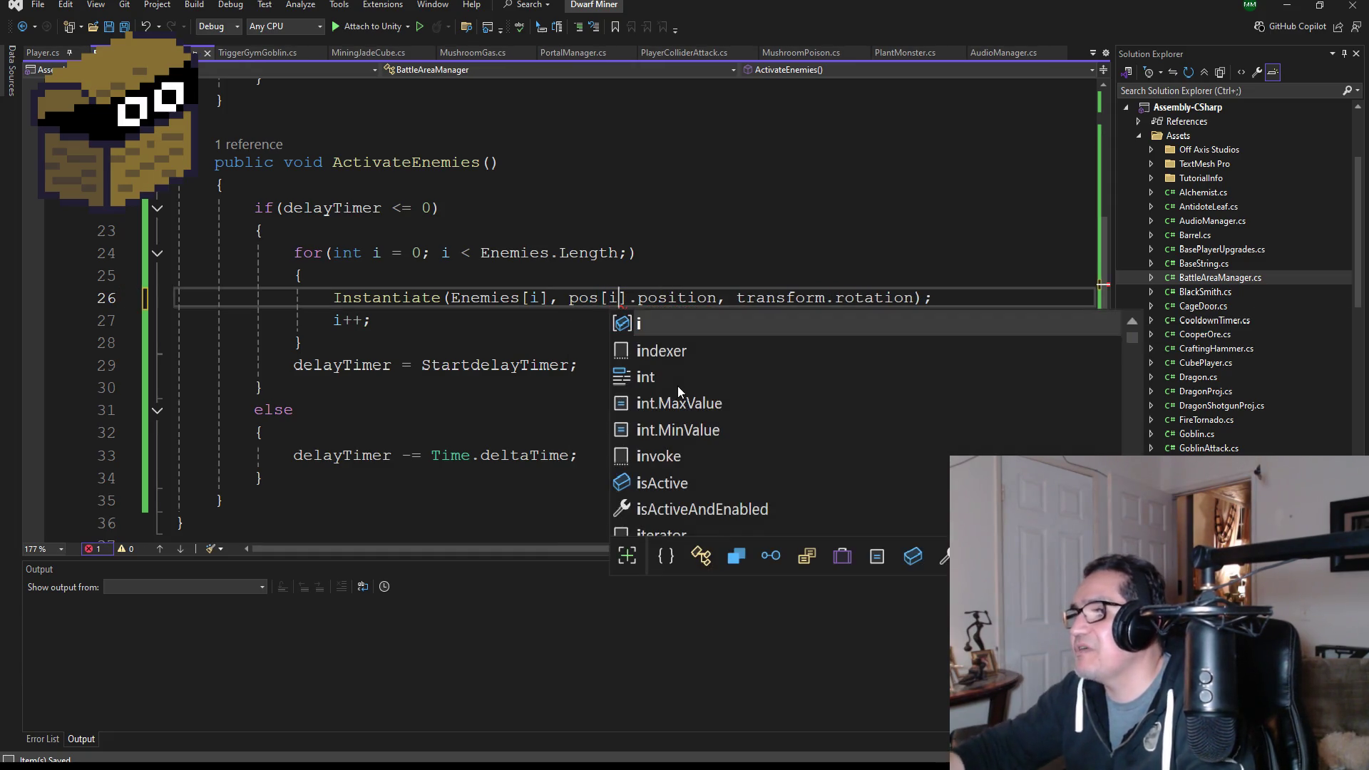
click(716, 241)
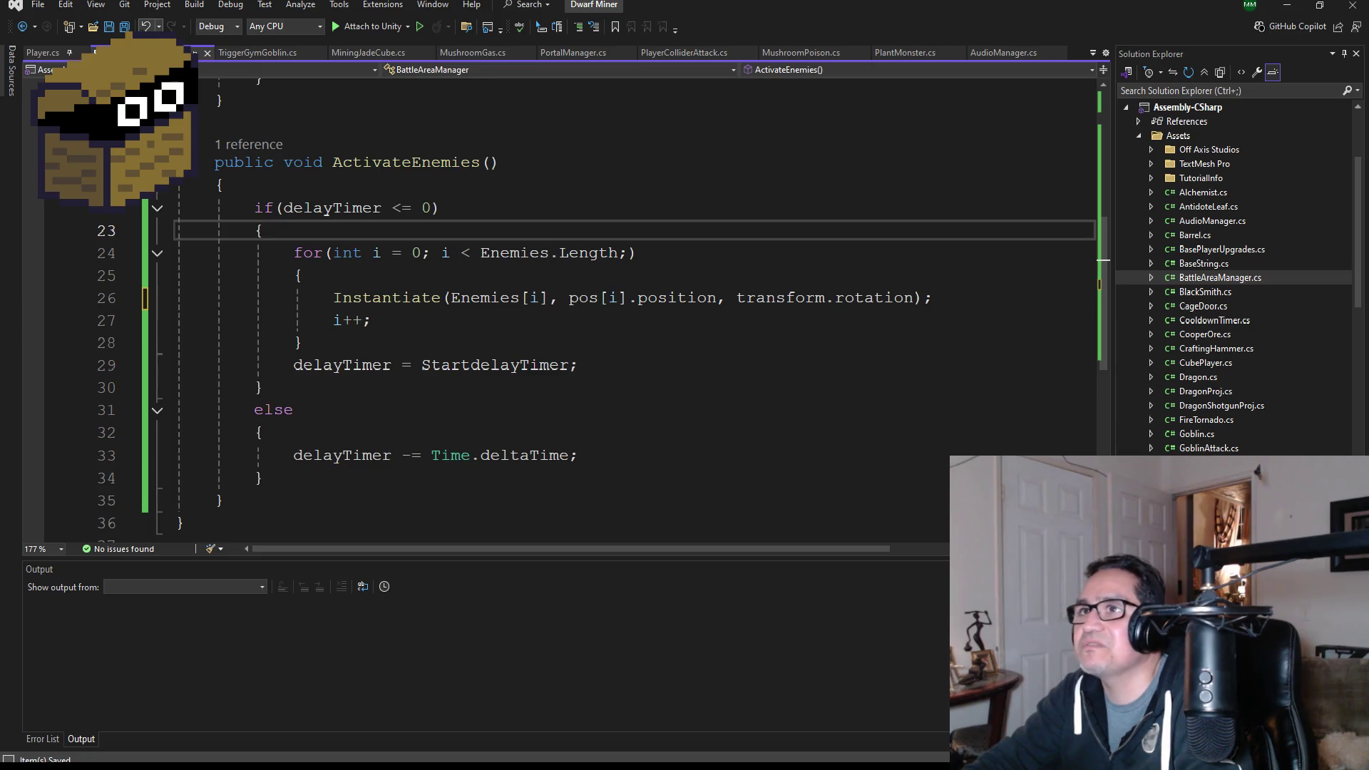
- Review the edited ActivateEnemies code, then go back to the Unity editor
scroll(576, 372, up, 3)
scroll(425, 390, down, 2)
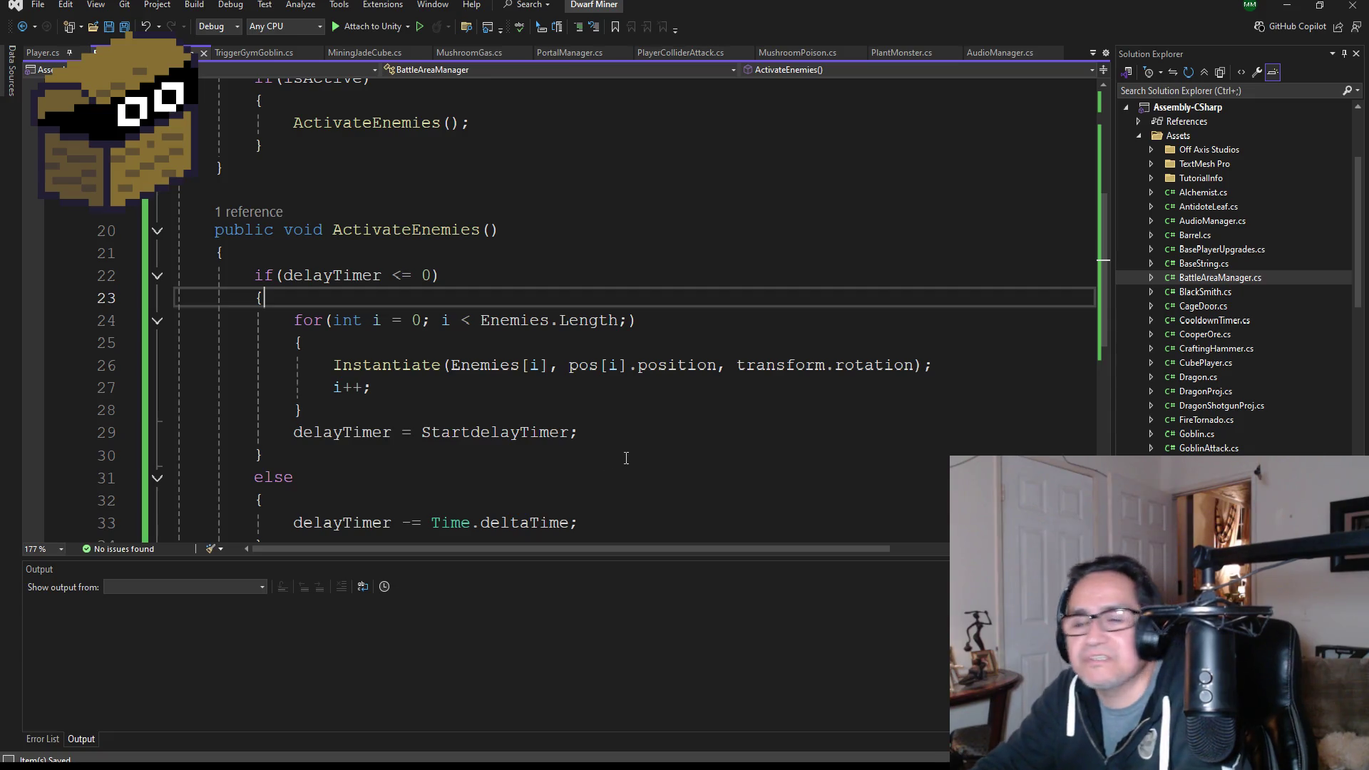
scroll(616, 423, up, 4)
scroll(573, 373, down, 6)
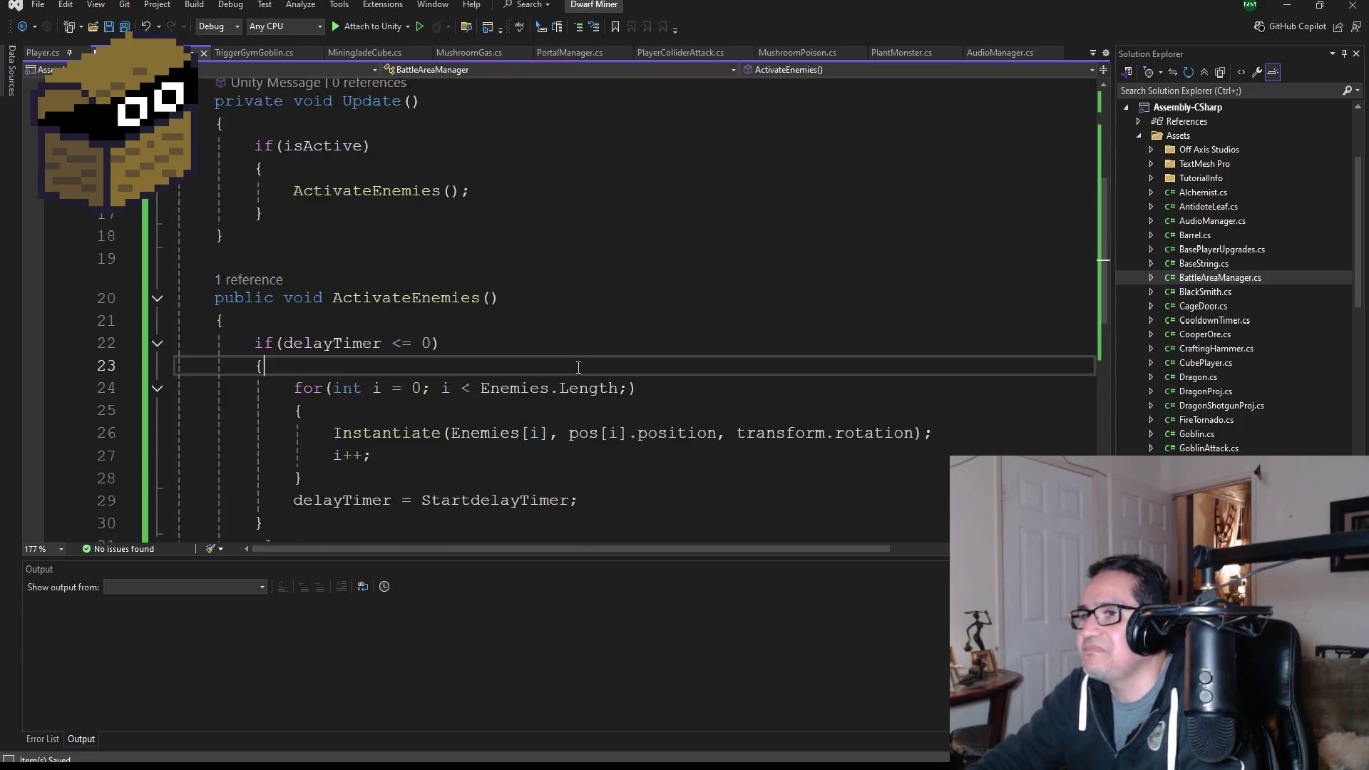
scroll(574, 374, up, 1)
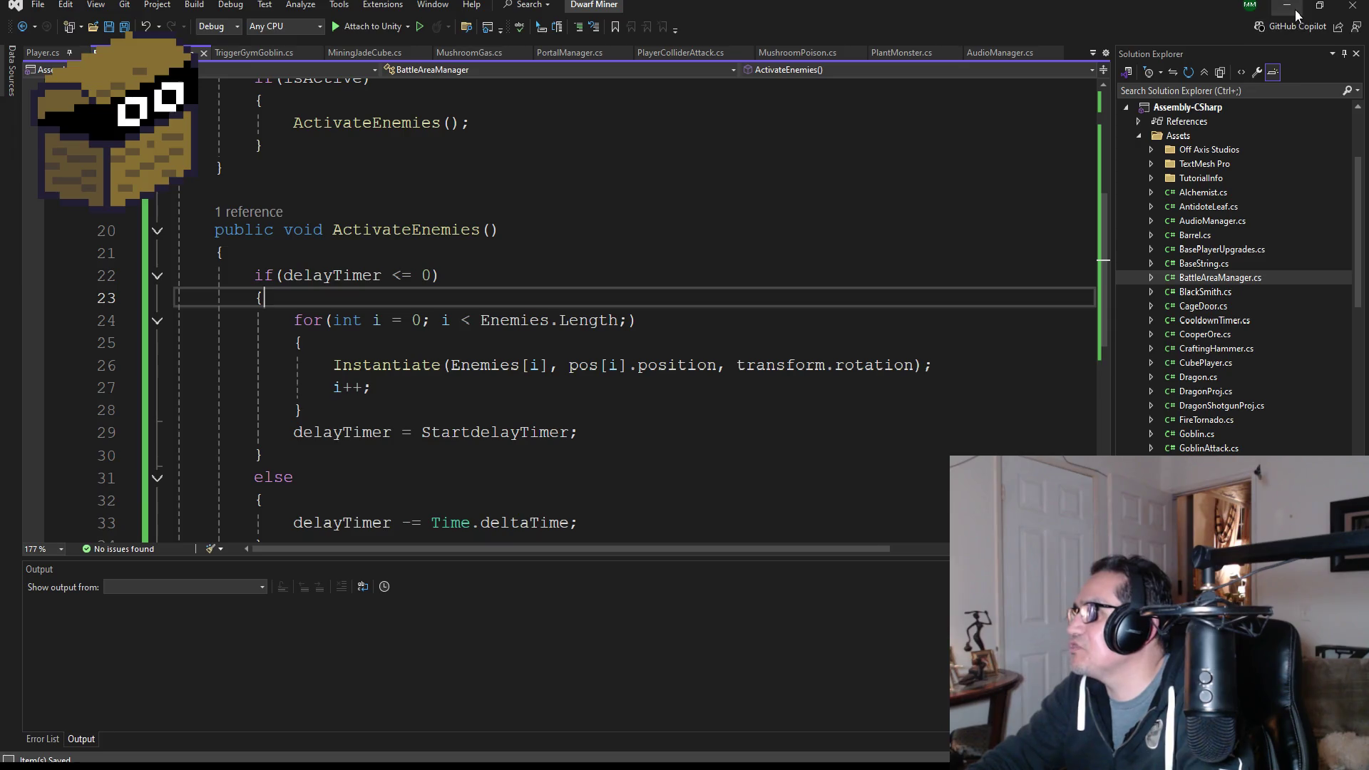
click(1287, 5)
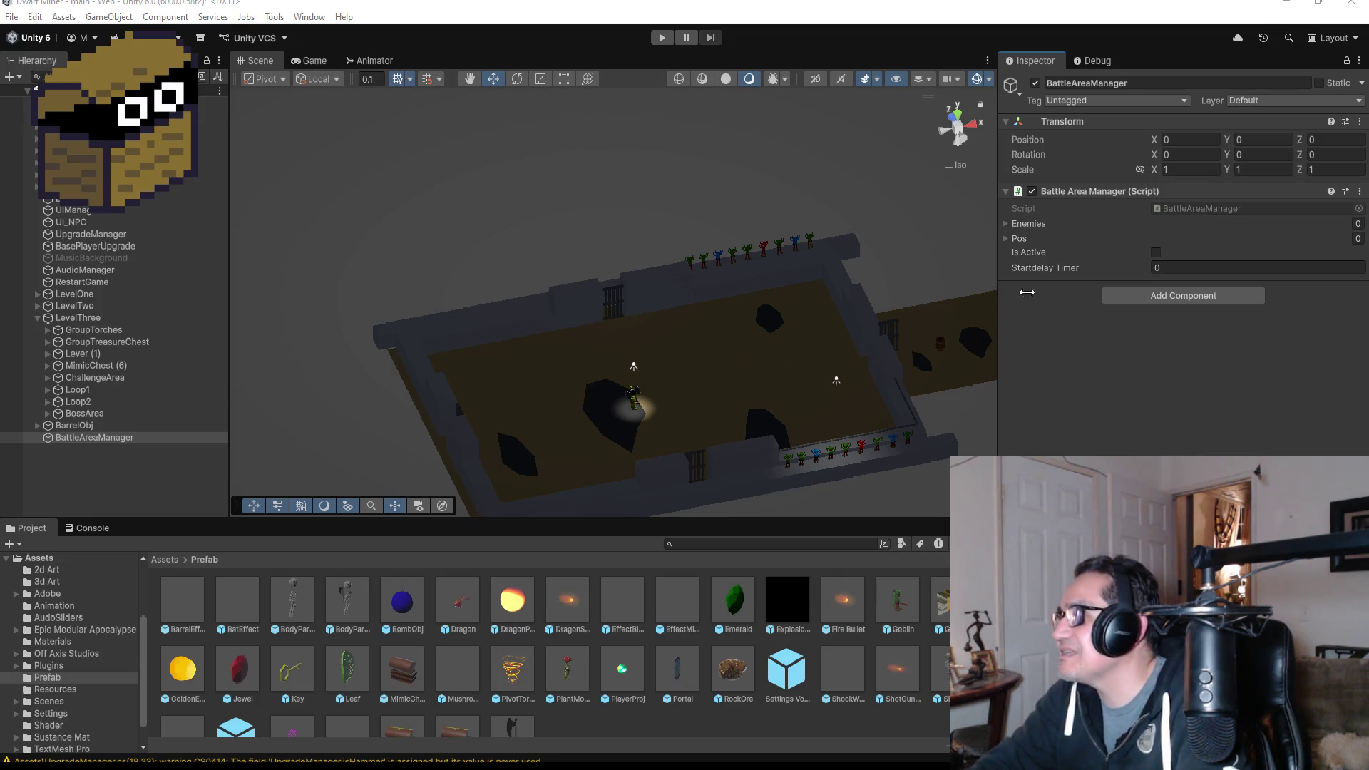
- Give the Enemies list two slots, assign the Goblin prefab to both, and reselect BattleAreaManager
click(1004, 224)
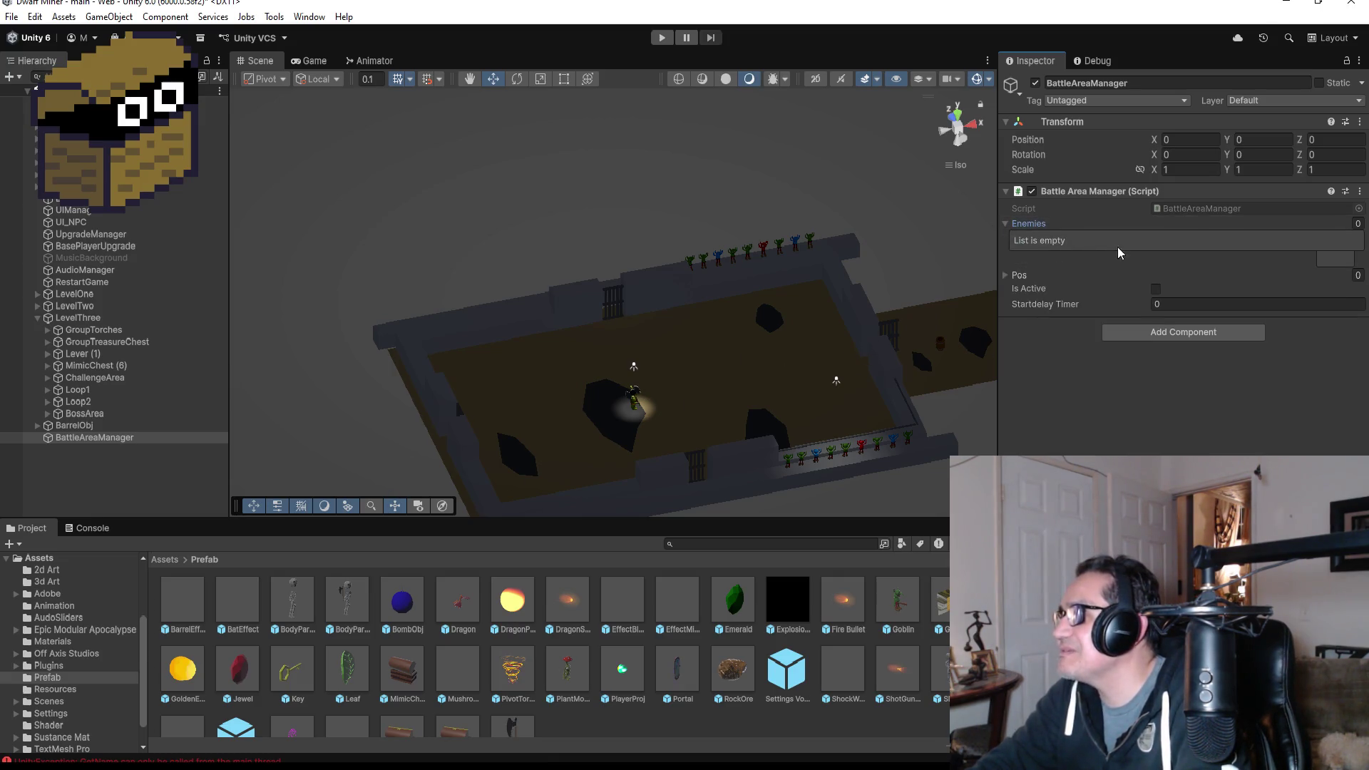
click(1331, 261)
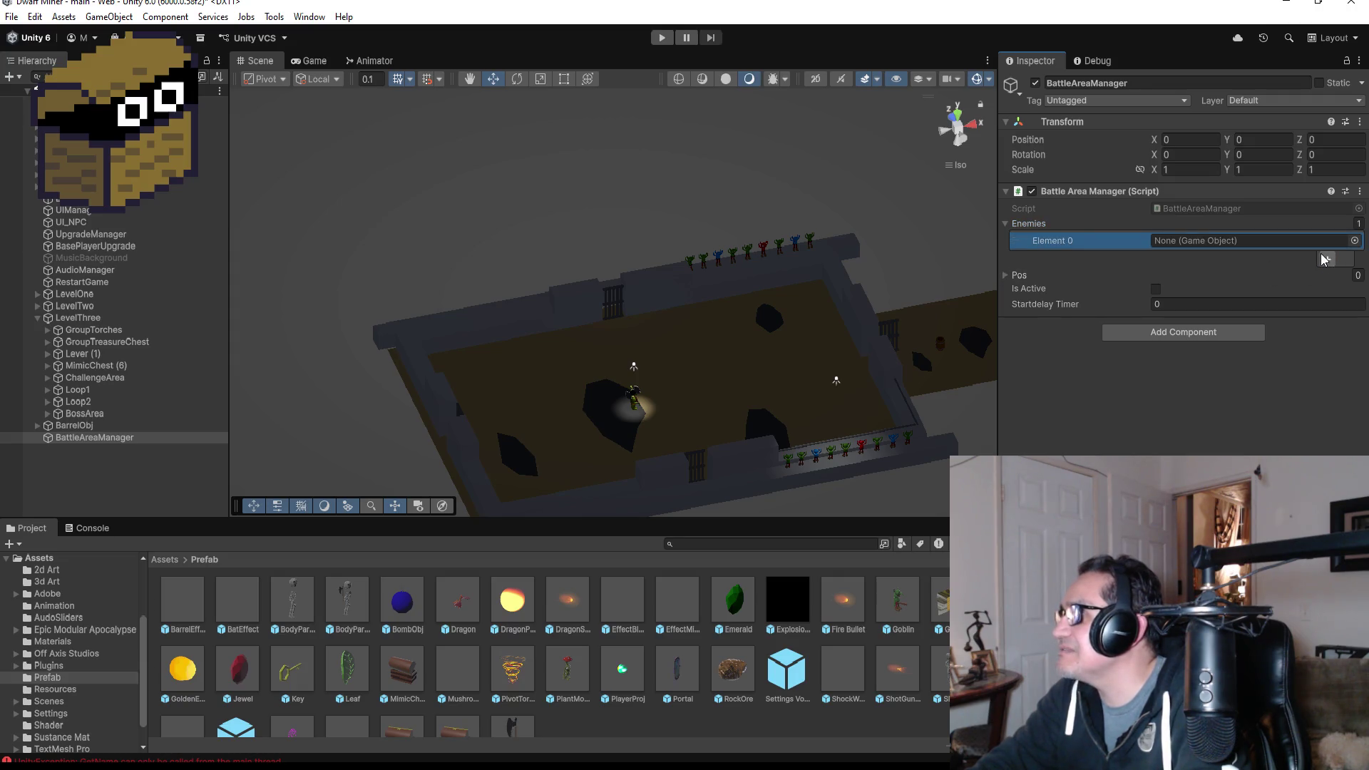
click(1323, 259)
click(1321, 257)
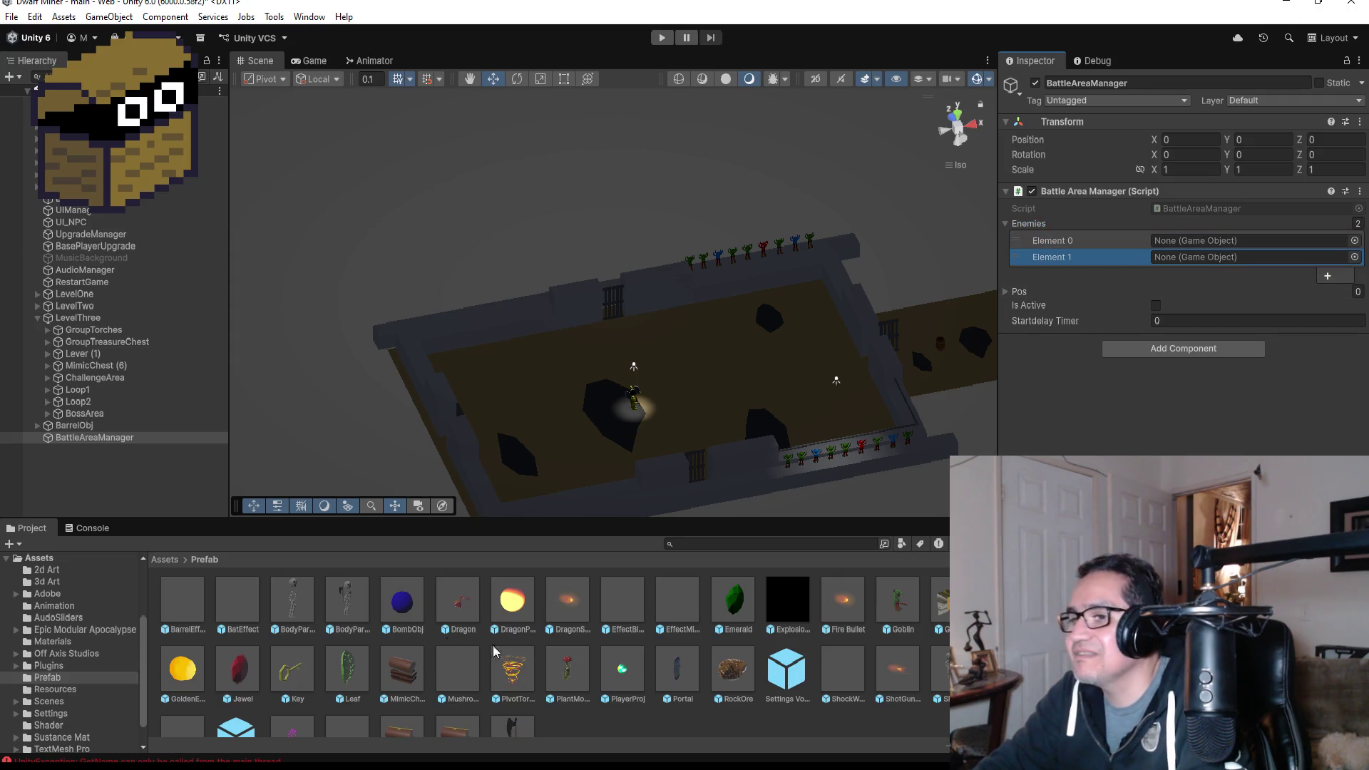
mouse_move(898, 601)
mouse_down()
mouse_move(1170, 237)
mouse_move(1195, 244)
mouse_up()
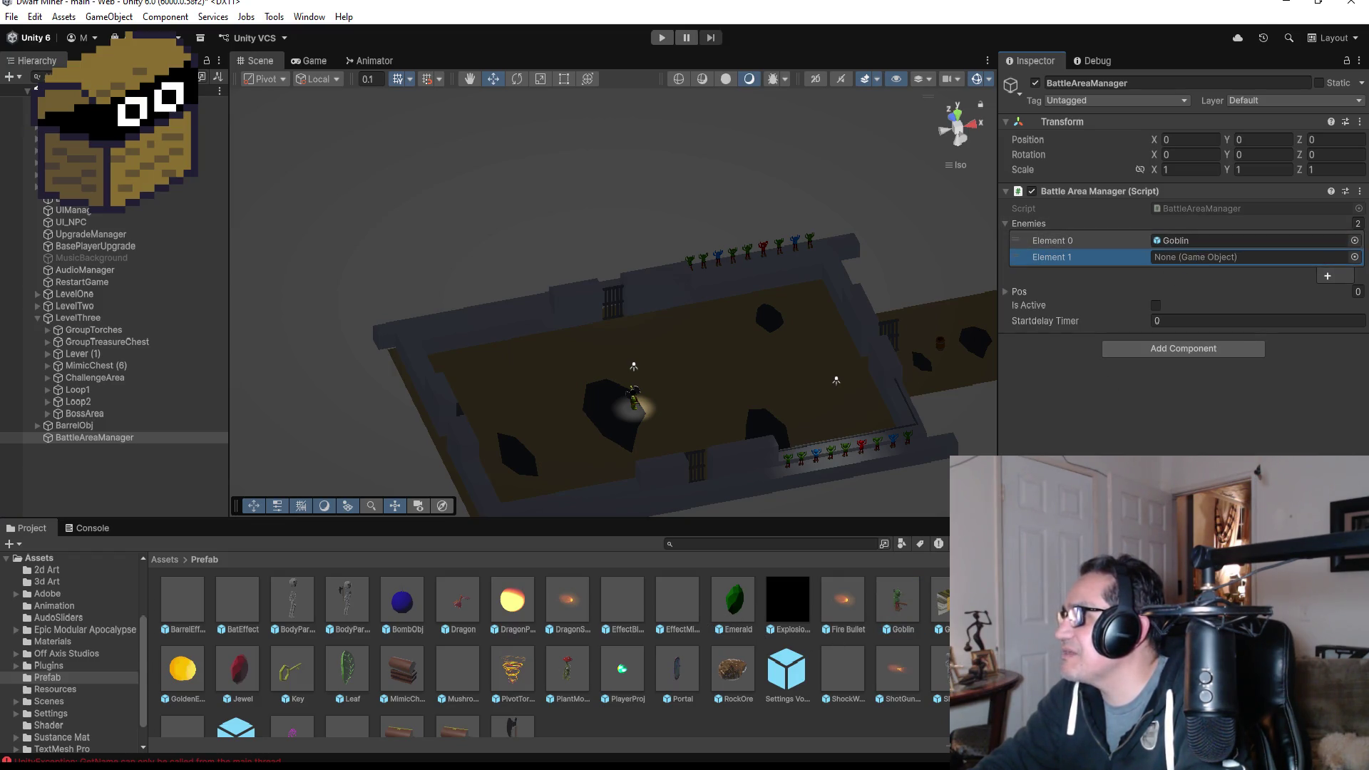
drag(903, 601, 1193, 261)
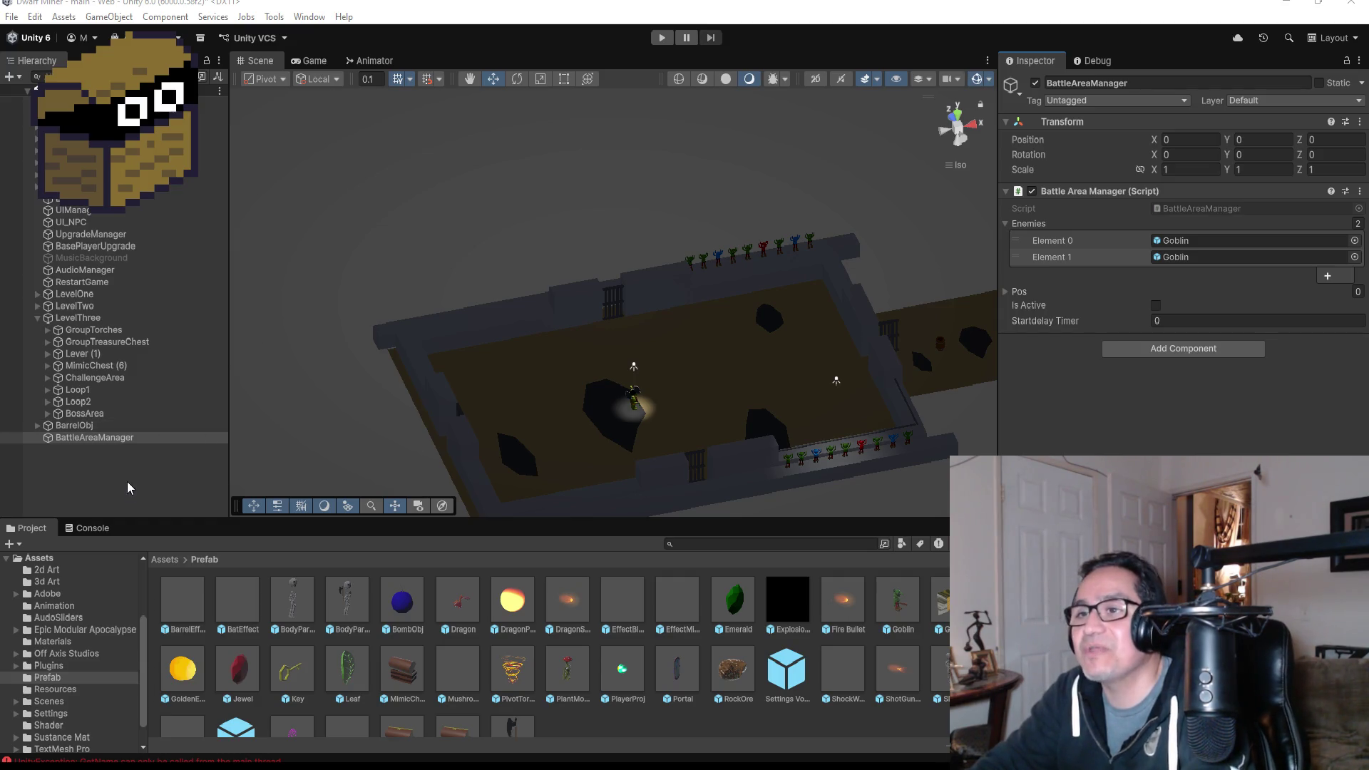
click(118, 438)
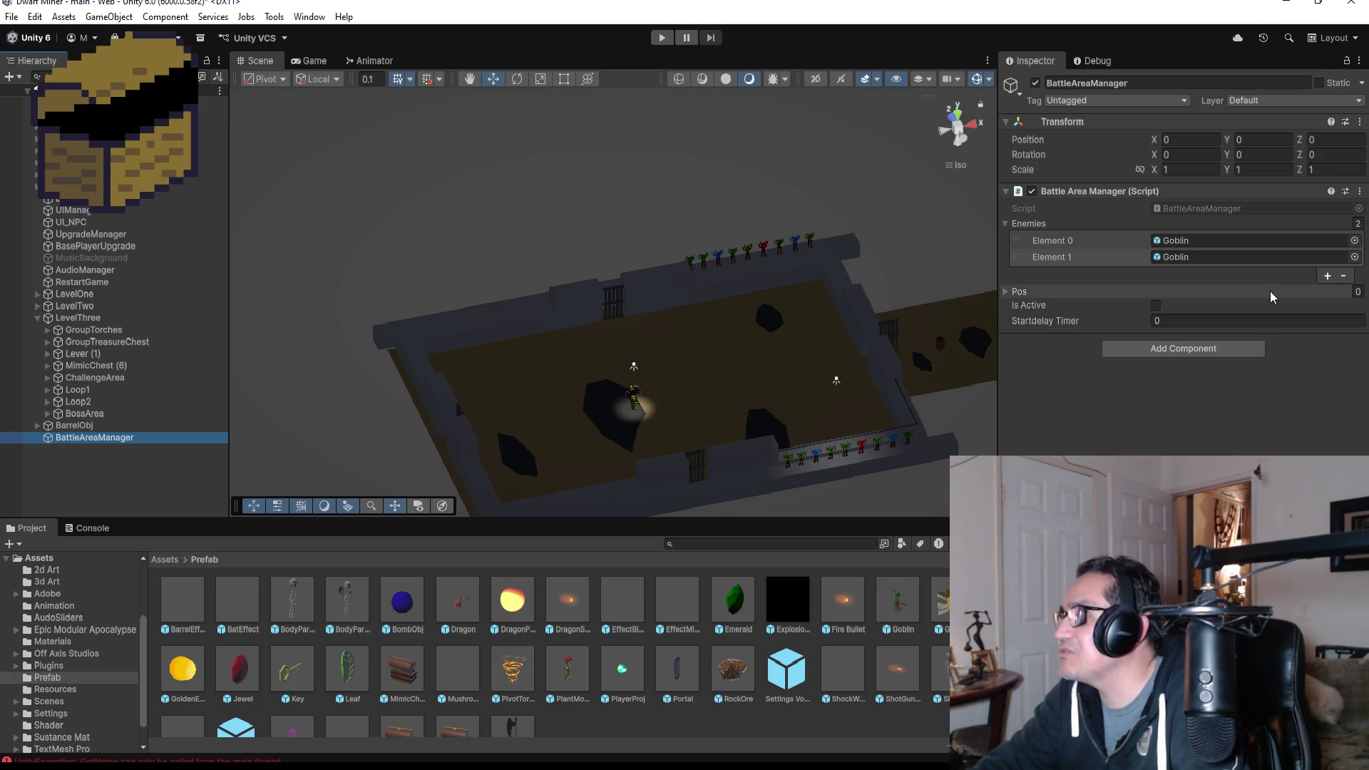
- Set the Pos list size to 2 and expand it to show Element 0 and Element 1
click(1357, 292)
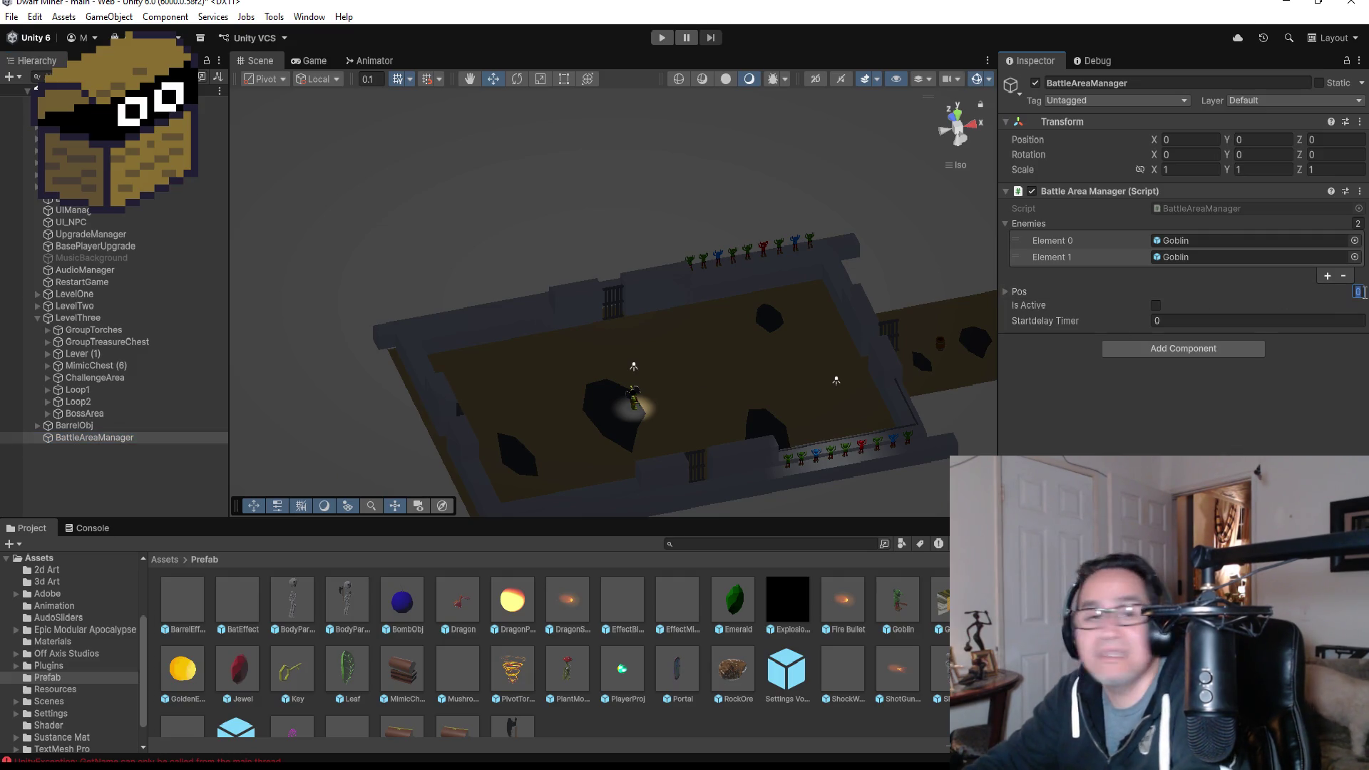
text(2)
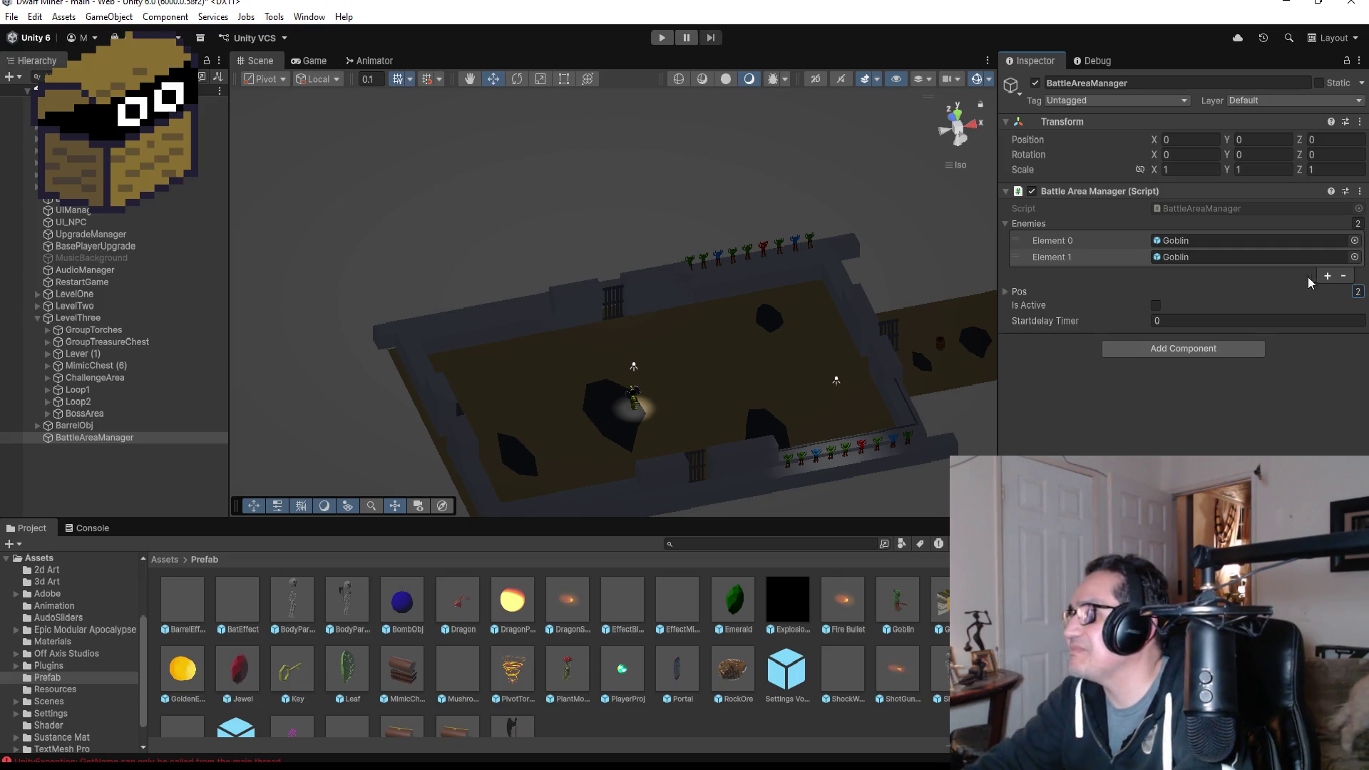
click(1010, 293)
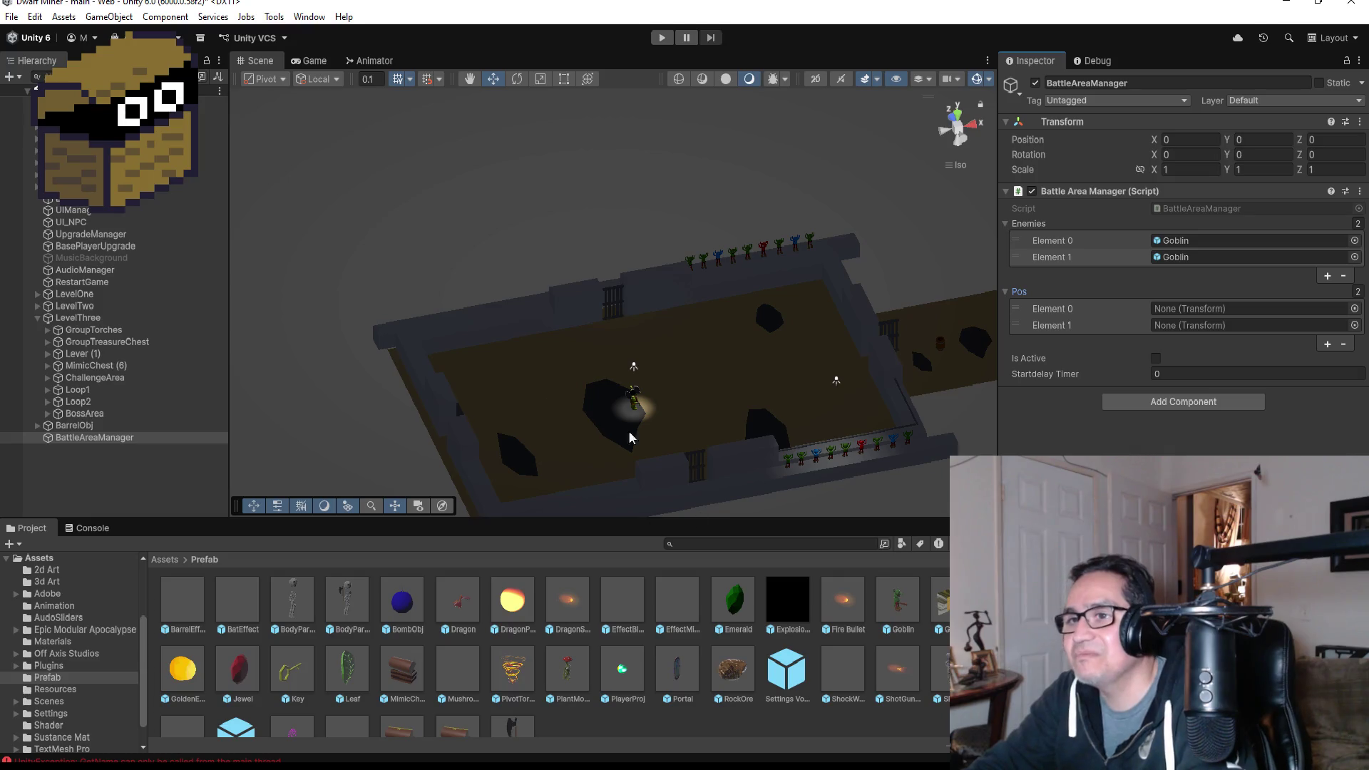
click(119, 440)
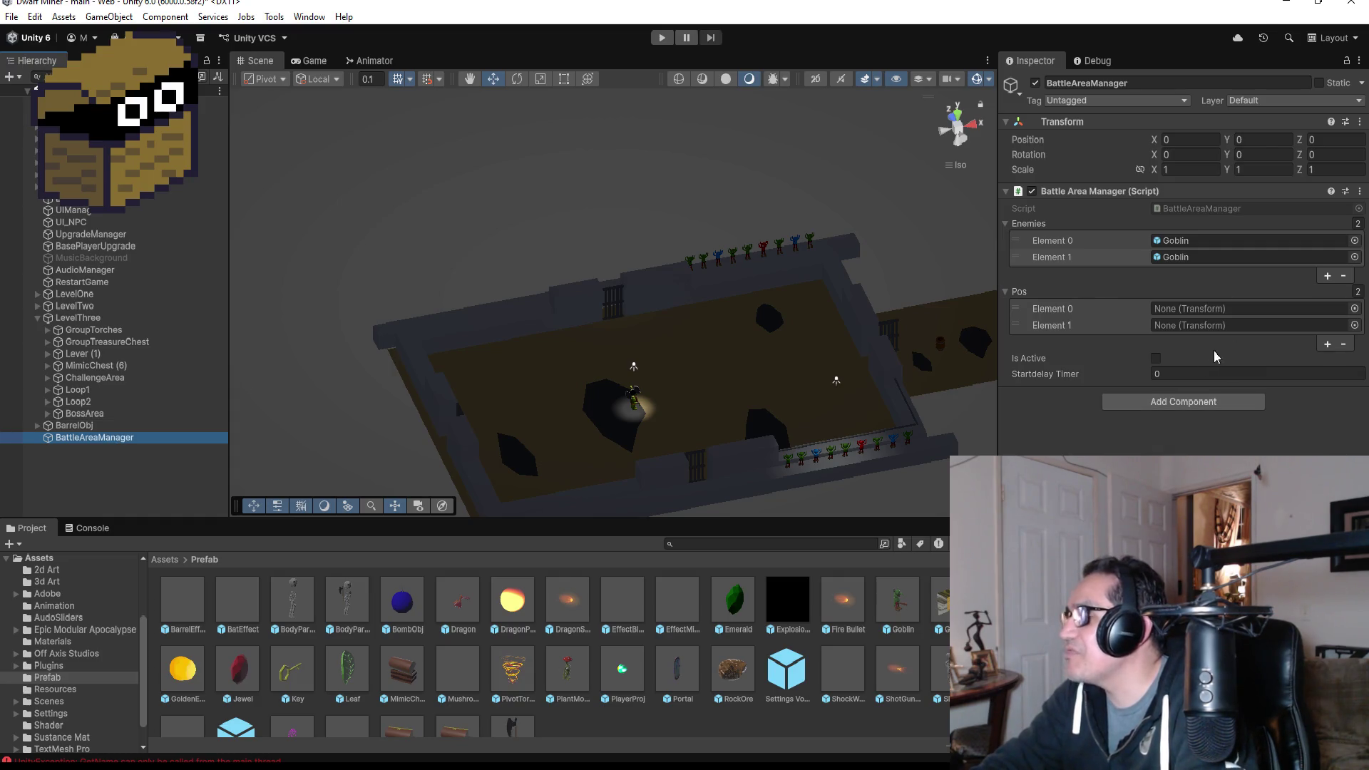
click(68, 455)
- Create an empty GameObject in the Hierarchy and name it Pos
right_click(70, 455)
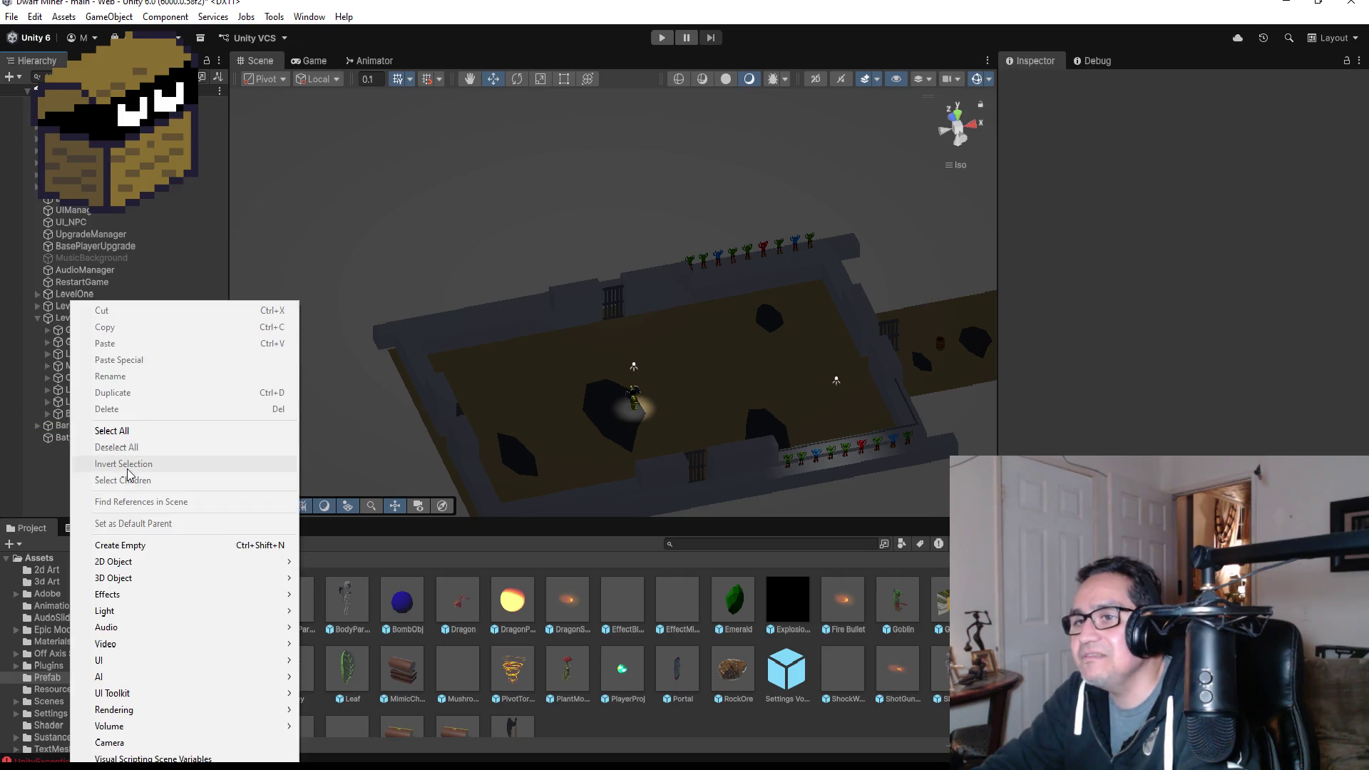
click(133, 546)
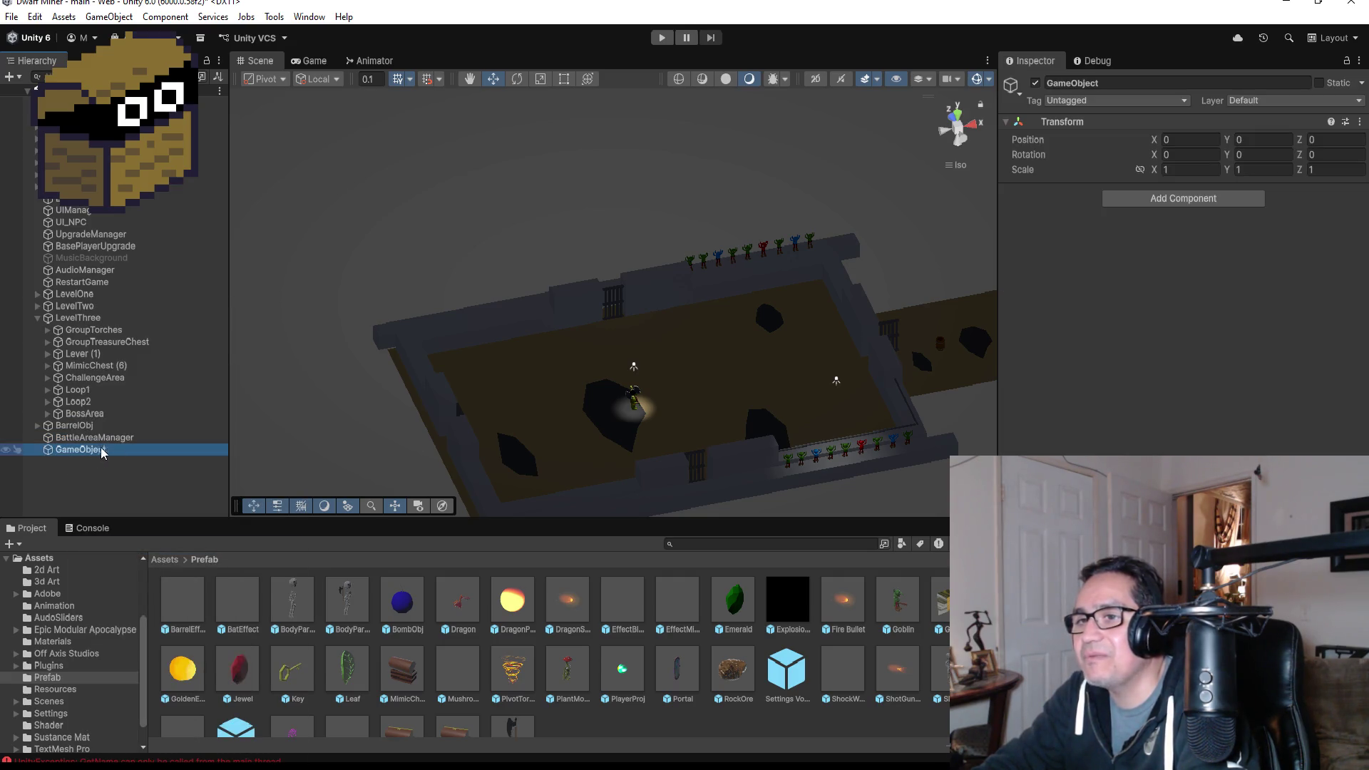
click(1130, 83)
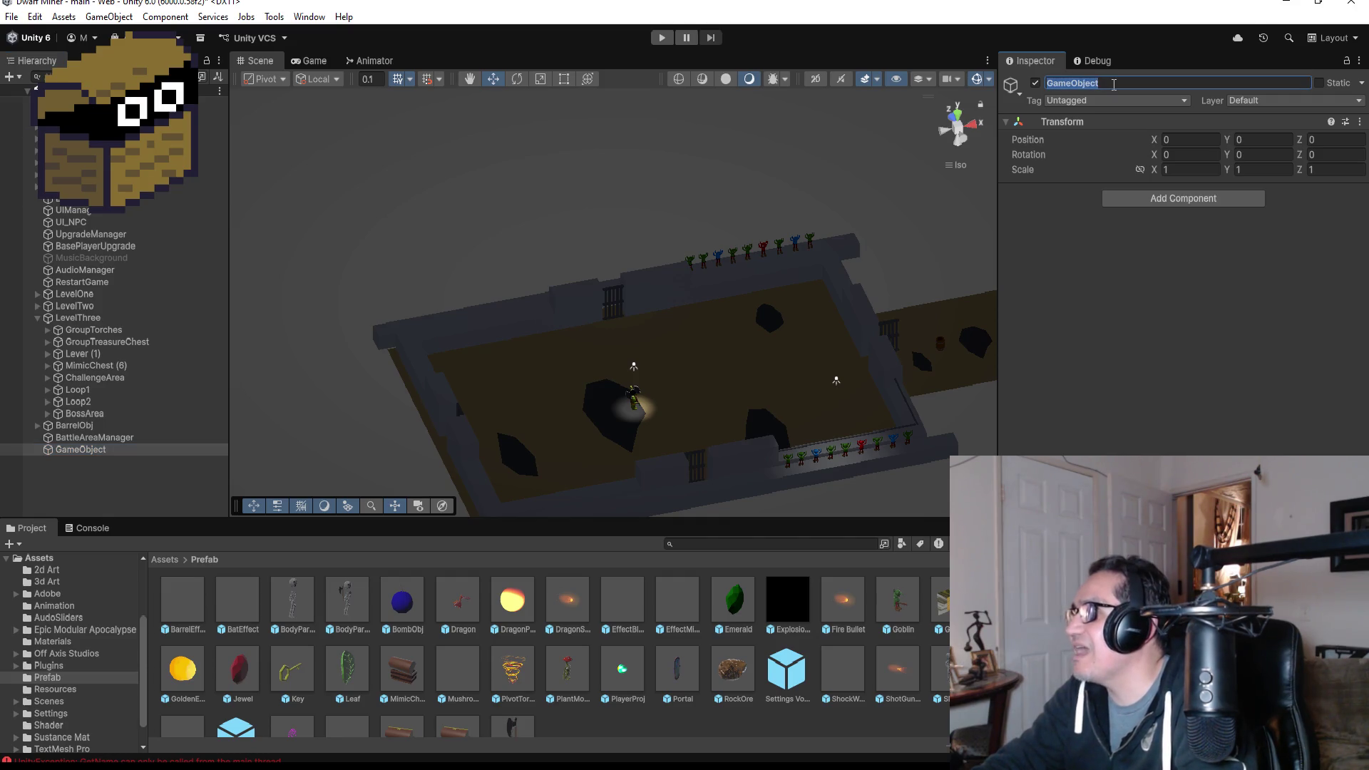
text(Pos)
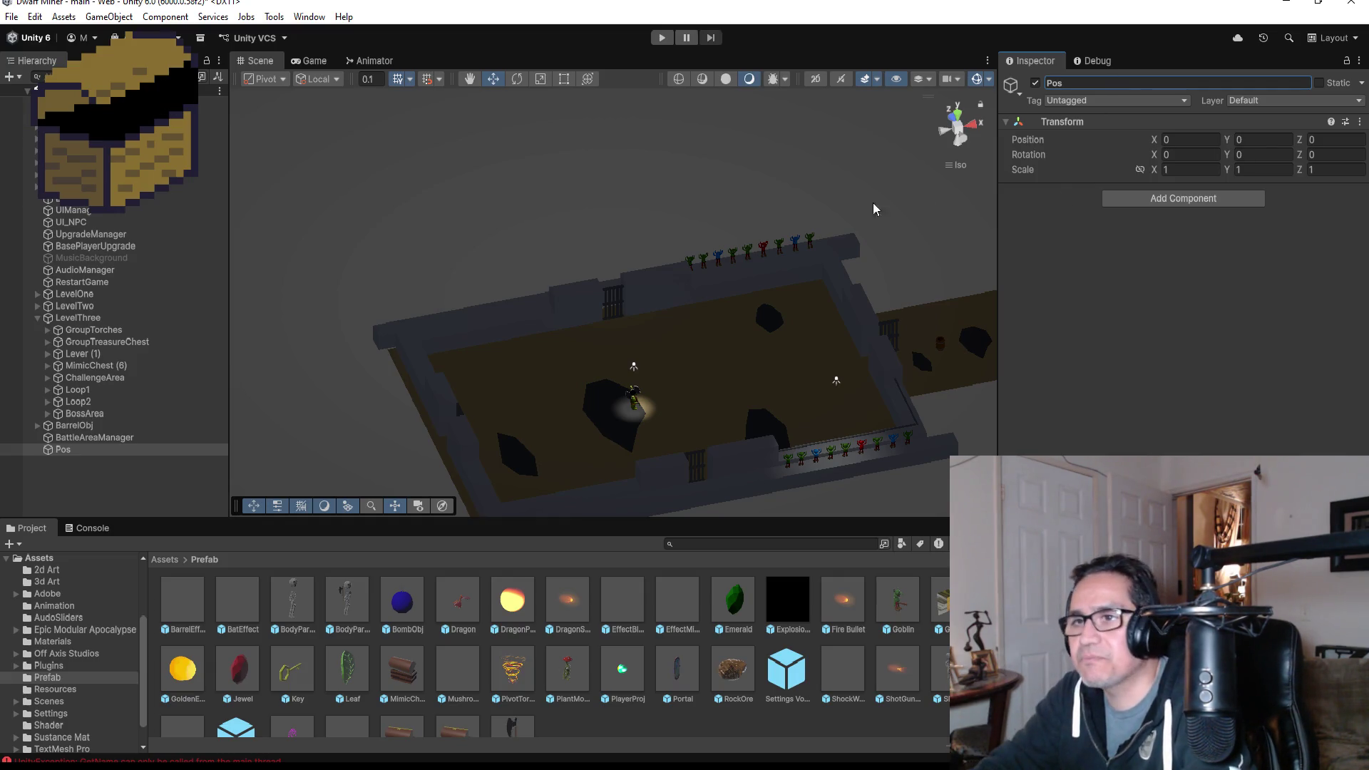
- Copy the Transform position of GoblinGymBoss inside the BossArea group
click(113, 438)
click(100, 426)
key(Up)
key(Up)
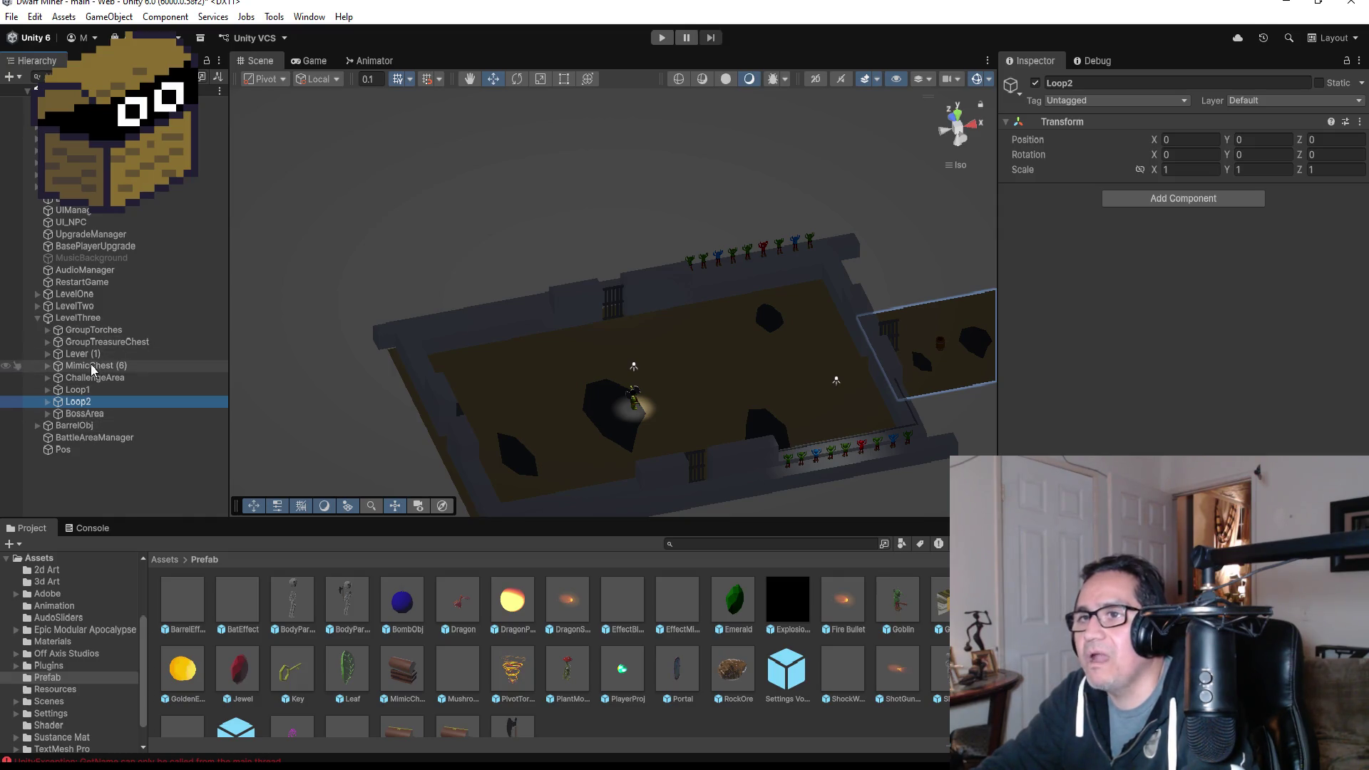
click(47, 414)
click(110, 425)
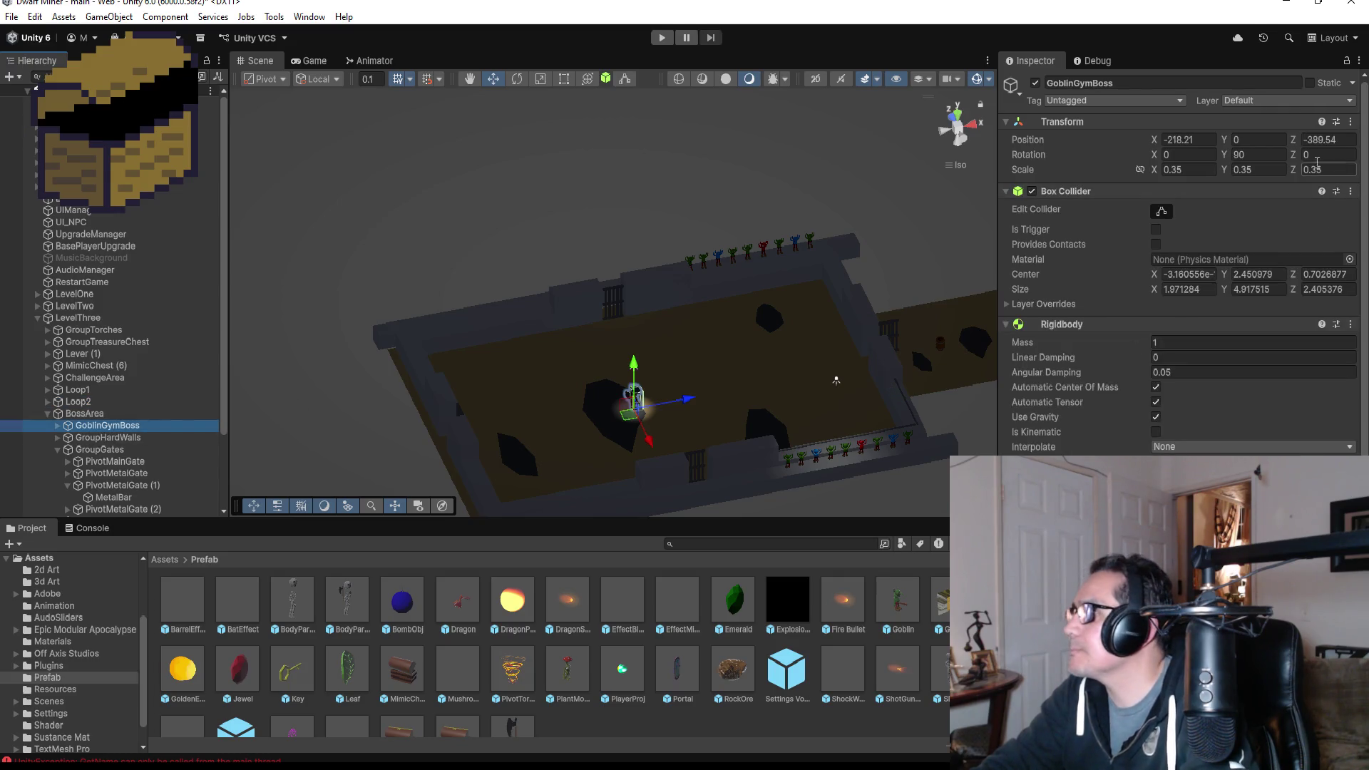
click(1350, 122)
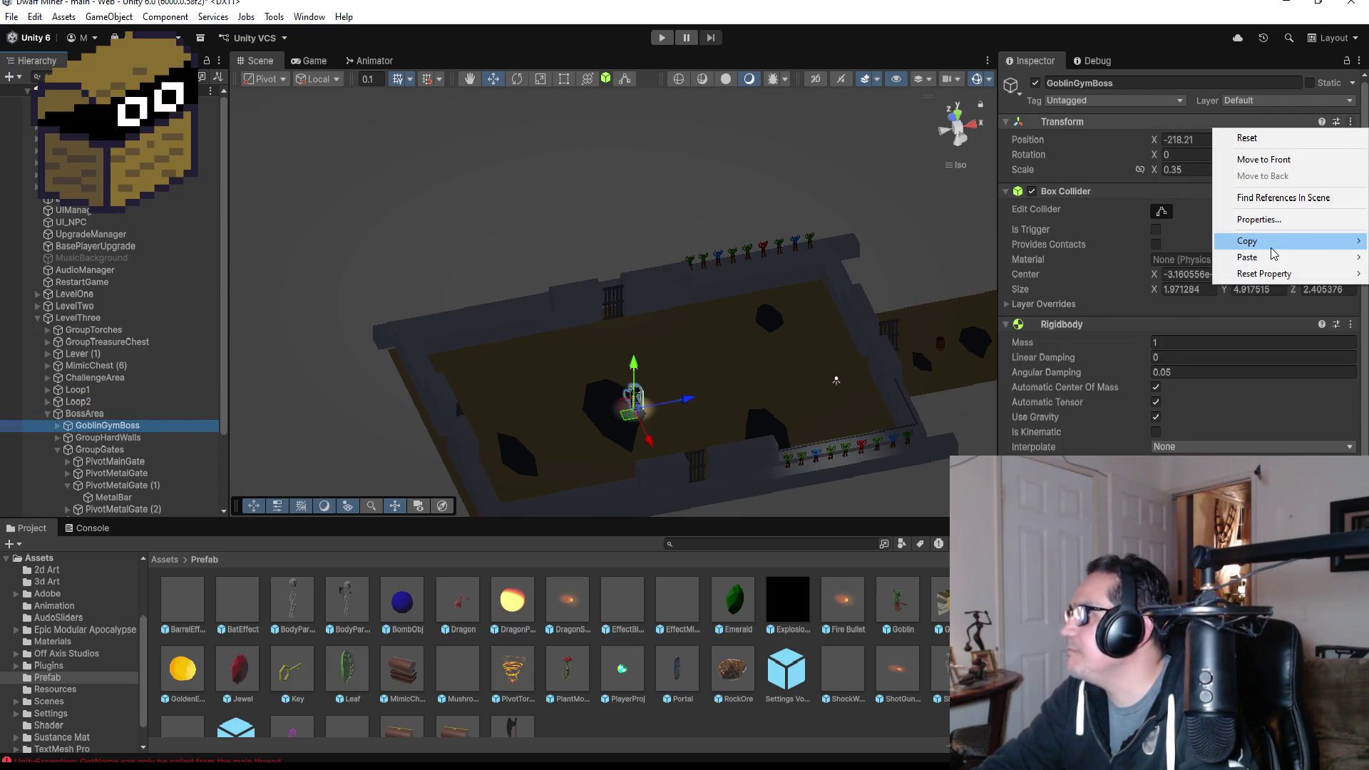
mouse_move(1247, 241)
click(1116, 246)
- Paste the boss position onto Pos and drag it back to -216.38, 0, -379.54
scroll(113, 392, down, 3)
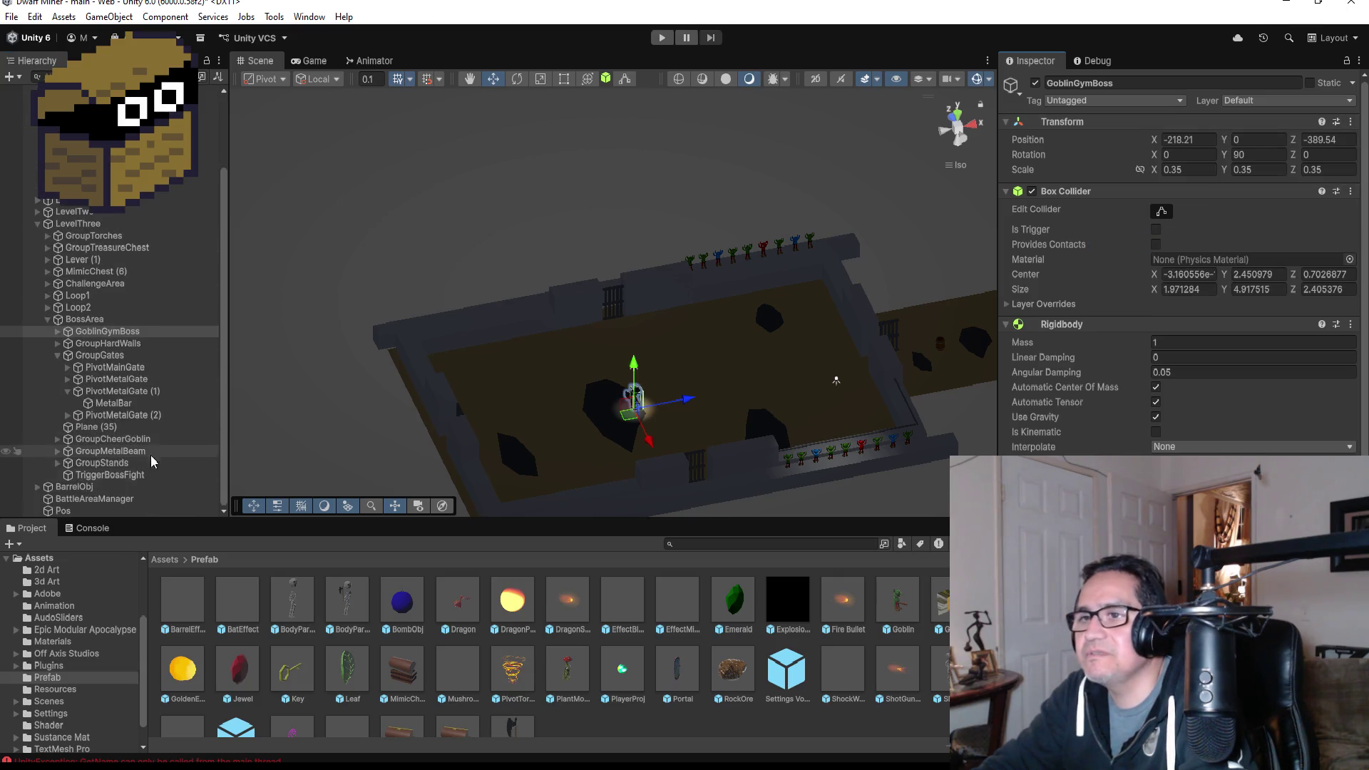
click(87, 511)
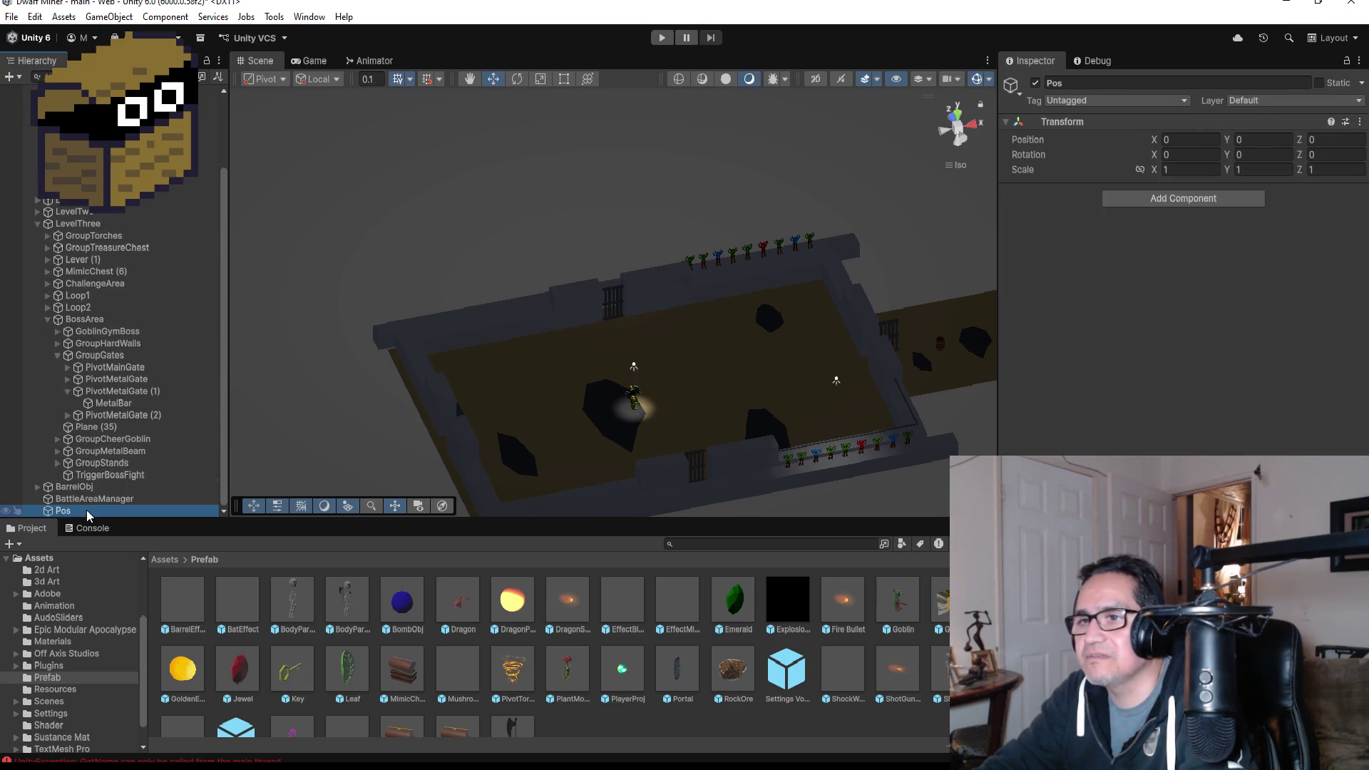
click(1360, 121)
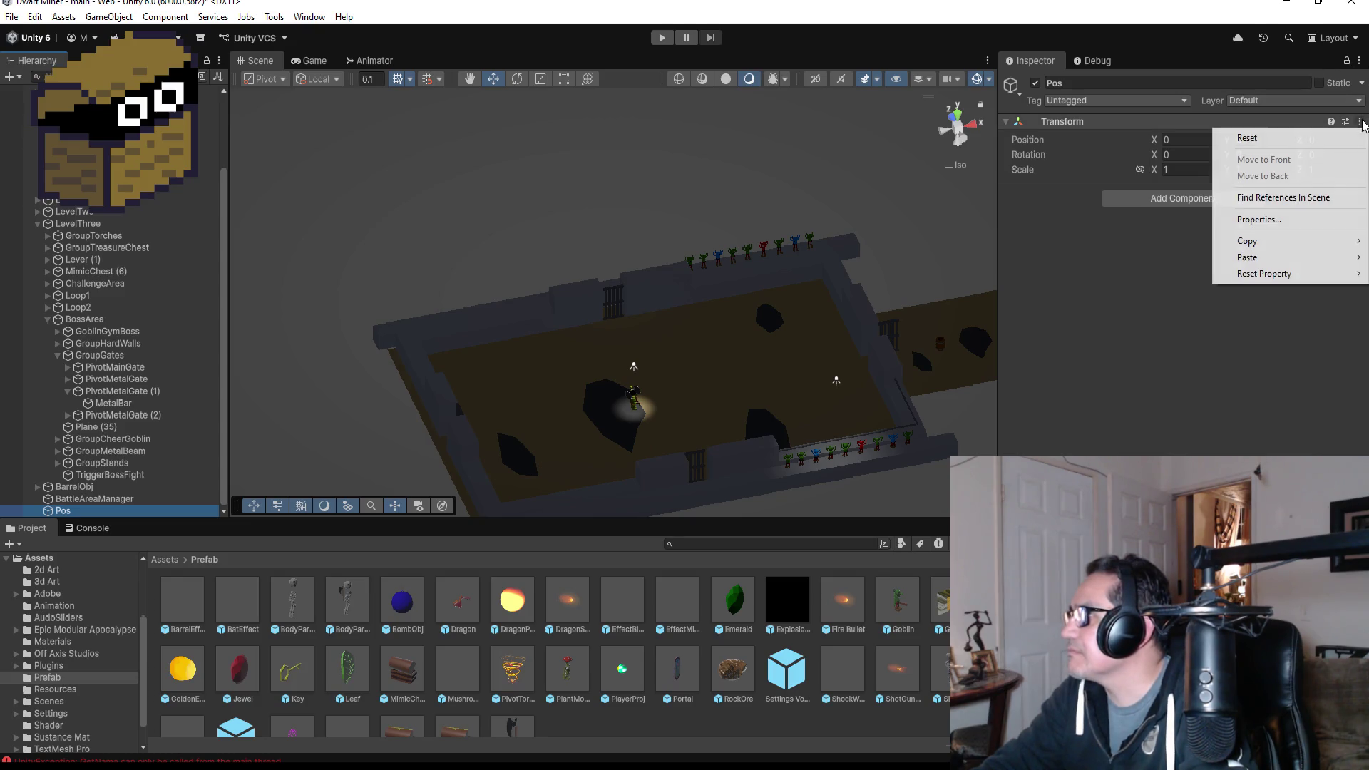
mouse_move(1283, 264)
click(1149, 258)
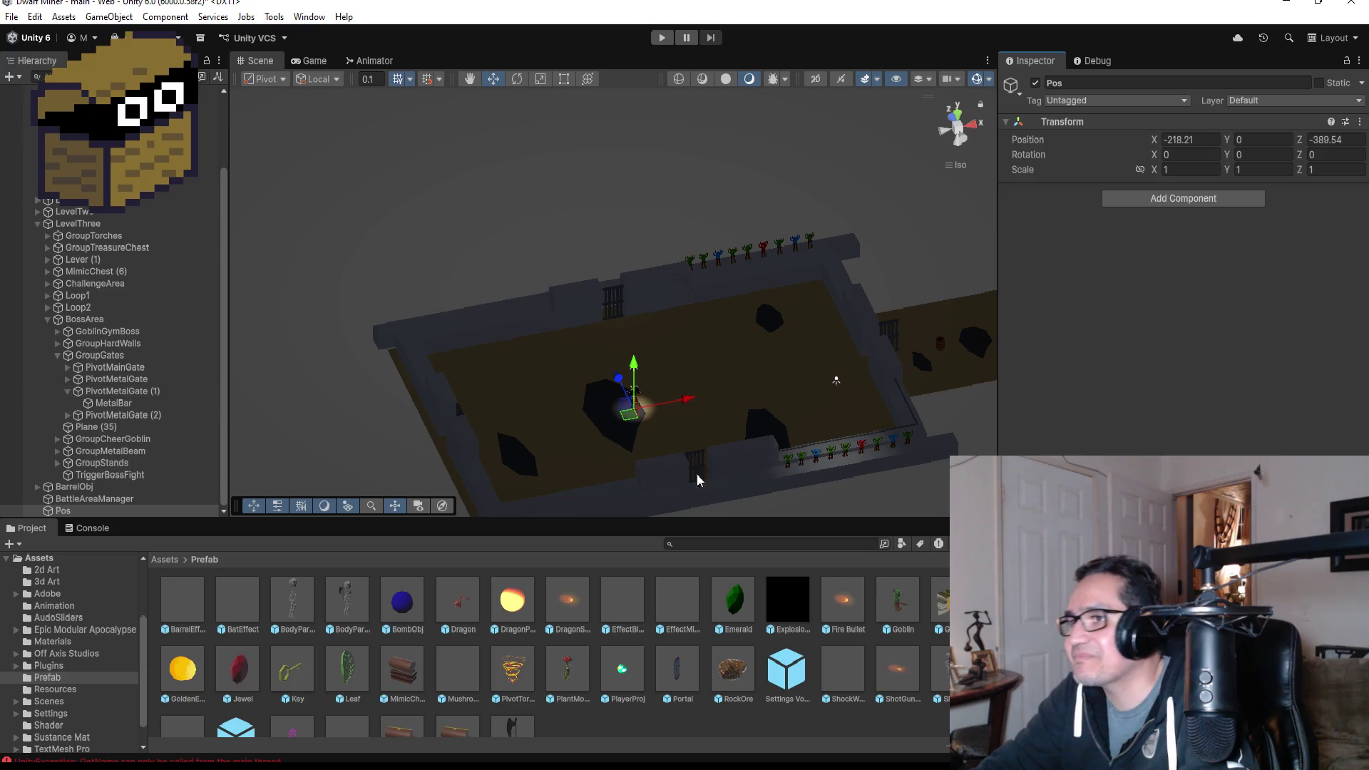
mouse_move(620, 386)
mouse_down()
mouse_move(639, 335)
mouse_move(664, 319)
mouse_move(605, 296)
mouse_move(678, 308)
mouse_move(673, 321)
mouse_up()
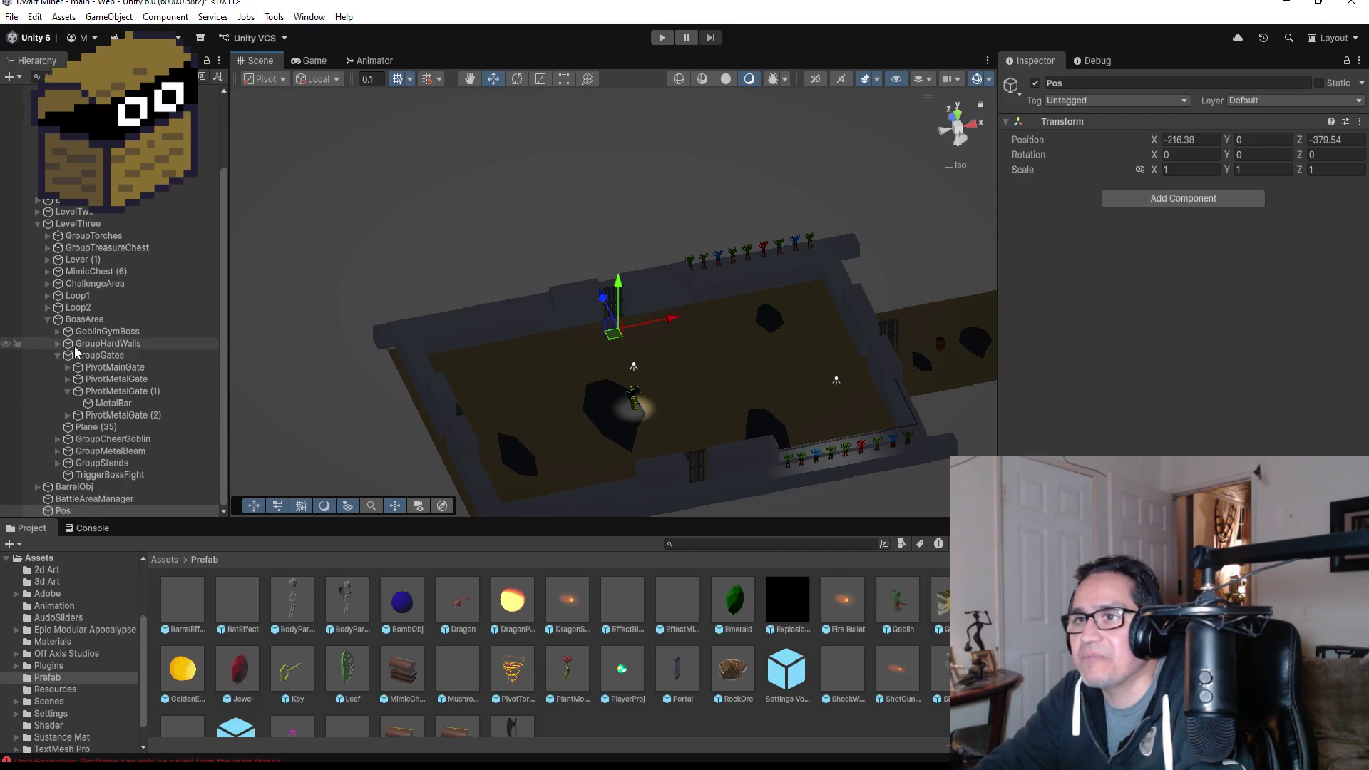
click(47, 320)
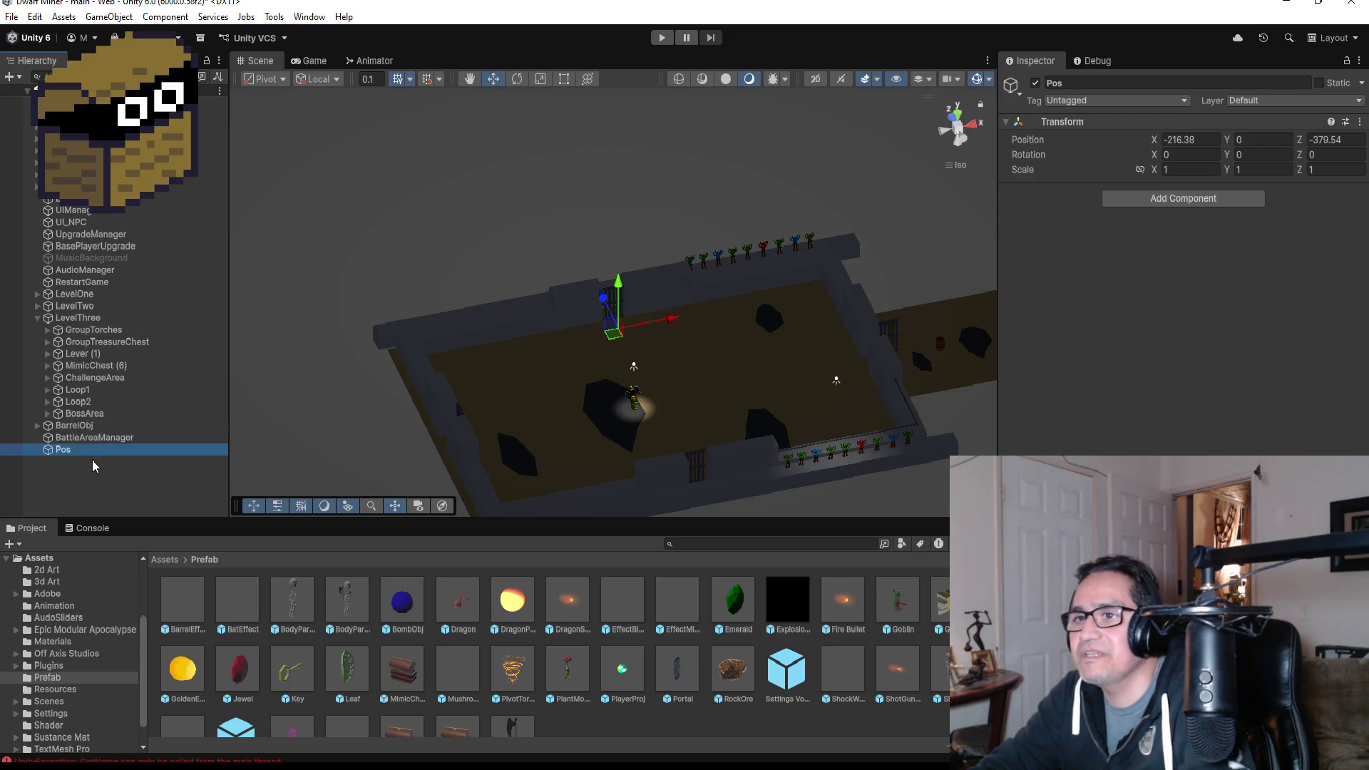
click(84, 448)
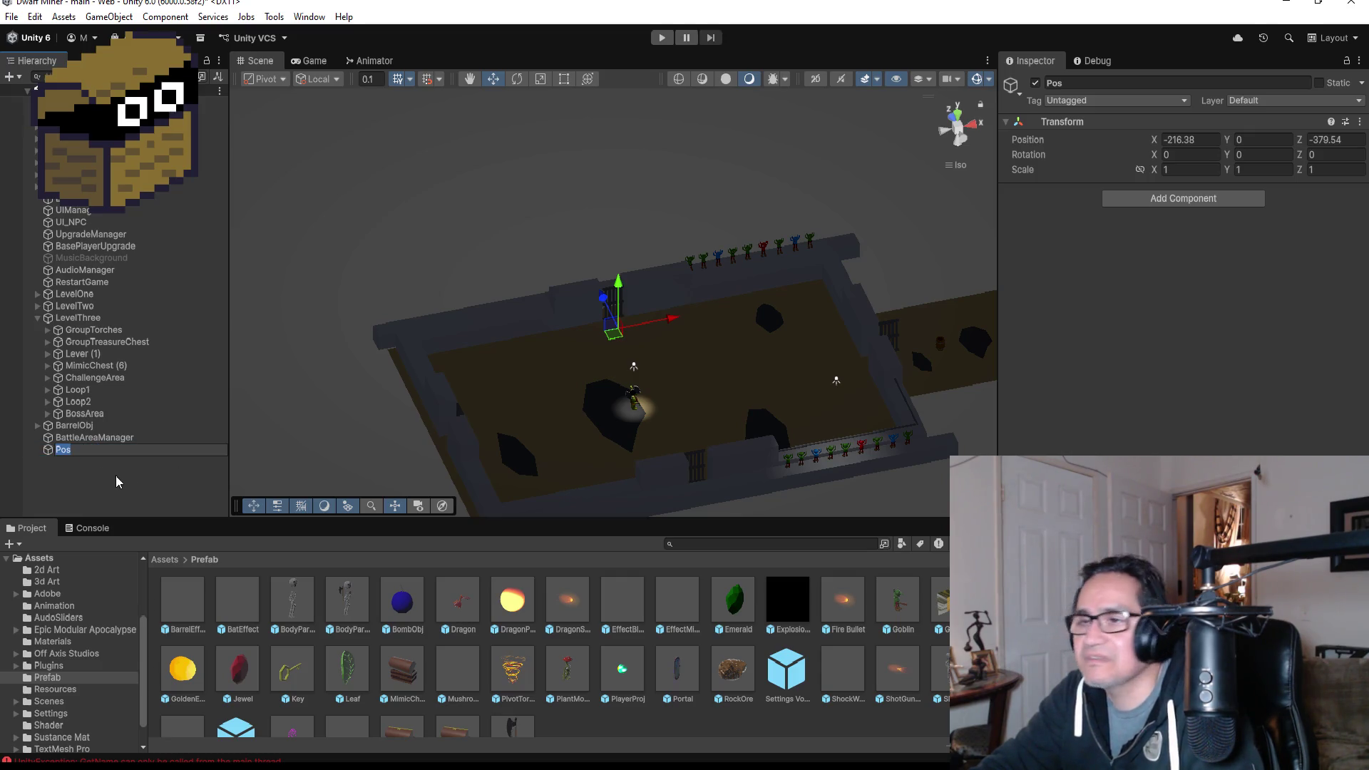
- Duplicate Pos and move Pos (1) to the far side of the arena at -216.65, 0, -398.71
click(82, 438)
click(77, 454)
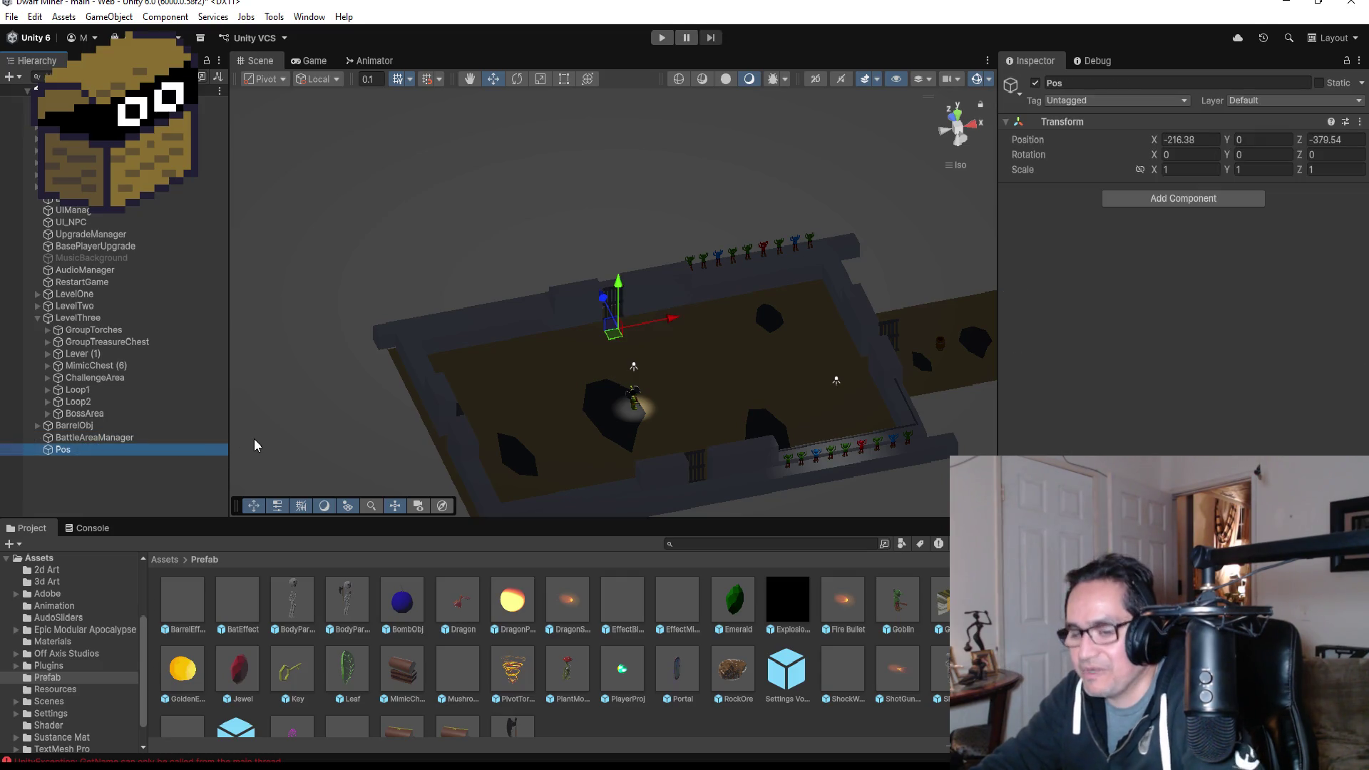
key(ctrl+d)
drag(599, 293, 688, 423)
mouse_move(842, 389)
mouse_down()
mouse_move(393, 327)
mouse_move(408, 315)
mouse_up()
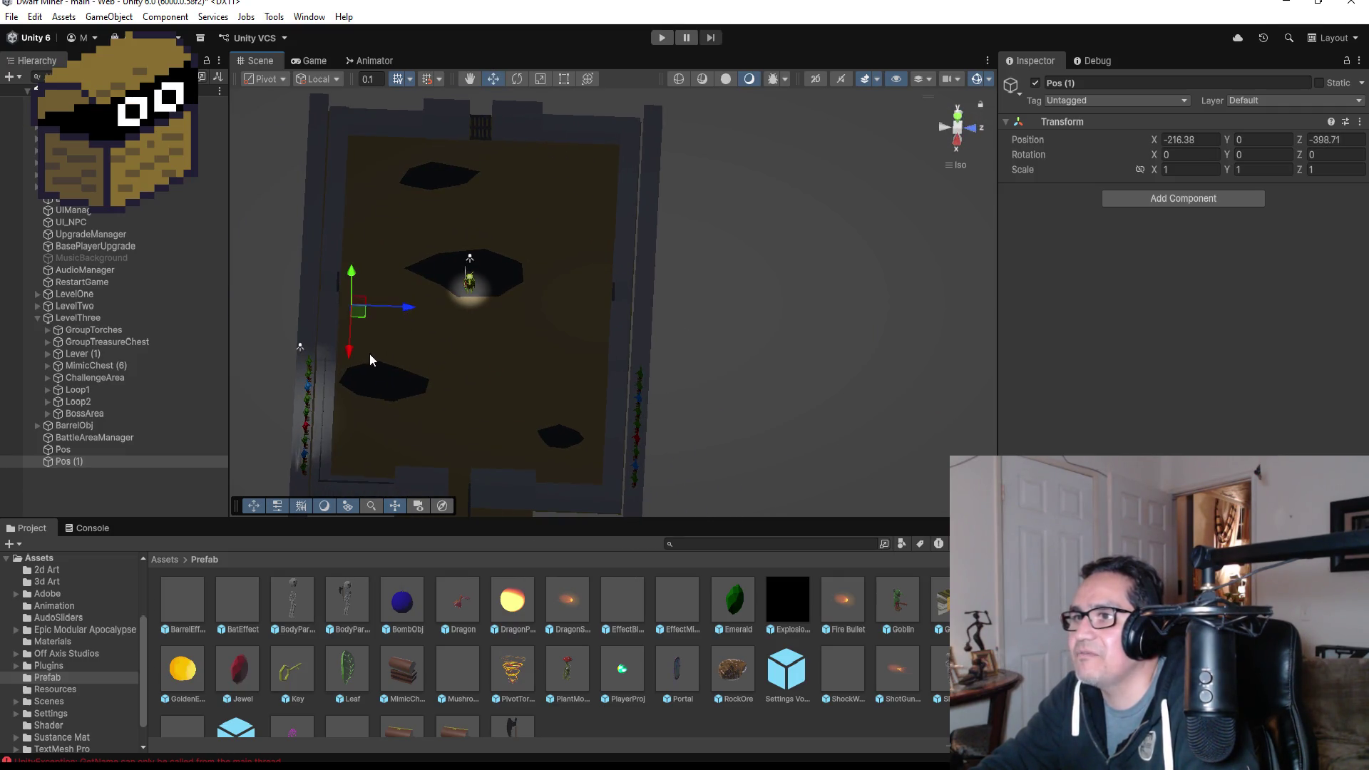
drag(352, 358, 369, 356)
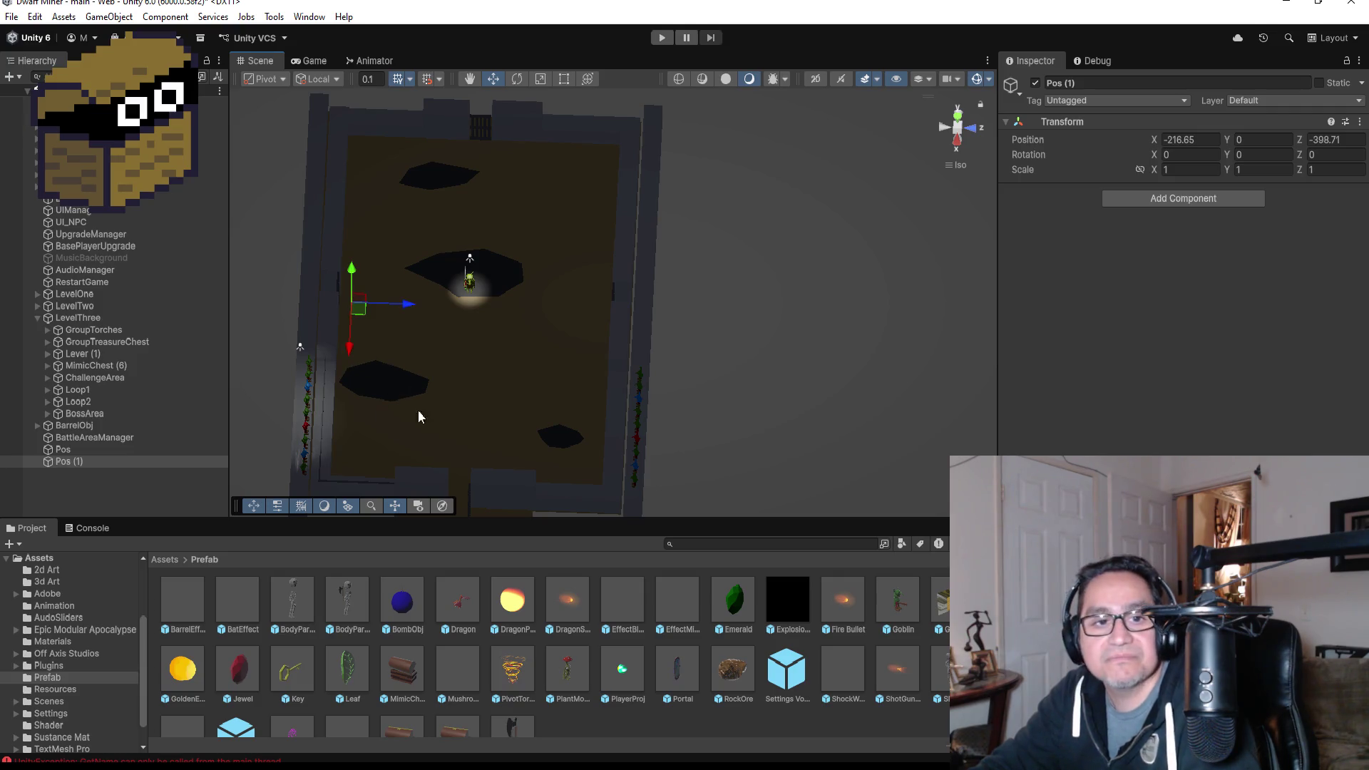
click(107, 437)
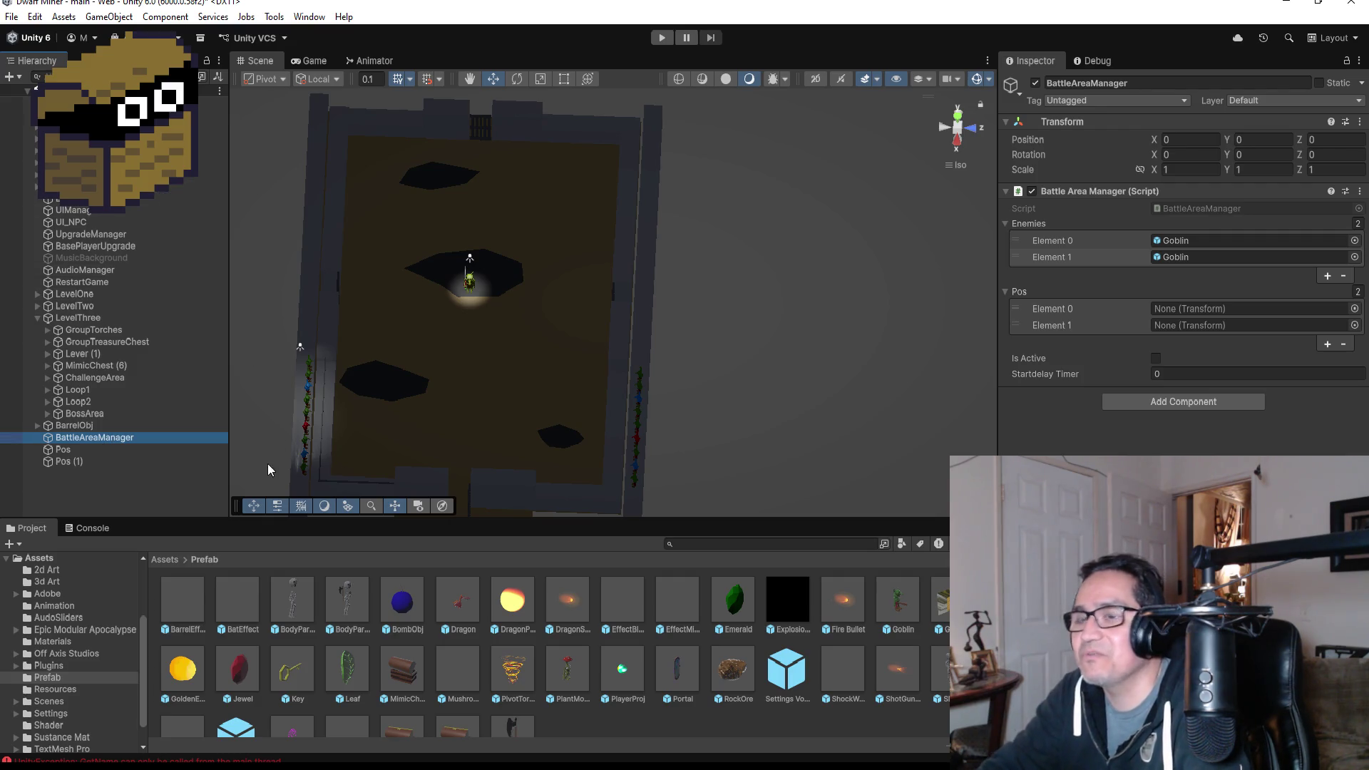
- Set Startdelay Timer to 20 and assign Pos and Pos (1) to the two Pos slots
click(1194, 371)
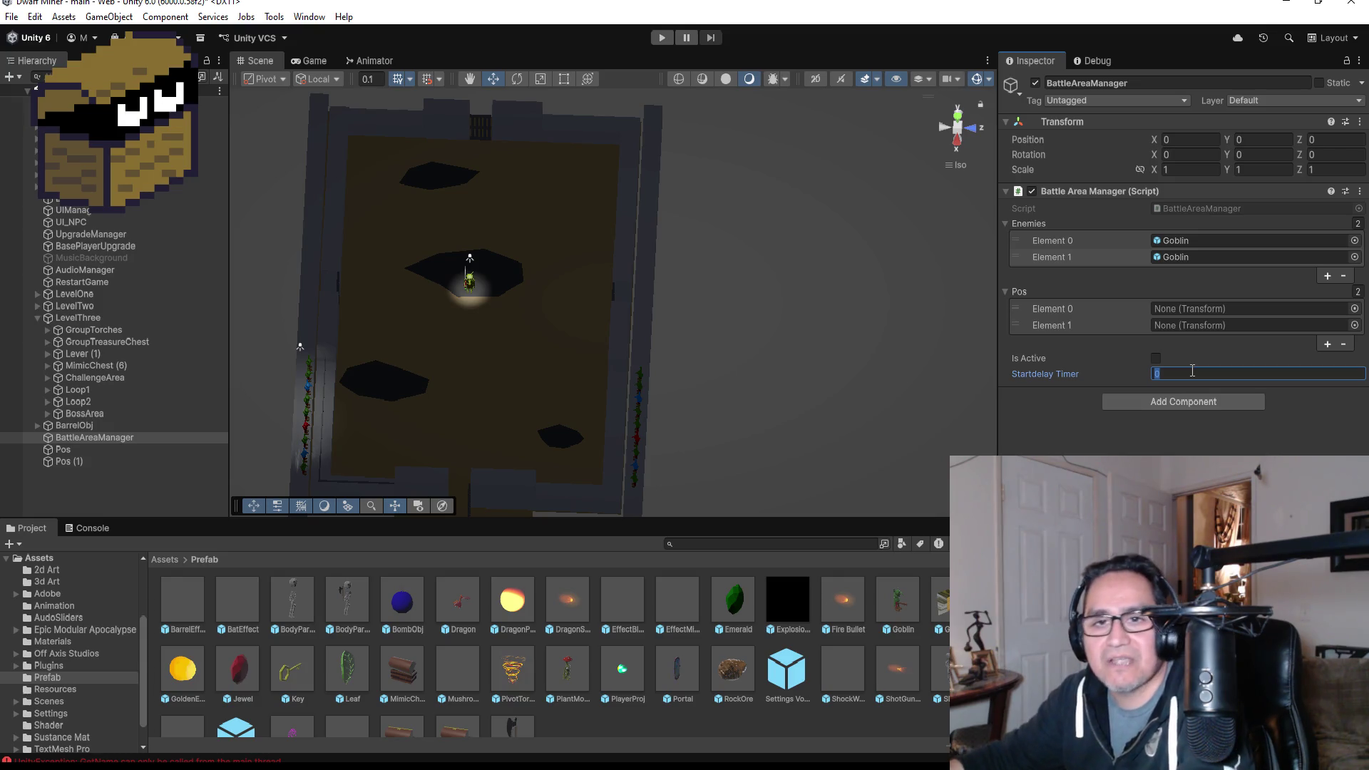
text(20)
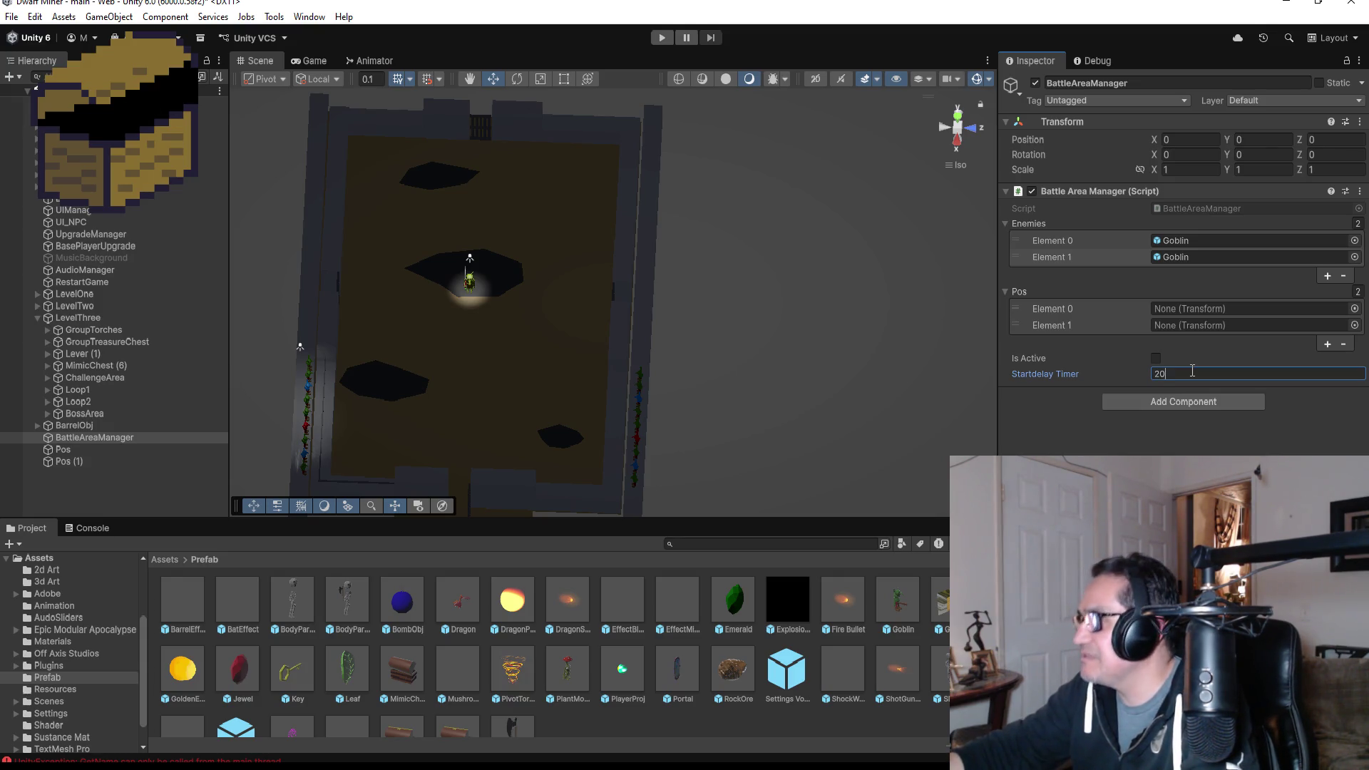
key(Return)
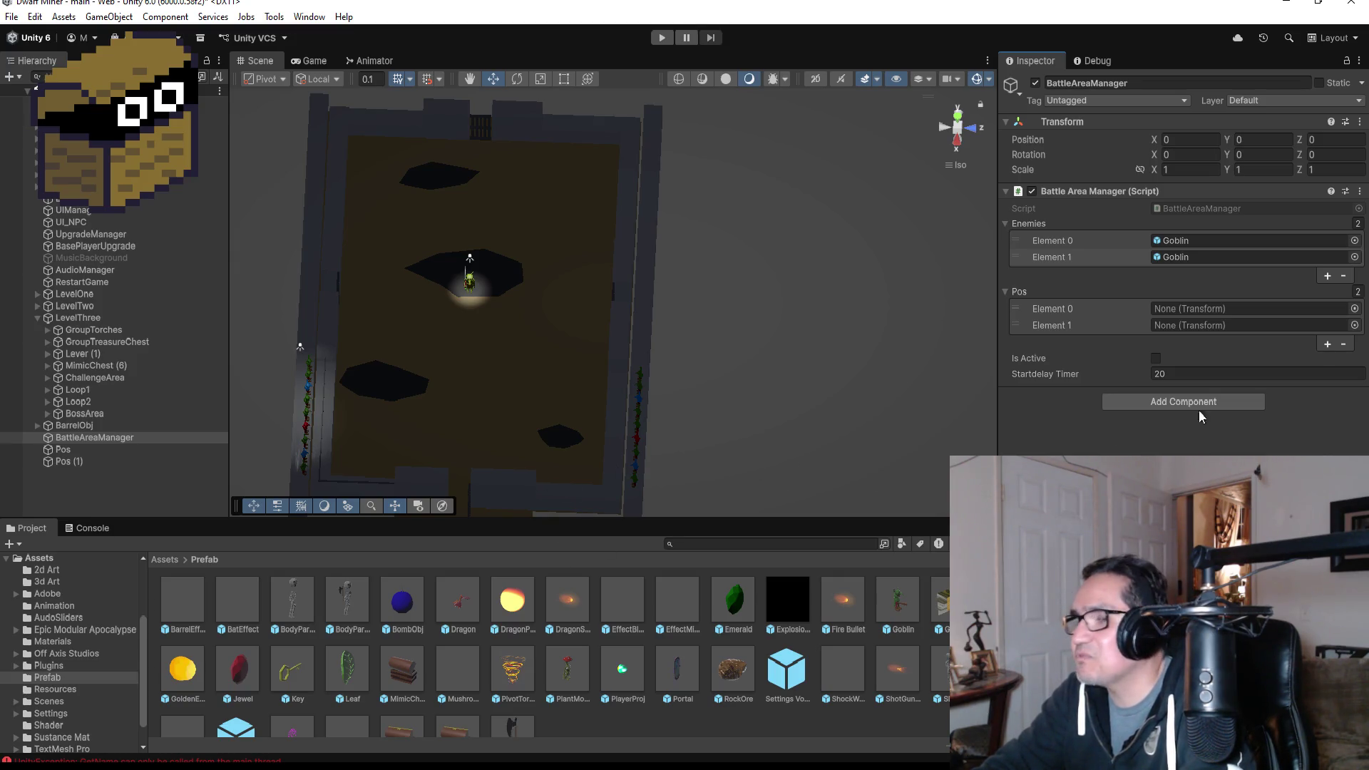
mouse_move(52, 450)
mouse_down()
mouse_move(271, 378)
mouse_move(1202, 358)
mouse_move(1212, 309)
mouse_up()
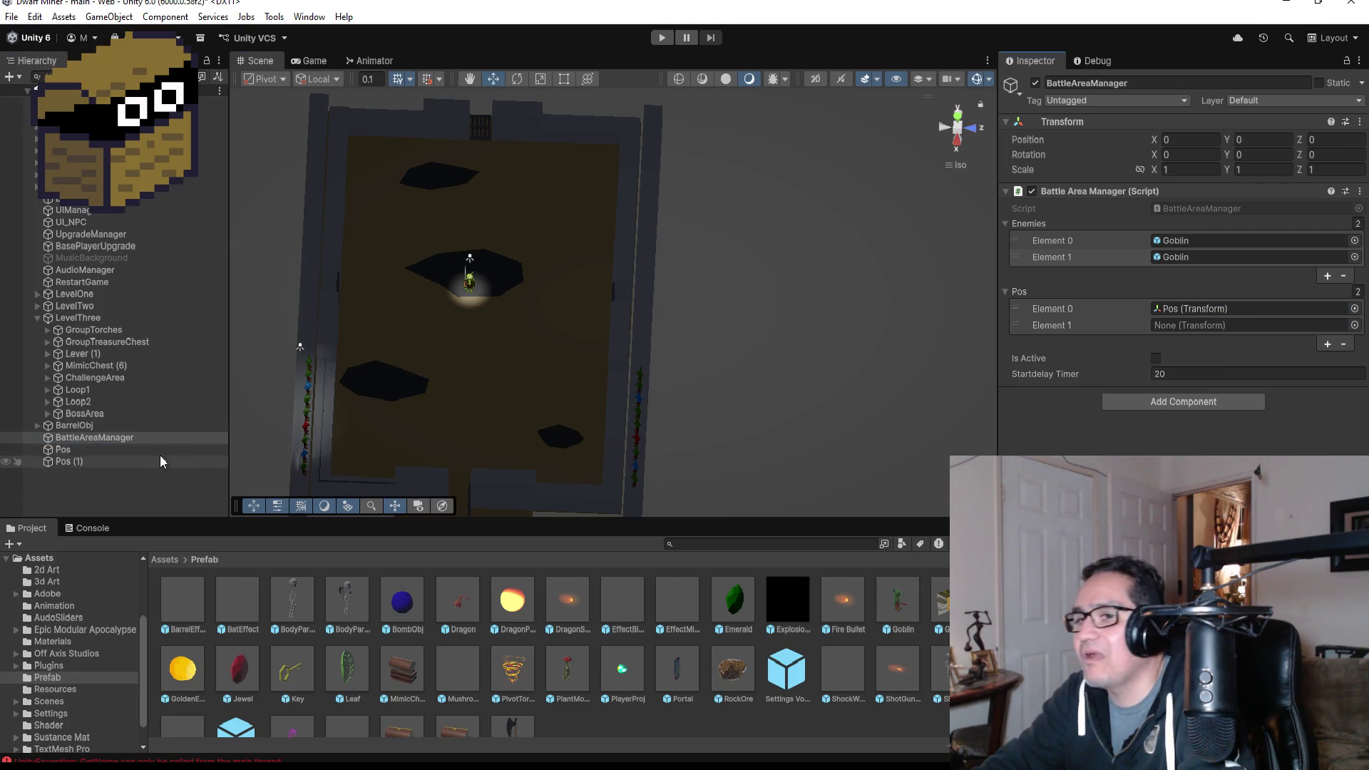
mouse_move(79, 461)
mouse_down()
mouse_move(1212, 399)
mouse_move(1265, 324)
mouse_up()
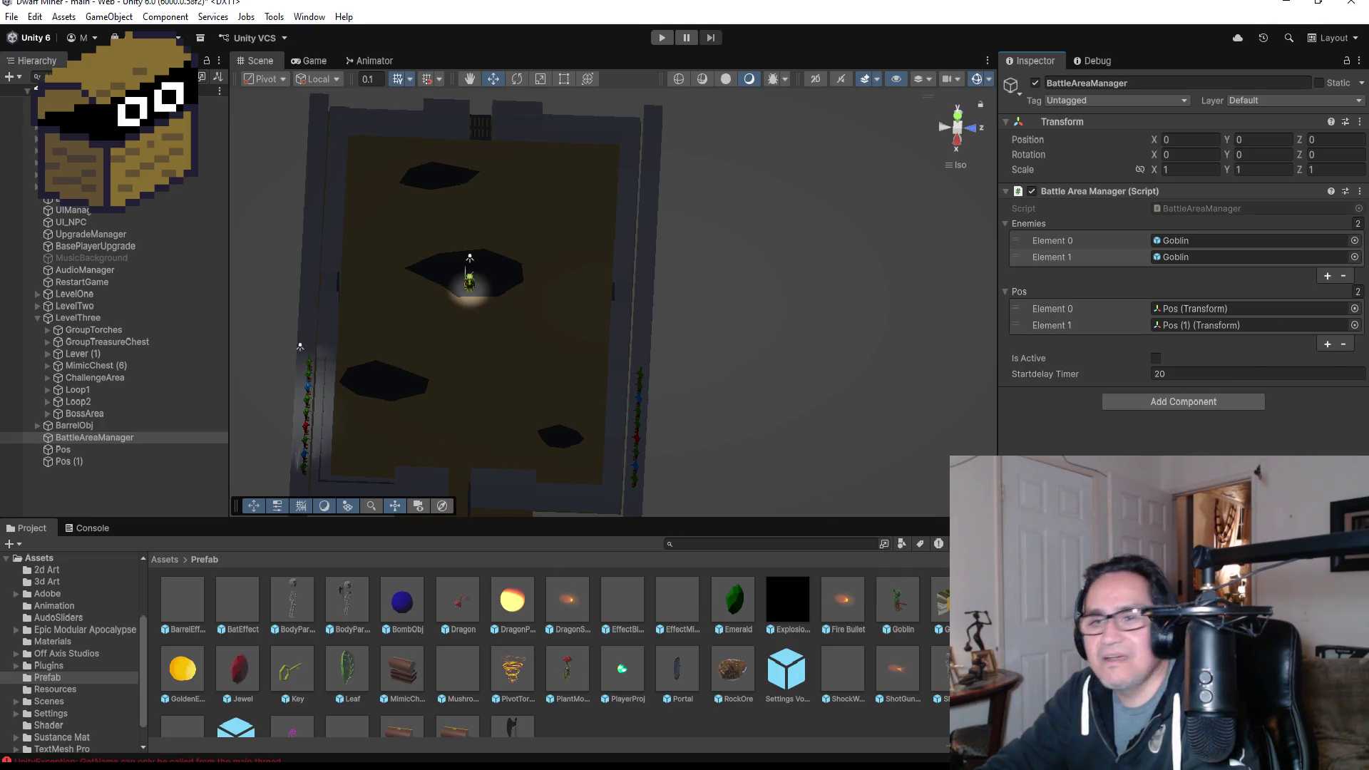
key(alt+Tab)
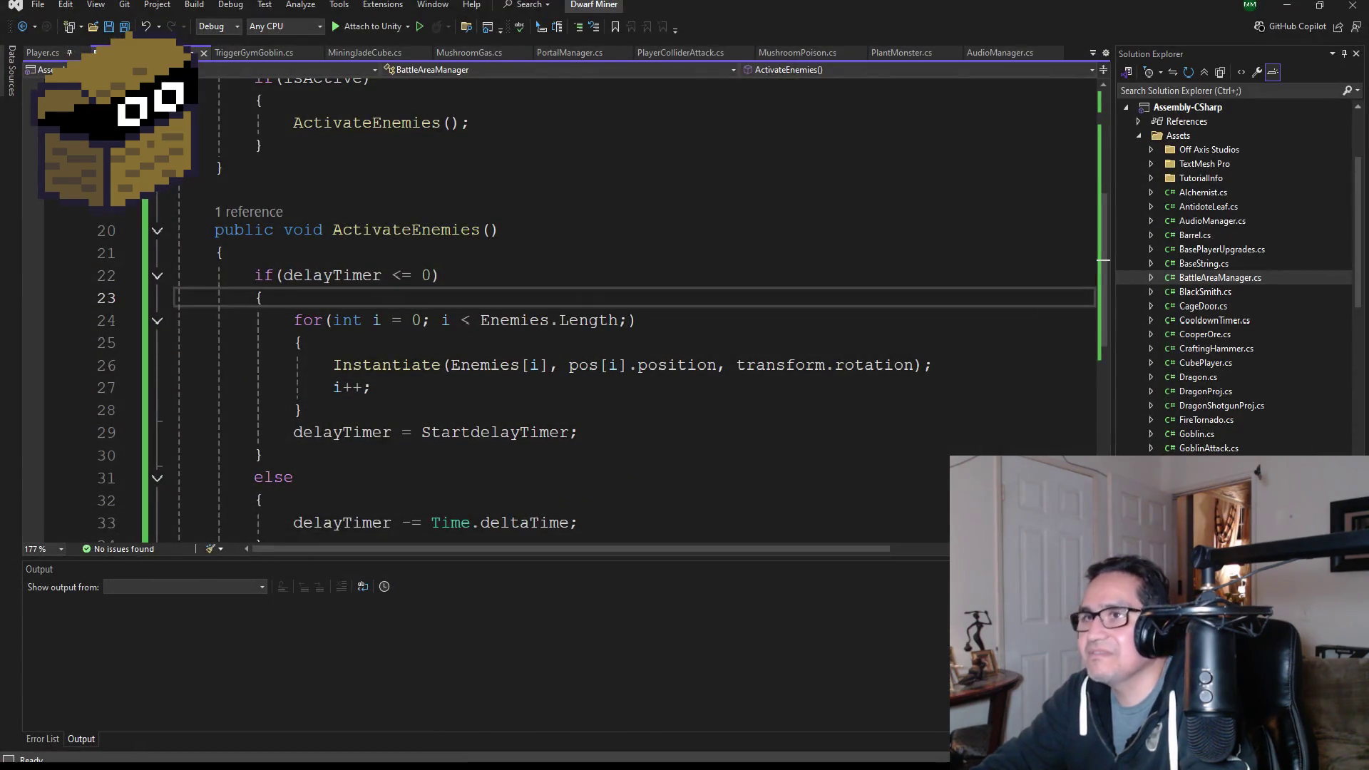
scroll(513, 373, down, 2)
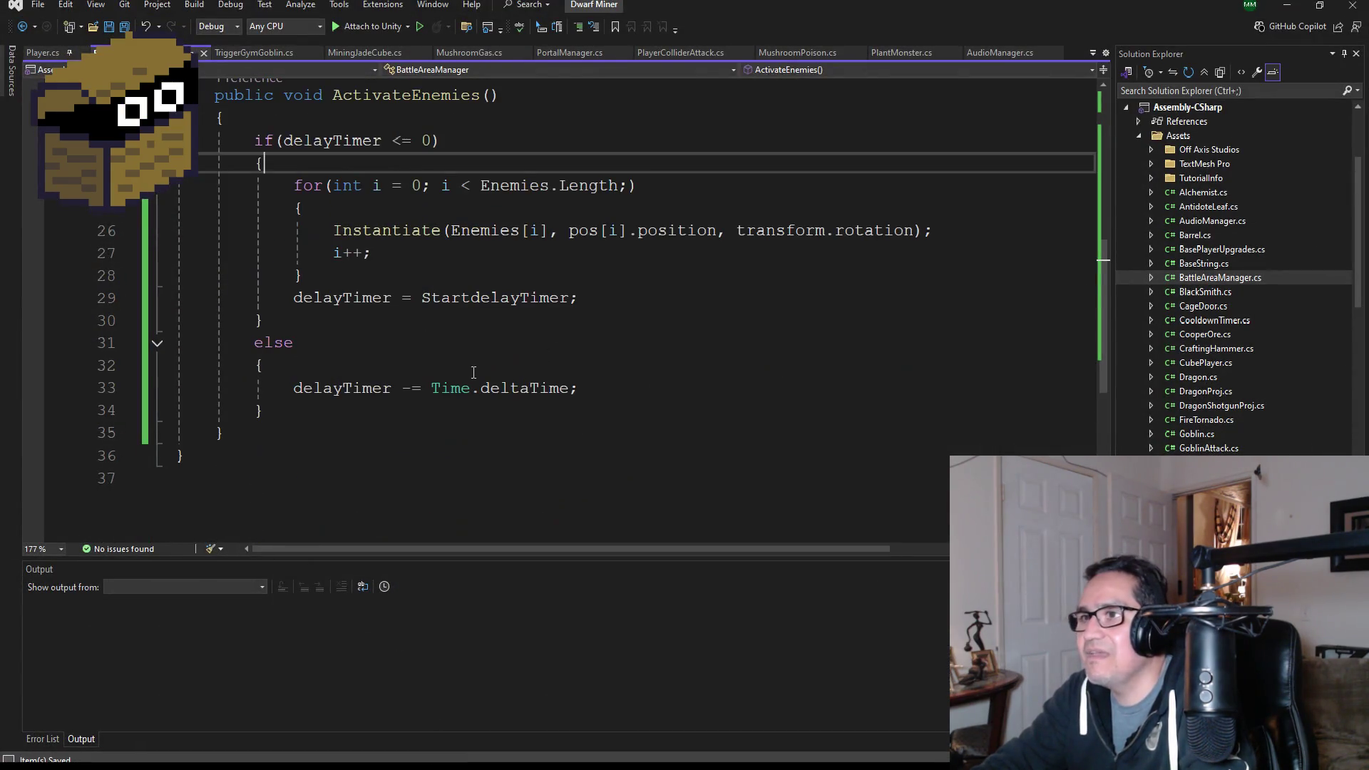
scroll(432, 352, up, 2)
scroll(449, 382, up, 3)
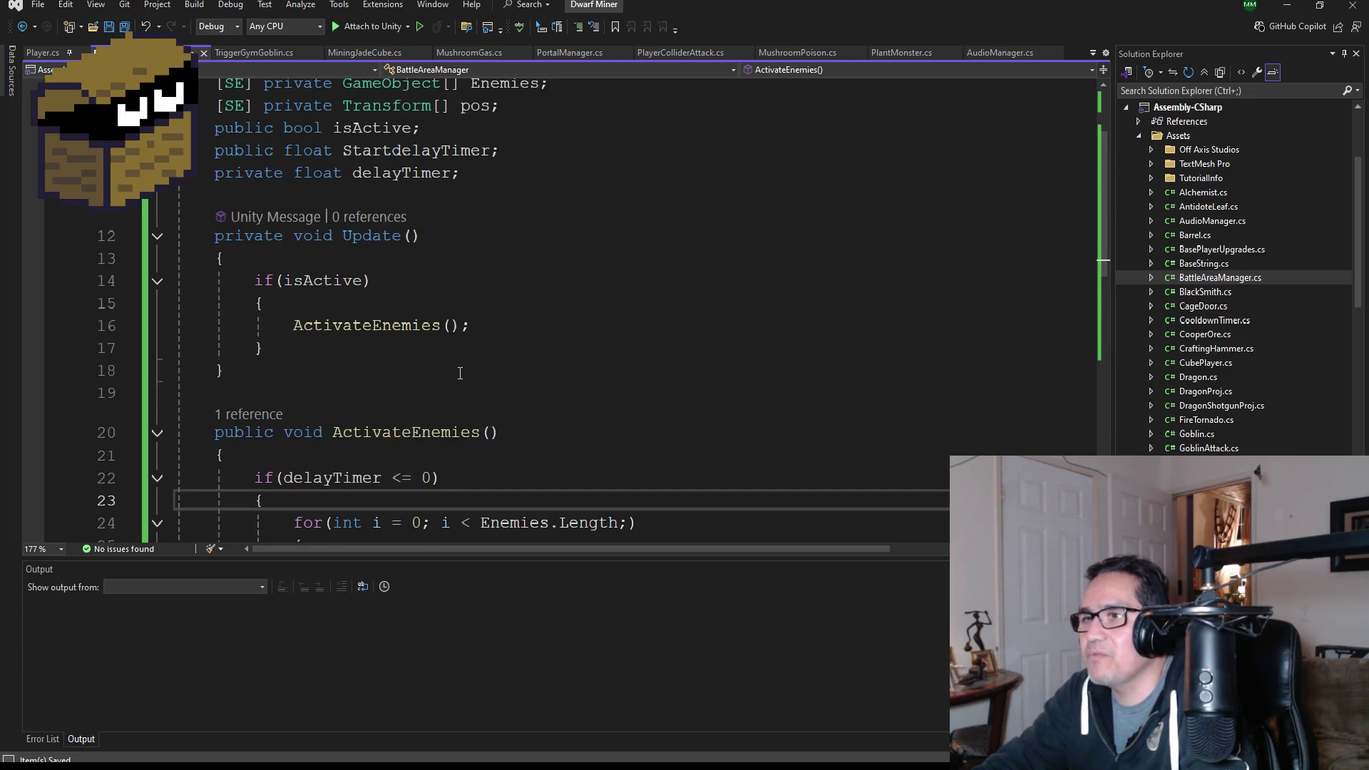
scroll(460, 373, up, 2)
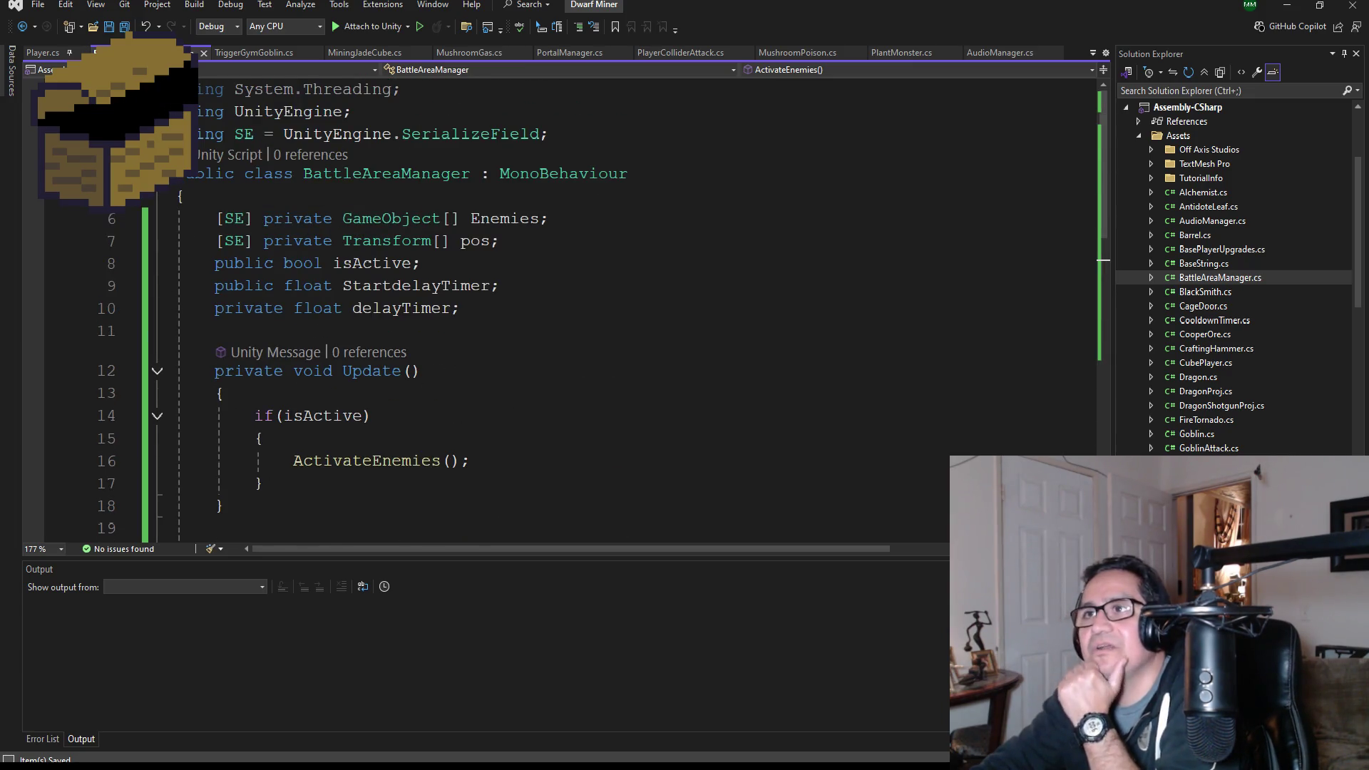
scroll(416, 323, down, 10)
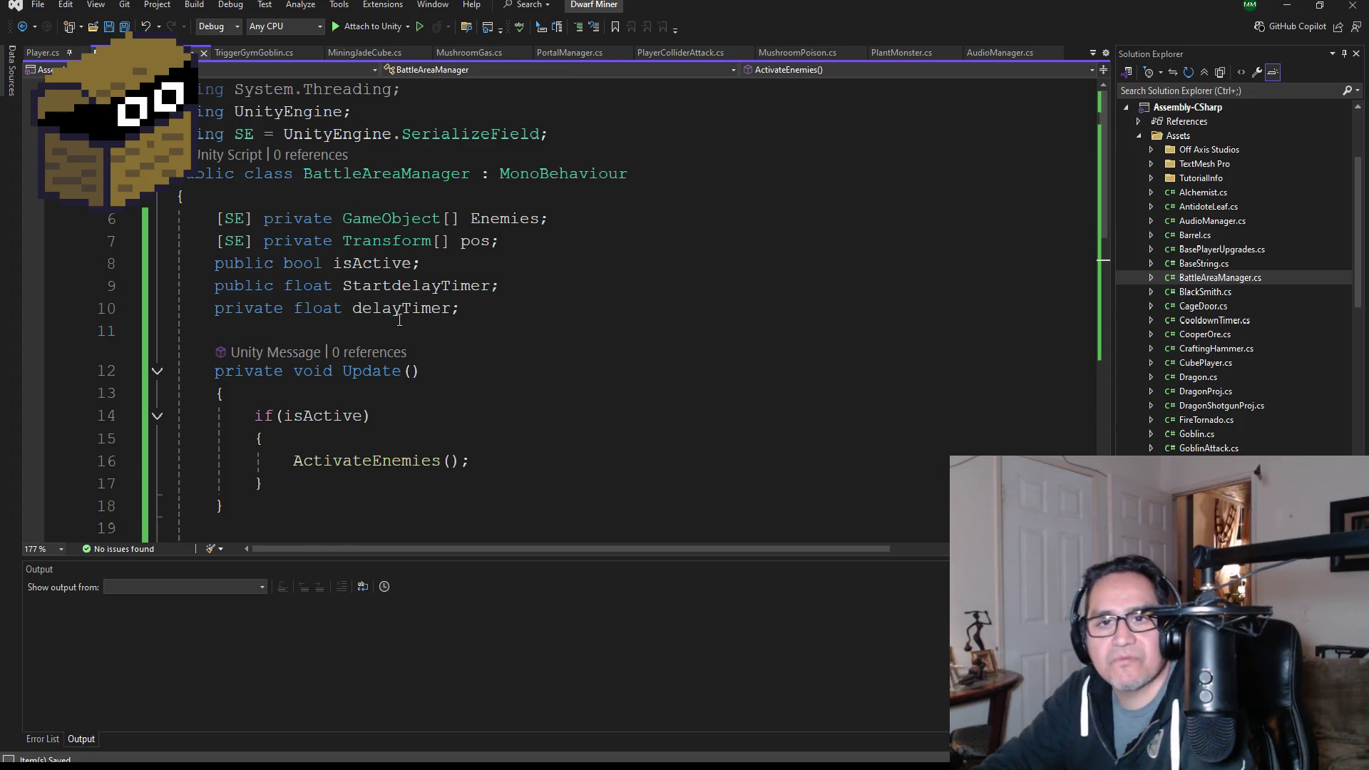
scroll(392, 364, up, 2)
scroll(375, 364, up, 2)
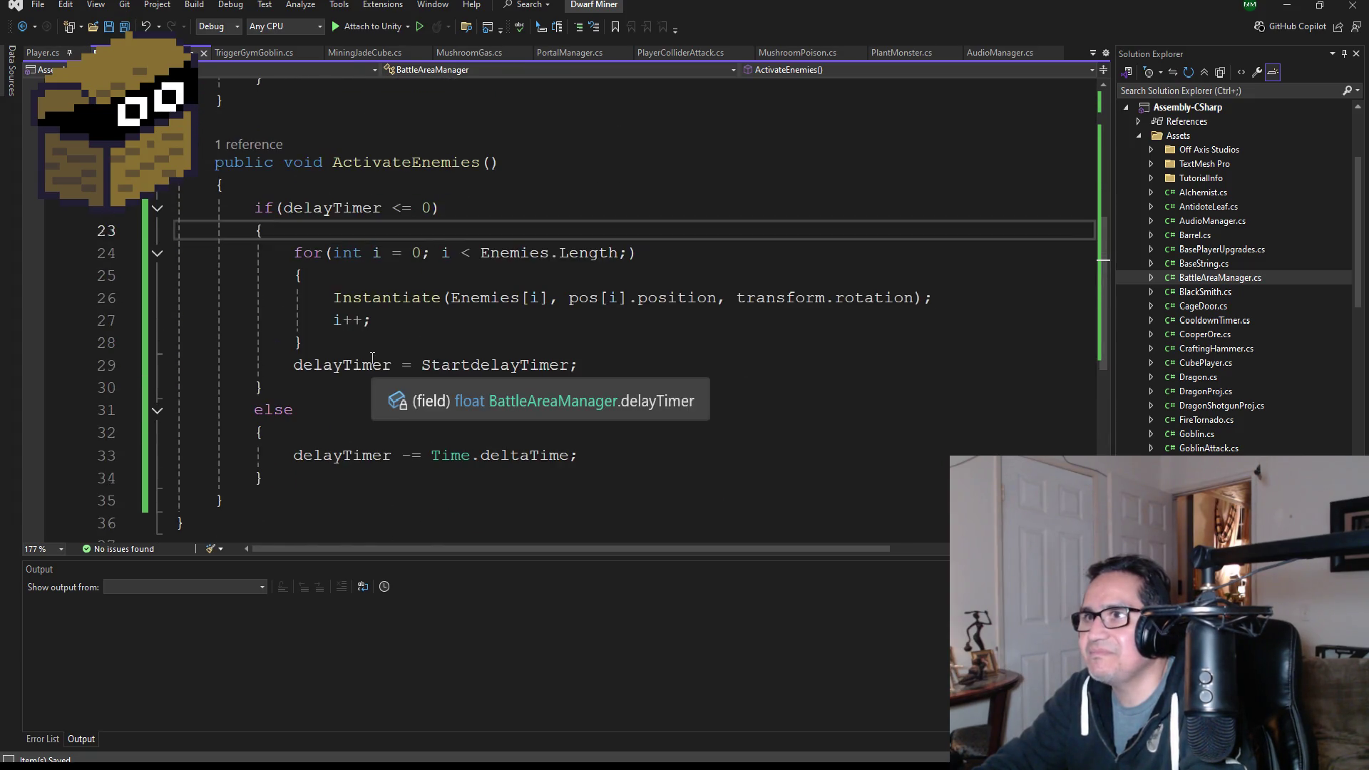
scroll(343, 385, down, 2)
click(257, 364)
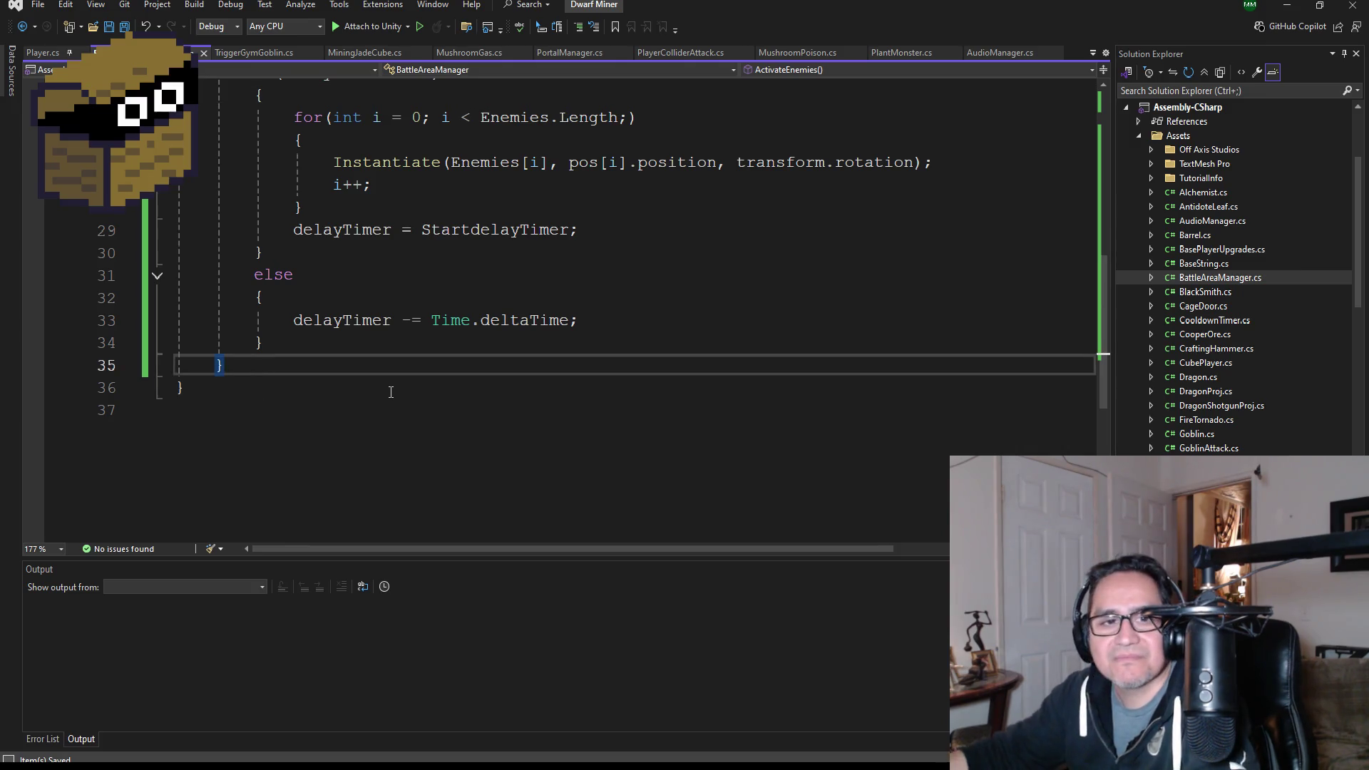
key(Return)
text(lo)
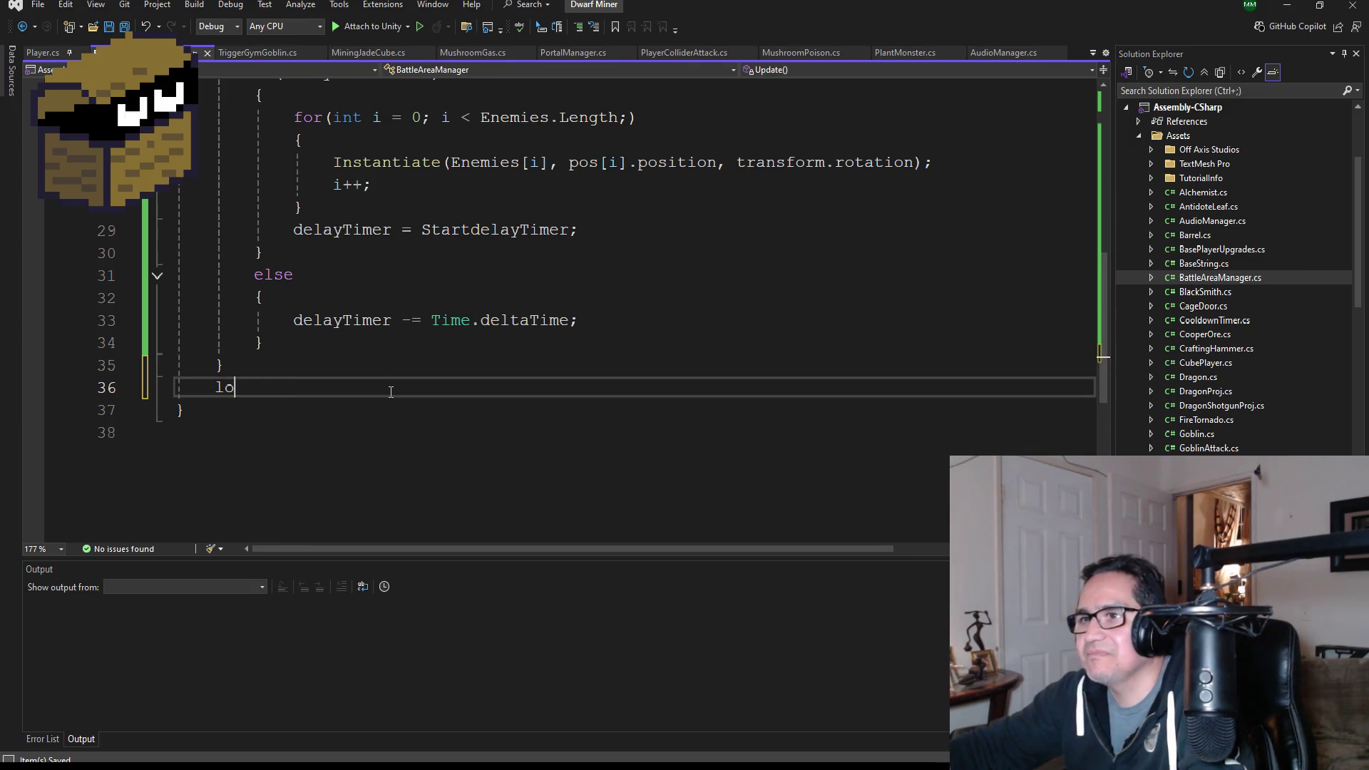
text(ng;upublic void A)
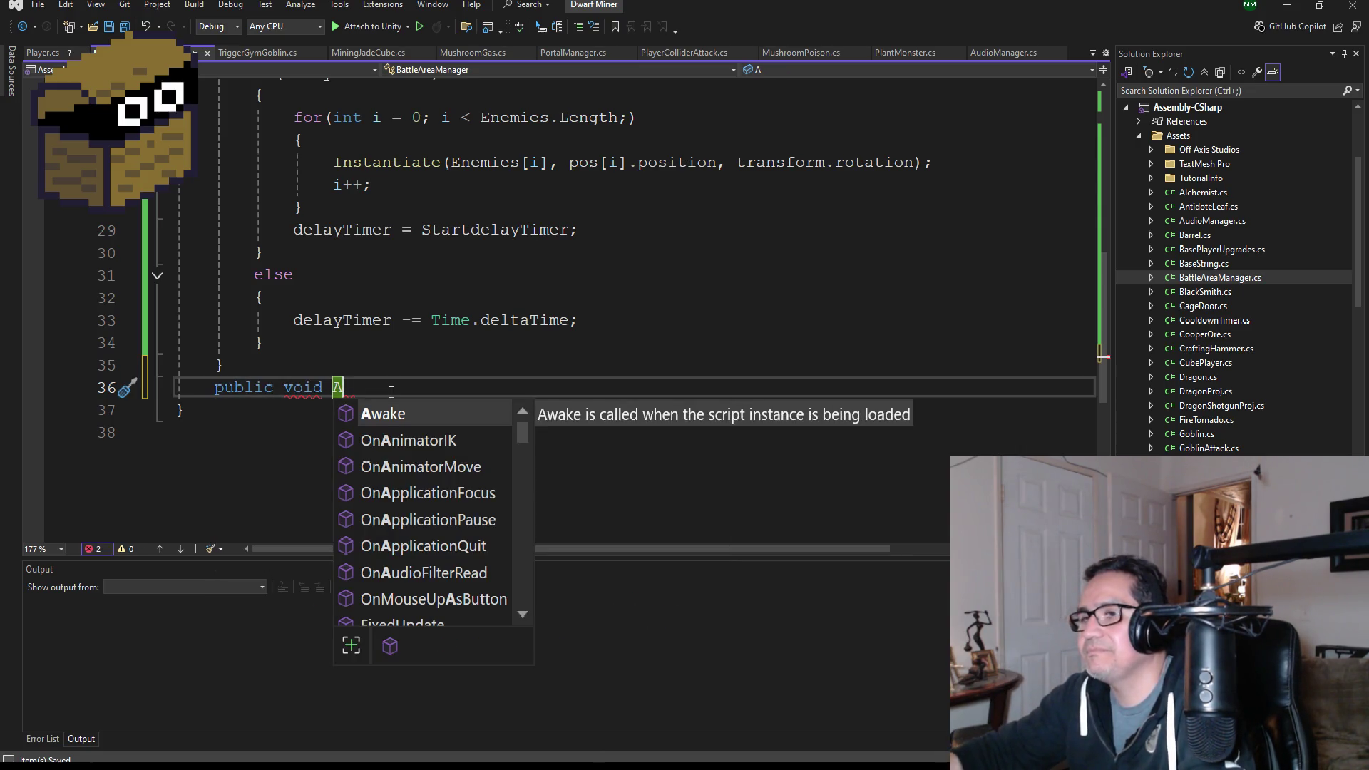
- Add a public SetActive() method with an empty body below ActivateEnemies
key(BackSpace)
text(SetActi)
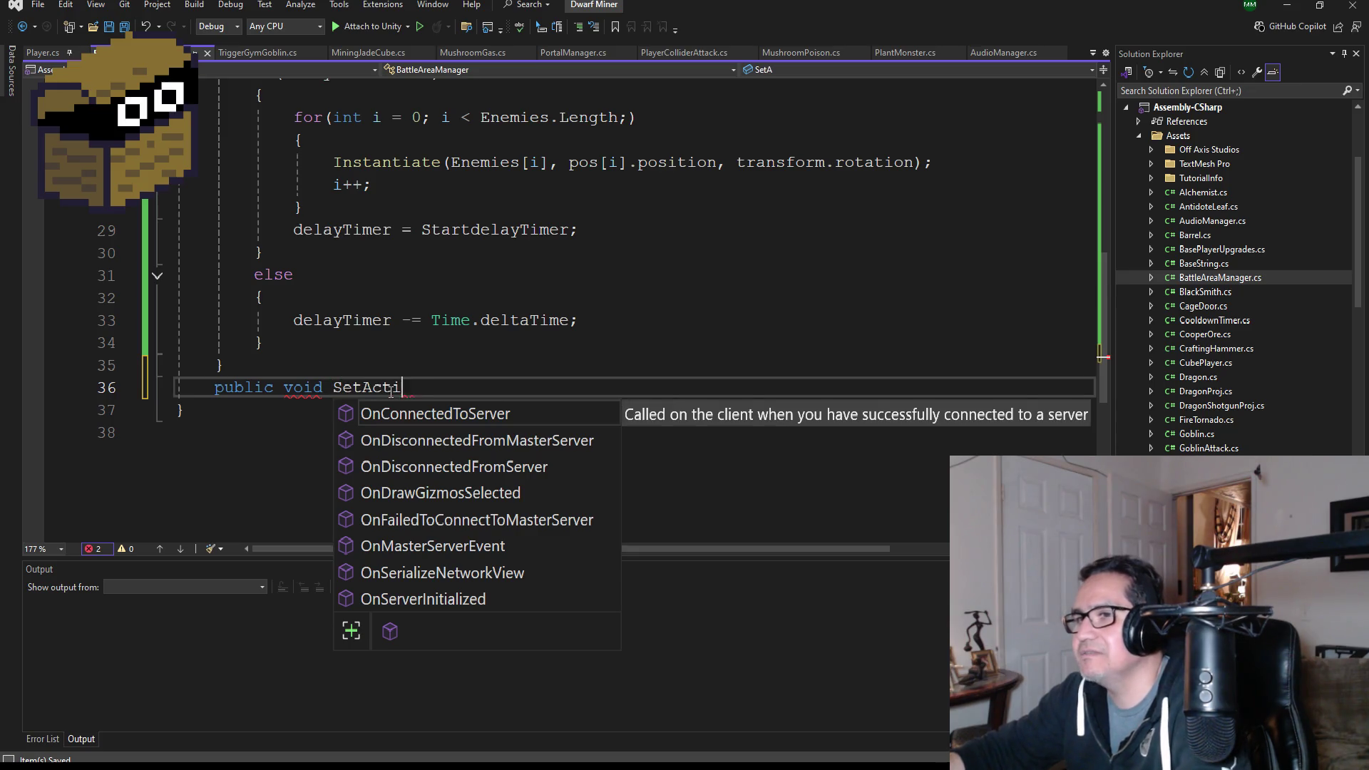
text(ve())
key(Return)
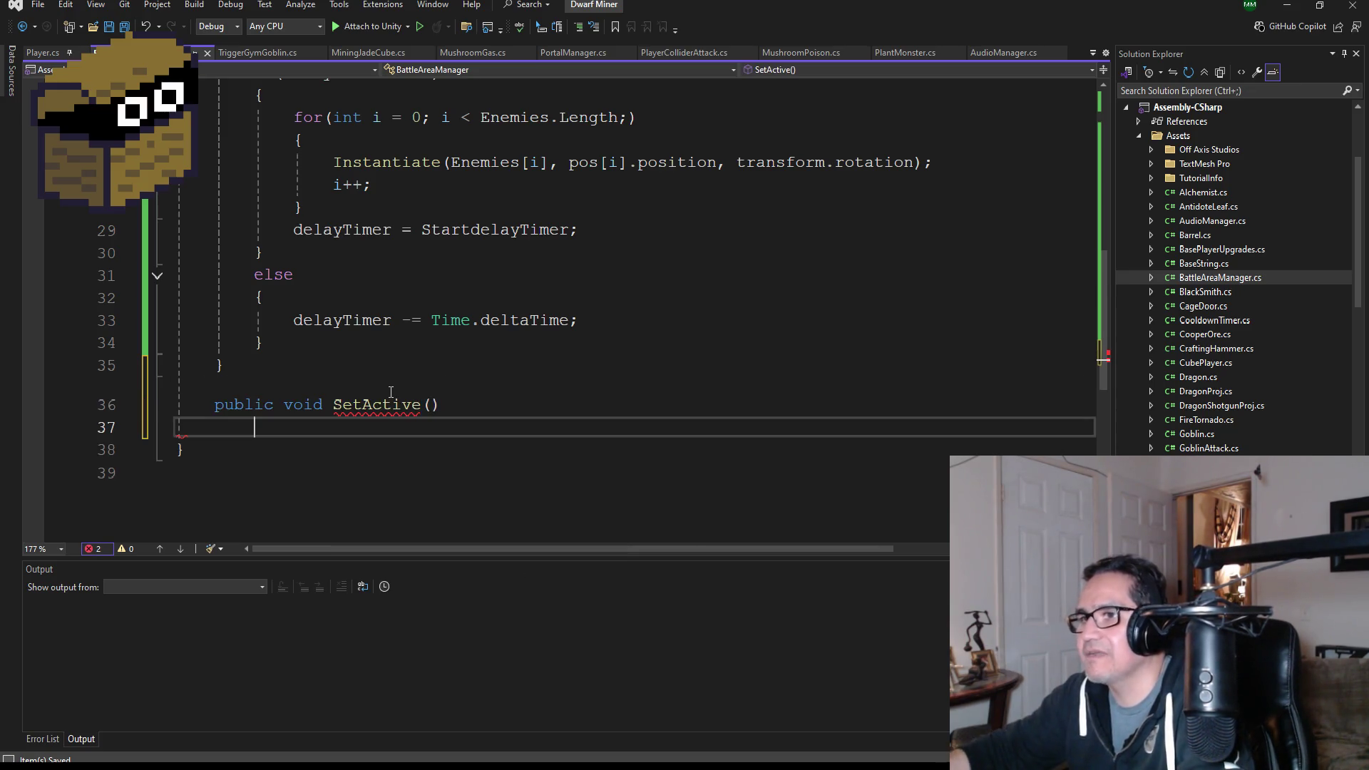
text({)
key(Return)
scroll(499, 378, up, 8)
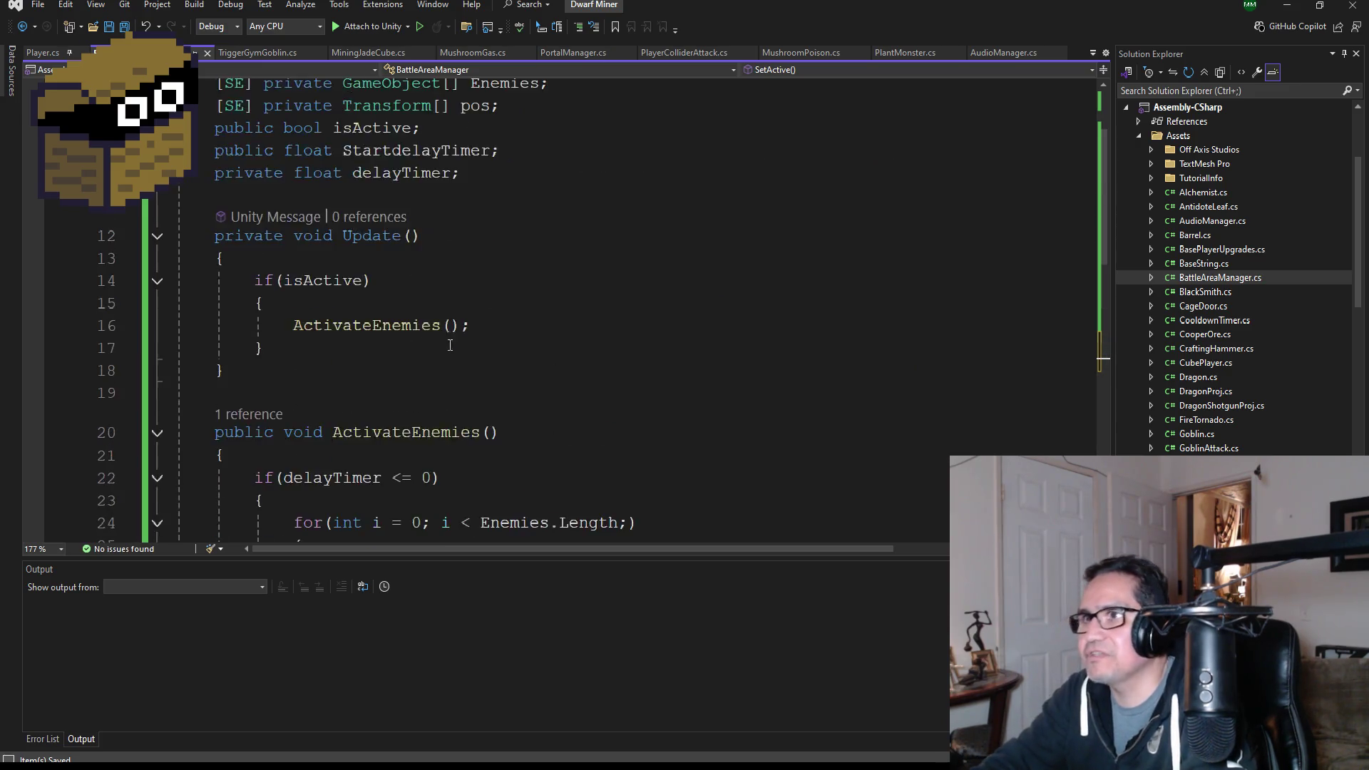
scroll(541, 373, down, 2)
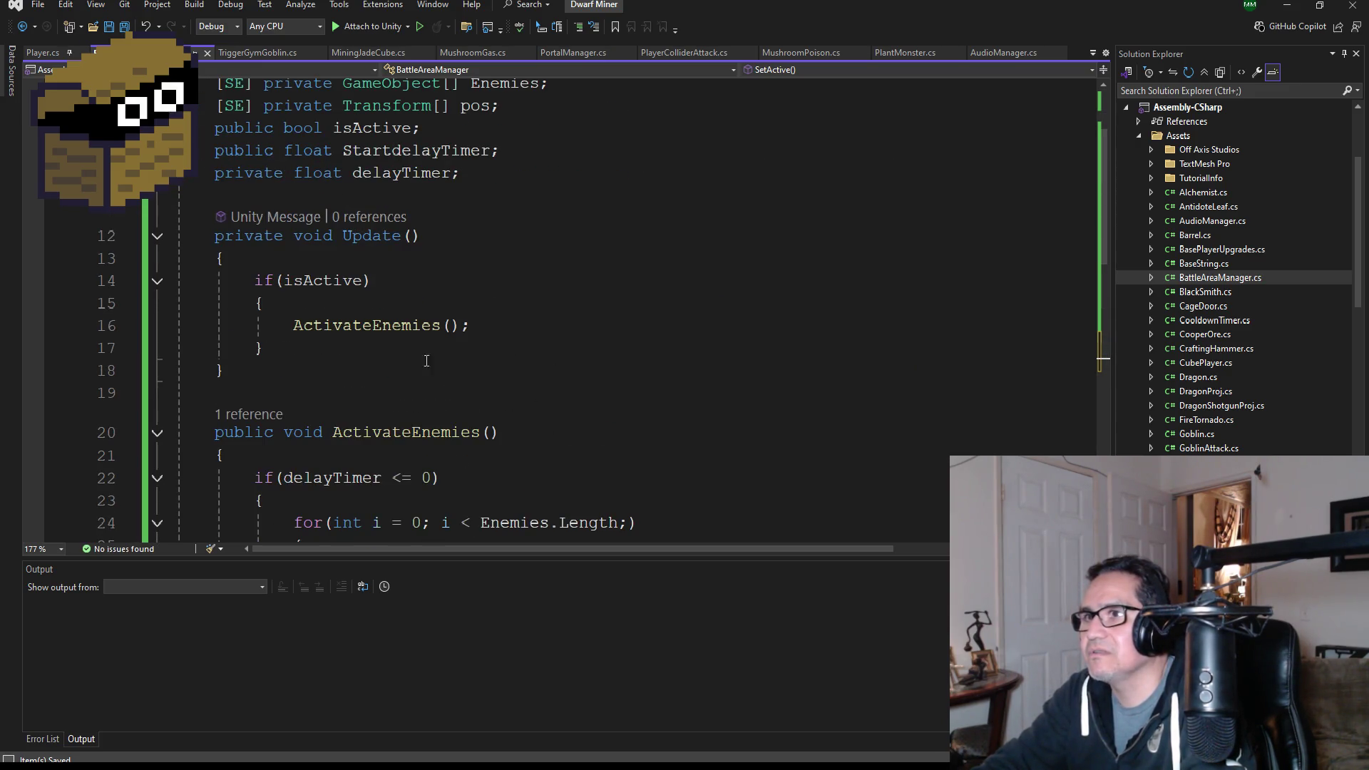
- Make SetActive() set isActive = true and save BattleAreaManager.cs
double_click(319, 284)
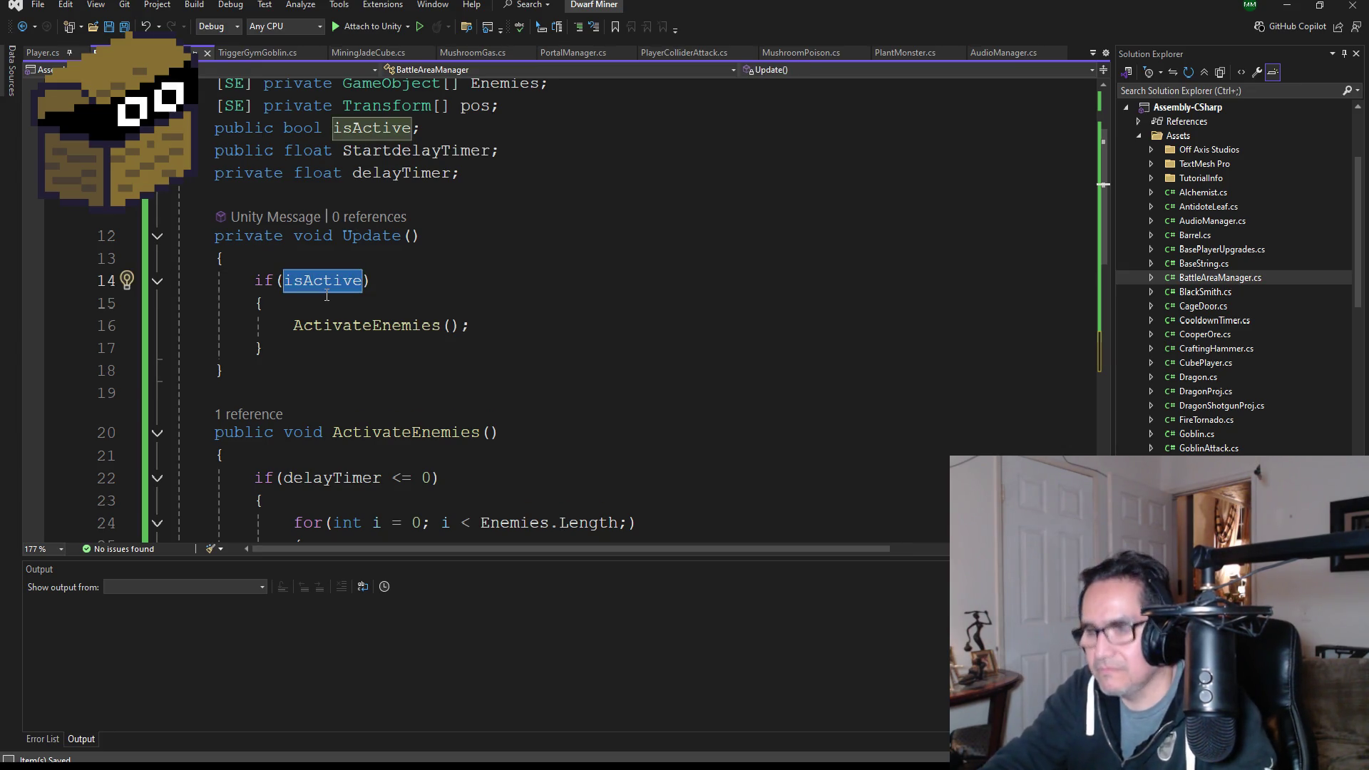
scroll(326, 296, down, 7)
click(291, 319)
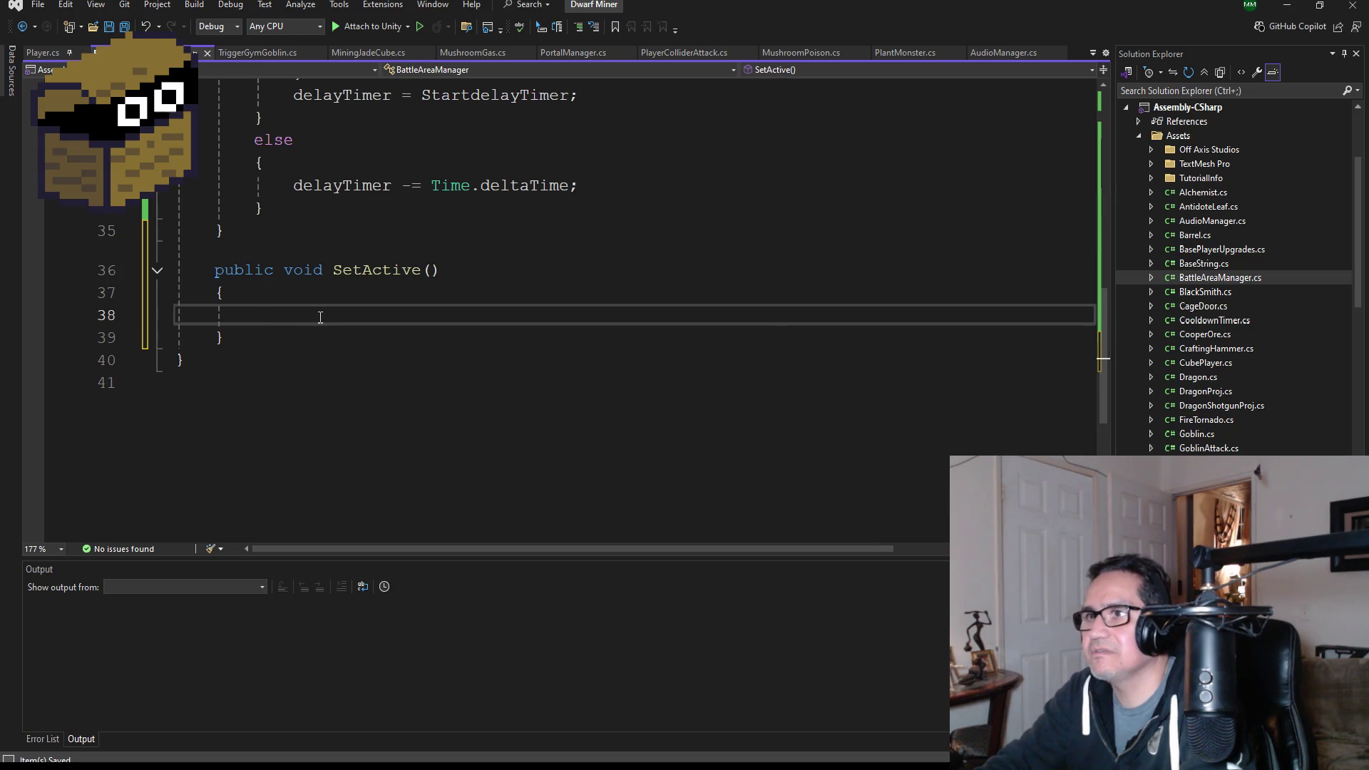
text(isActive)
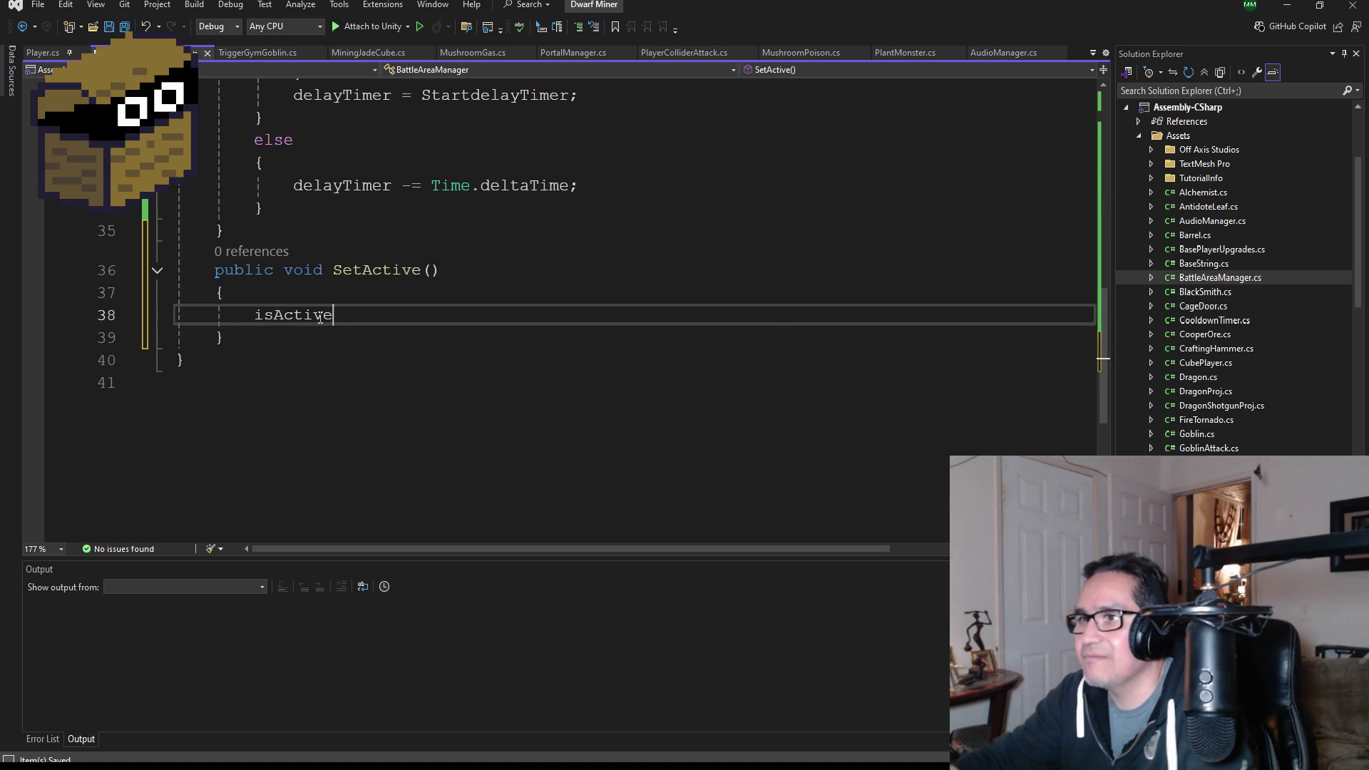
text( = true;)
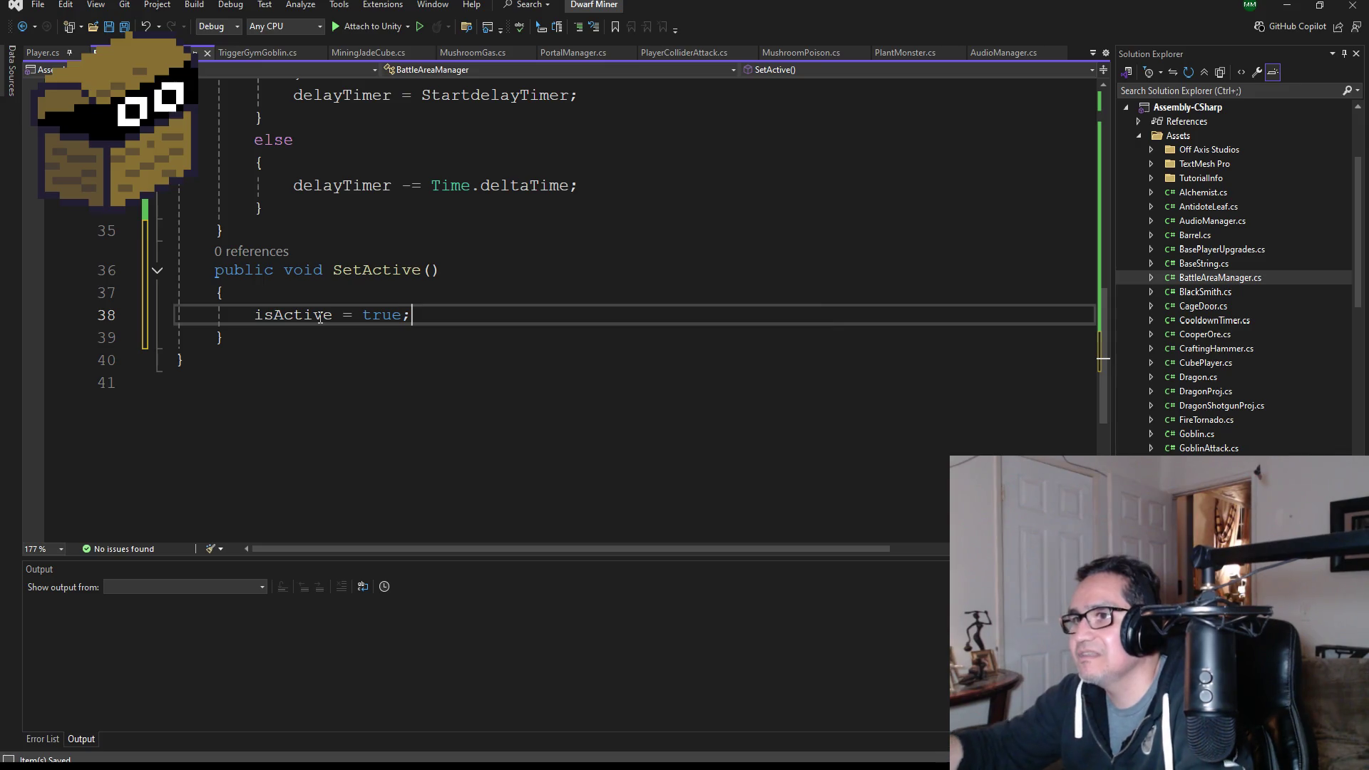
click(124, 27)
scroll(457, 273, up, 10)
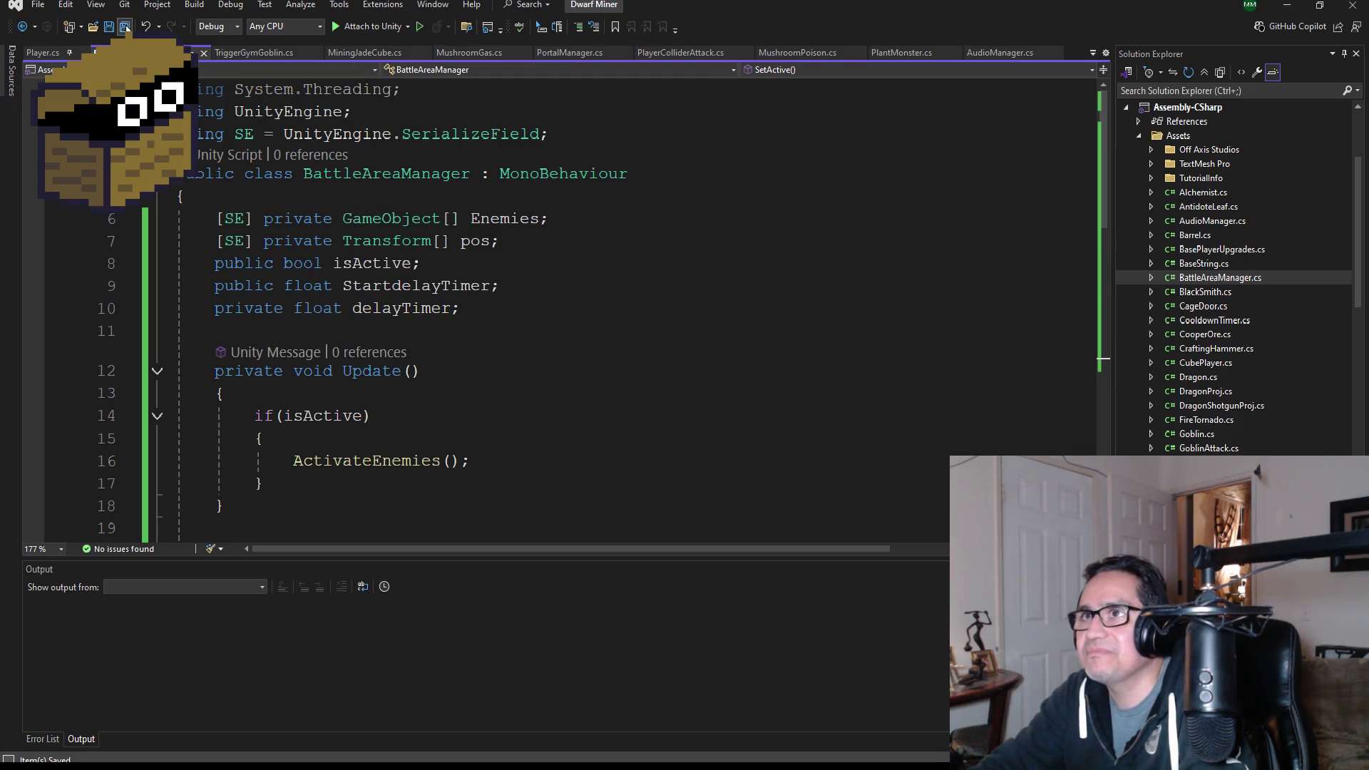
scroll(436, 371, down, 4)
scroll(436, 371, down, 6)
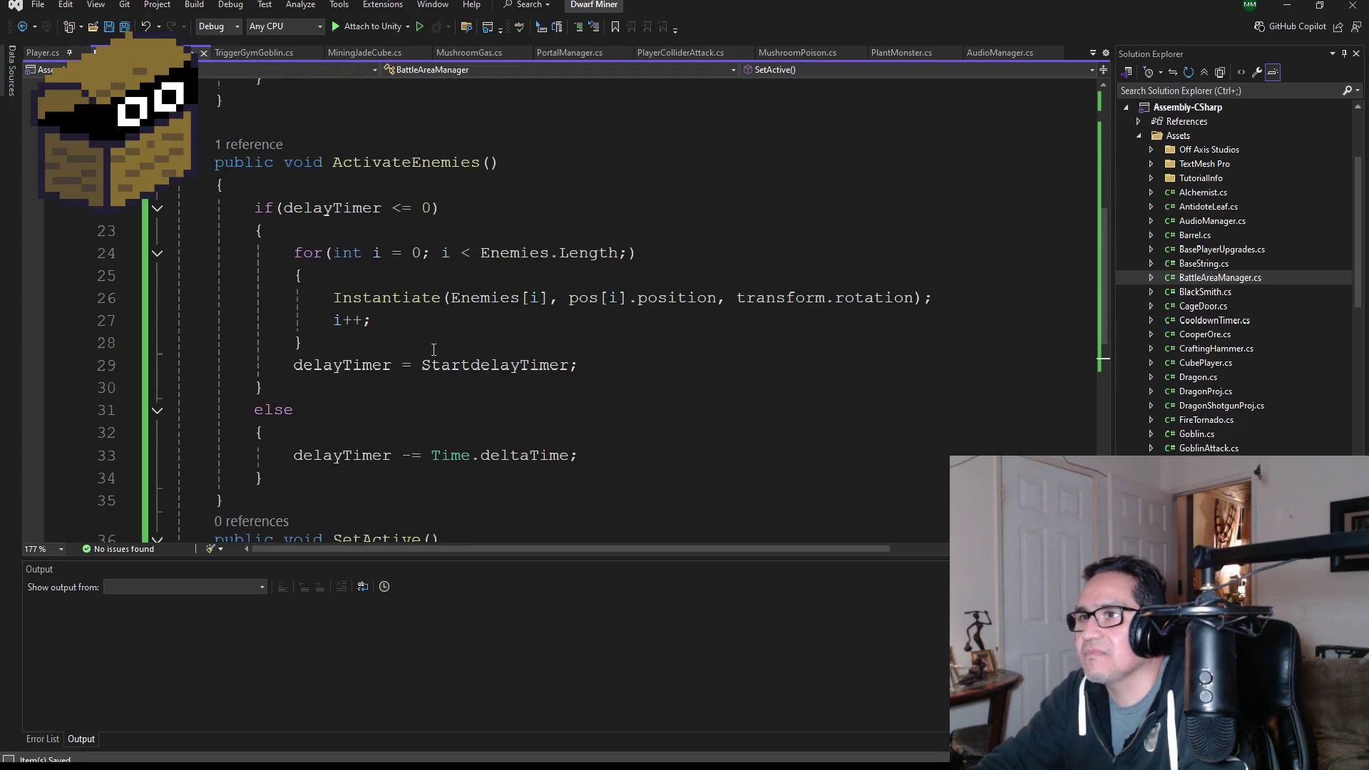
scroll(464, 371, up, 1)
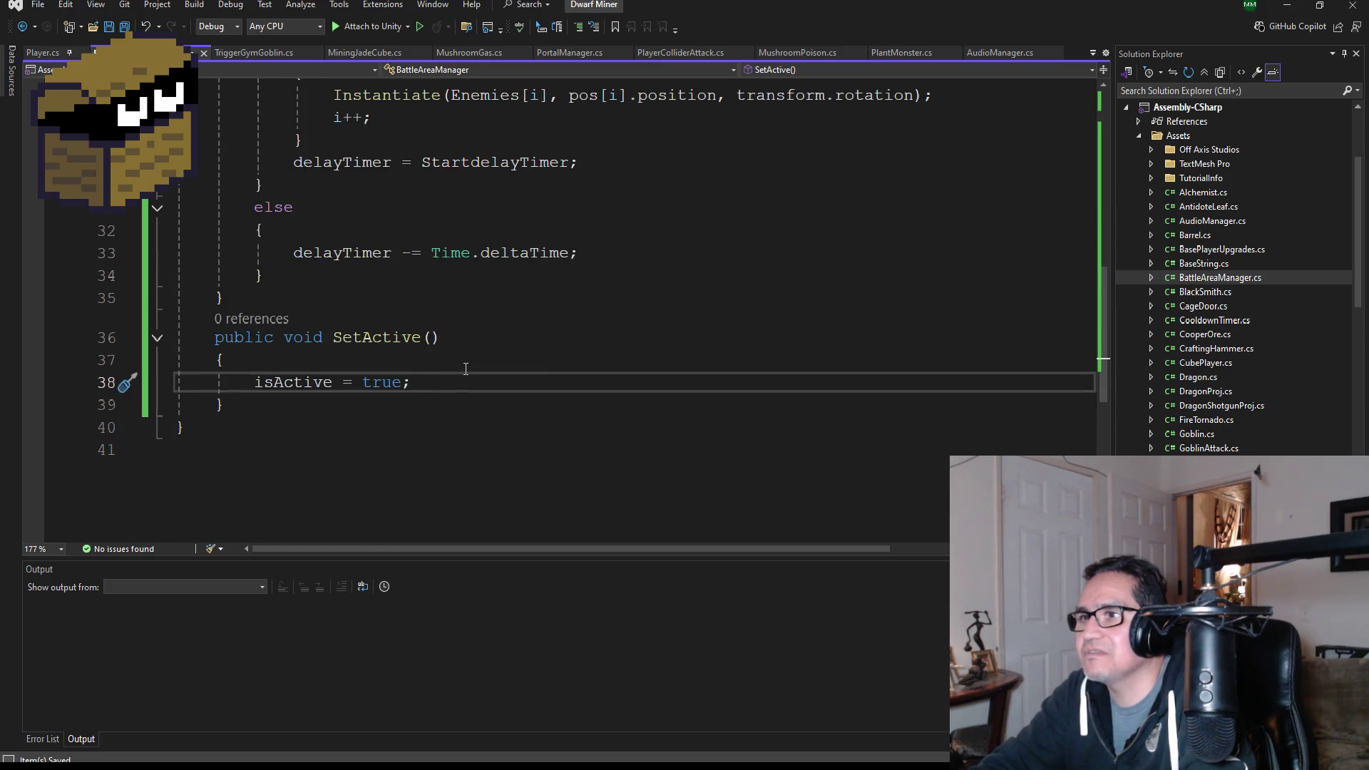
scroll(466, 369, up, 10)
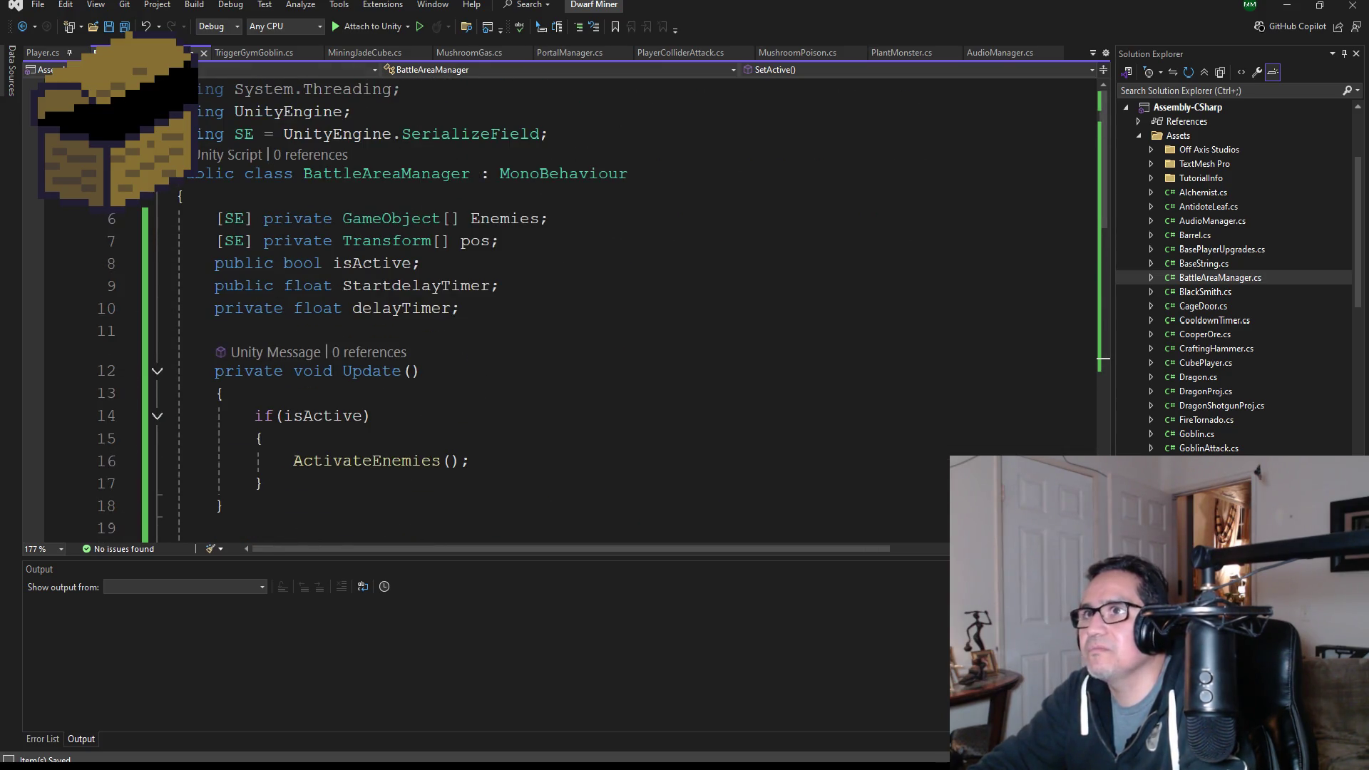
- In TriggerGymGoblin.cs, add a field 'public BattleAreaManager bt;' below GymAnimator
click(268, 52)
click(527, 199)
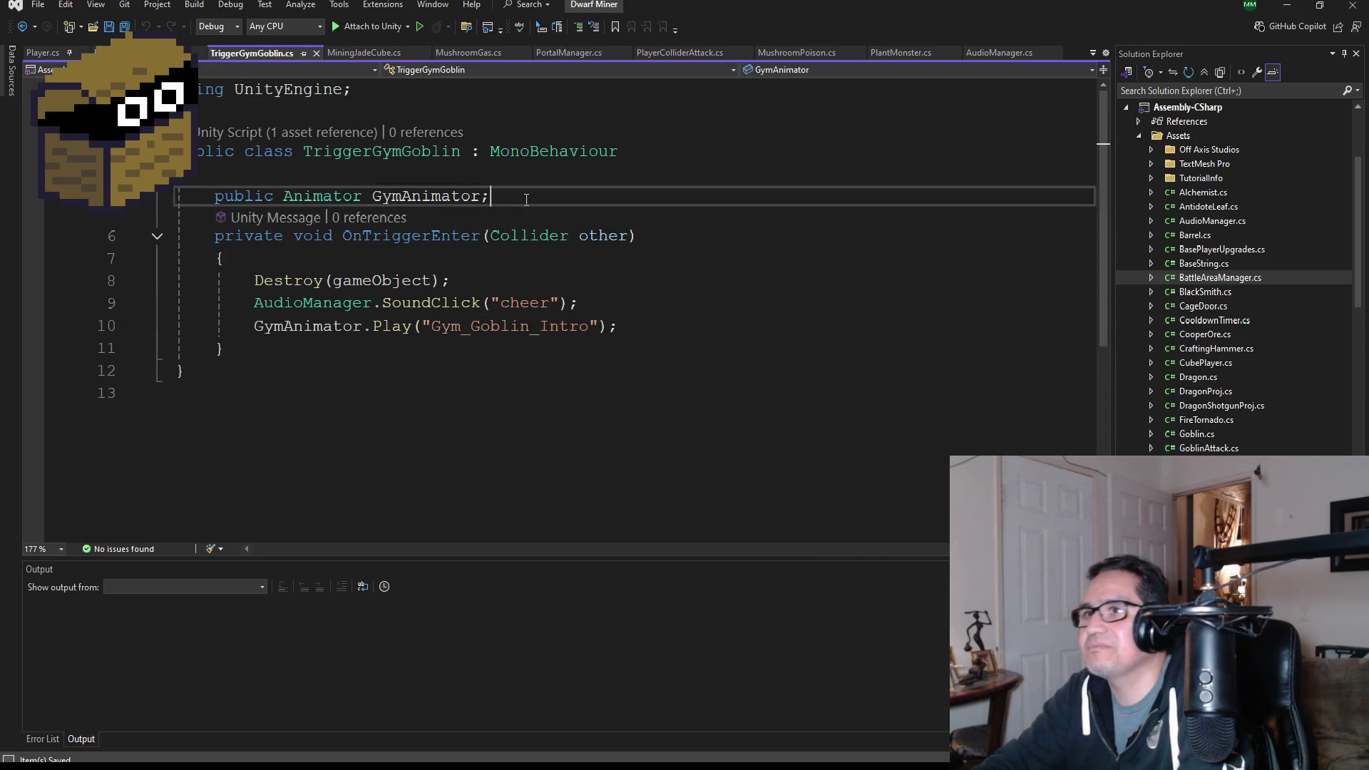
key(Return)
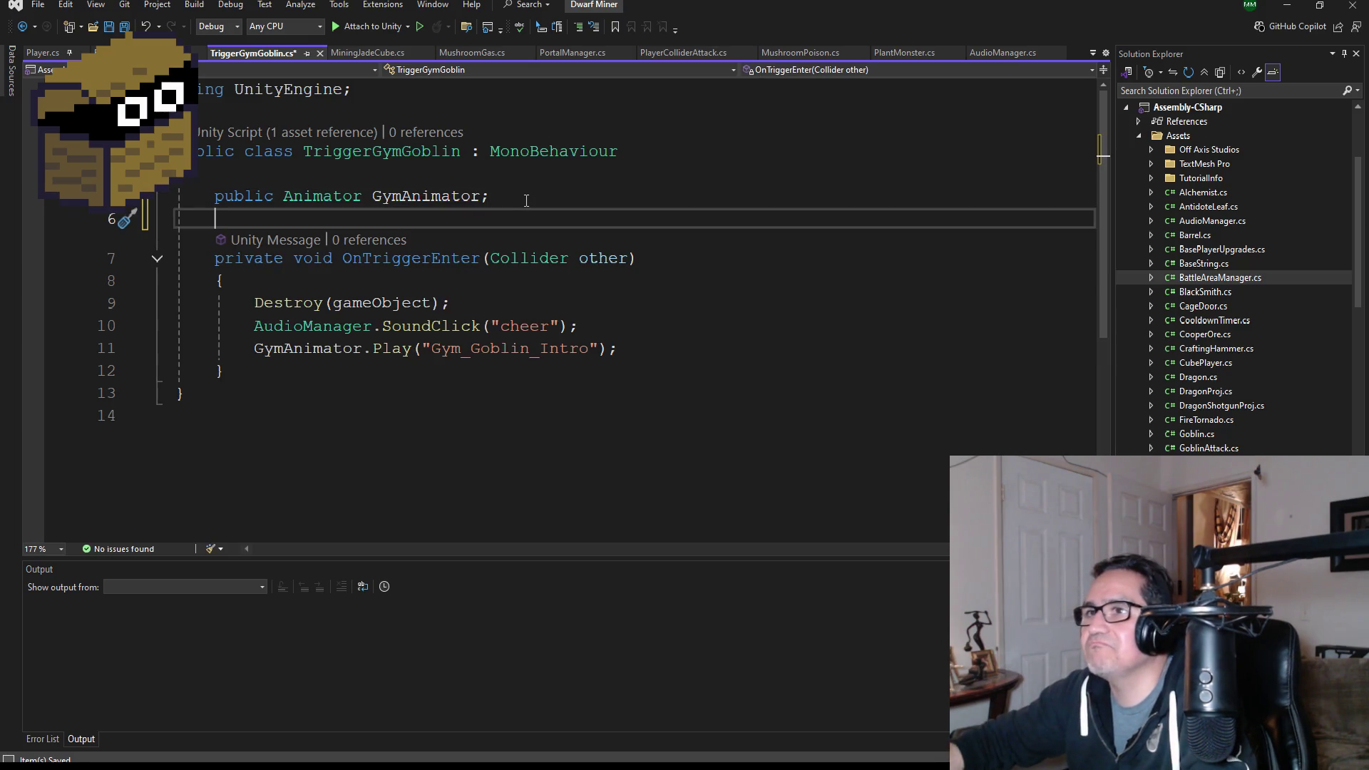
text(publ)
key(Tab)
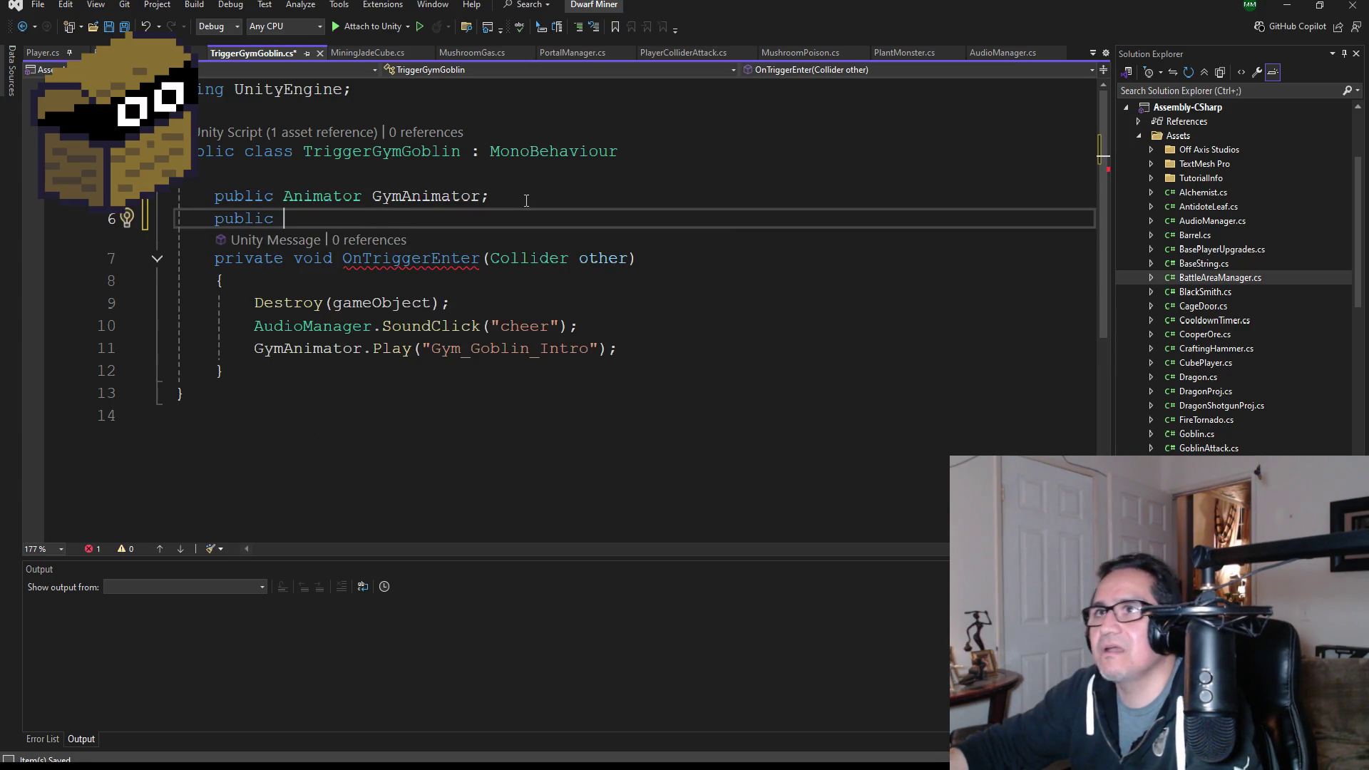
text(Battle)
key(Tab)
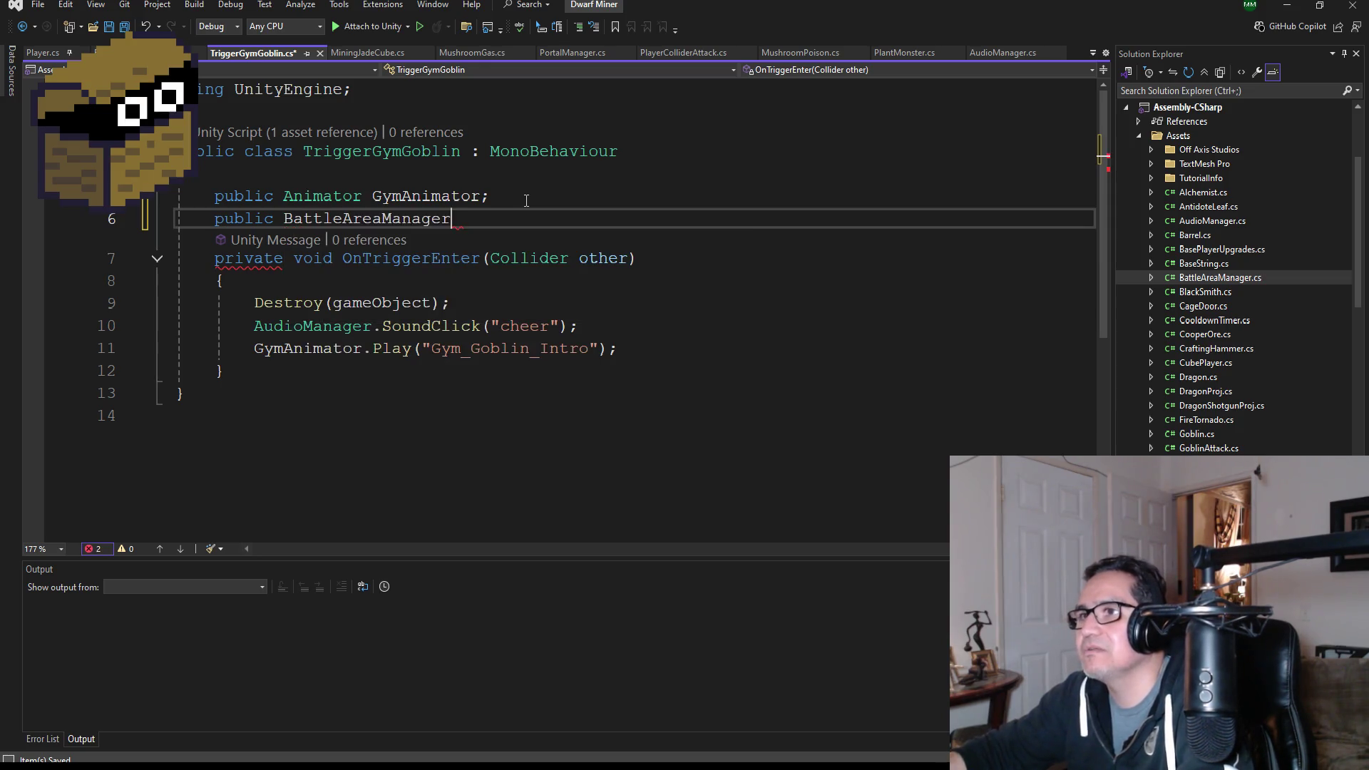
text( bt)
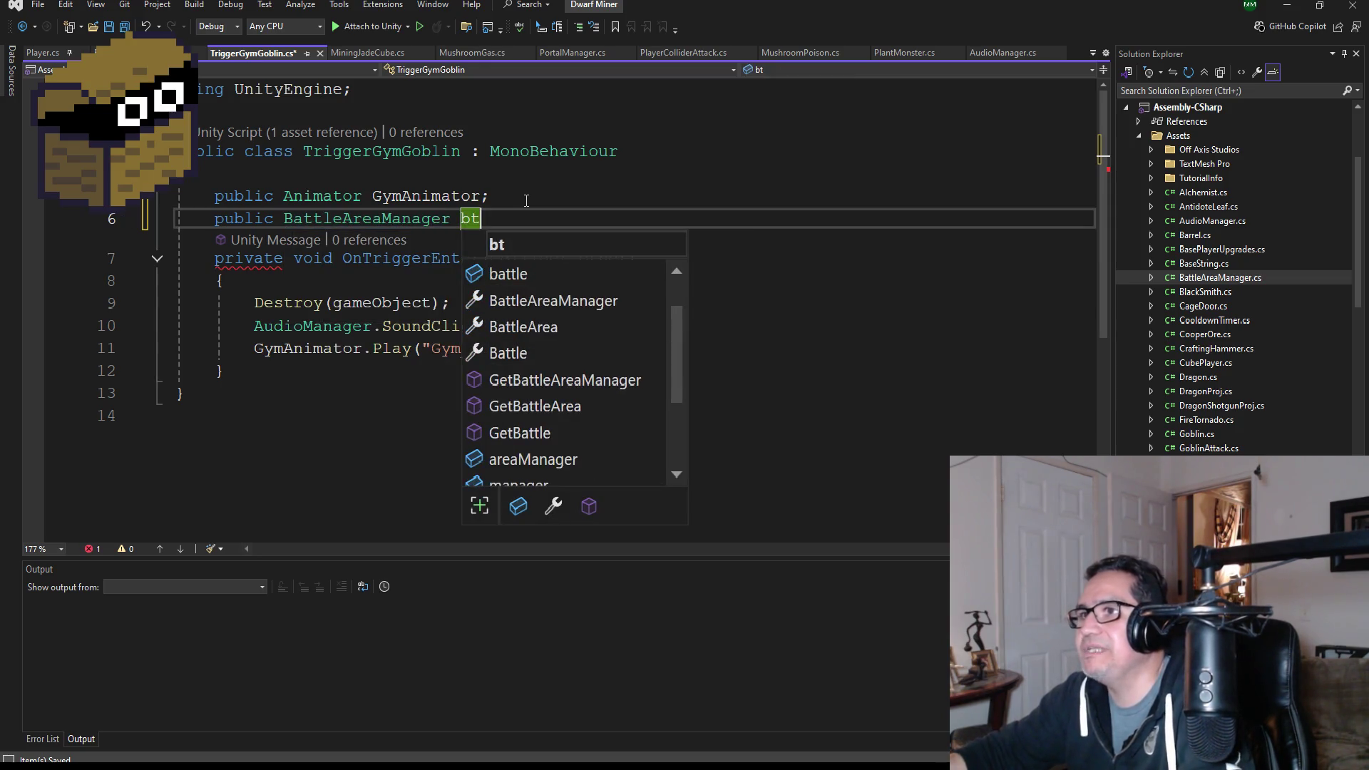
text(;)
- Call bt.SetActive() after the animation play line, save, and run the game in Unity
click(682, 356)
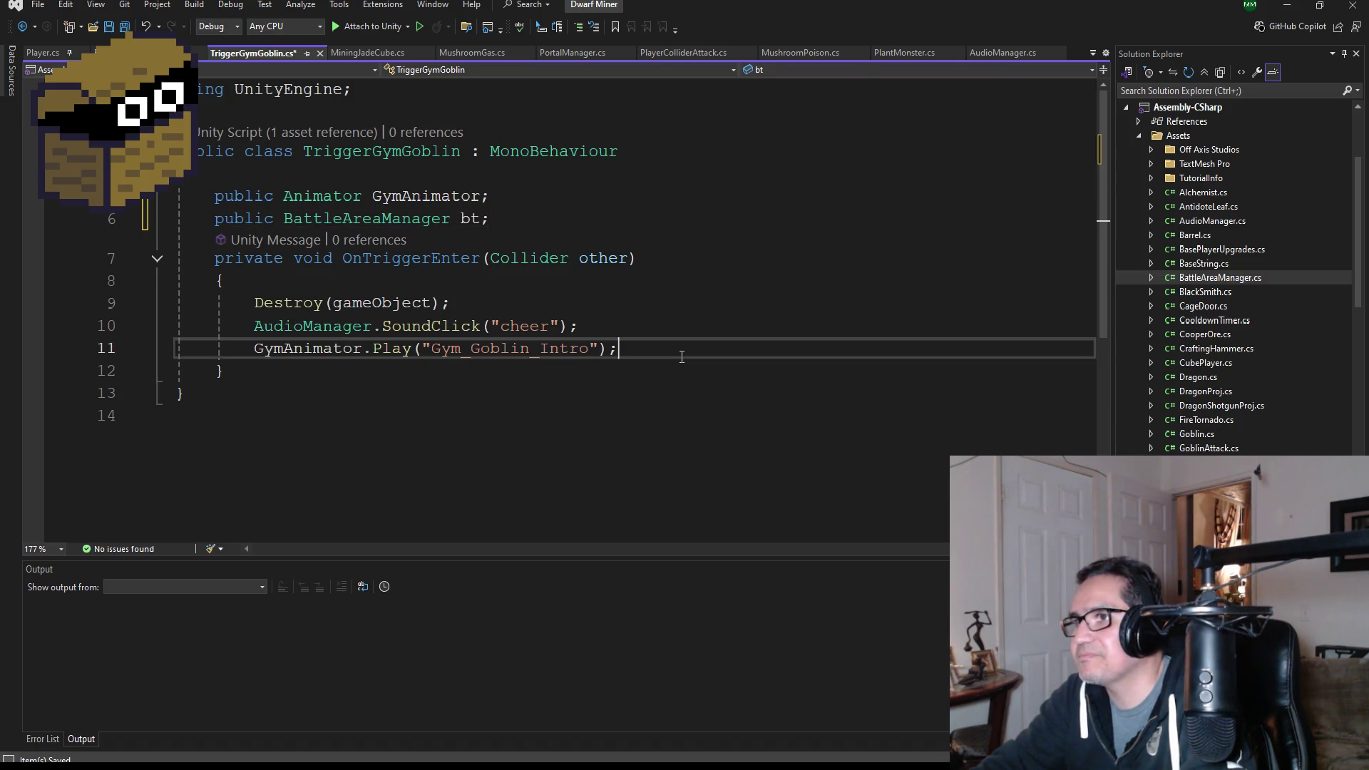
key(Return)
text(bt)
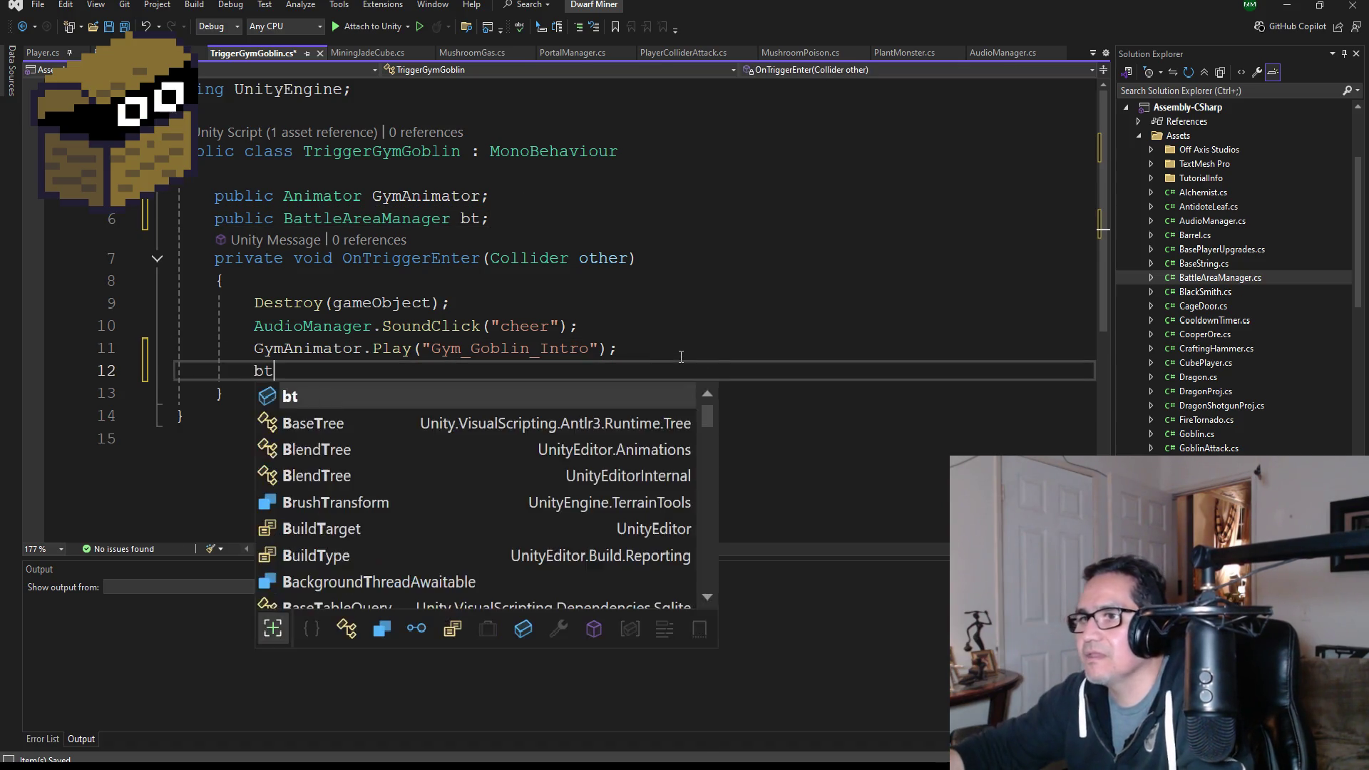
text(.Set)
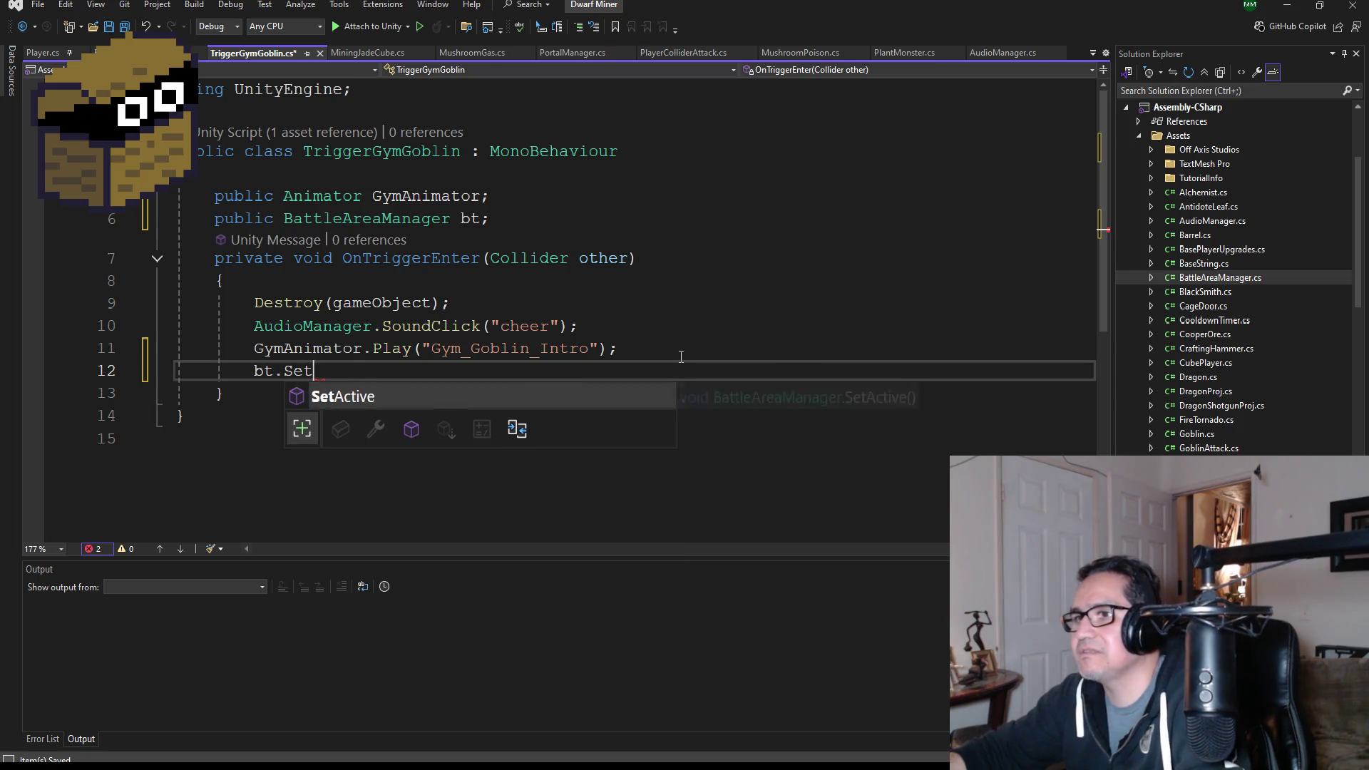
key(Tab)
text(())
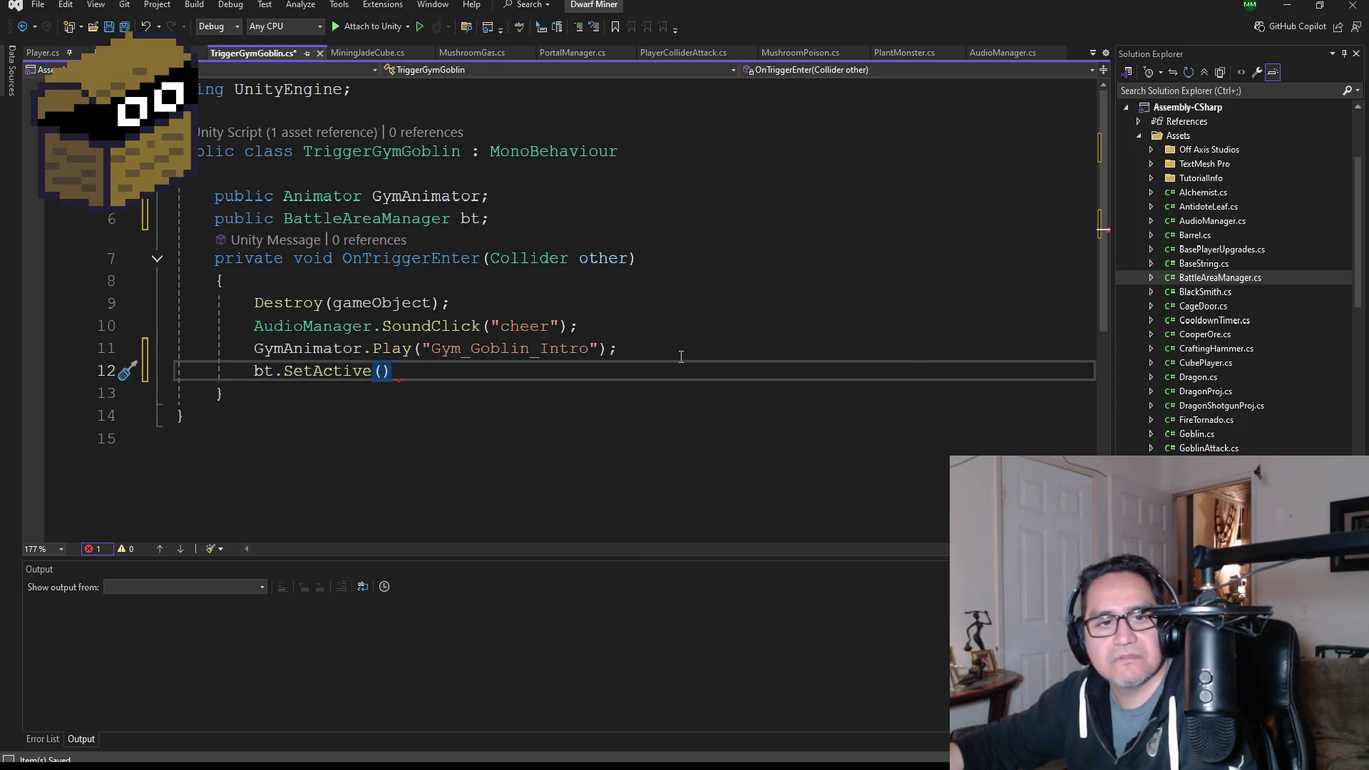
text(;)
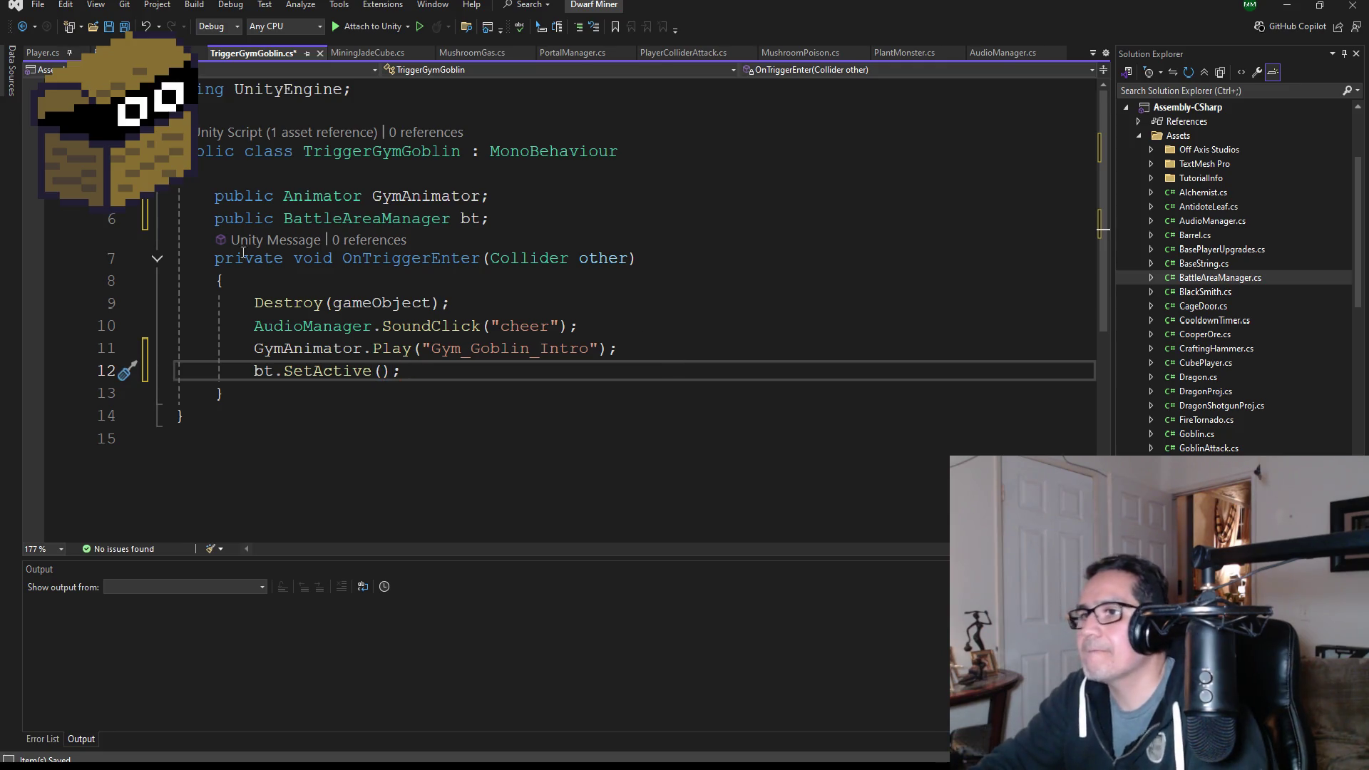
click(130, 27)
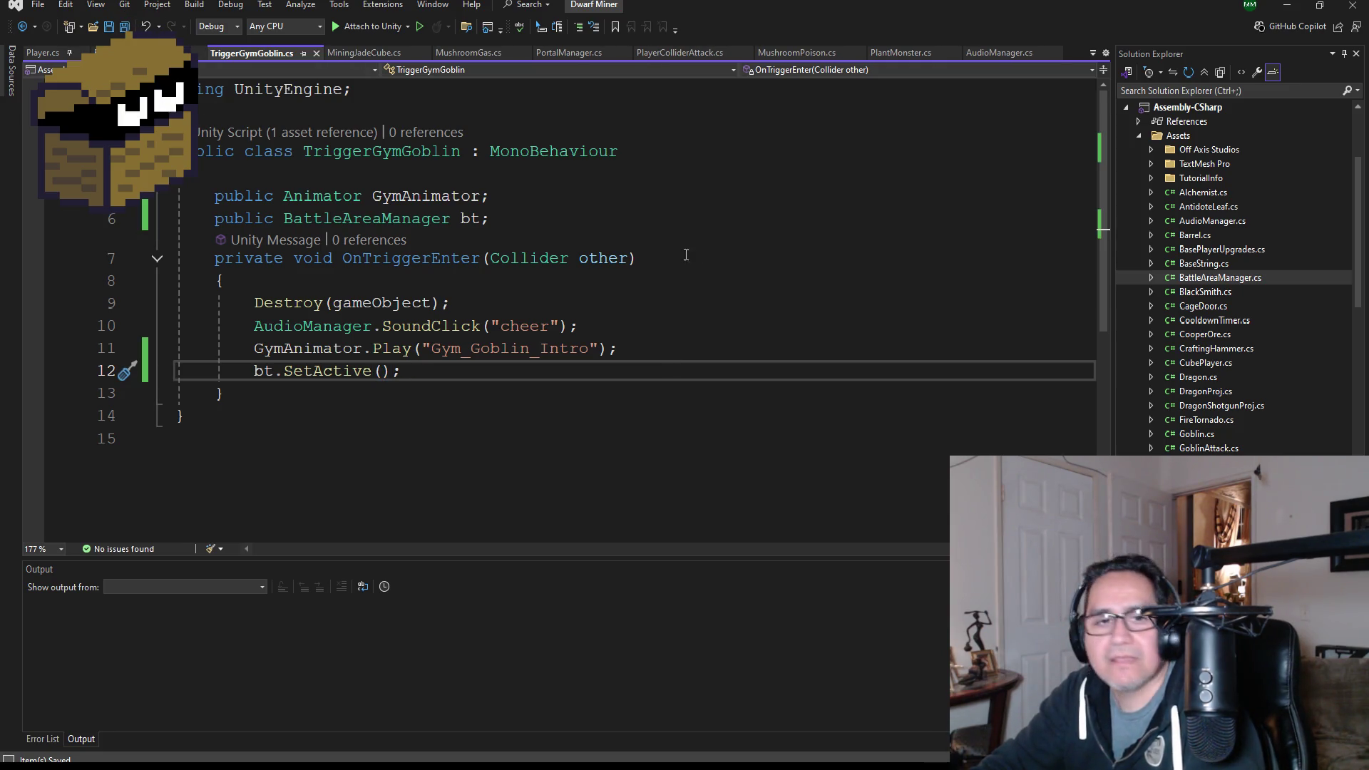
click(1287, 5)
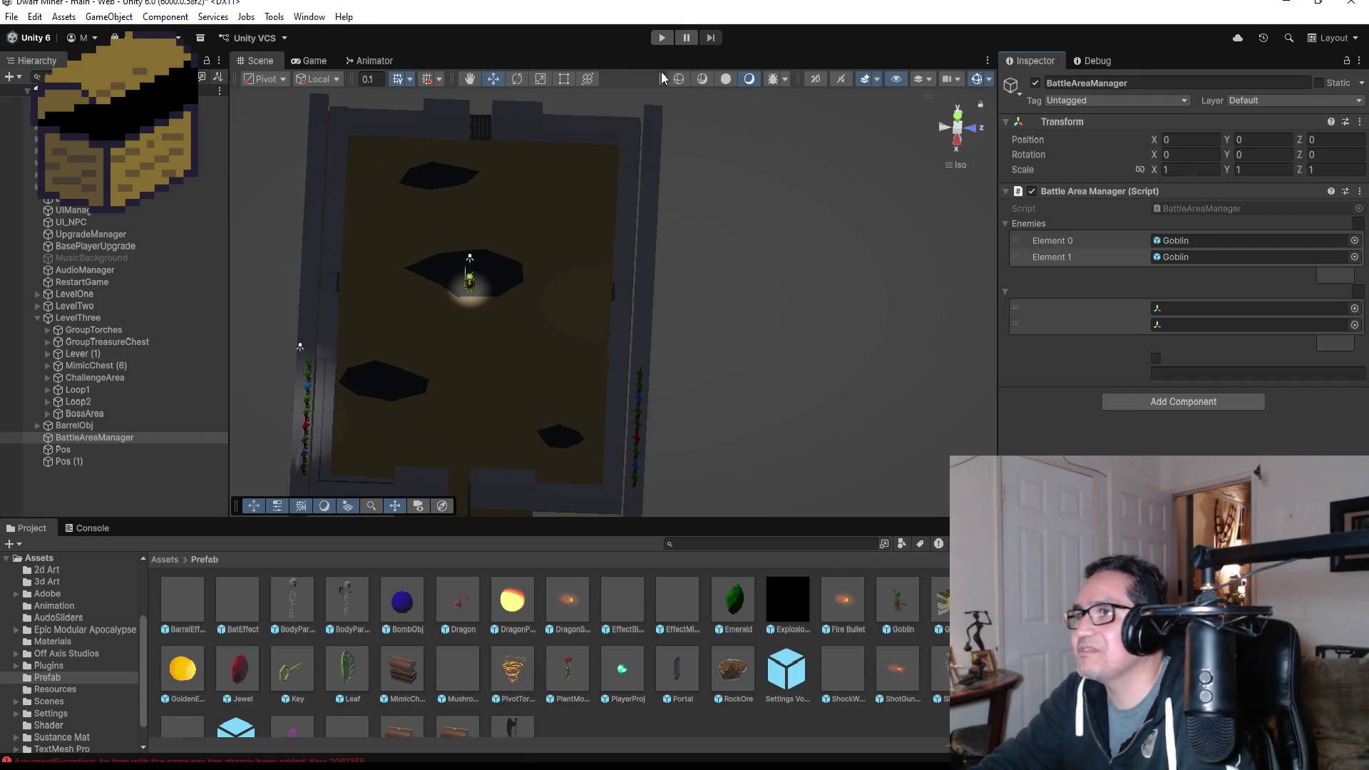
click(662, 38)
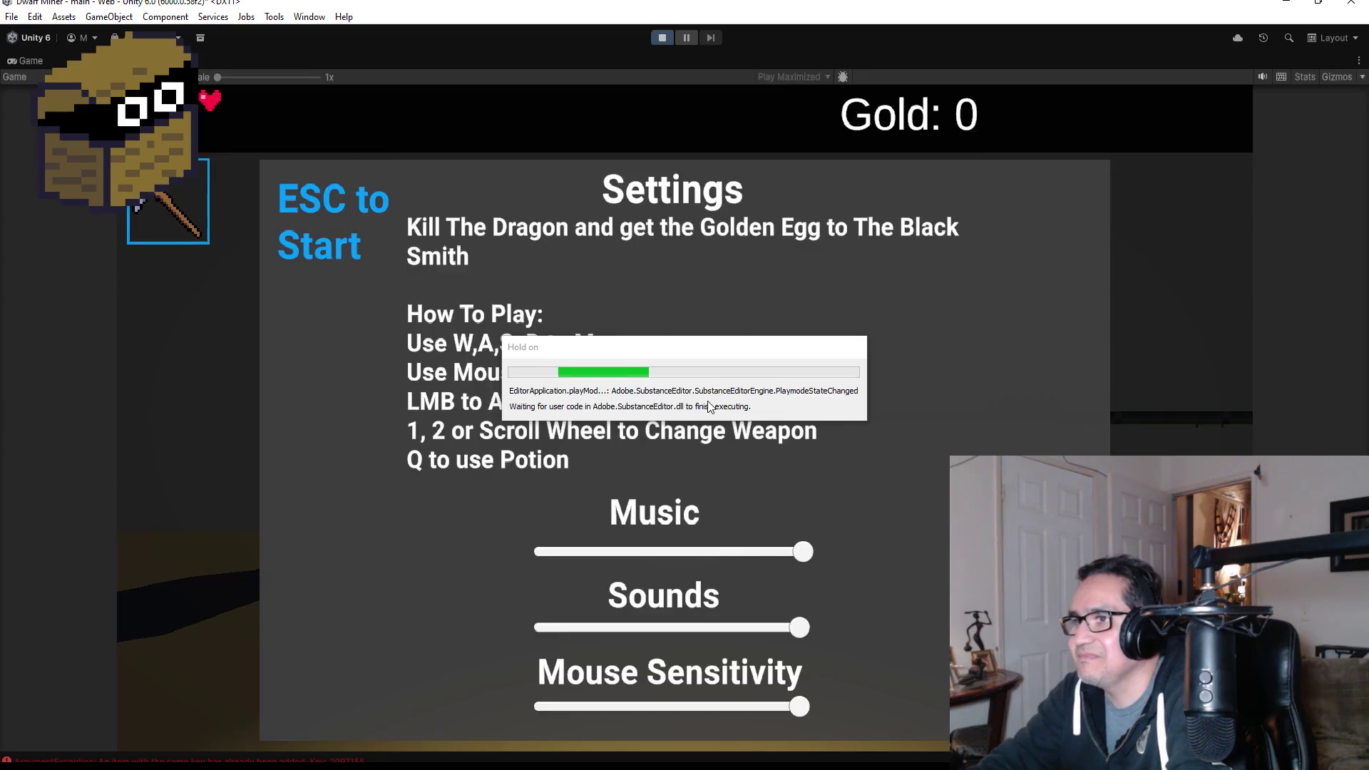
- Start playing, fire the shotgun at the barrel, and walk through the opening toward the goblin
key(Escape)
mouse_move(685, 385)
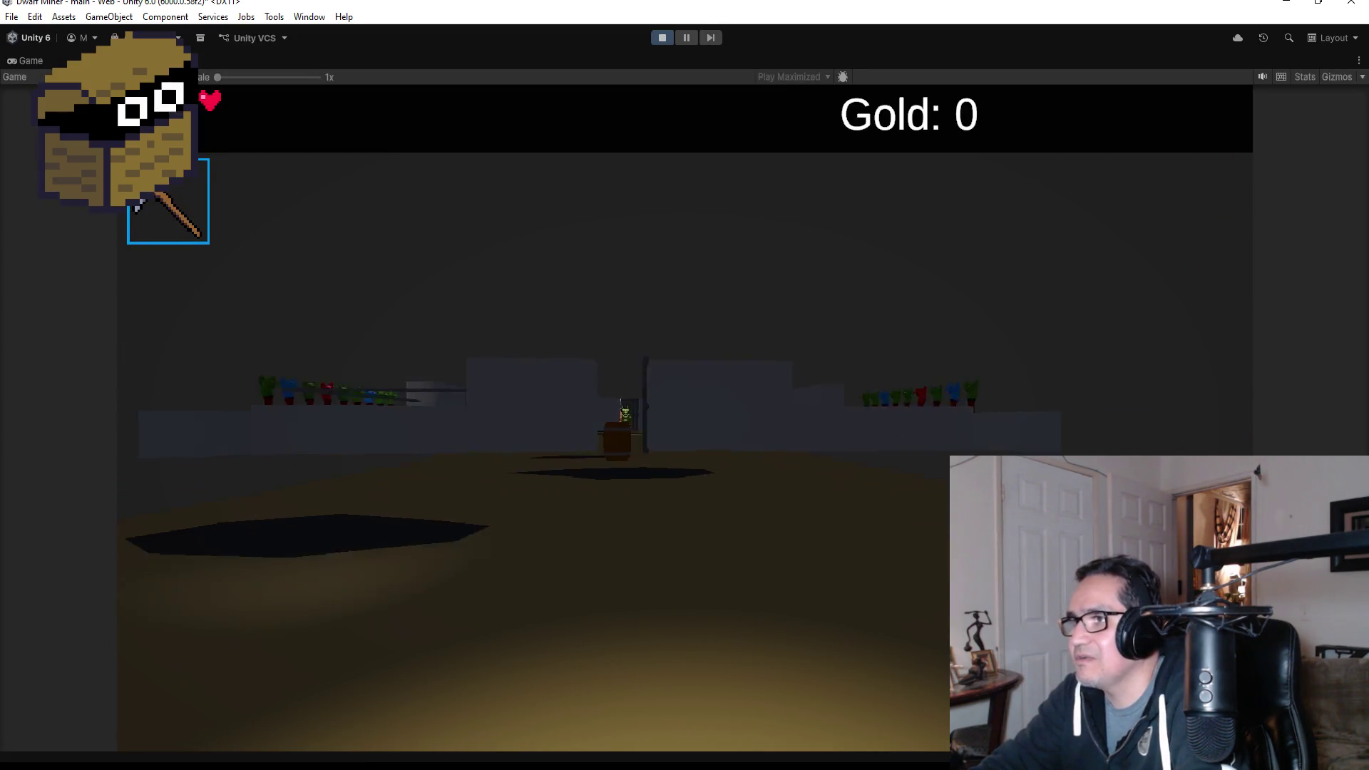
scroll(684, 385, down, 1)
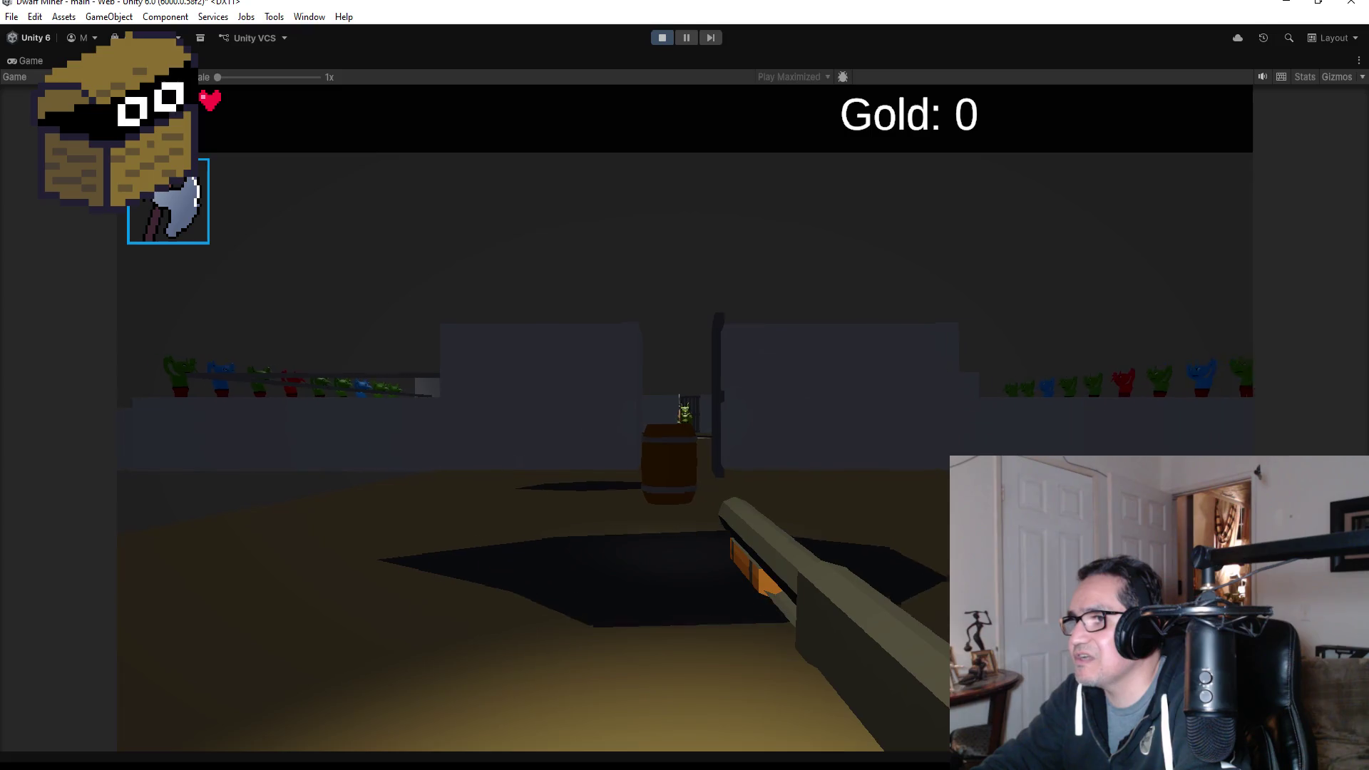
click(685, 385)
key(w)
key(w)
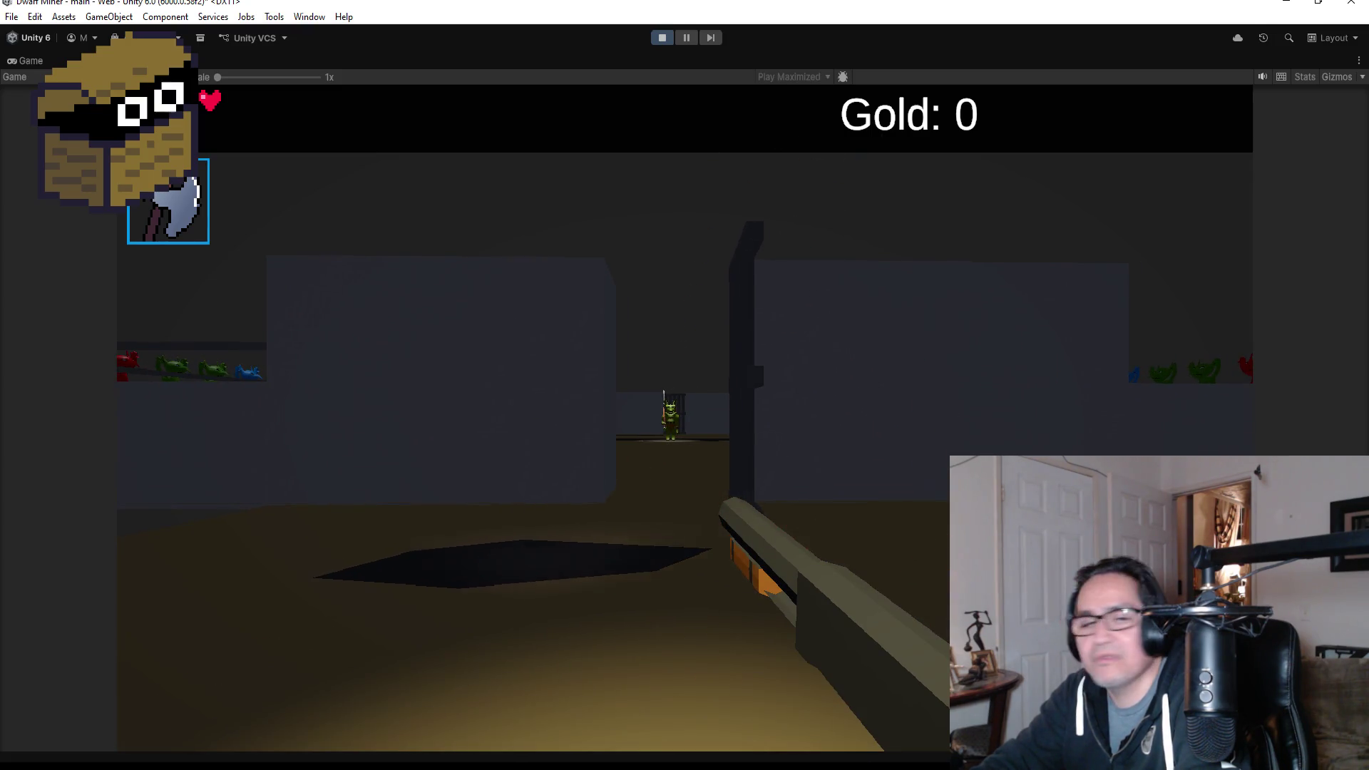
key(w)
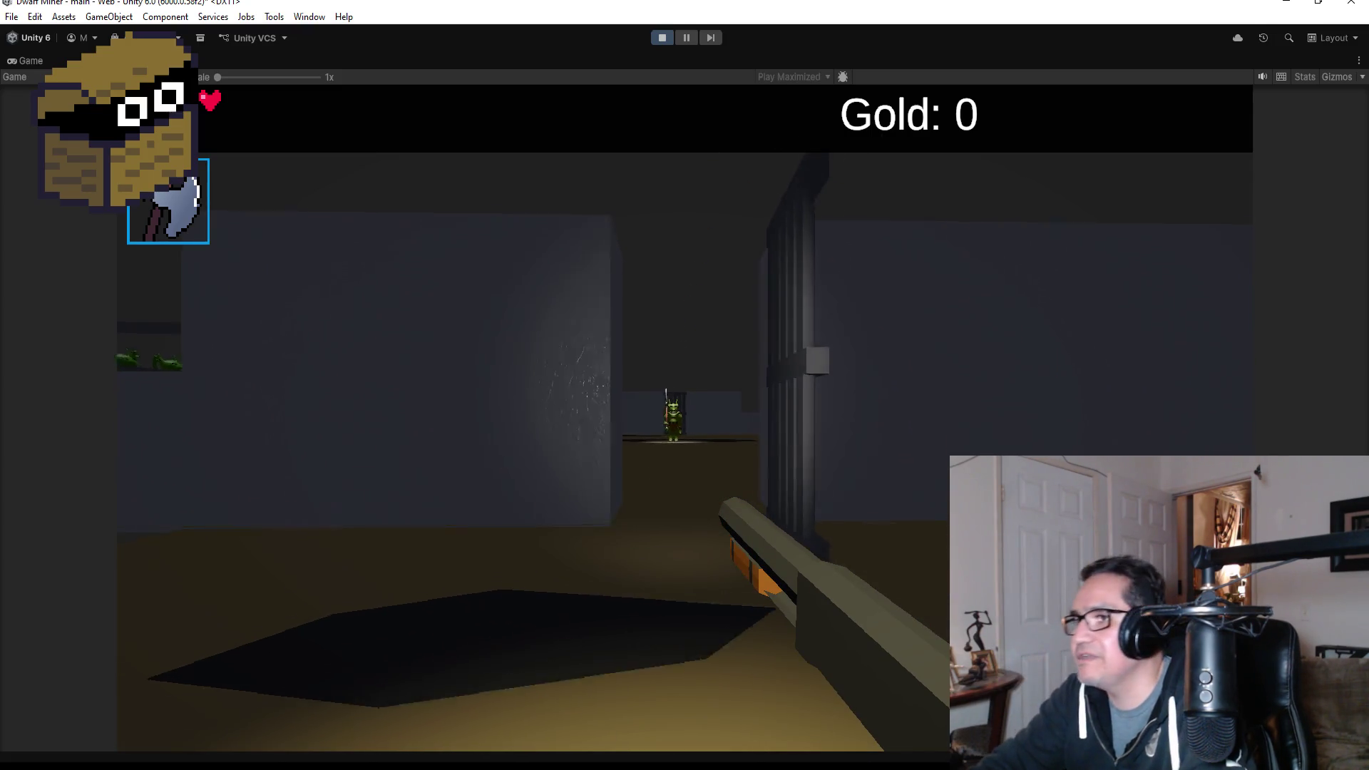
key(w)
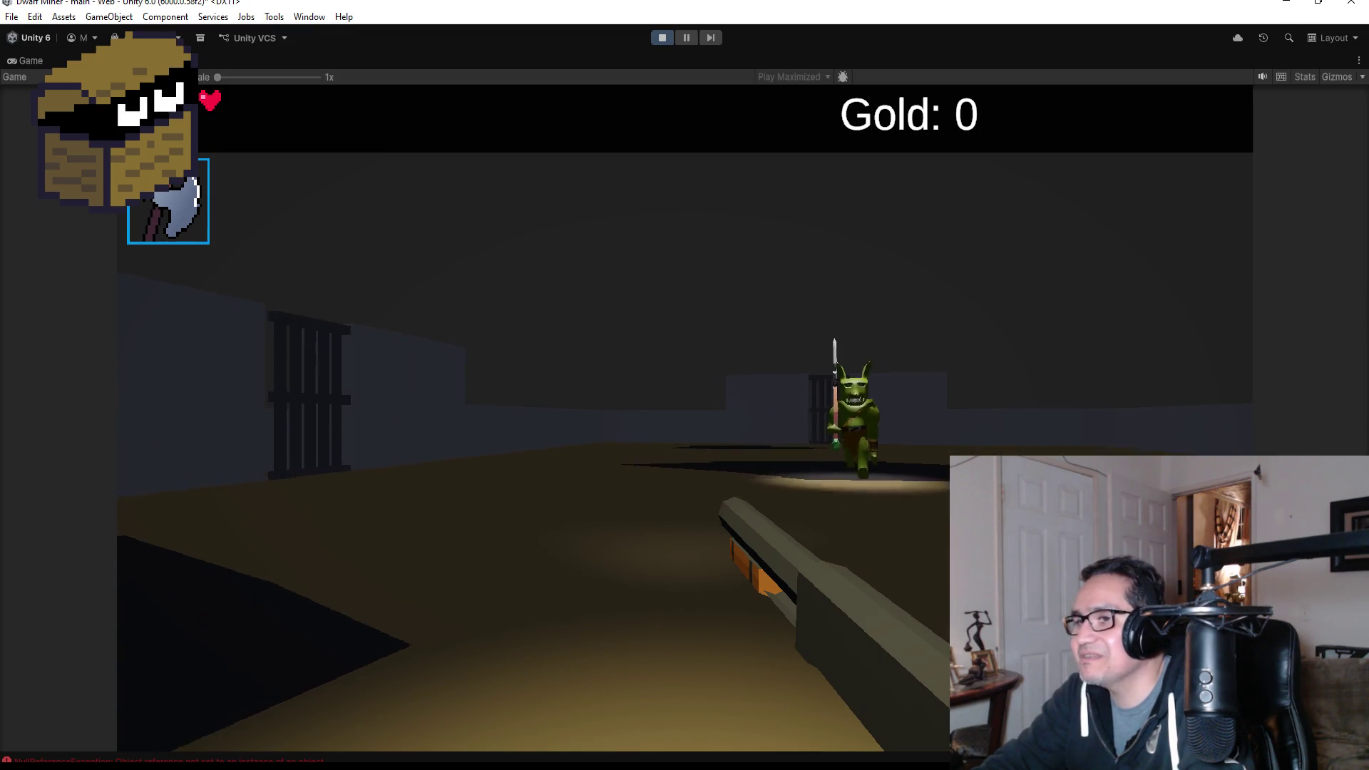
- Shoot the approaching goblin repeatedly with the shotgun
click(685, 418)
click(685, 418)
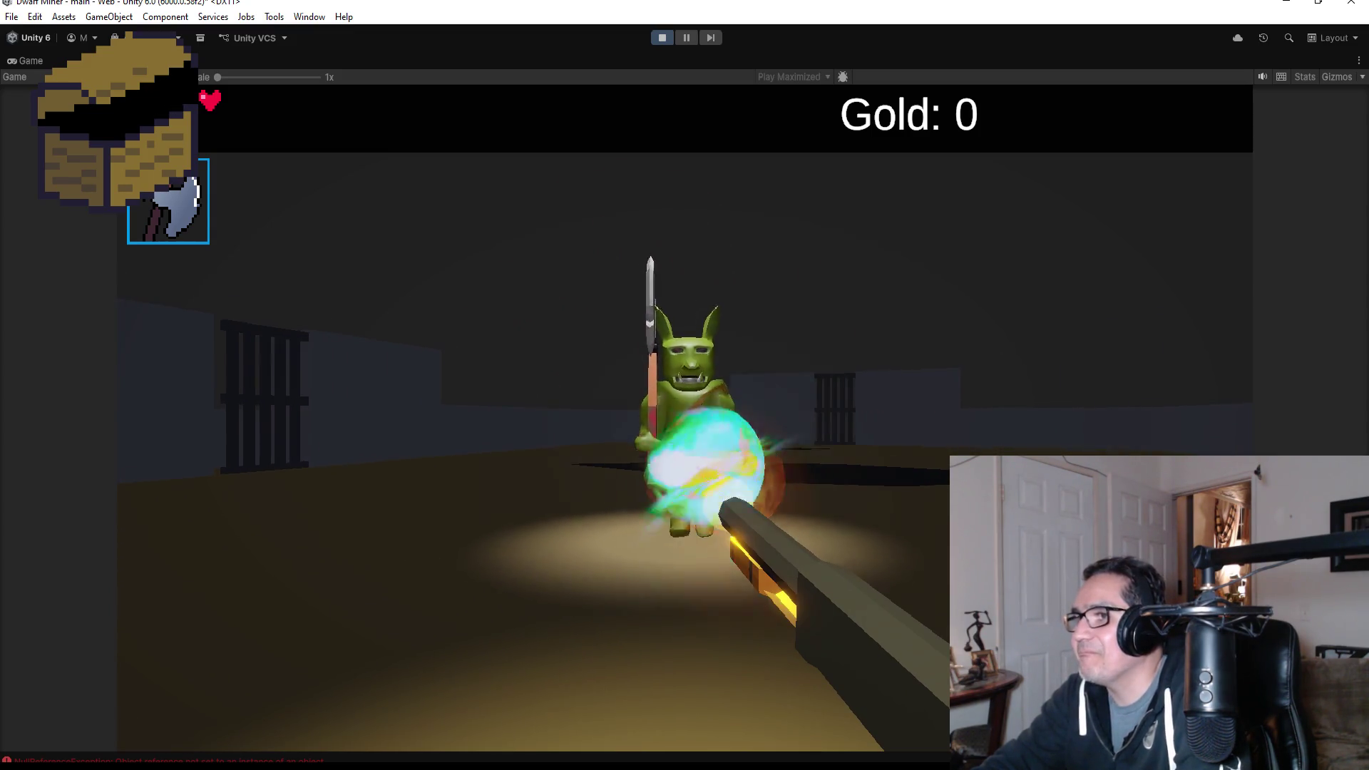
click(685, 418)
click(685, 418)
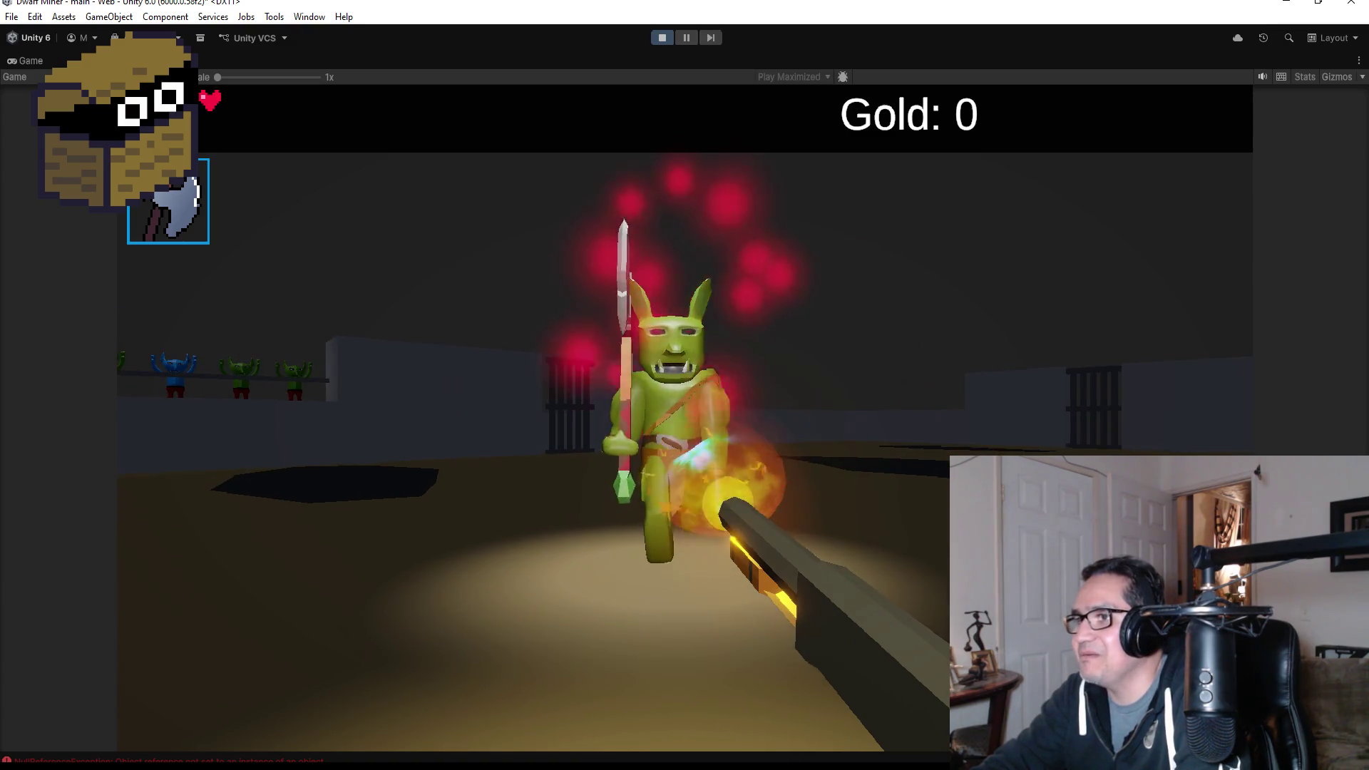
click(685, 418)
click(685, 418)
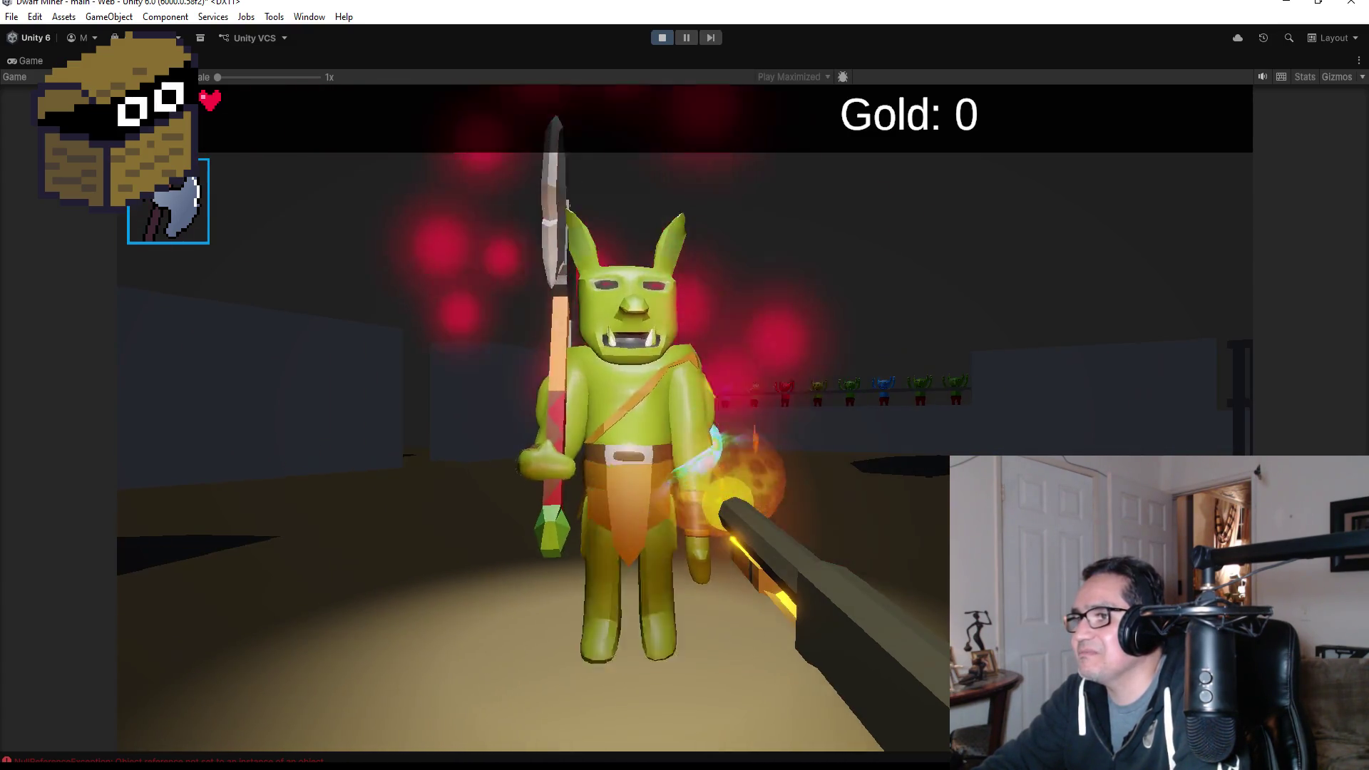
click(685, 418)
- Finish off the goblin, then pause with Esc and stop play mode
click(685, 418)
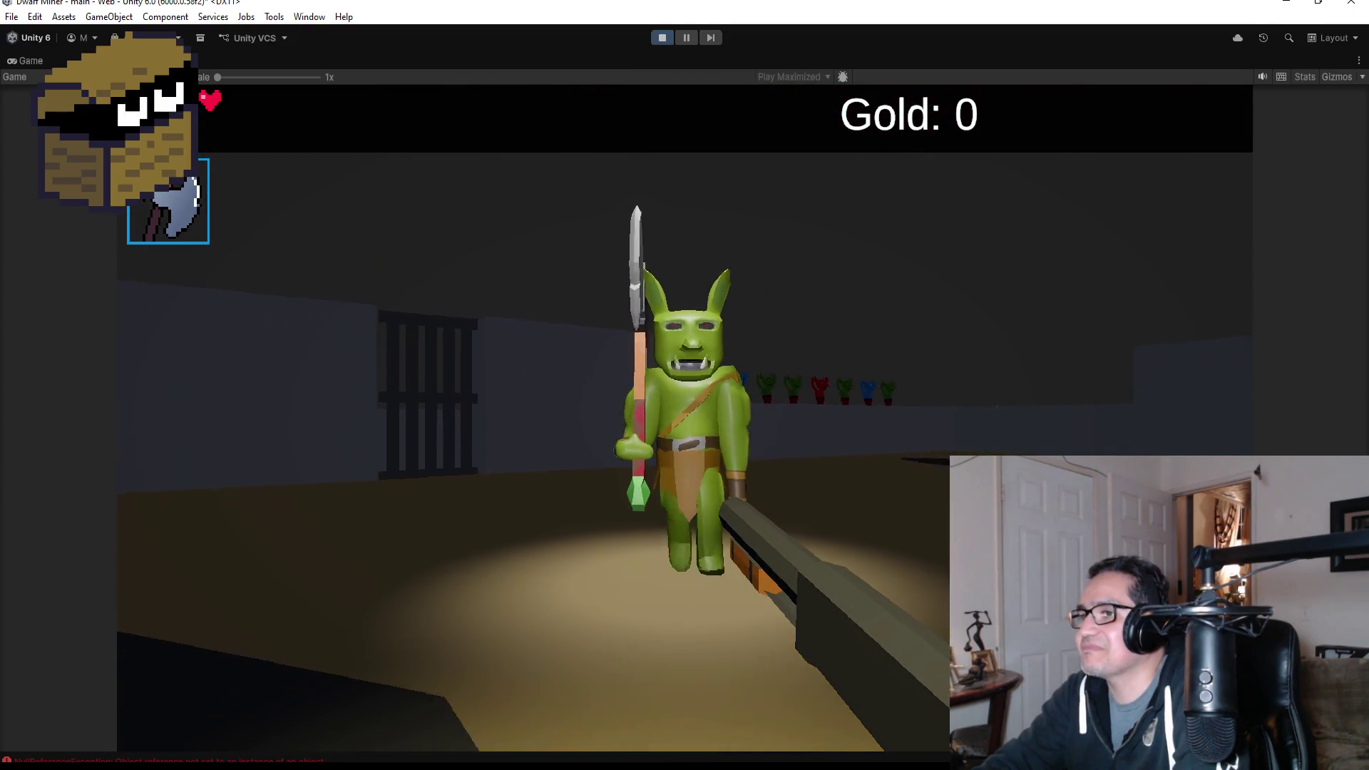
click(685, 417)
click(685, 418)
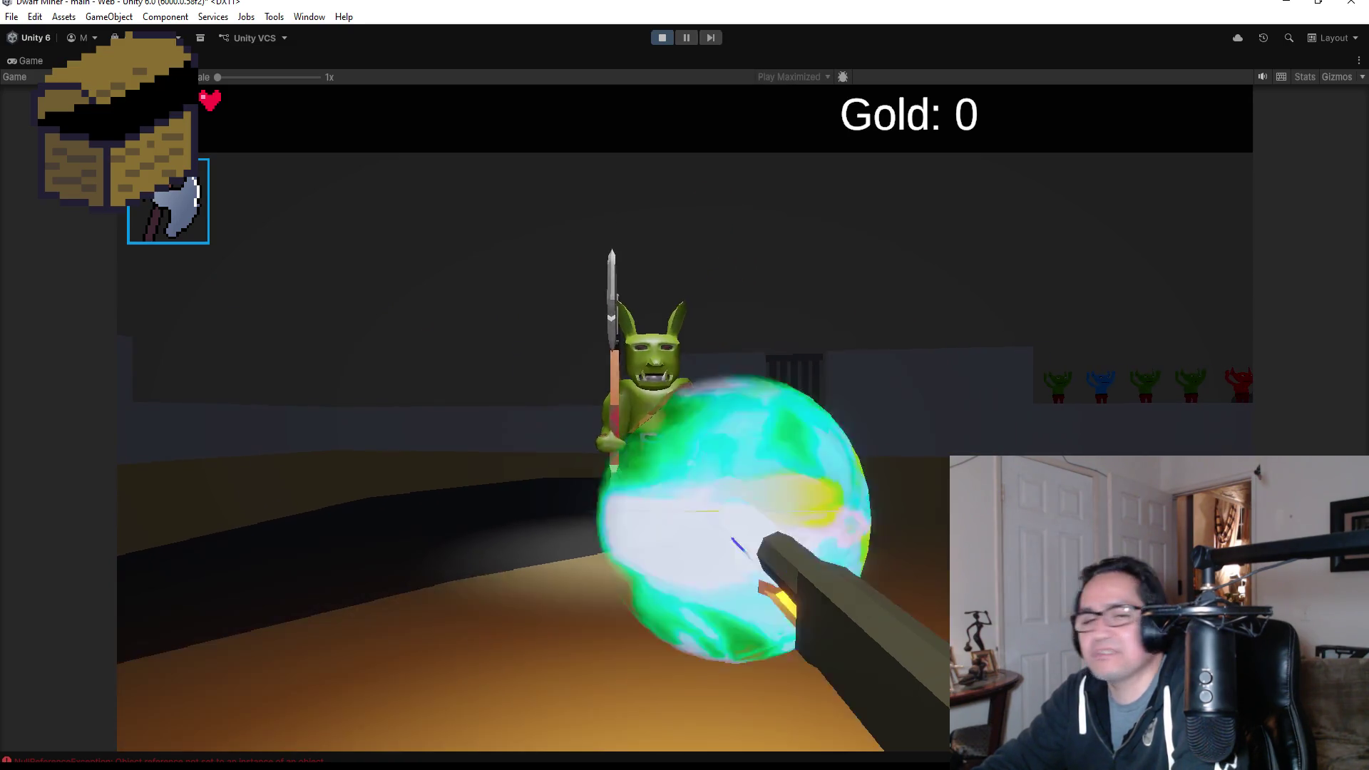
click(685, 417)
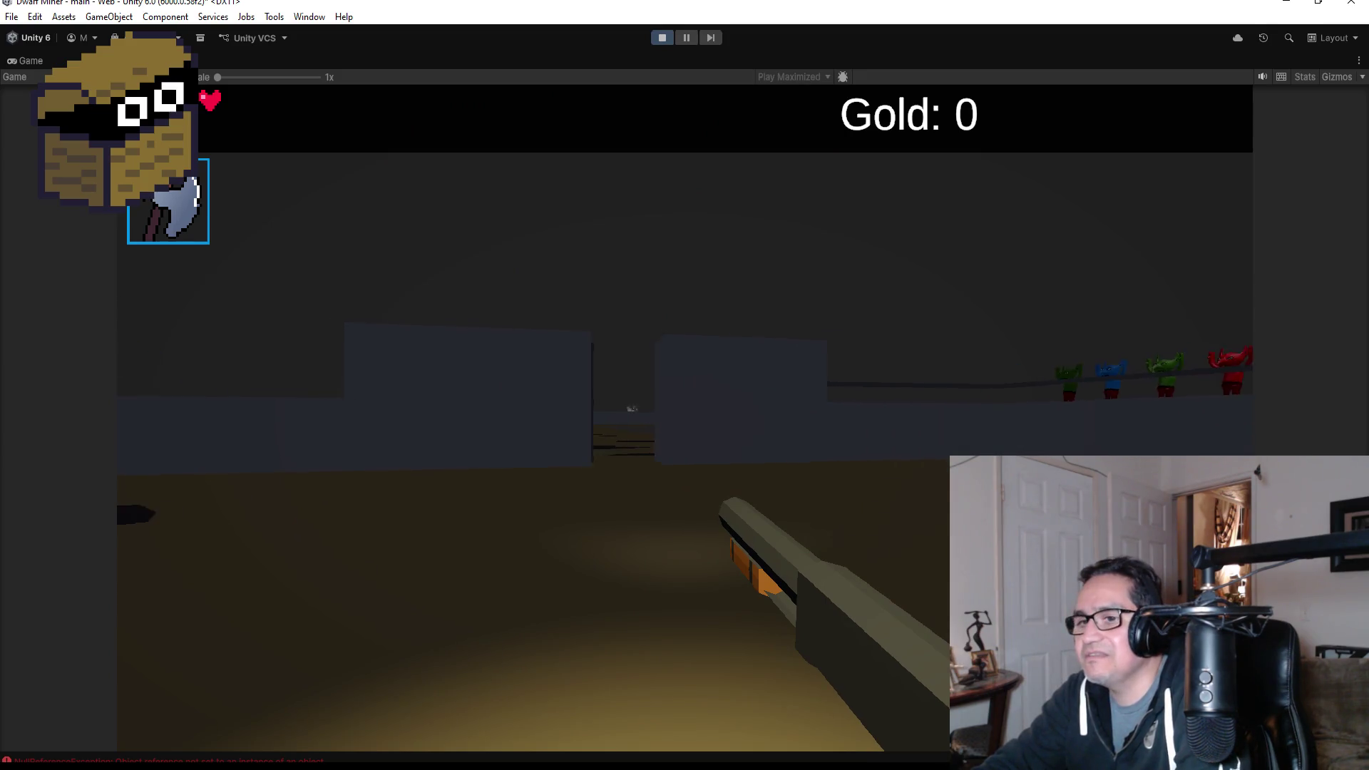
click(685, 418)
key(Escape)
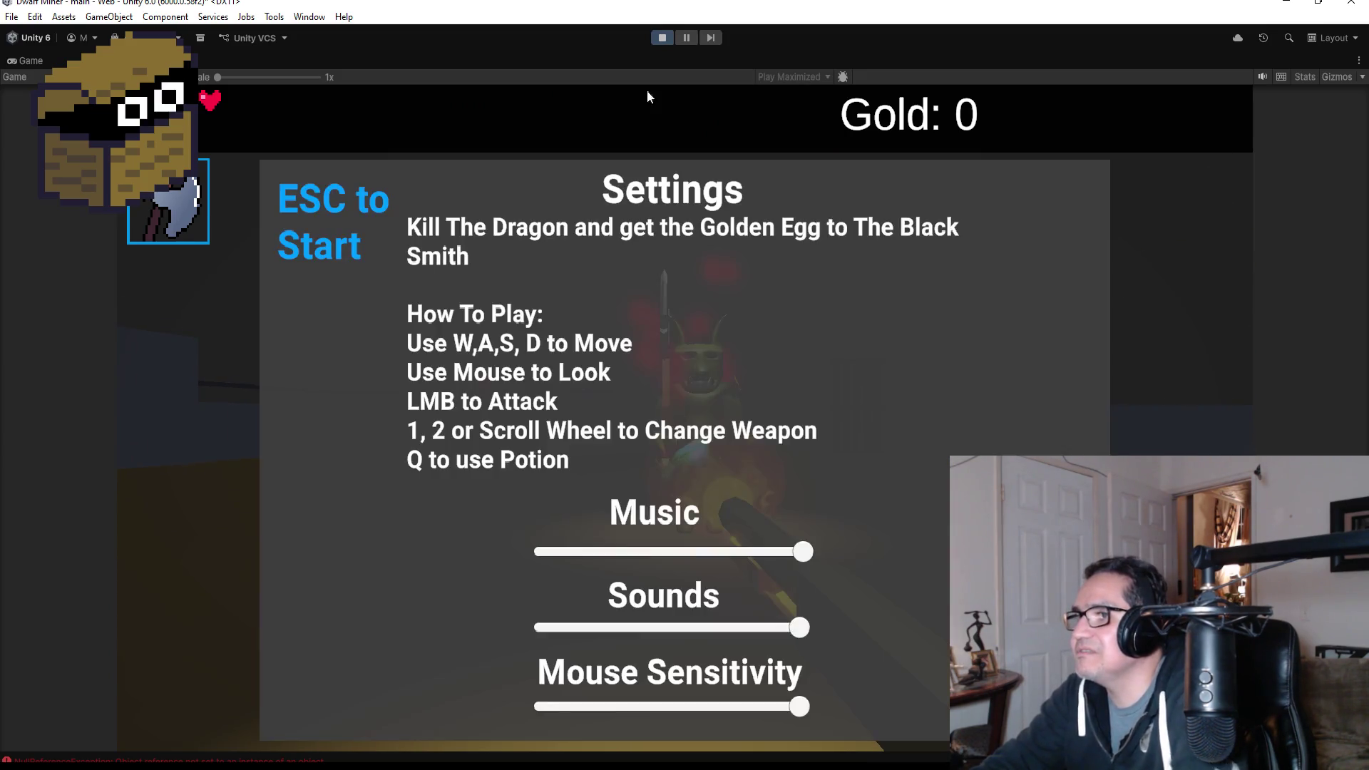
click(663, 38)
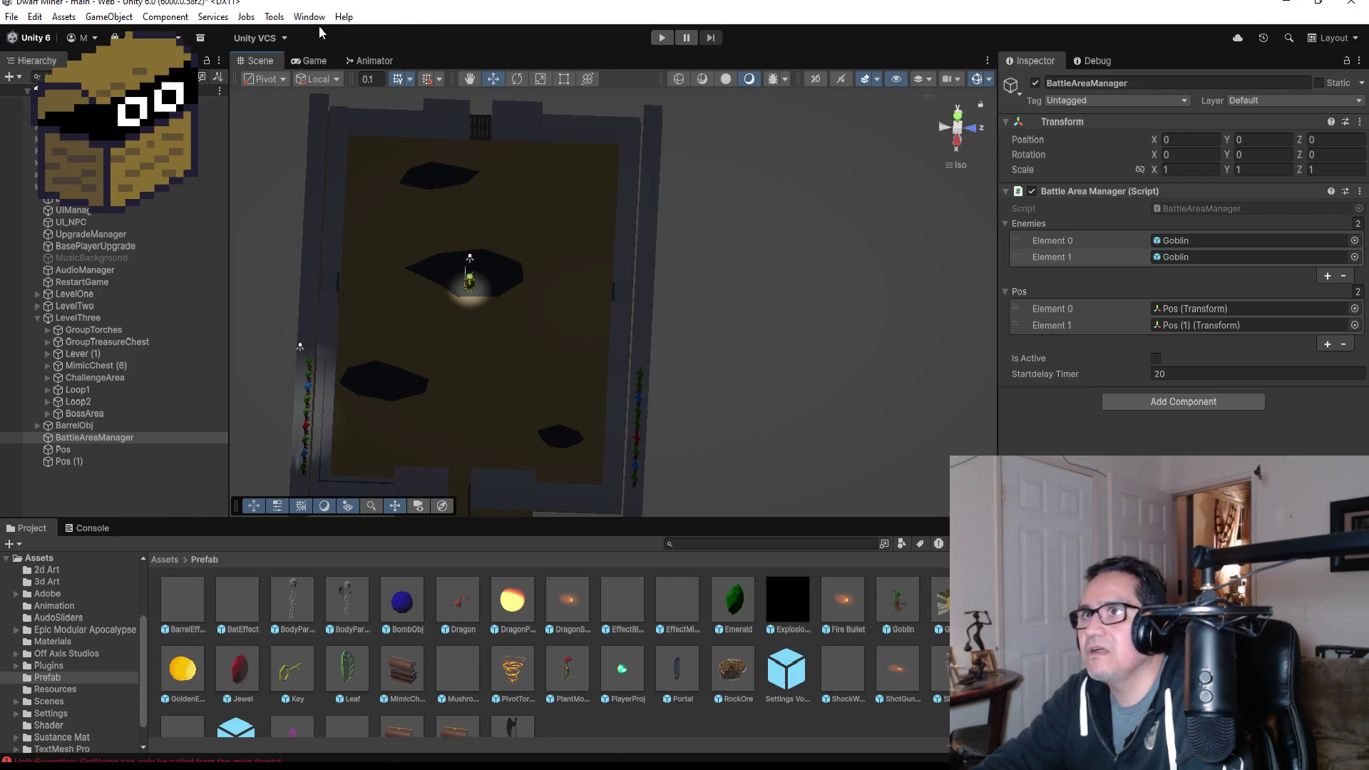
- Switch the Game view from Play Maximized to Play Focused, then return to the Scene view
click(307, 61)
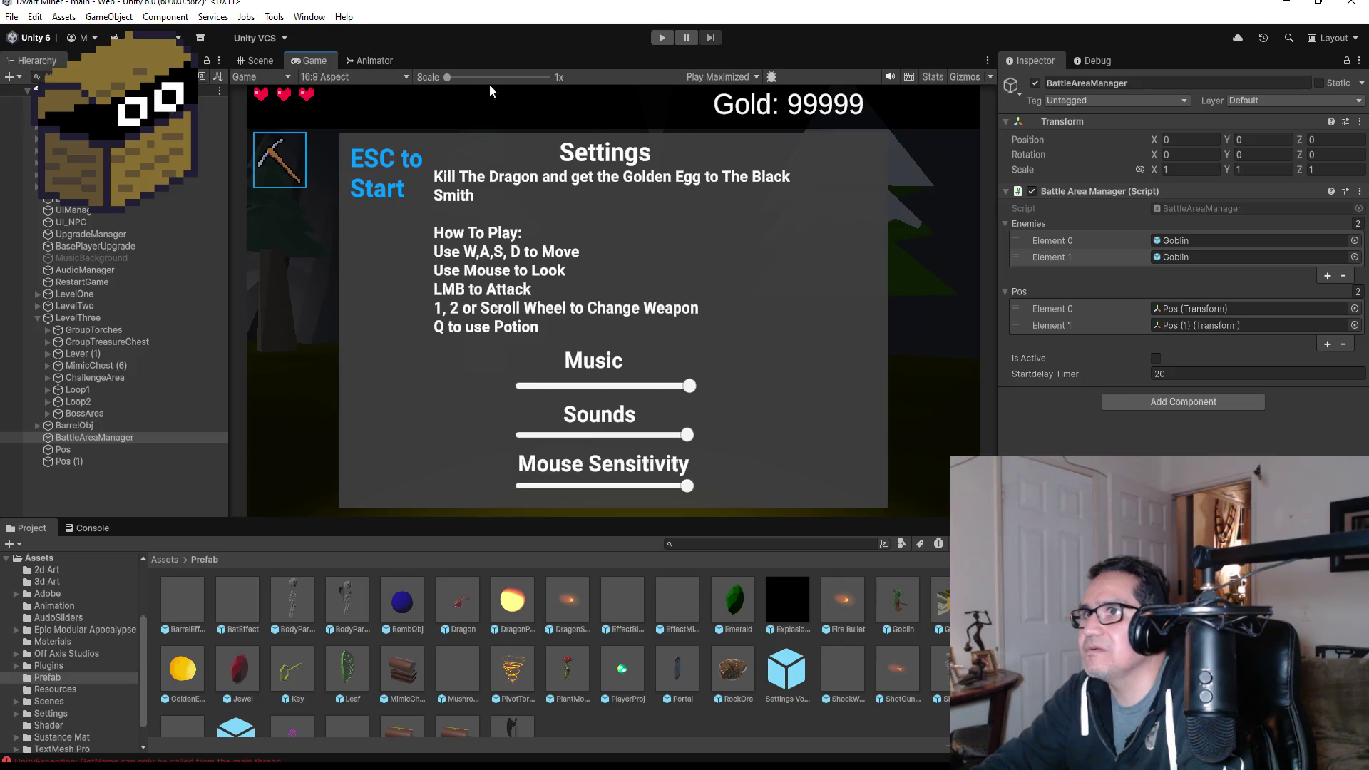
click(738, 77)
click(718, 92)
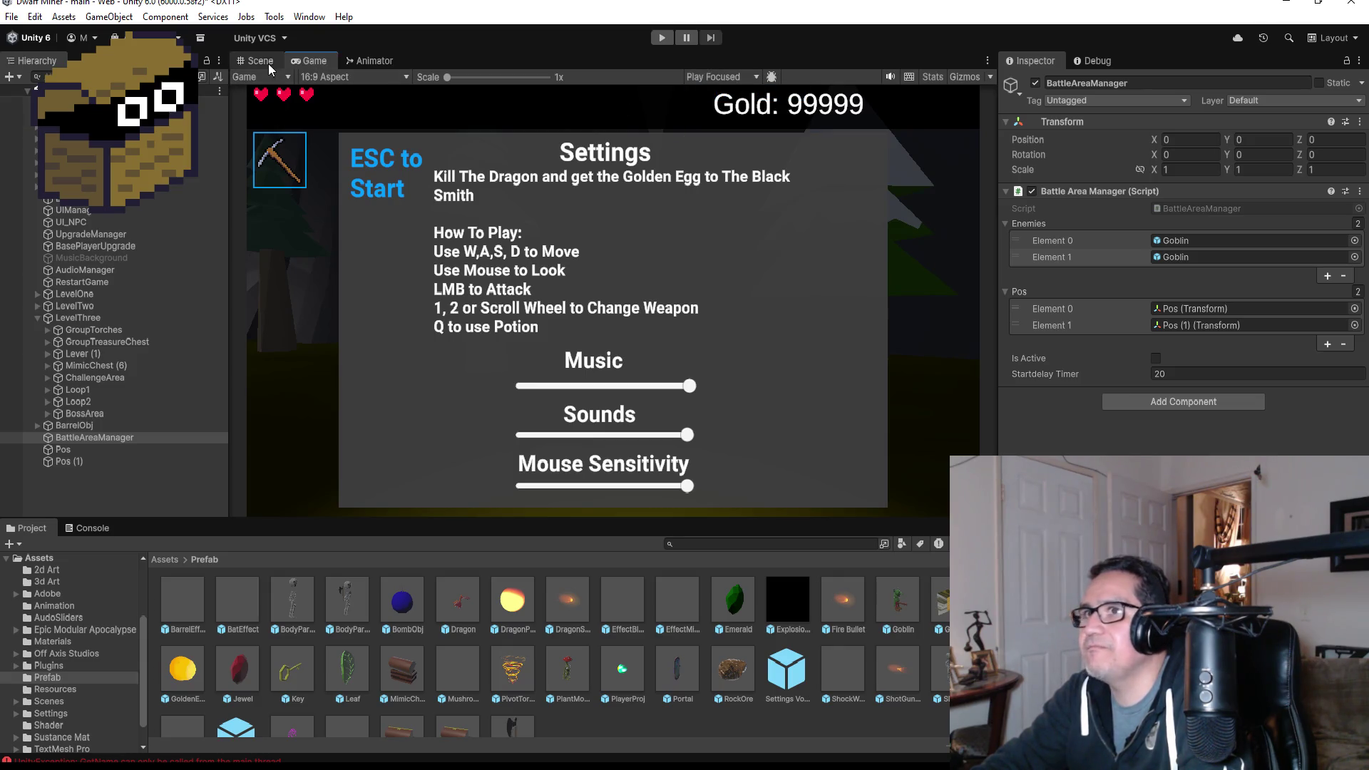
click(263, 61)
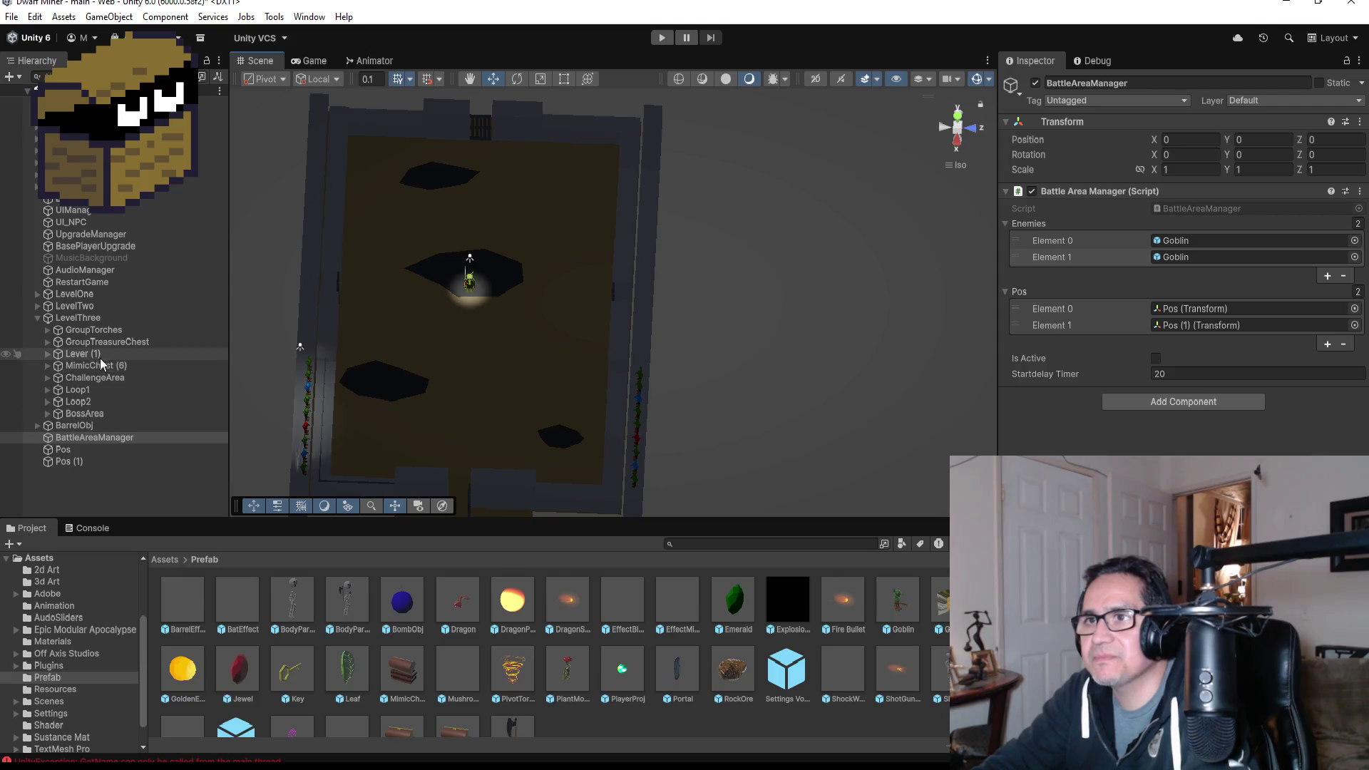
- Expand BossArea and inspect the GoblinGymBoss object
click(44, 415)
click(99, 426)
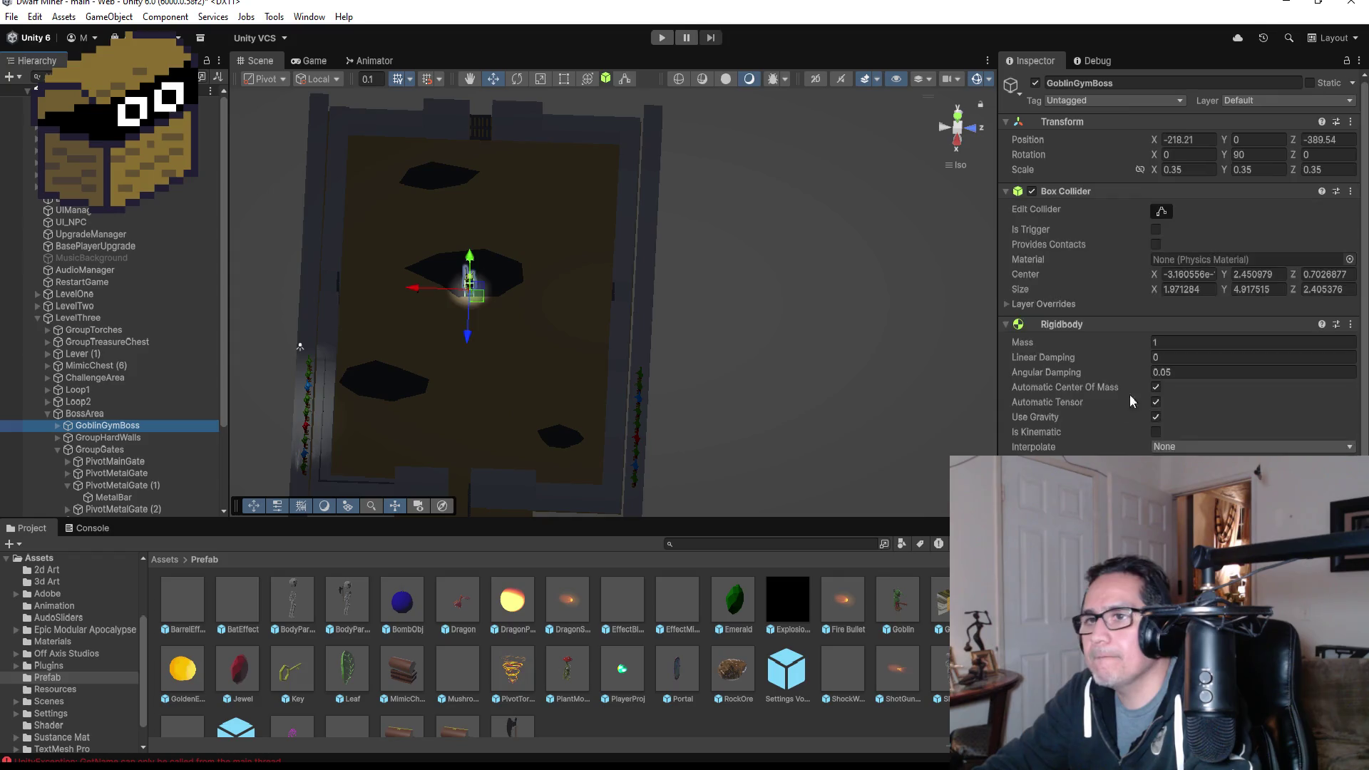
scroll(1297, 443, down, 5)
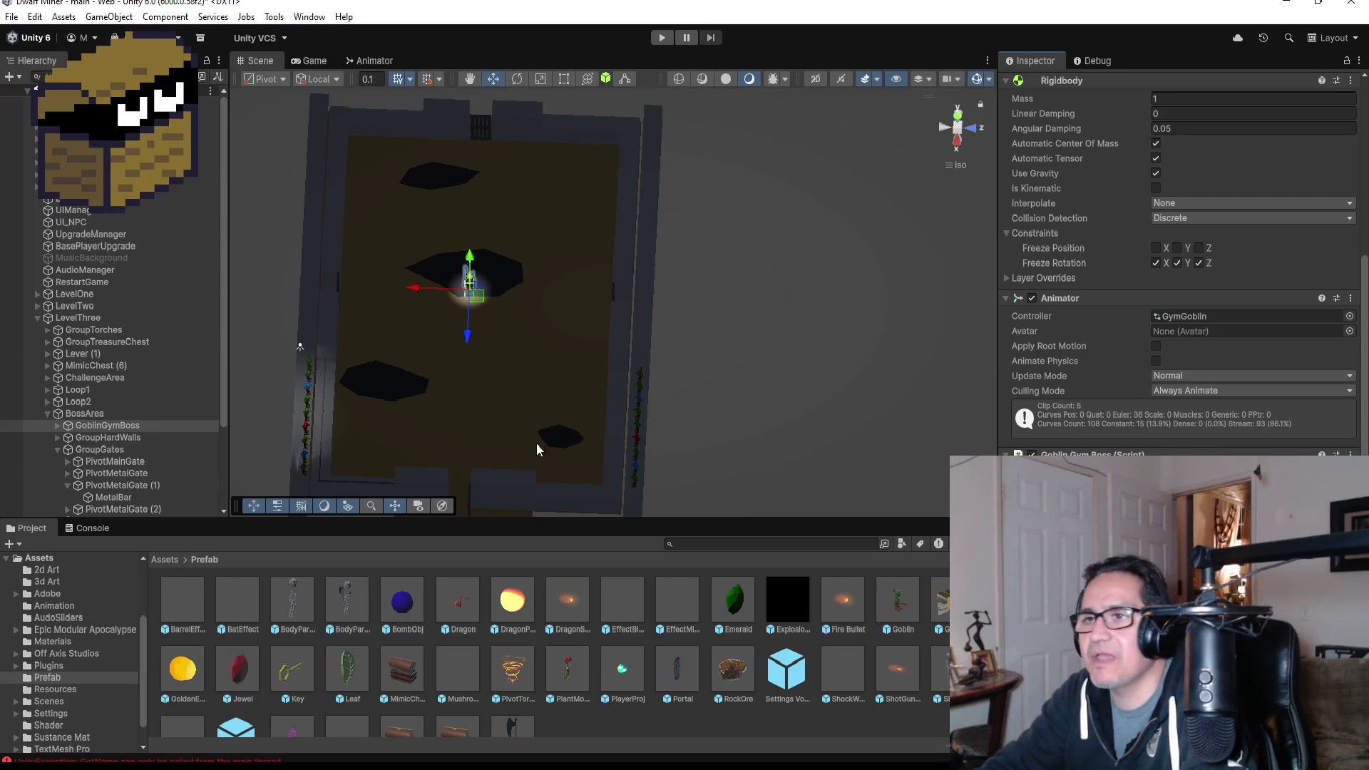
- Save the scene via File > Save and collapse BossArea
click(34, 17)
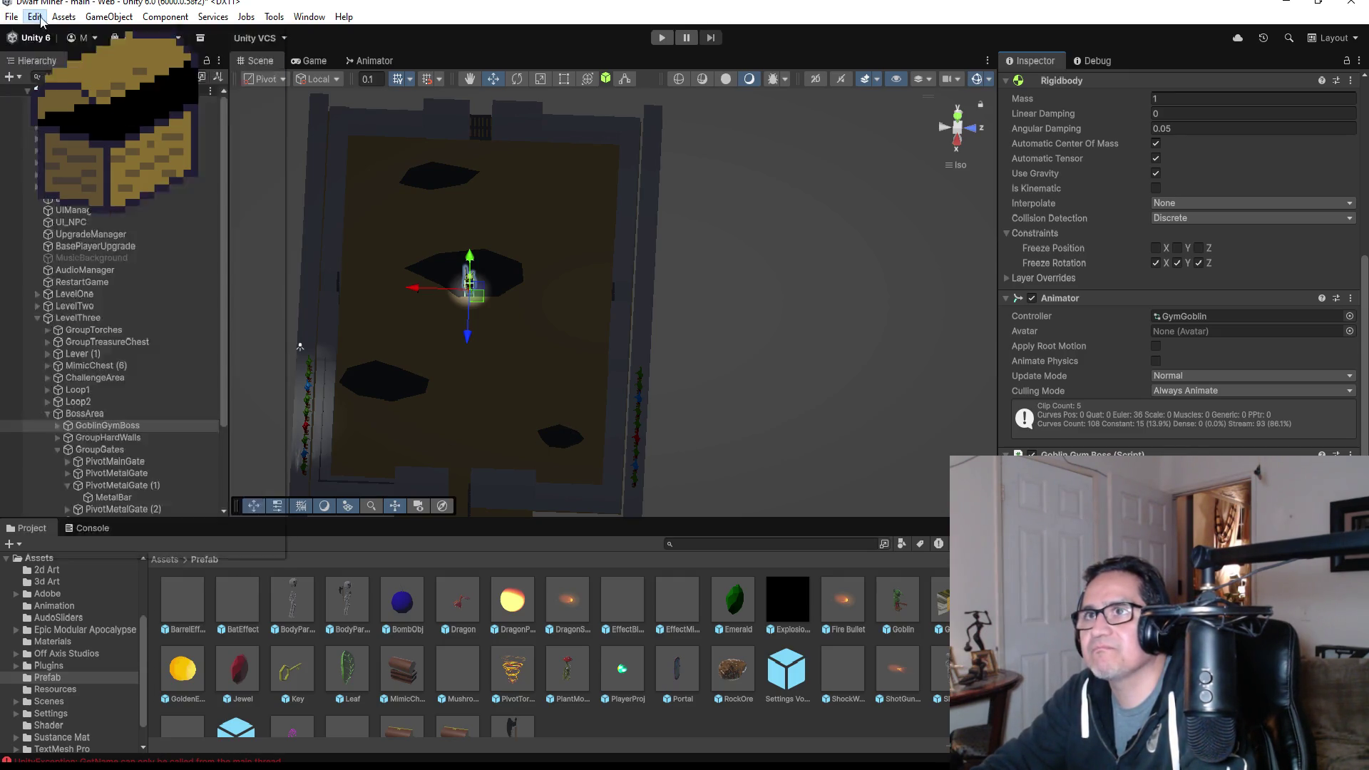
click(12, 16)
click(107, 87)
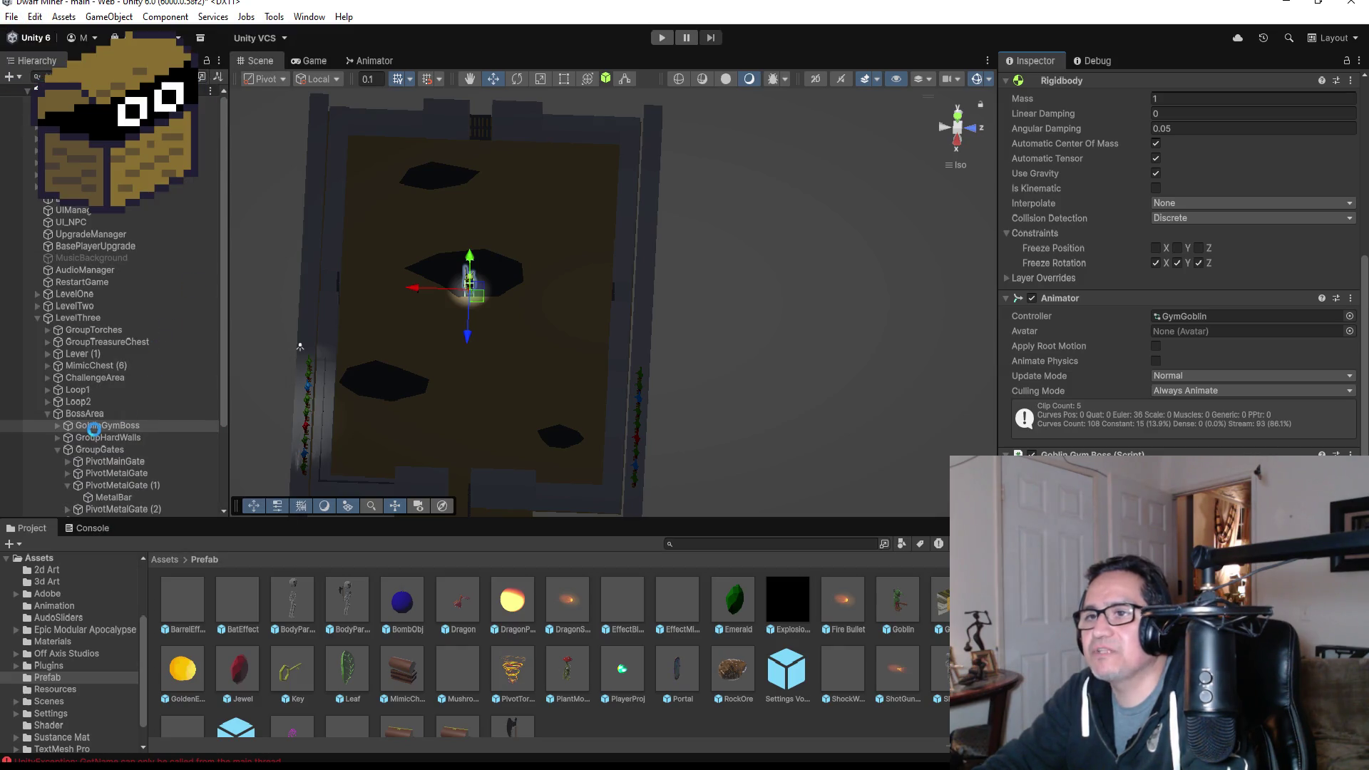
click(46, 414)
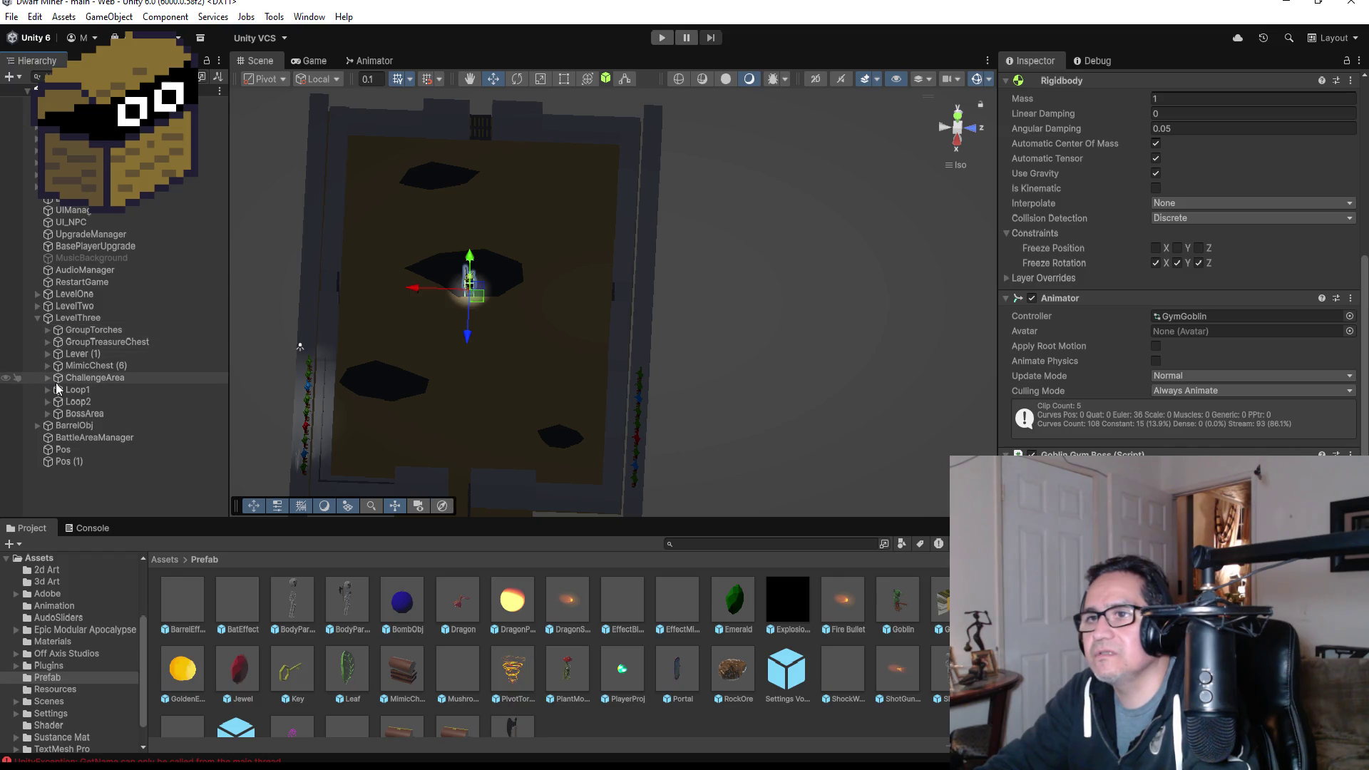
- Assign BattleAreaManager to the Bt field of TriggerBossFight's Trigger Gym Goblin script
click(68, 414)
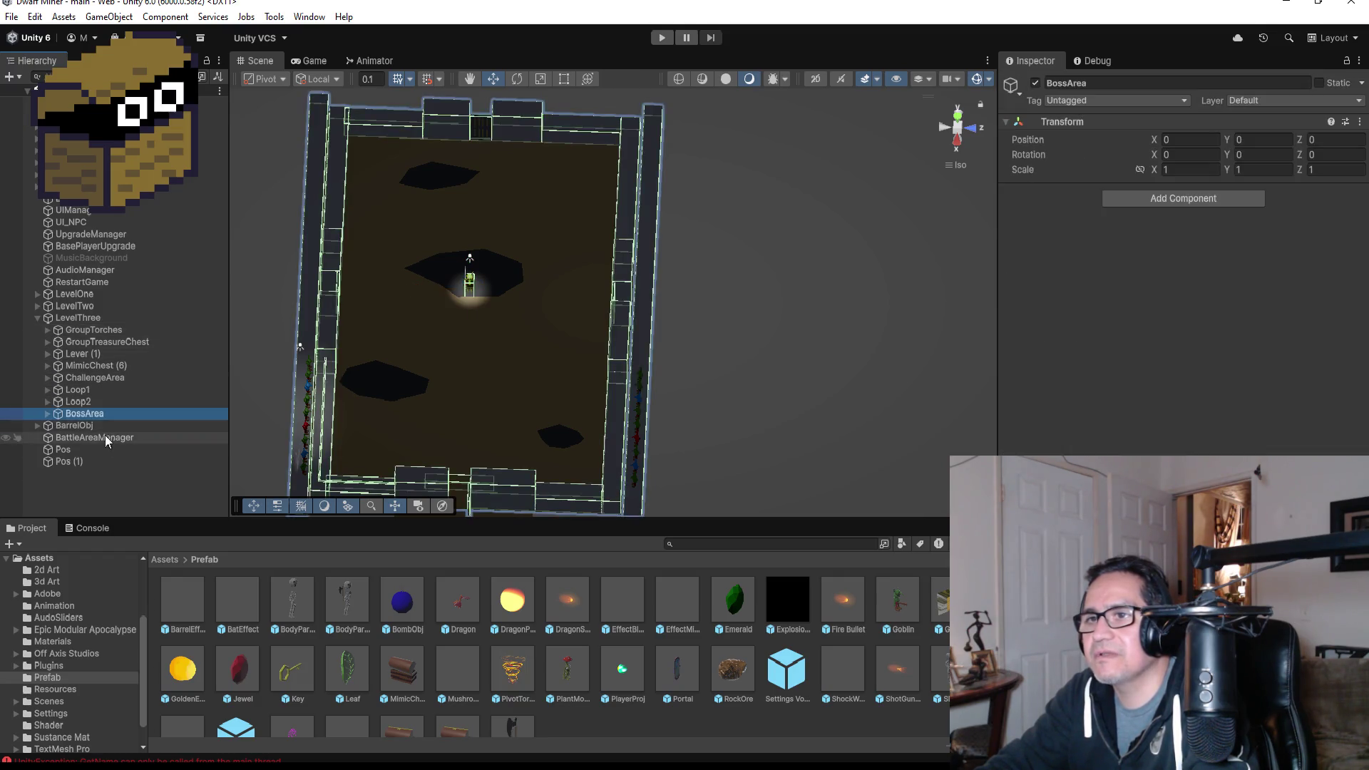
click(47, 414)
scroll(112, 430, down, 3)
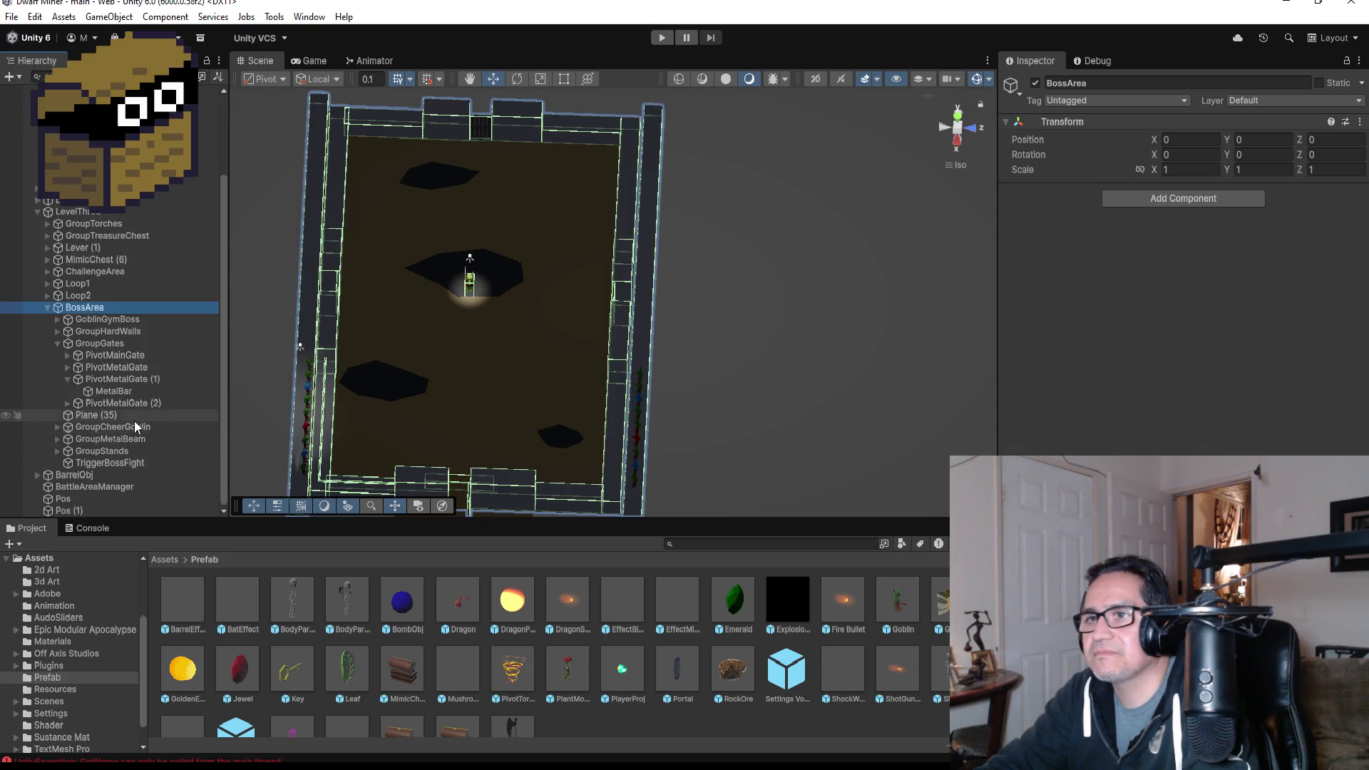
click(133, 462)
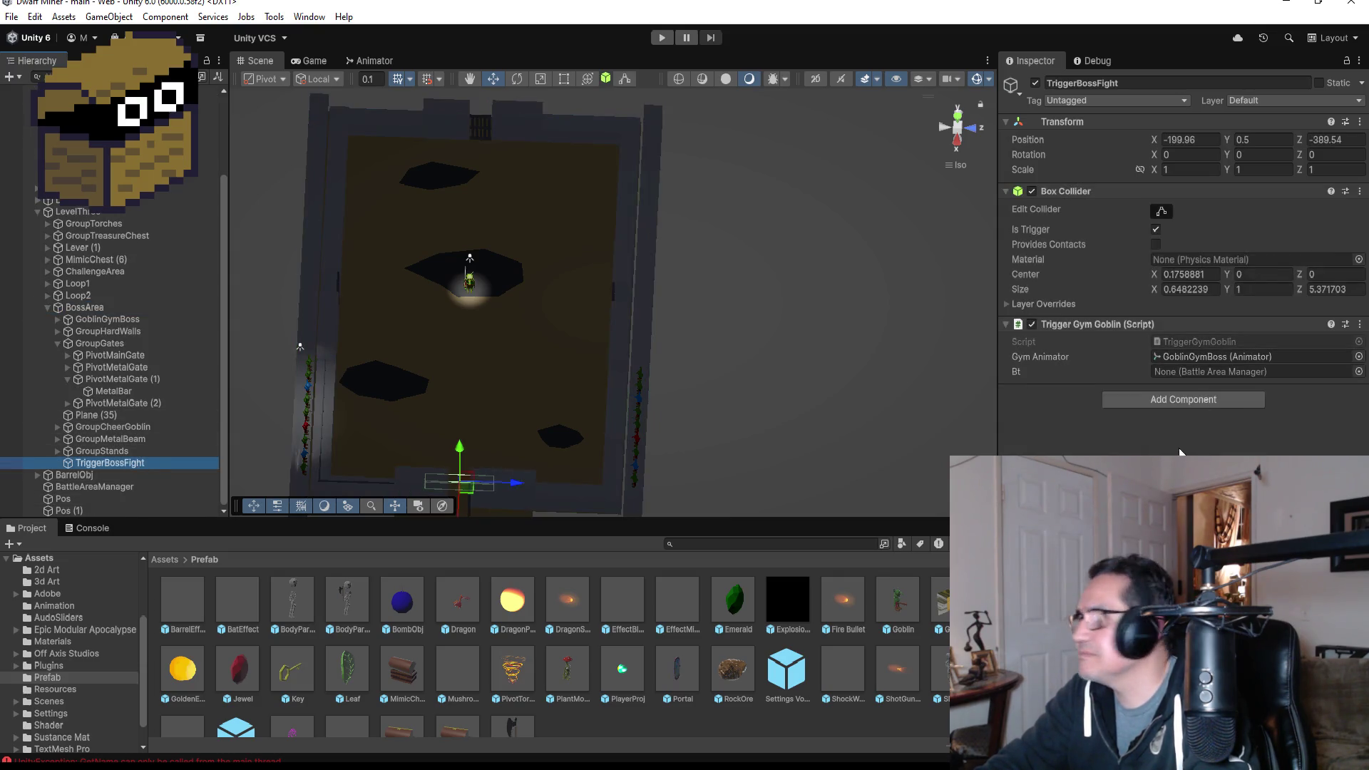
drag(106, 492, 1192, 373)
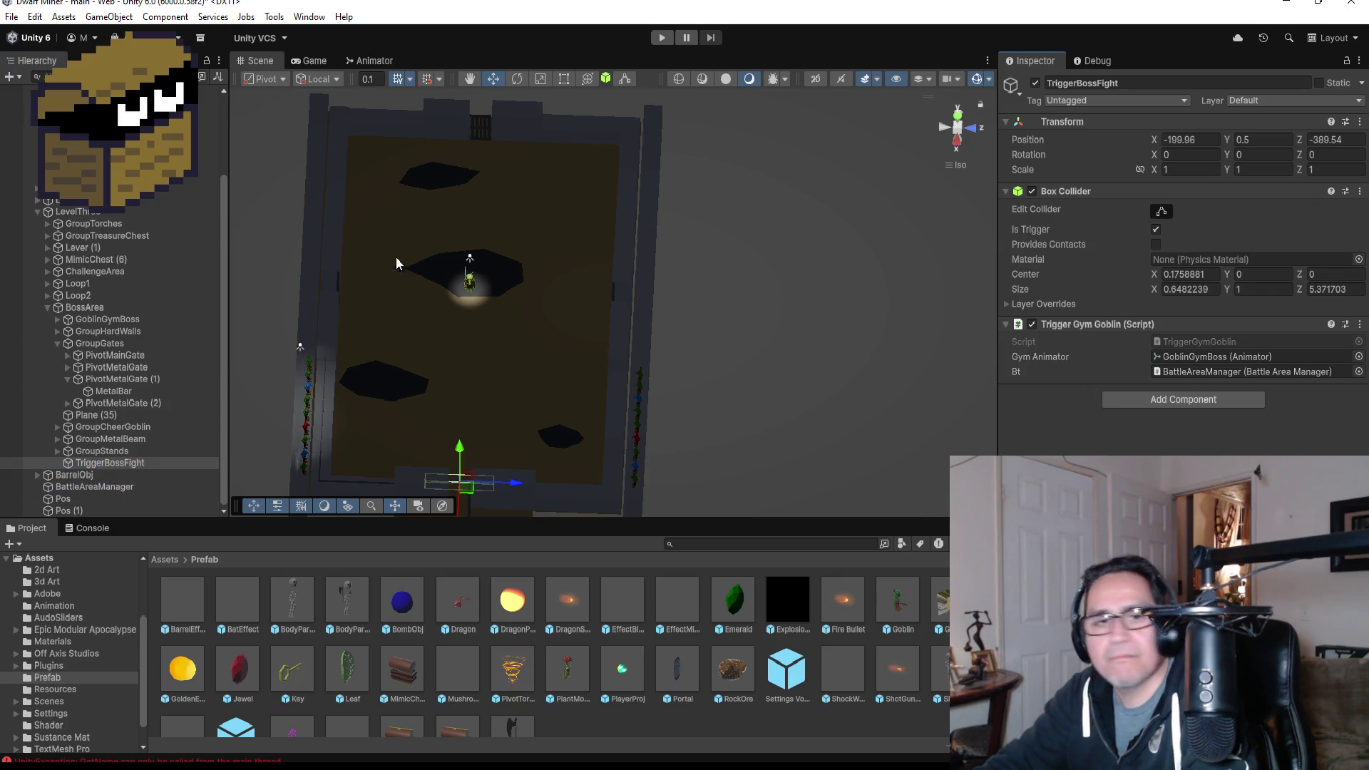
- Start play mode, switch to weapon 2, blow up the barrel, and walk into the boss arena
click(660, 38)
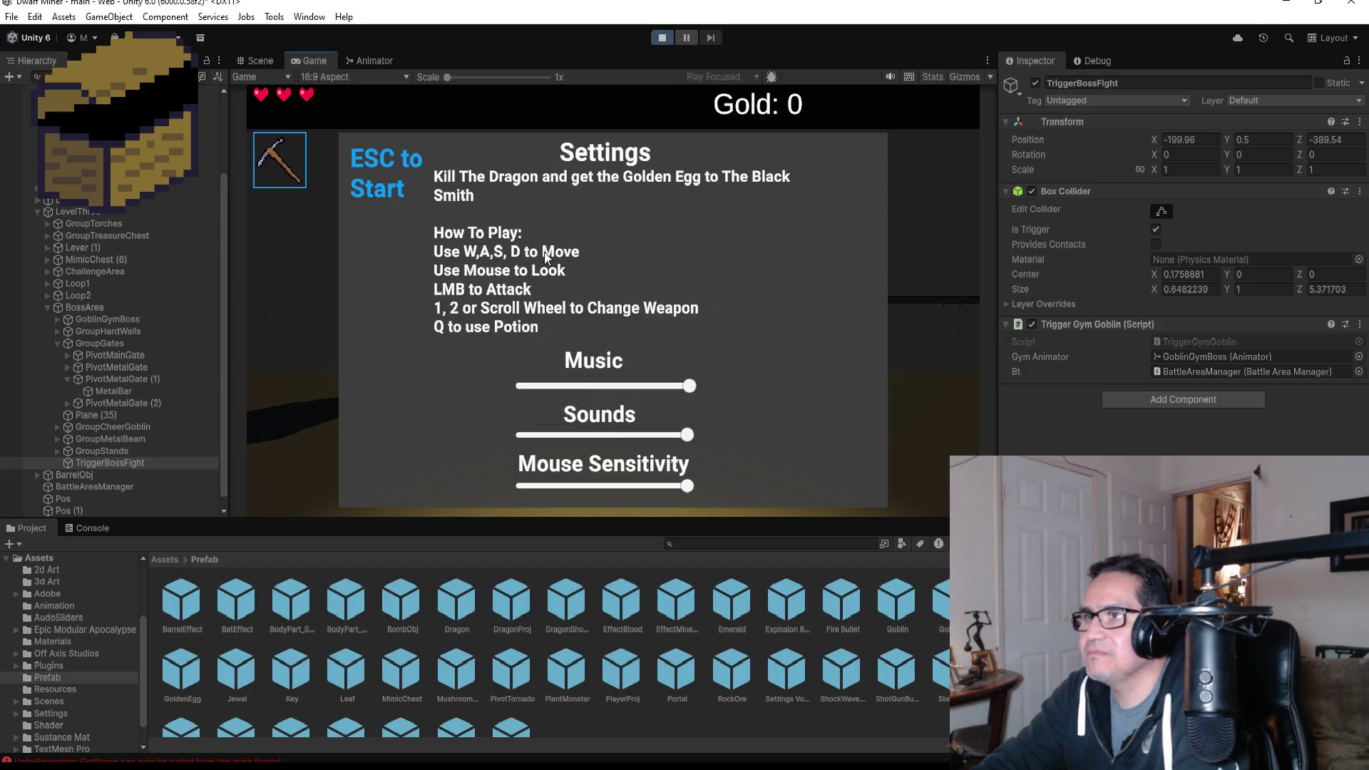
key(Escape)
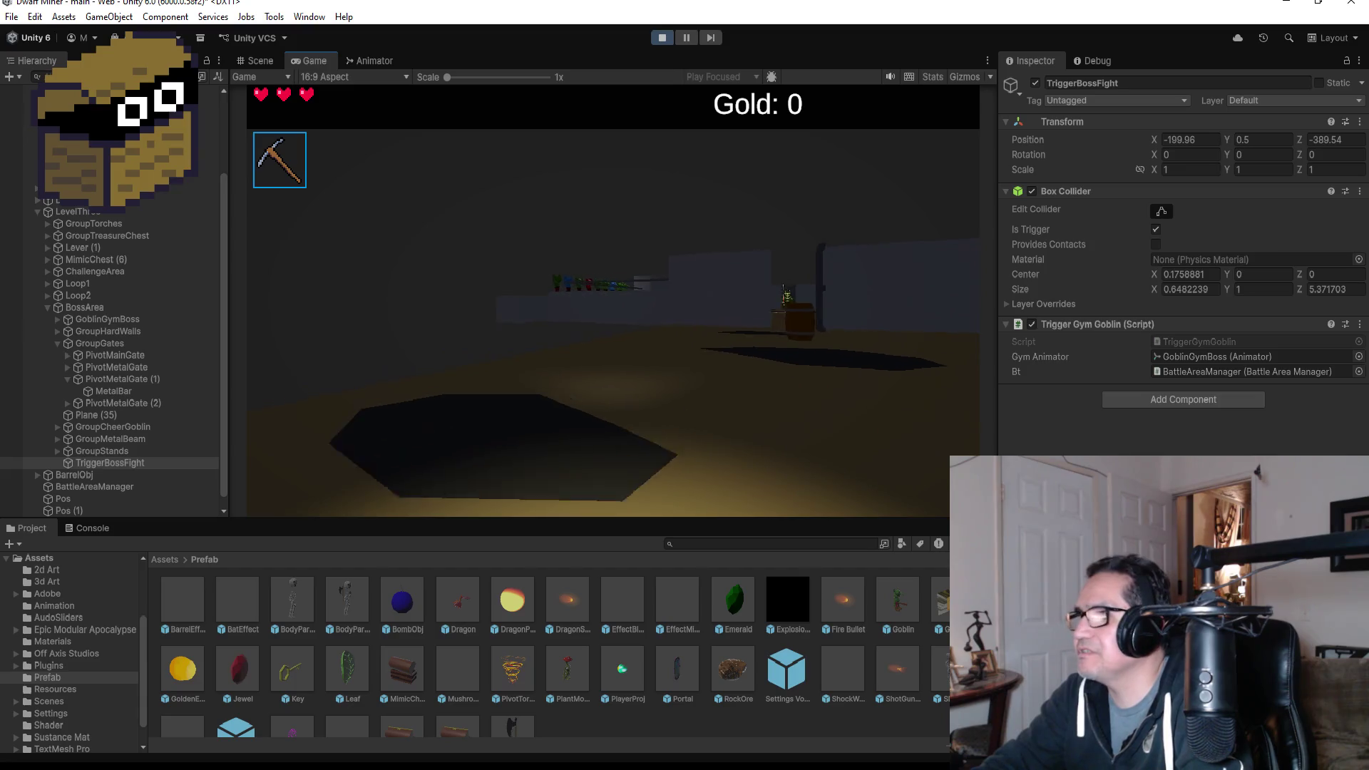
key(2)
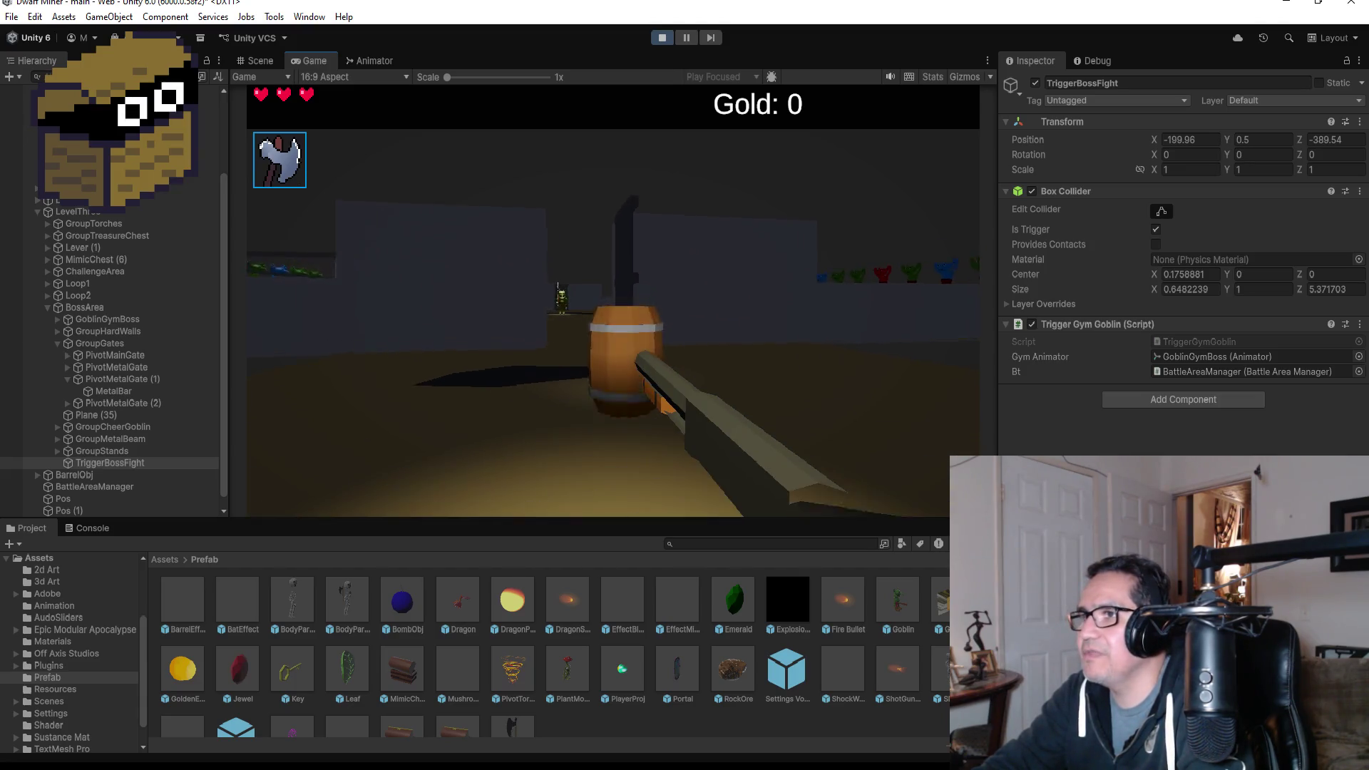
click(613, 301)
key(w)
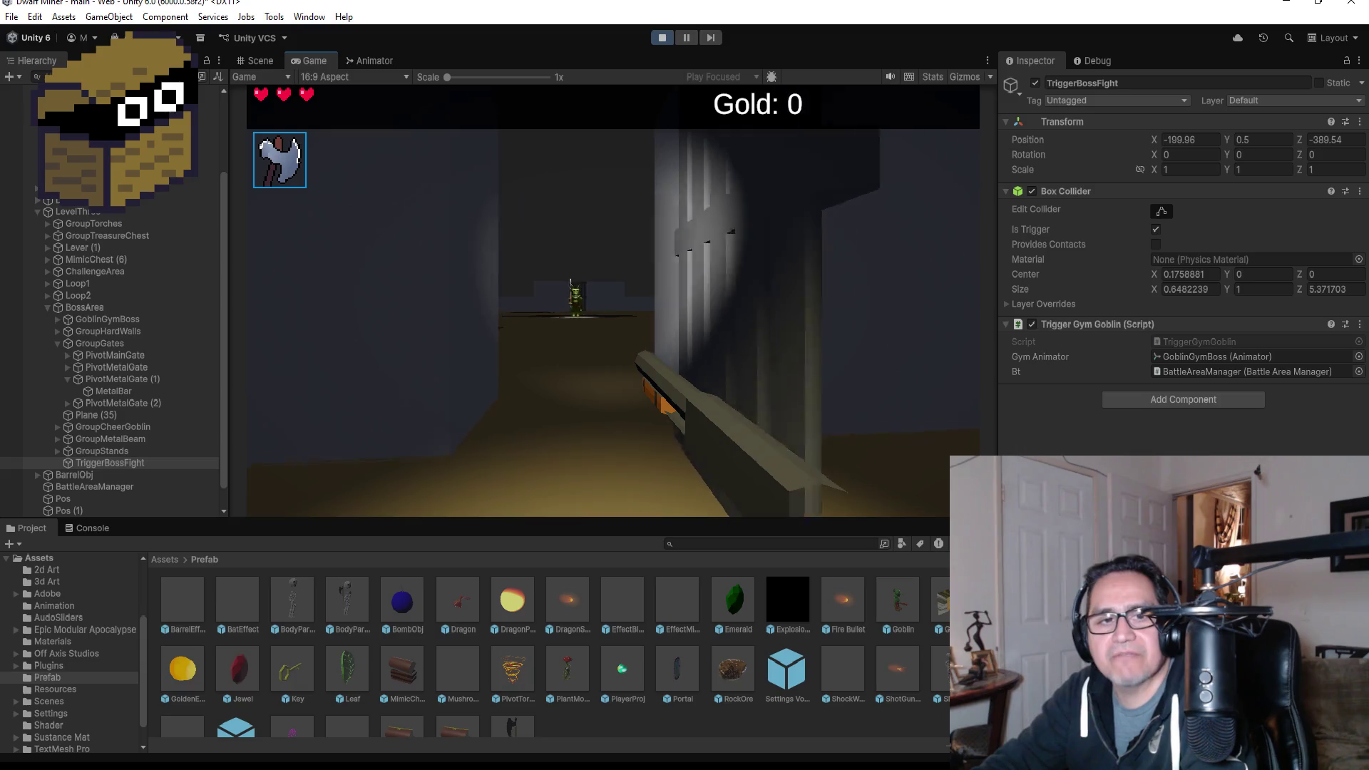
key(w)
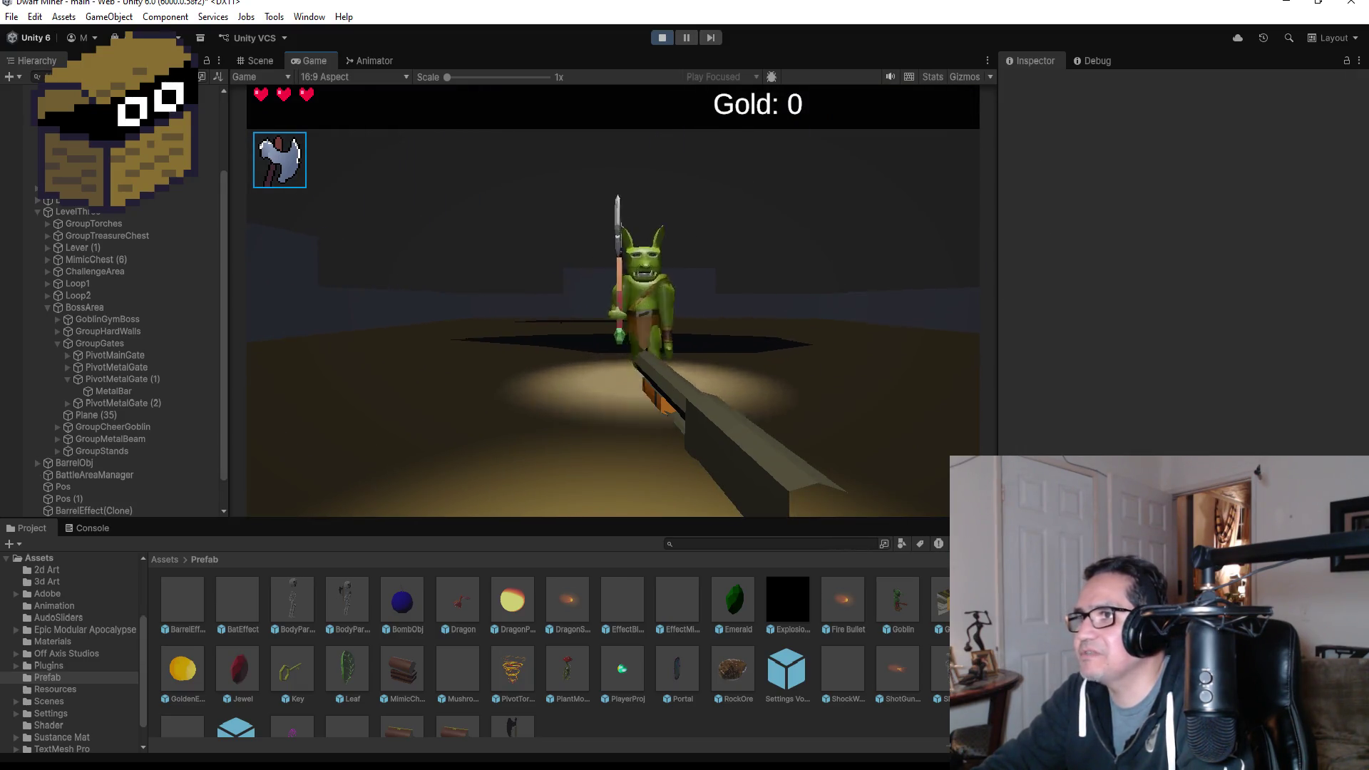
- Attack the goblin boss until Game Over, then restart with R
click(614, 301)
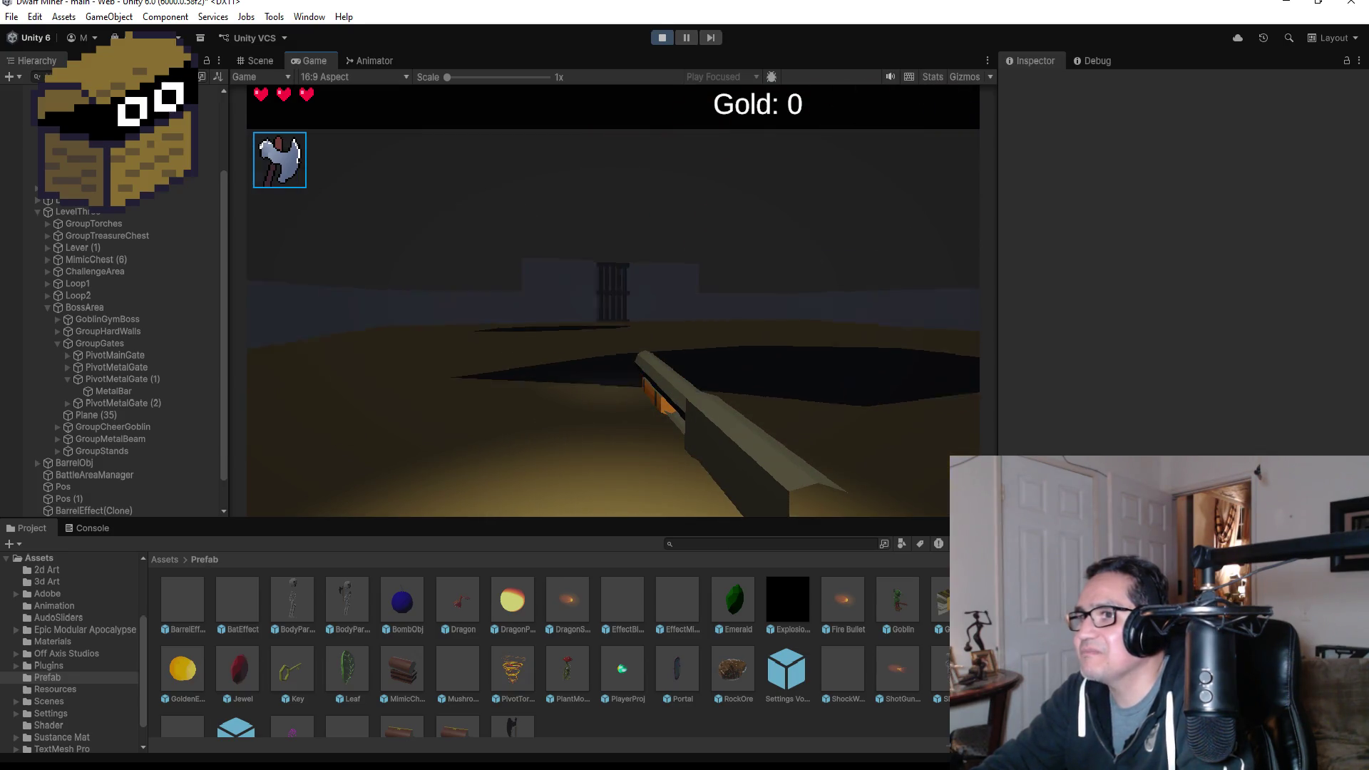
click(613, 300)
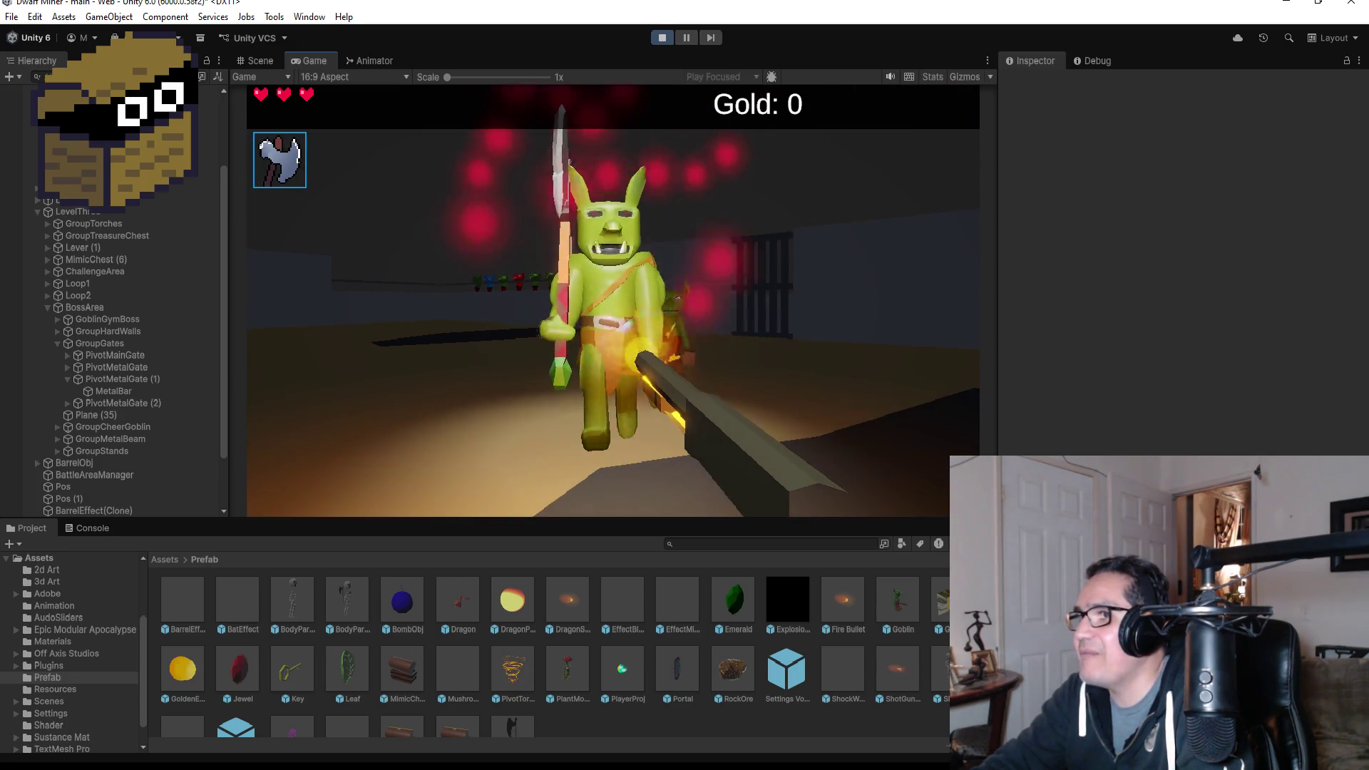
click(613, 301)
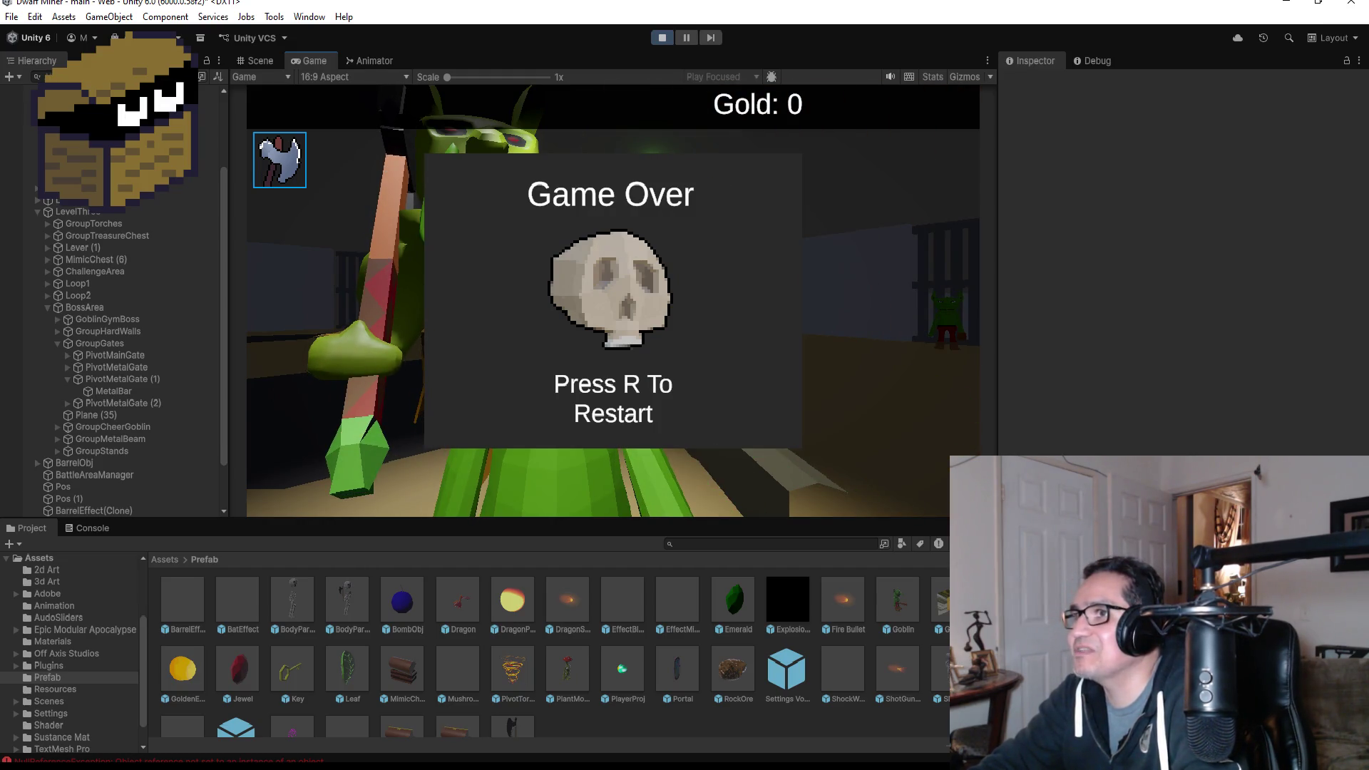
key(r)
key(Escape)
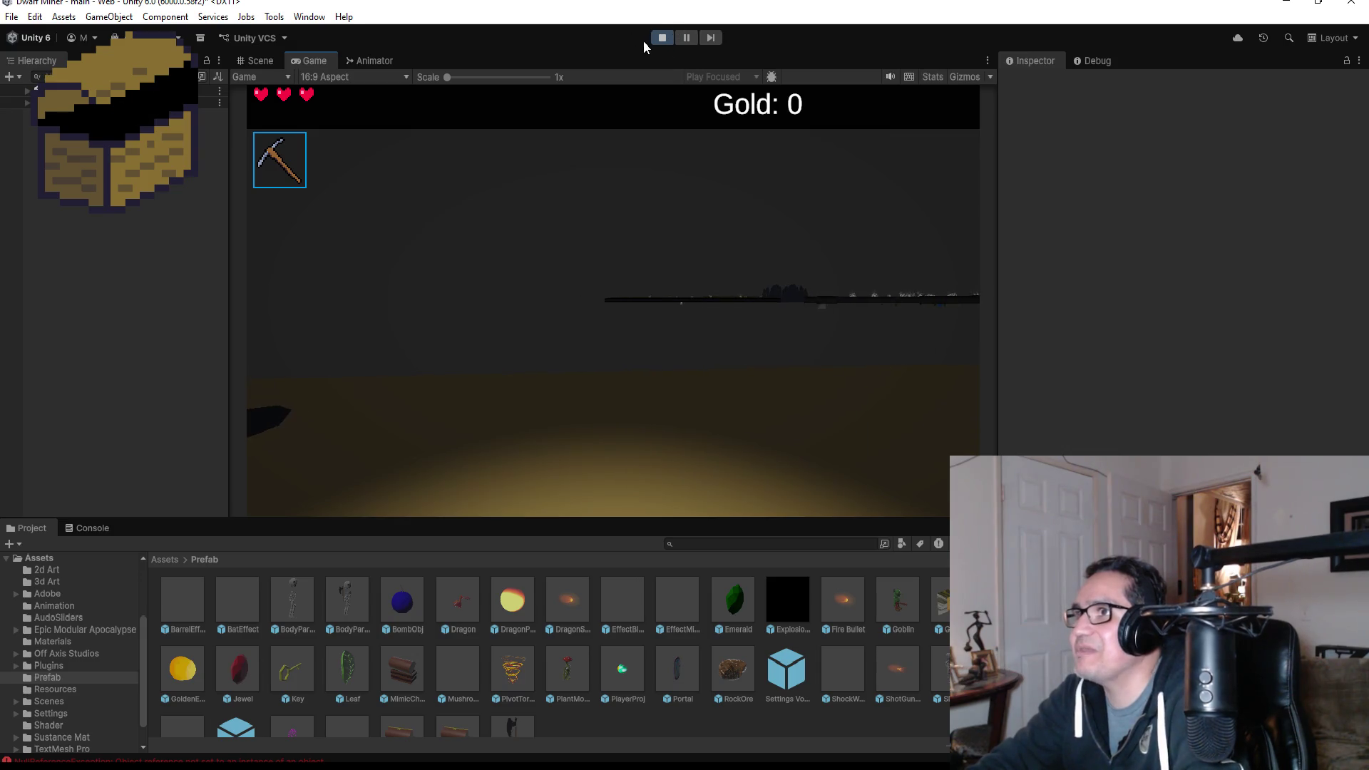
- Stop play mode, review the Goblin prefab's Goblin (Script) settings, then inspect GroupGates
click(661, 37)
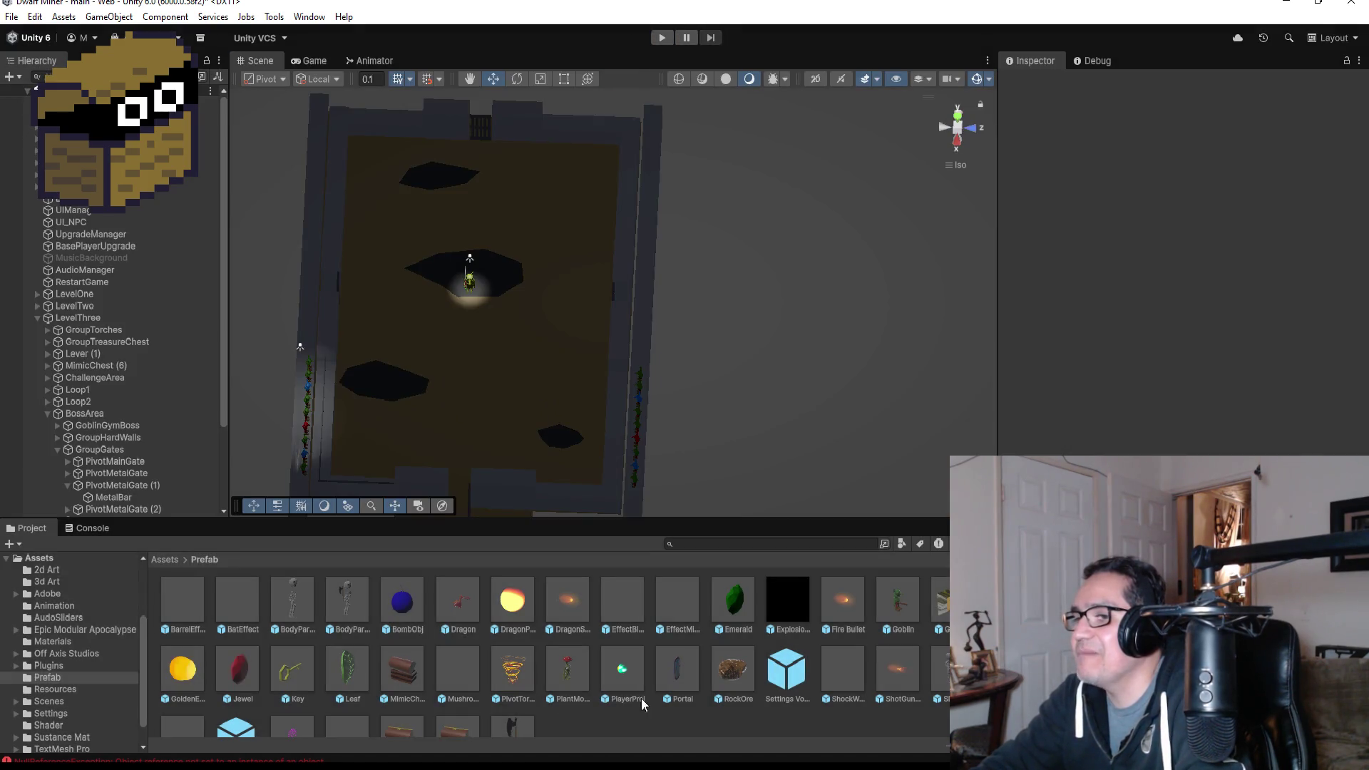
click(895, 602)
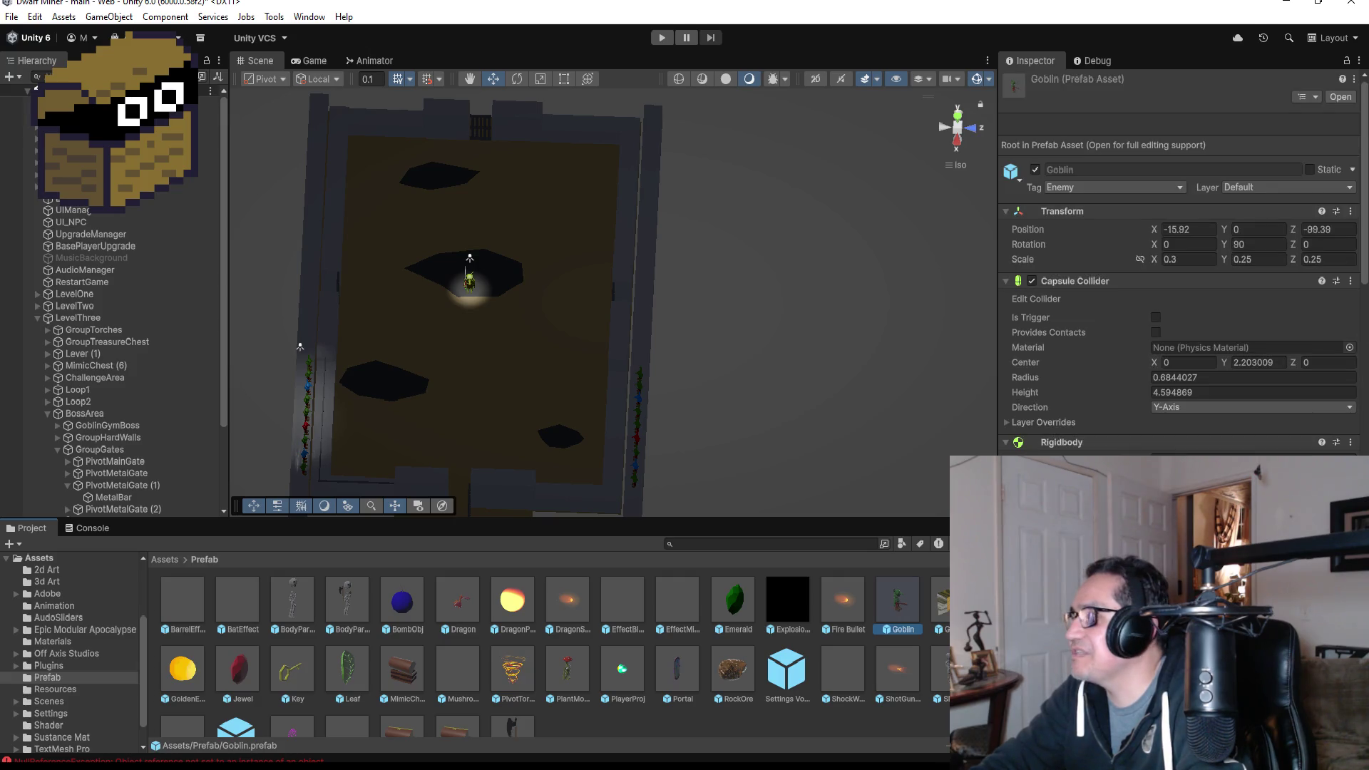
scroll(1177, 264, down, 10)
scroll(1177, 264, down, 6)
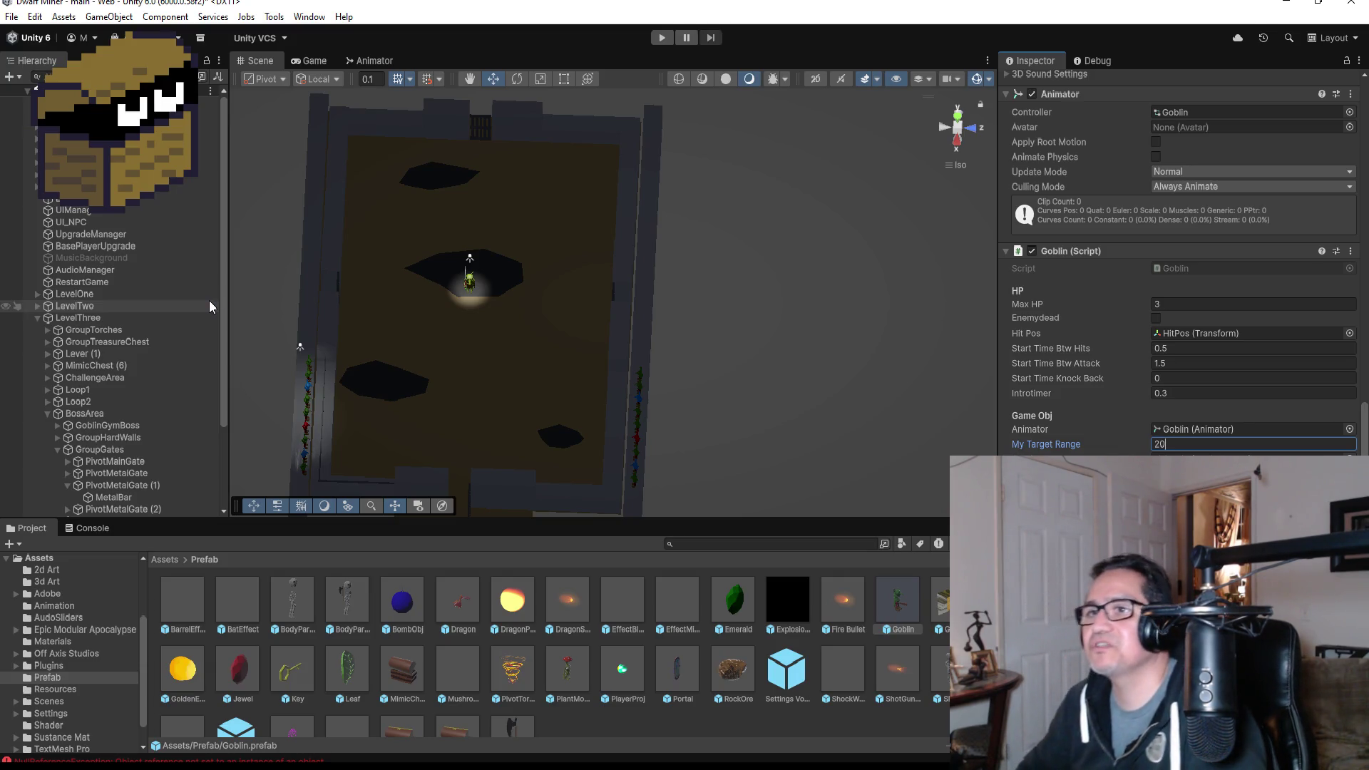
scroll(186, 194, down, 3)
click(100, 343)
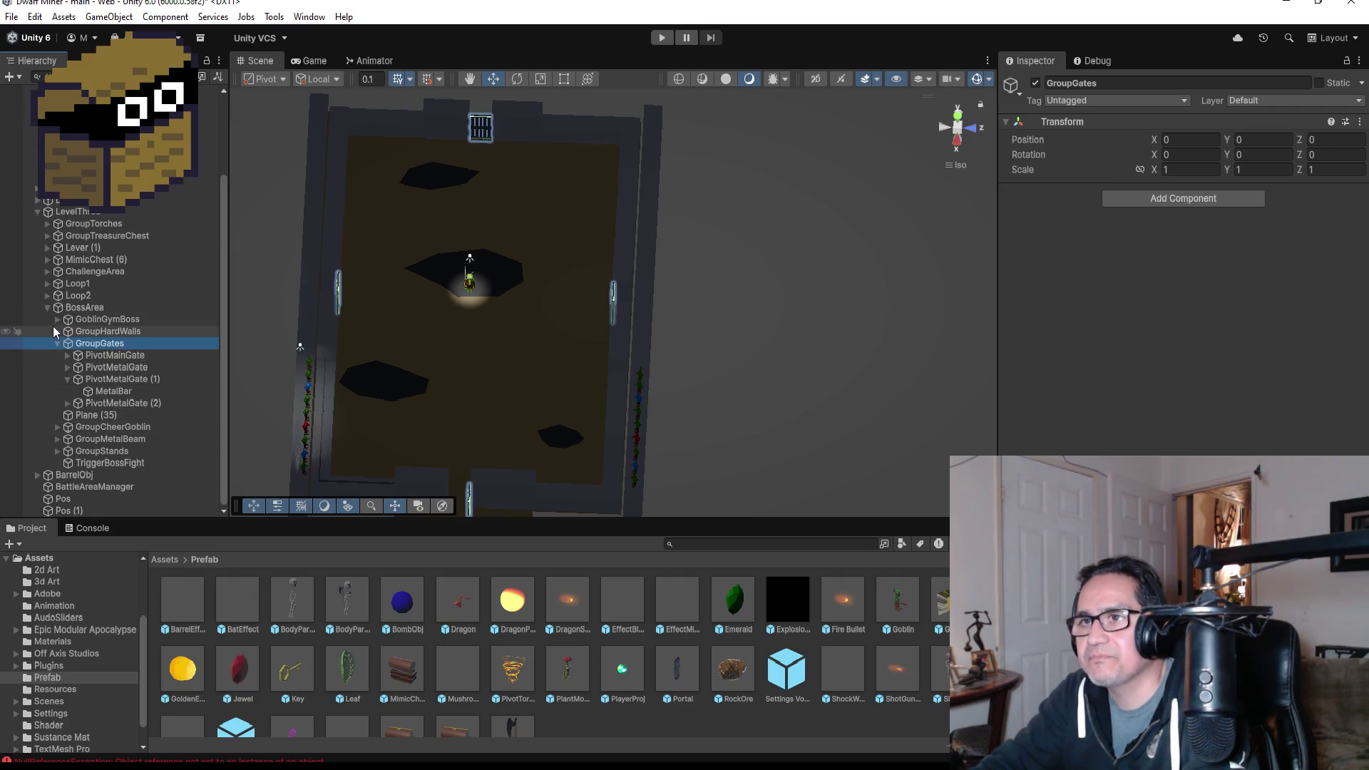
click(53, 345)
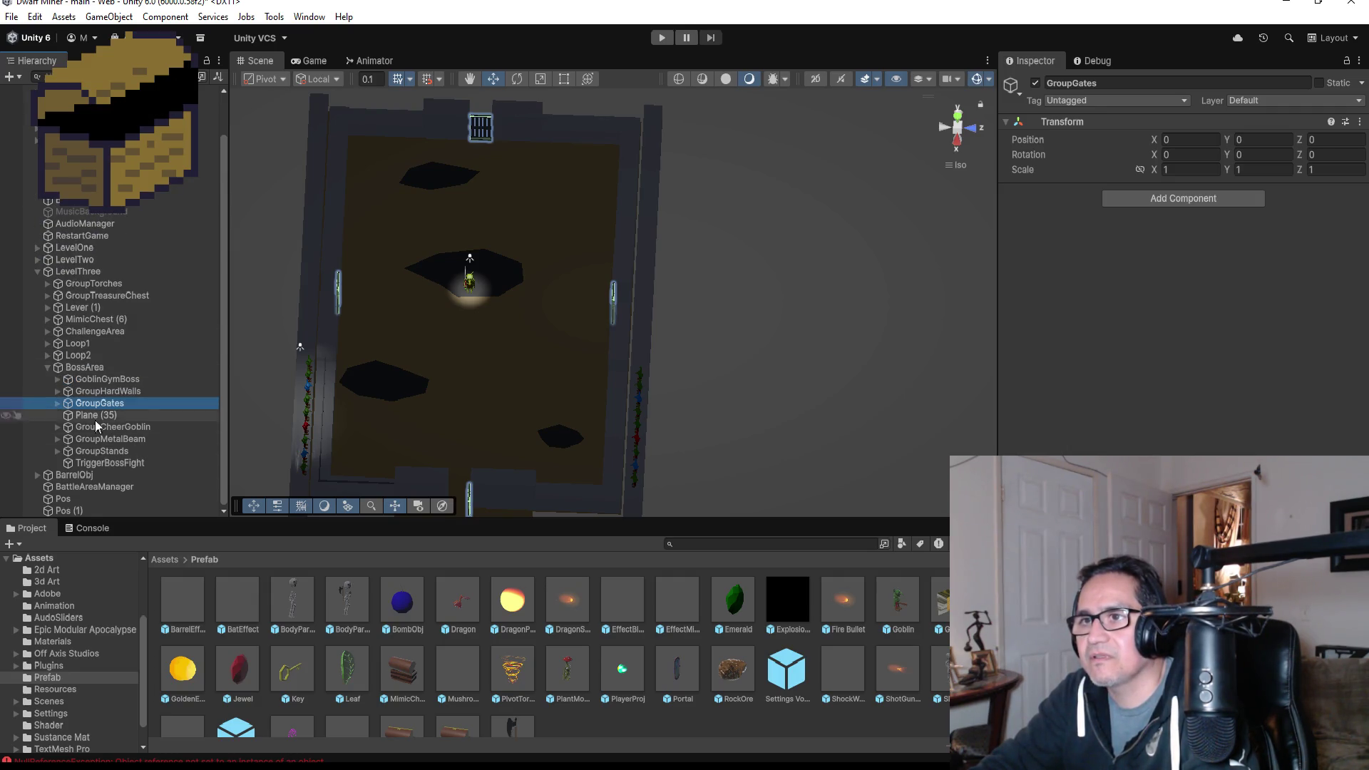
- Show BattleAreaManager in the Inspector's Debug mode, then start play mode
click(117, 487)
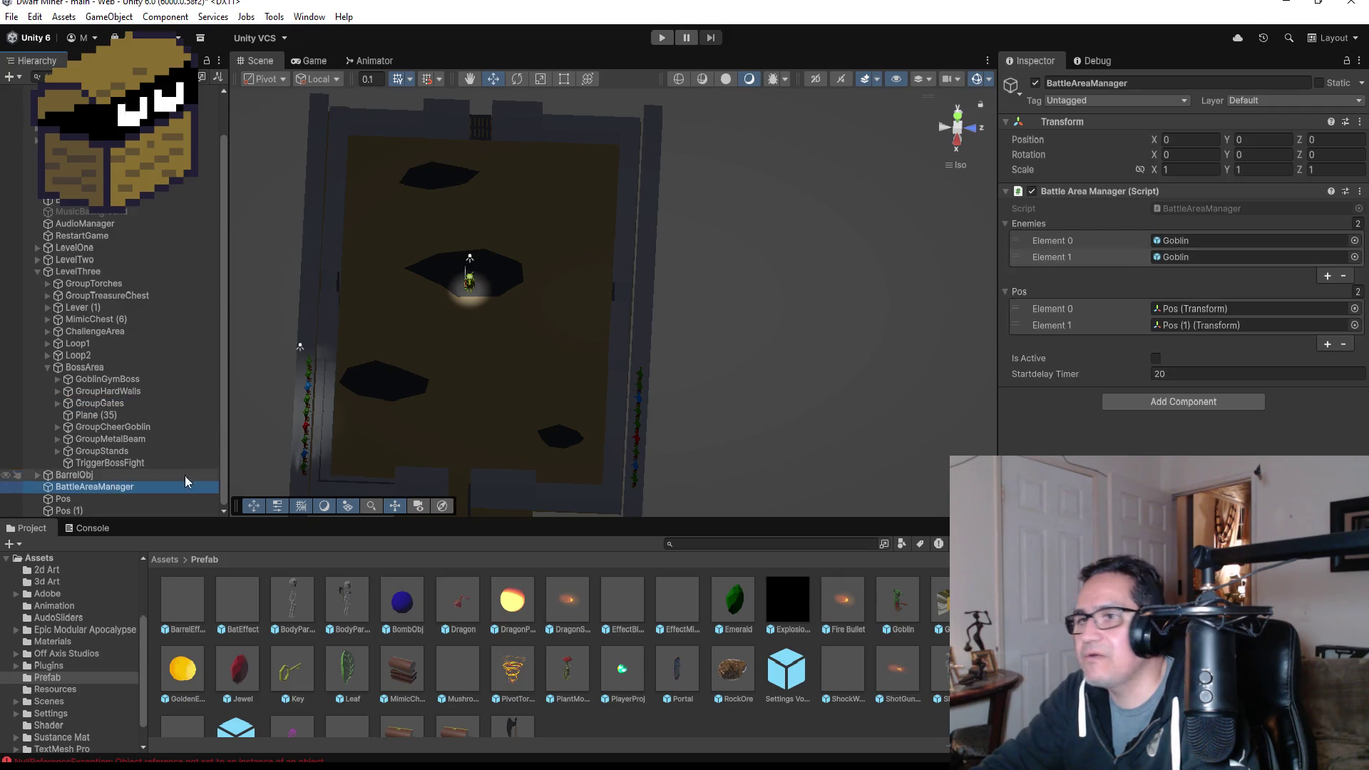
click(1099, 63)
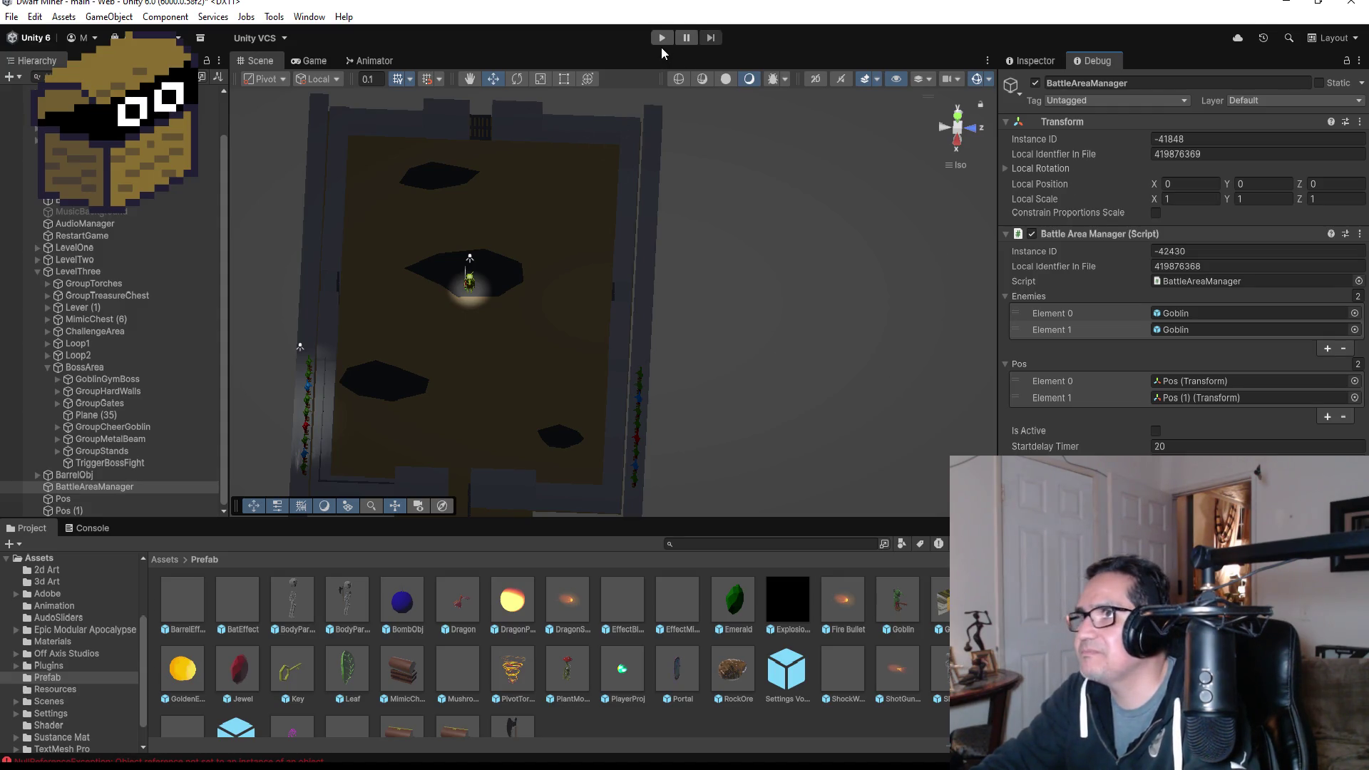
click(662, 42)
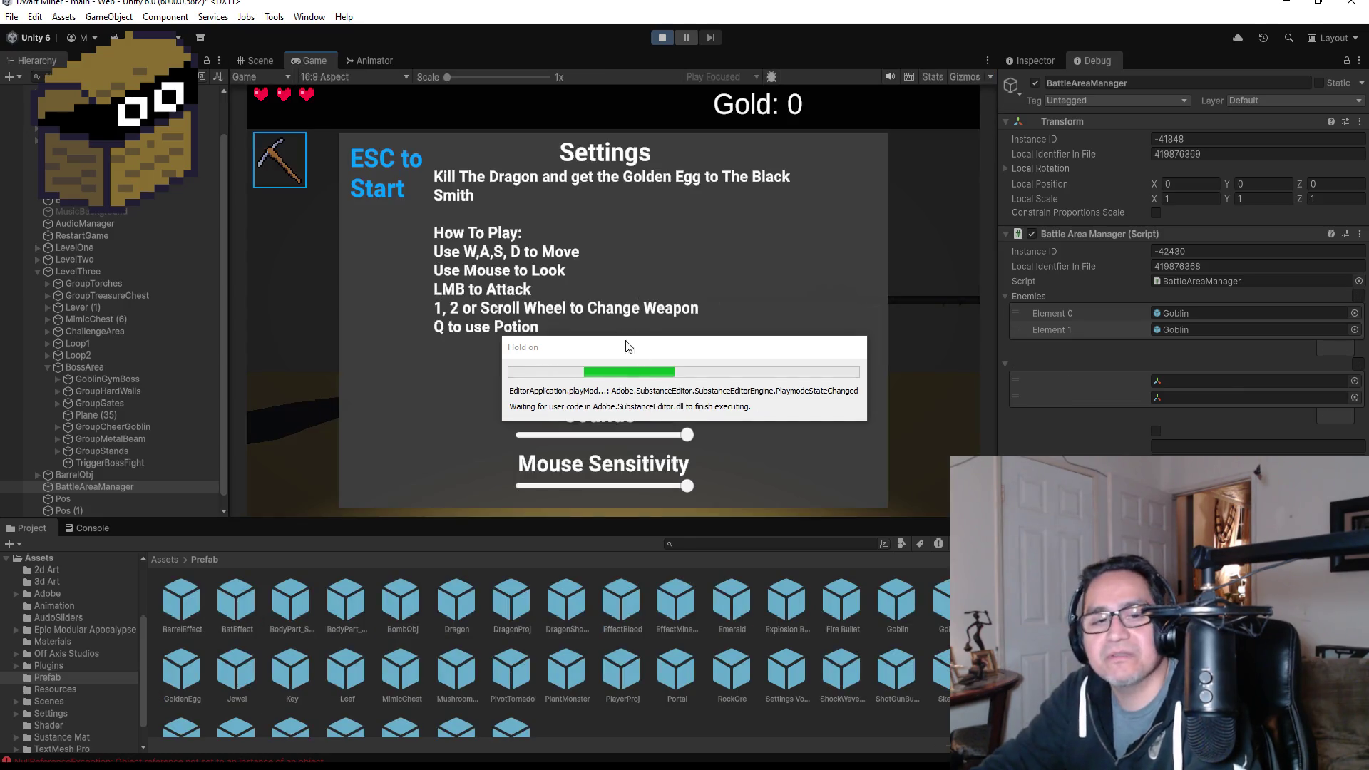
- Start playing with weapon 2, blow up the barrel, and walk down the corridor into the arena
key(Escape)
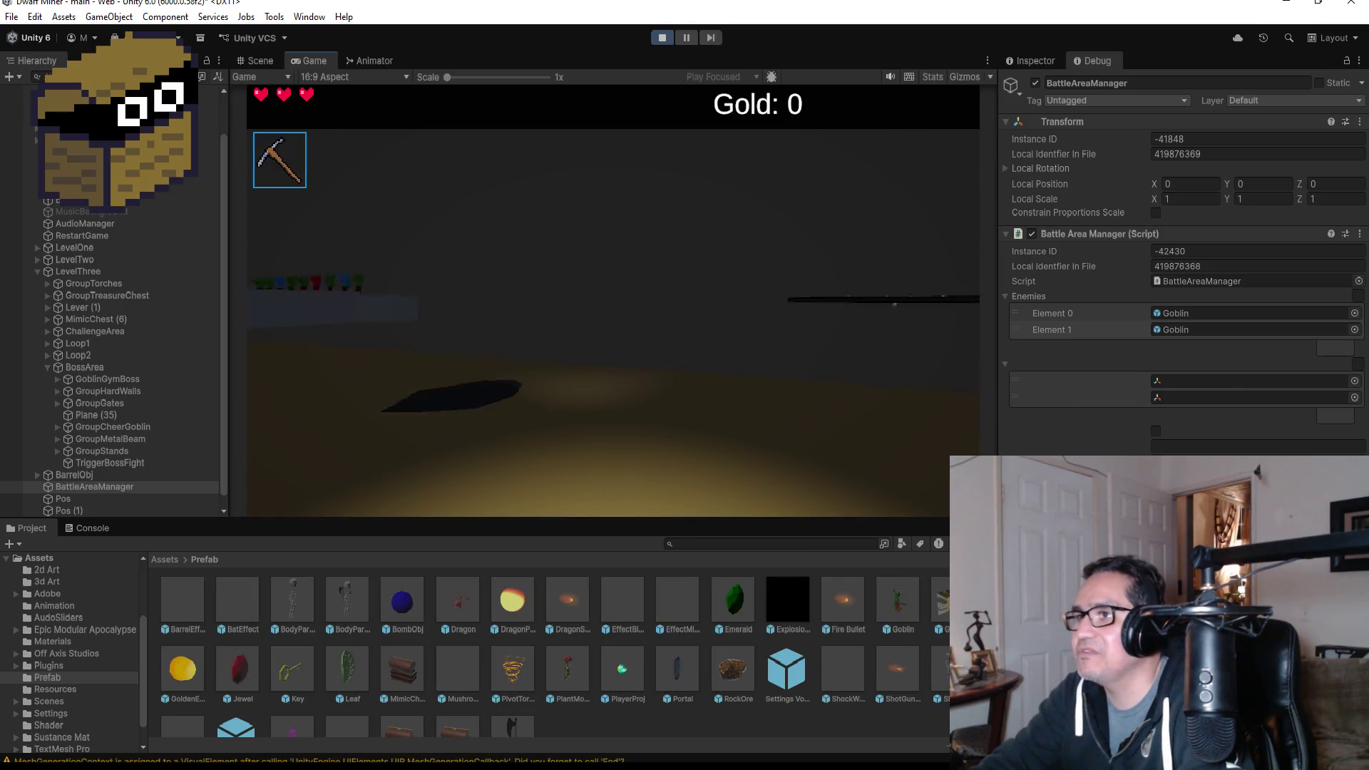
key(2)
key(w)
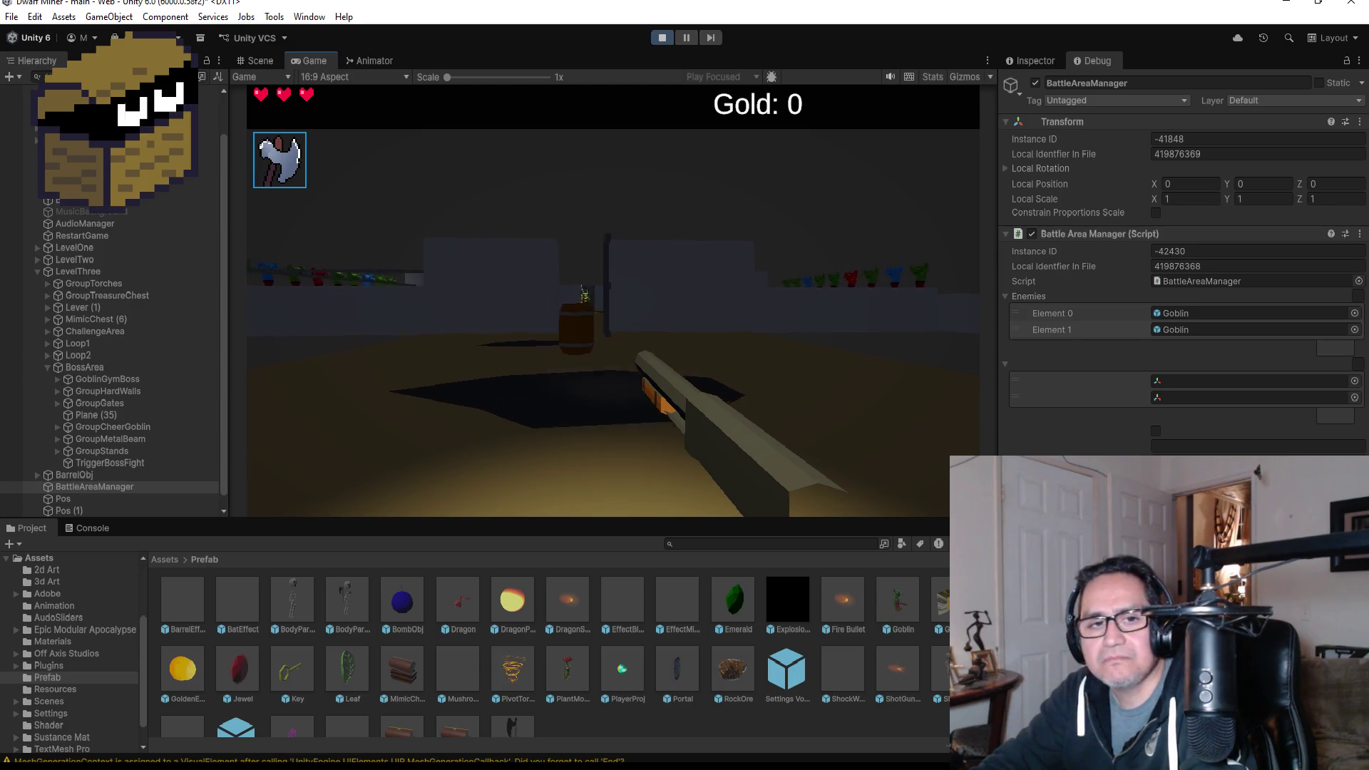
click(612, 301)
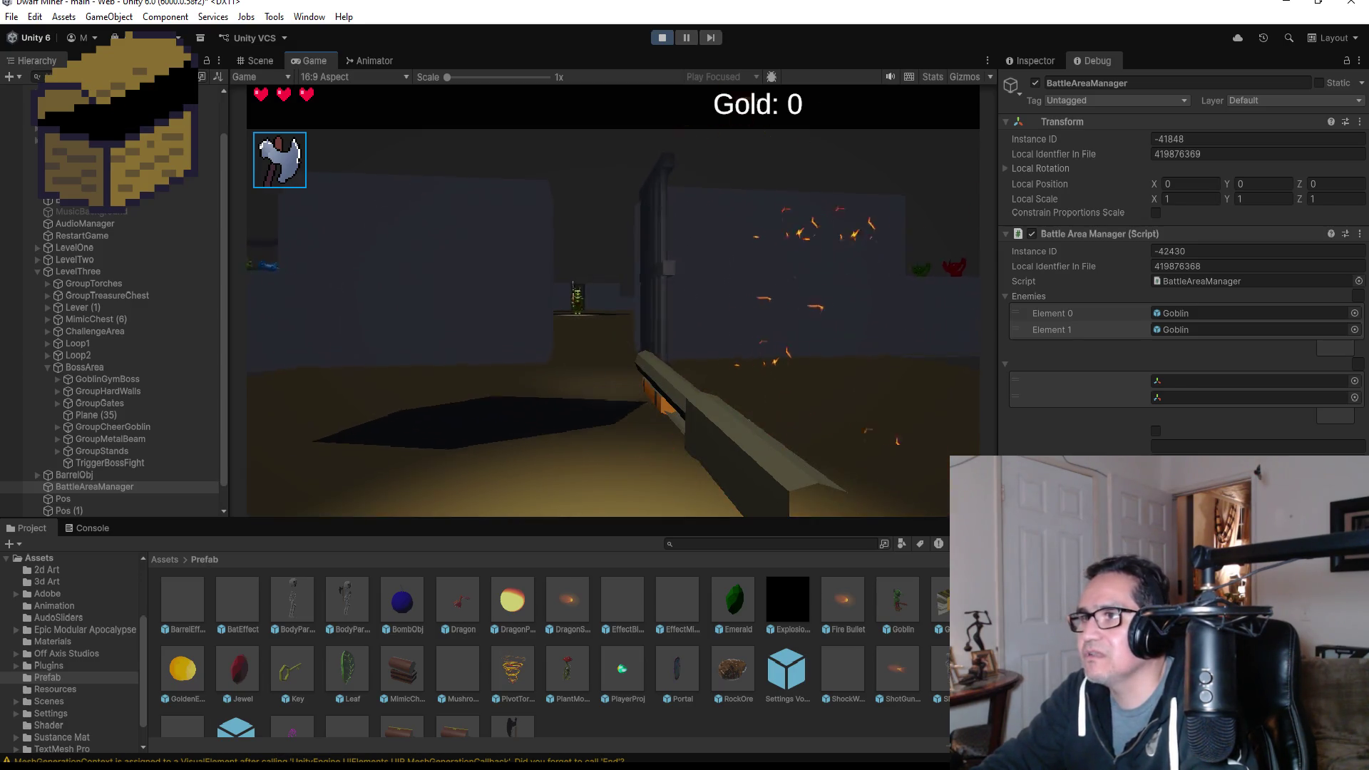
key(w)
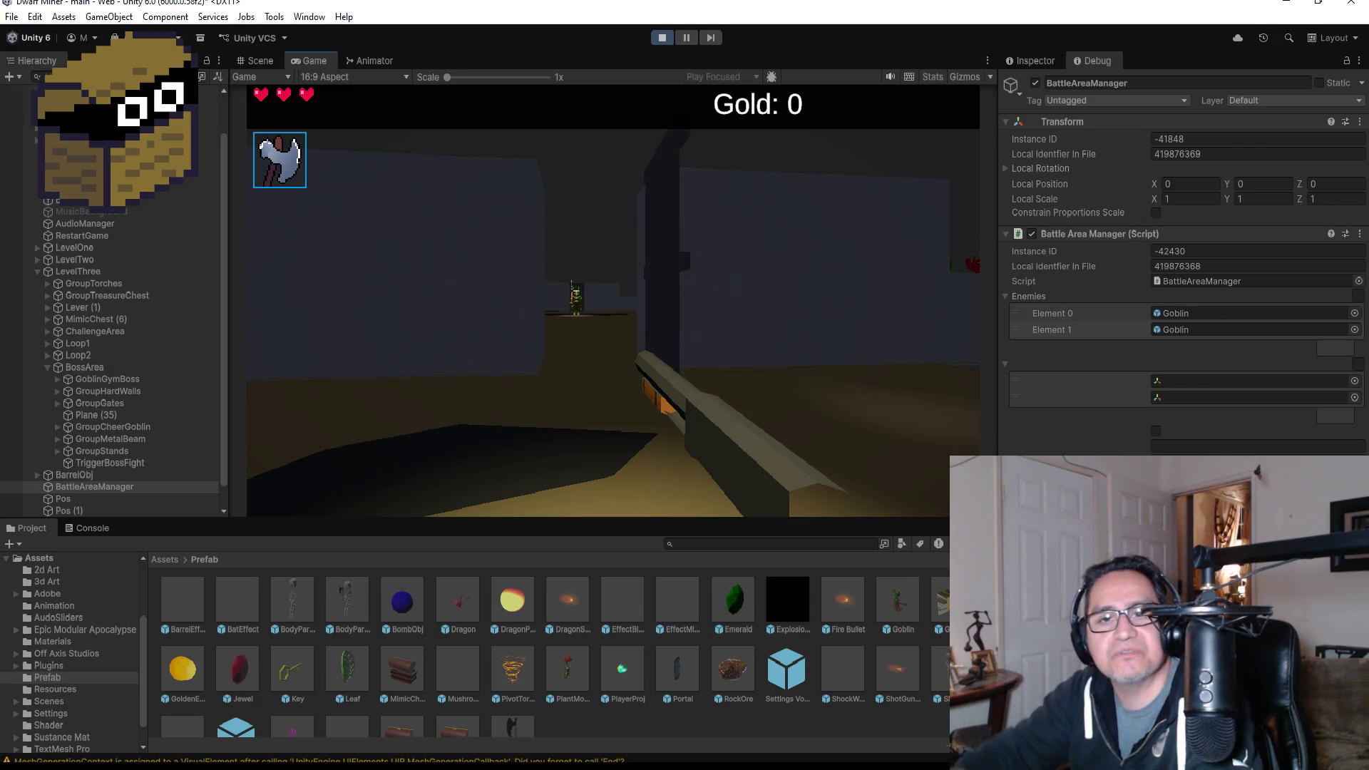
key(w)
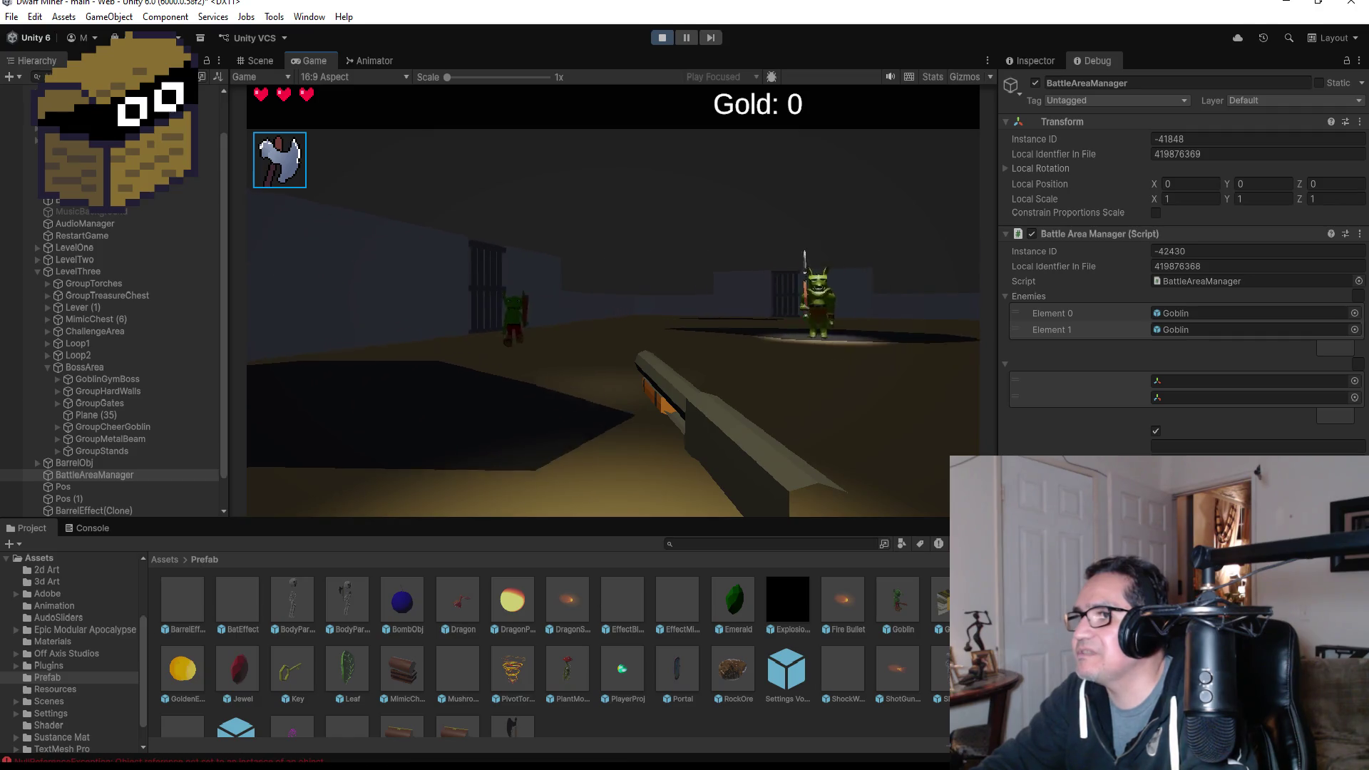
- Fire at the spear goblin and the other spawning goblins
click(612, 301)
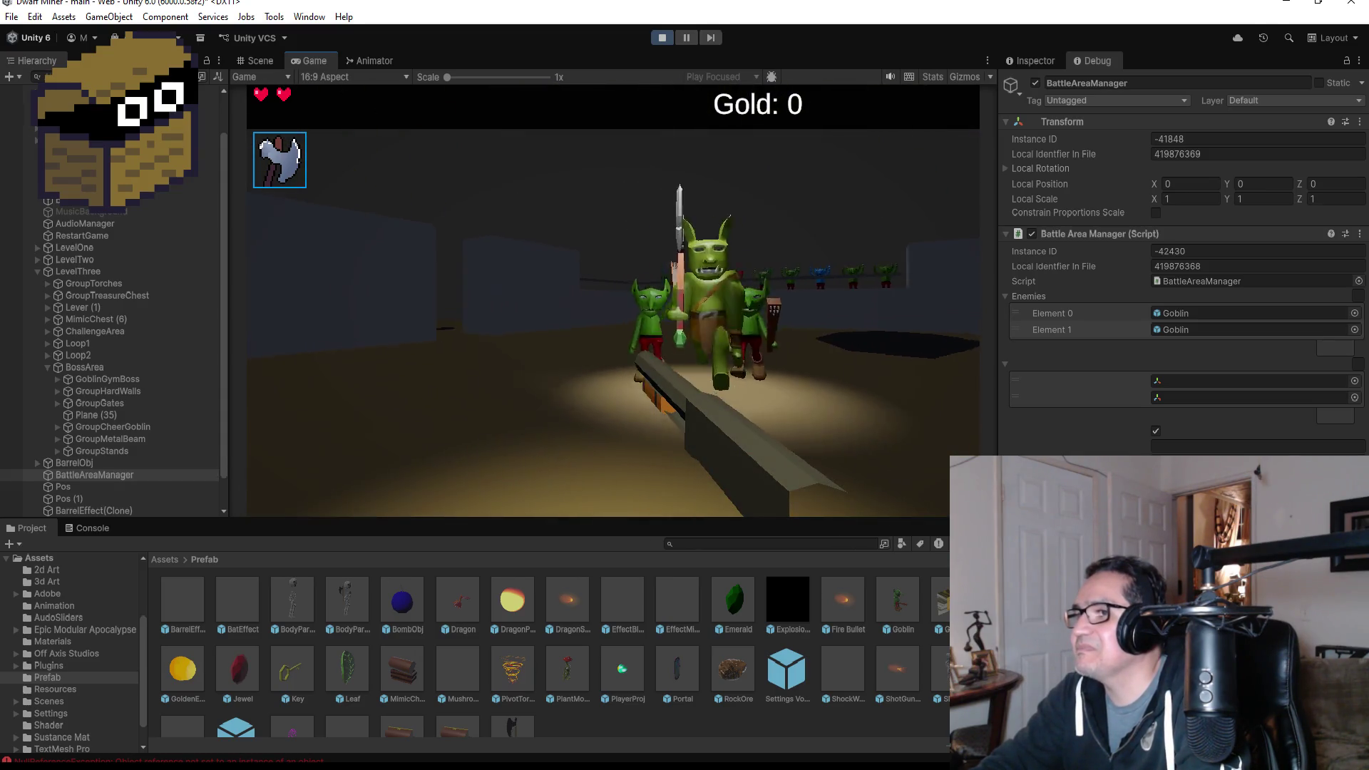
click(613, 300)
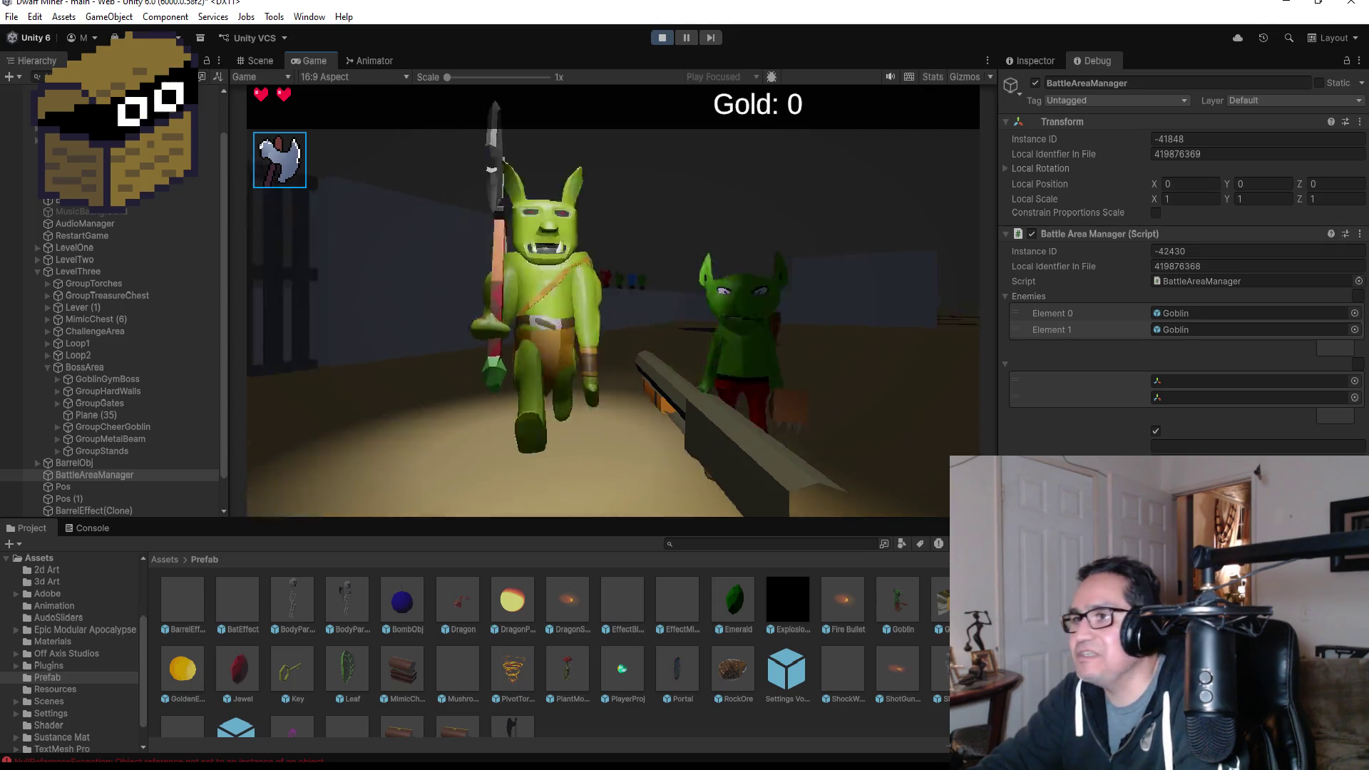
click(613, 300)
click(612, 301)
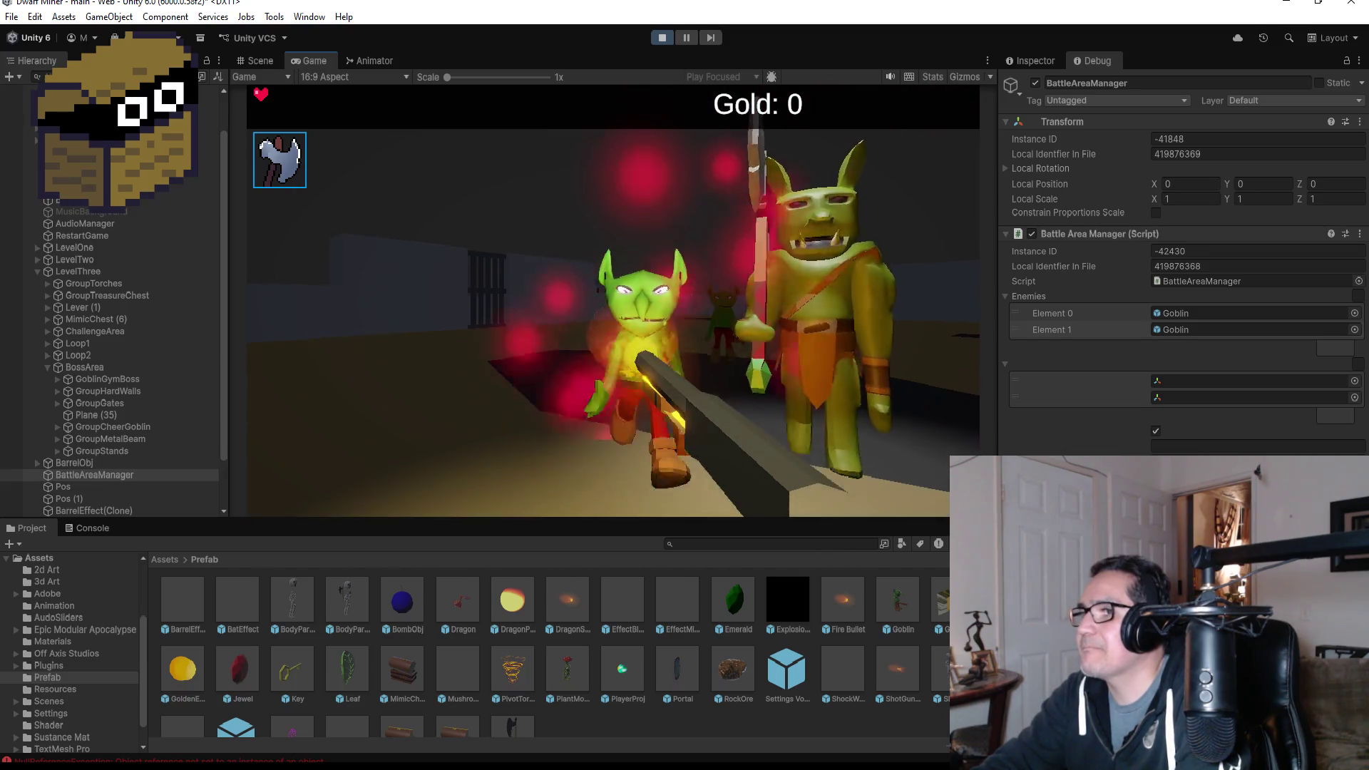
click(612, 301)
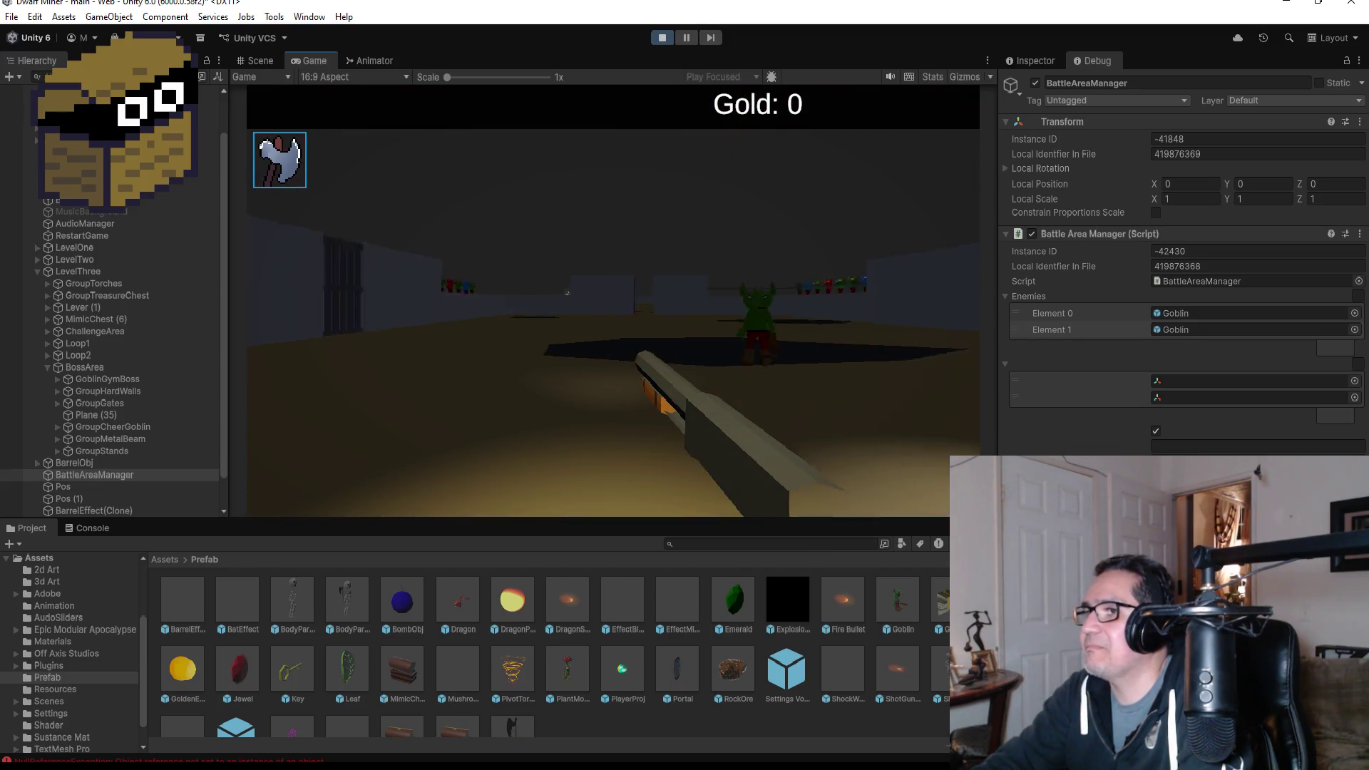
click(612, 301)
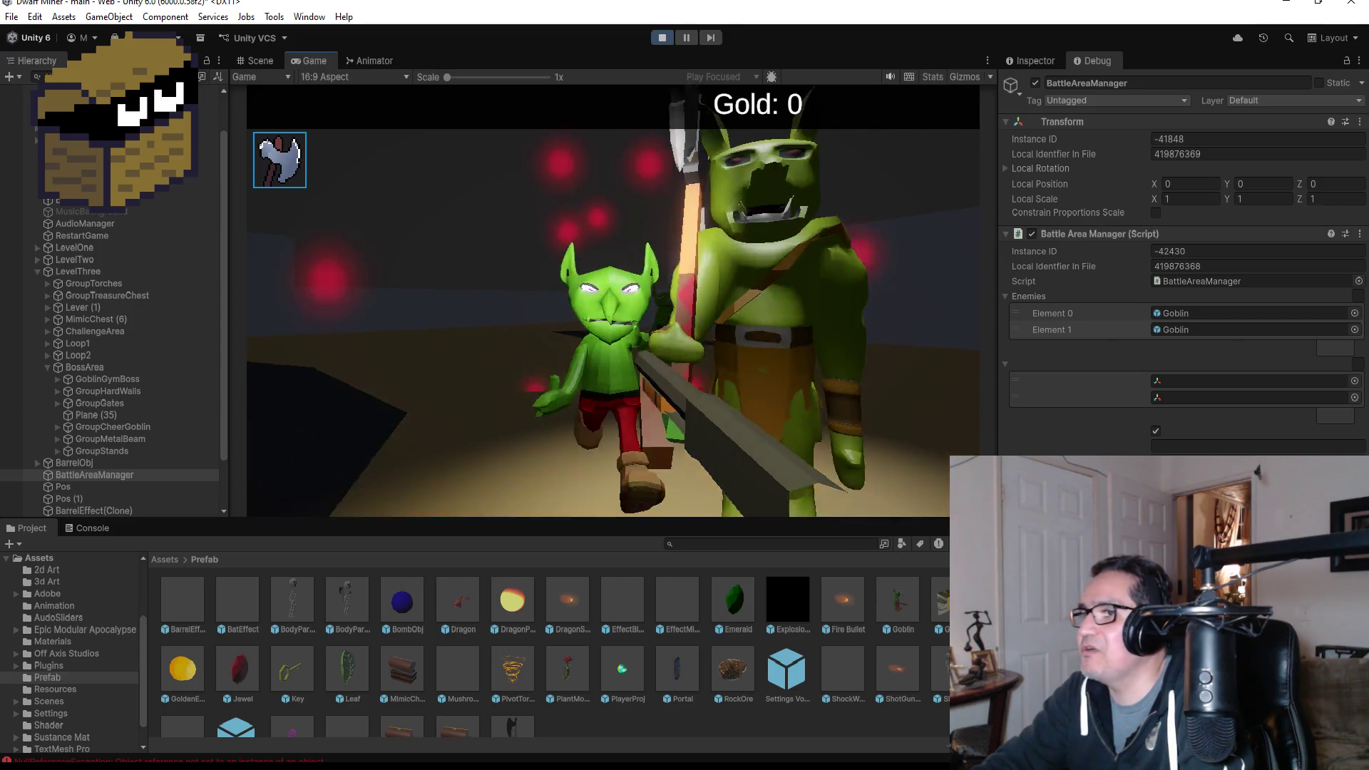
- Keep shooting the closing goblins until Game Over, then stop play mode
click(613, 301)
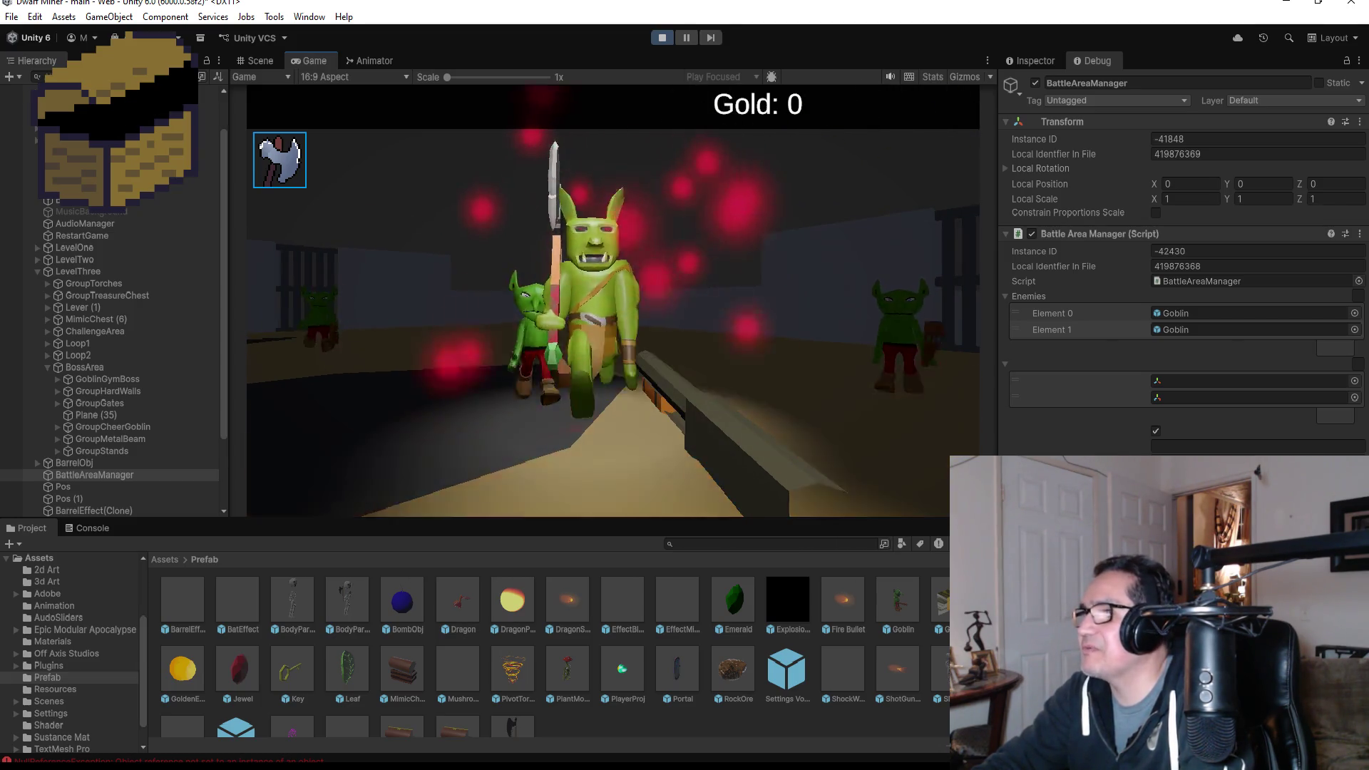
click(613, 301)
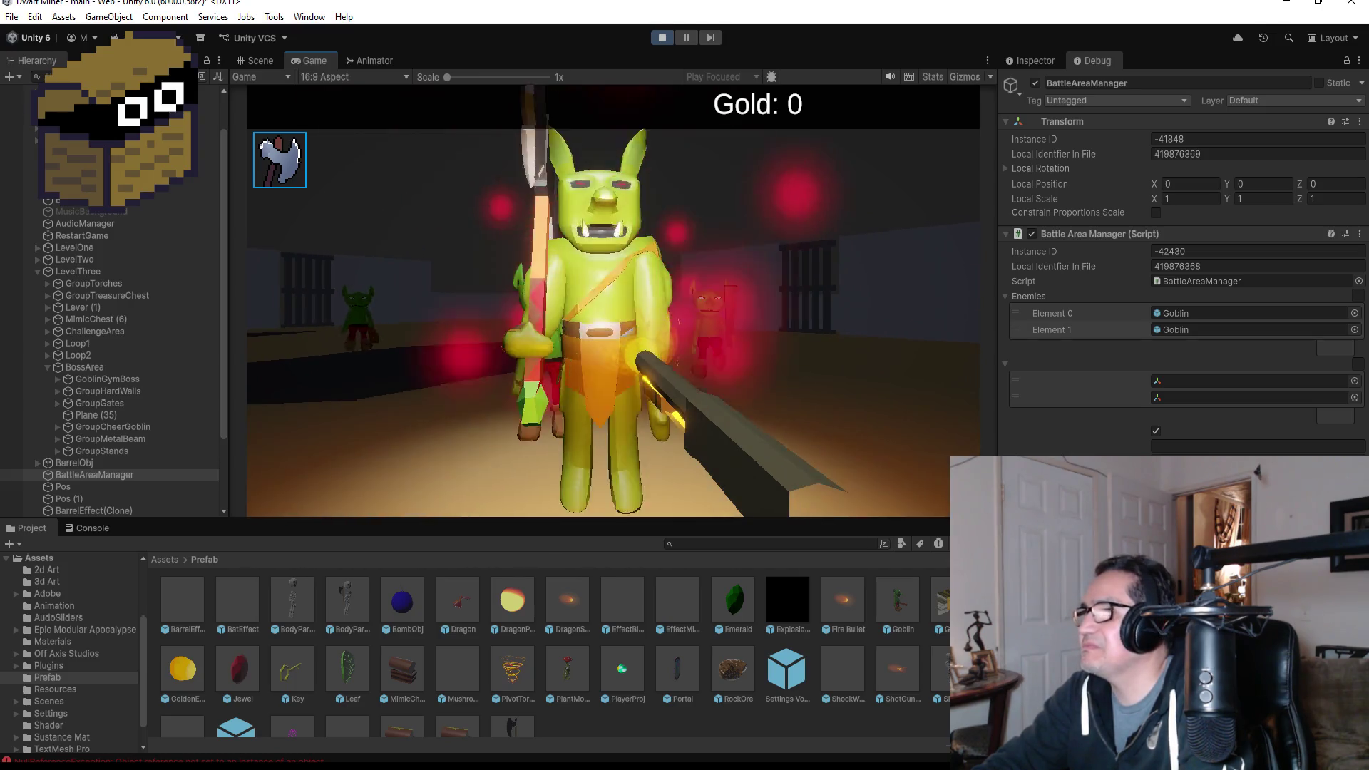
click(612, 301)
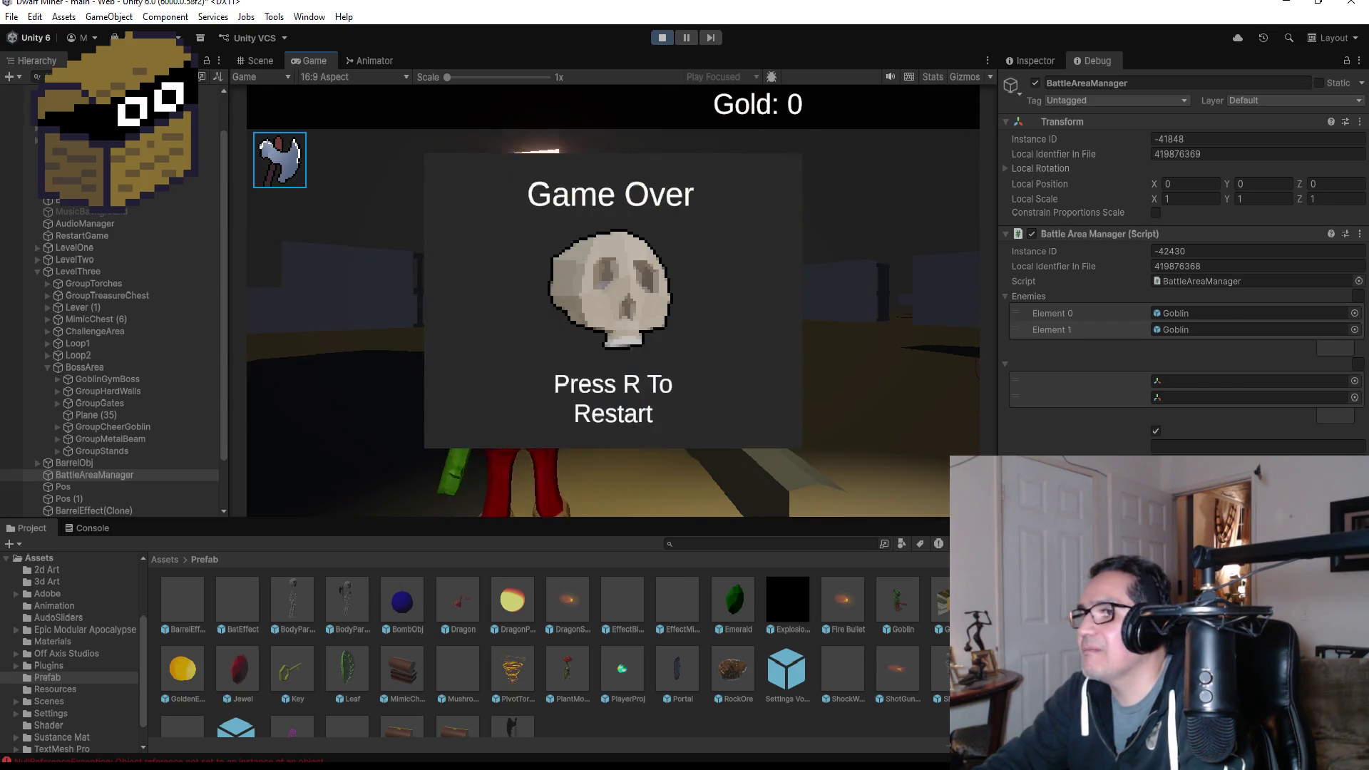
key(Escape)
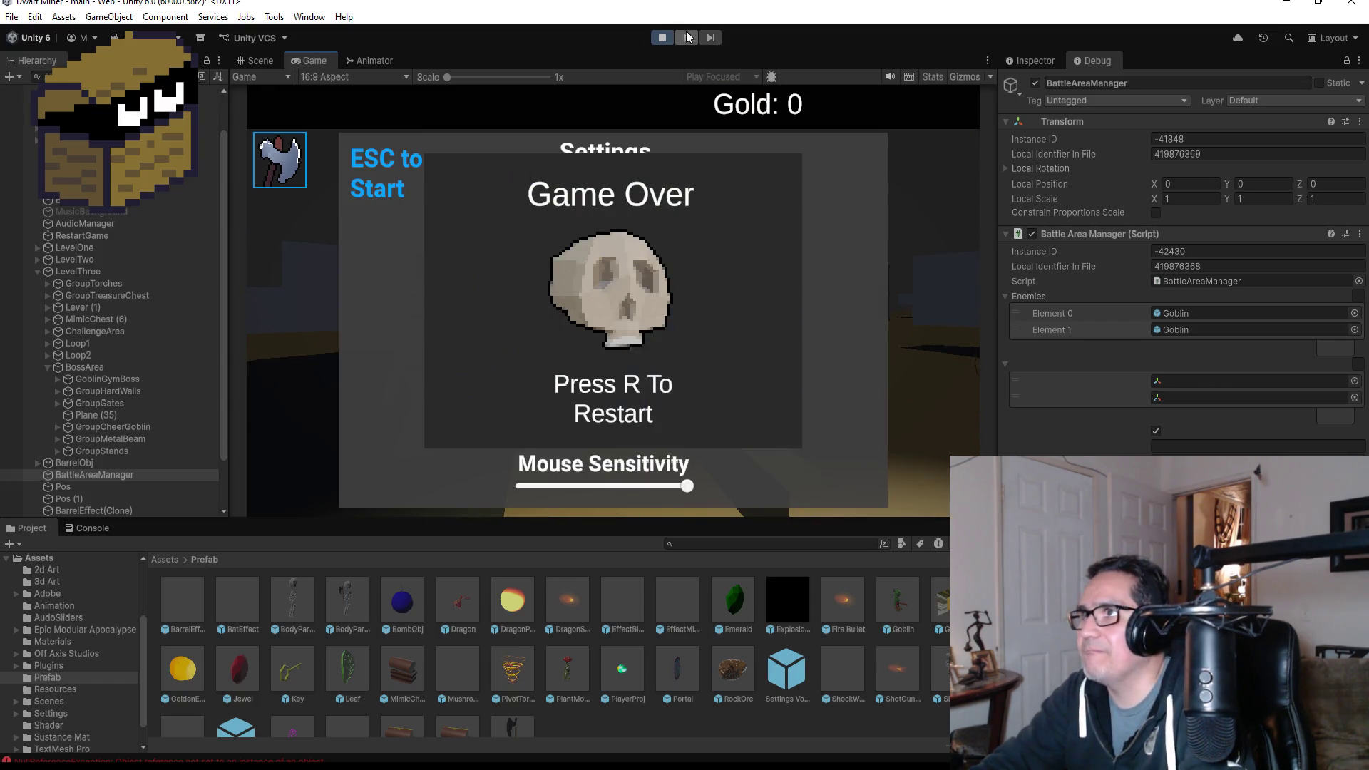
click(663, 37)
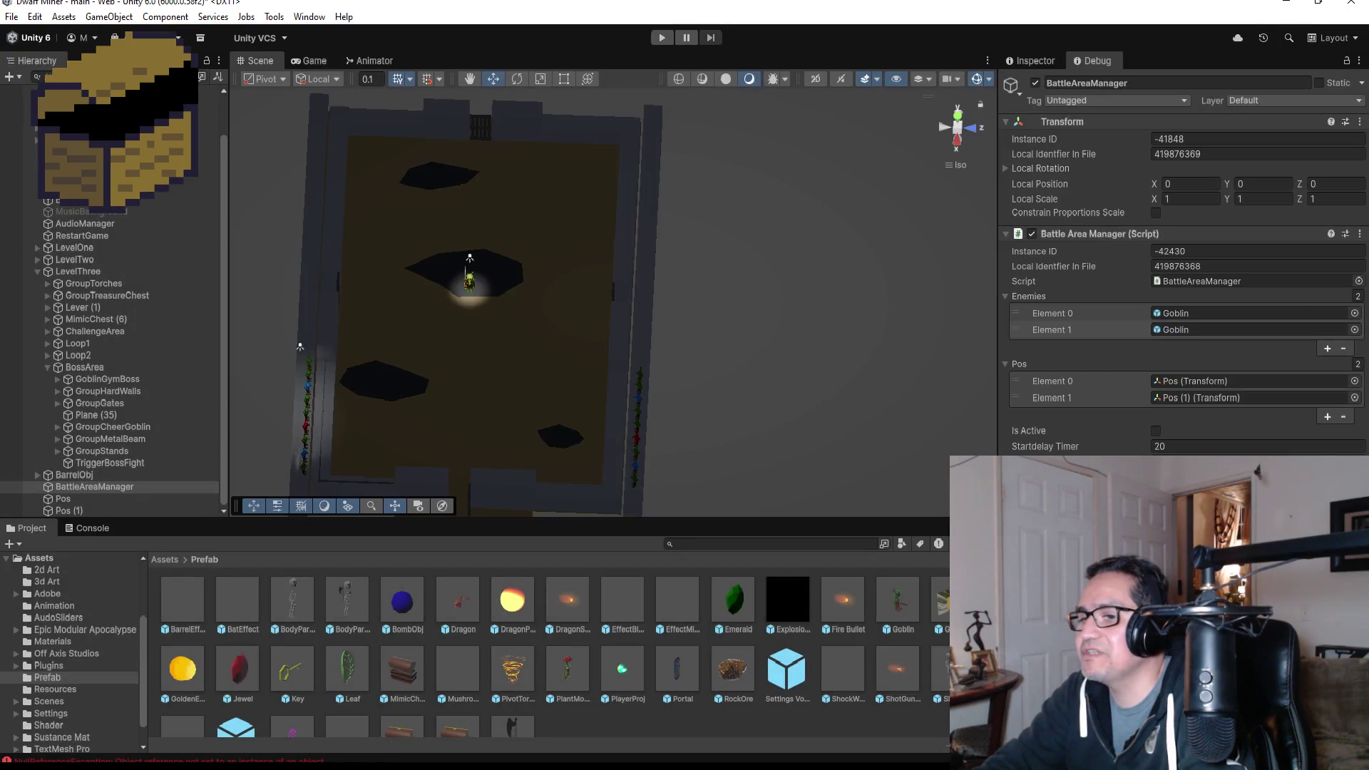
- Switch from Unity to Visual Studio showing TriggerGymGoblin.cs
key(alt+Tab)
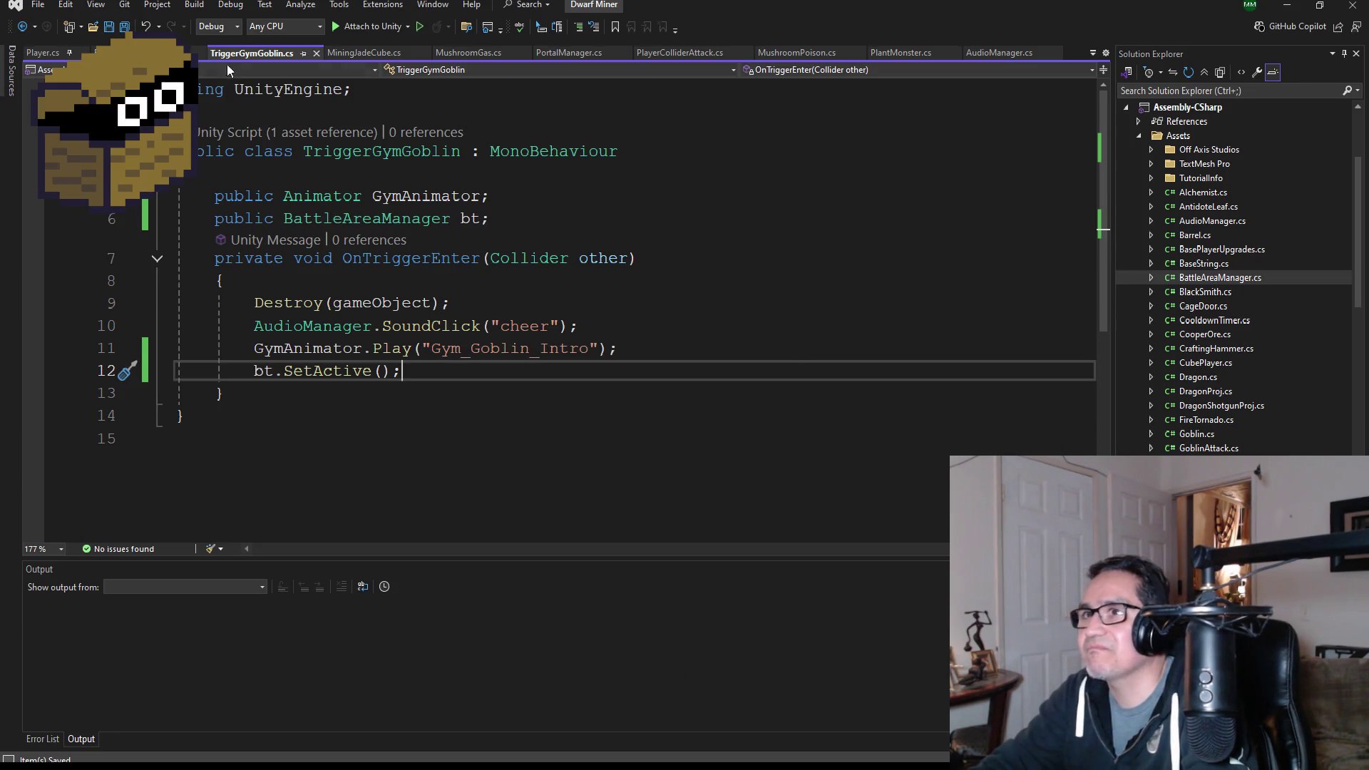
- Jump to SetActive in BattleAreaManager.cs and review it alongside ActivateEnemies, then bring Discord forward
key(F12)
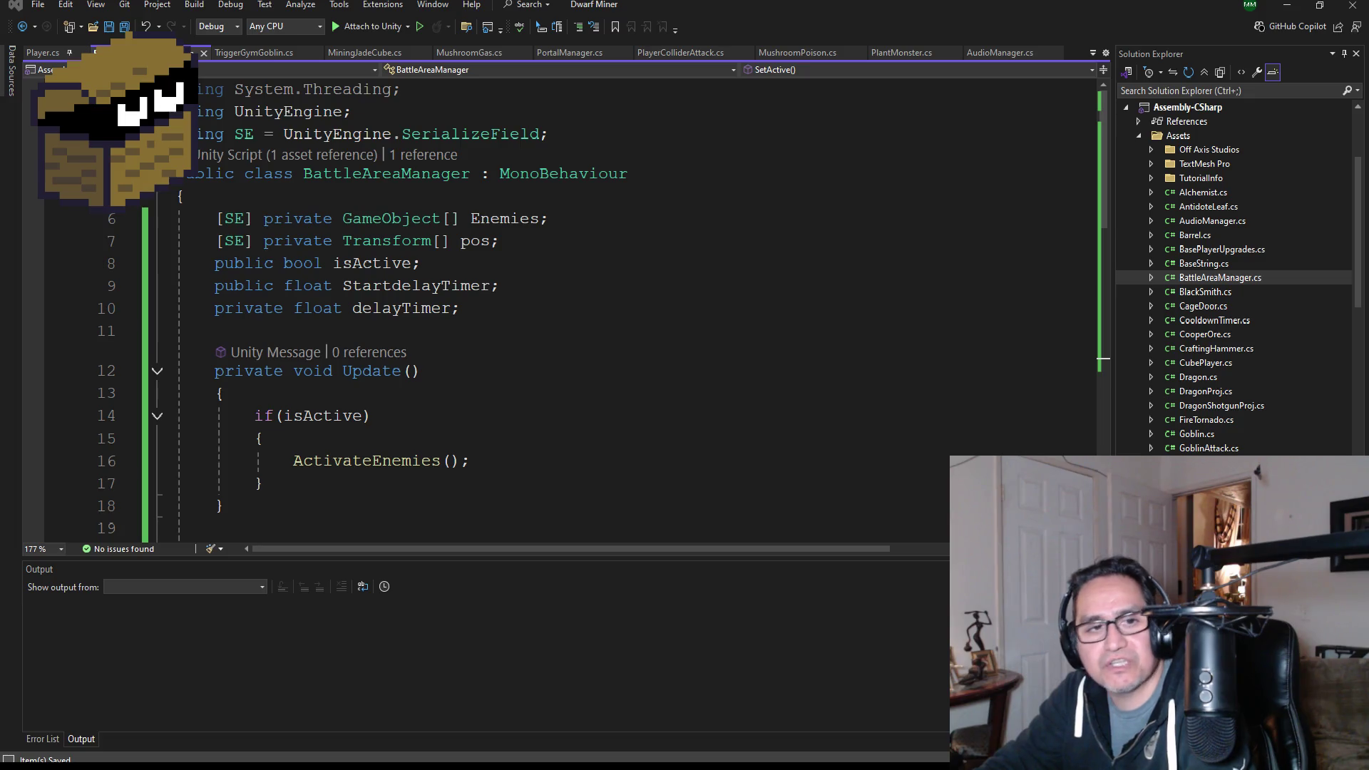
scroll(413, 333, down, 2)
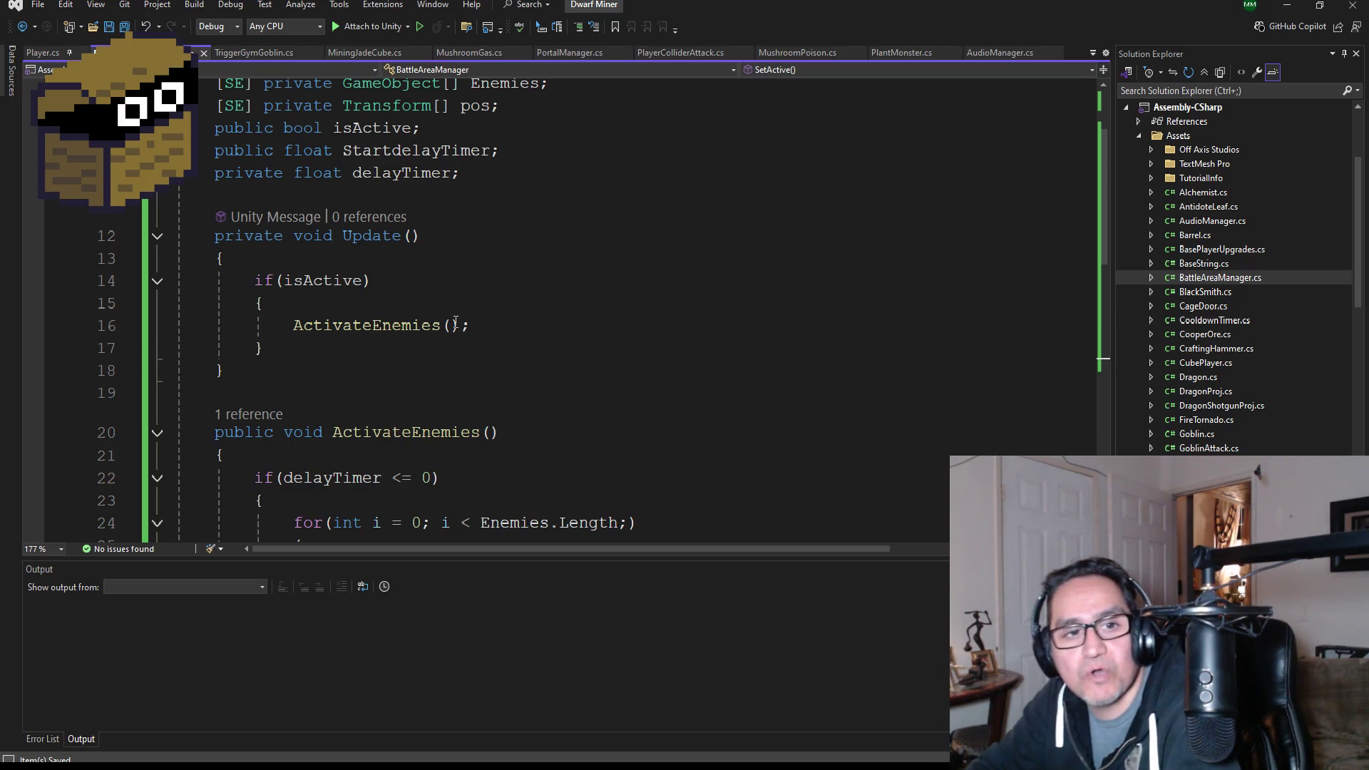
scroll(499, 321, down, 6)
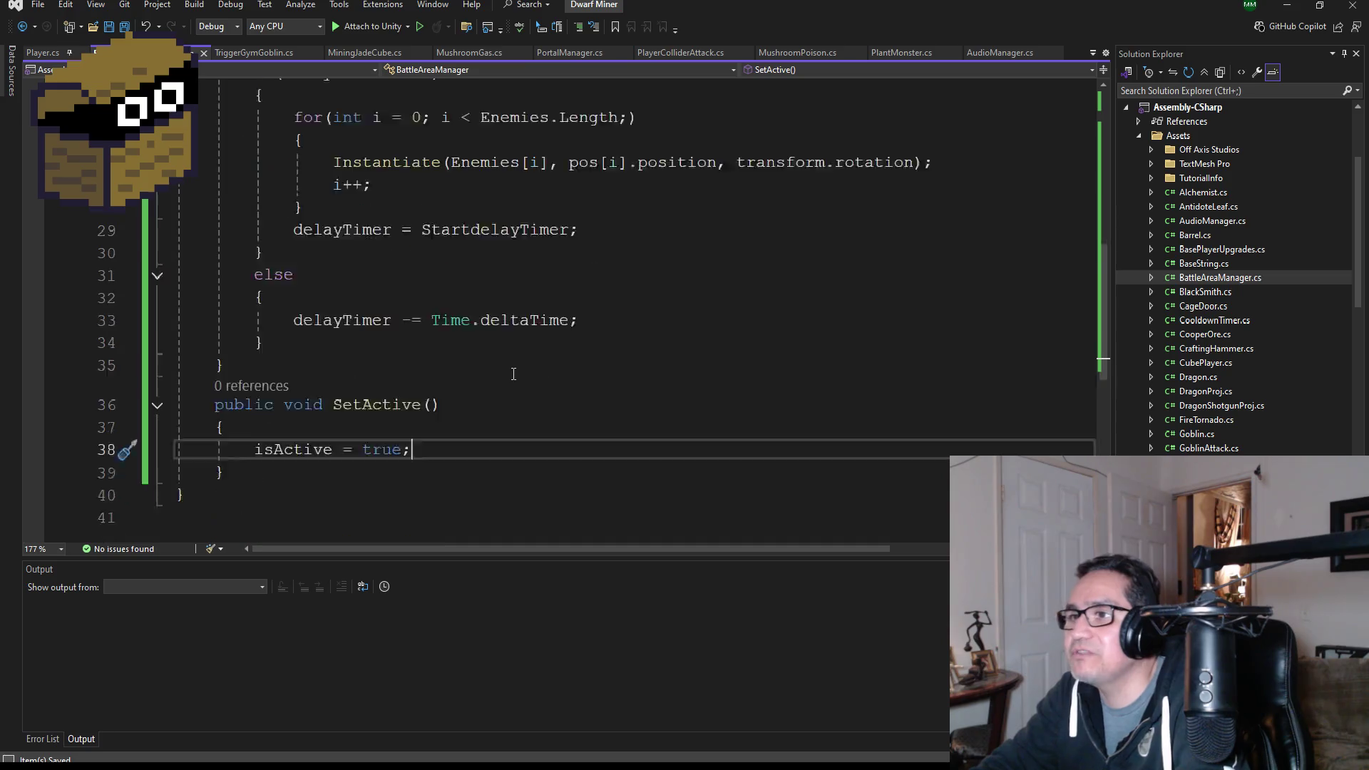
scroll(513, 373, down, 1)
scroll(340, 208, up, 1)
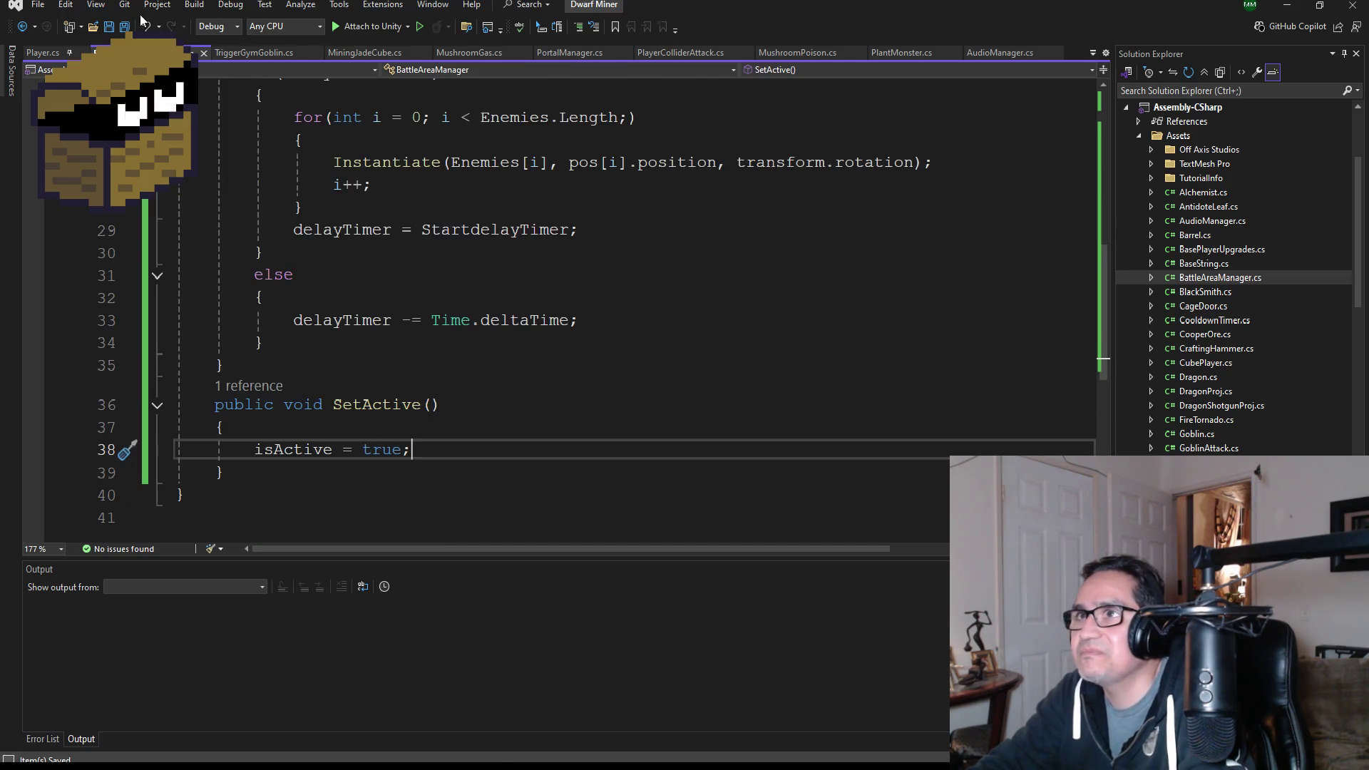
scroll(443, 392, up, 3)
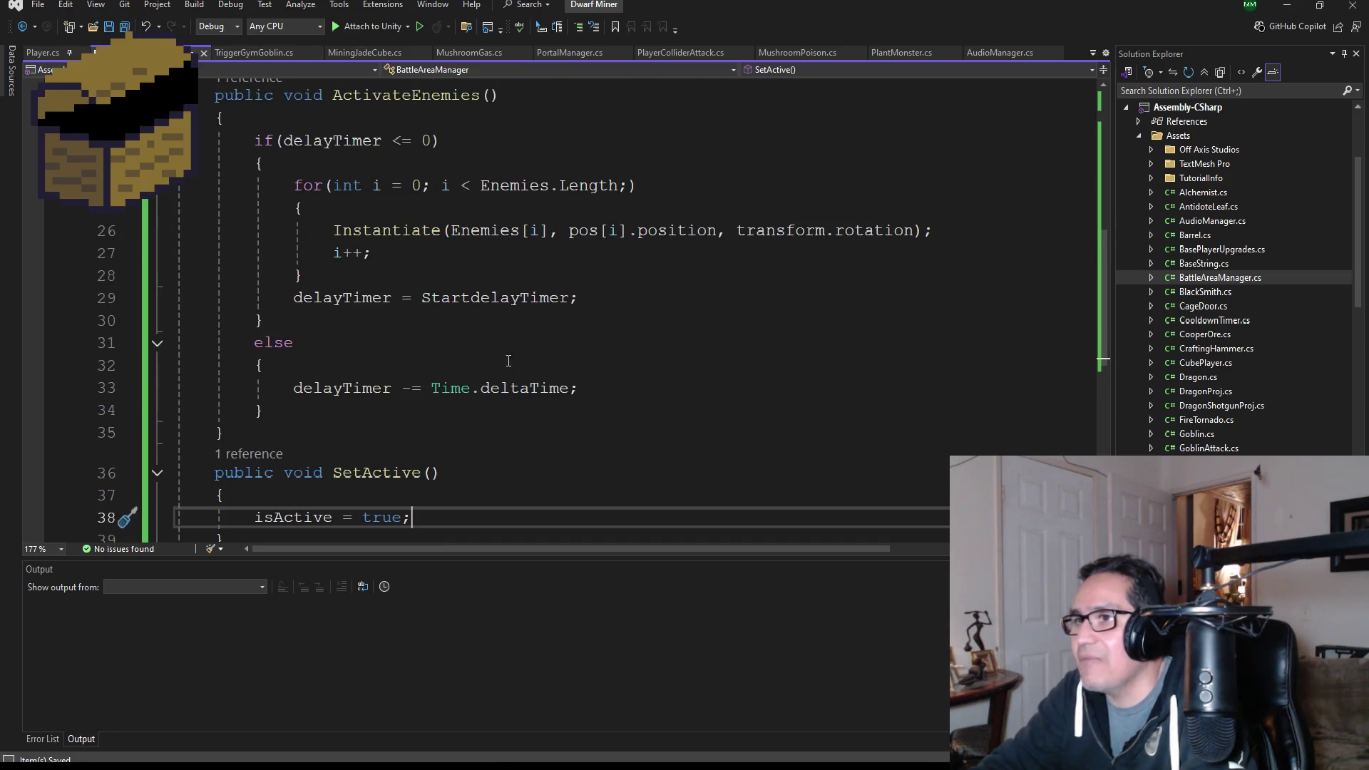
scroll(479, 393, down, 1)
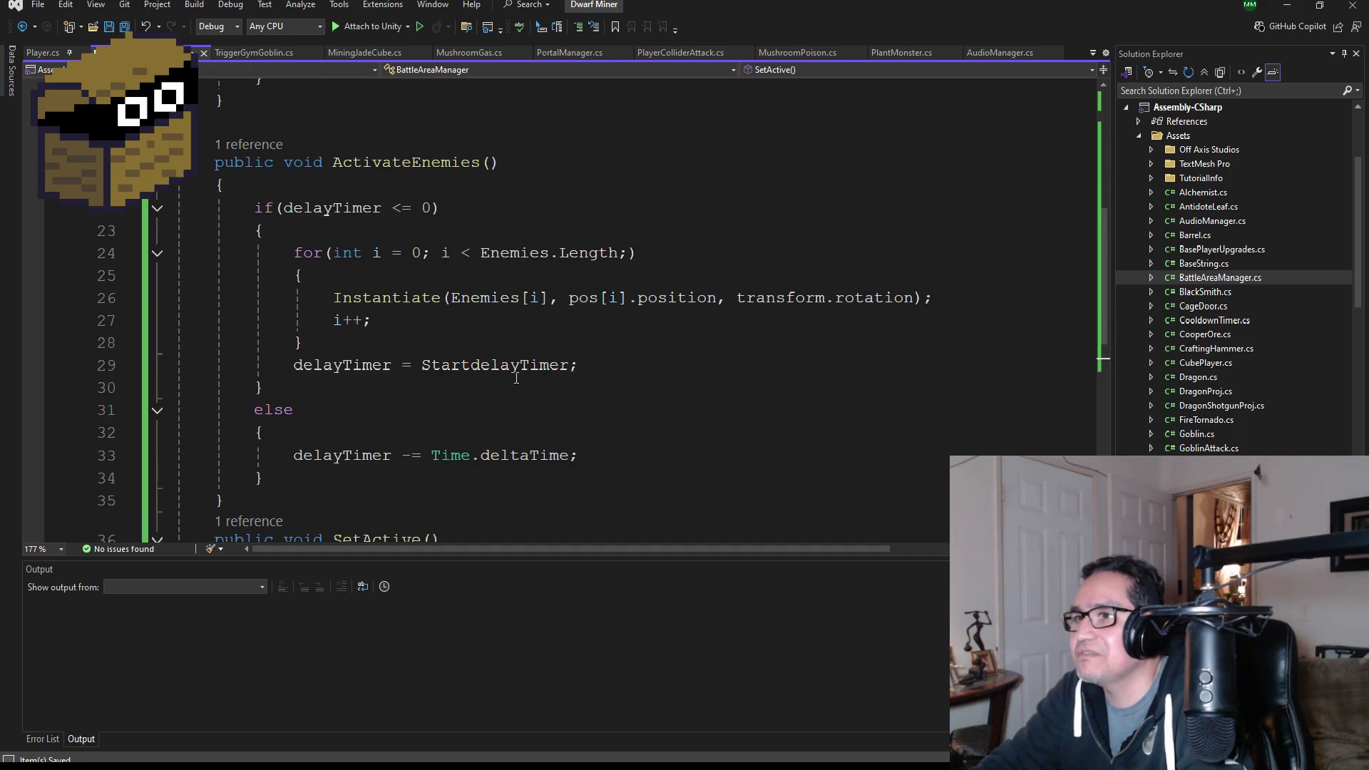
mouse_move(448, 369)
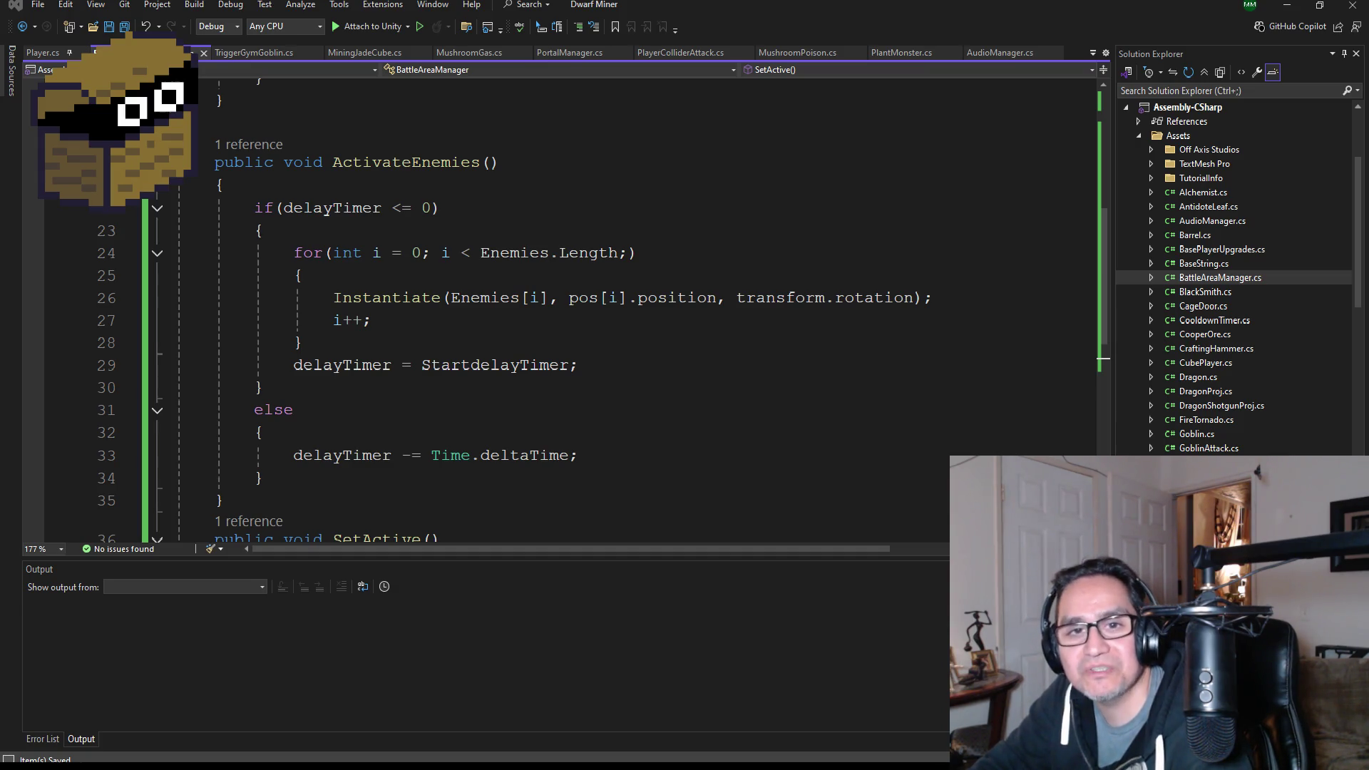
drag(0, 171, 314, 173)
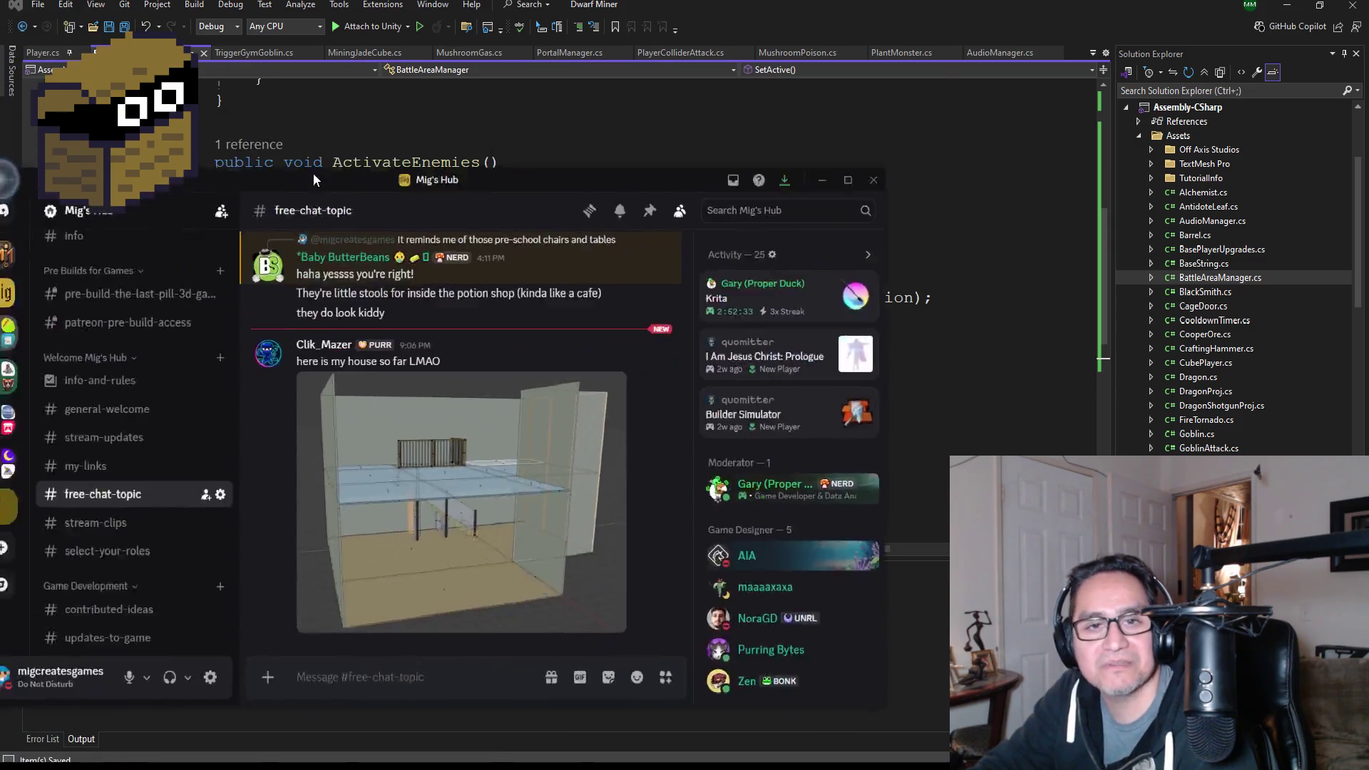
double_click(314, 173)
click(527, 595)
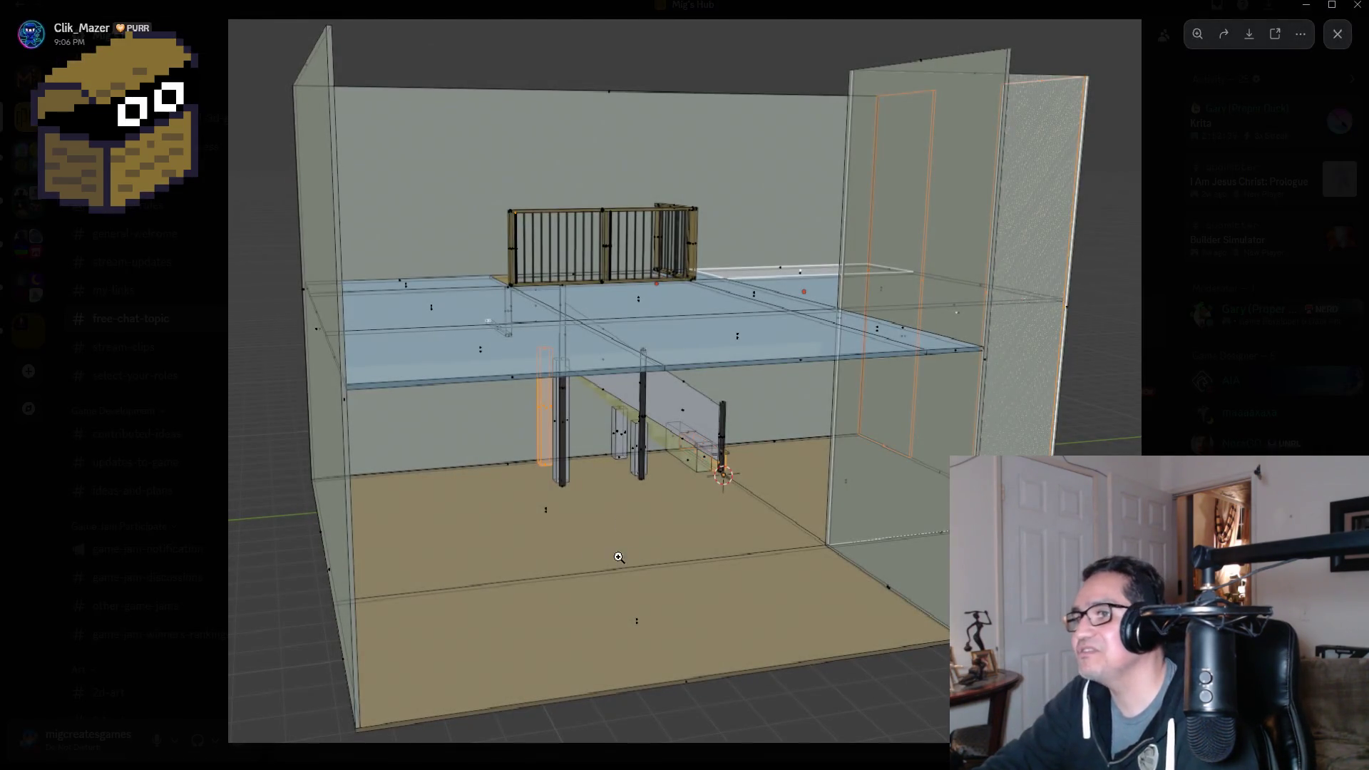
click(562, 295)
click(772, 617)
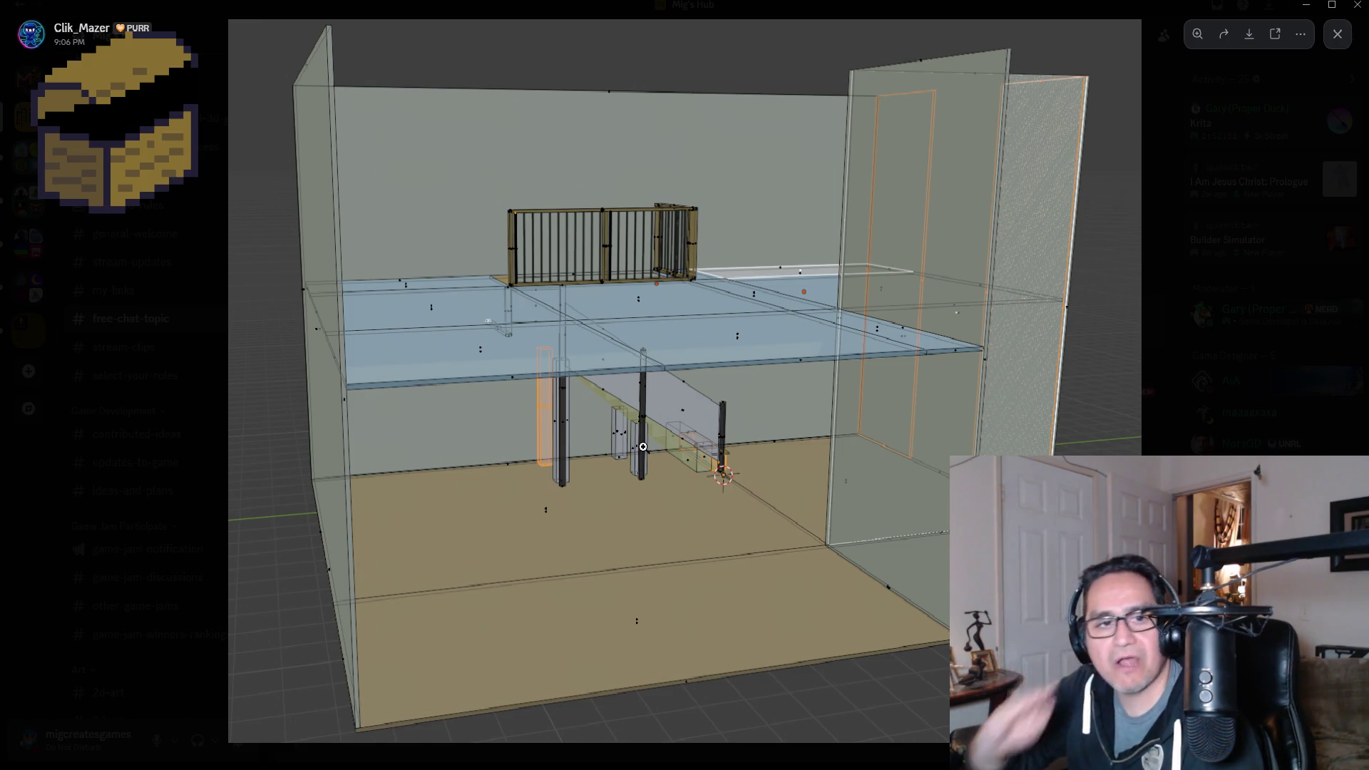
click(703, 479)
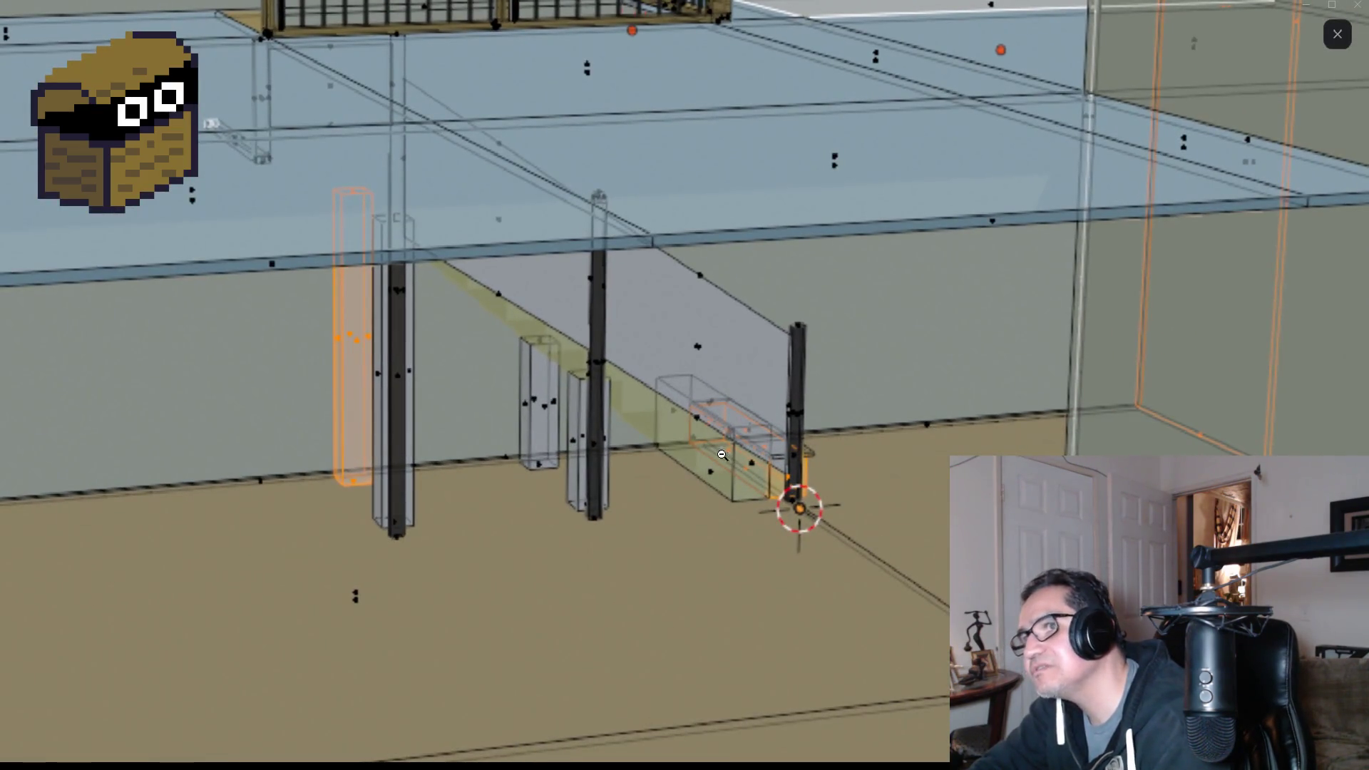
click(539, 397)
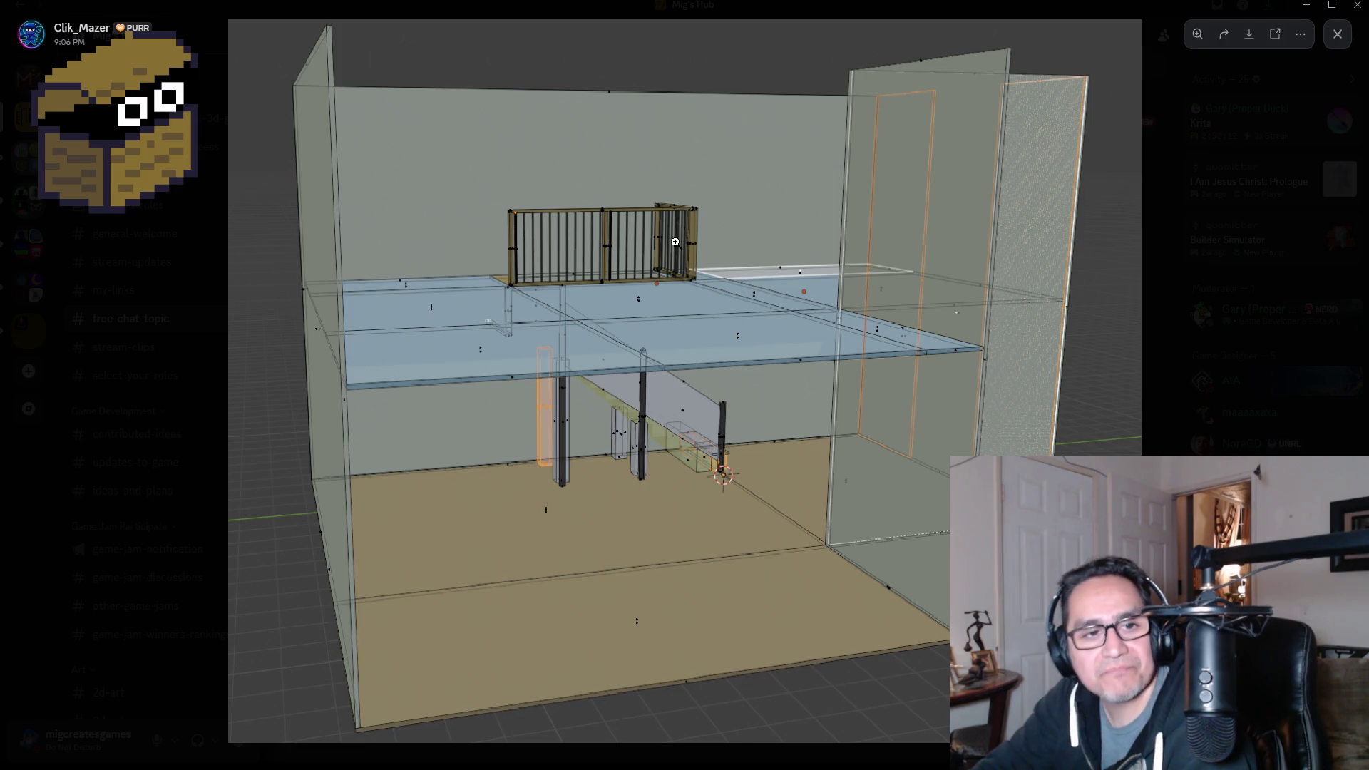
click(158, 325)
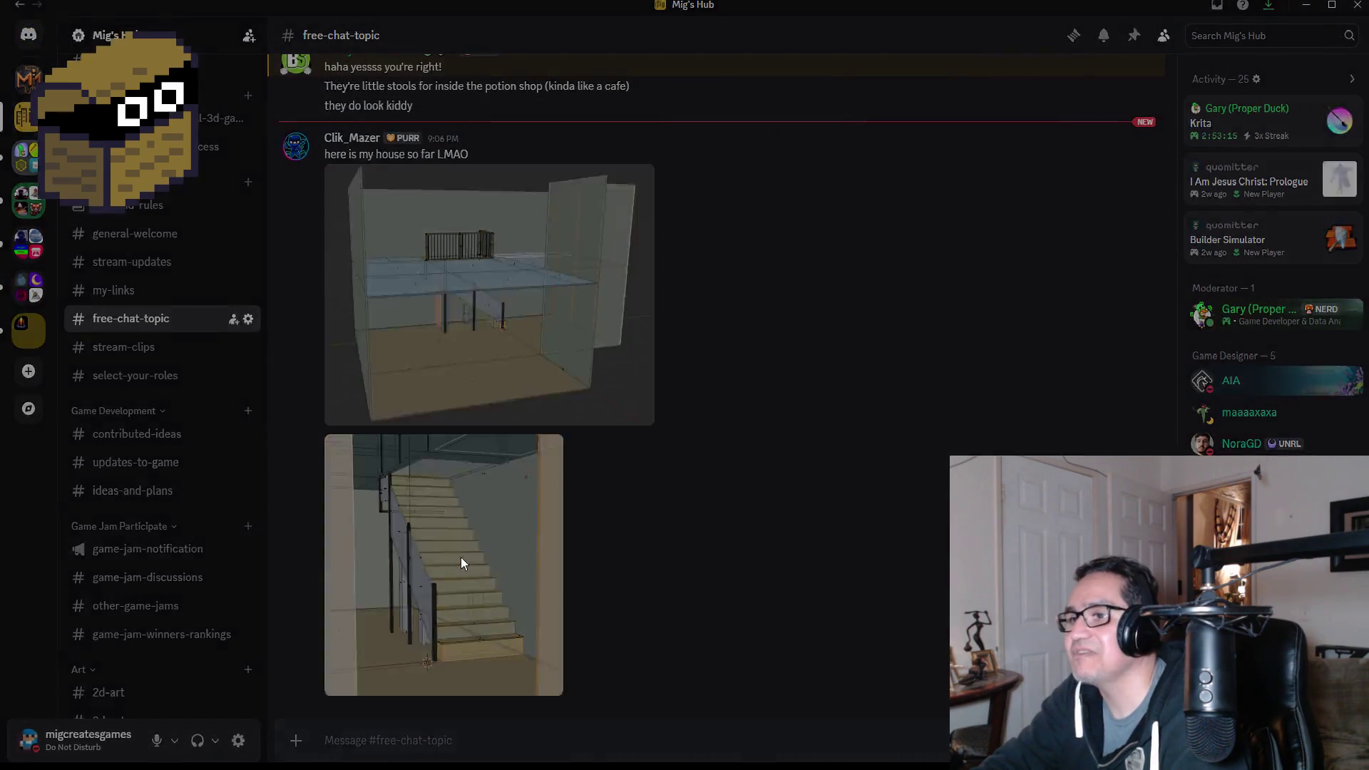
click(460, 564)
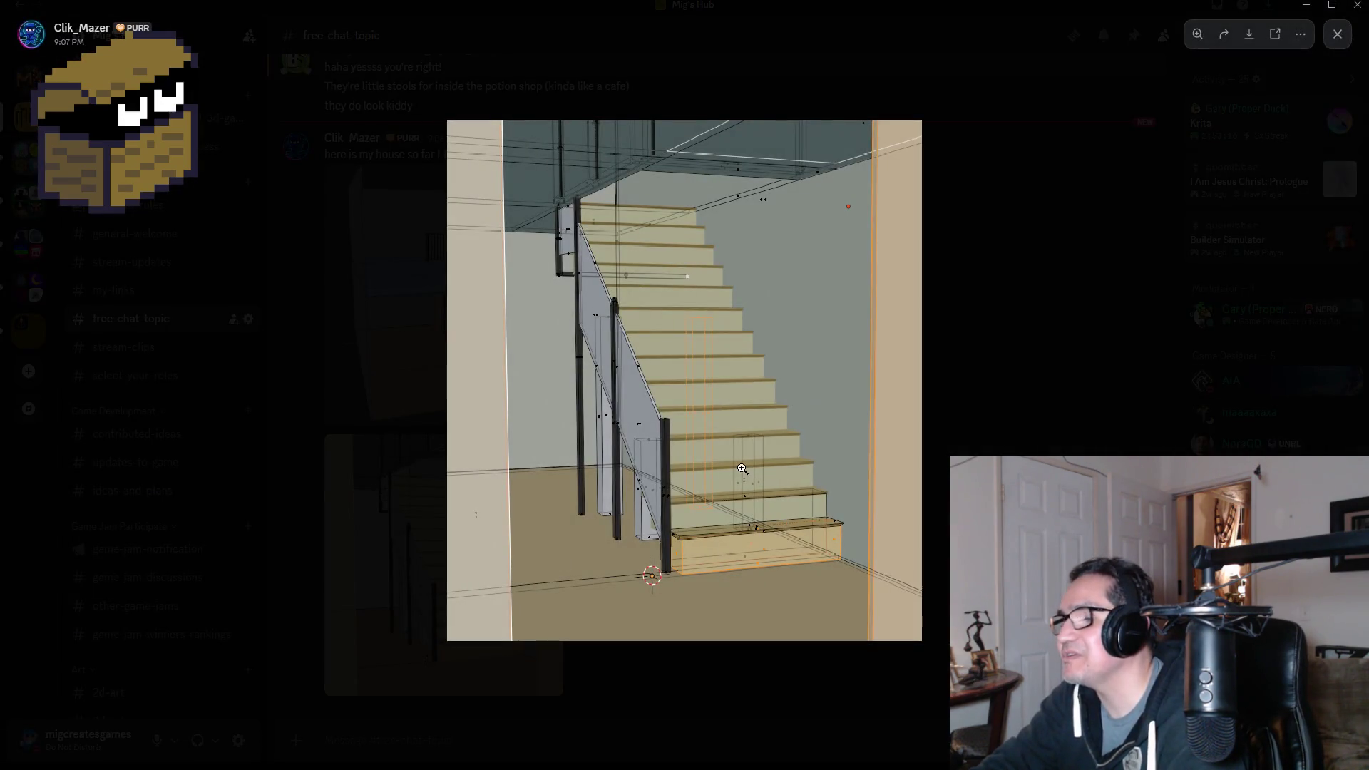
click(740, 469)
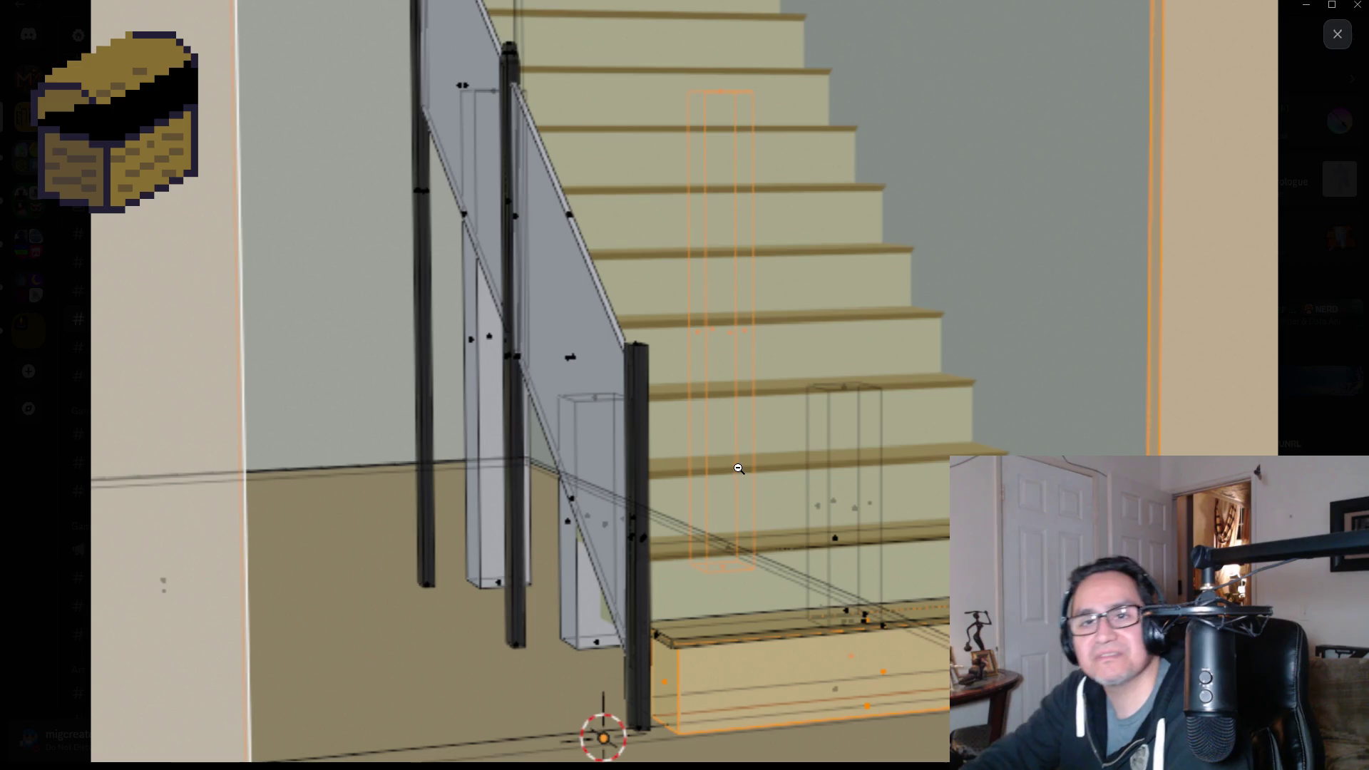
click(857, 452)
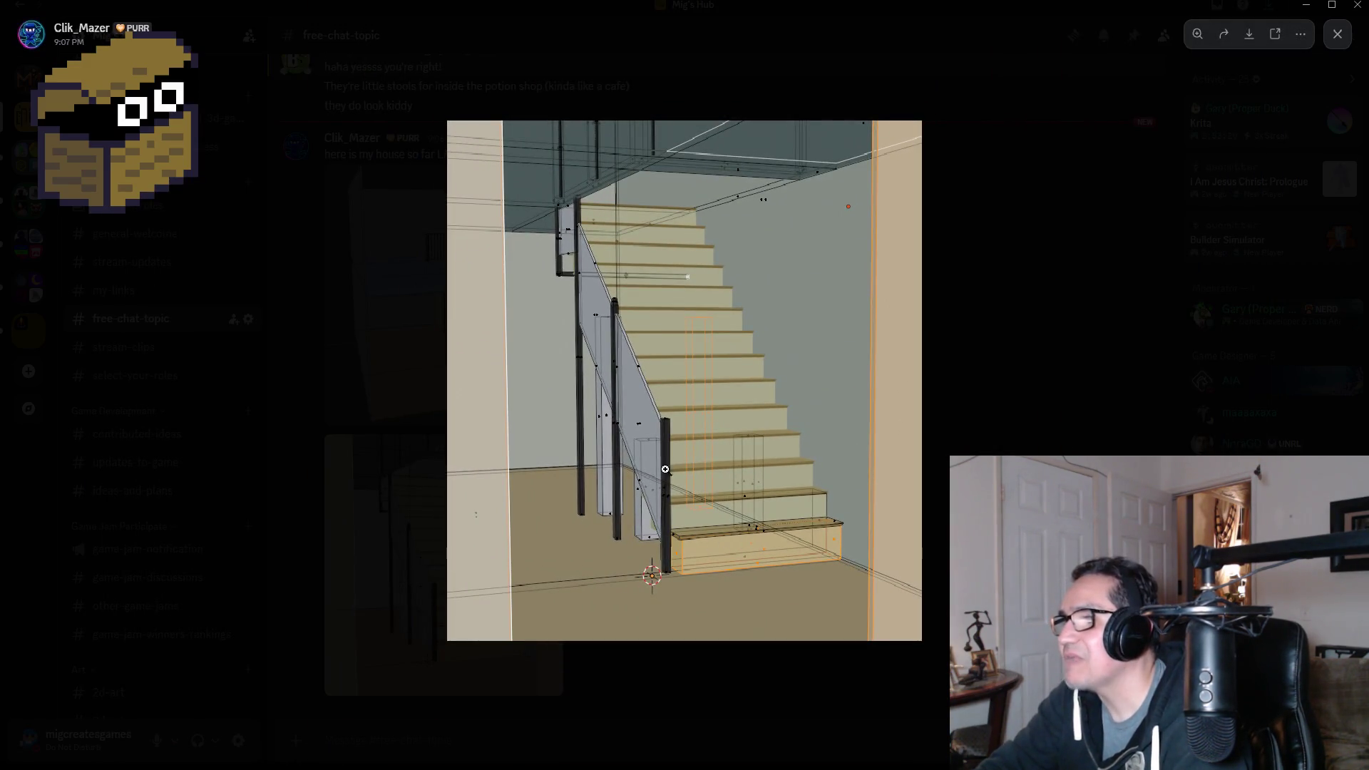
click(974, 358)
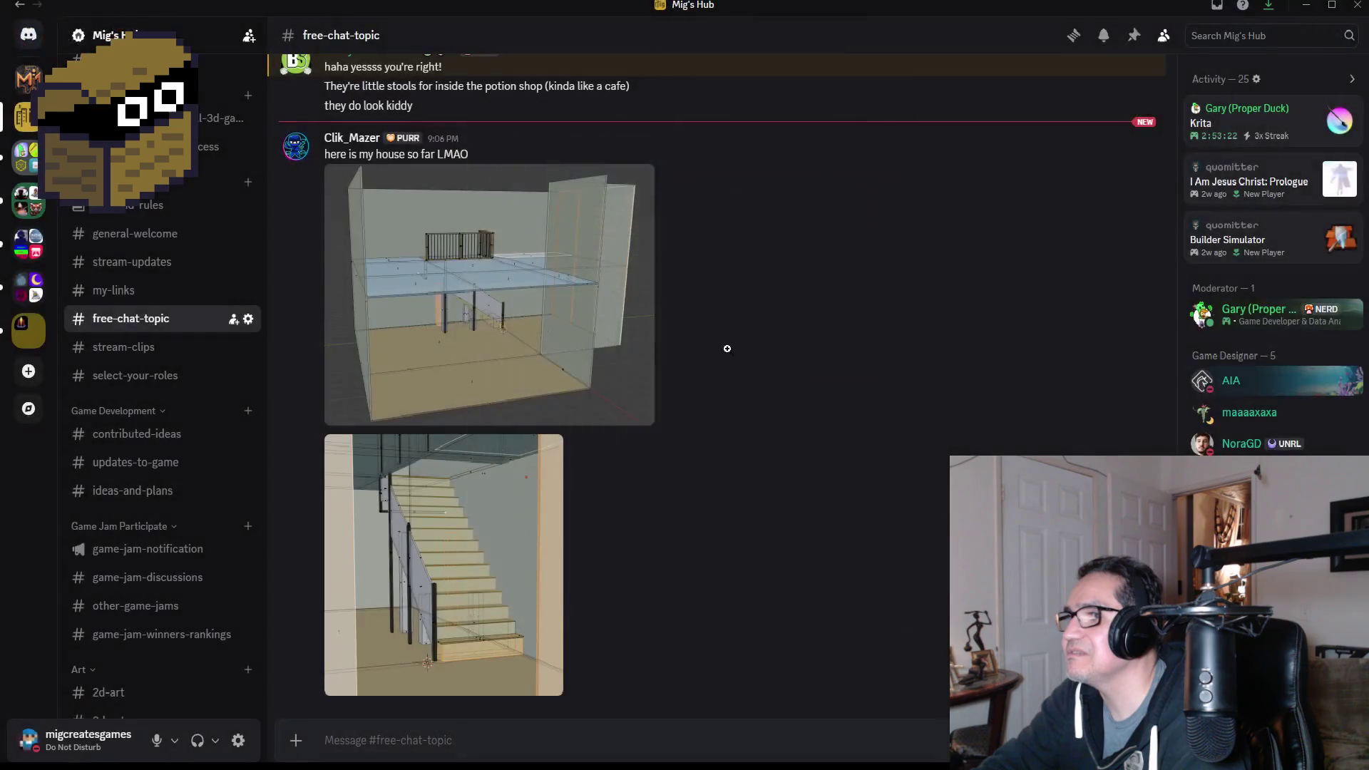
click(502, 306)
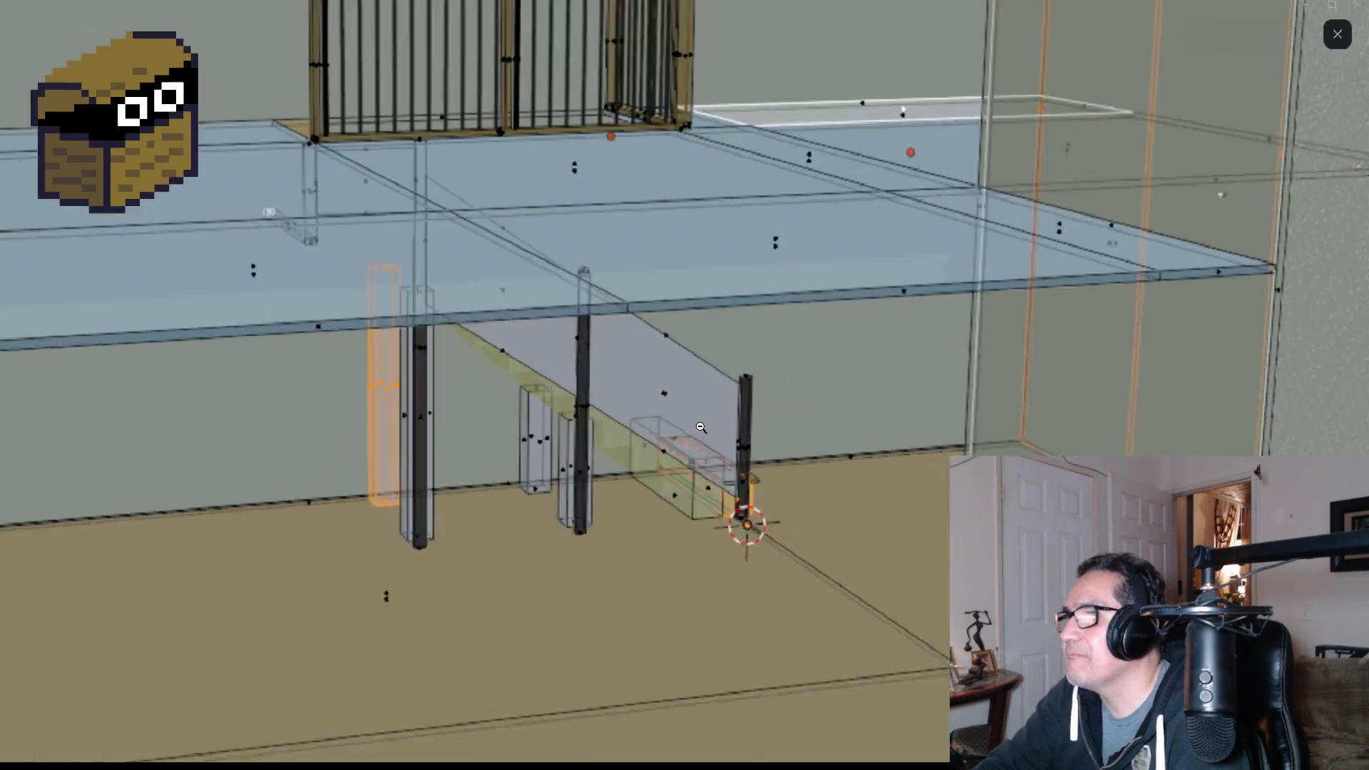
click(703, 430)
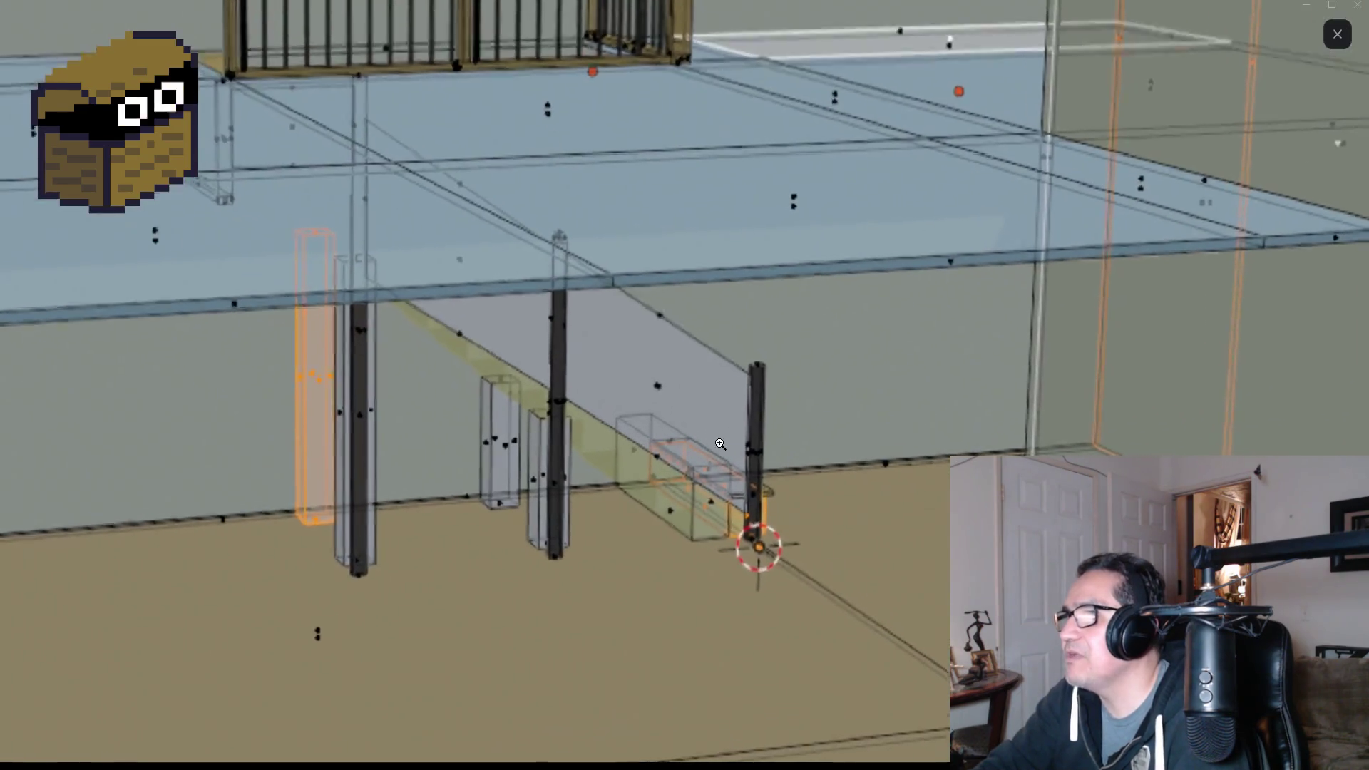
click(720, 443)
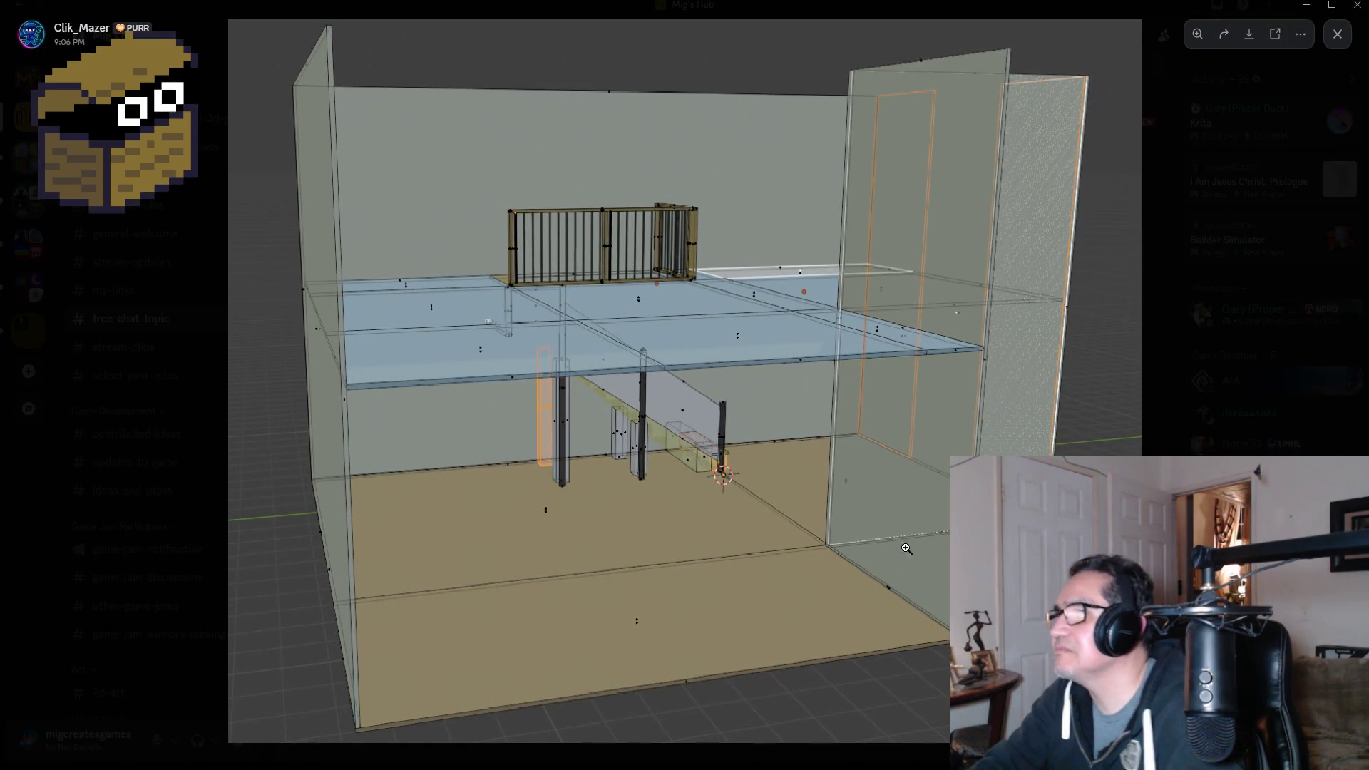
click(1338, 42)
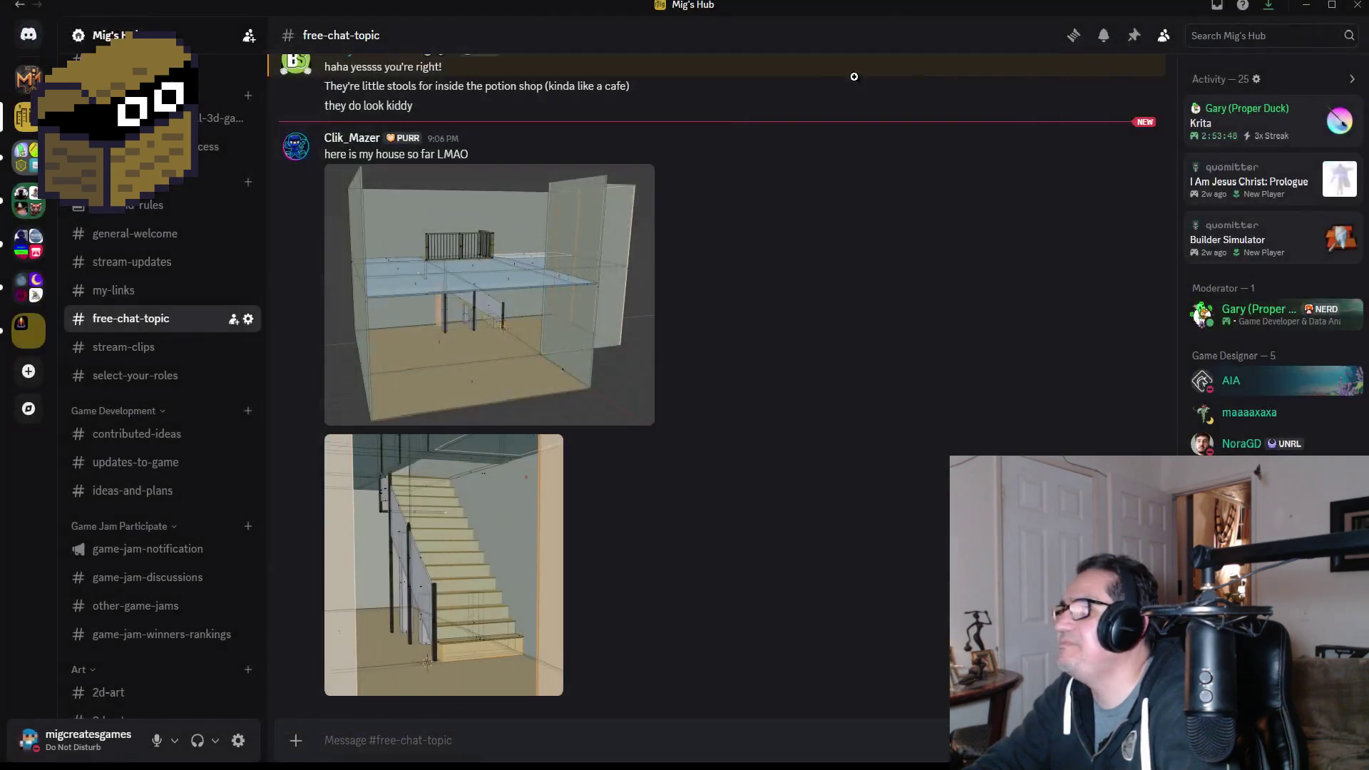
key(alt+Tab)
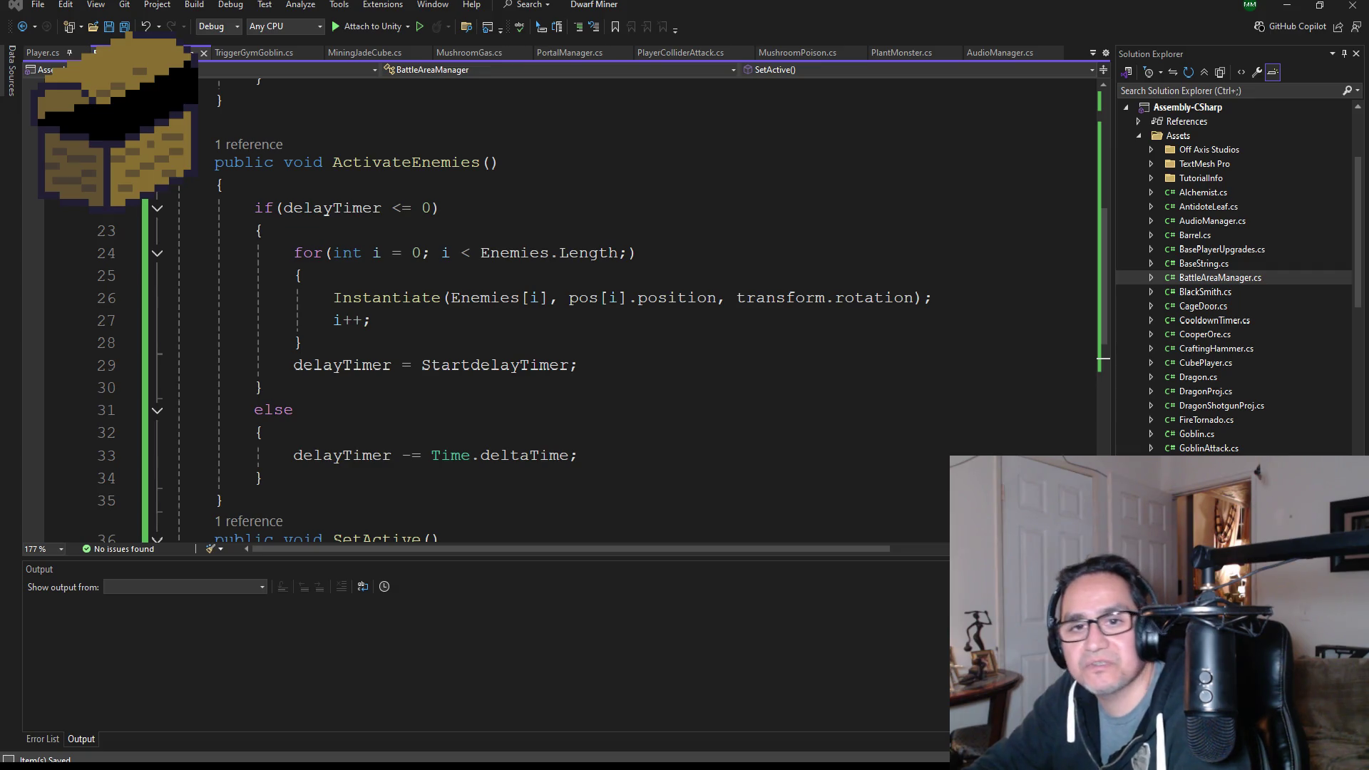
scroll(464, 169, down, 2)
scroll(464, 169, up, 2)
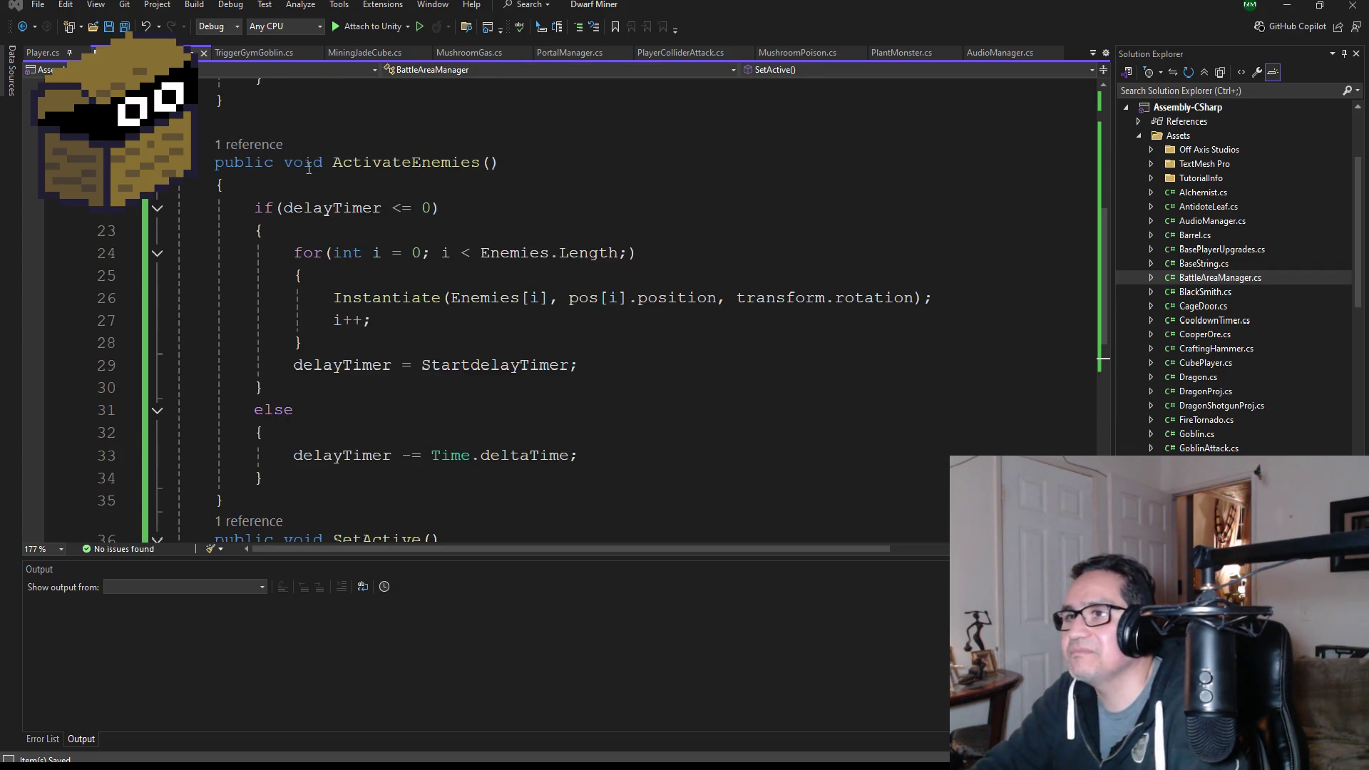
scroll(427, 321, down, 2)
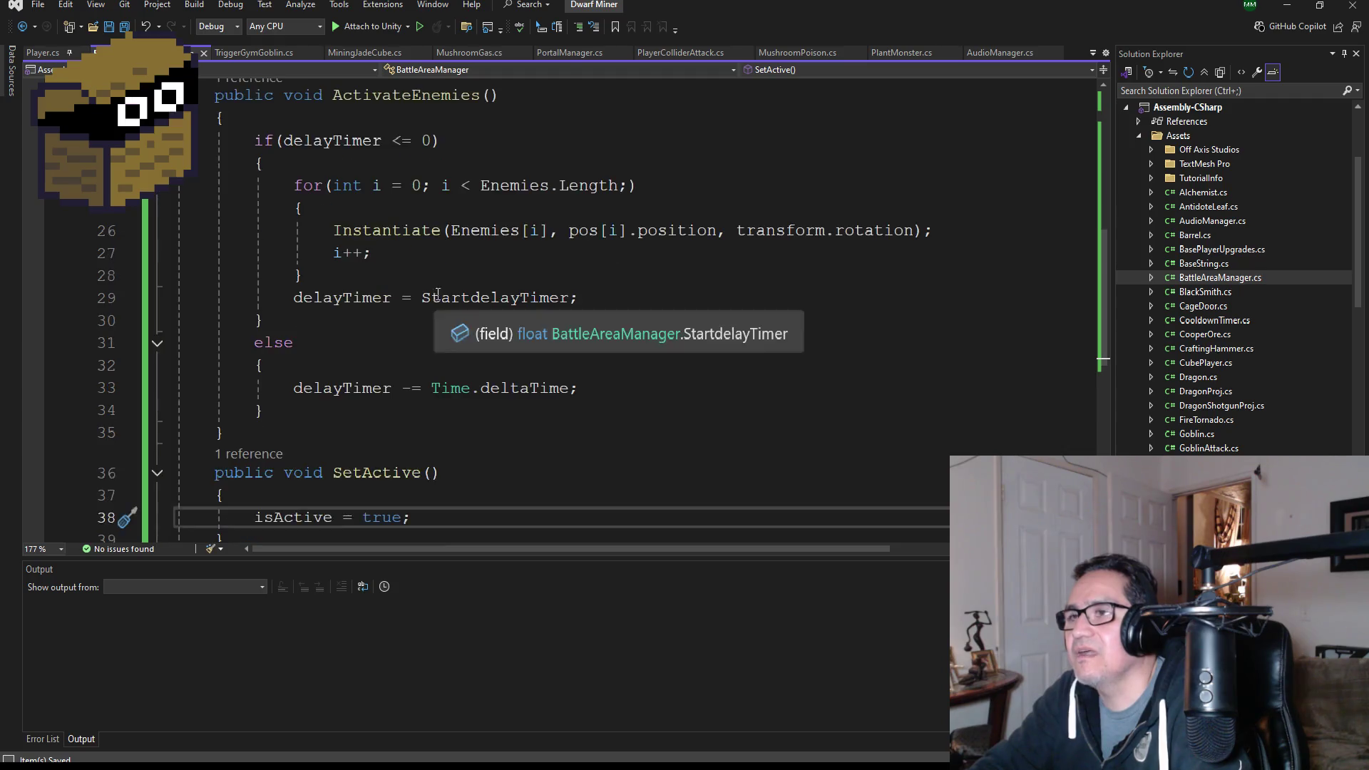
scroll(438, 385, up, 2)
scroll(438, 385, up, 7)
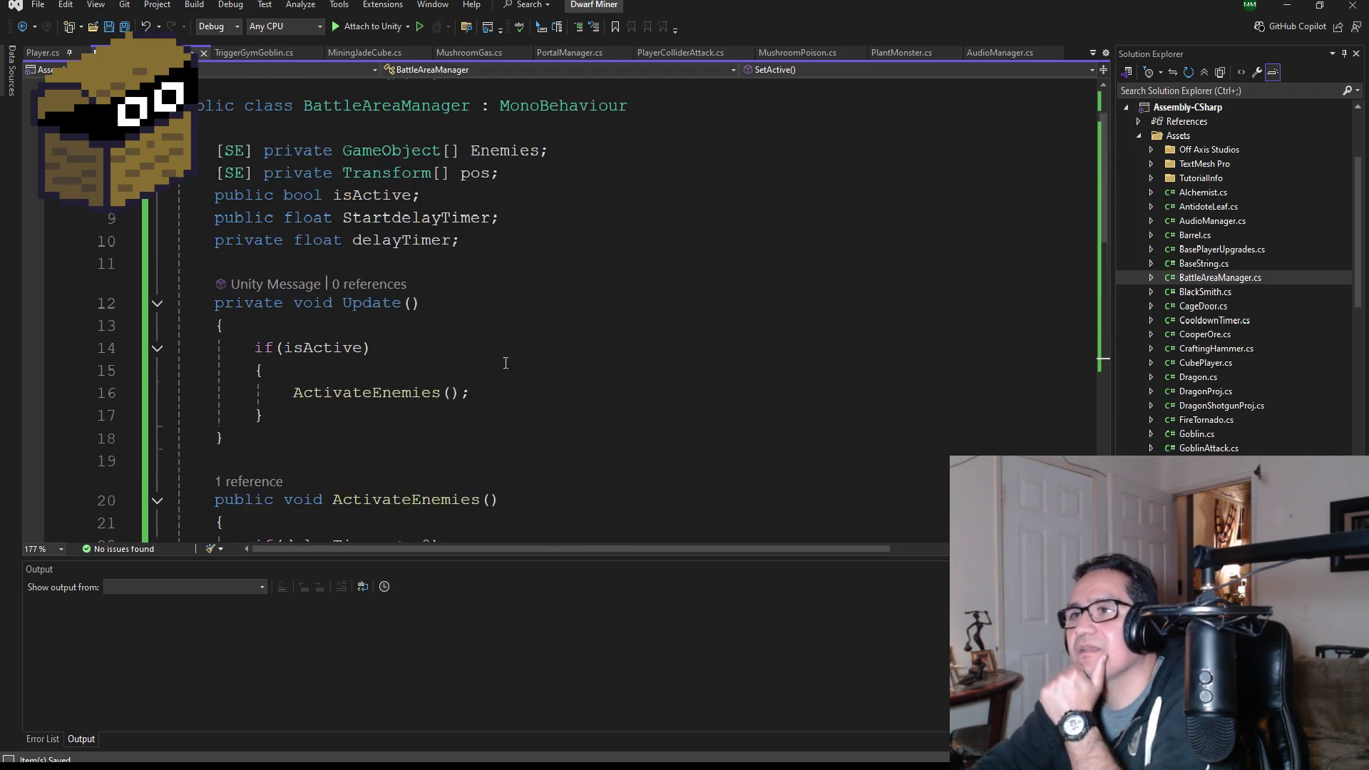
scroll(529, 356, down, 5)
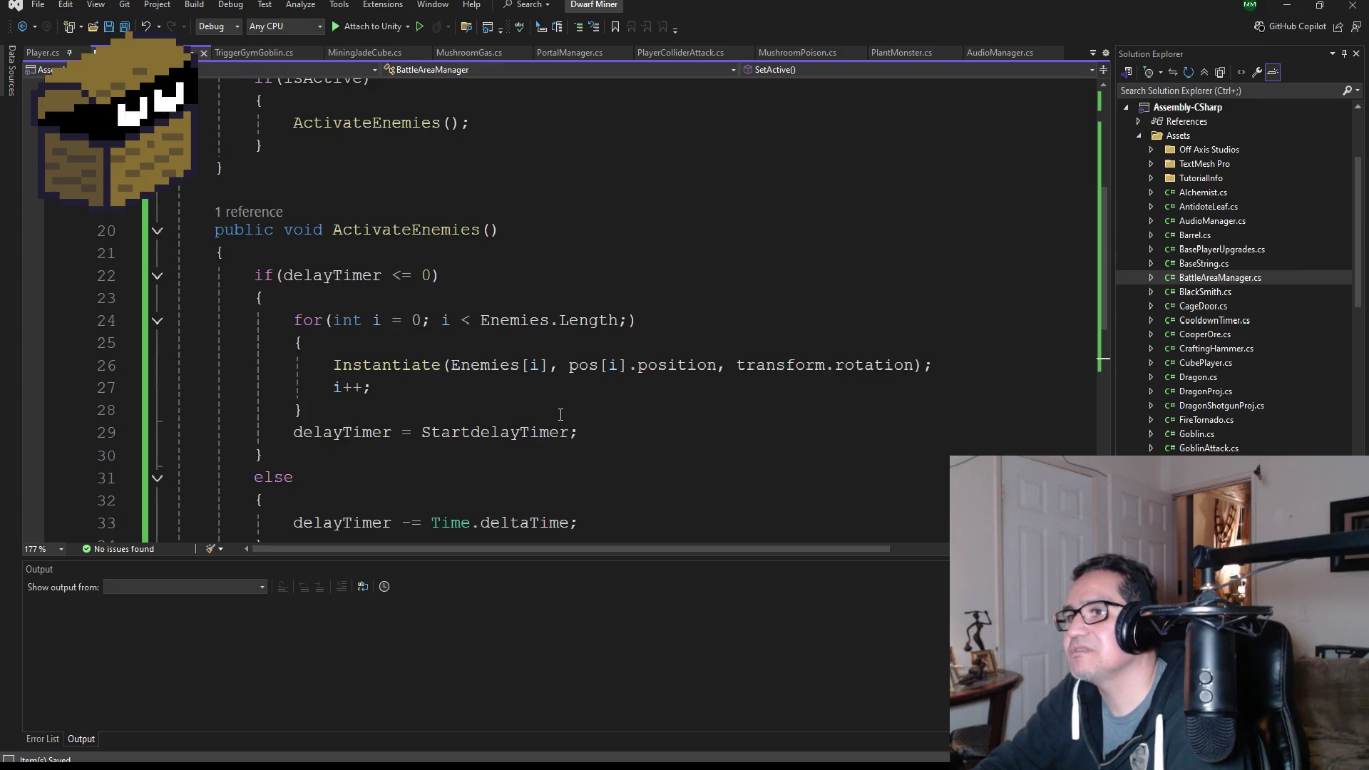
scroll(572, 407, down, 2)
scroll(485, 344, up, 2)
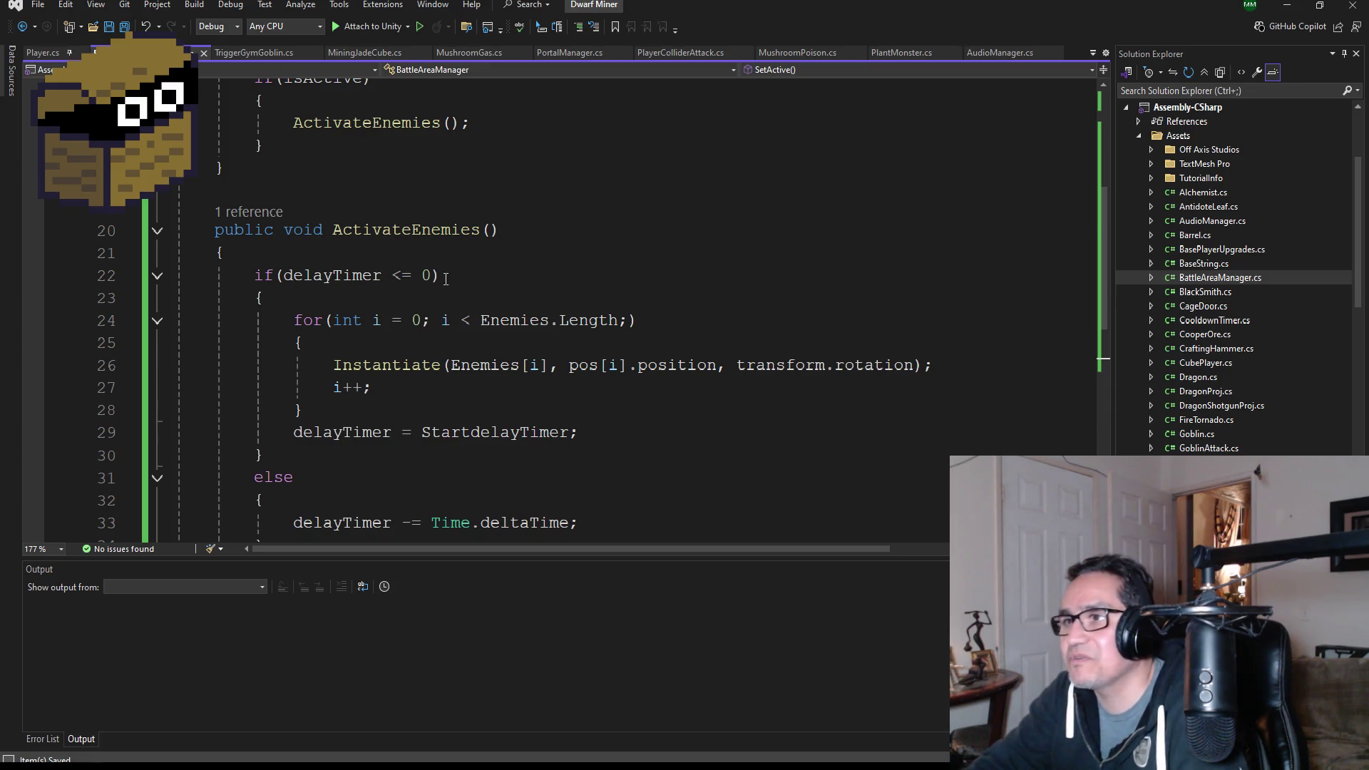
scroll(213, 242, down, 2)
scroll(590, 400, down, 2)
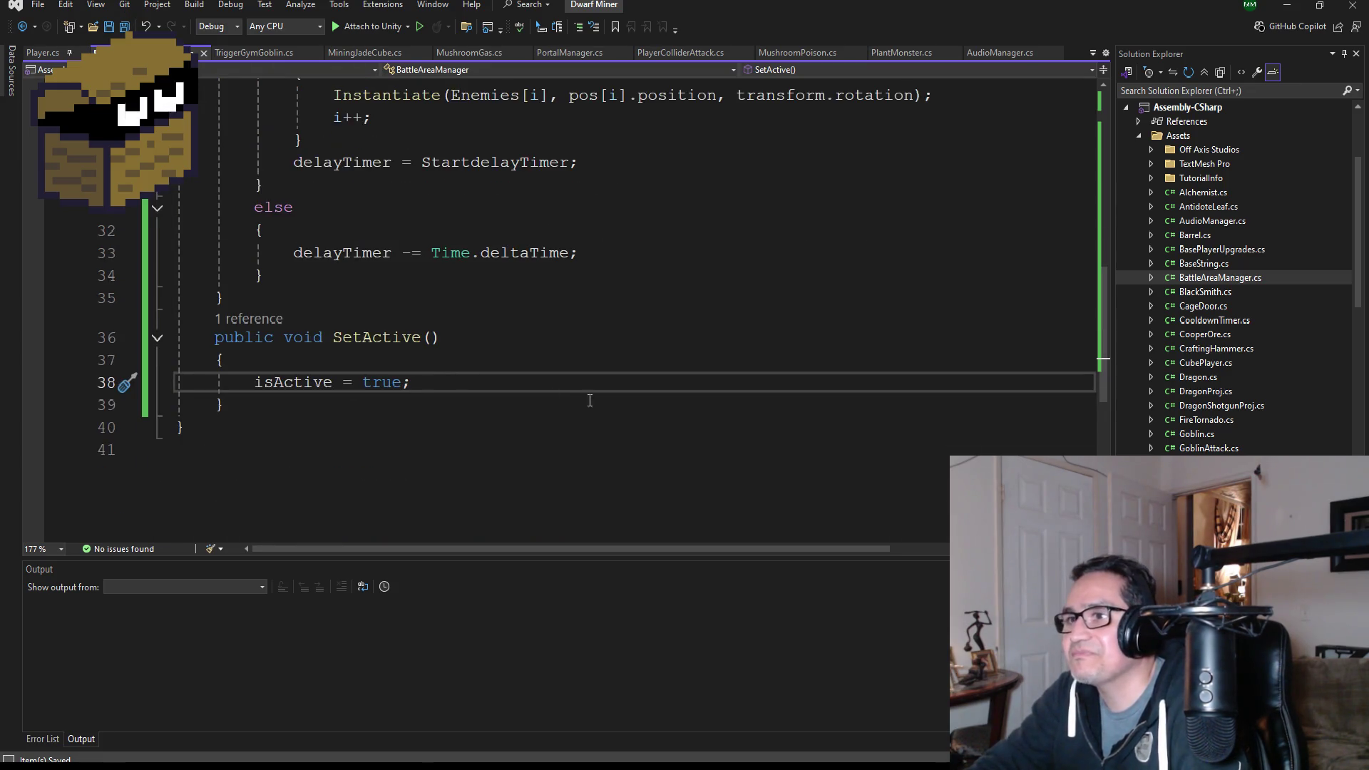
scroll(478, 398, up, 3)
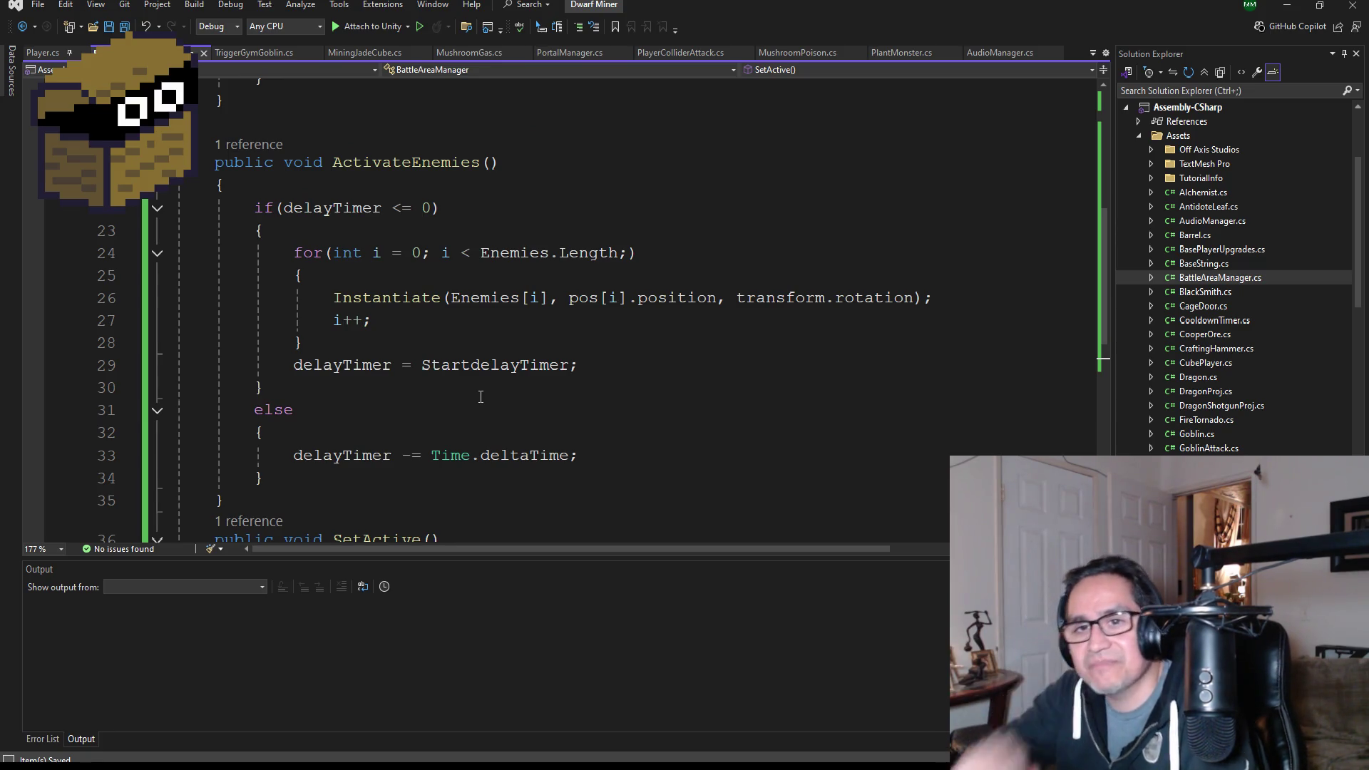
scroll(502, 384, up, 3)
scroll(502, 383, up, 3)
scroll(490, 356, down, 3)
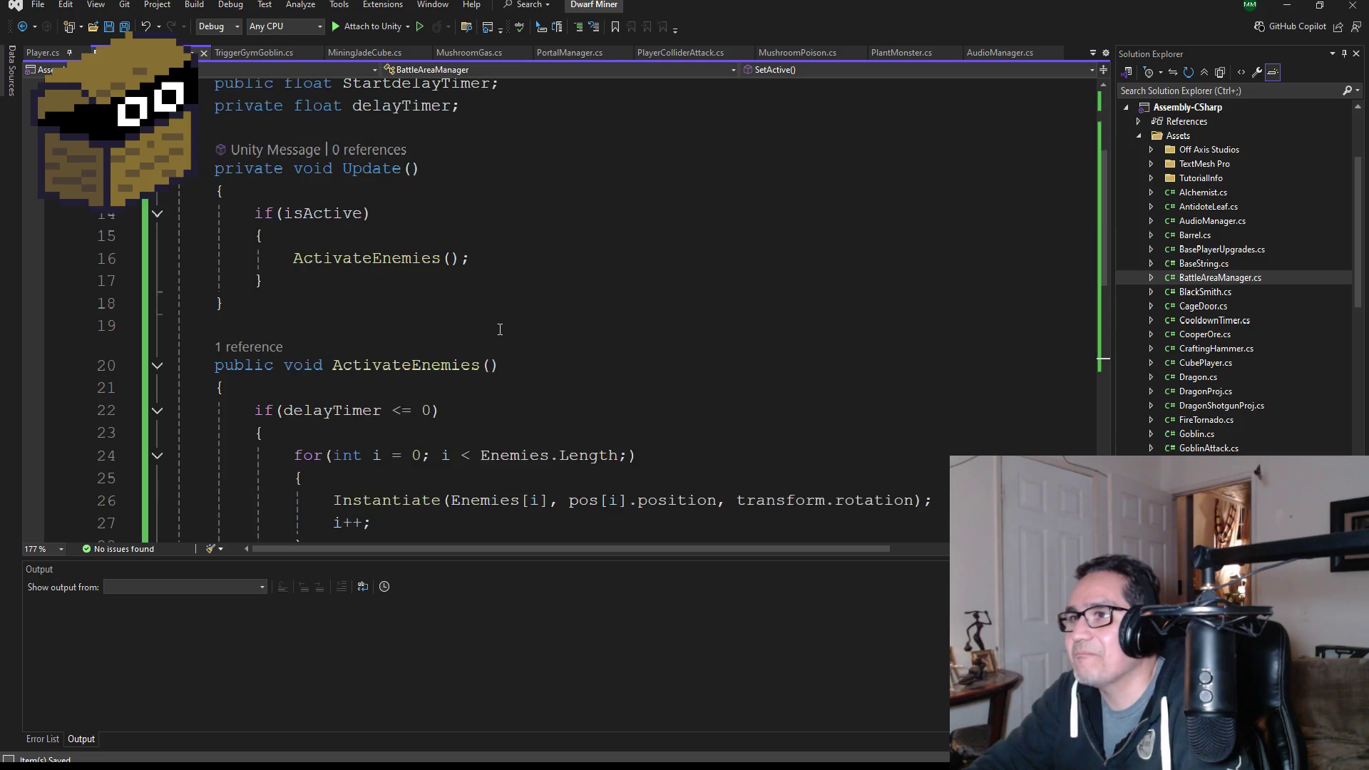
scroll(549, 371, down, 3)
scroll(611, 393, down, 2)
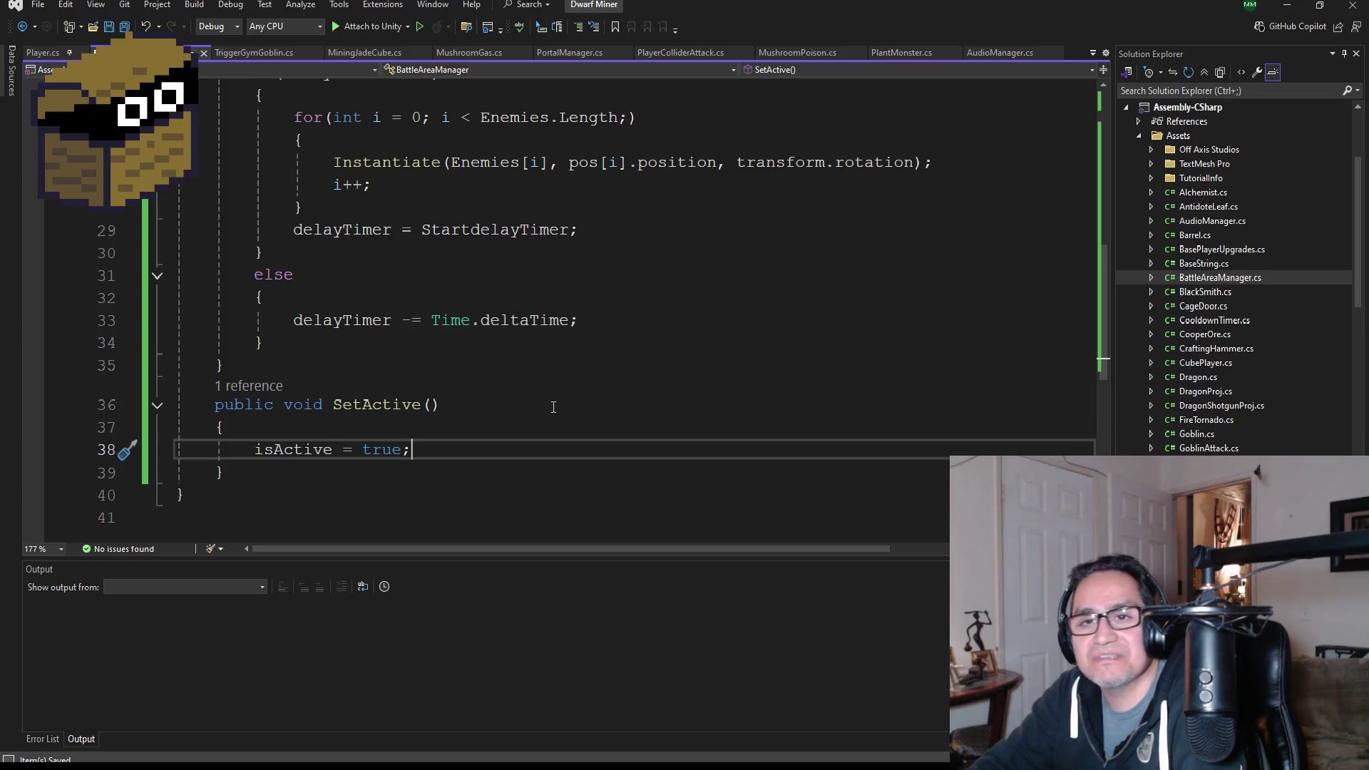
scroll(553, 407, up, 2)
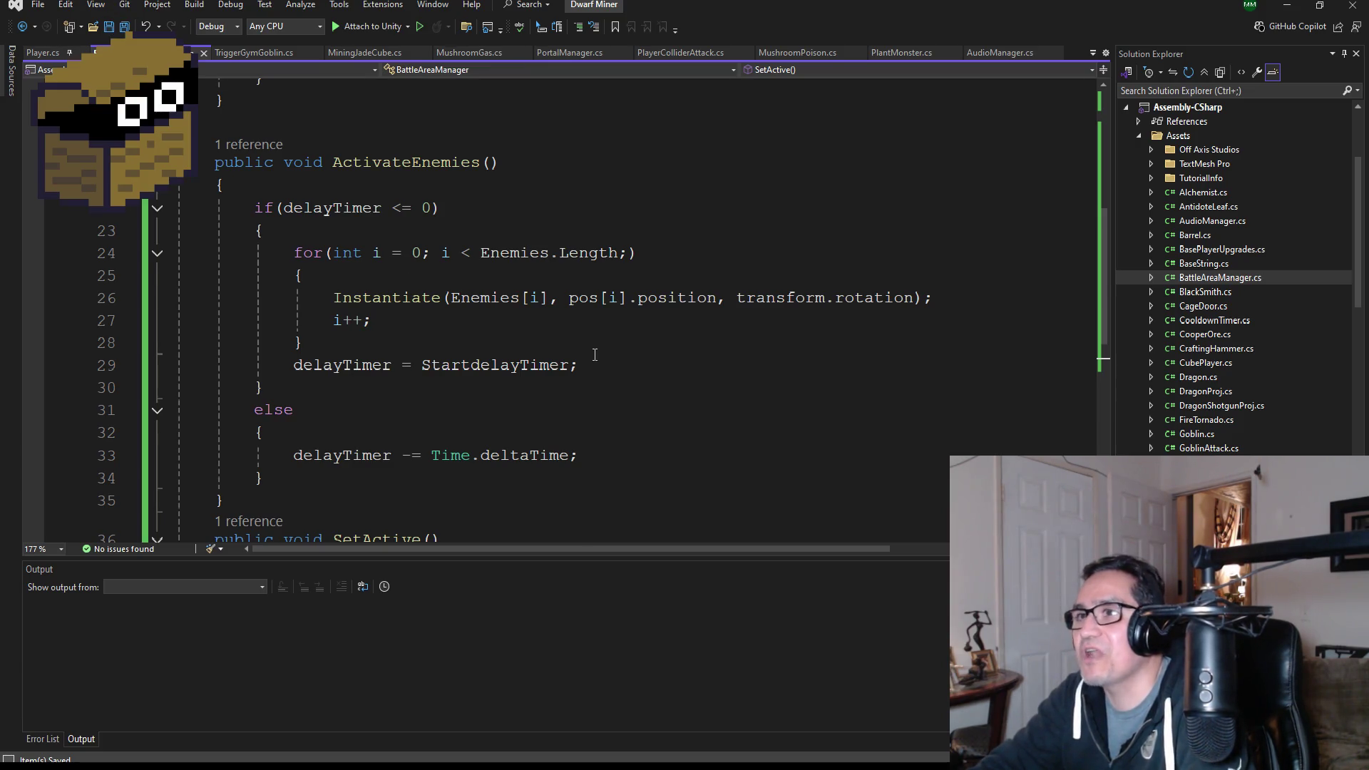
scroll(595, 354, up, 2)
scroll(569, 361, down, 3)
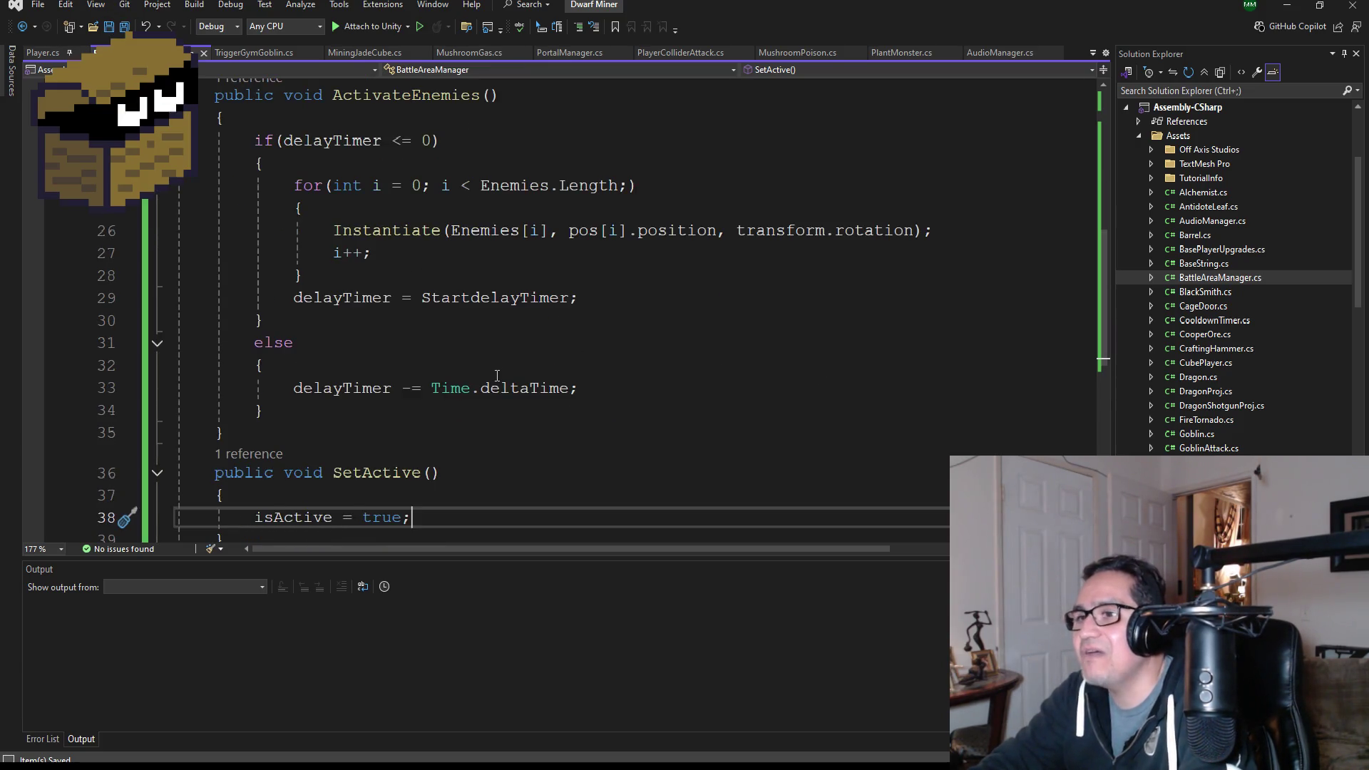
scroll(497, 375, down, 2)
scroll(510, 364, up, 3)
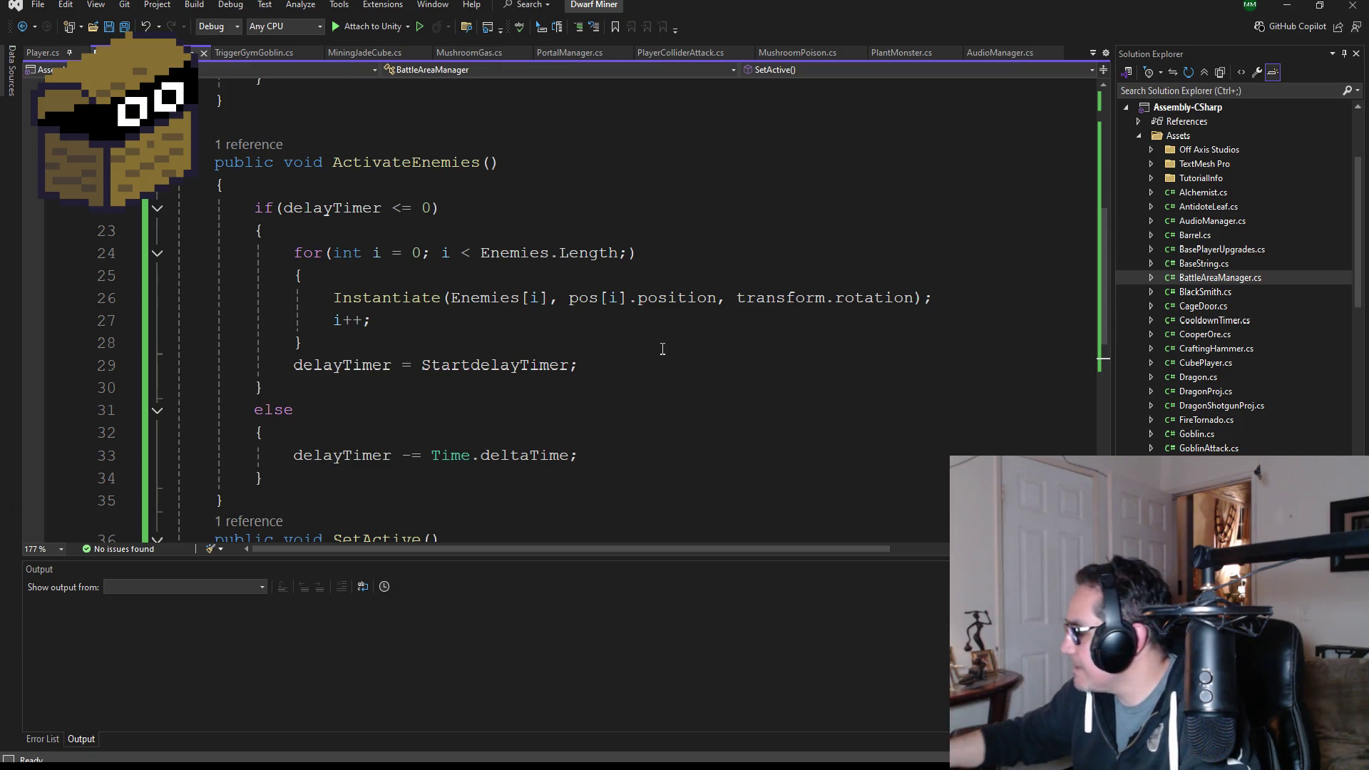
scroll(662, 349, up, 7)
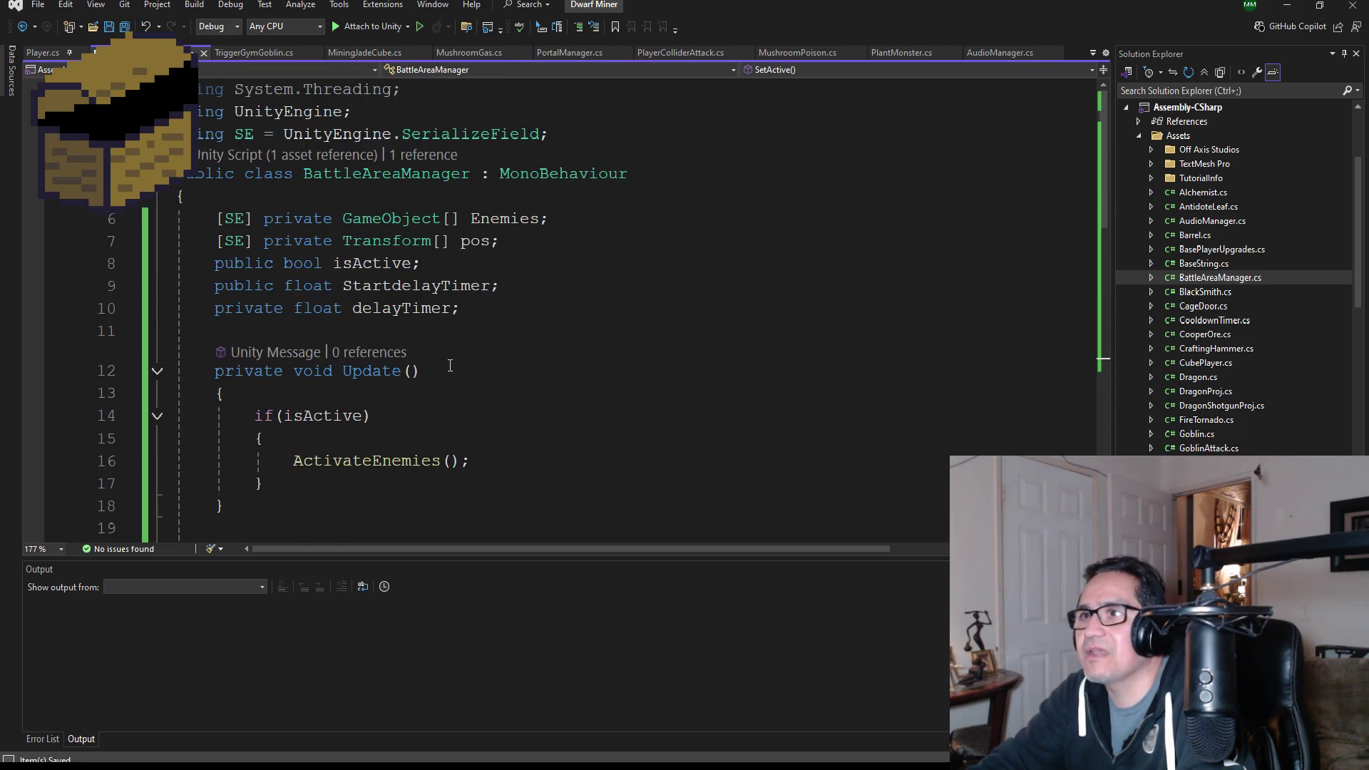
- Select the Instantiate call on line 26, then minimize Visual Studio to return to Unity
scroll(450, 366, down, 6)
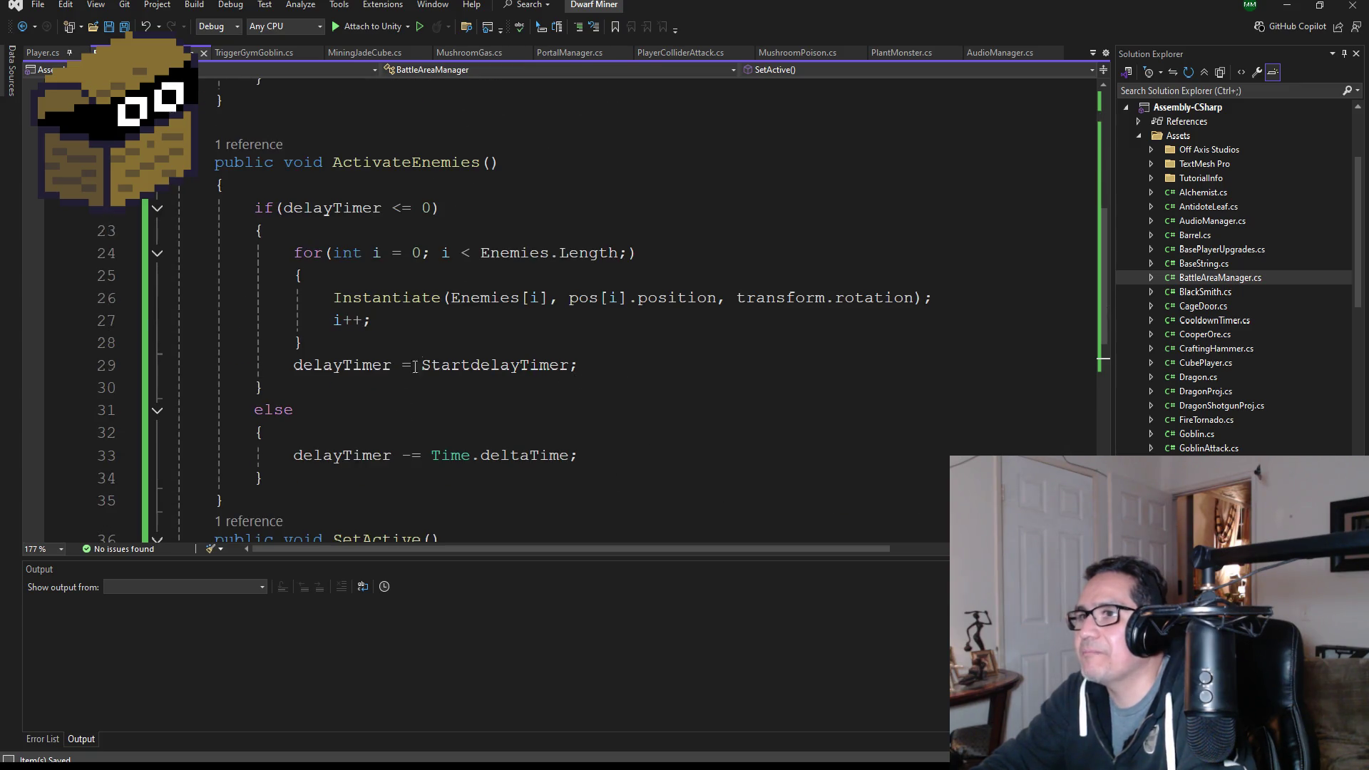
click(539, 298)
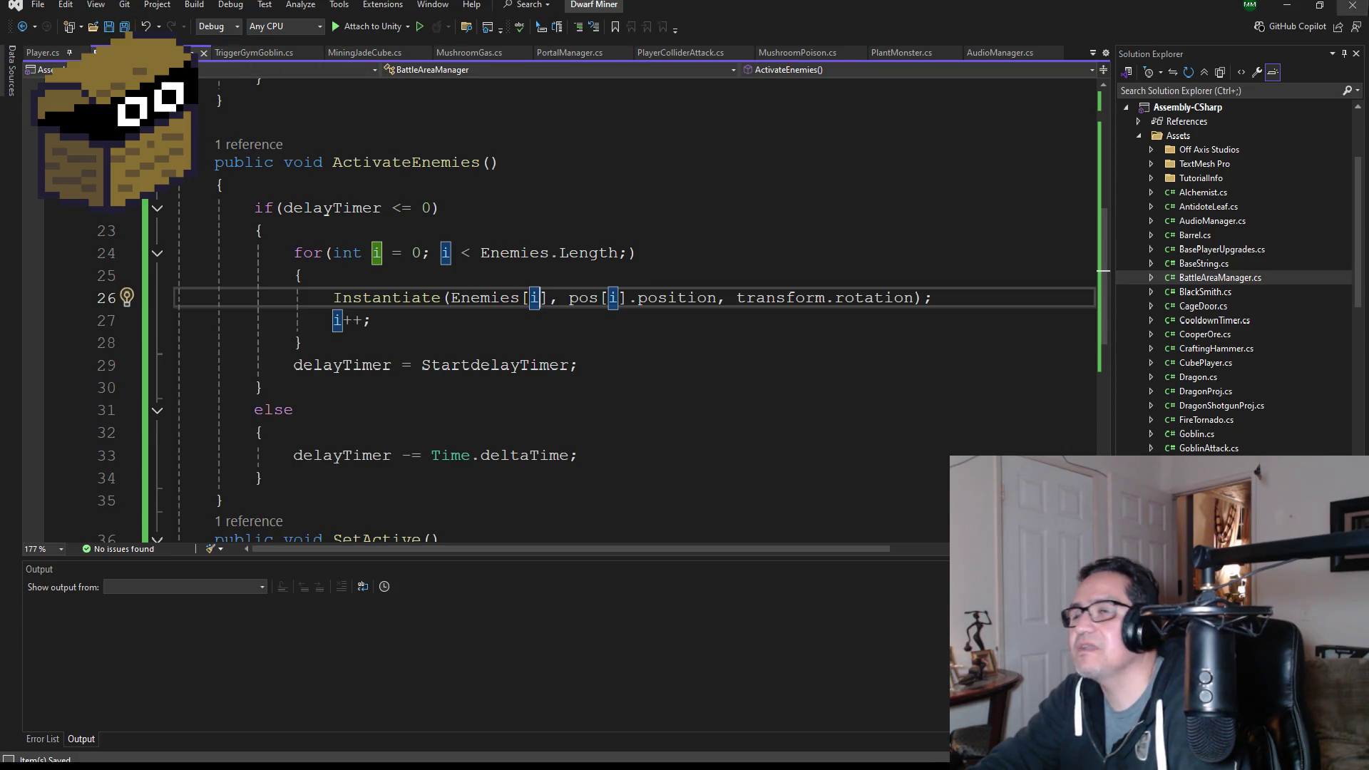
click(1288, 7)
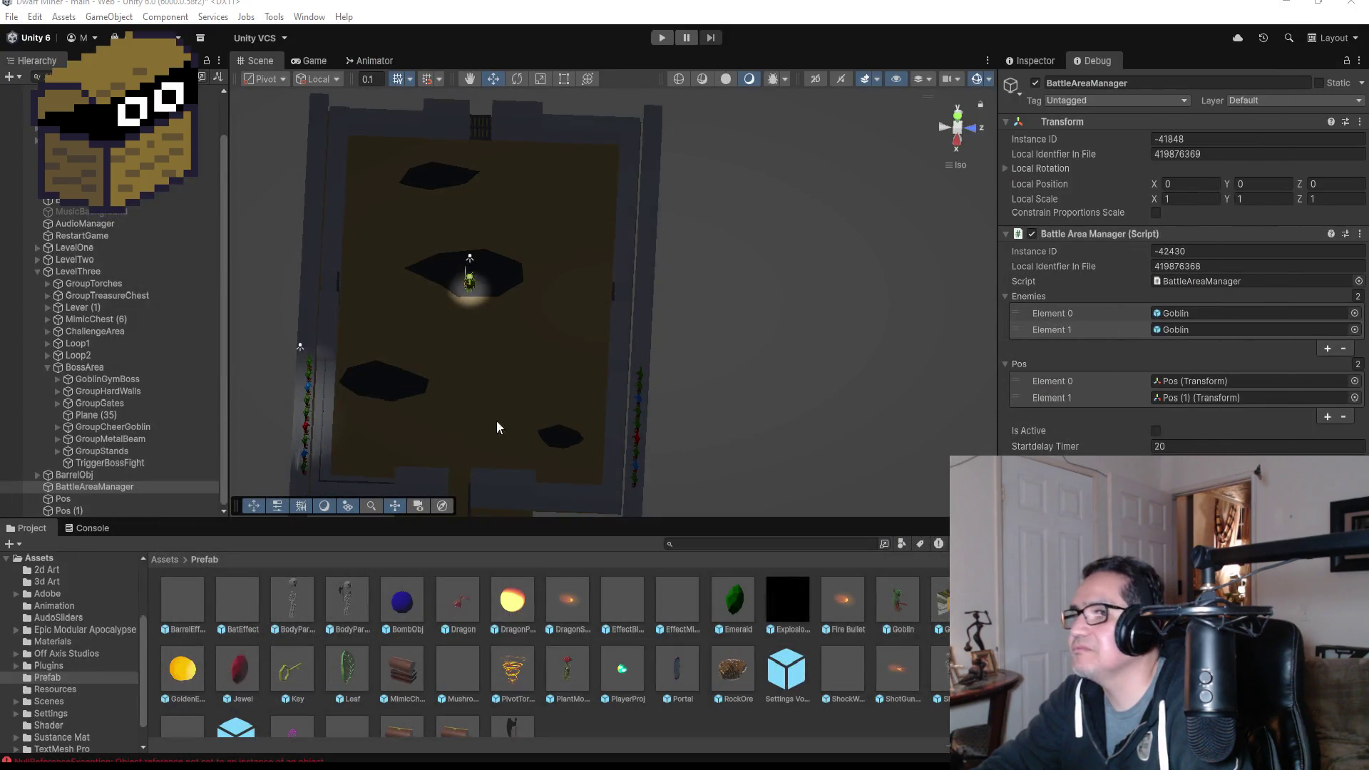
- Select GoblinGymBoss under LevelThree > BossArea and return the Inspector from Debug to normal view
click(35, 271)
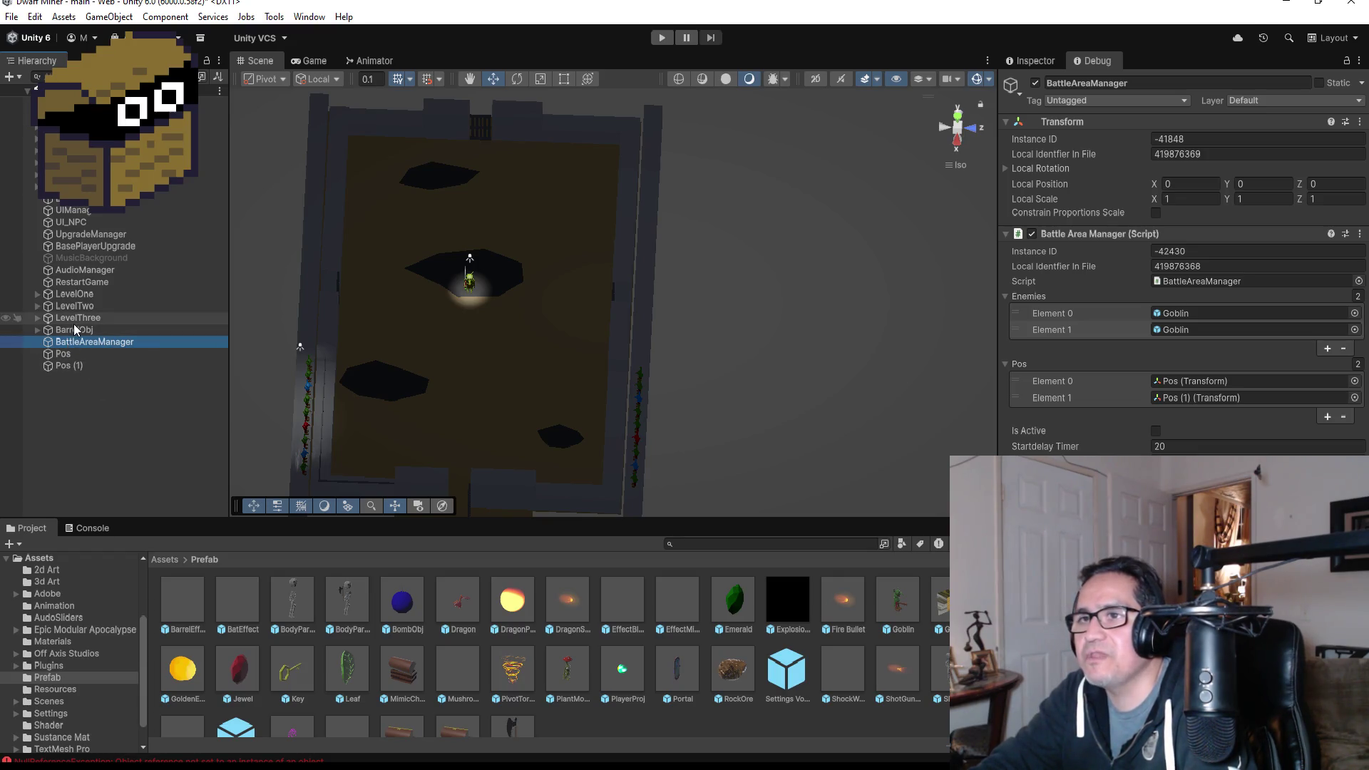
click(37, 330)
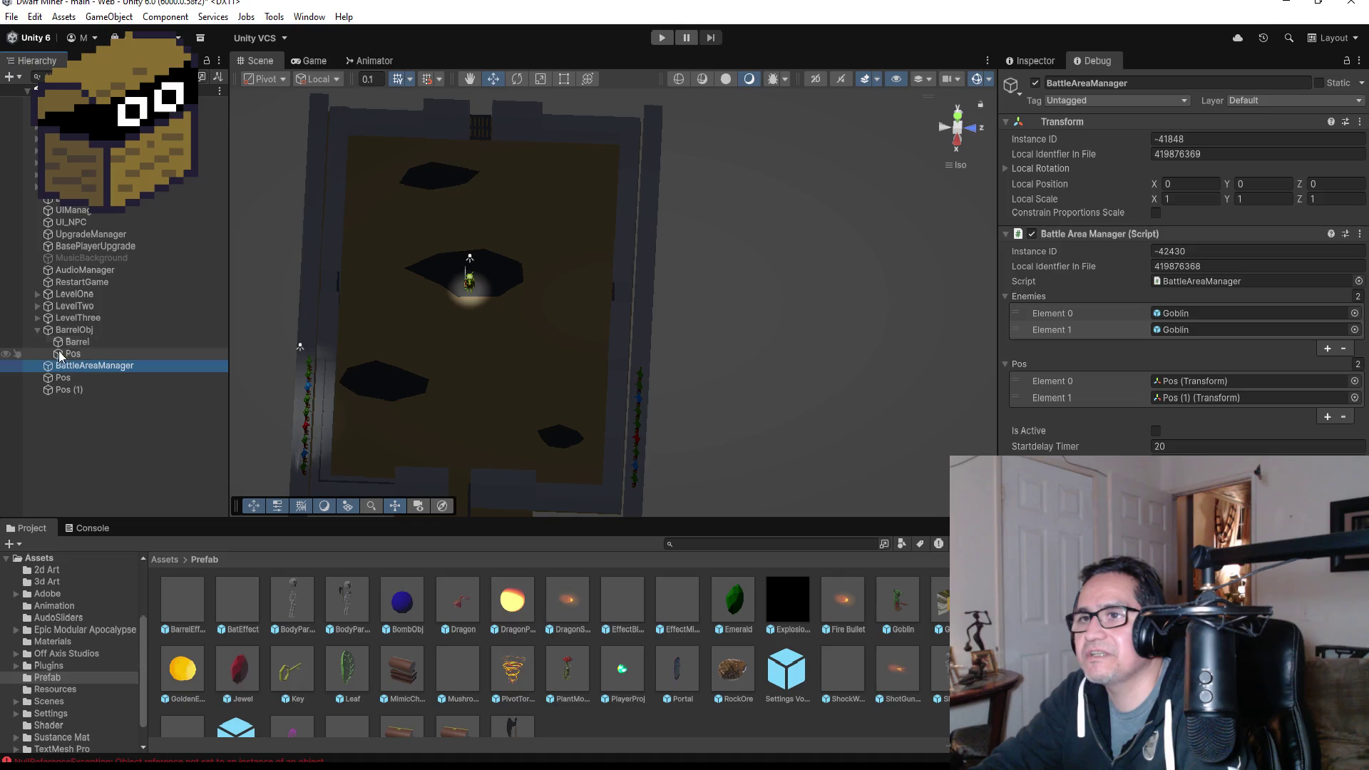
click(37, 330)
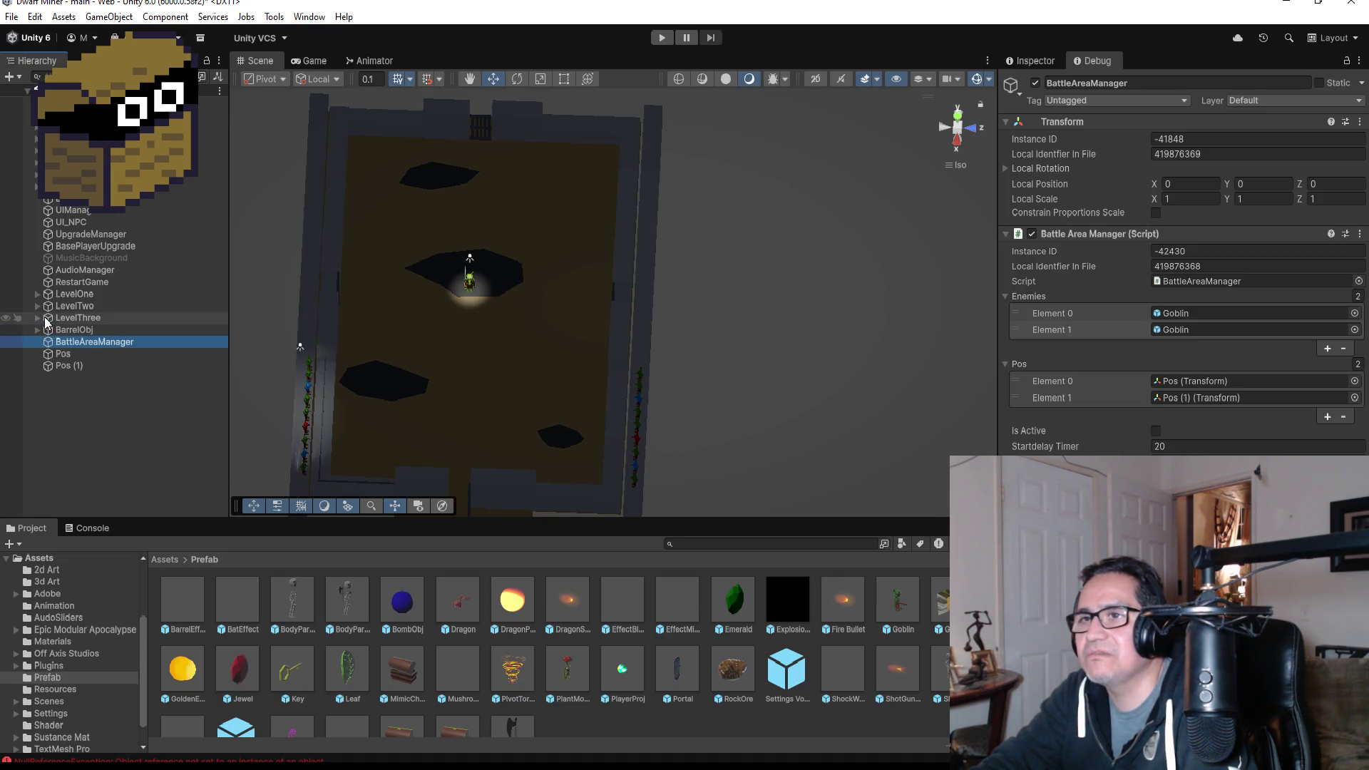
click(38, 318)
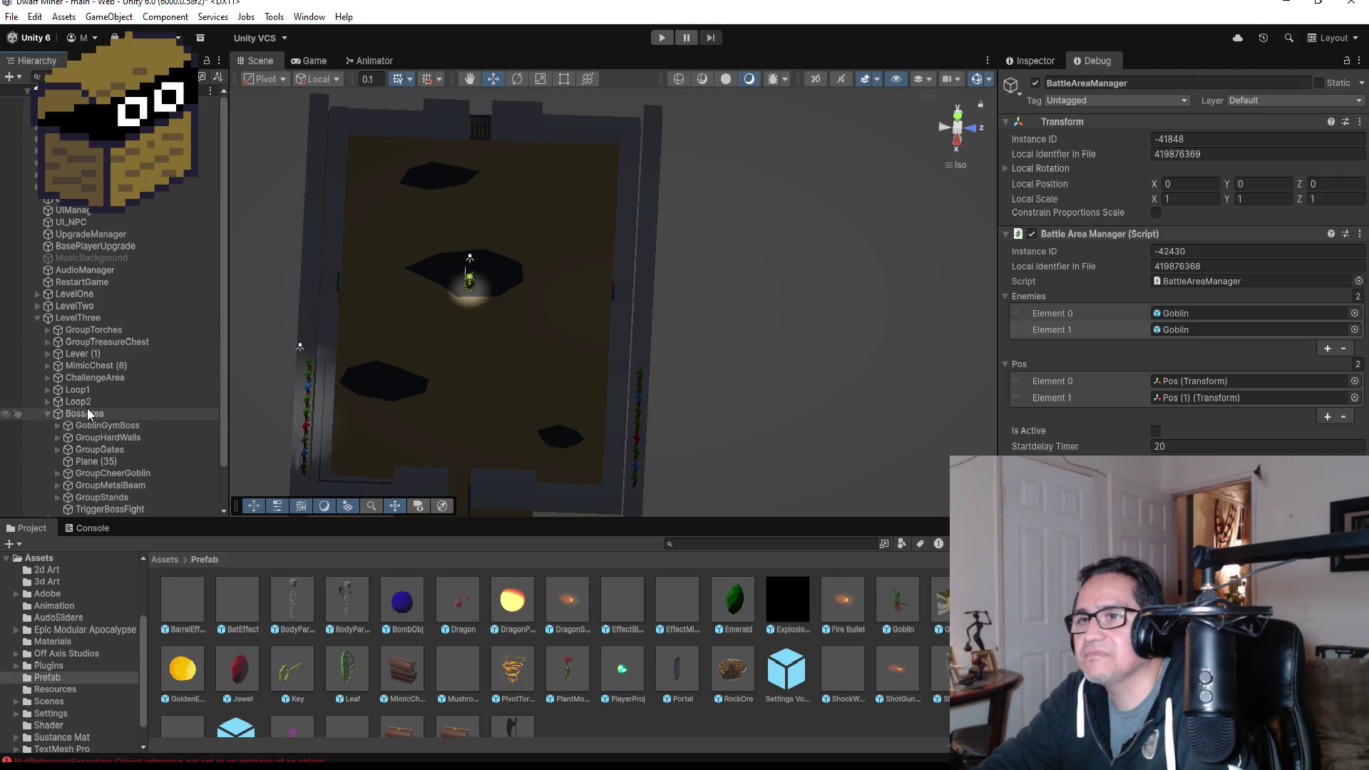
click(103, 425)
scroll(1085, 162, down, 10)
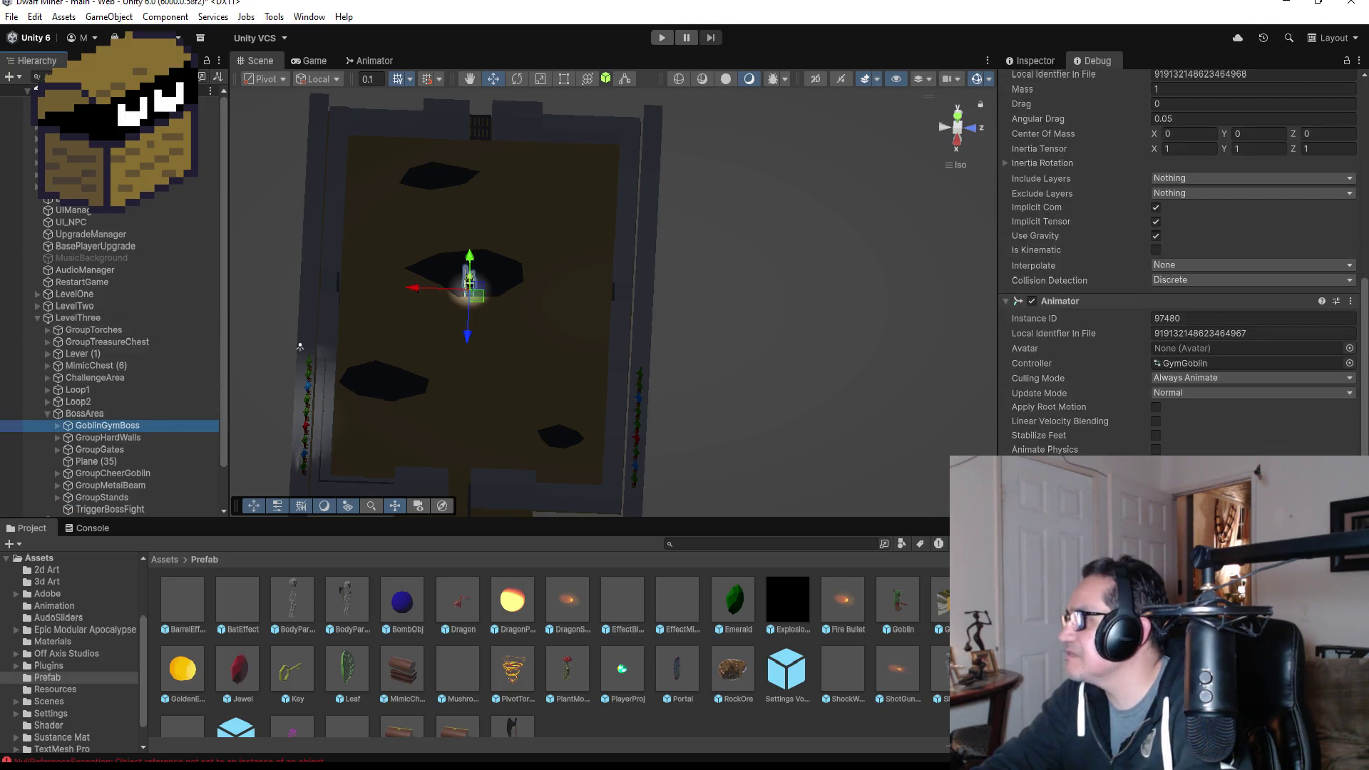
click(1032, 61)
scroll(1177, 264, down, 6)
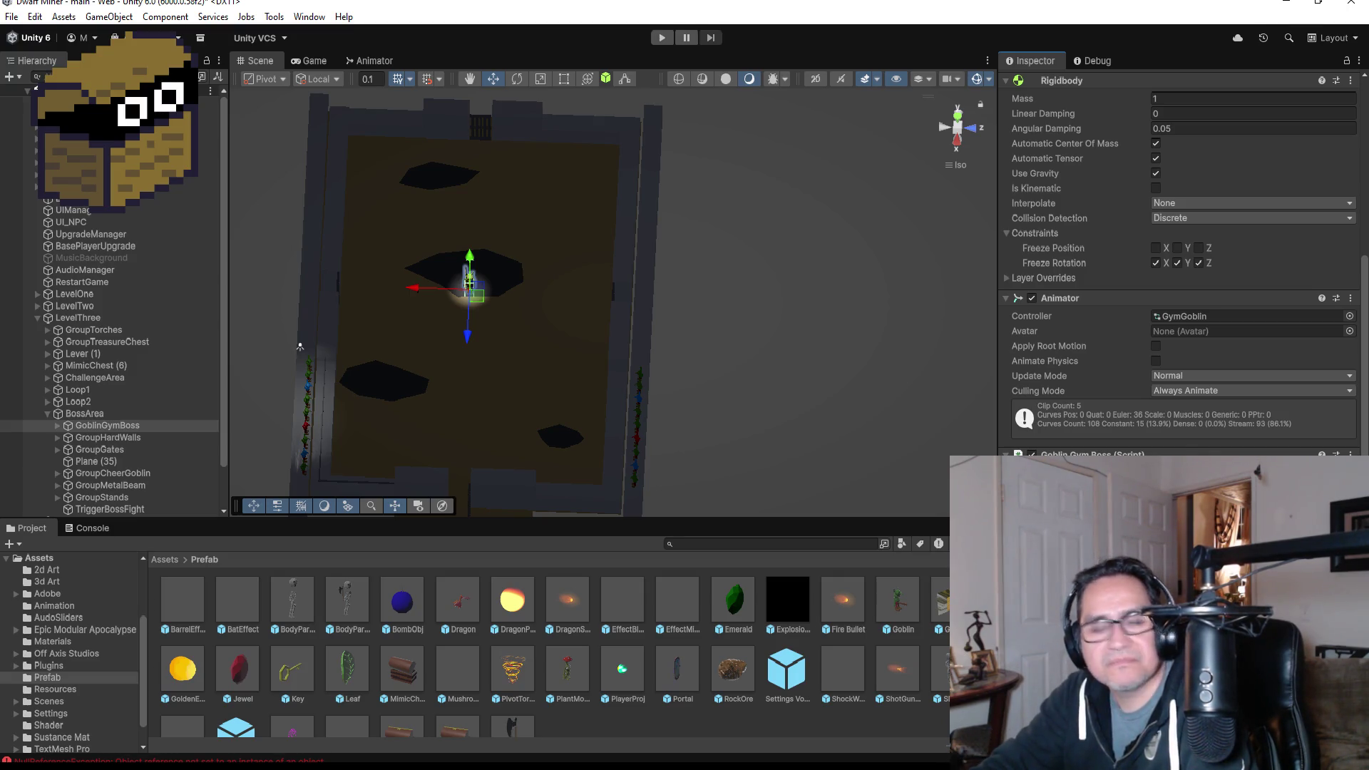
- Collapse BossArea and LevelThree in the Hierarchy and drag a Goblin prefab into the scene
click(64, 414)
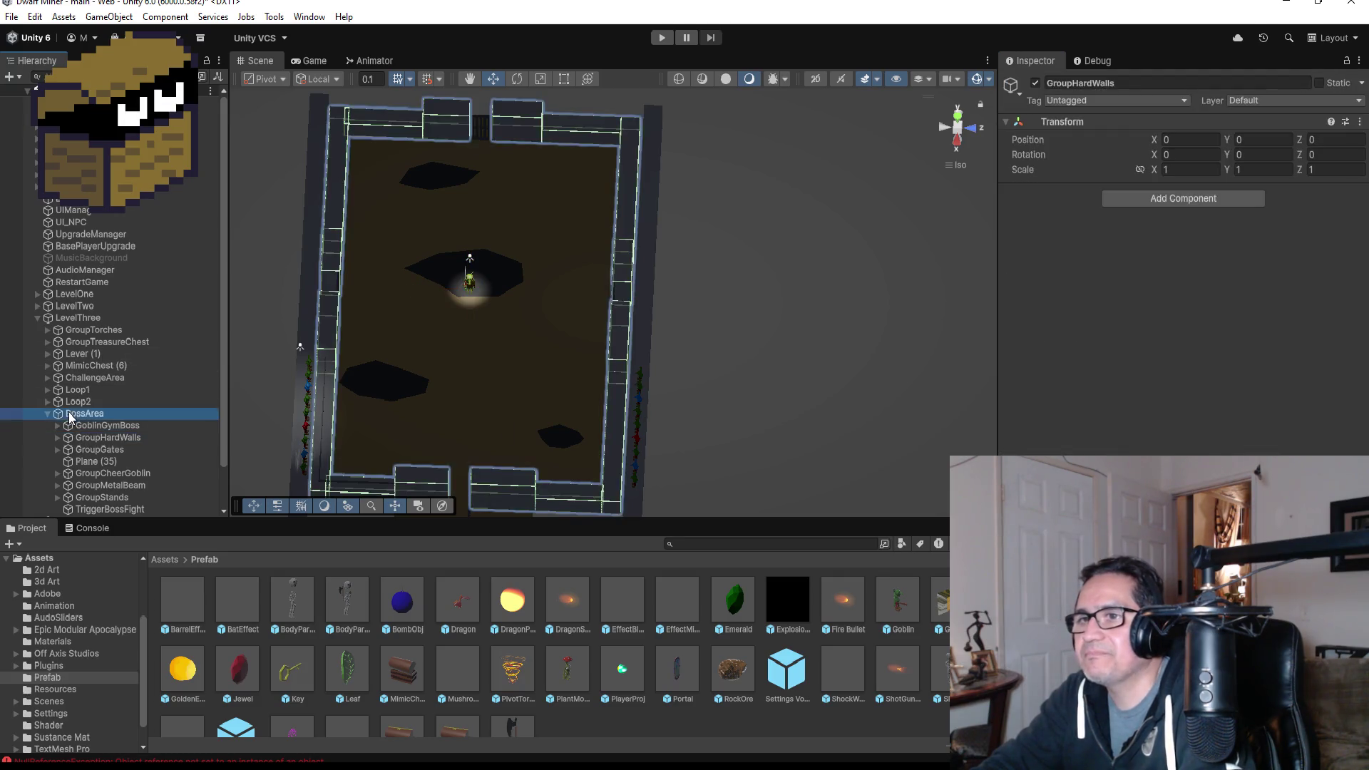
click(47, 415)
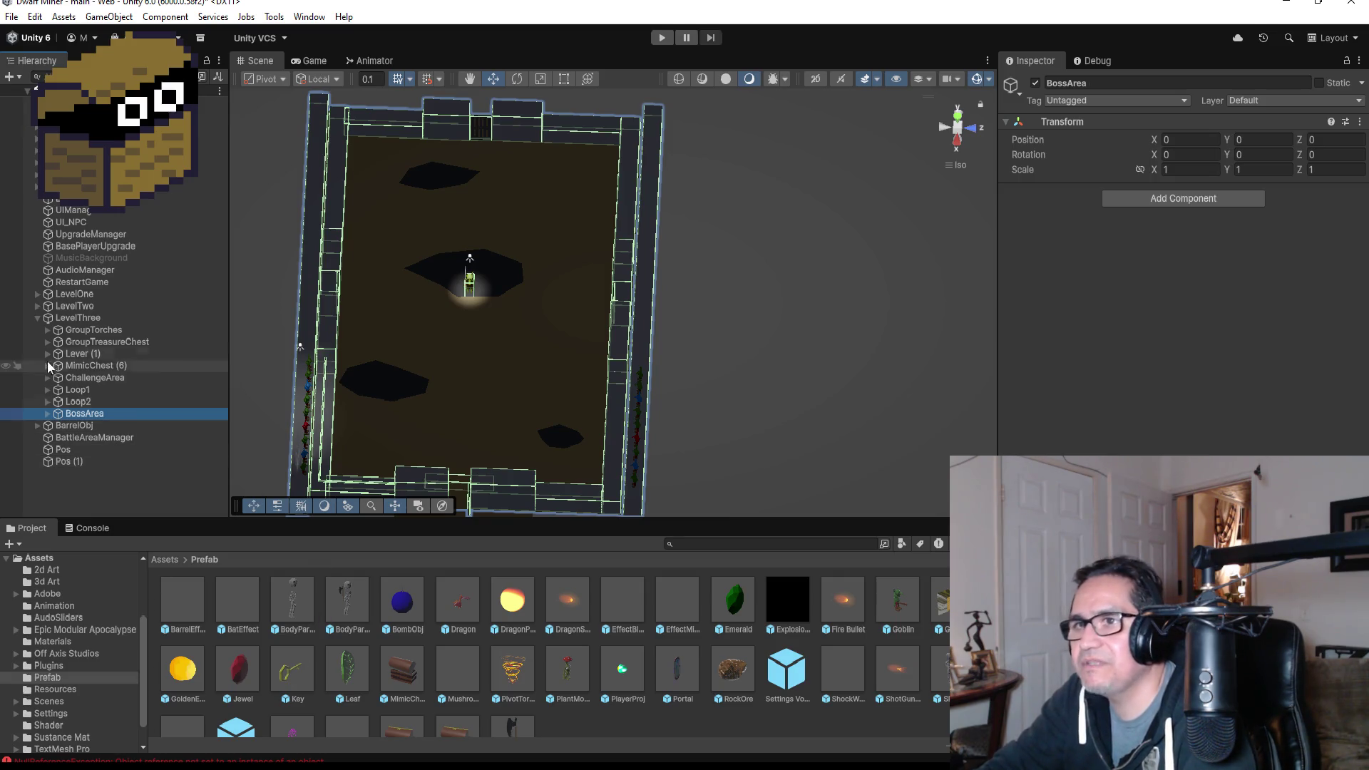
click(38, 318)
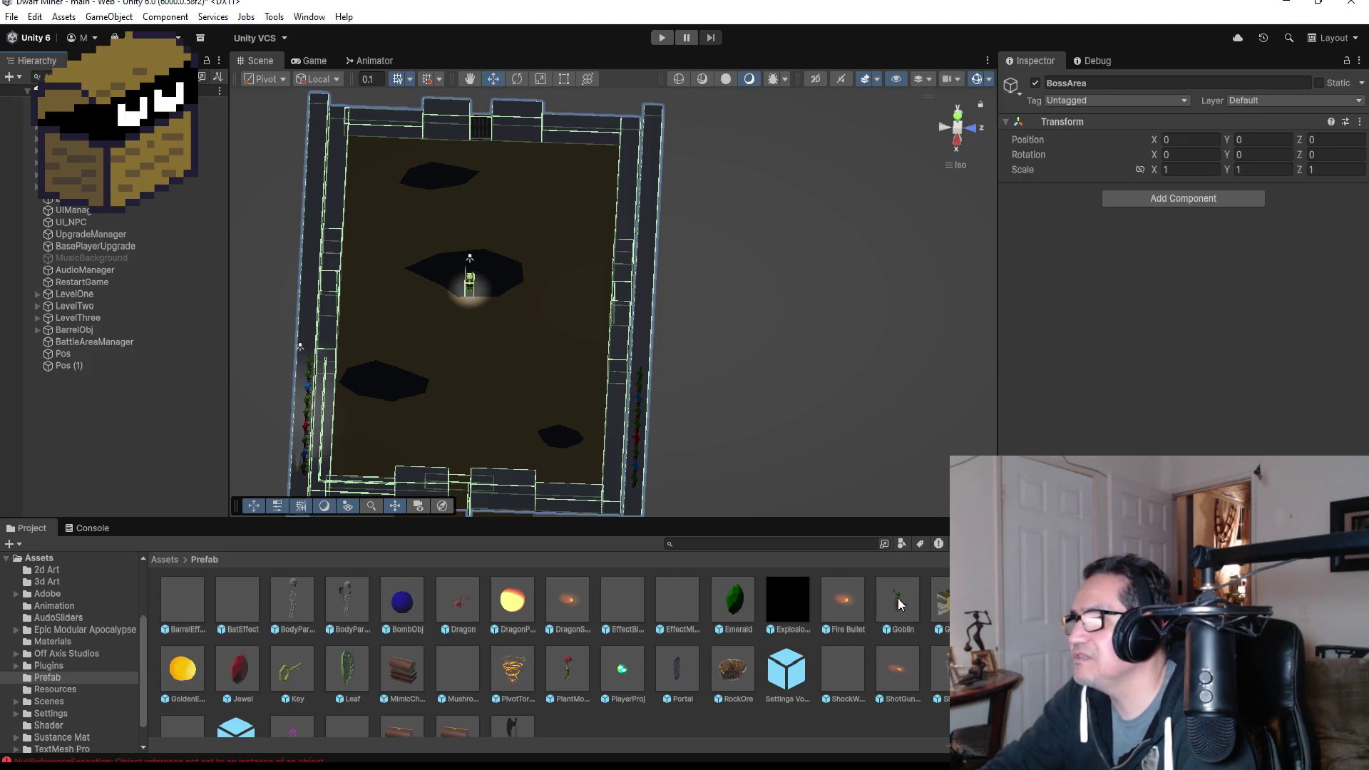
mouse_move(897, 603)
mouse_down()
mouse_move(61, 385)
mouse_move(492, 382)
mouse_move(473, 383)
mouse_up()
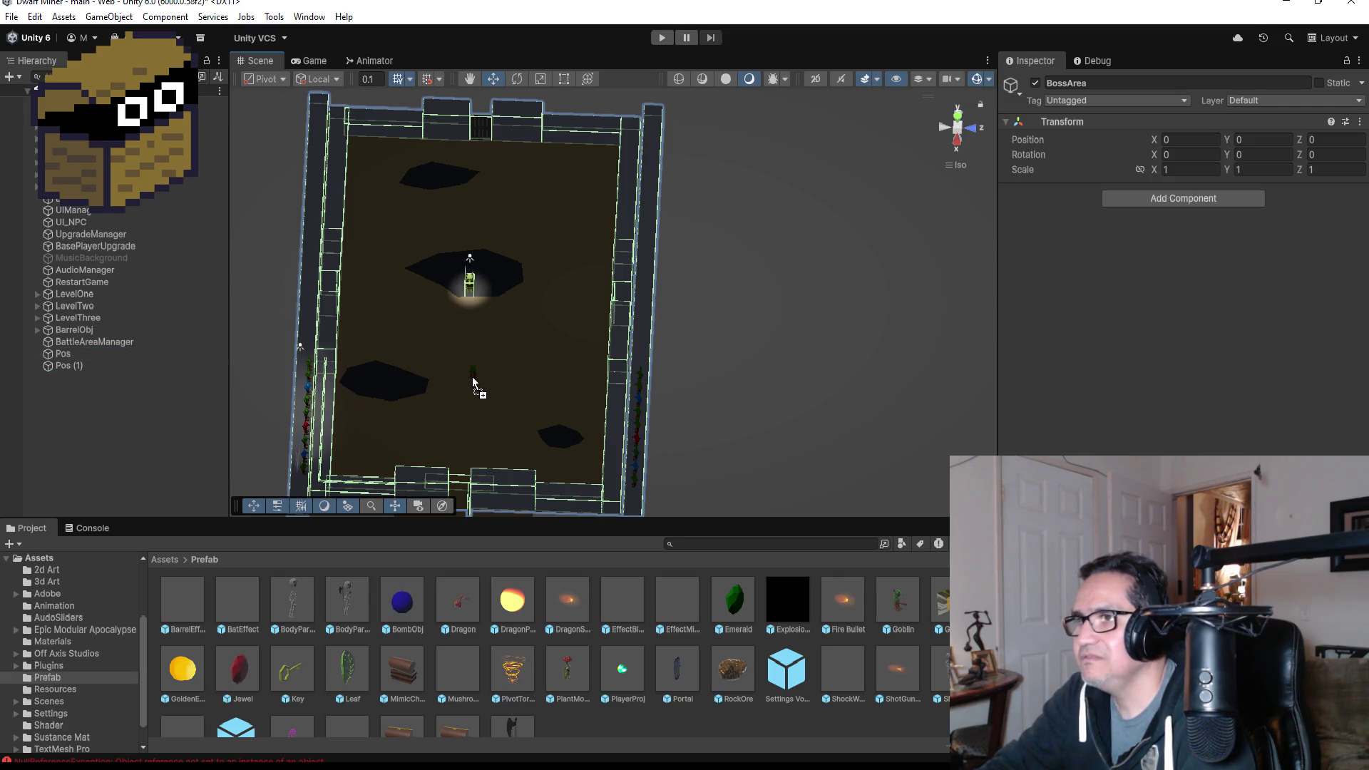
- Place a Goblin copy in the boss arena and unpack it completely from its prefab
drag(608, 447, 470, 376)
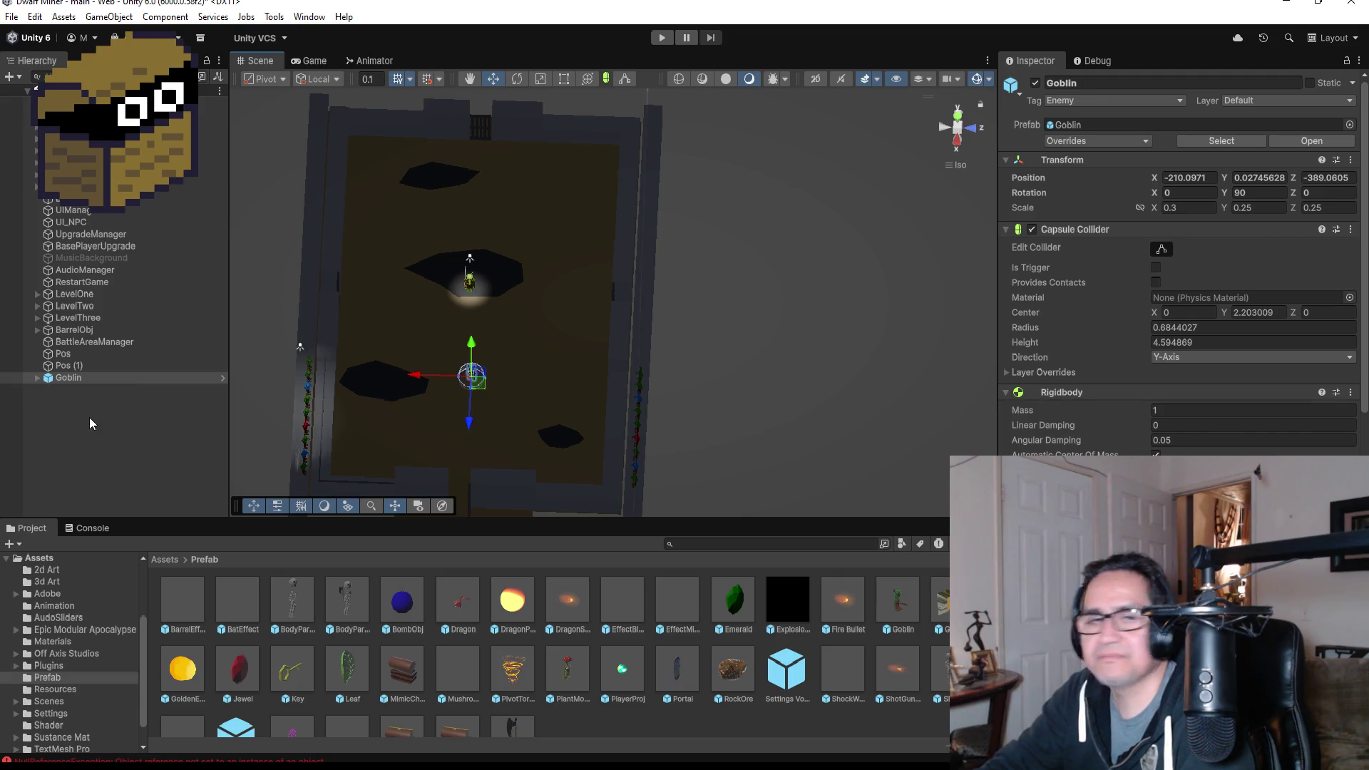
click(87, 380)
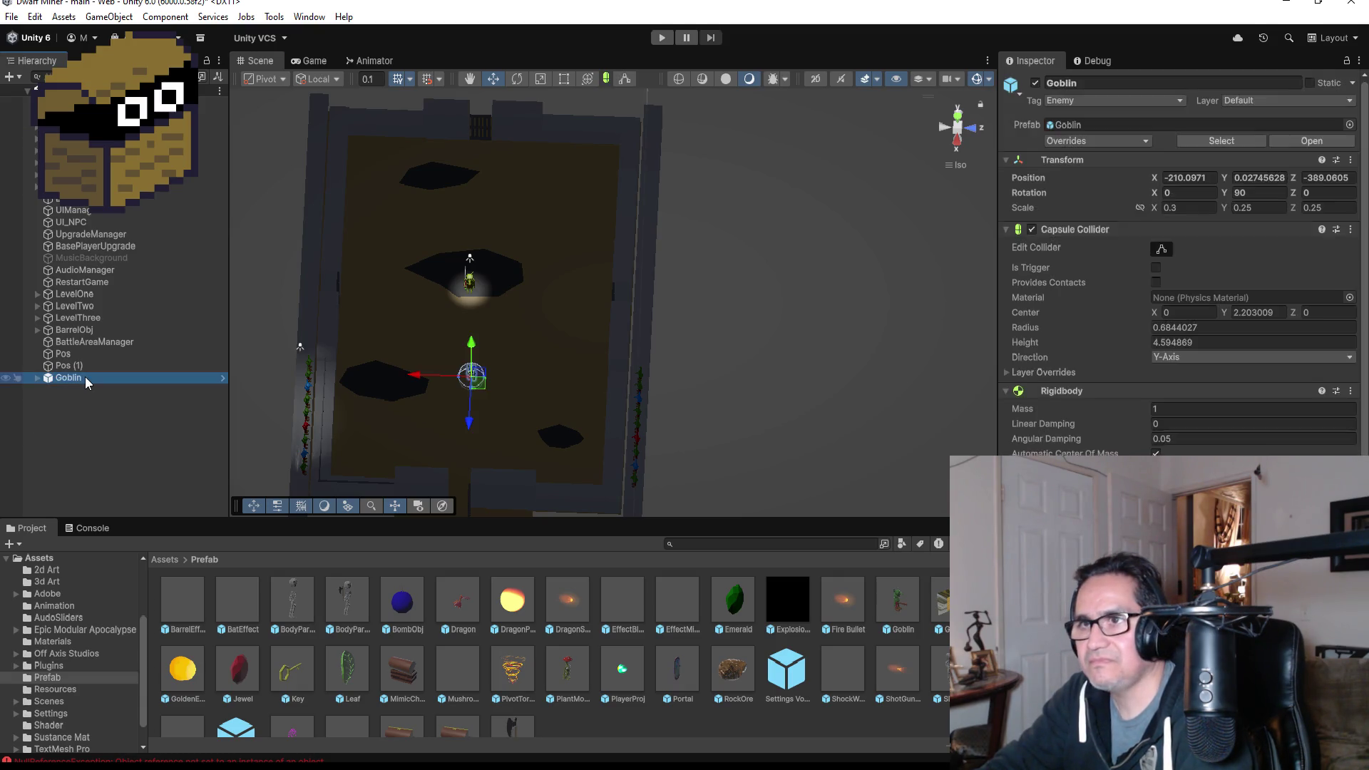
right_click(84, 377)
mouse_move(175, 426)
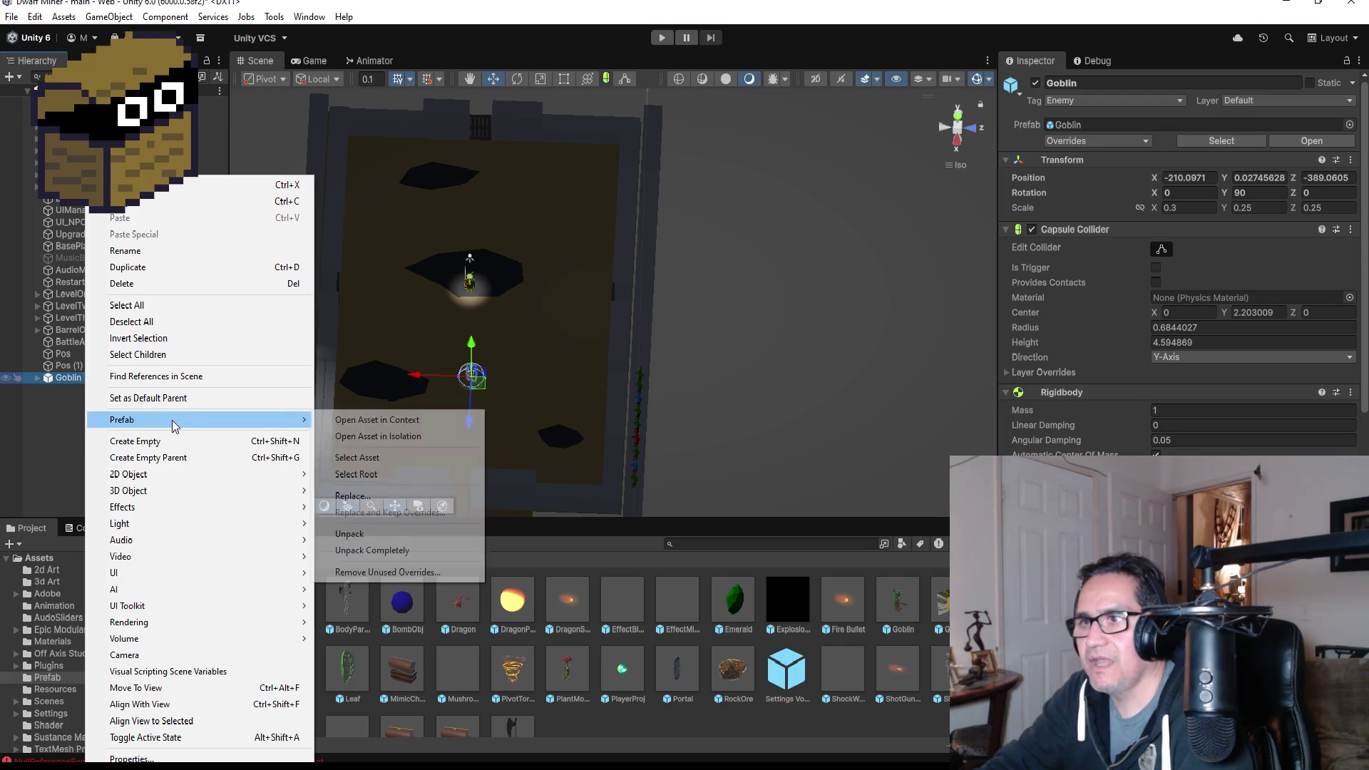
click(372, 550)
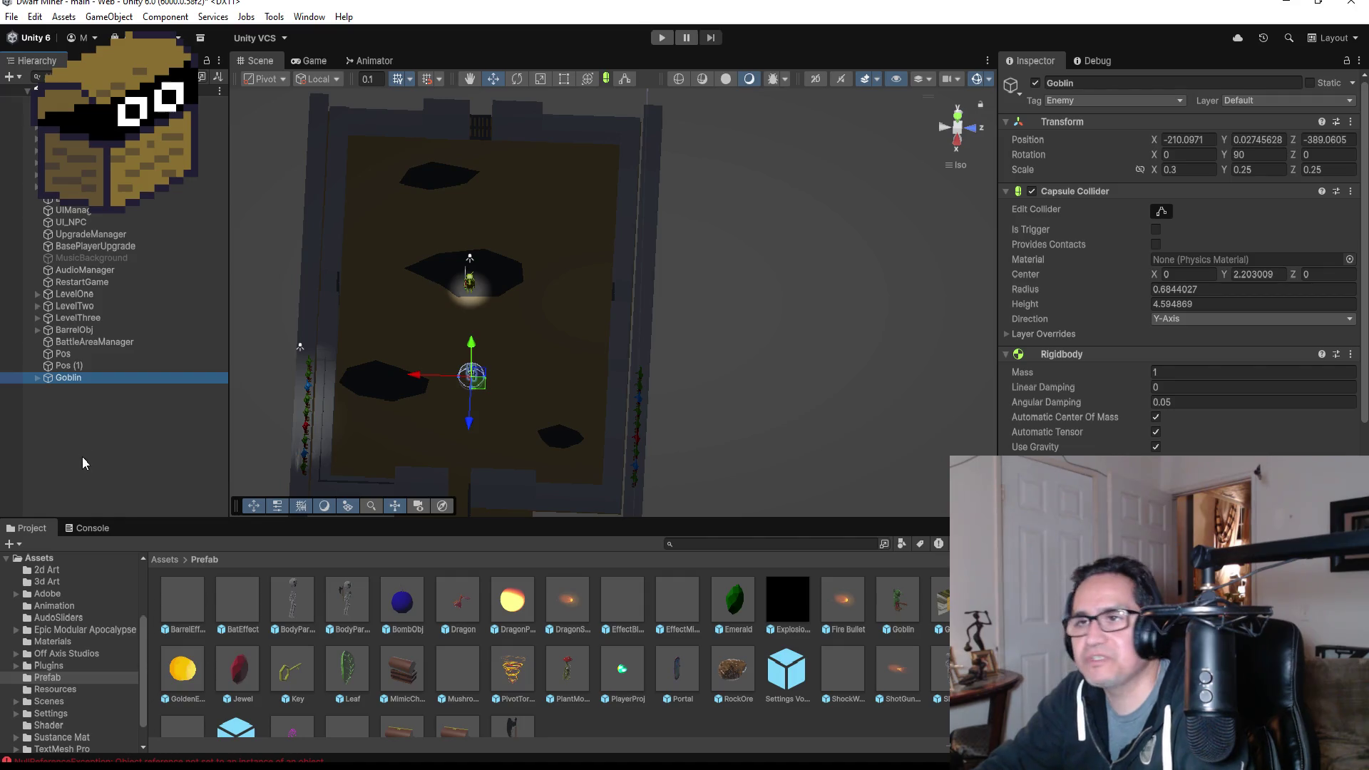
- Frame the new Goblin in the Scene view and expand its child parts in the Hierarchy
double_click(83, 377)
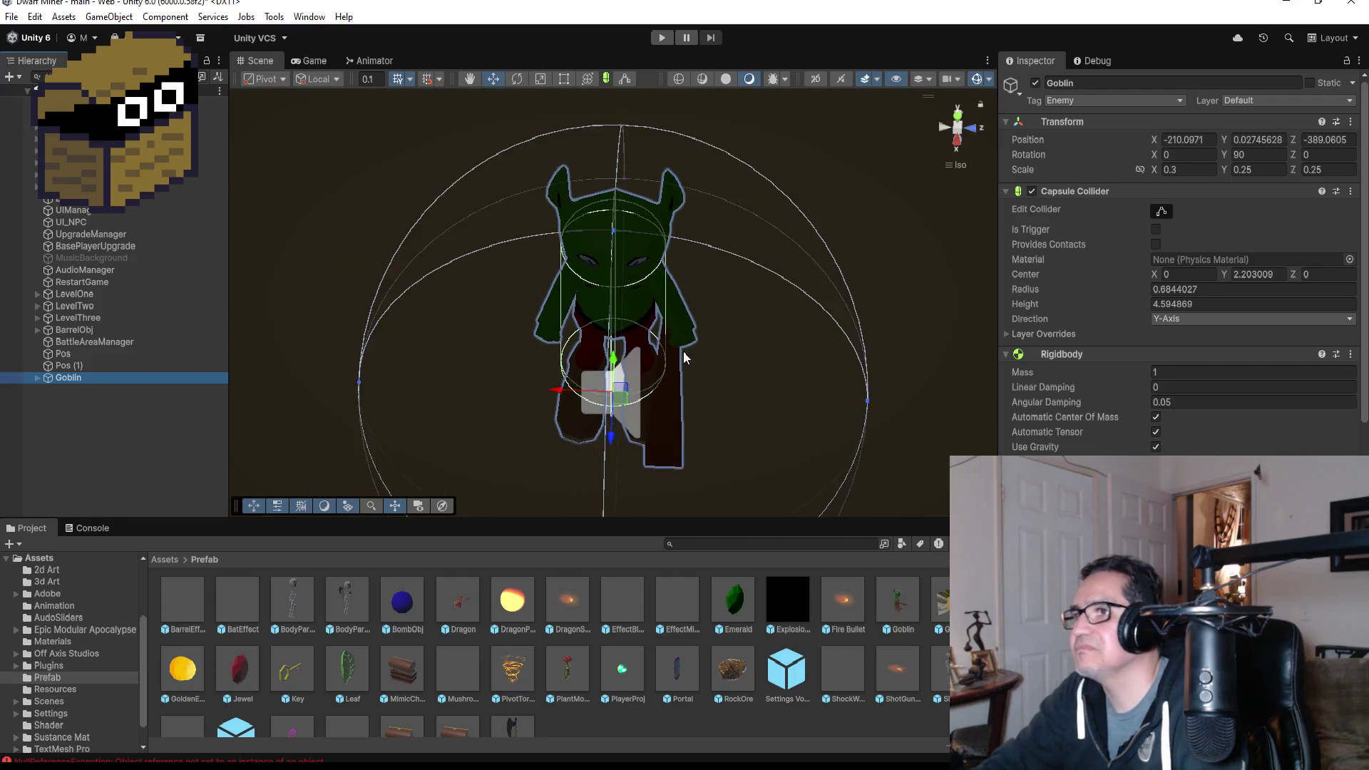
mouse_move(720, 378)
mouse_down()
mouse_move(918, 317)
mouse_move(855, 378)
mouse_up()
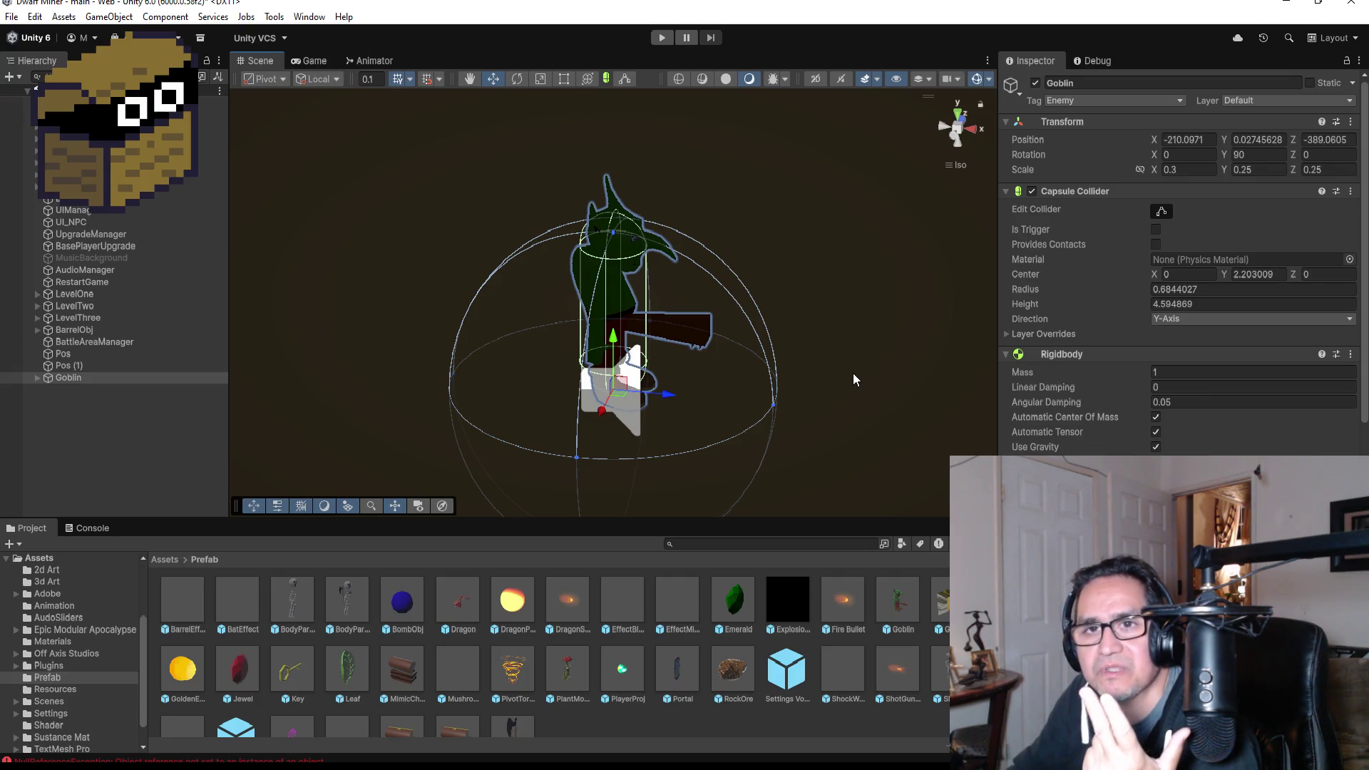
scroll(872, 302, down, 2)
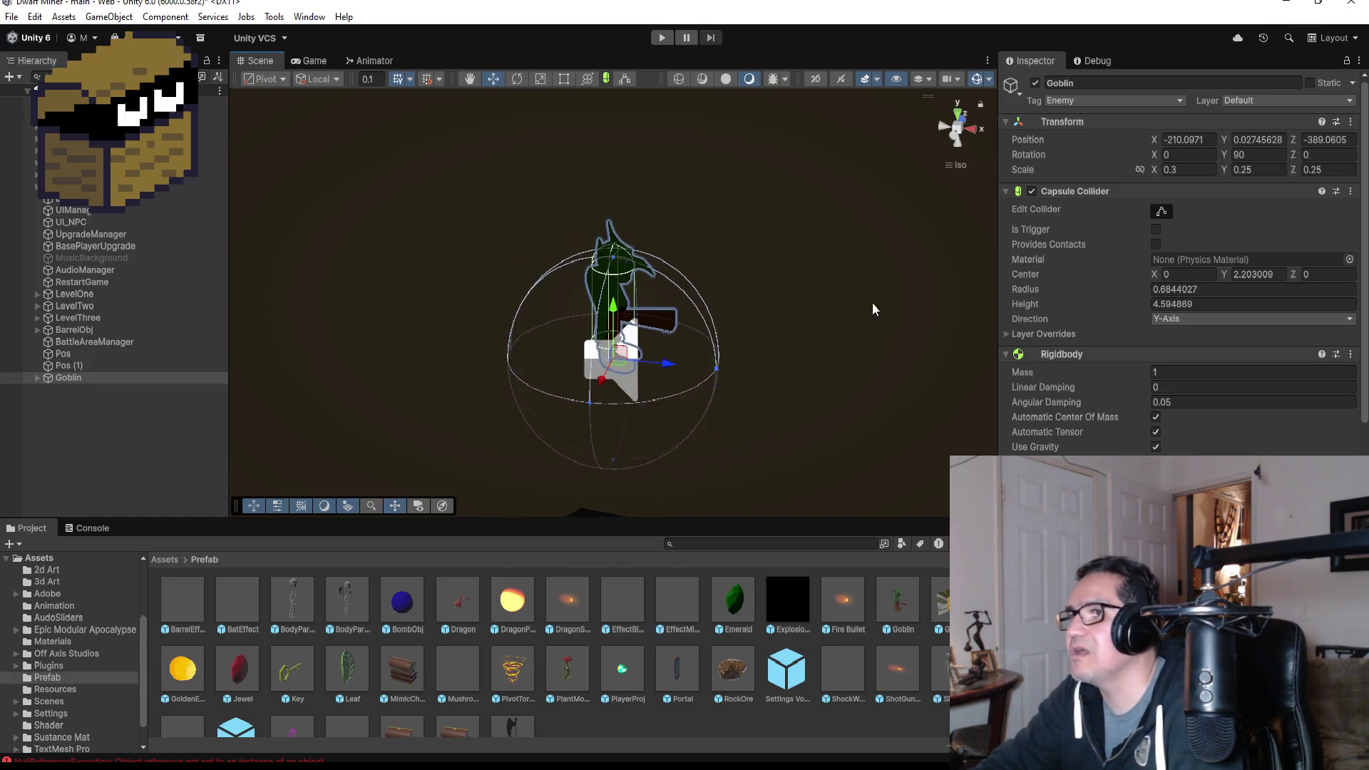
scroll(849, 302, down, 5)
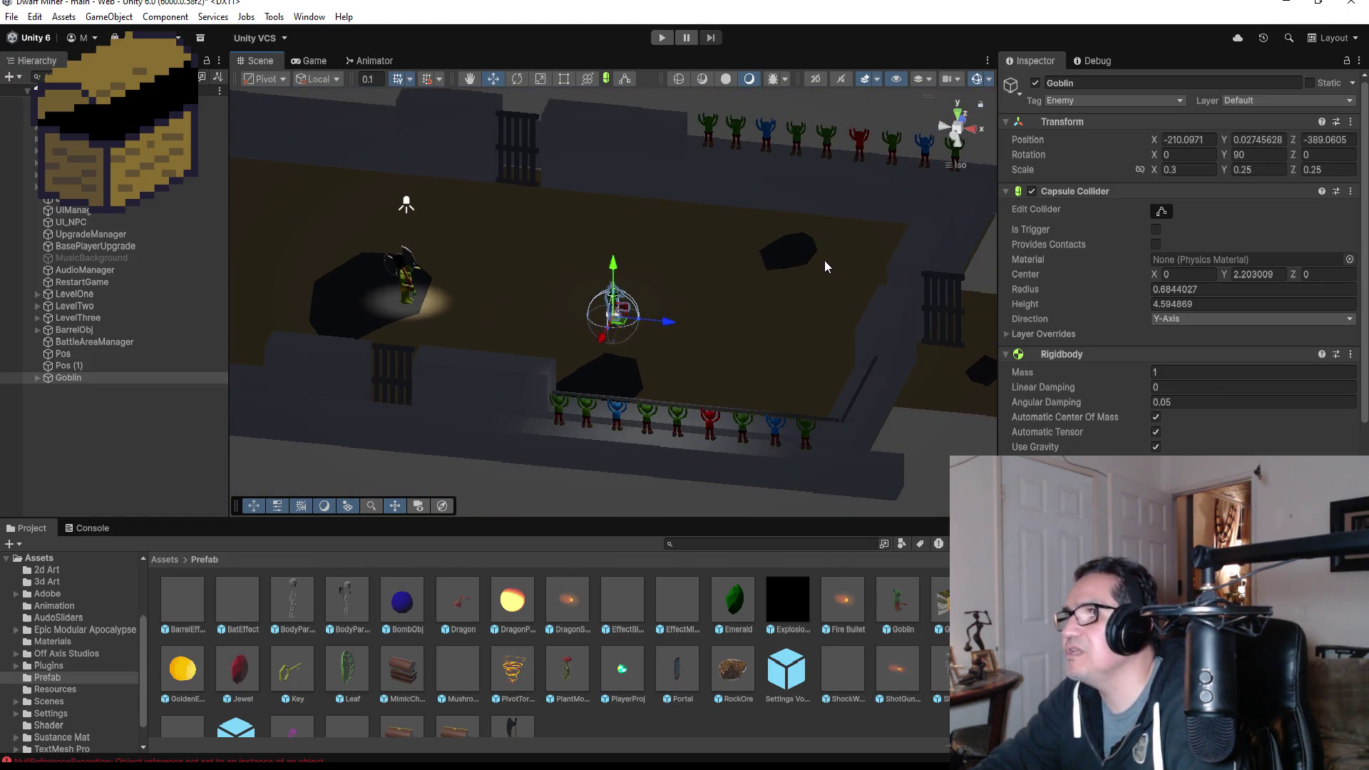
scroll(812, 251, up, 6)
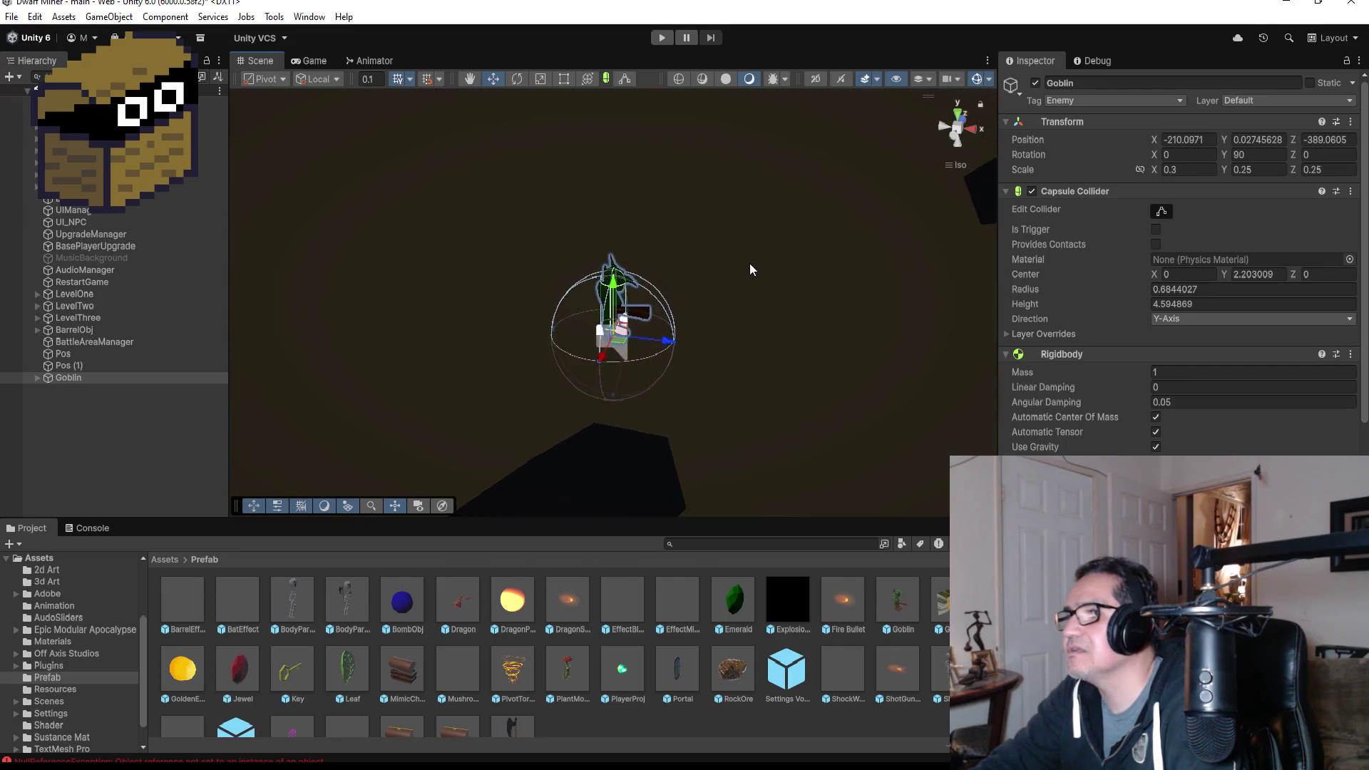
scroll(757, 264, up, 1)
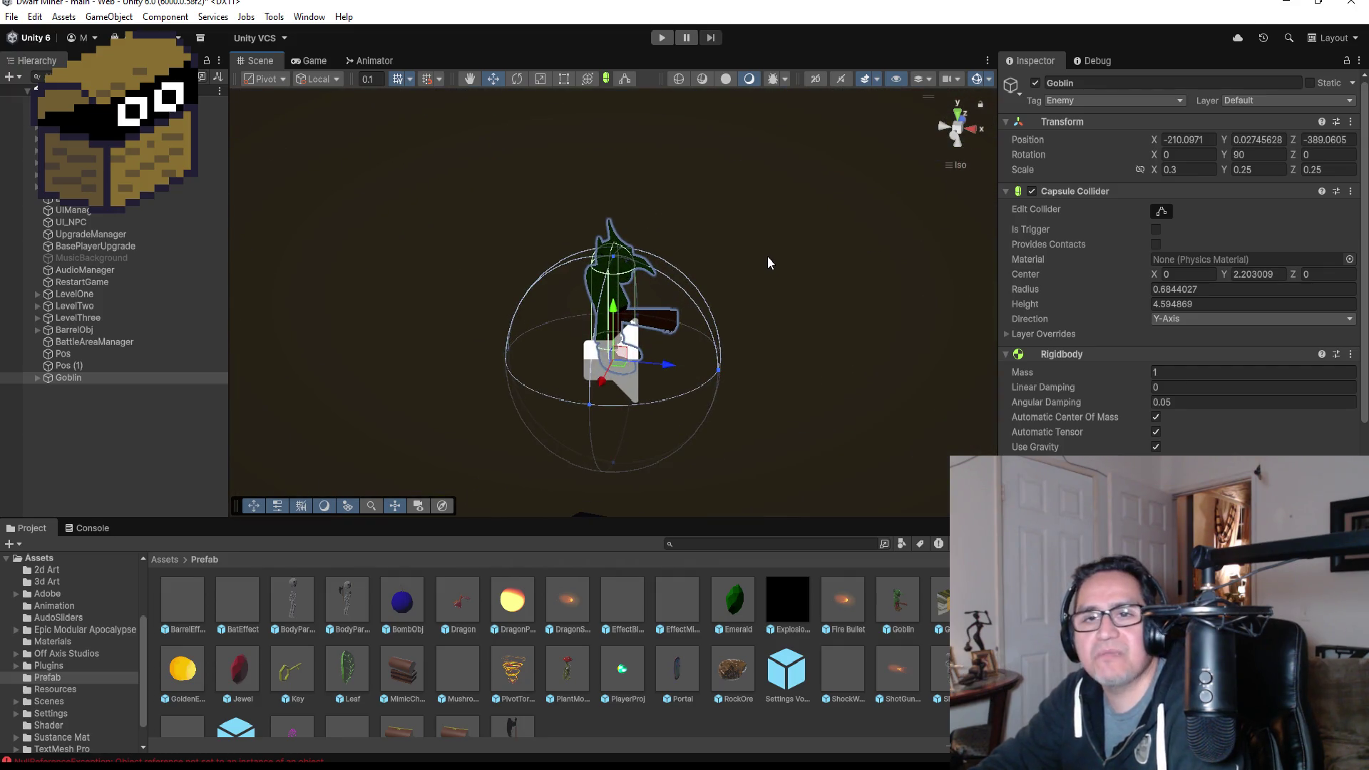
click(34, 377)
click(36, 376)
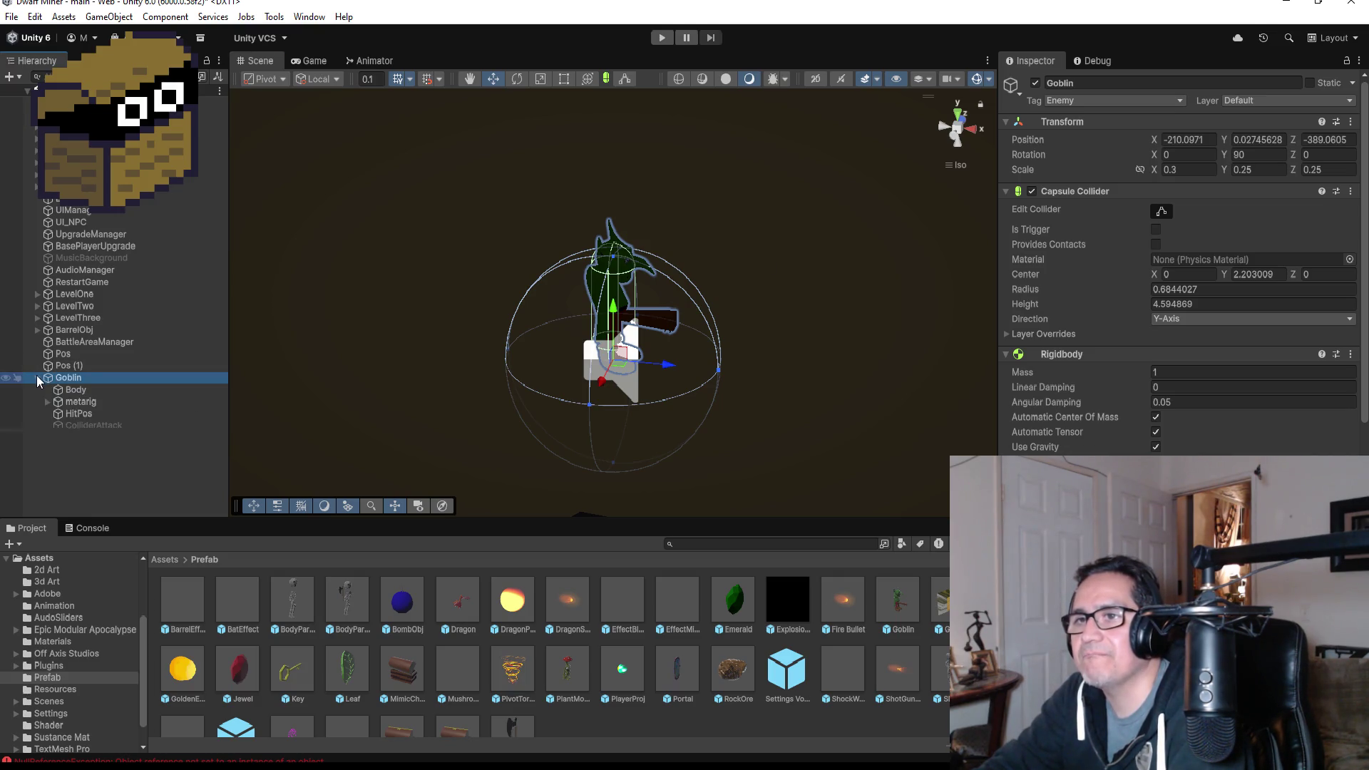
click(75, 426)
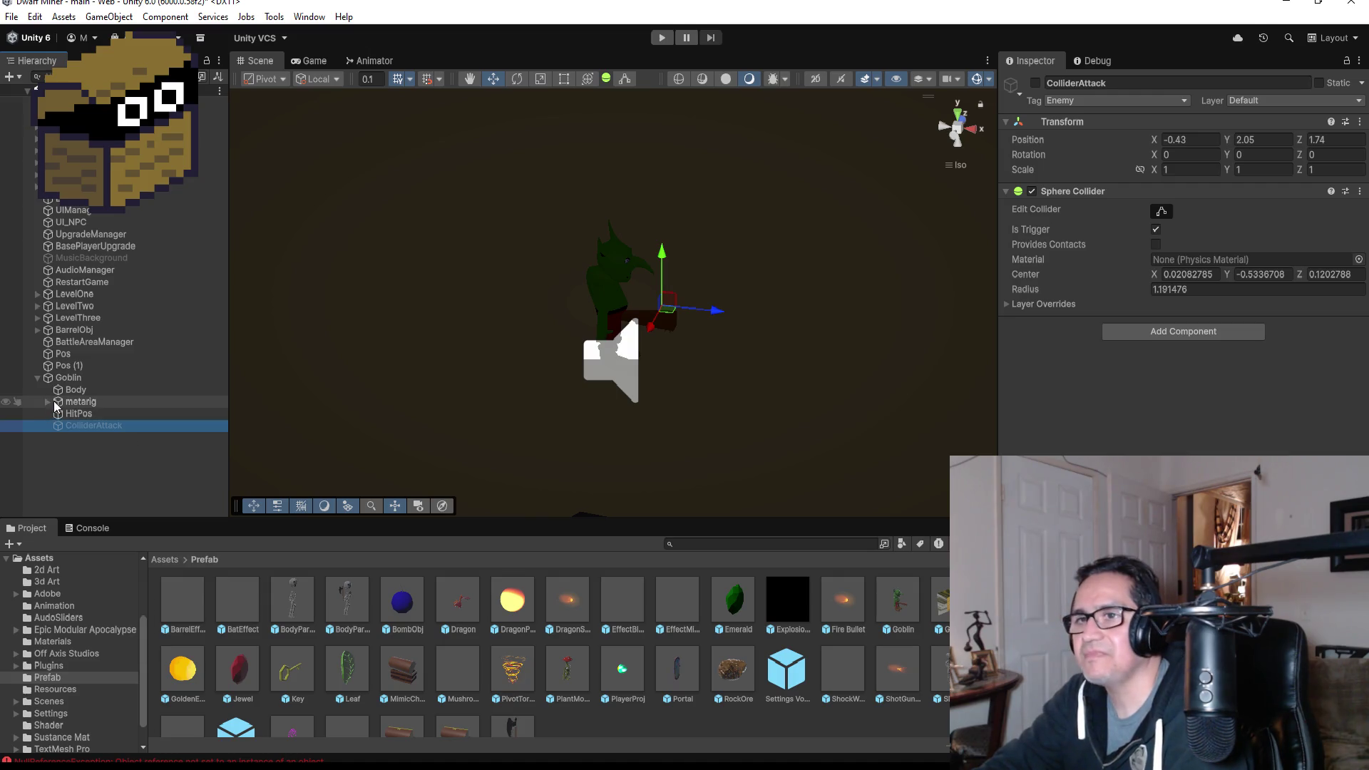
- Expand the Goblin's metarig through the spine chain (spine.001–spine.003) to the shoulders
click(48, 401)
click(57, 413)
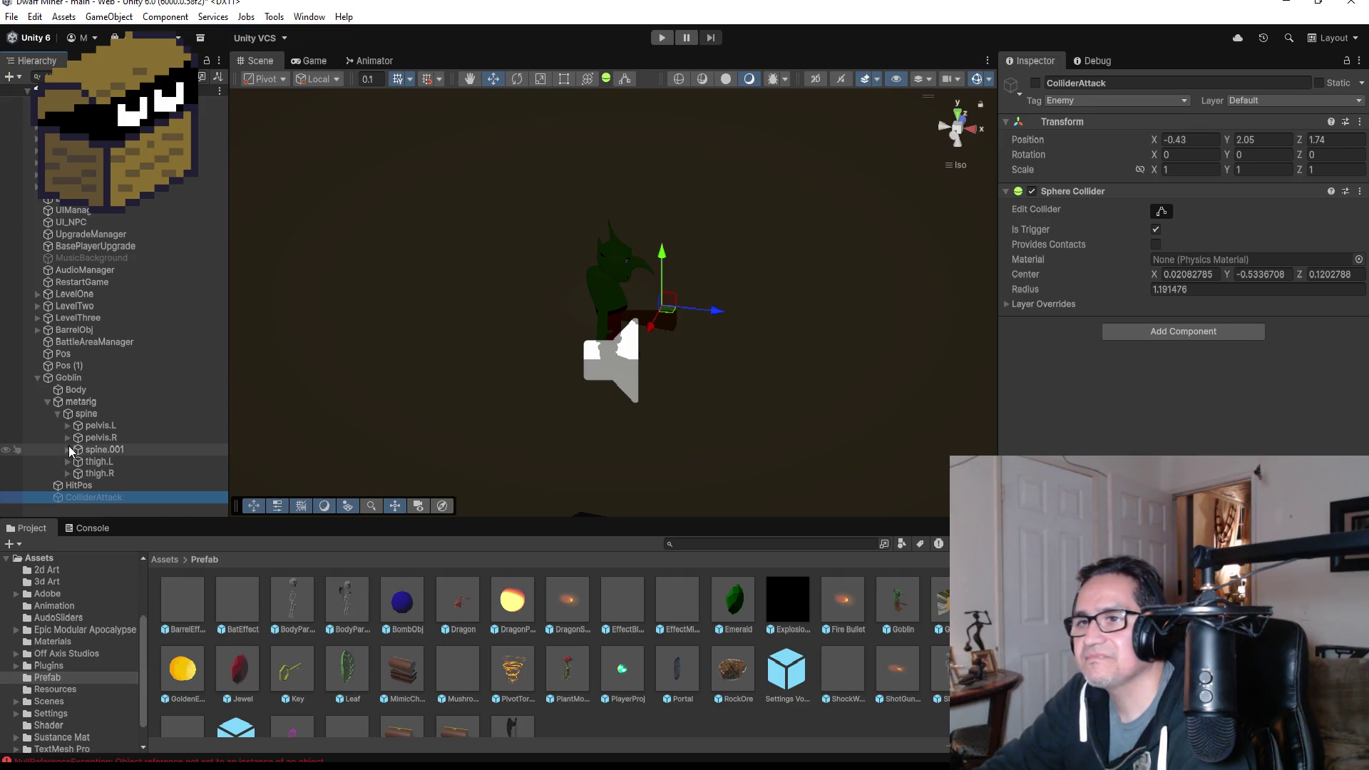
click(67, 450)
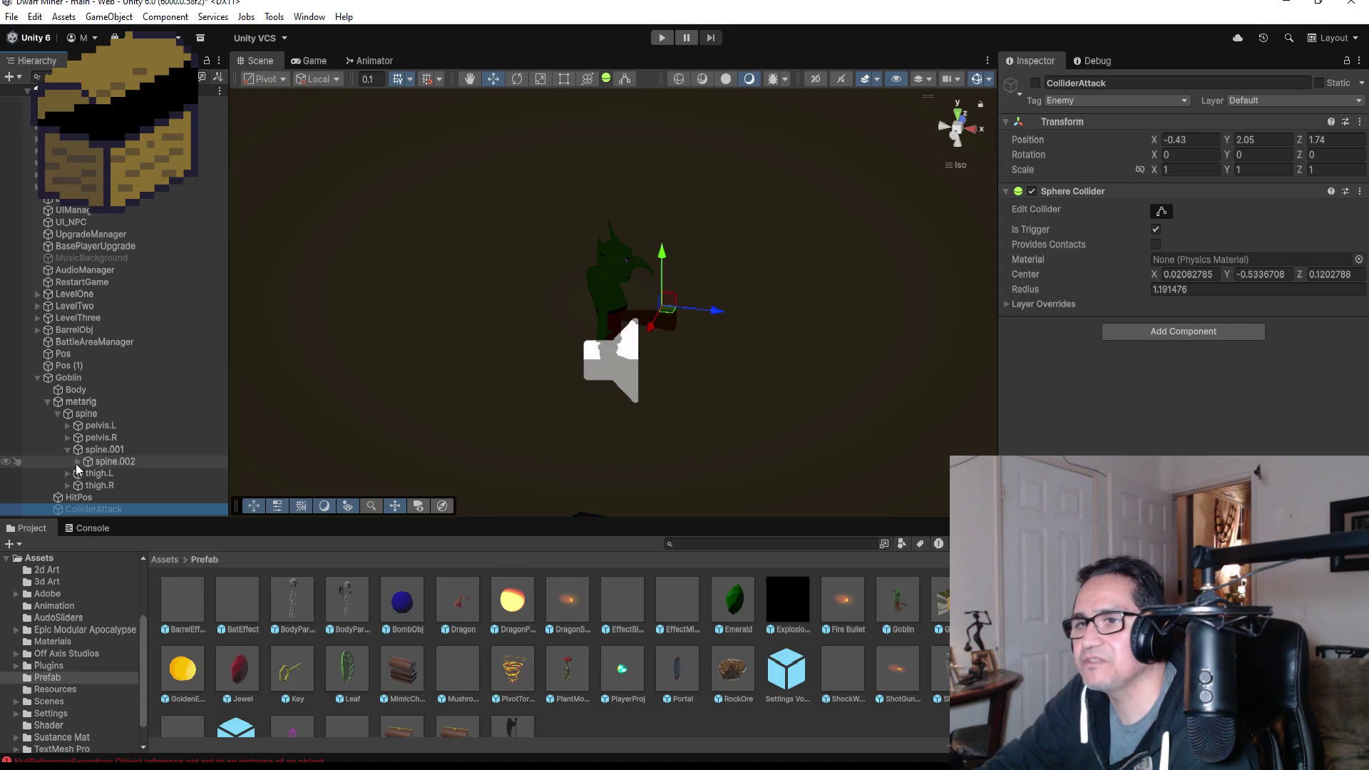
click(77, 461)
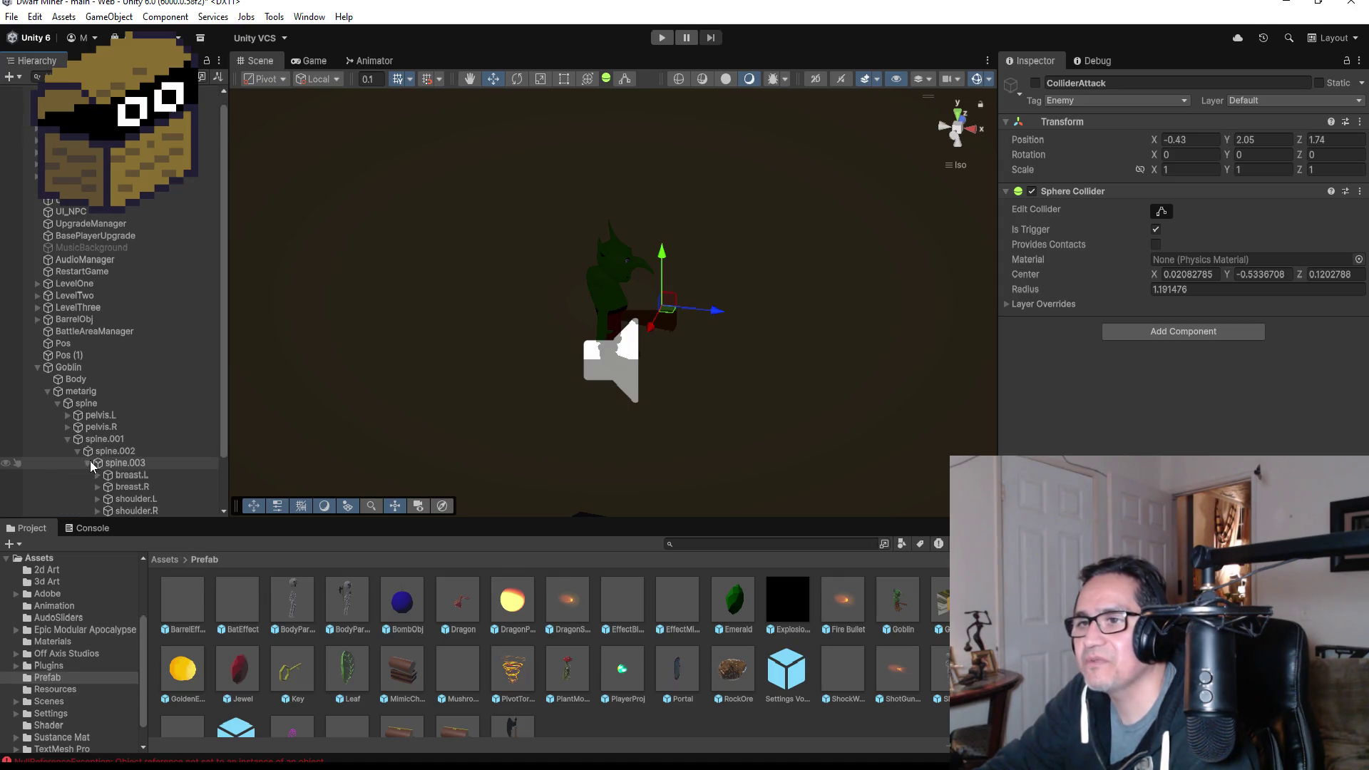
click(89, 462)
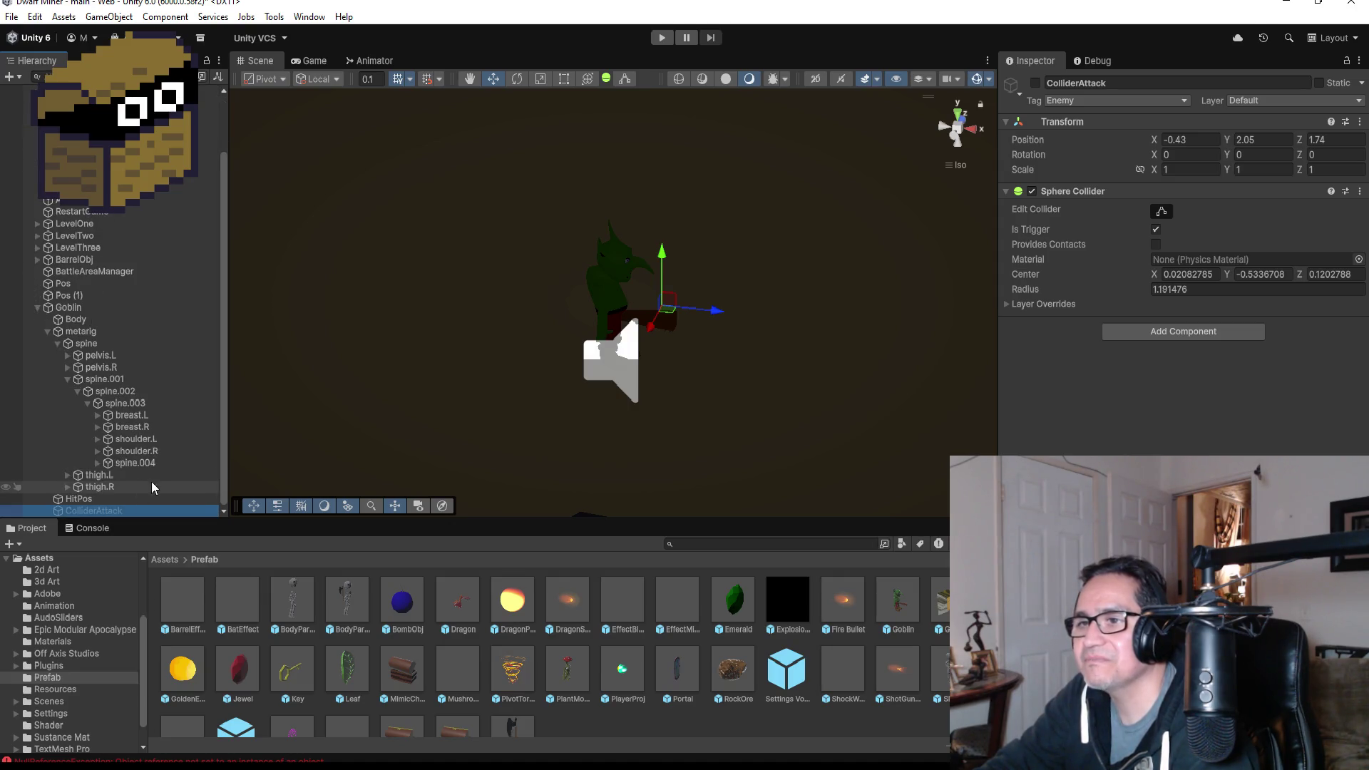
click(98, 451)
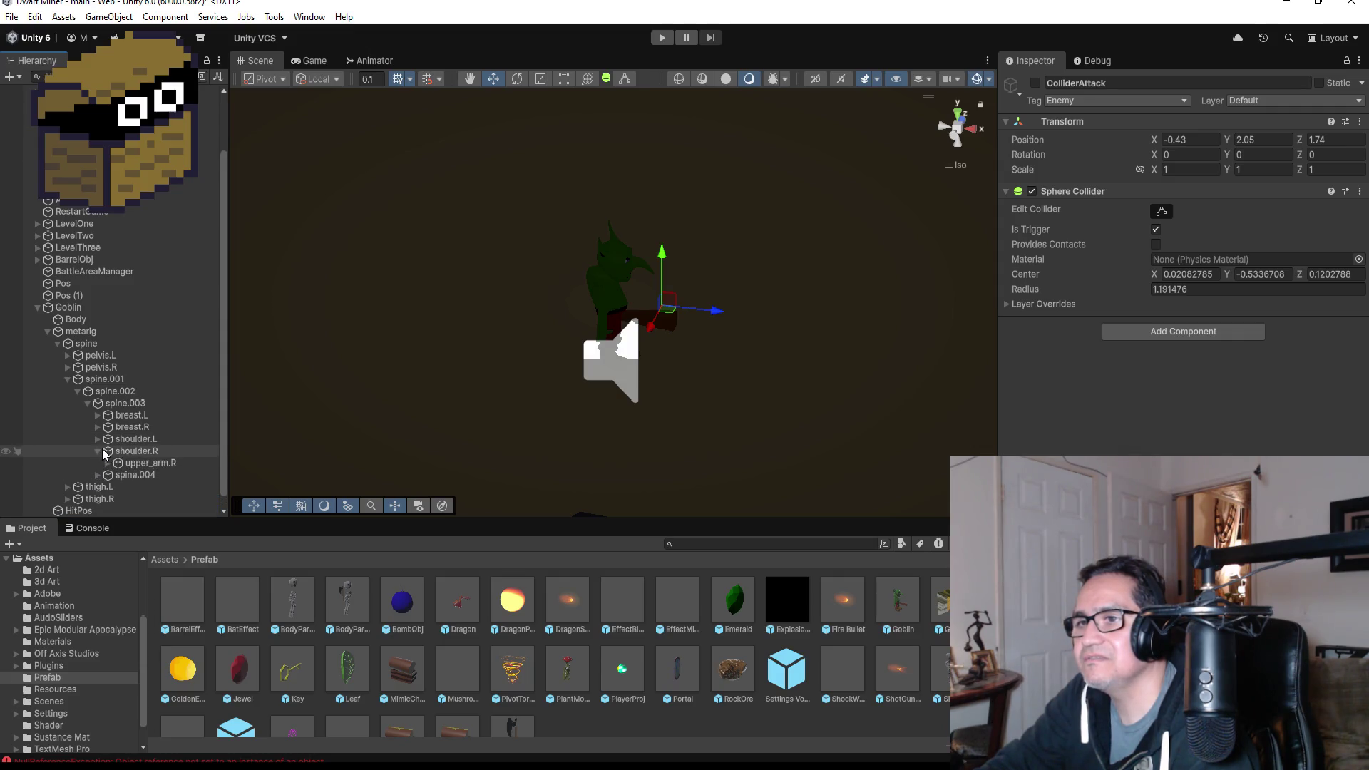
click(107, 463)
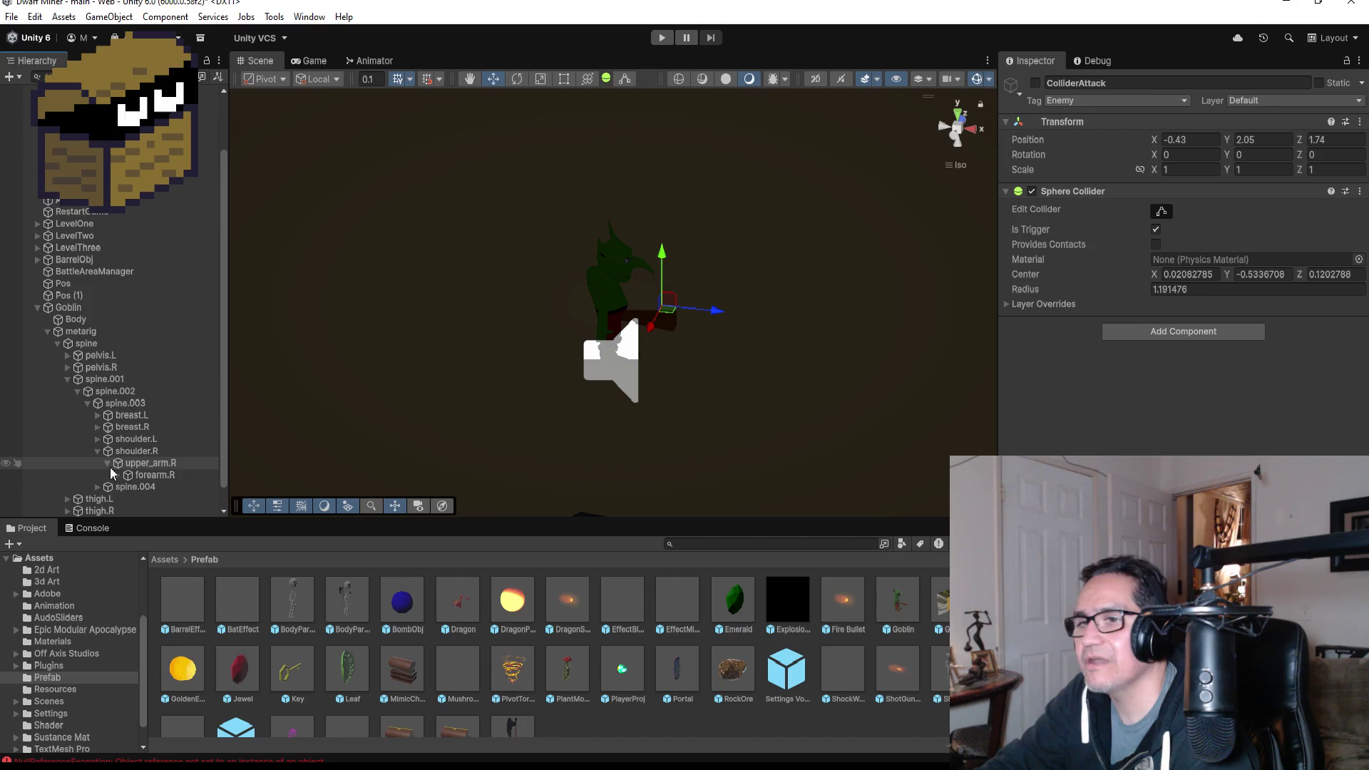
- Expand shoulder.L down to hand.L and delete the SpikeClub held there
click(98, 439)
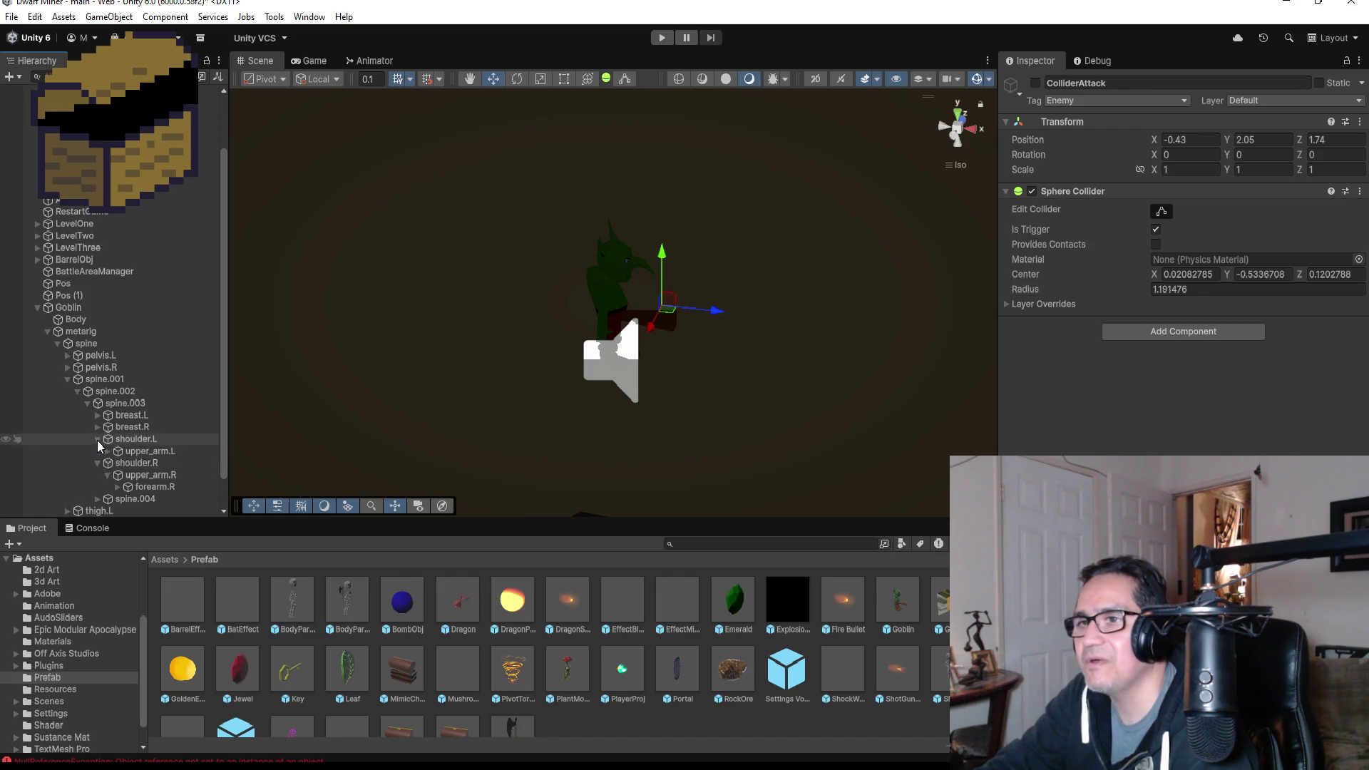
click(115, 452)
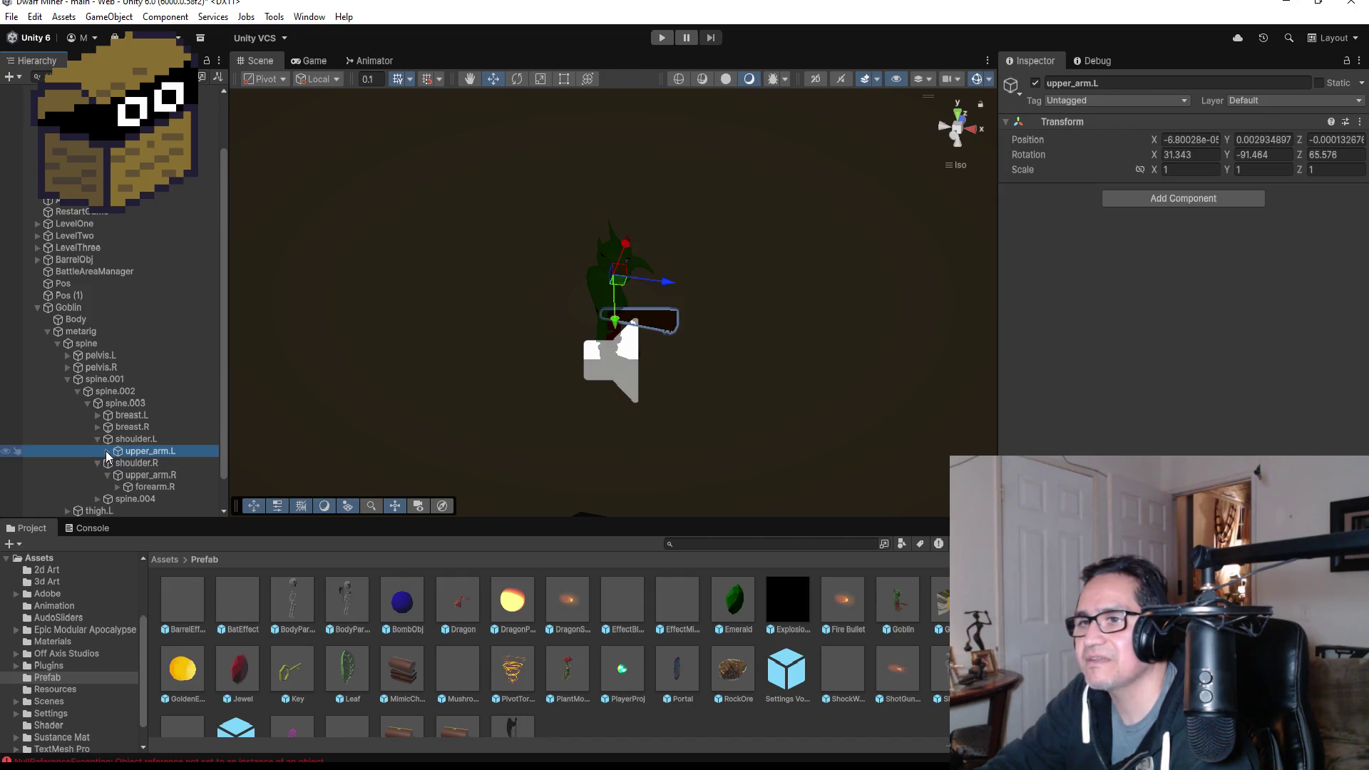
click(108, 451)
click(118, 464)
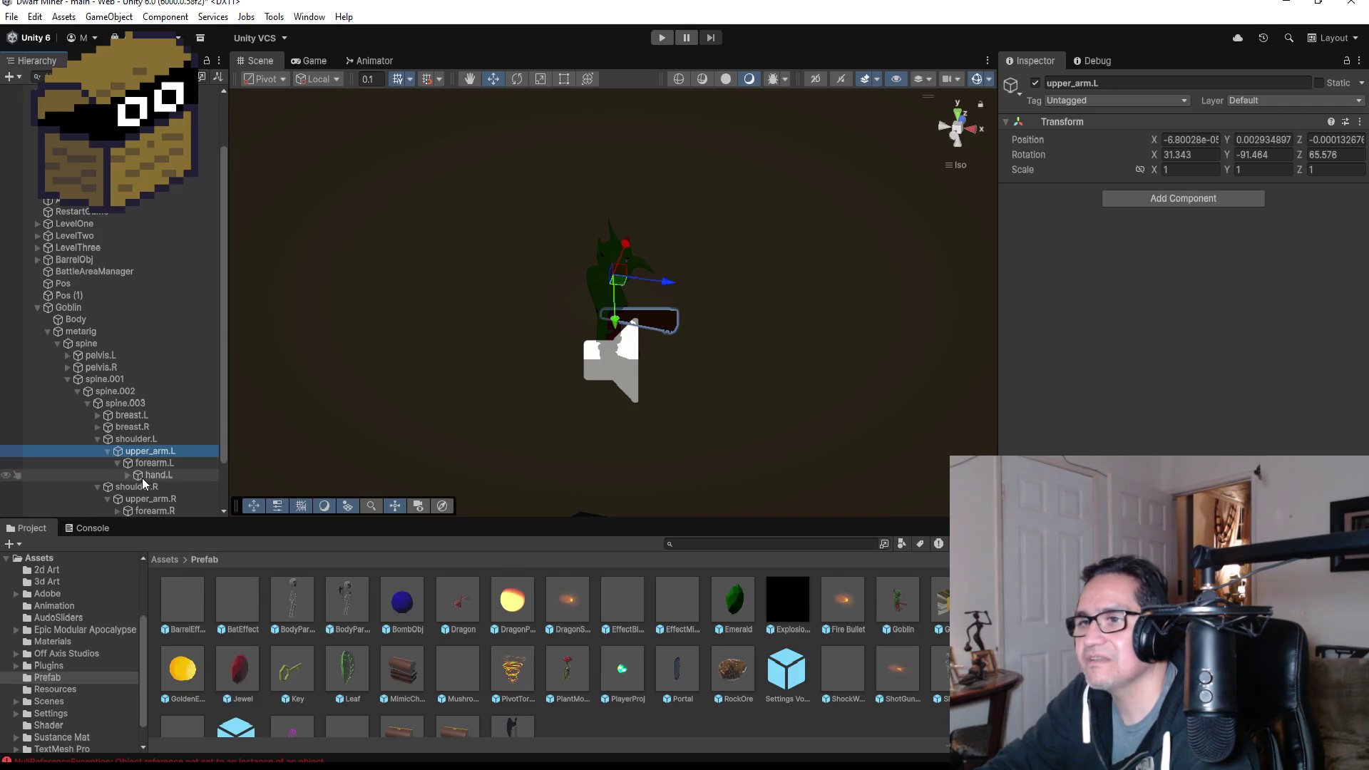
click(128, 475)
click(176, 498)
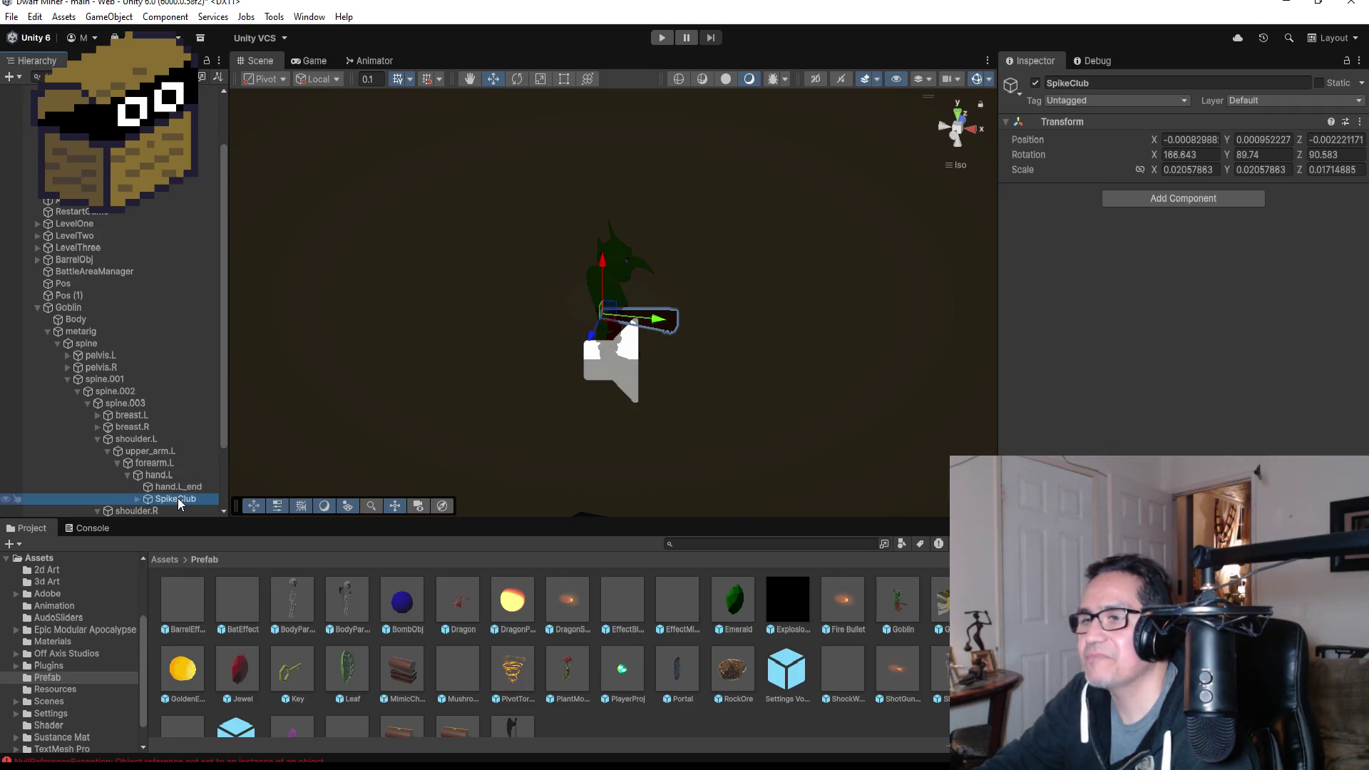
key(Delete)
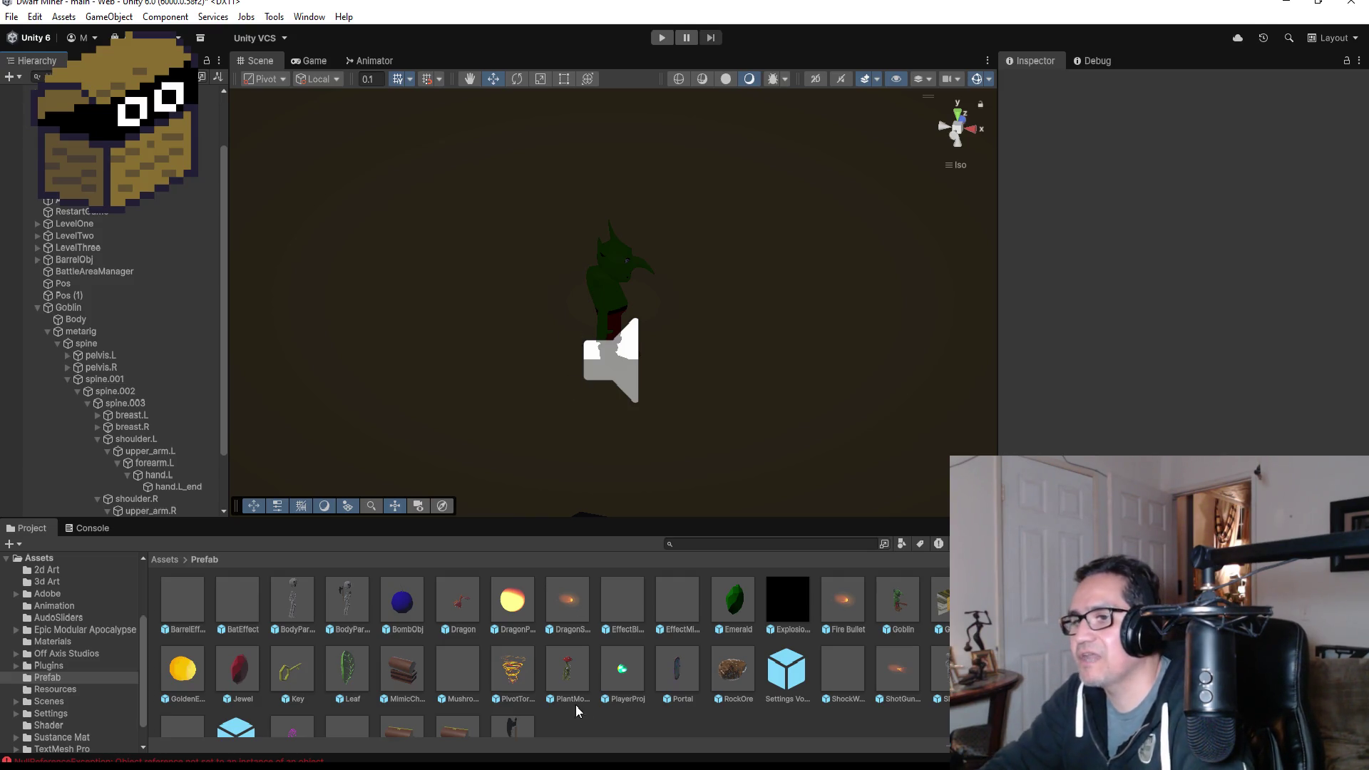
- Collapse the goblin rig, select Goblin and remove its Goblin (Script) component
scroll(576, 705, down, 1)
scroll(619, 670, up, 1)
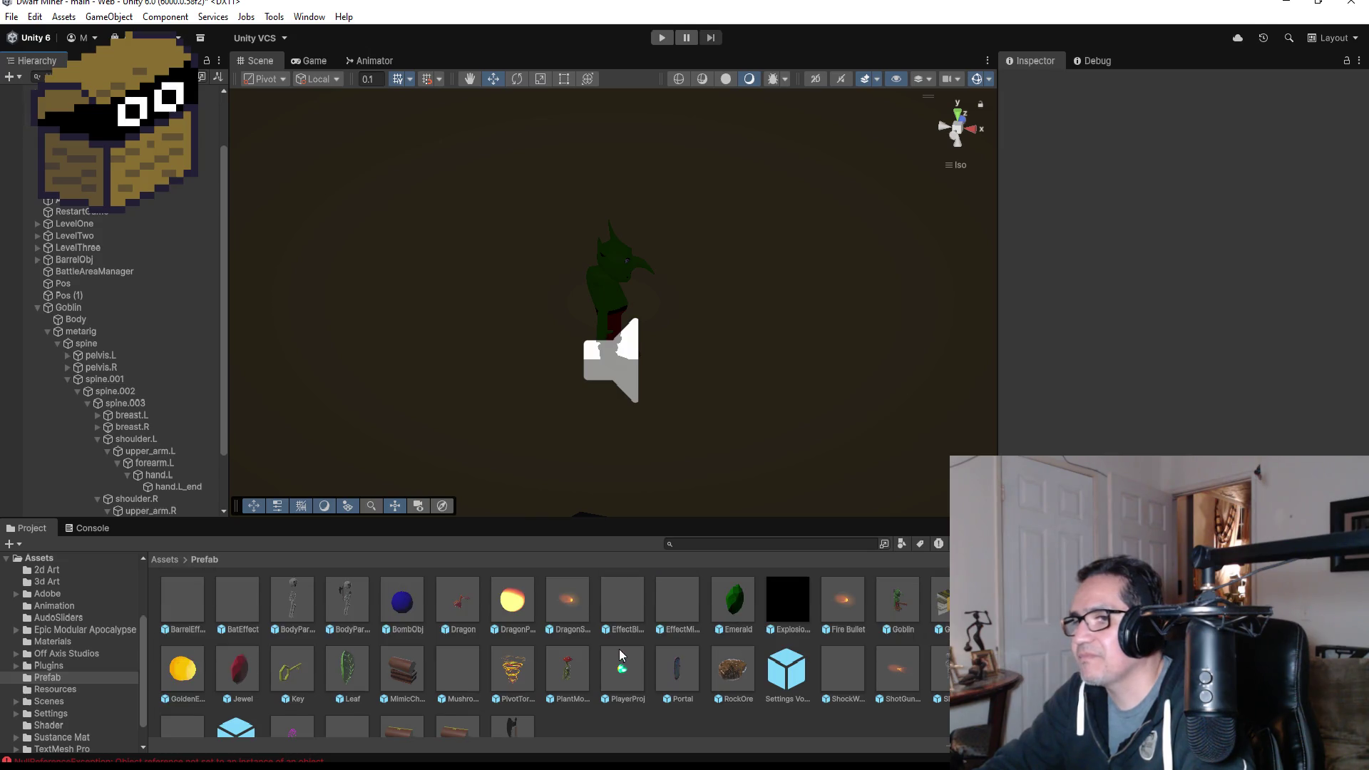
scroll(606, 656, down, 1)
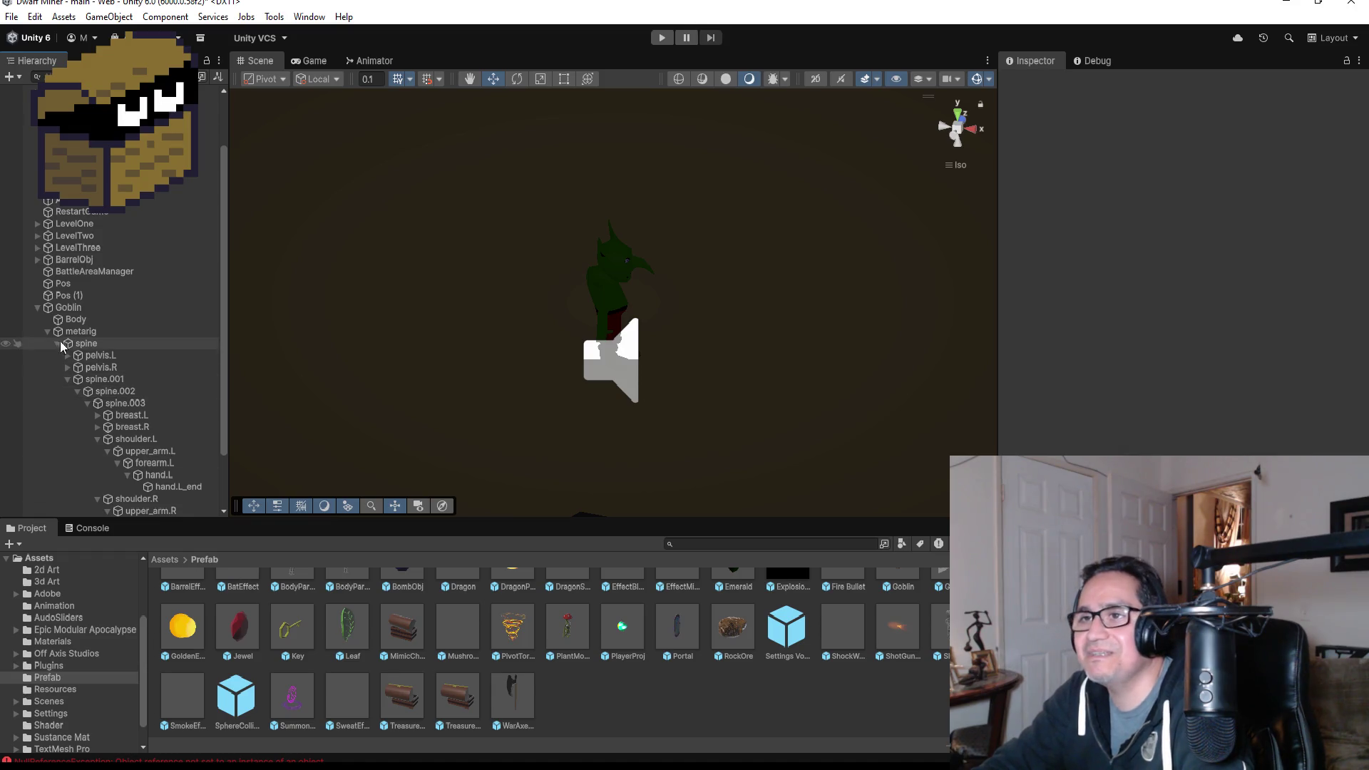
click(37, 309)
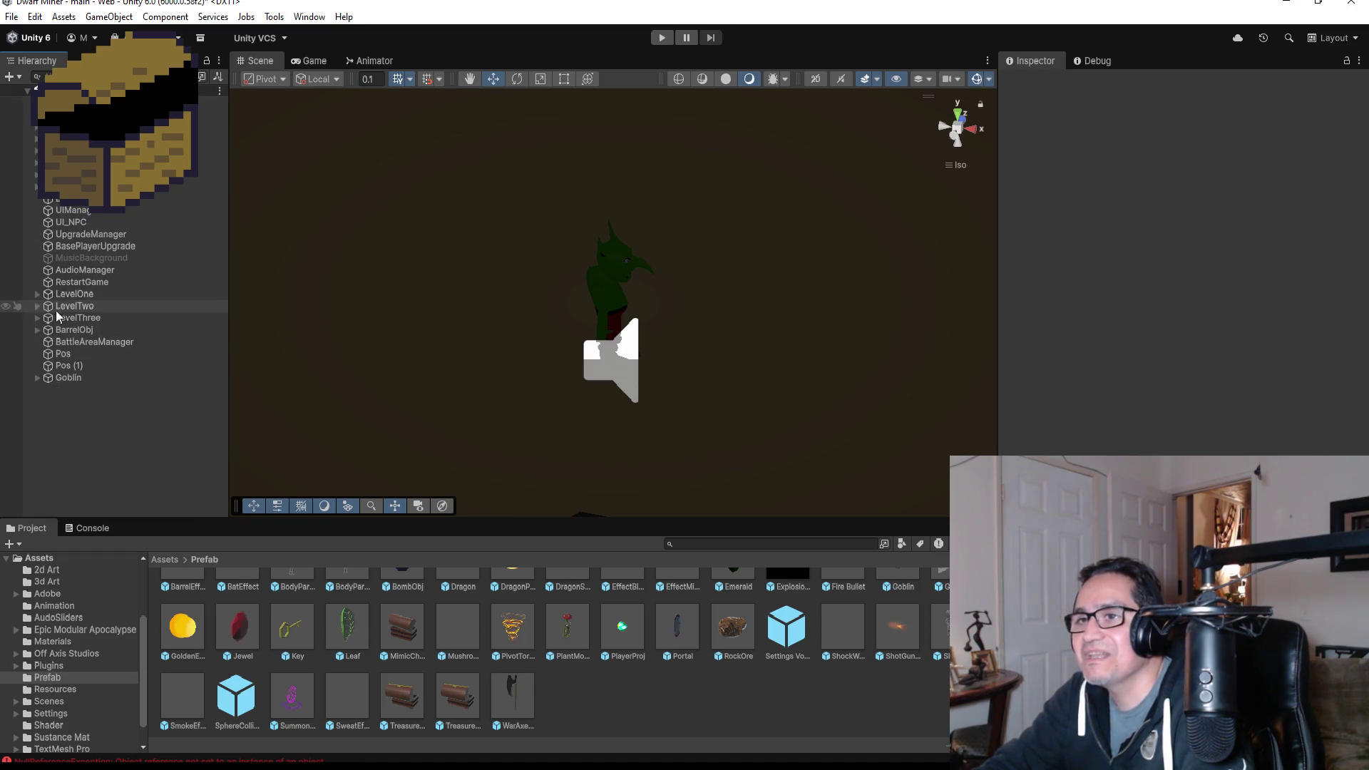
click(81, 380)
click(1120, 82)
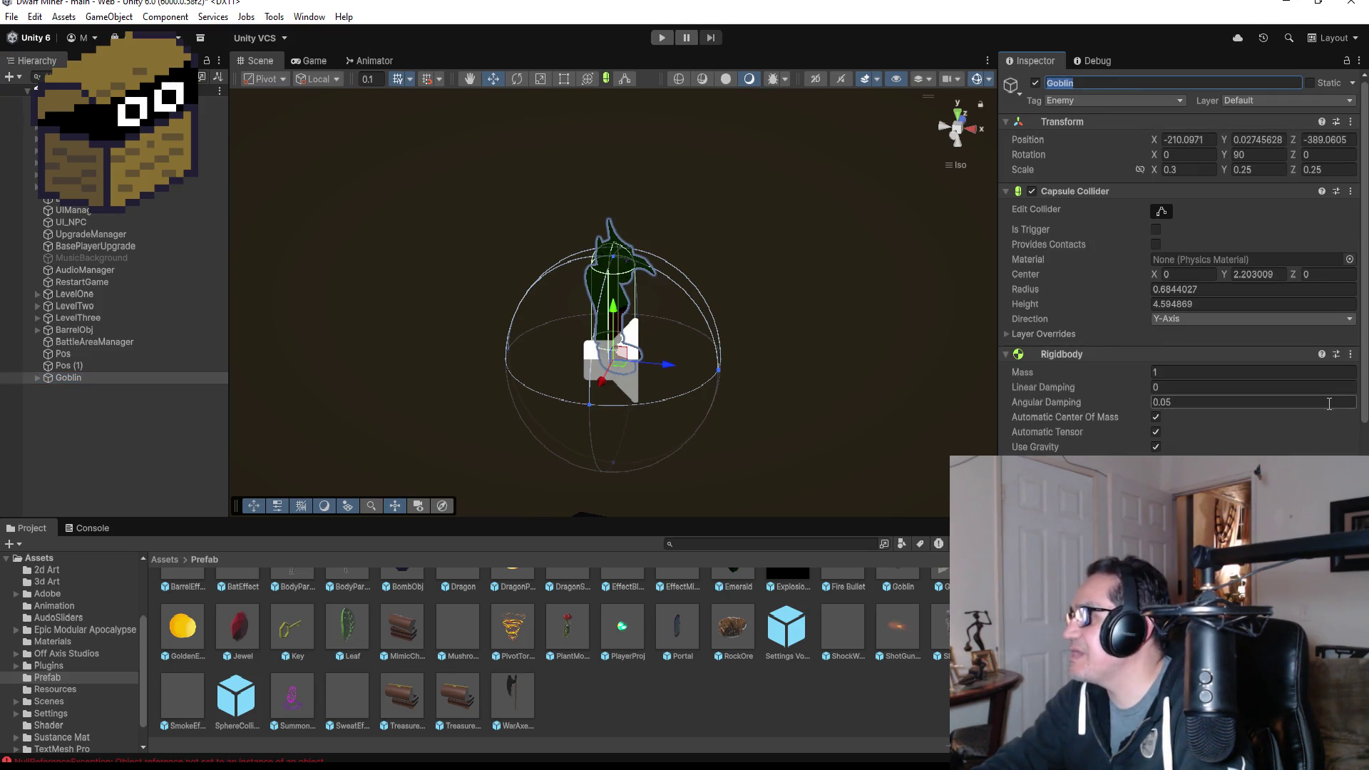
scroll(1312, 449, down, 5)
scroll(1312, 452, down, 5)
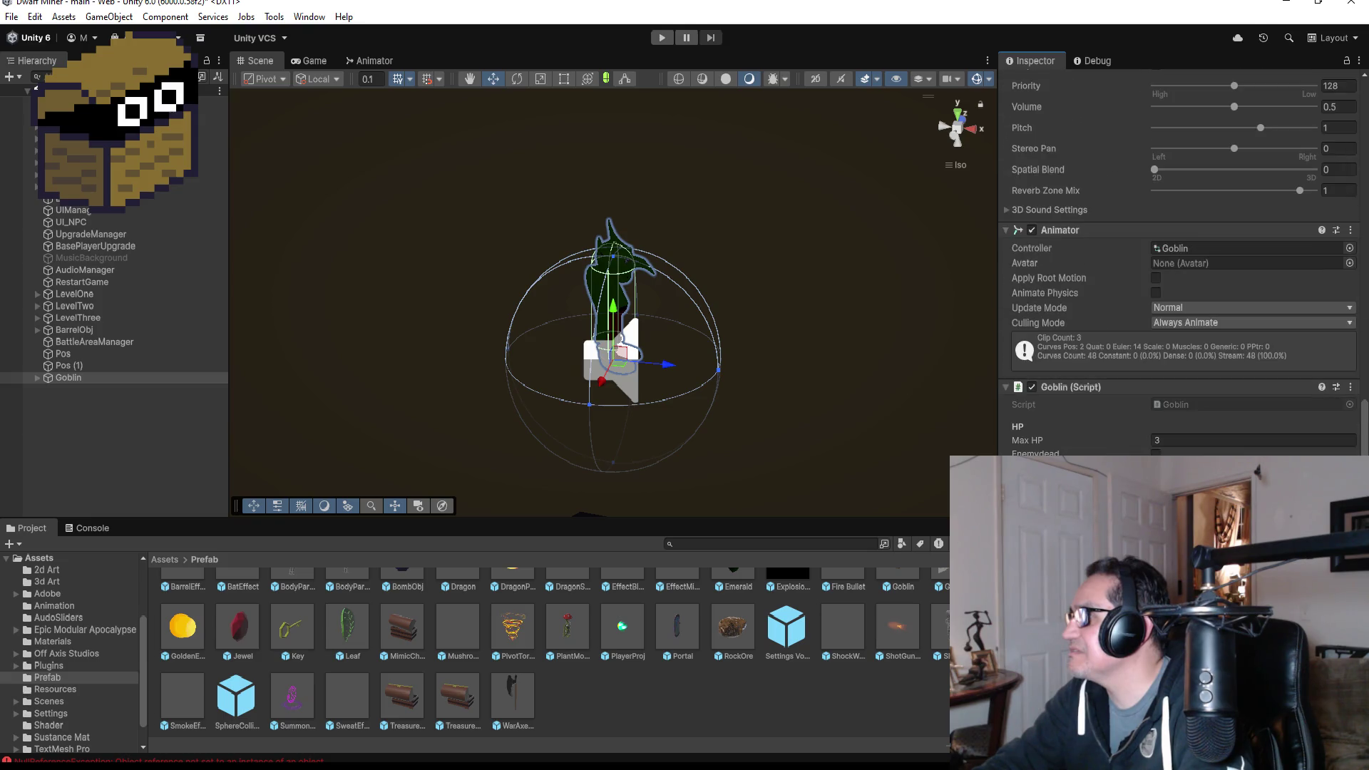
click(1350, 386)
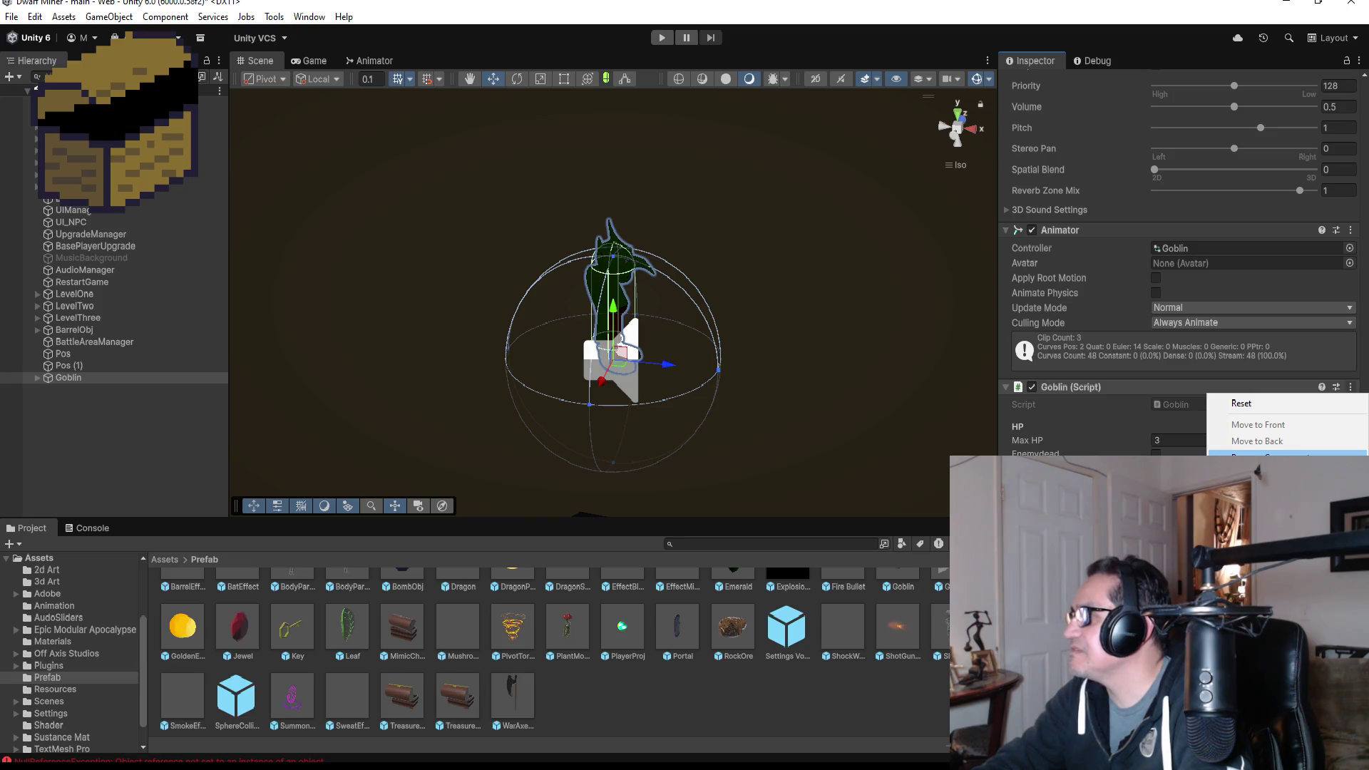
click(1269, 457)
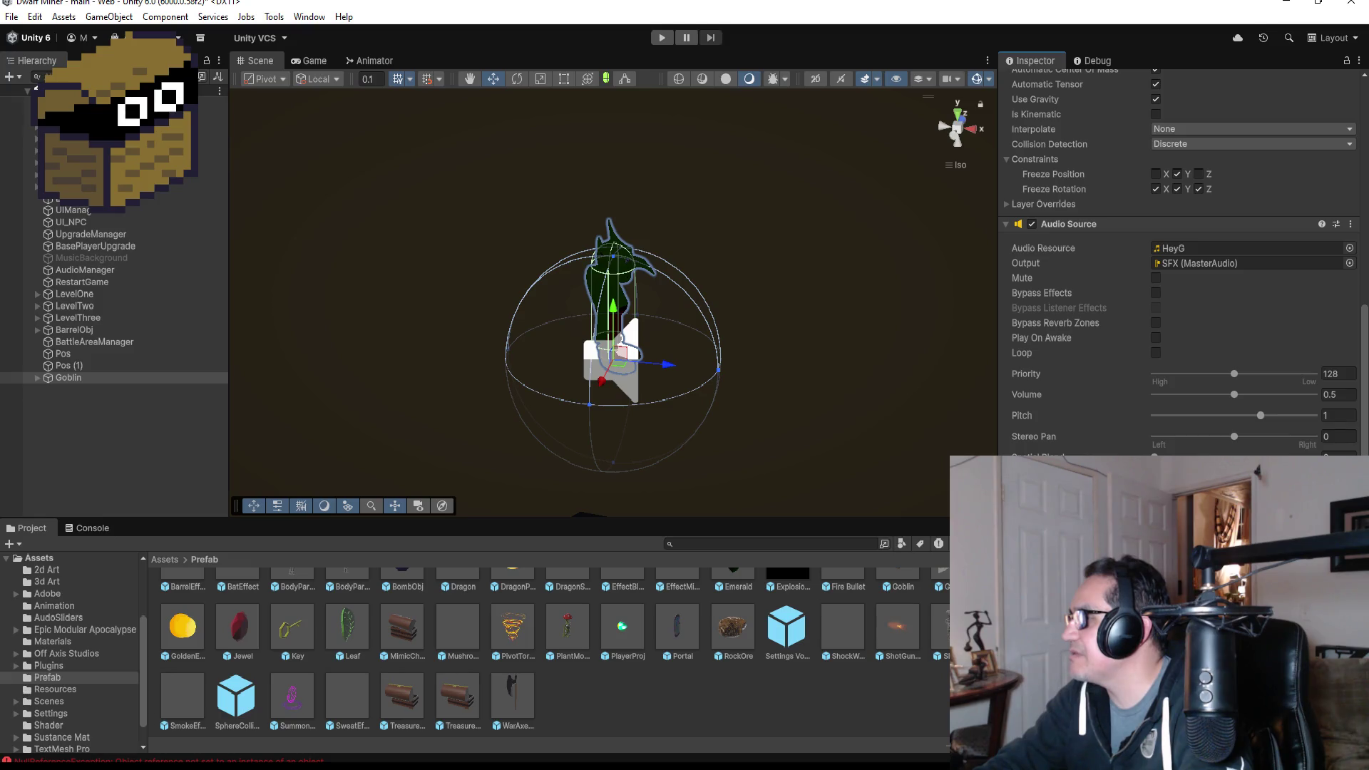
- Remove one more component from the goblin through its context menu
scroll(1183, 264, up, 1)
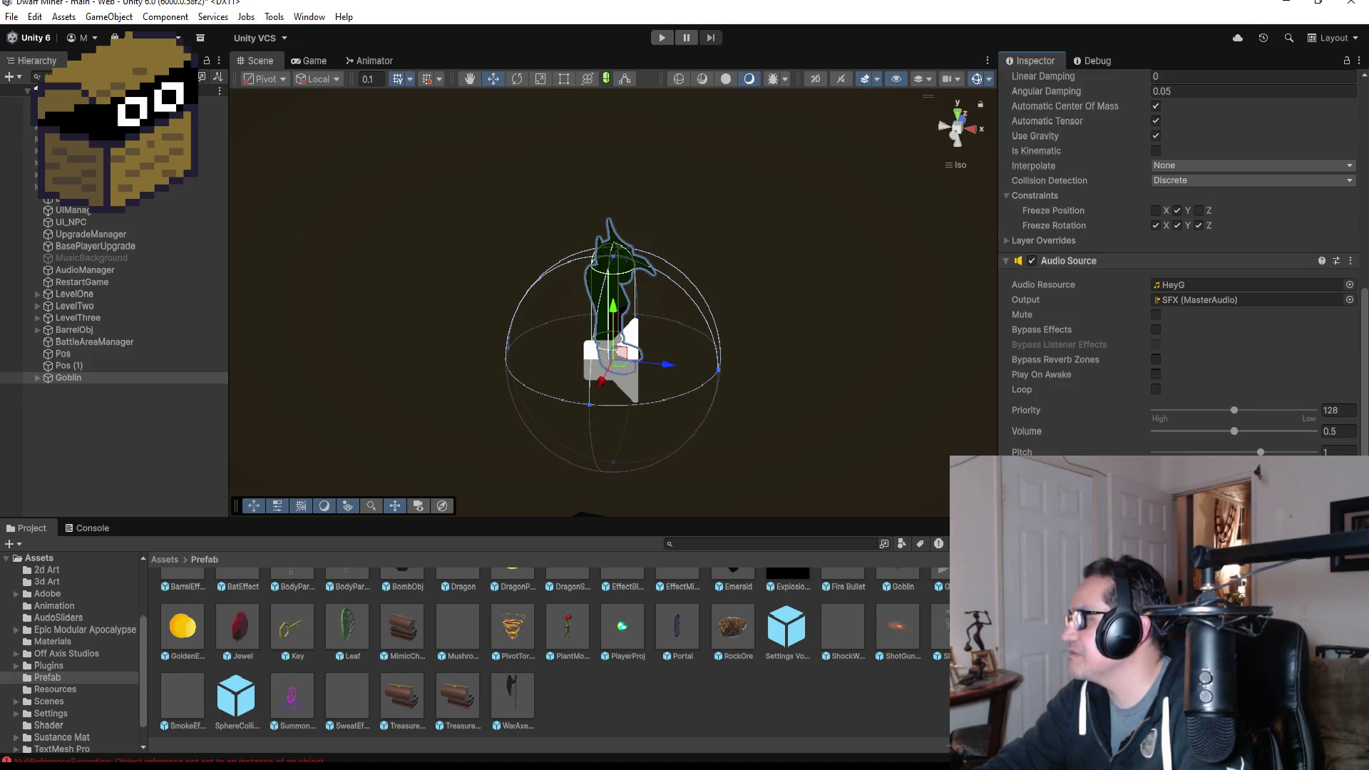
scroll(1183, 264, up, 1)
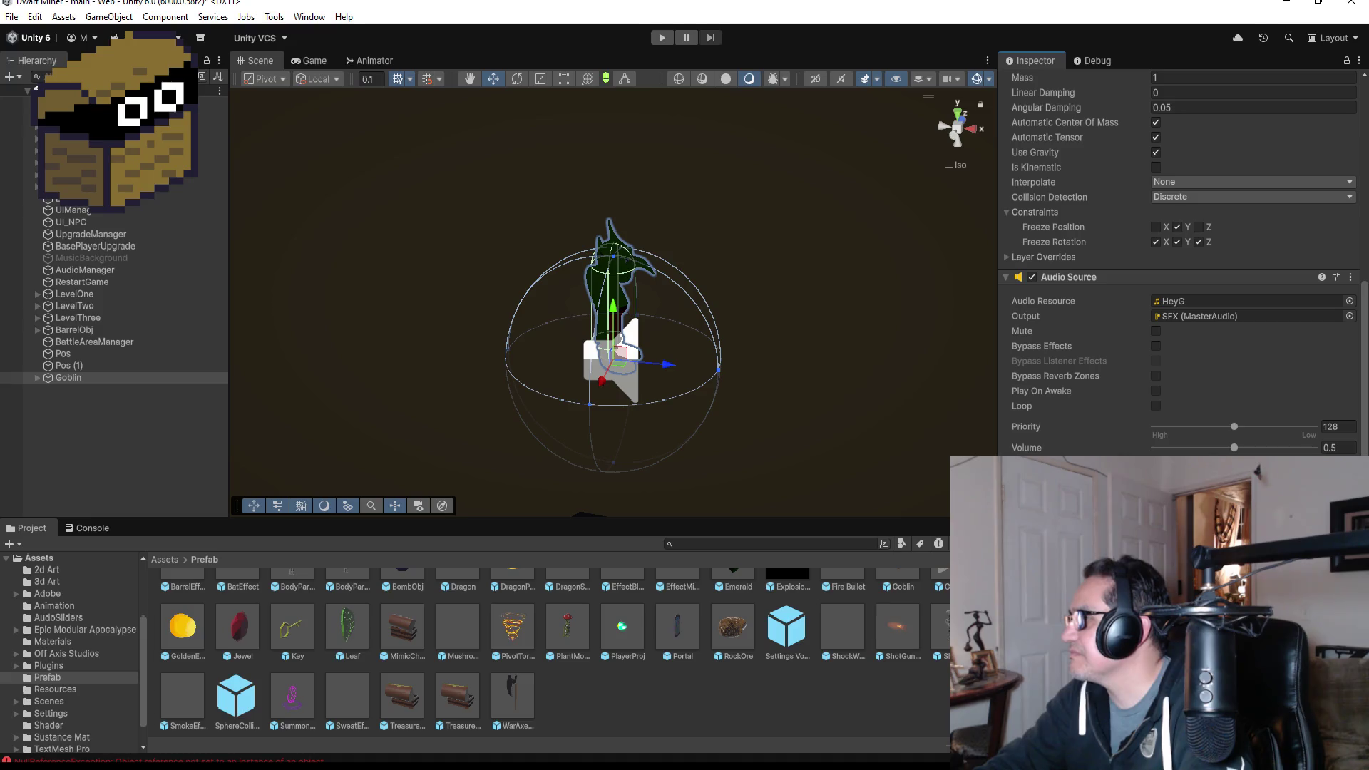
right_click(1195, 345)
click(1223, 407)
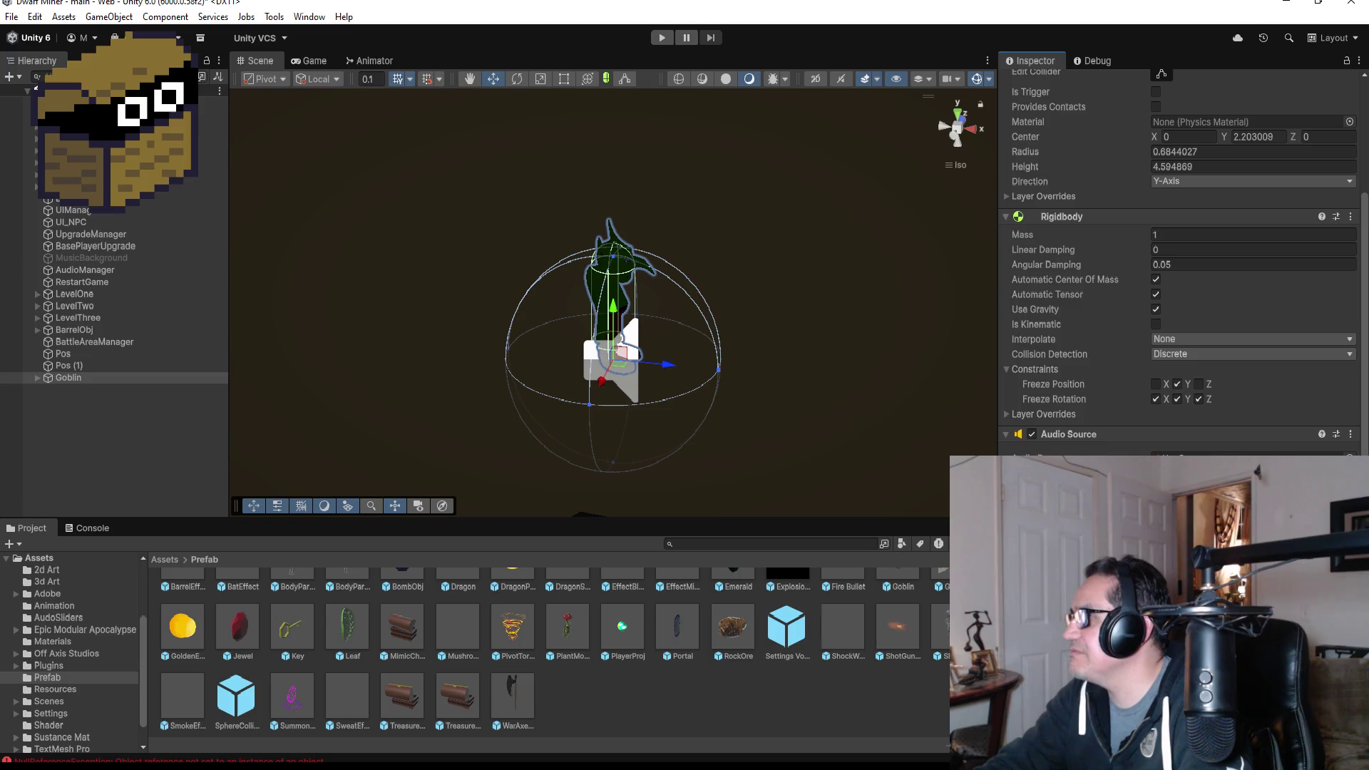
scroll(1184, 264, up, 5)
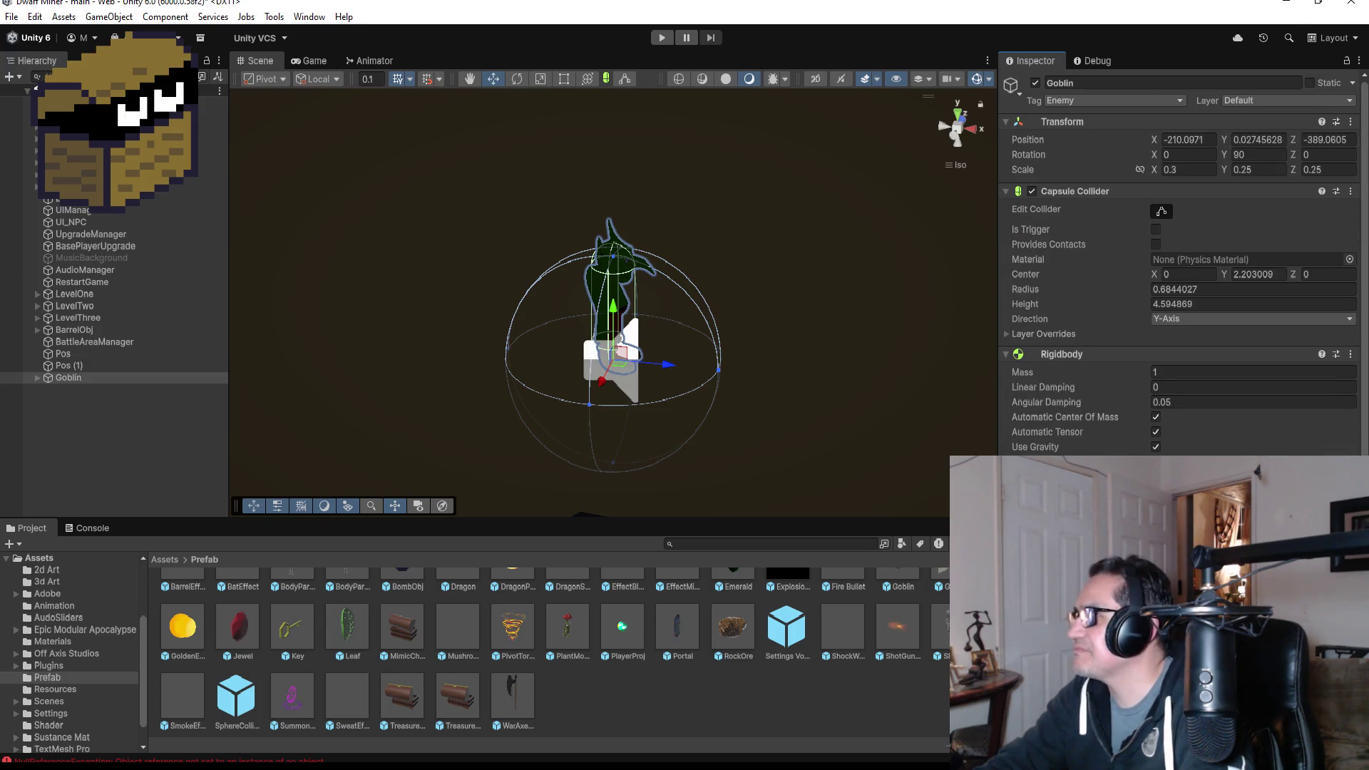
scroll(1063, 408, down, 2)
scroll(1141, 435, up, 2)
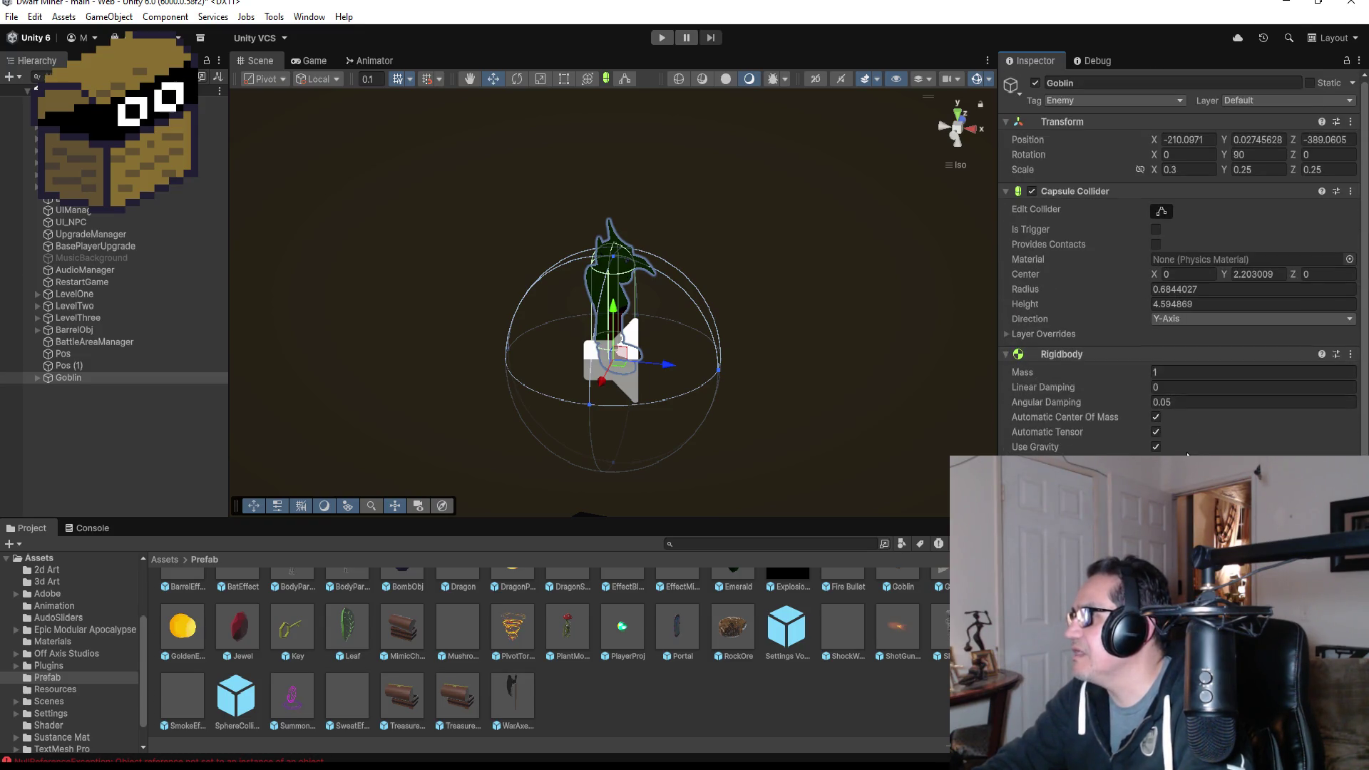
- Rename the goblin object to GoblinShooter and reselect it
click(1123, 81)
text(Shooter)
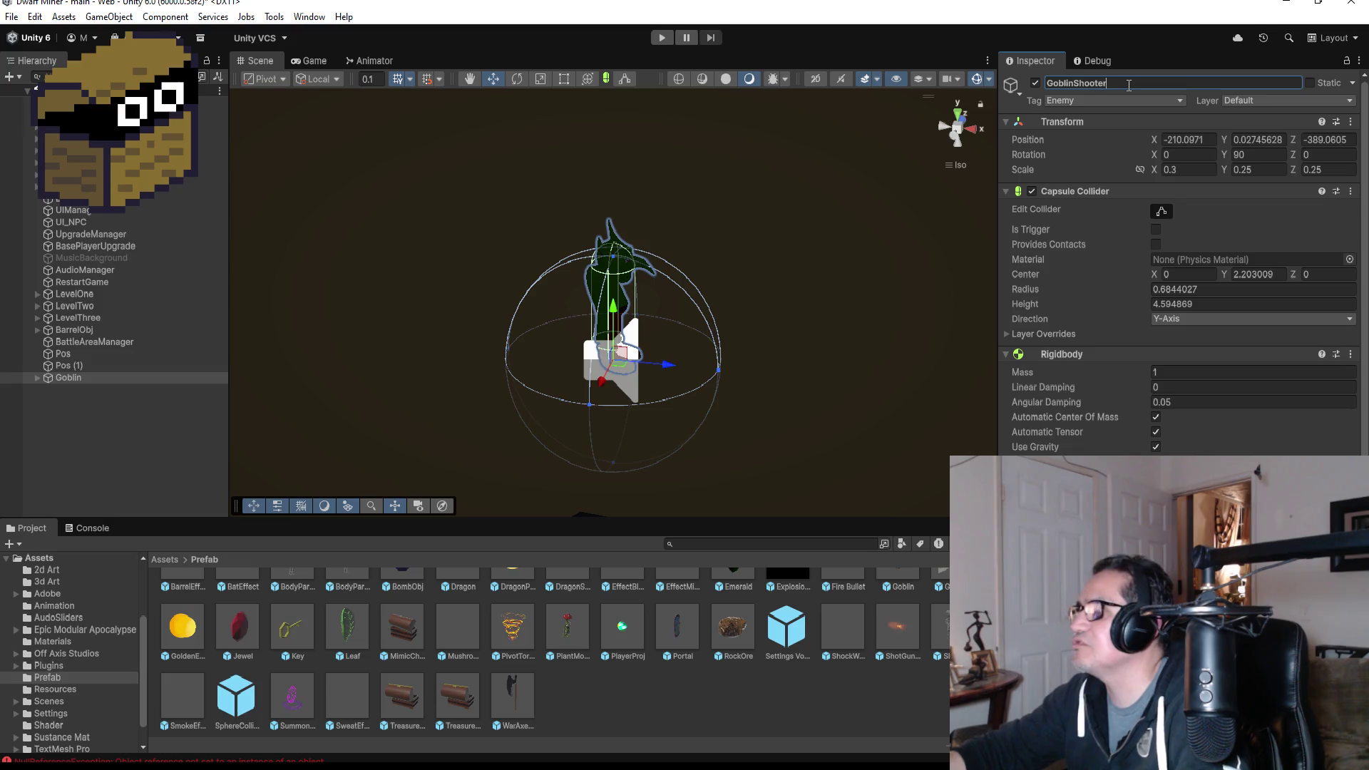
key(Return)
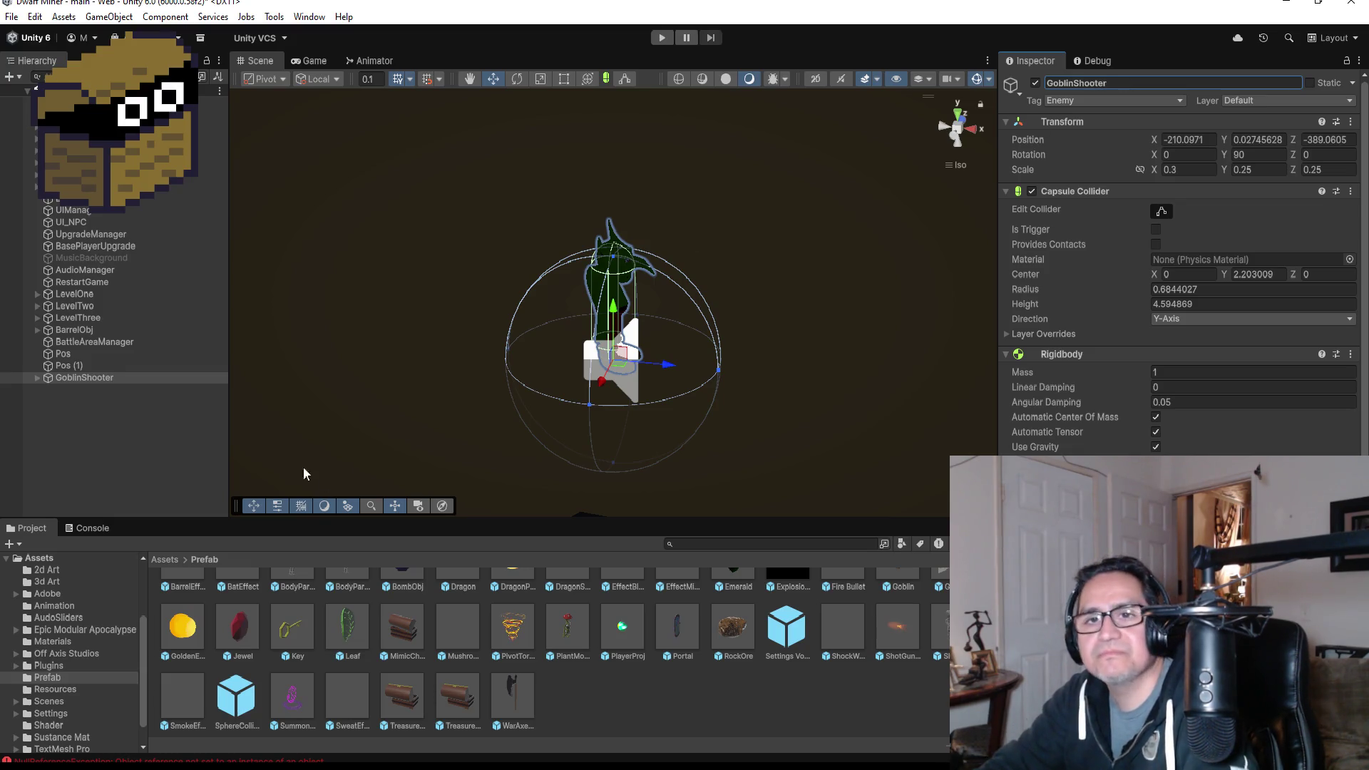
click(115, 434)
click(84, 378)
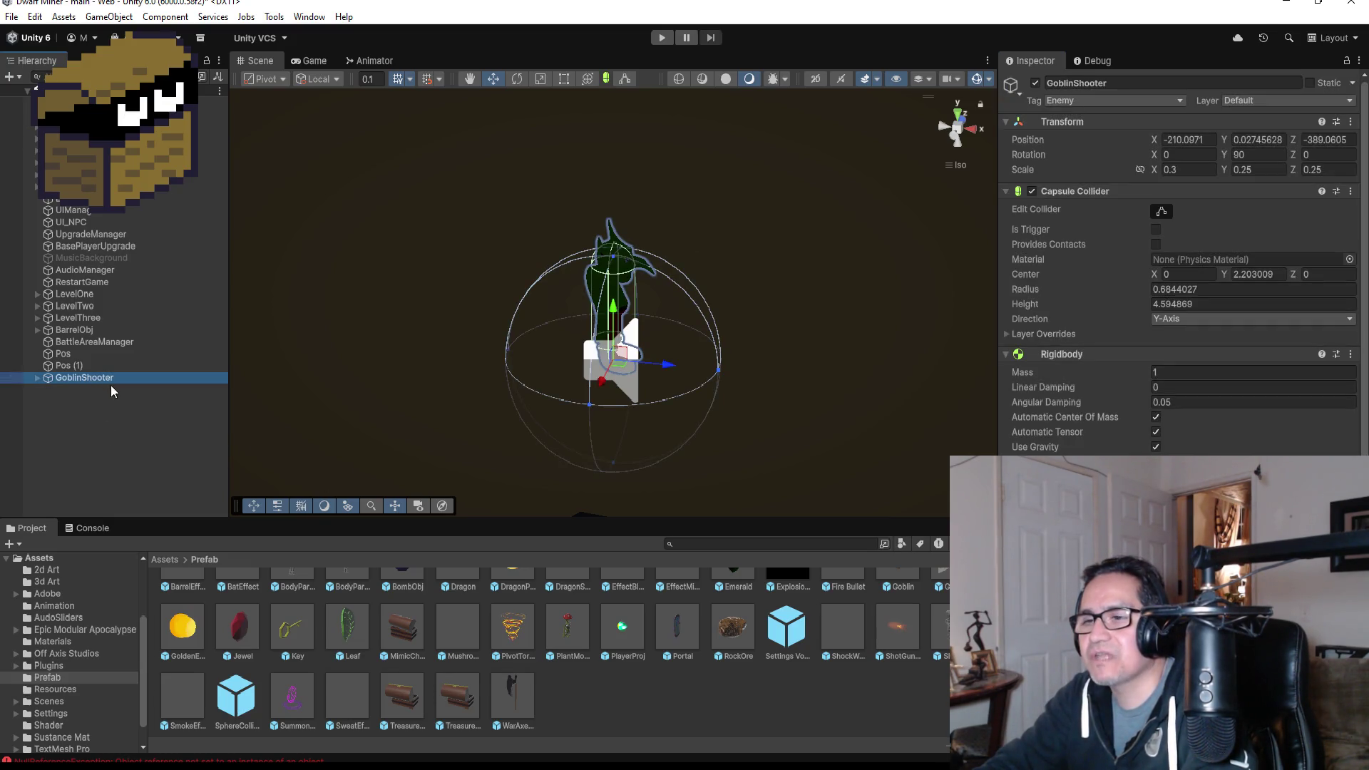
scroll(254, 576, up, 2)
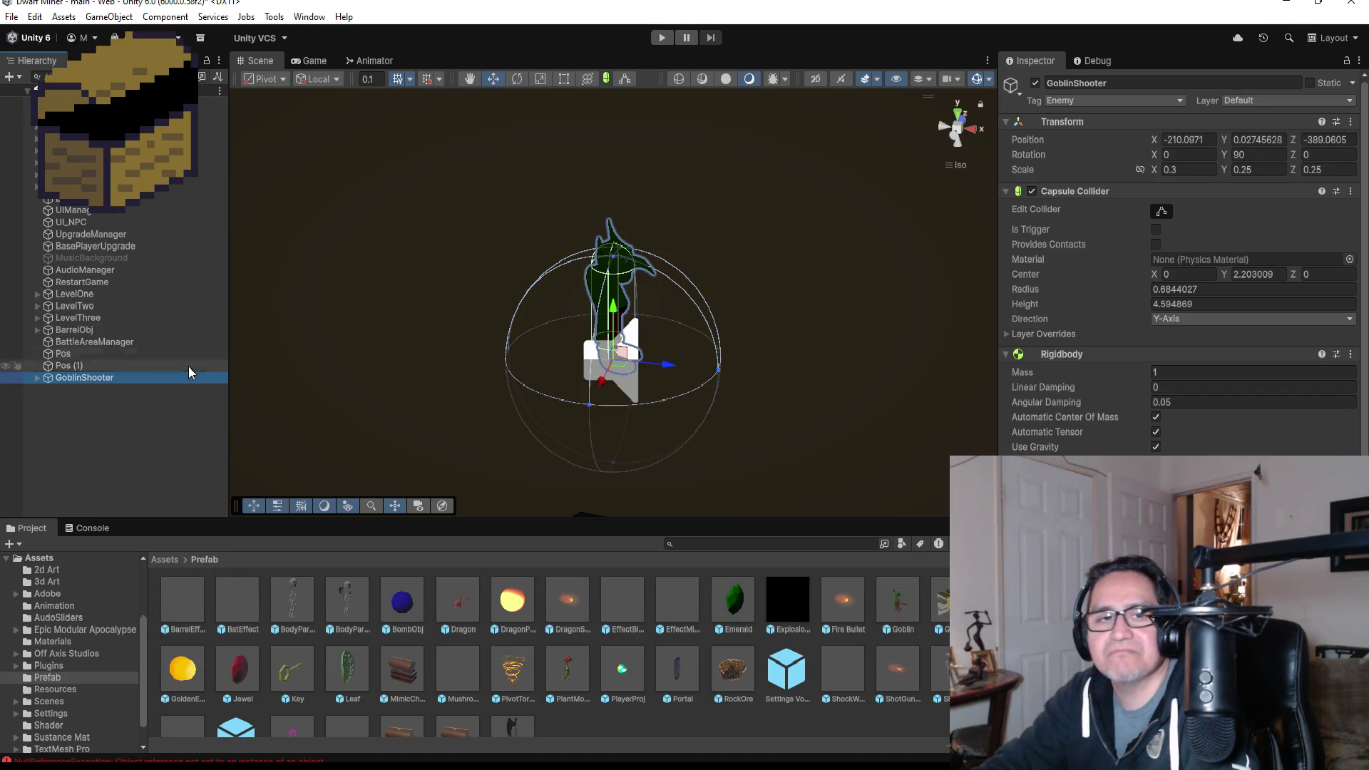
- Drag the Shotgun model from Assets > 3d Art into the scene and raise it to Y 5.16
click(174, 560)
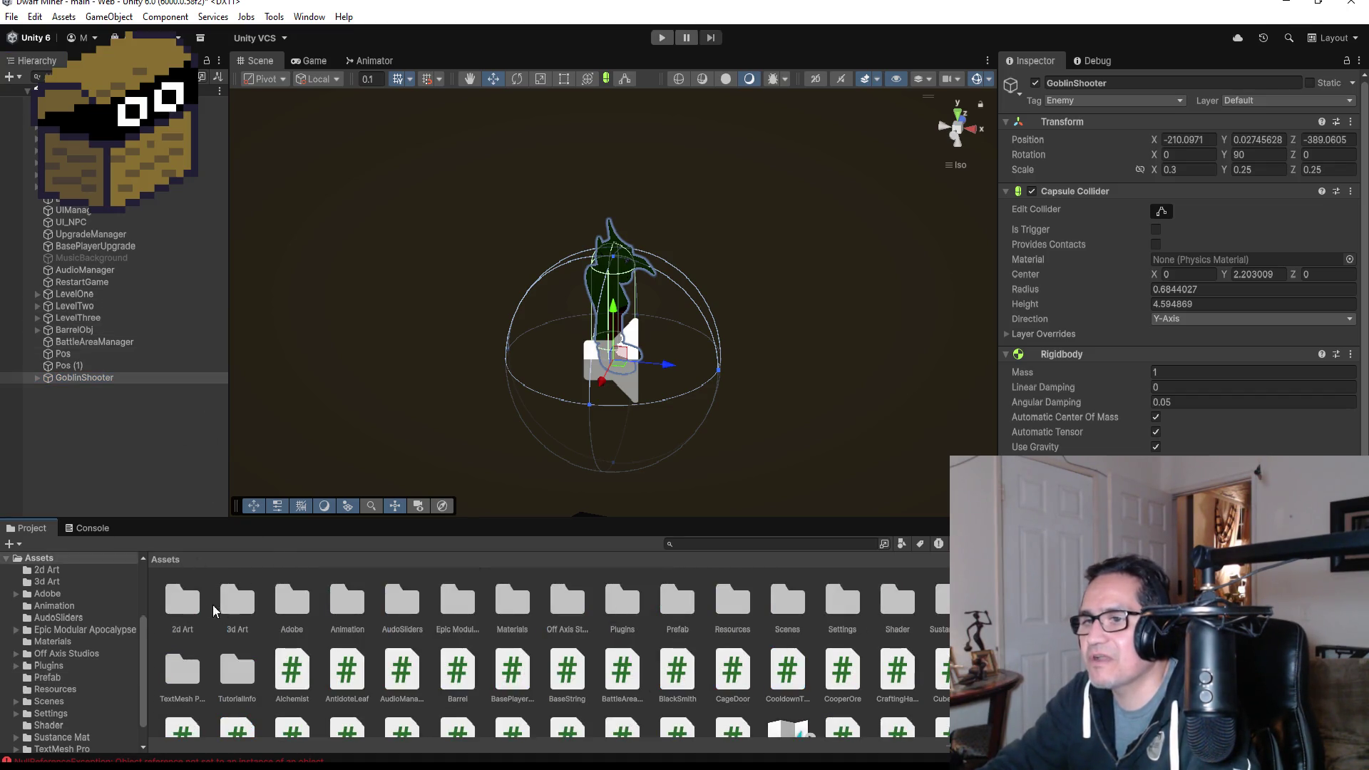
double_click(235, 601)
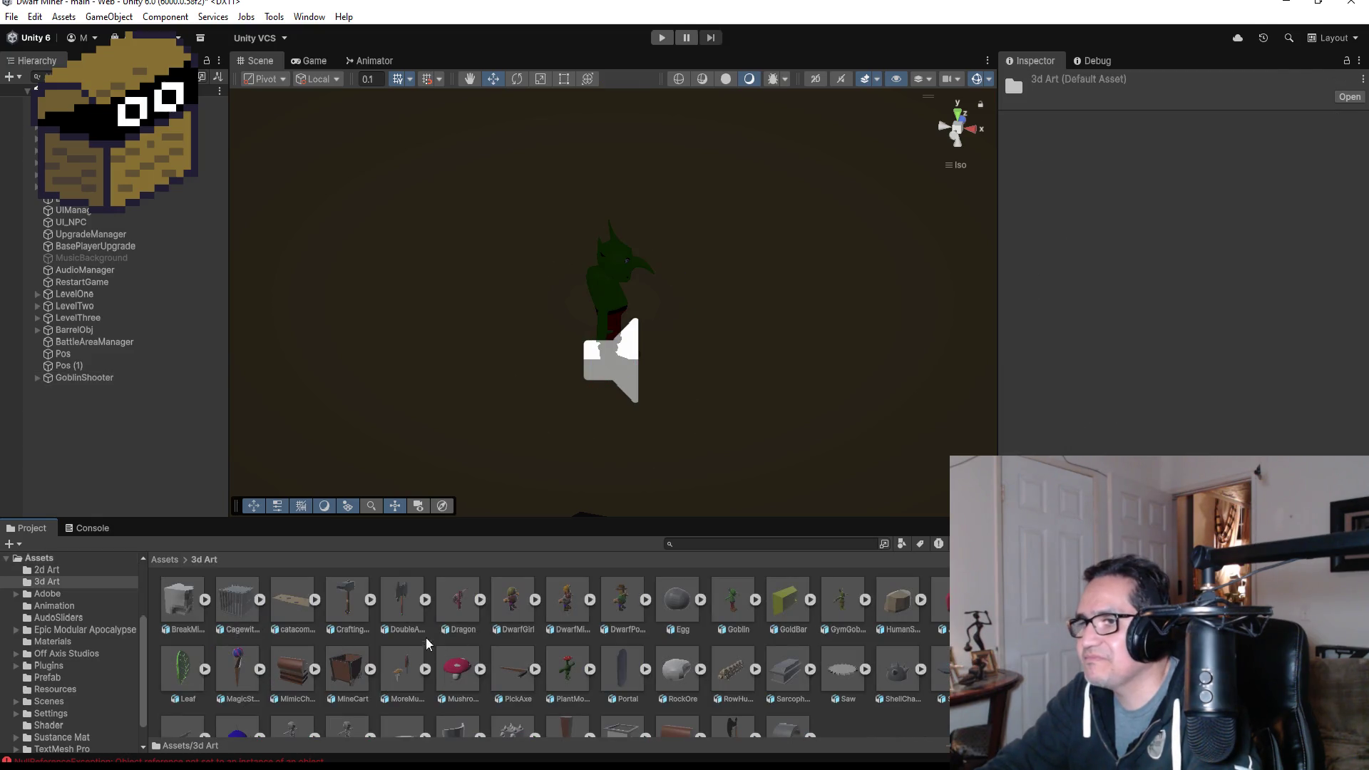
scroll(711, 681, down, 2)
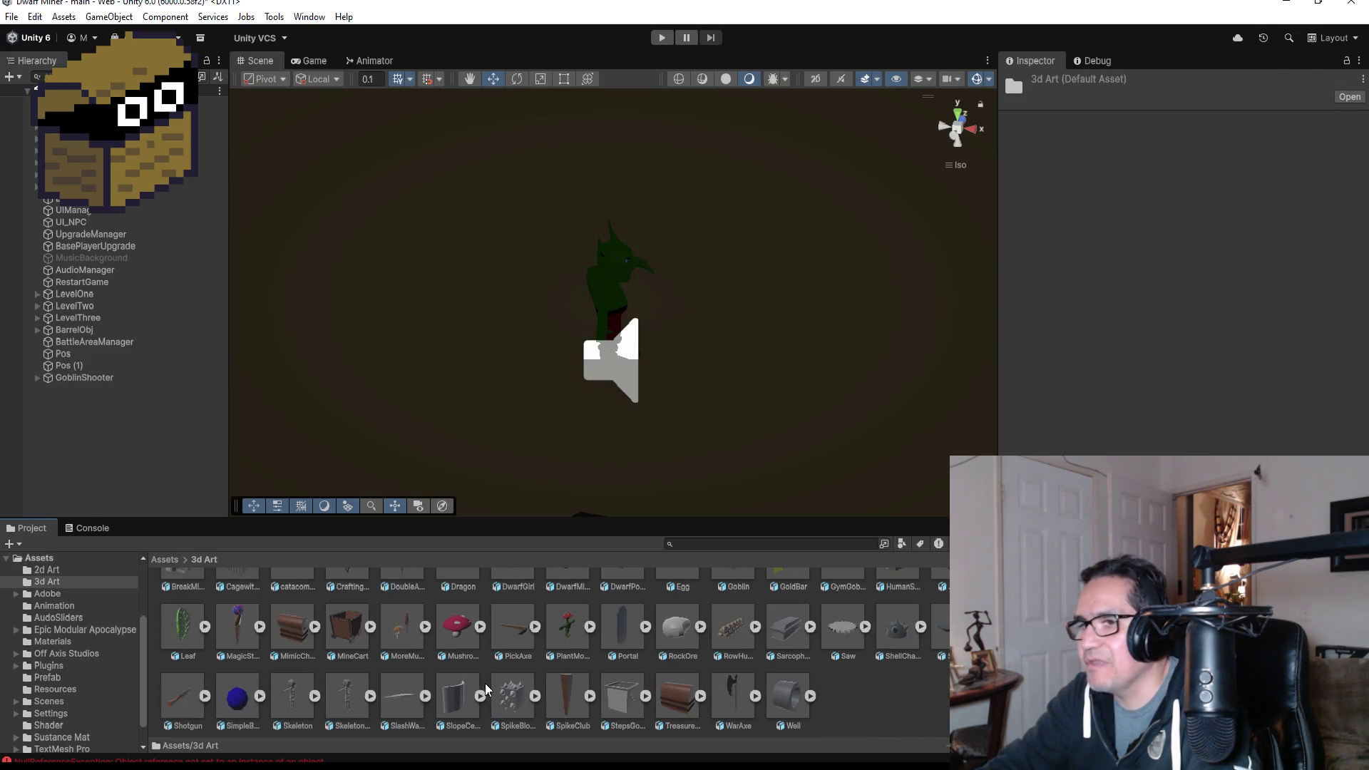
click(183, 698)
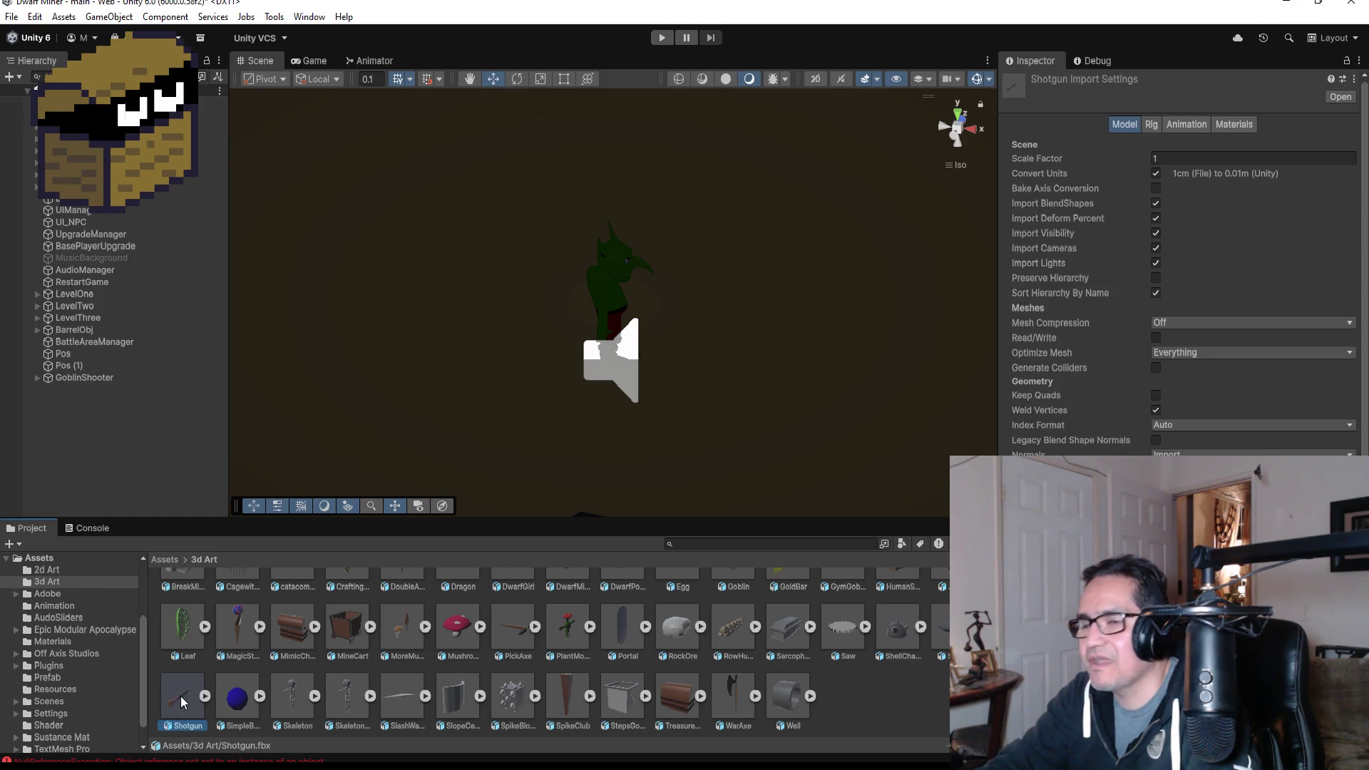
mouse_move(183, 701)
mouse_down()
mouse_move(657, 385)
mouse_move(571, 287)
mouse_move(427, 280)
mouse_move(396, 311)
mouse_up()
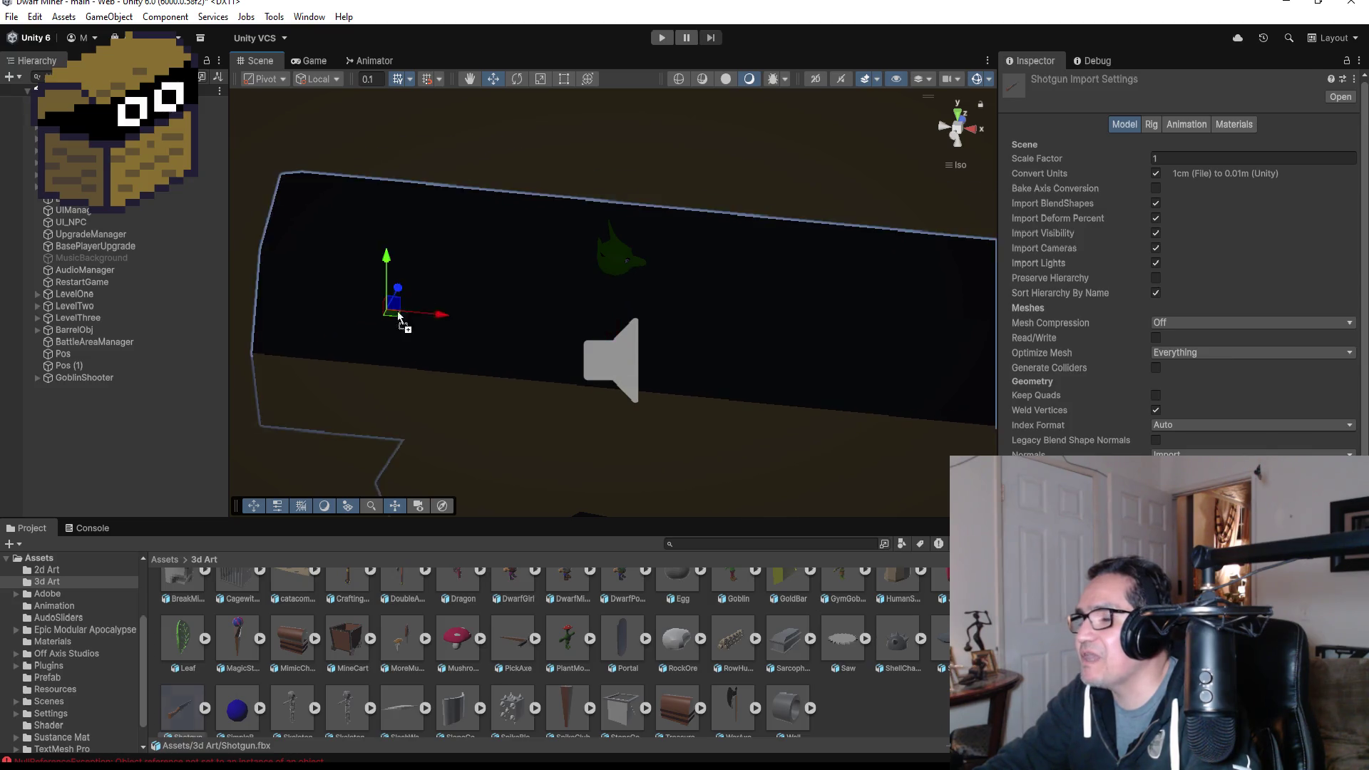
scroll(849, 397, down, 3)
scroll(888, 397, down, 5)
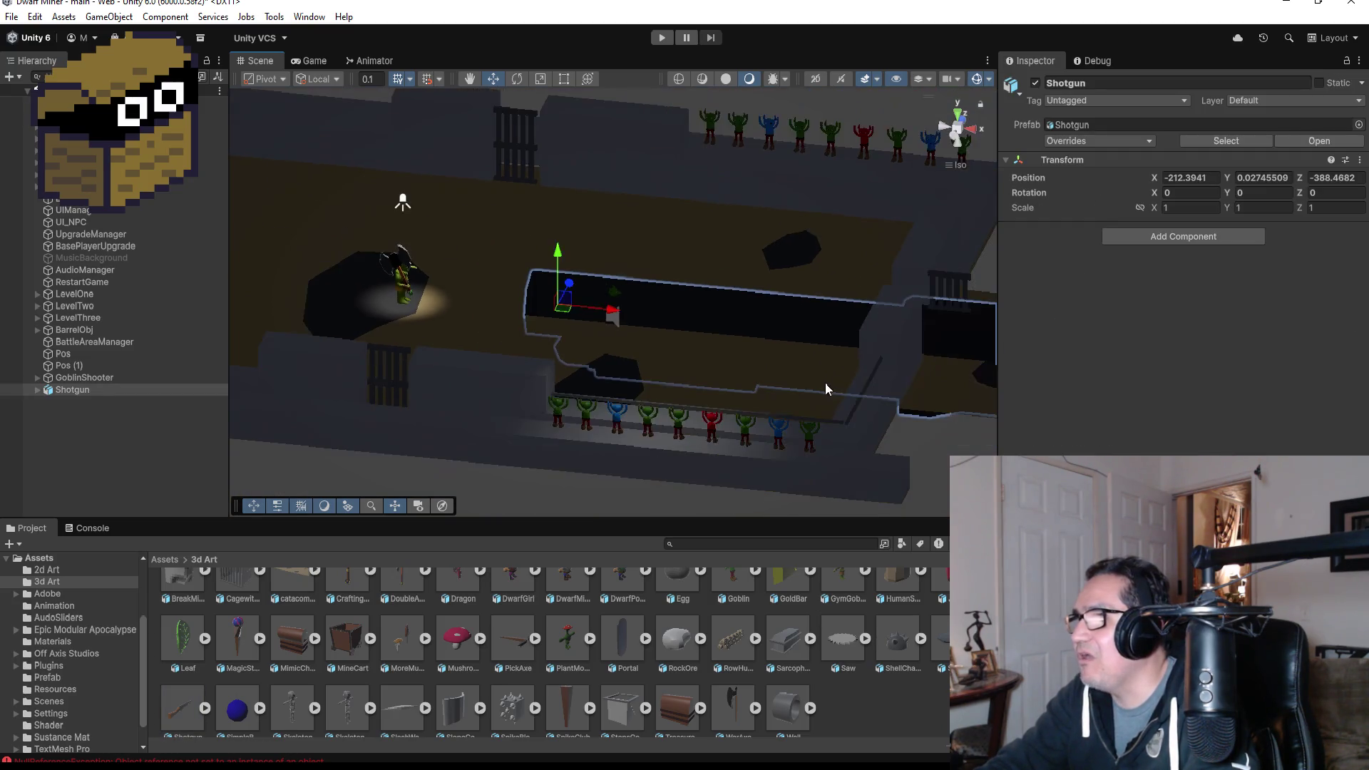
mouse_move(578, 263)
mouse_down()
mouse_move(628, 269)
mouse_move(613, 306)
mouse_move(641, 320)
mouse_up()
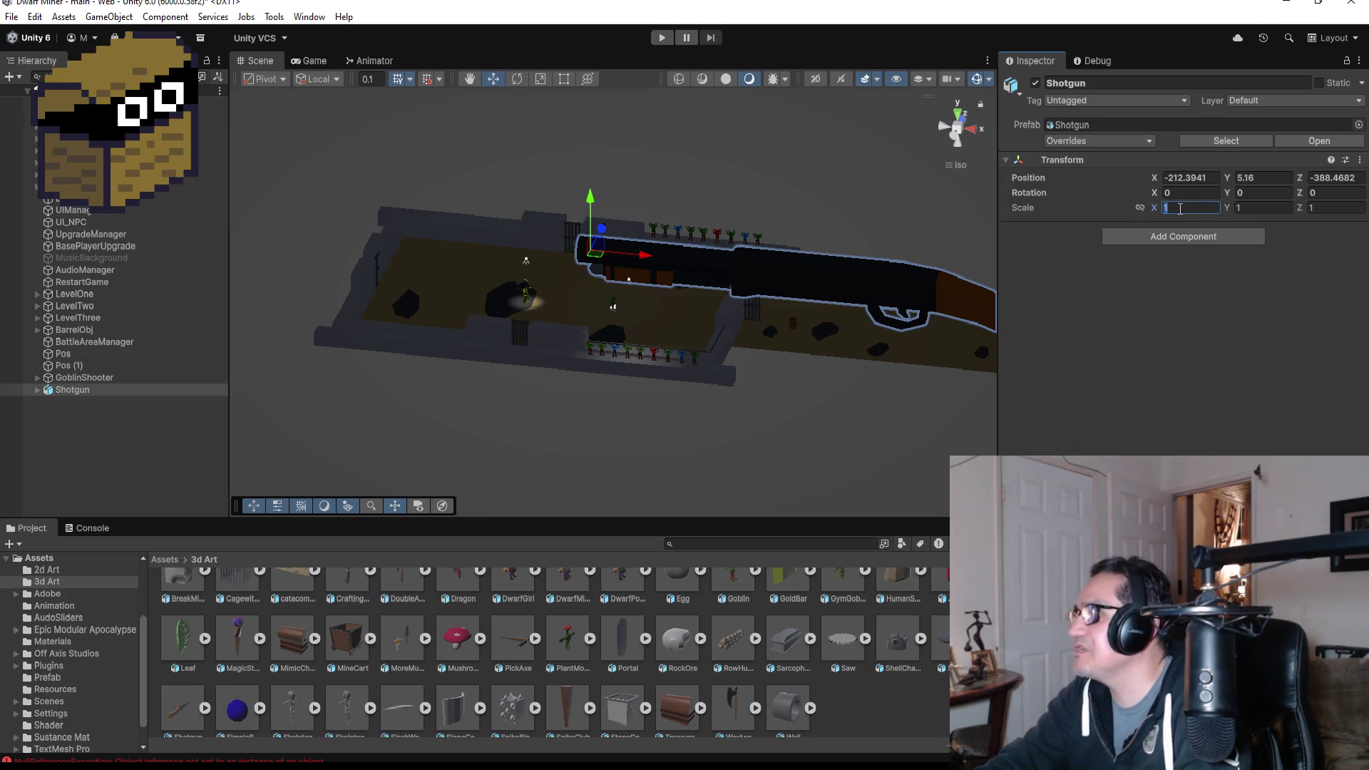
- Set the Shotgun's Transform Scale to 0.2 on X, Y and Z
text(0.2)
key(Tab)
key(BackSpace)
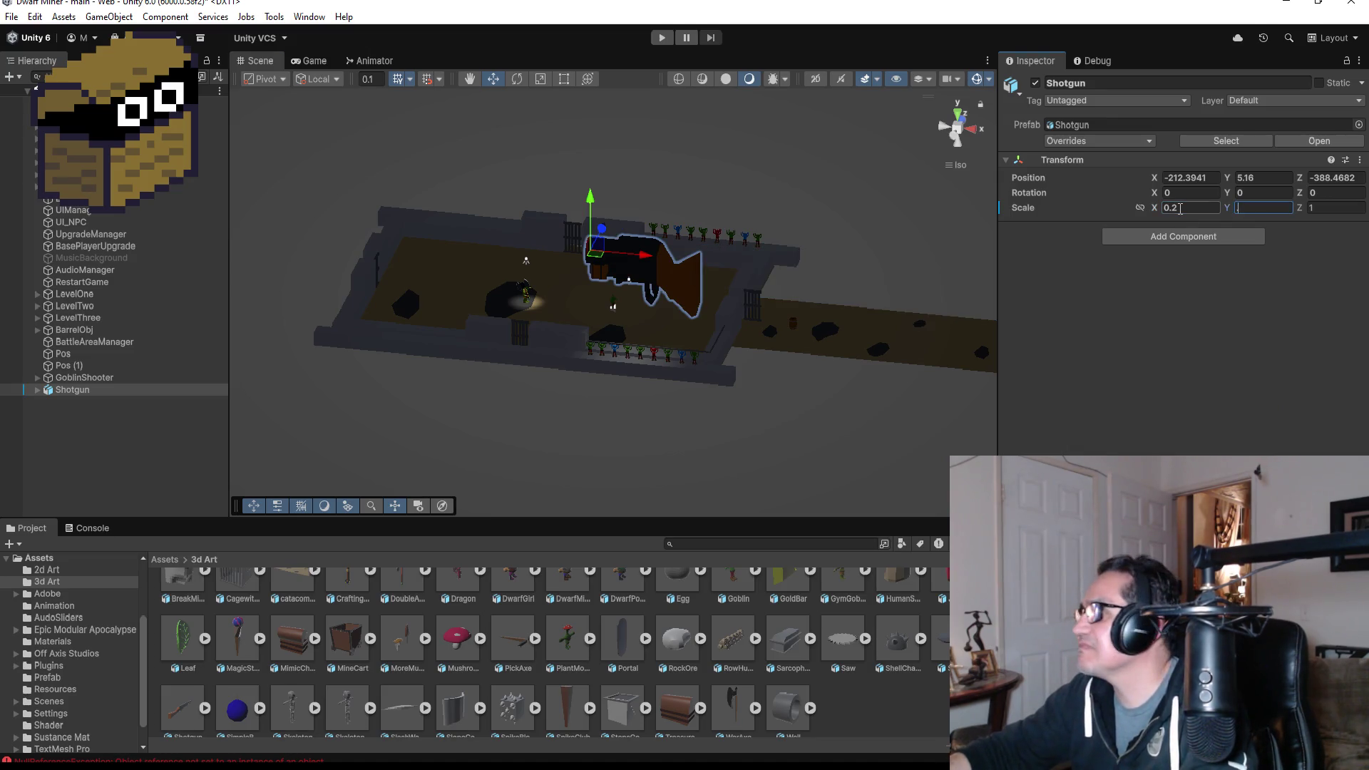
text(.2)
key(Tab)
text(.2)
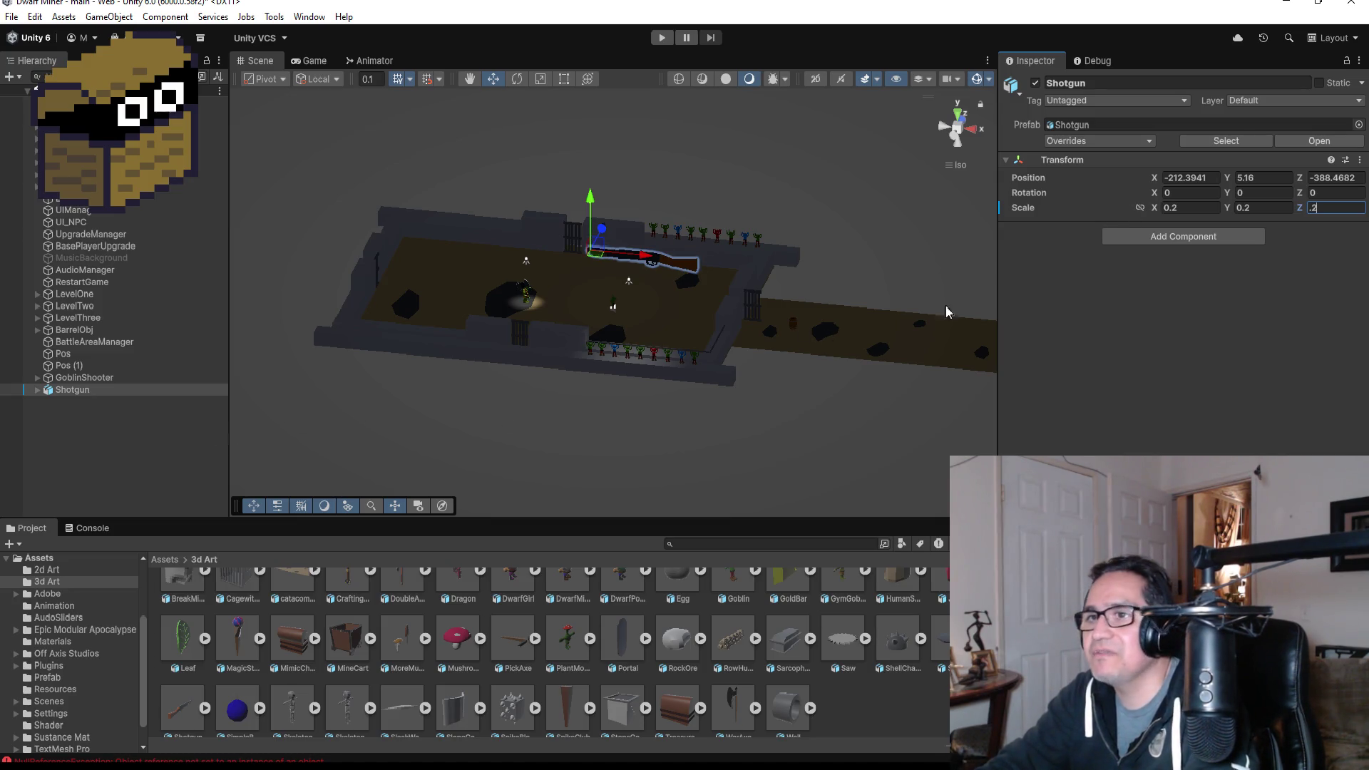
- Unpack the Shotgun completely from its prefab
click(79, 391)
right_click(80, 391)
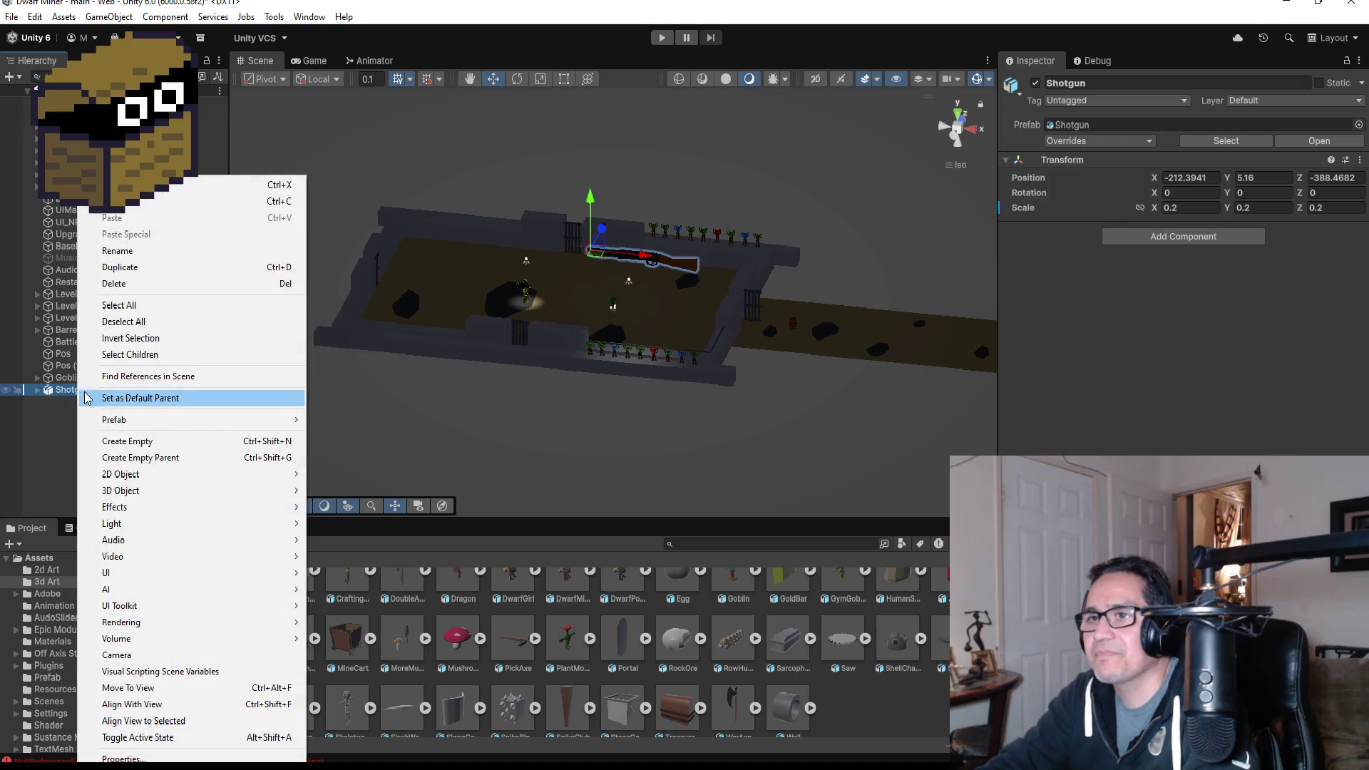
mouse_move(193, 420)
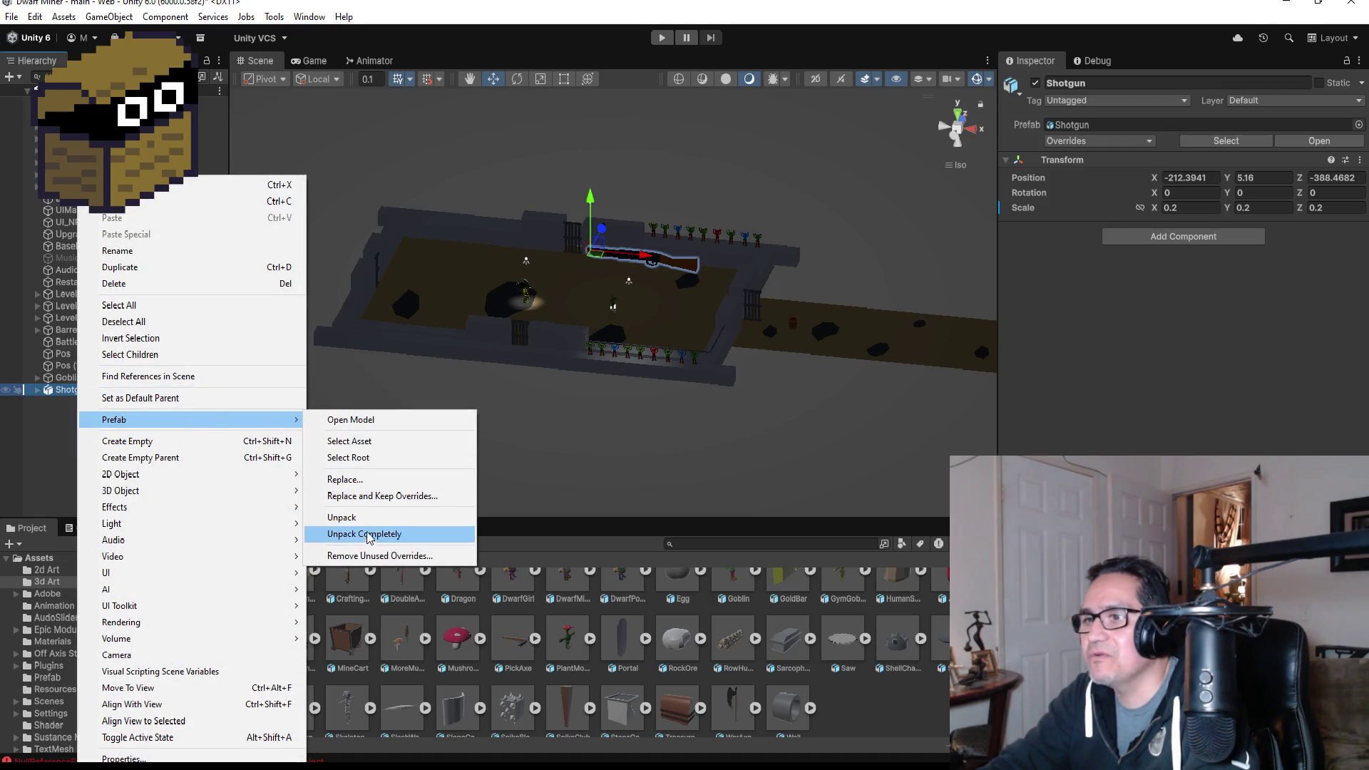
click(369, 534)
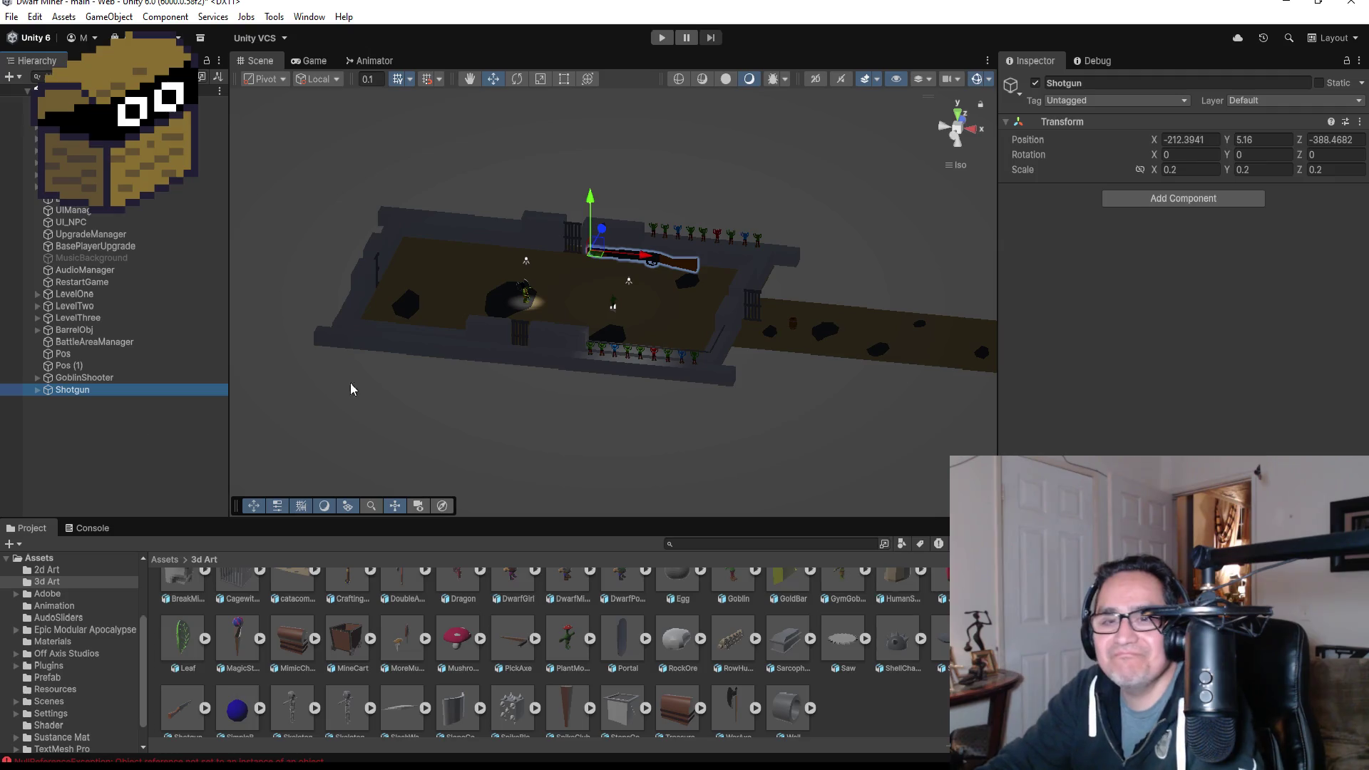
- Scale the Shotgun to 0.1 on all three axes and frame it in the view
click(1200, 169)
text(0.1)
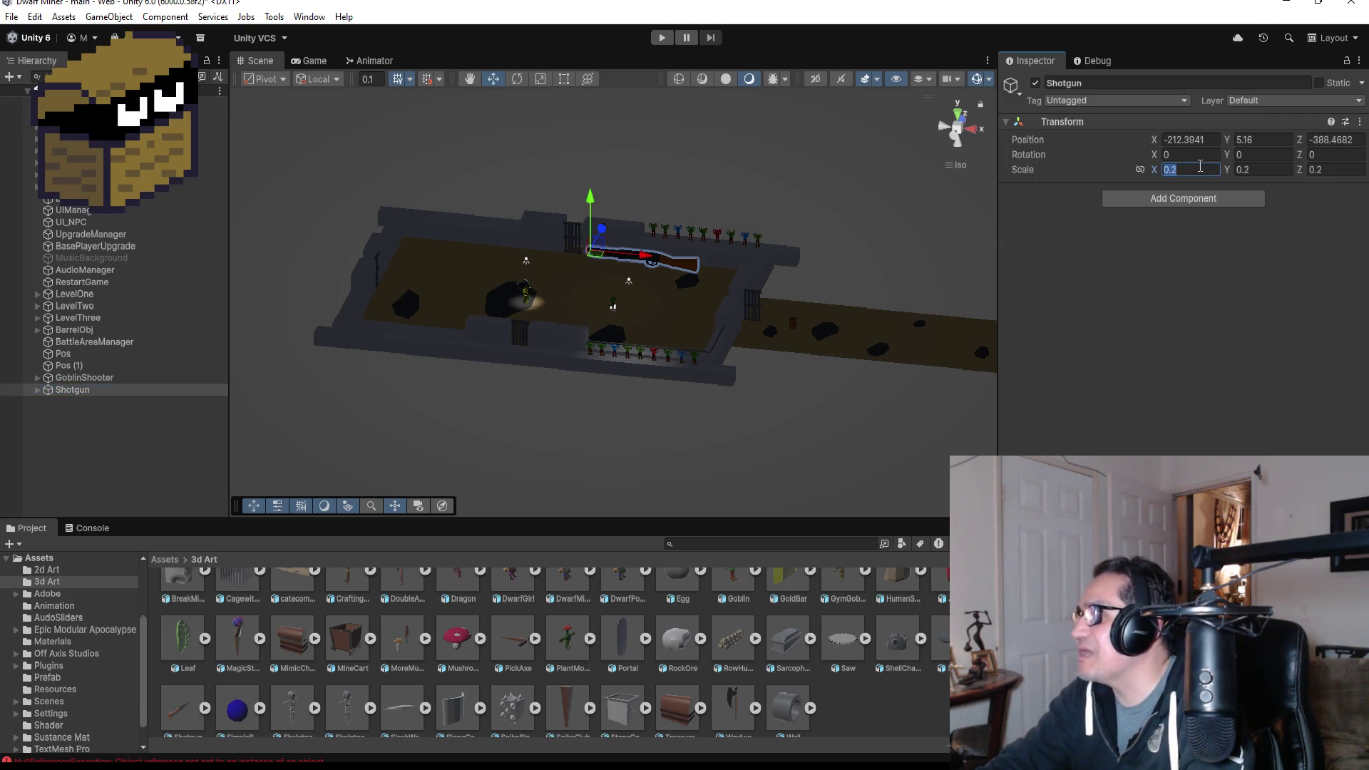
key(Tab)
text(0.1)
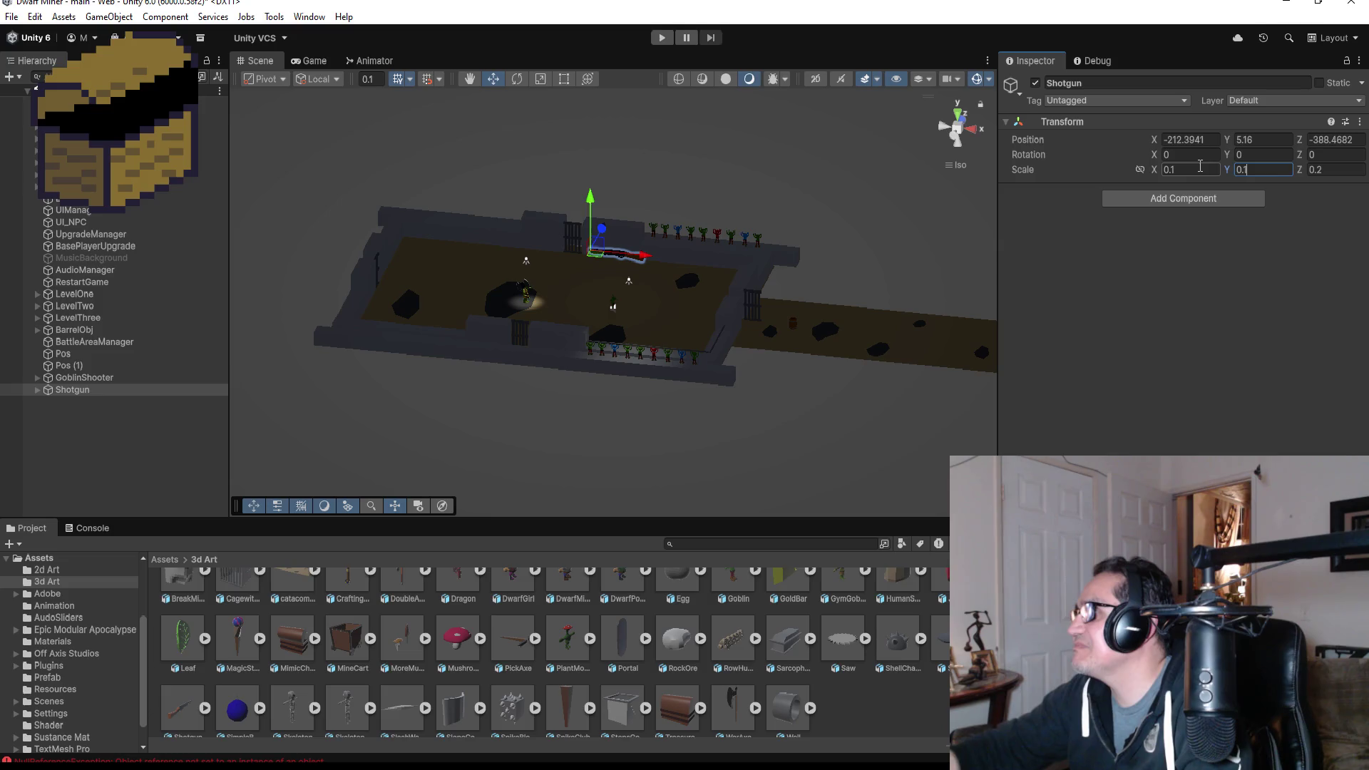
key(Tab)
text(0.1)
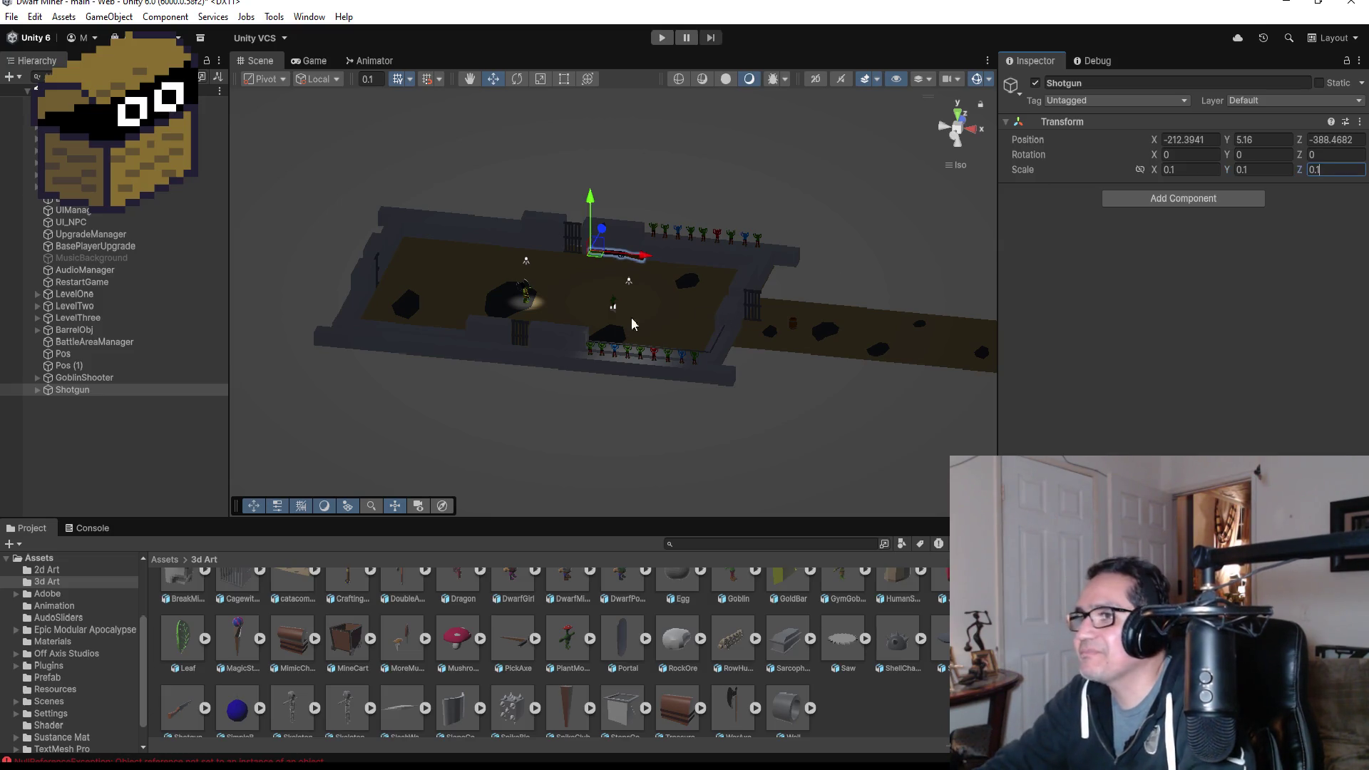
click(107, 390)
key(f)
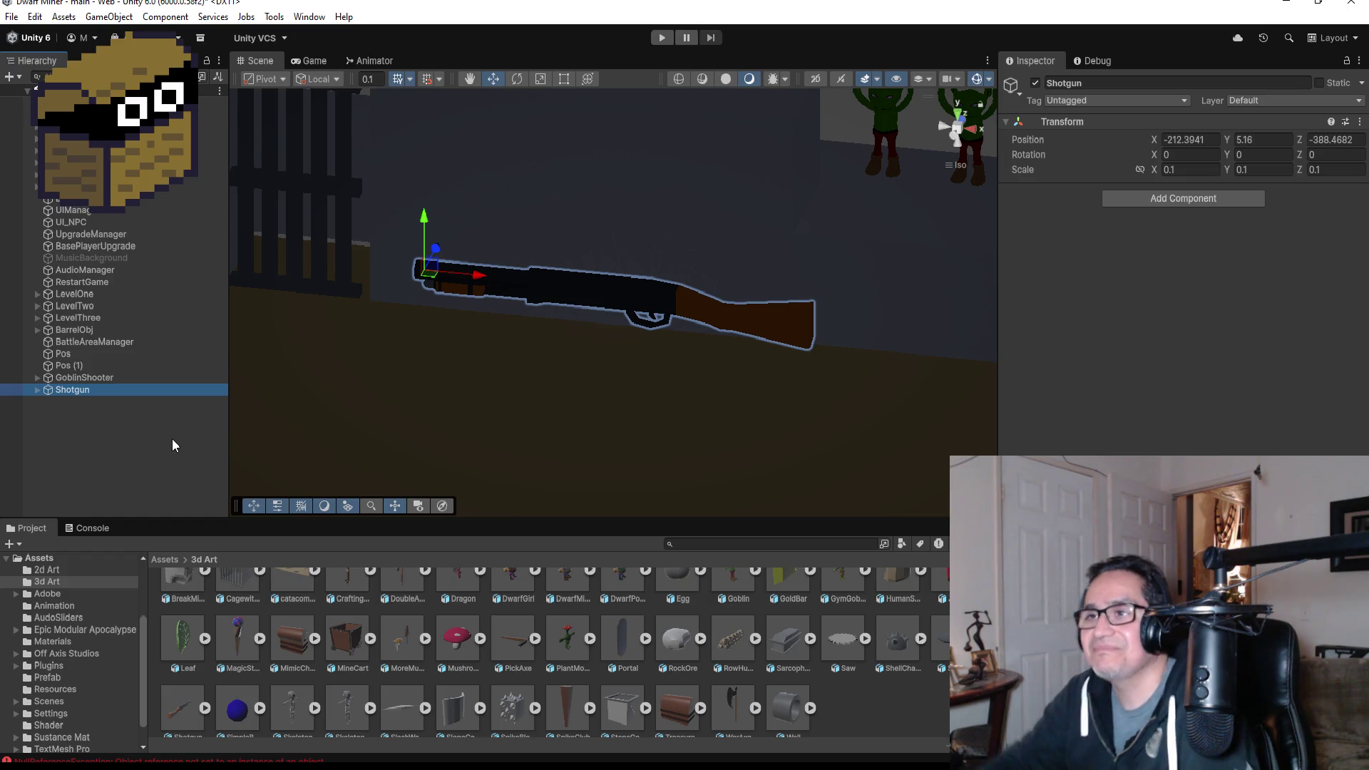
- Reselect the added Shotgun and set its Scale X, Y and Z to 0.03
click(1202, 171)
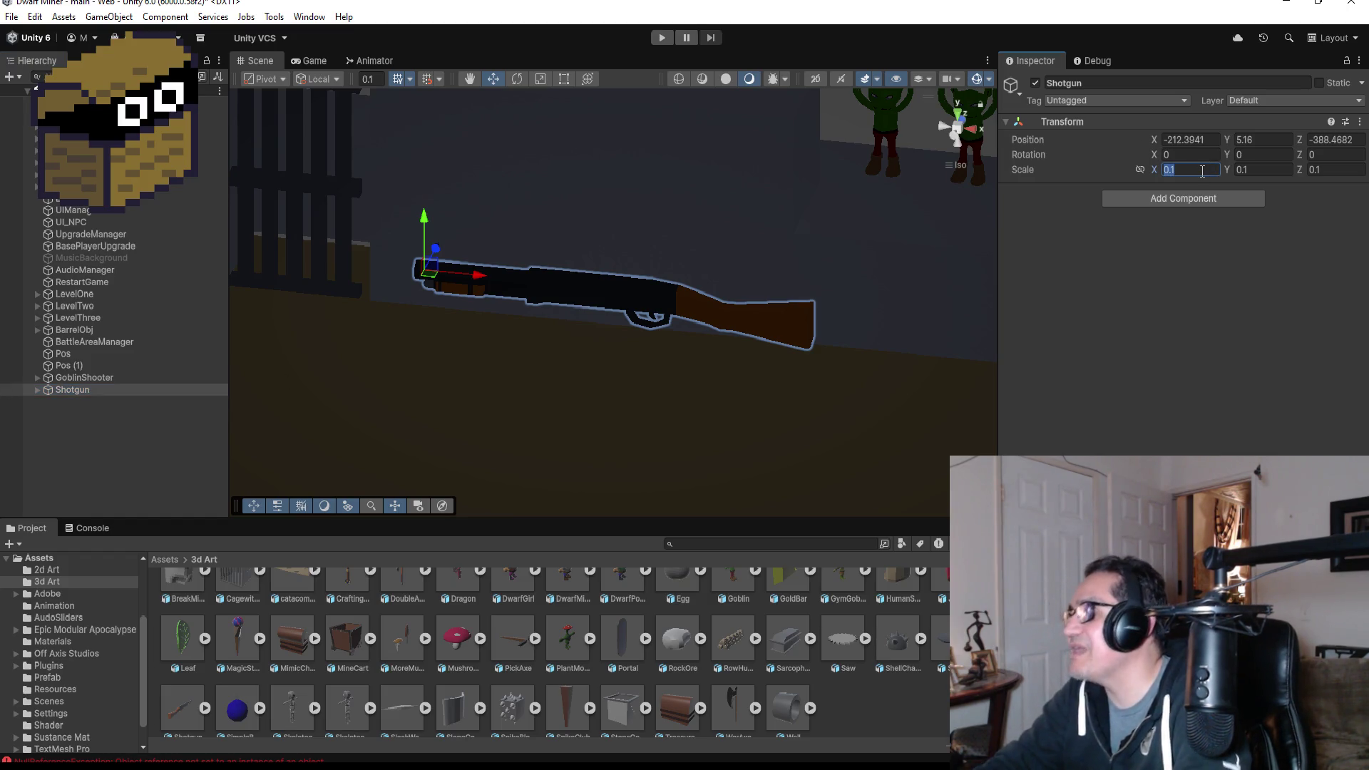
click(152, 432)
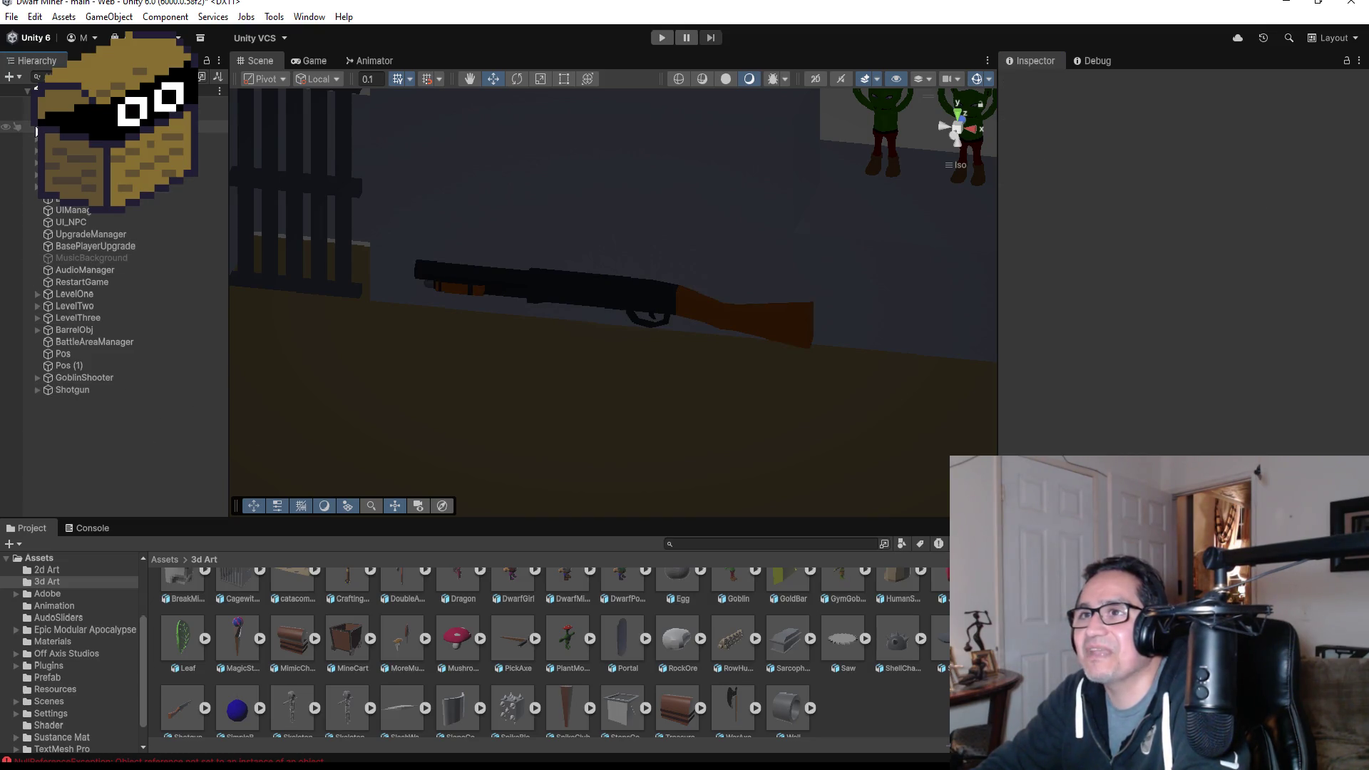
scroll(35, 131, up, 3)
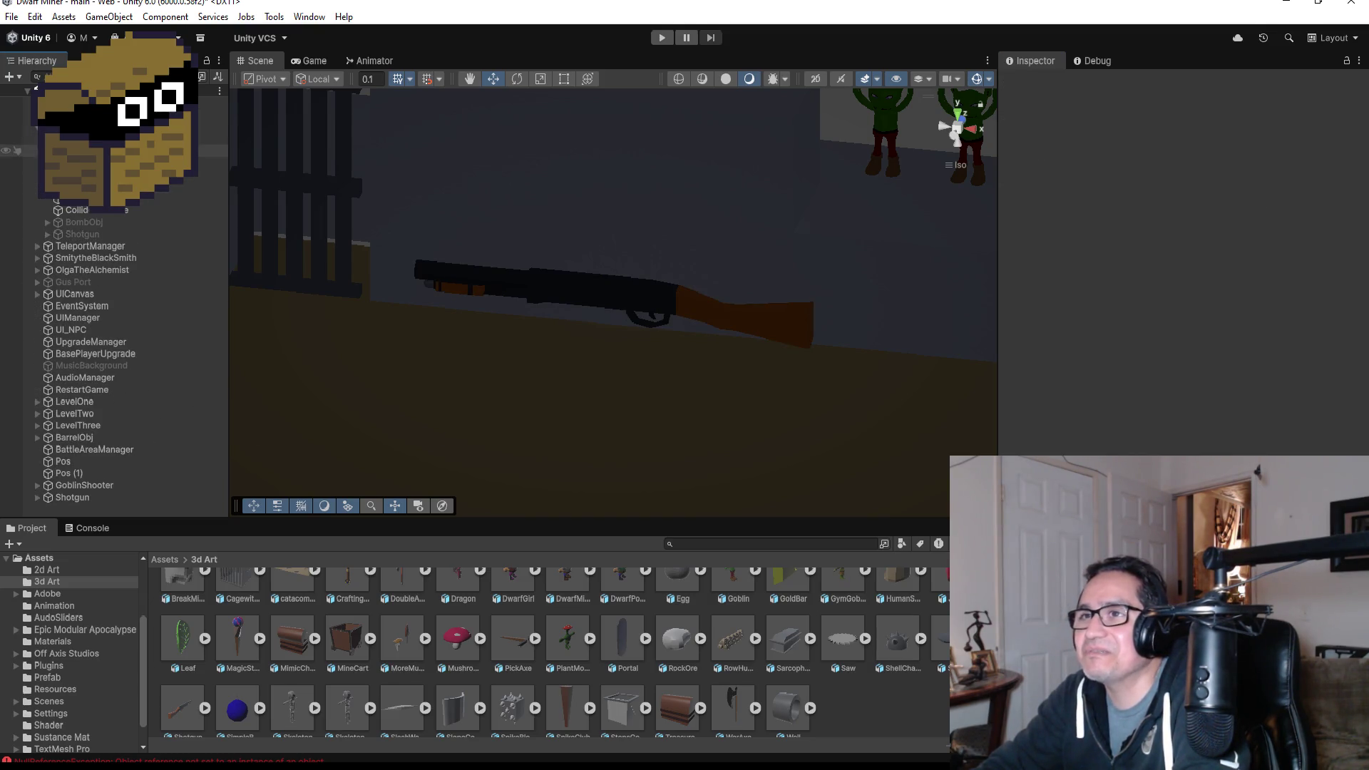
click(84, 234)
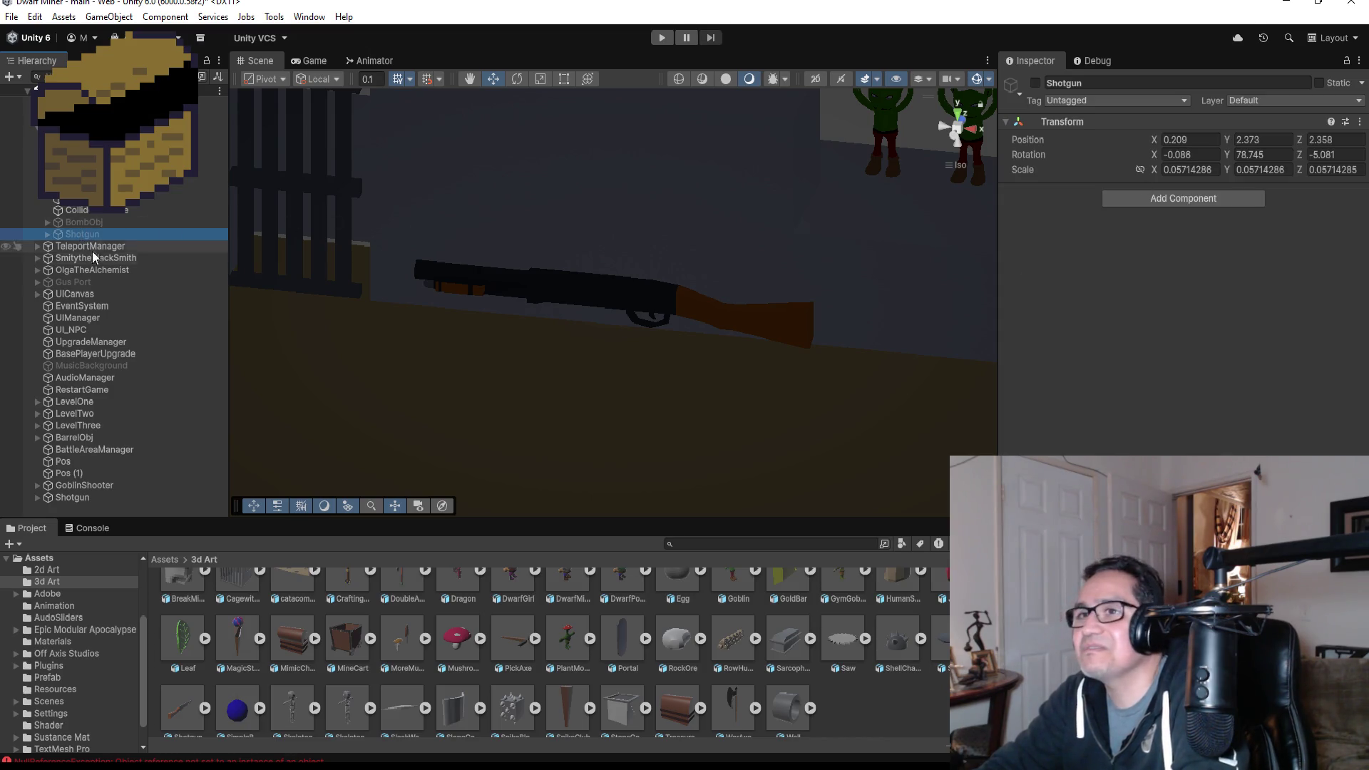
click(77, 498)
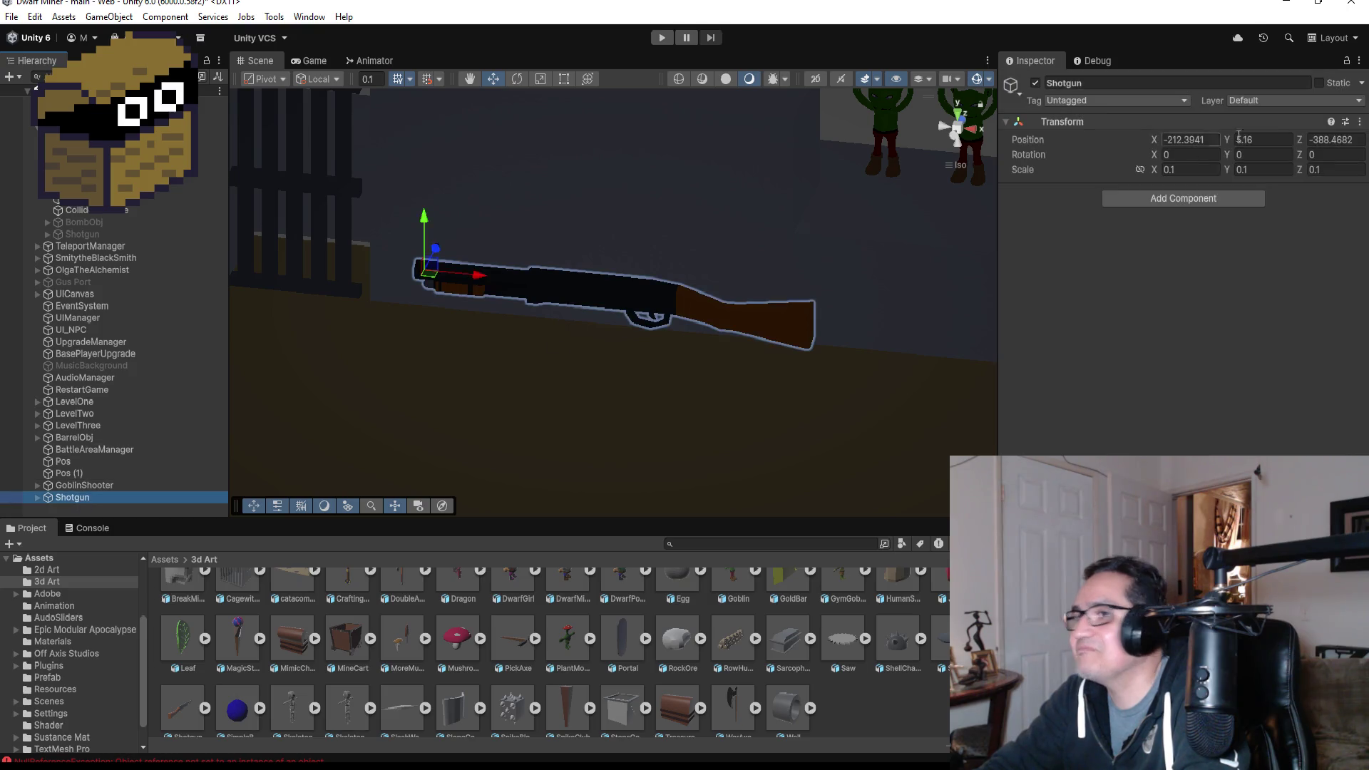
click(1205, 166)
text(0)
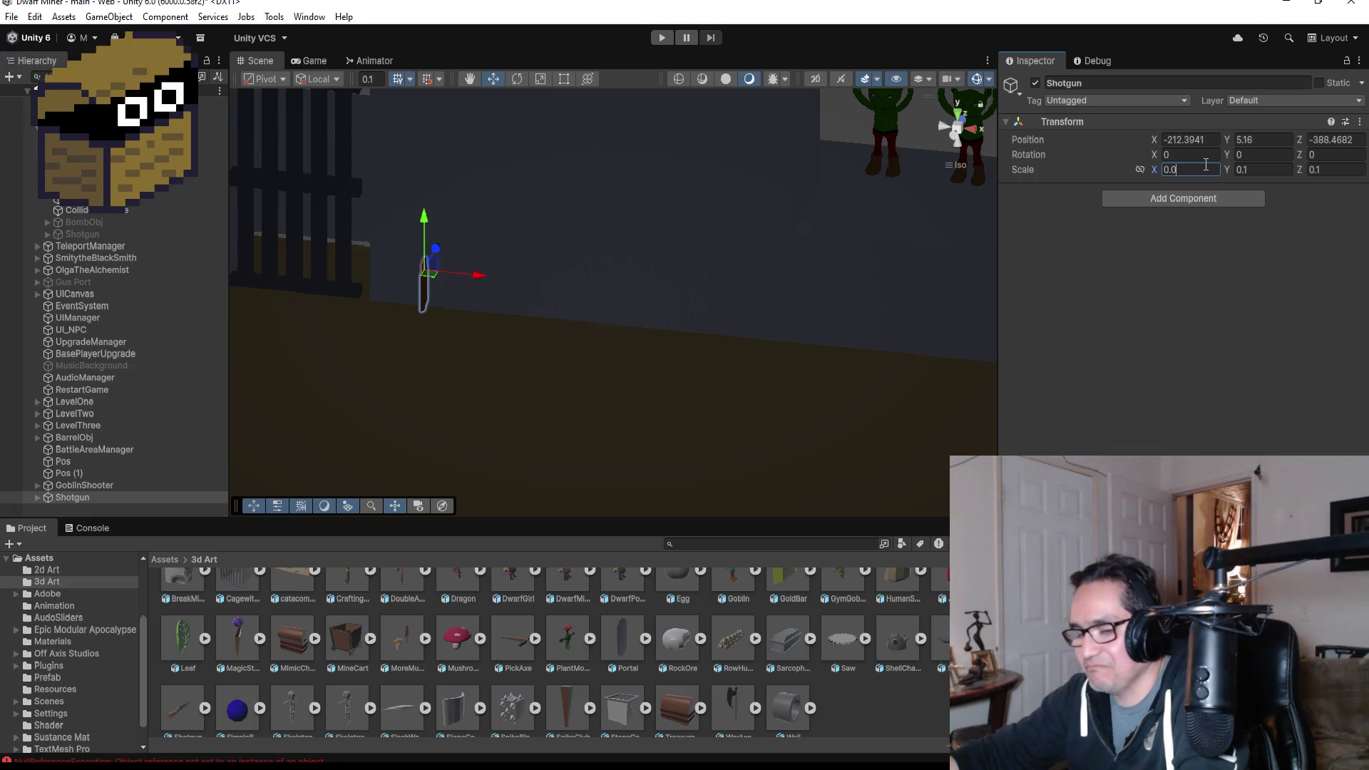
text(3)
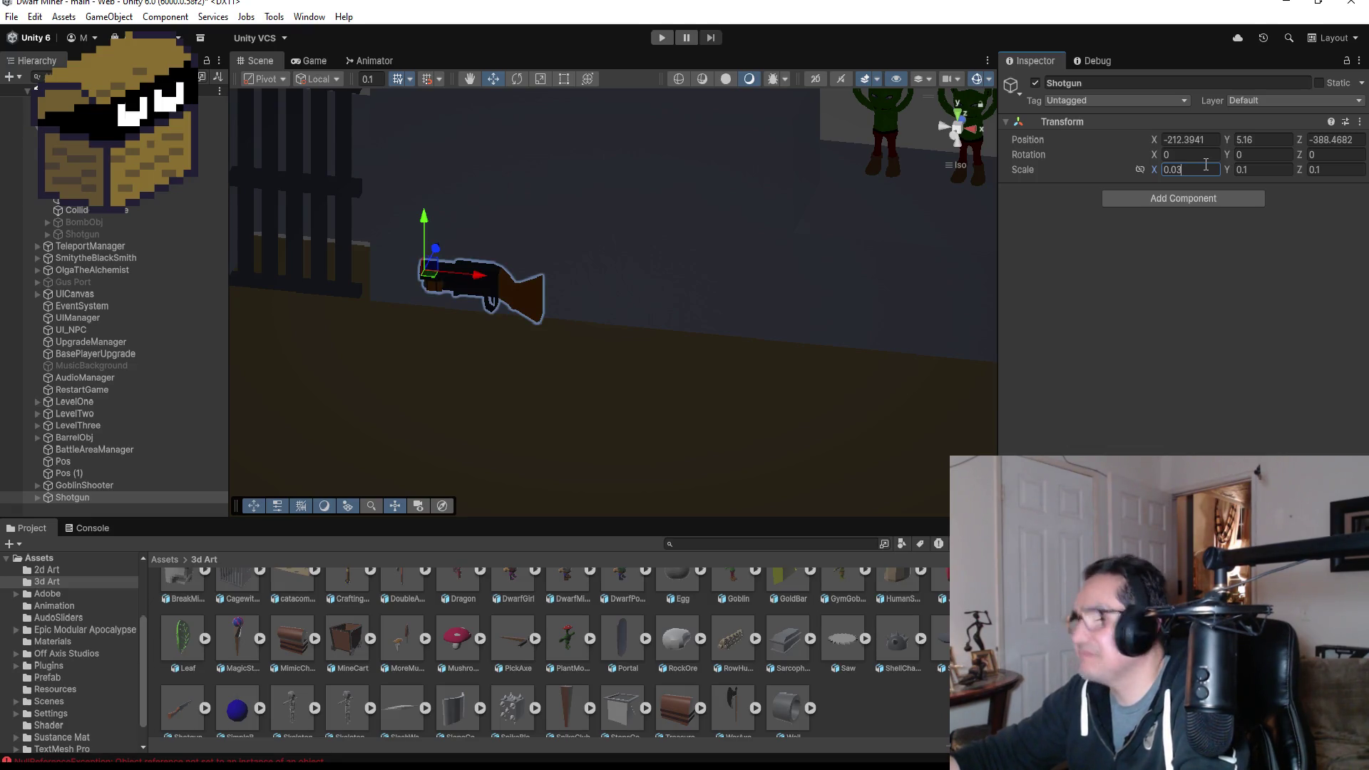
key(Tab)
text(0)
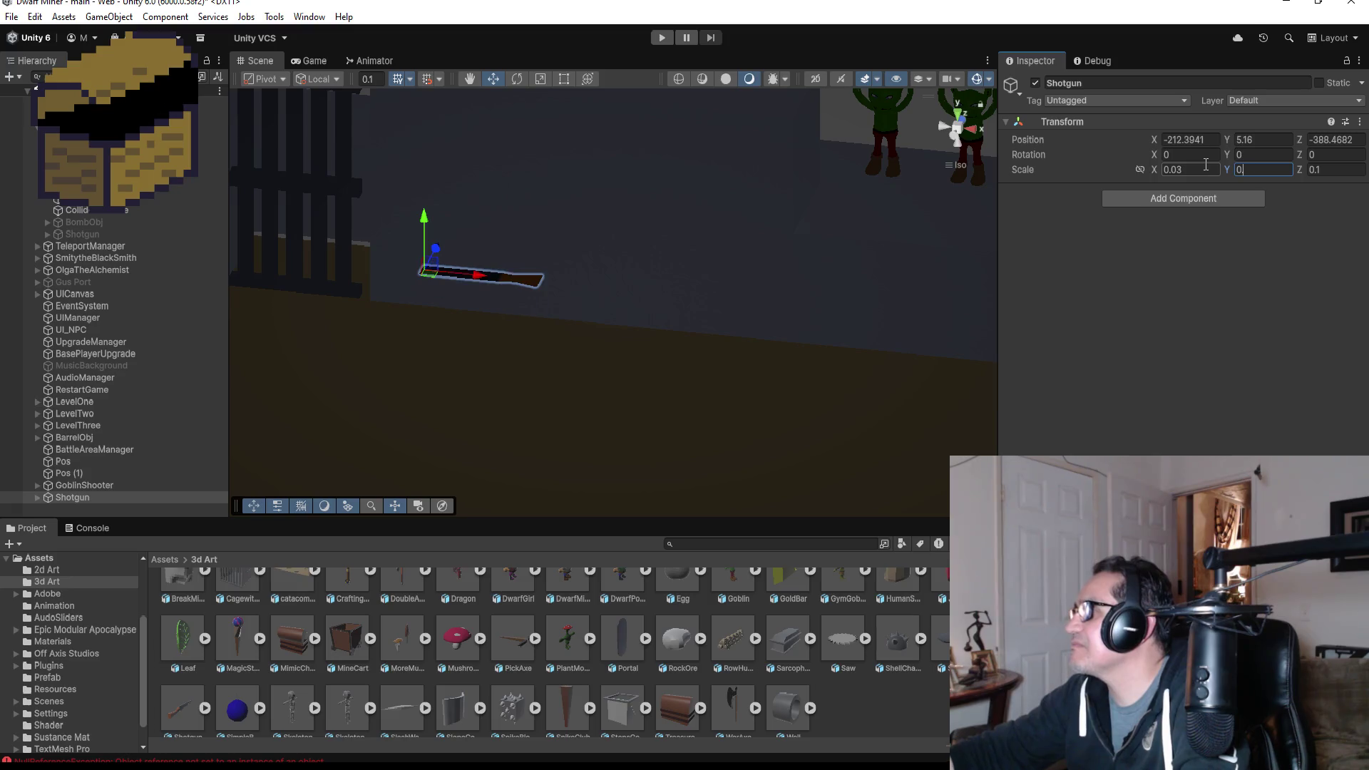
text(.03)
key(Tab)
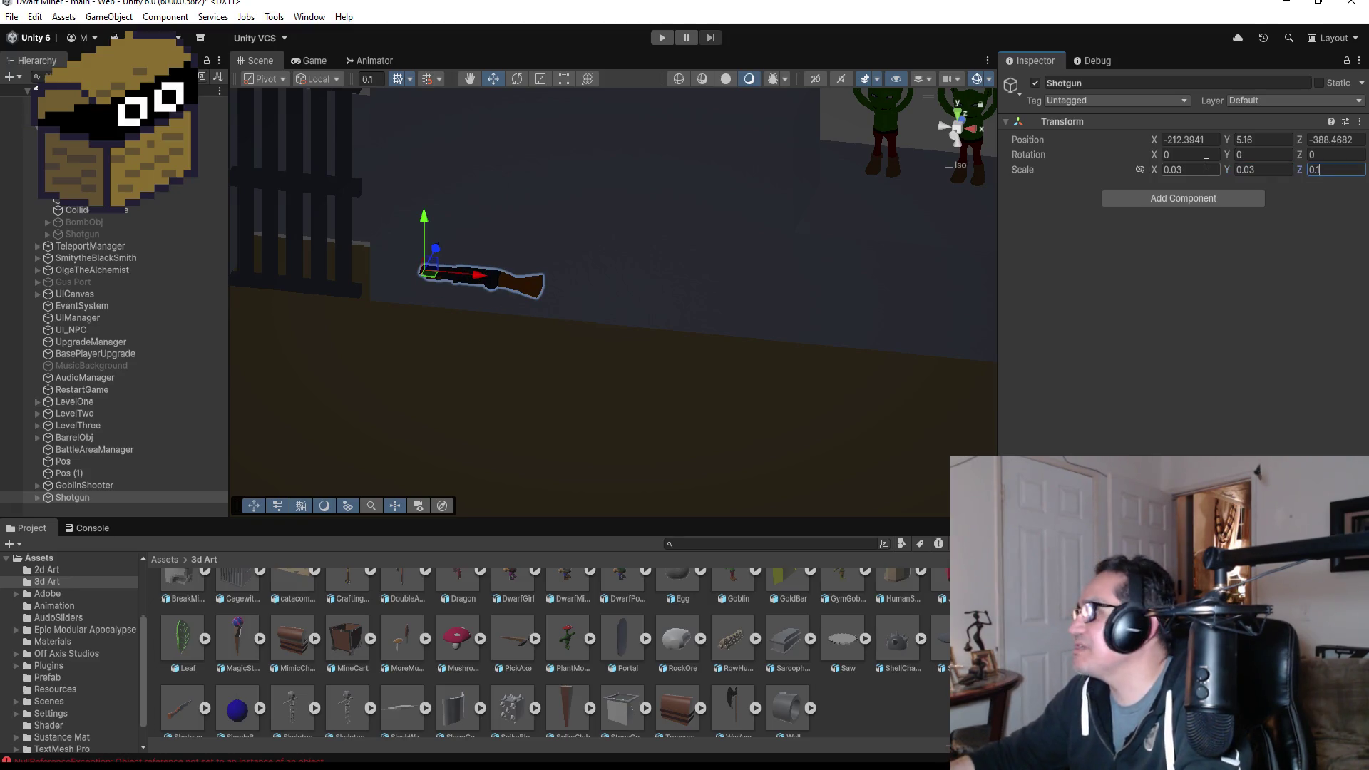
text(03)
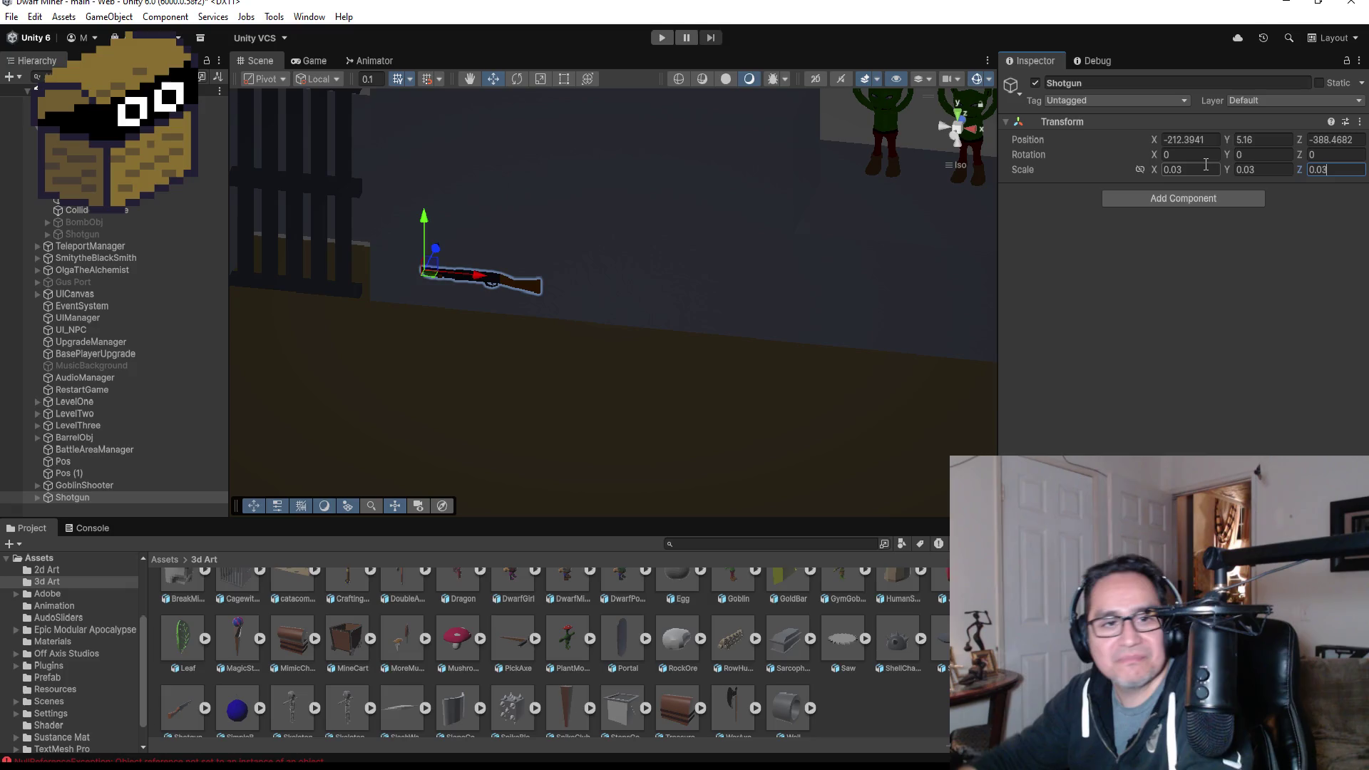
scroll(532, 236, down, 10)
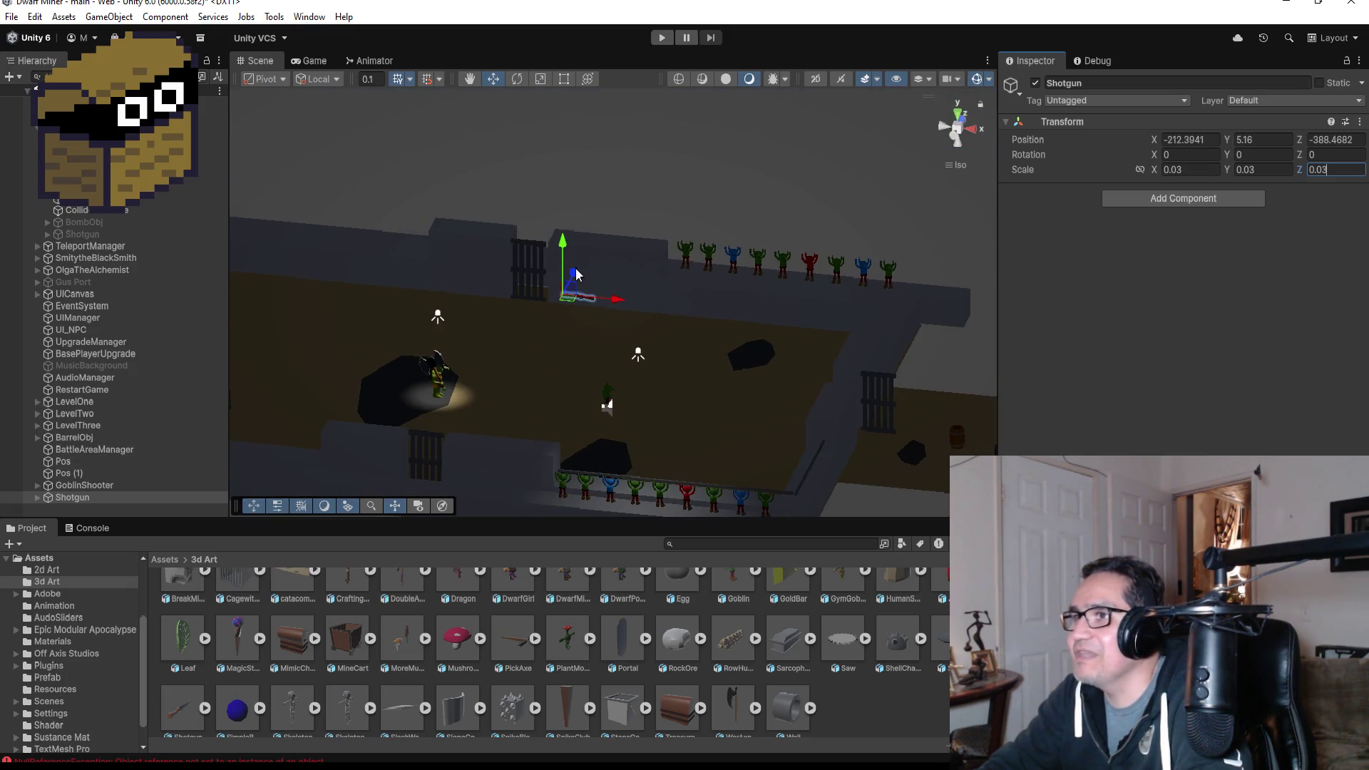
- Move the Shotgun down beside the goblin to X -210.1, Y 0.25, then view it top-down
drag(565, 243, 564, 344)
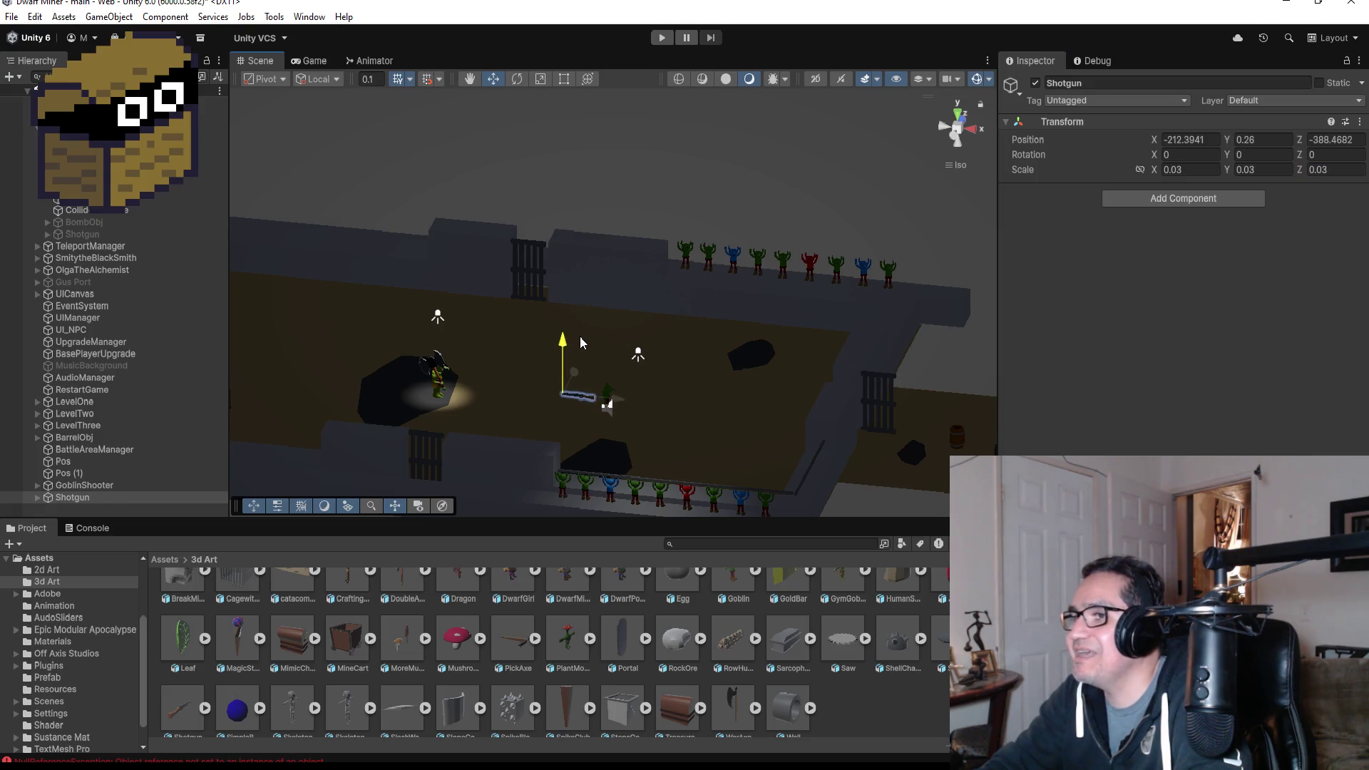
drag(619, 403, 673, 405)
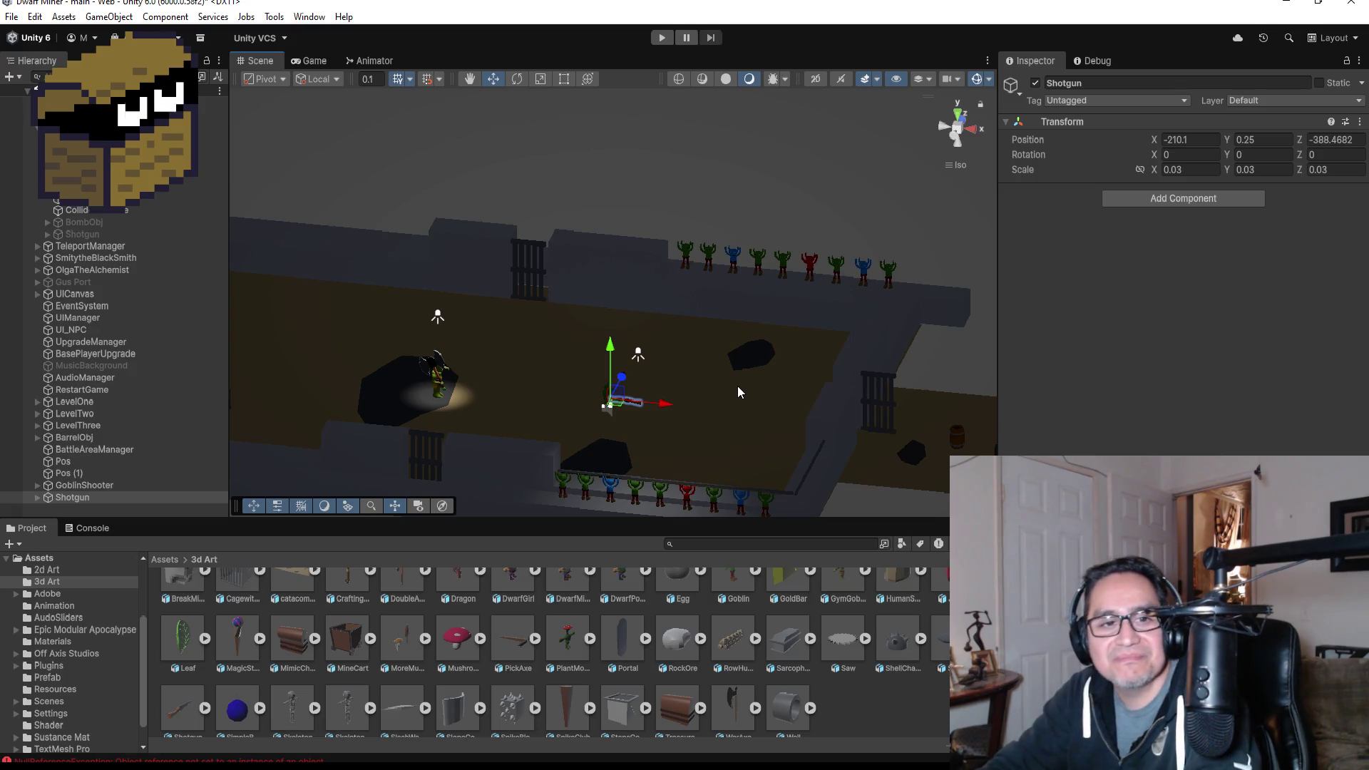
key(f)
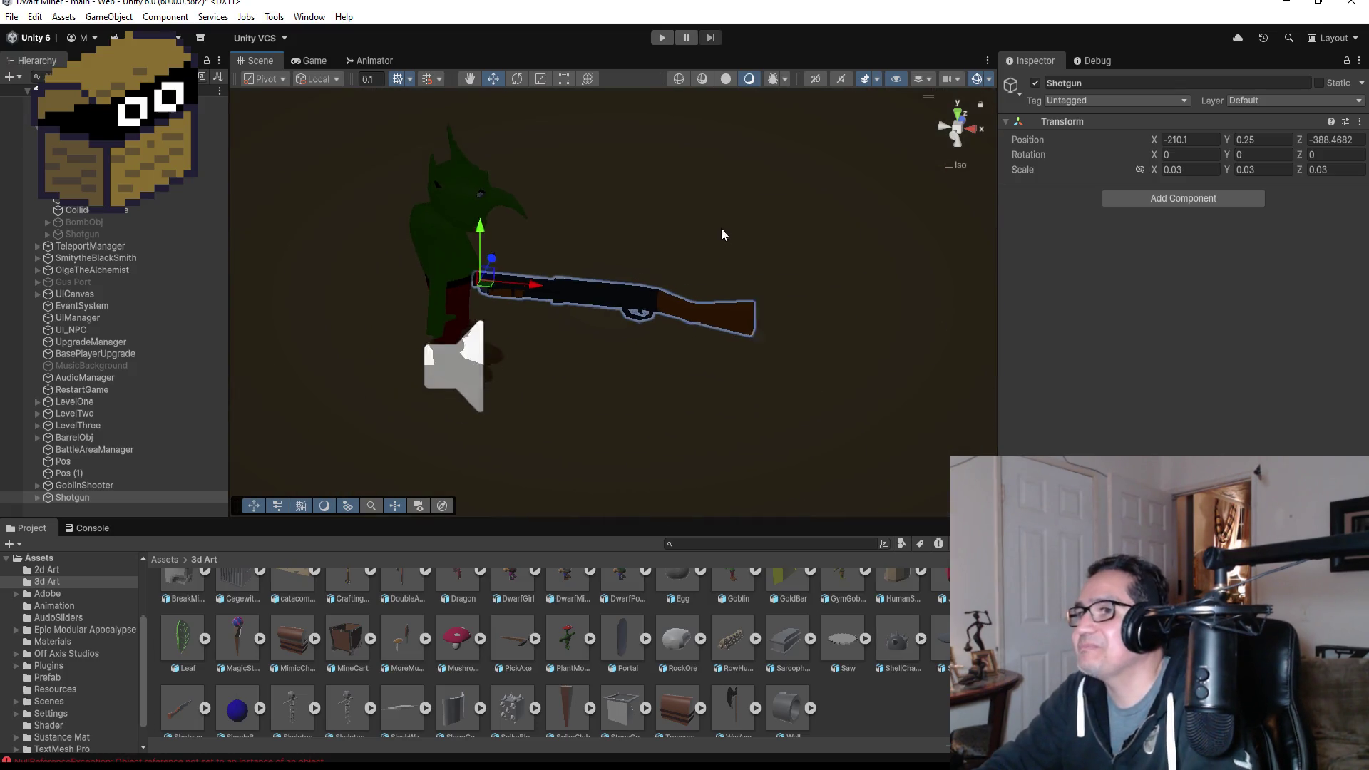
click(958, 111)
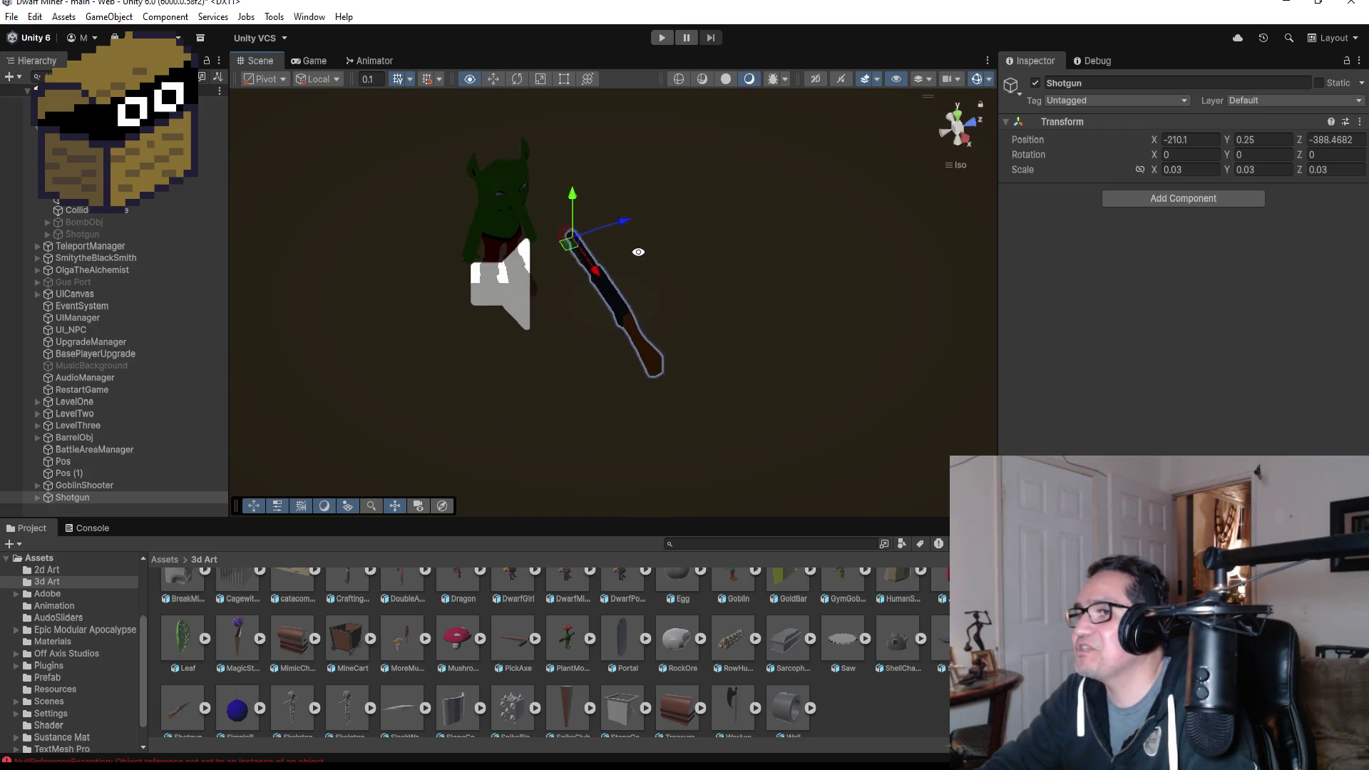
click(958, 112)
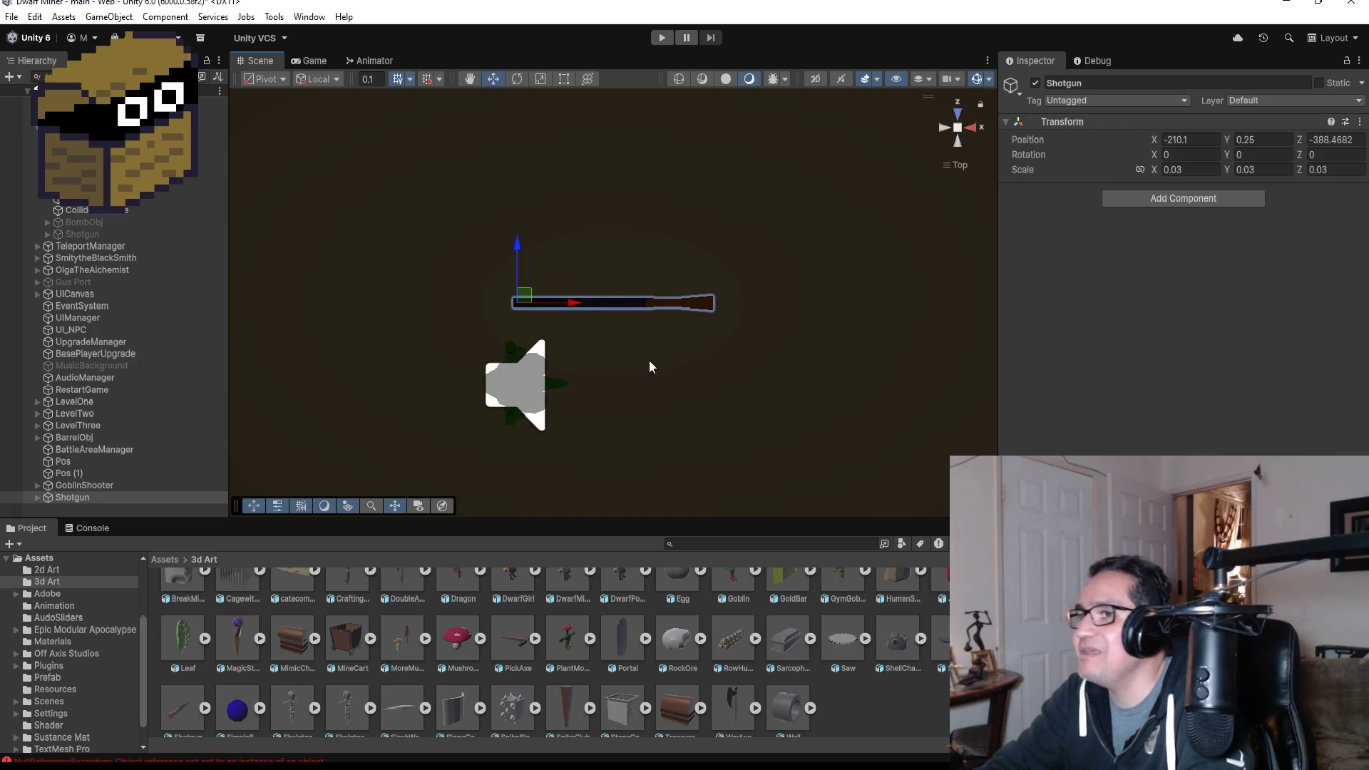
- Rotate the Shotgun 180° on Y and slide it along Z and X over the goblin
click(1269, 154)
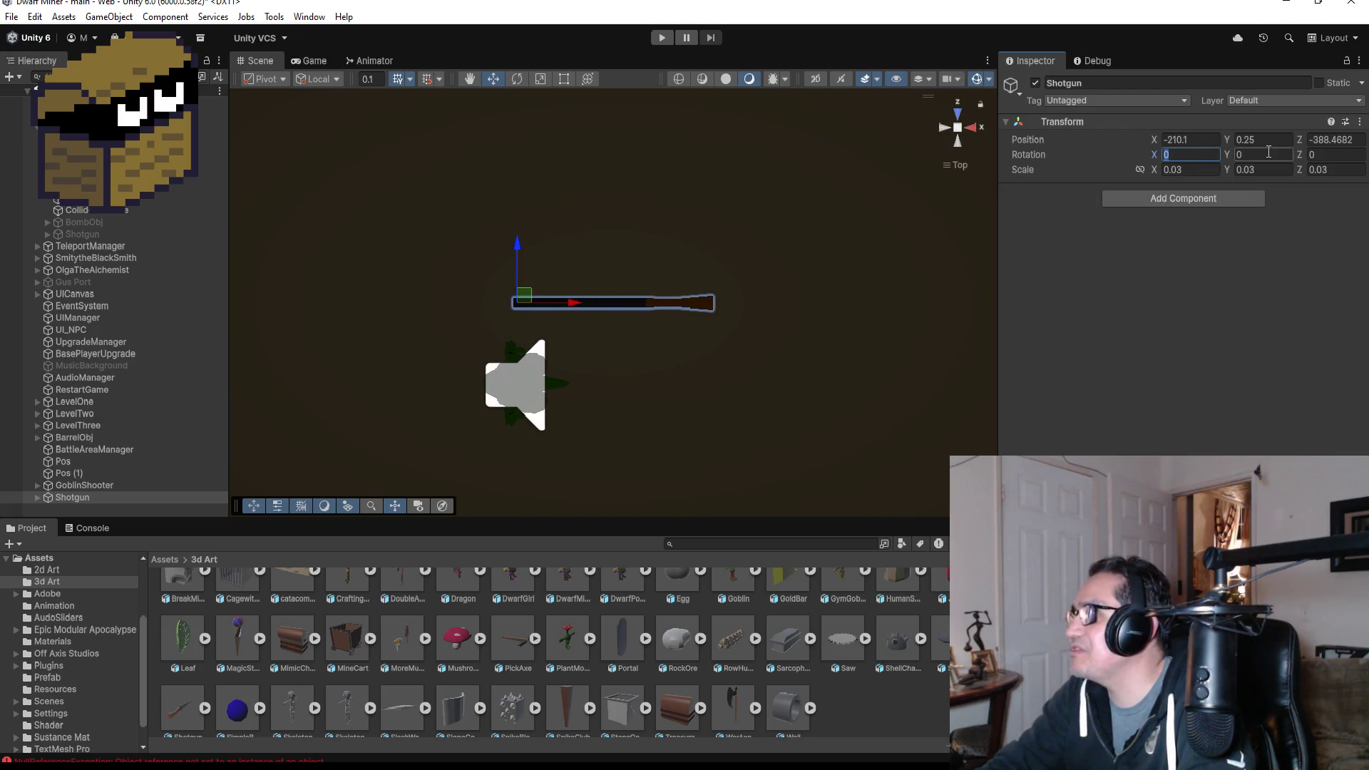
text(180)
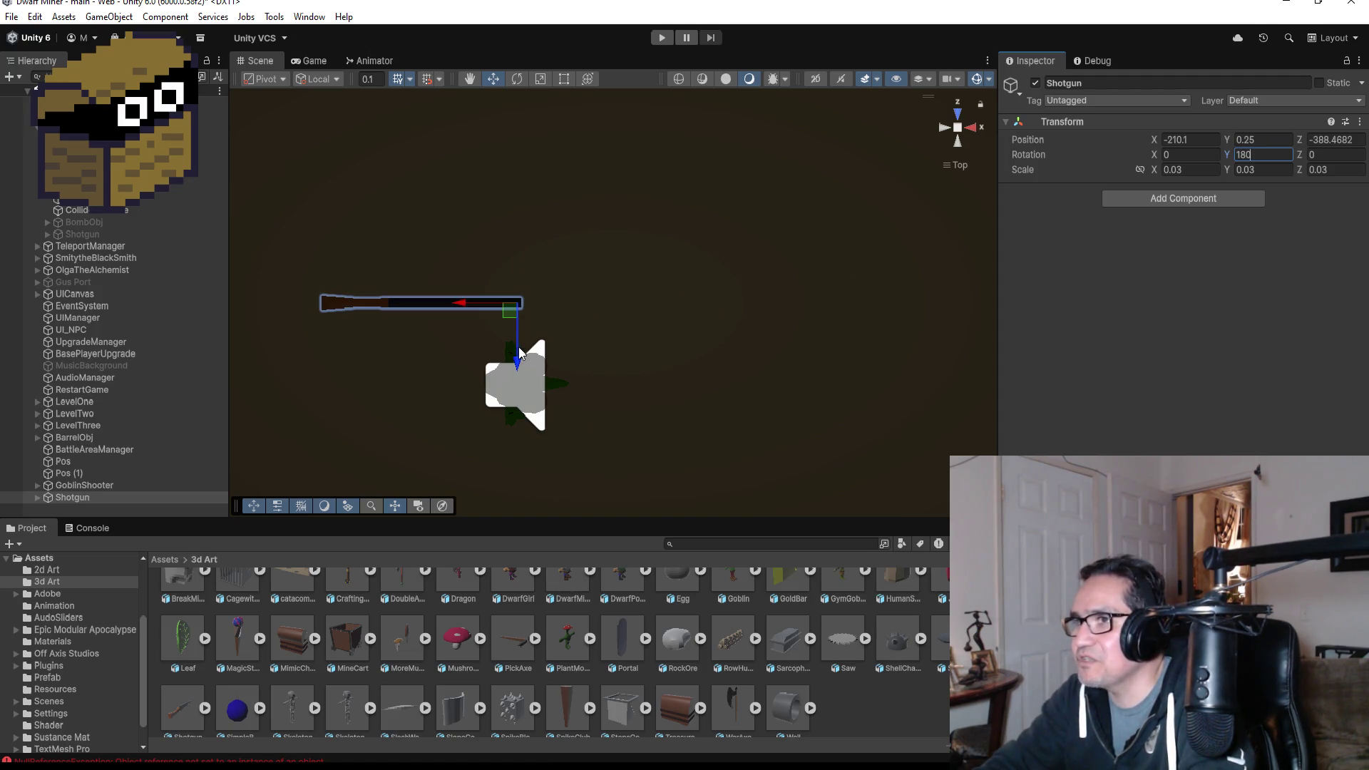
drag(519, 360, 525, 415)
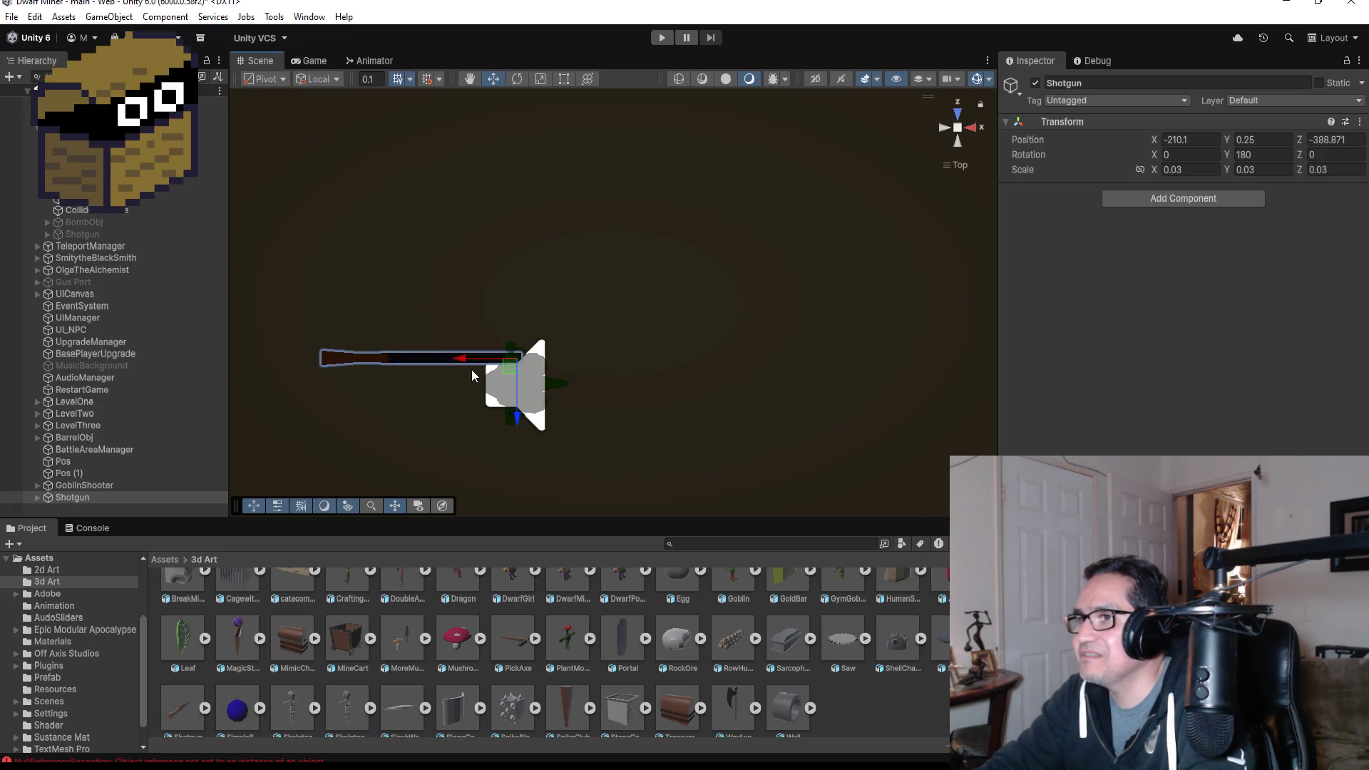
mouse_move(480, 362)
mouse_down()
mouse_move(627, 358)
mouse_move(612, 358)
mouse_up()
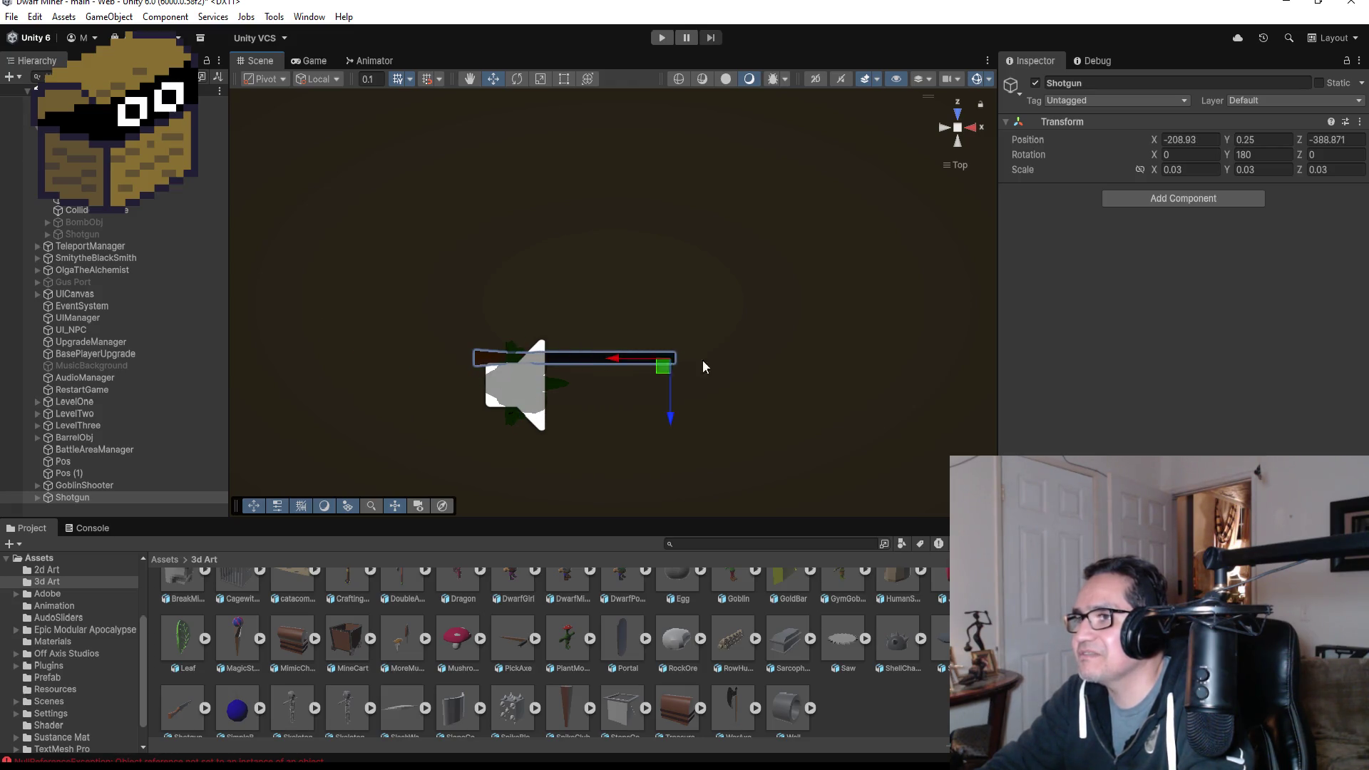
- Shrink the Shotgun to Scale 0.02 on X, Y and Z
click(1203, 169)
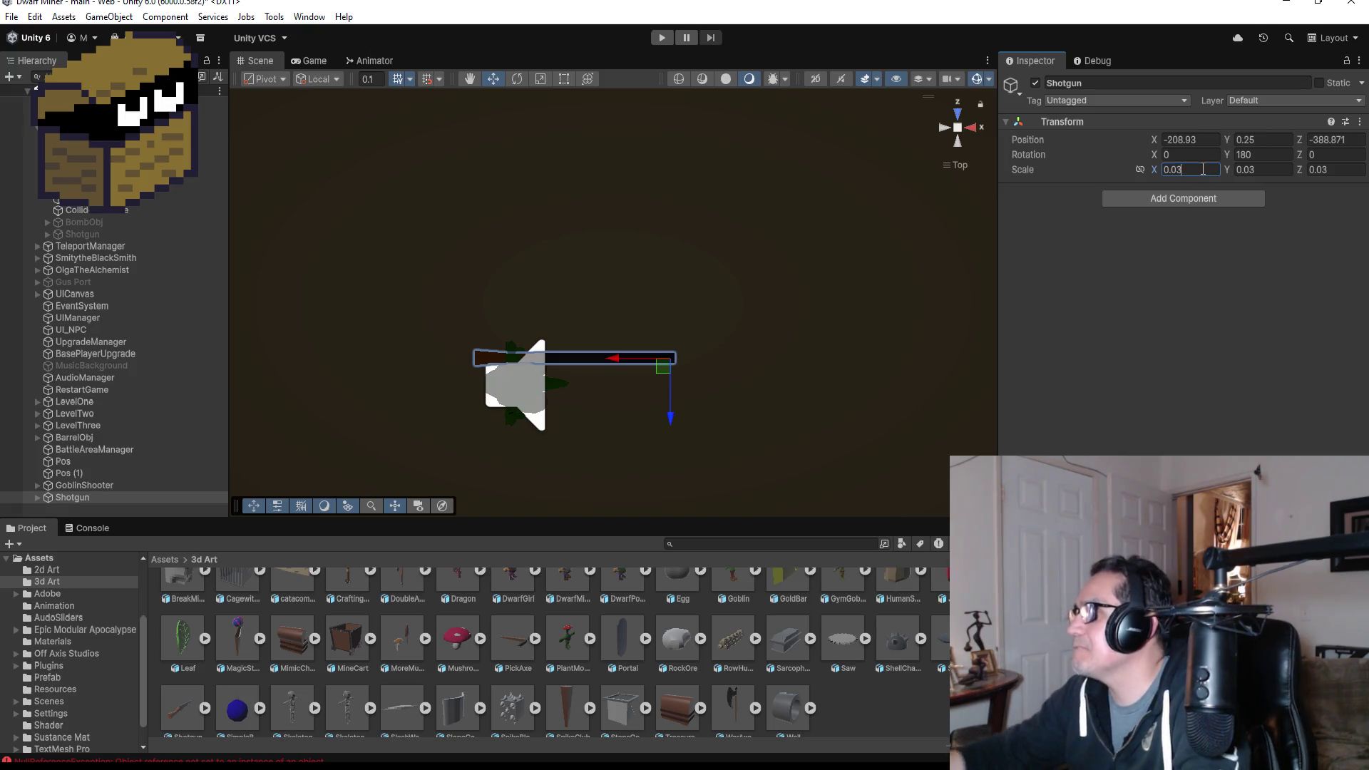
text(0.02)
key(Tab)
text(0.02)
key(Tab)
text(0.02)
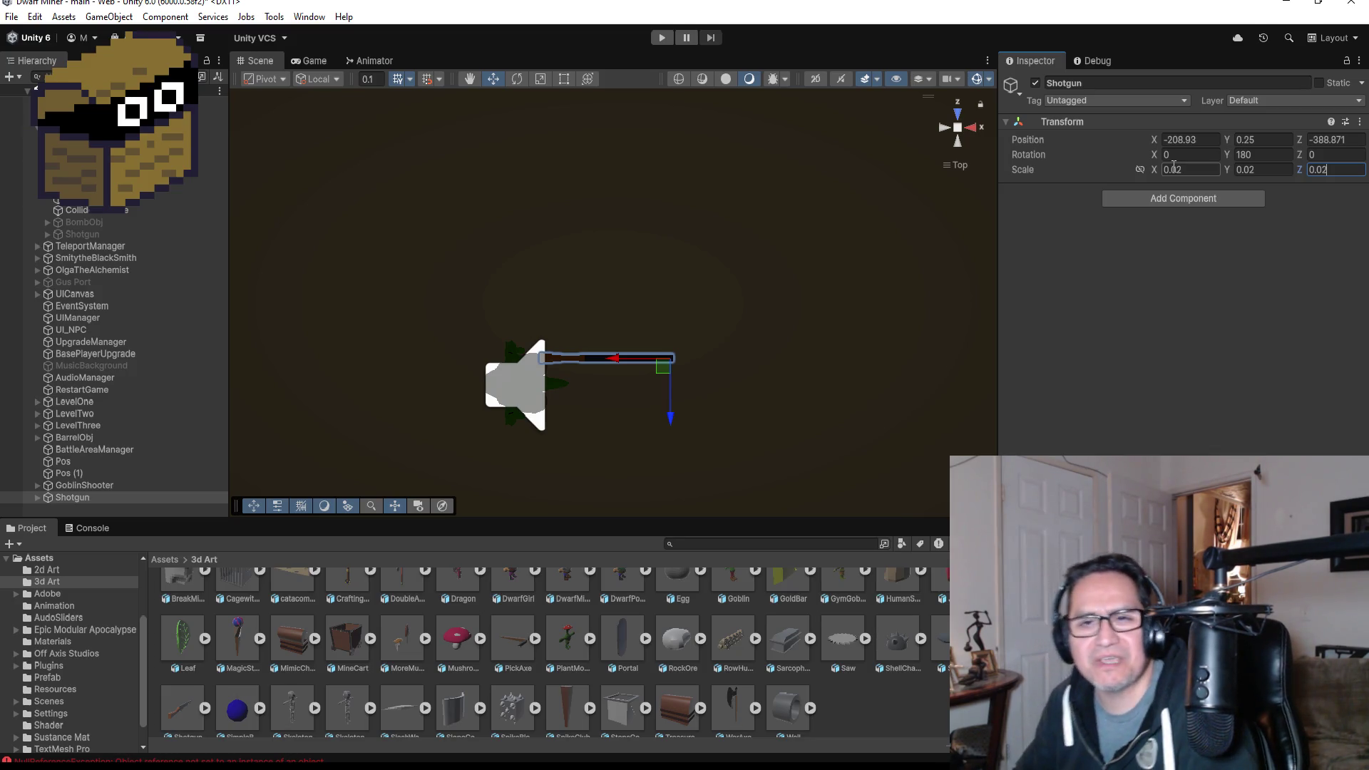
scroll(626, 373, up, 2)
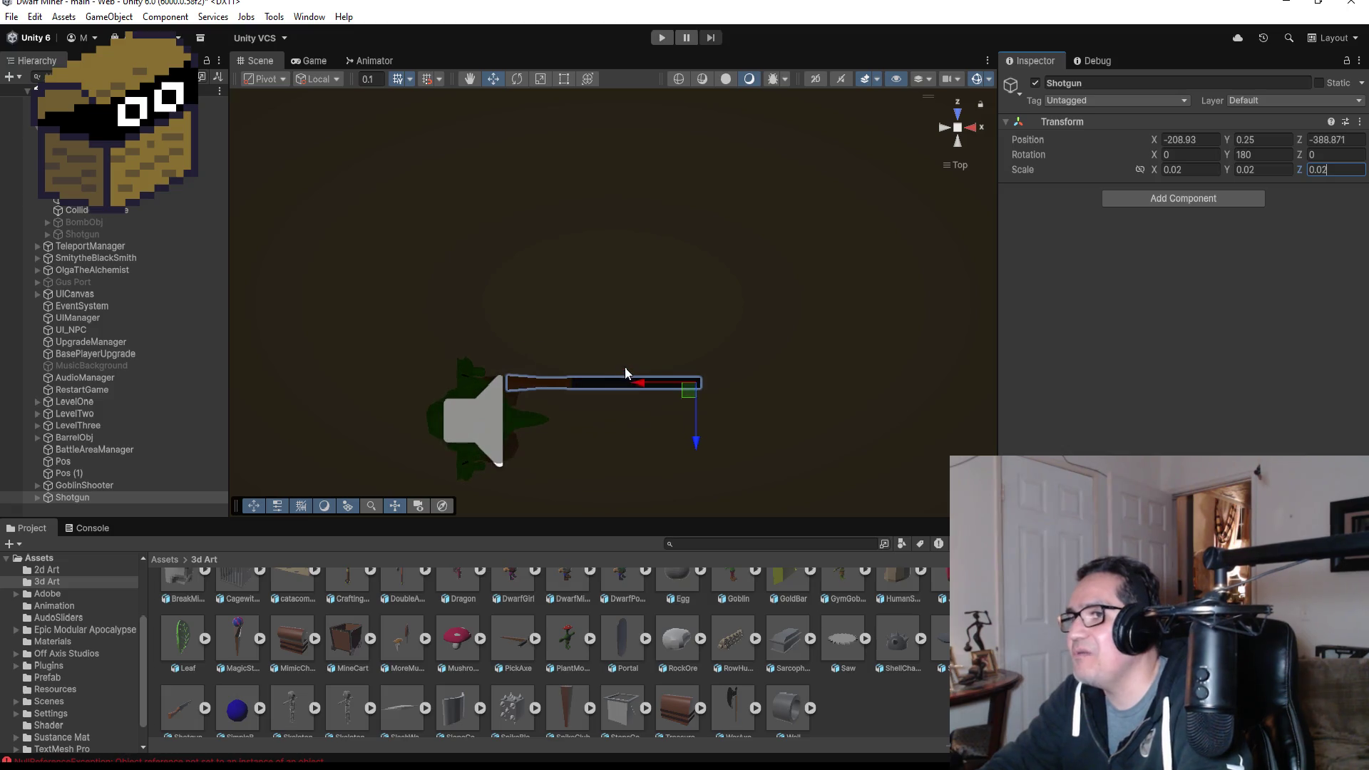
- Raise the Shotgun to Y 0.523 and shift it to X -209.366 at the goblin's hand height
drag(644, 382, 610, 384)
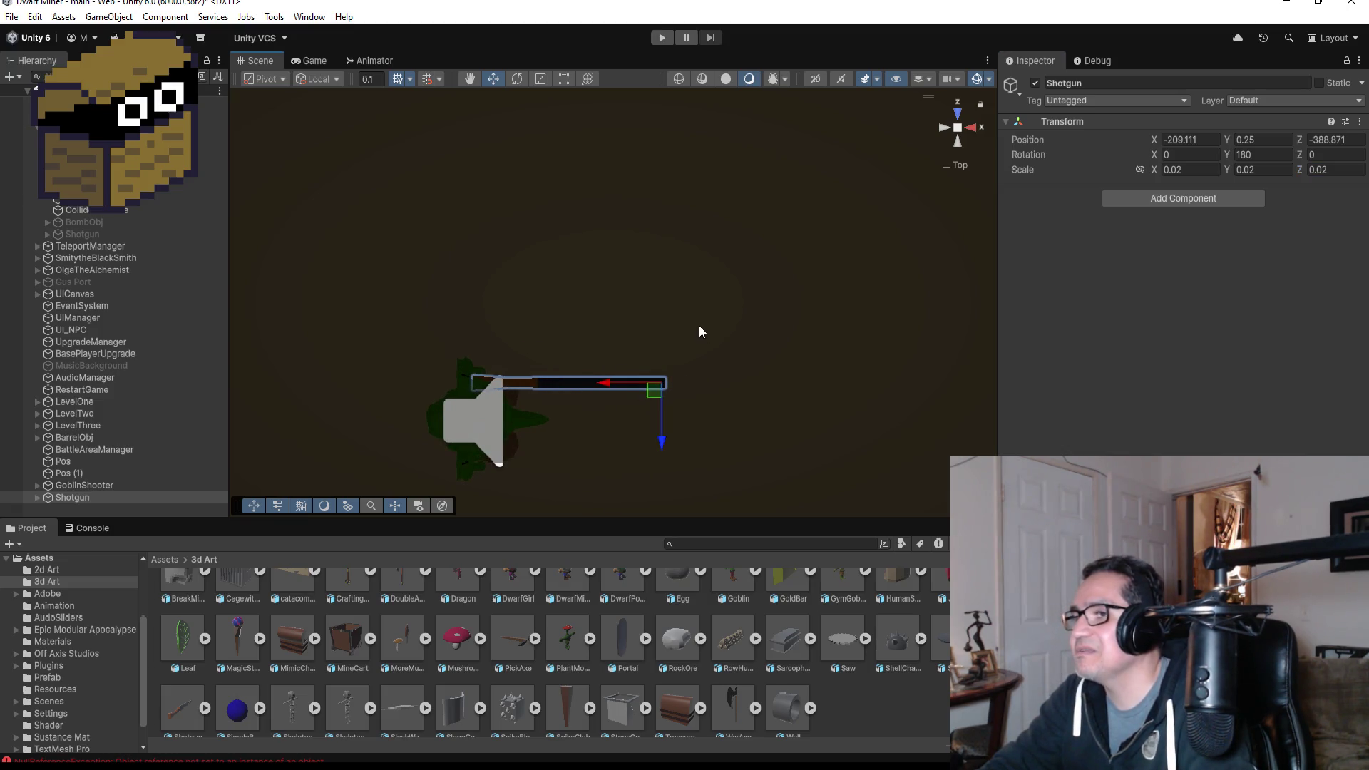
mouse_move(699, 325)
mouse_down()
mouse_move(607, 103)
mouse_move(618, 225)
mouse_move(646, 246)
mouse_move(647, 223)
mouse_up()
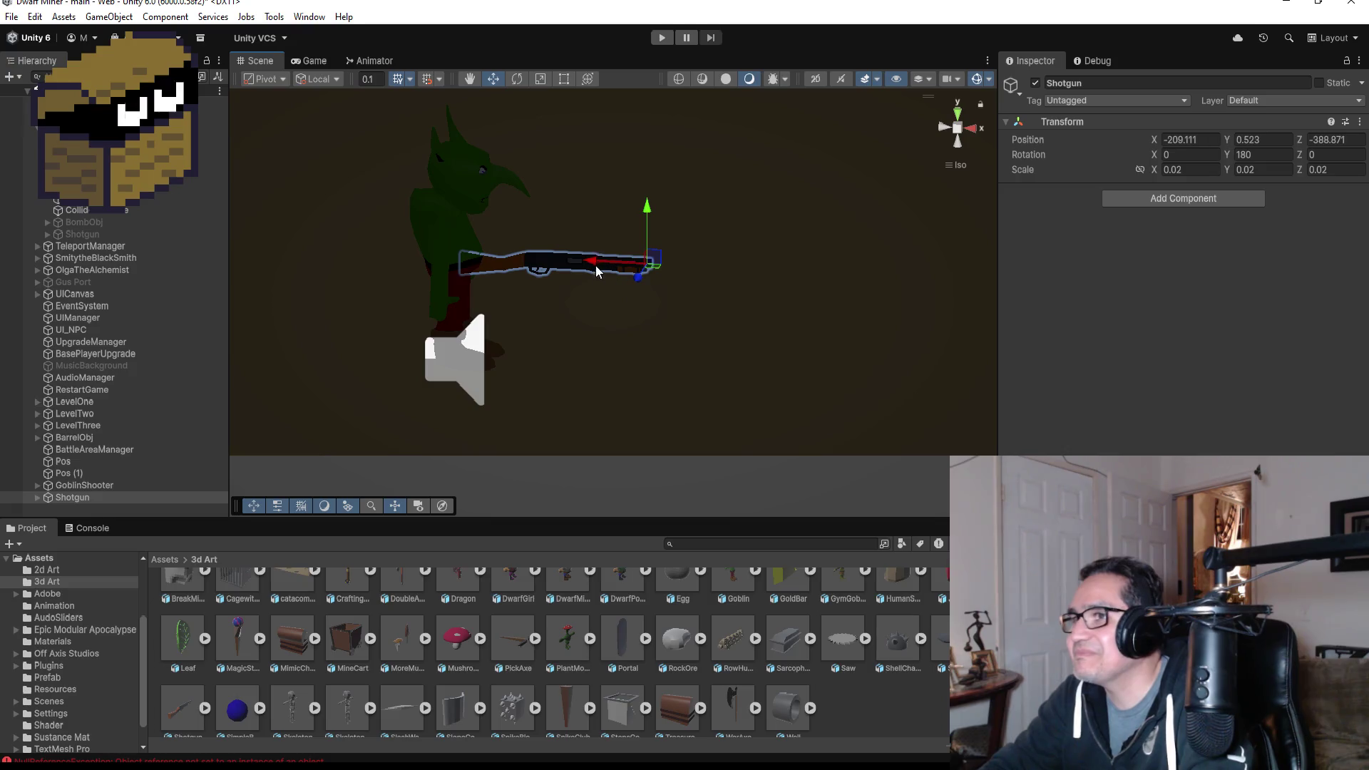
drag(596, 271, 548, 264)
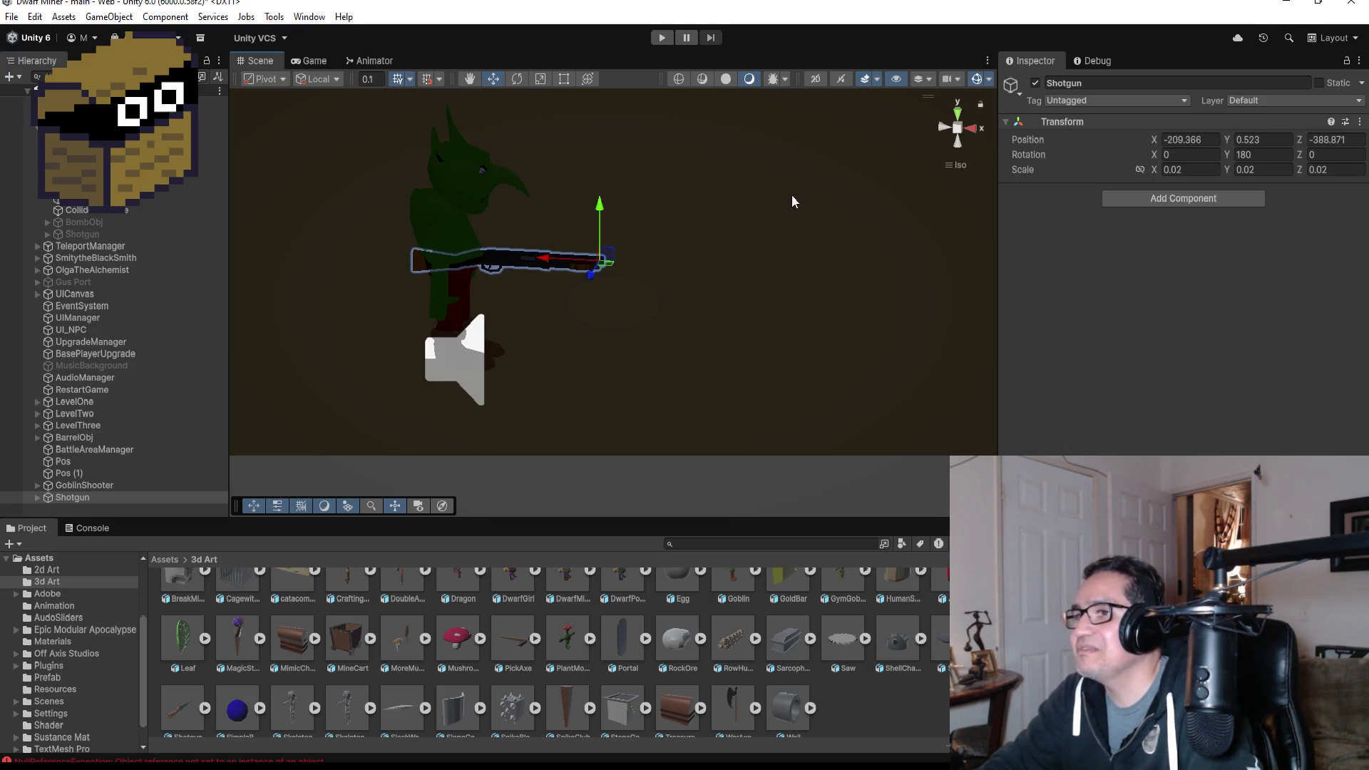
drag(792, 202, 901, 280)
mouse_move(734, 205)
mouse_down()
mouse_move(489, 189)
mouse_move(462, 204)
mouse_up()
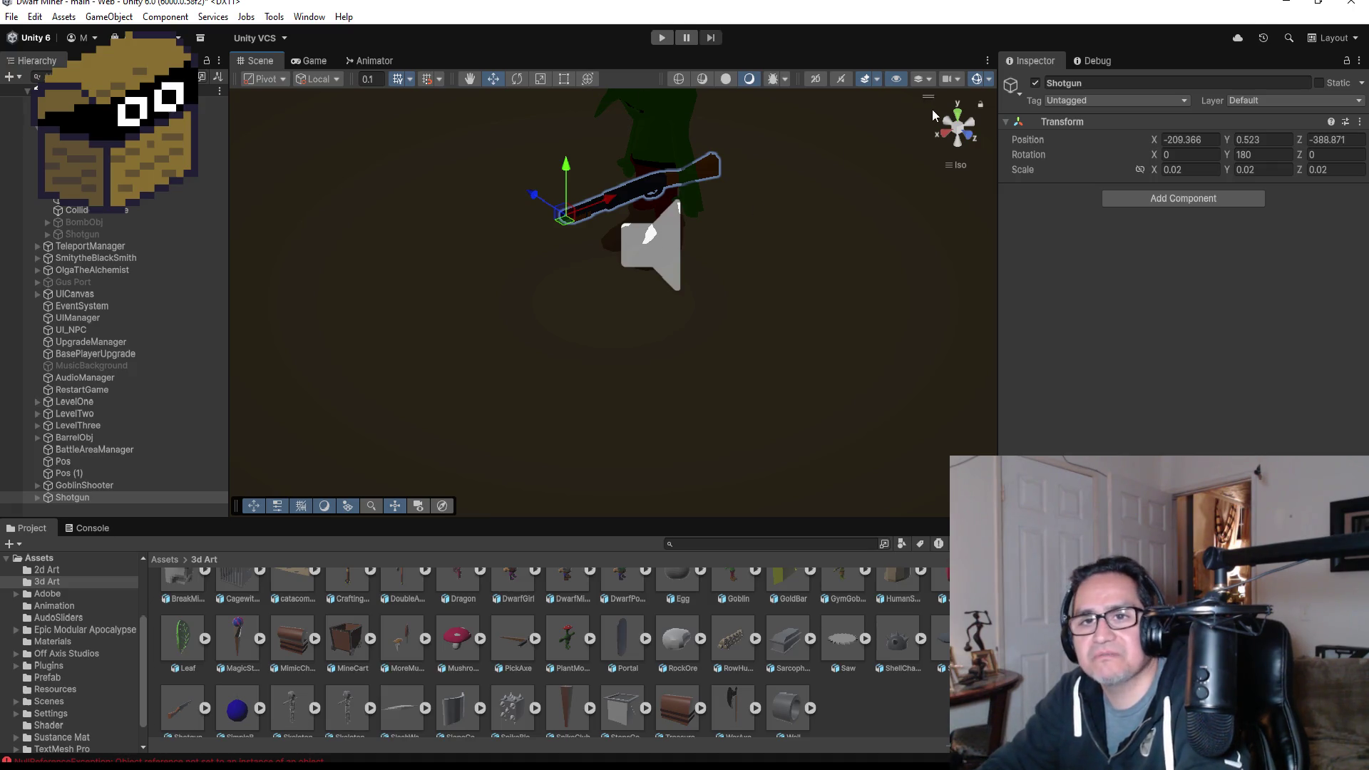
- Frame the Shotgun and lower it toward the goblin's hands, nudging it along X
scroll(707, 191, up, 3)
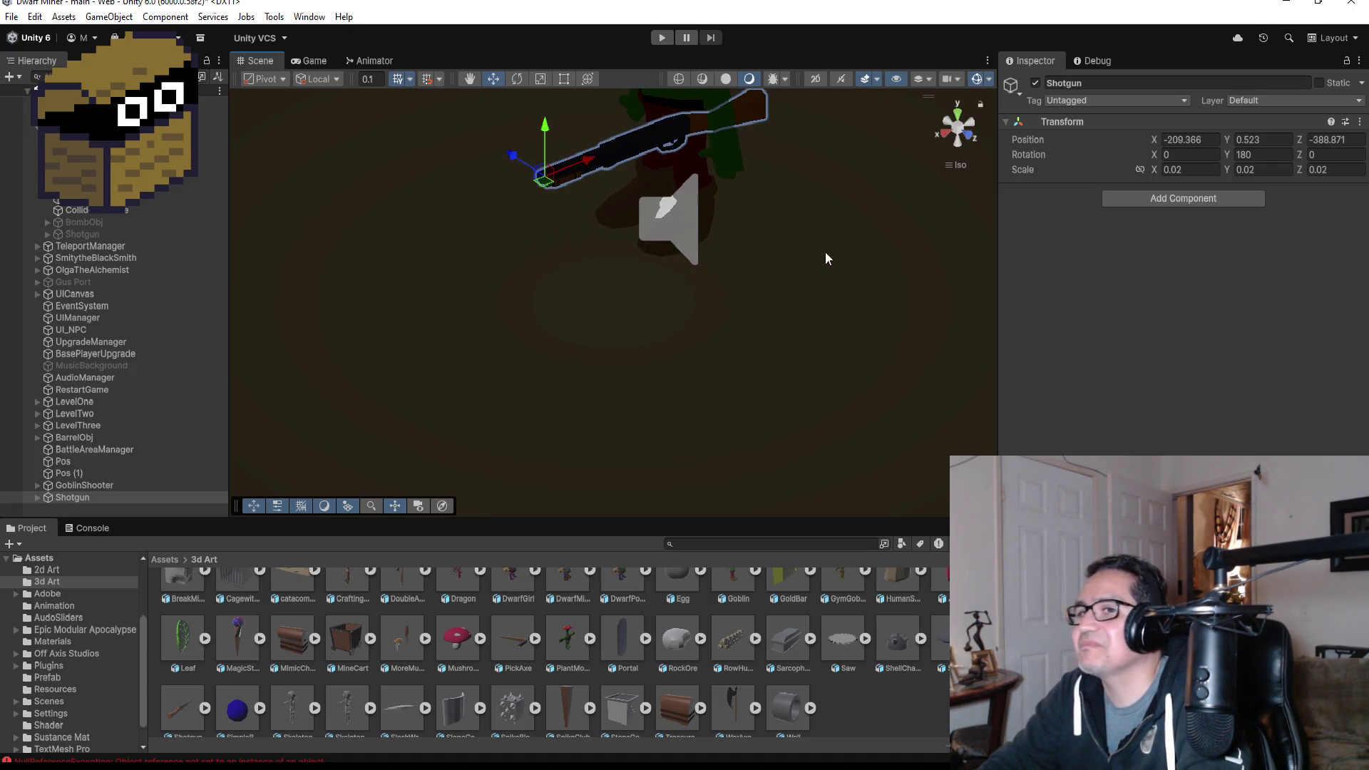
double_click(104, 497)
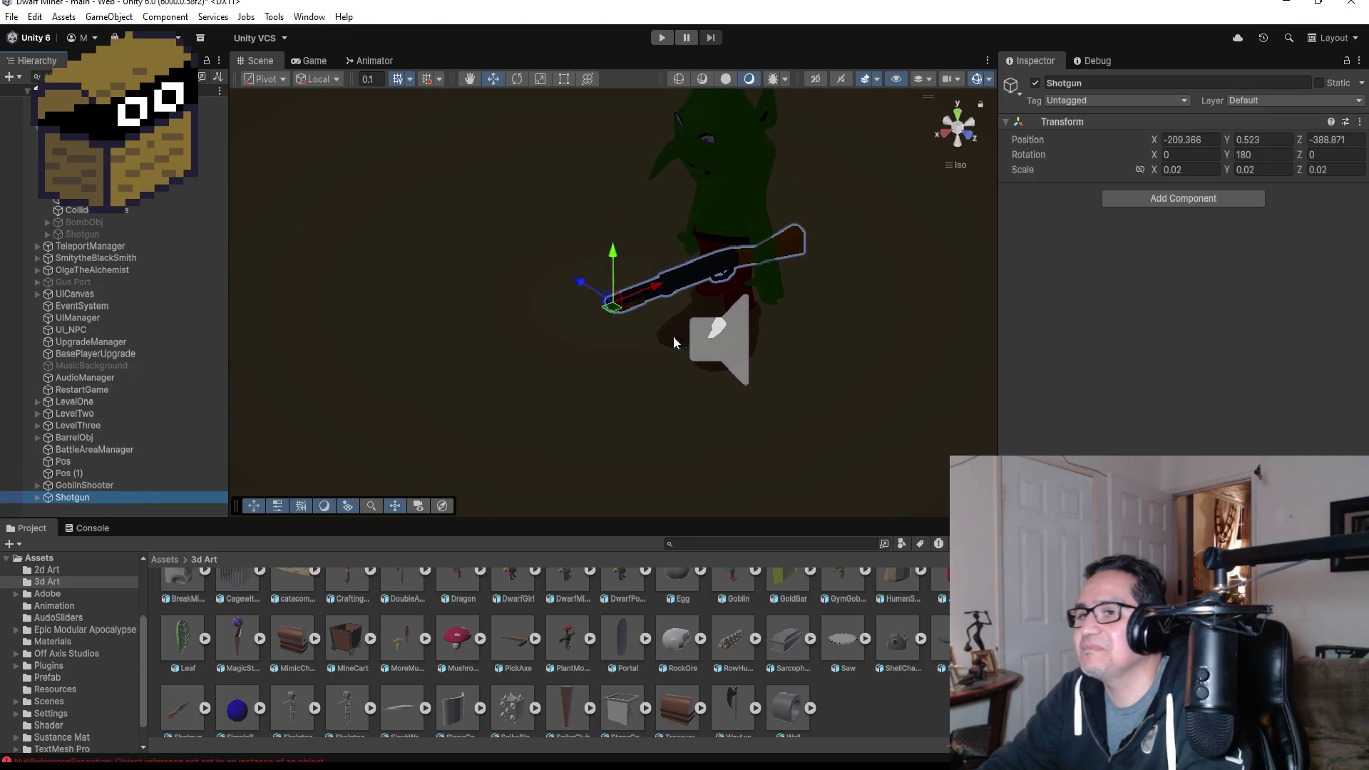
mouse_move(801, 275)
mouse_down()
mouse_move(856, 260)
mouse_move(711, 328)
mouse_move(875, 327)
mouse_move(863, 329)
mouse_up()
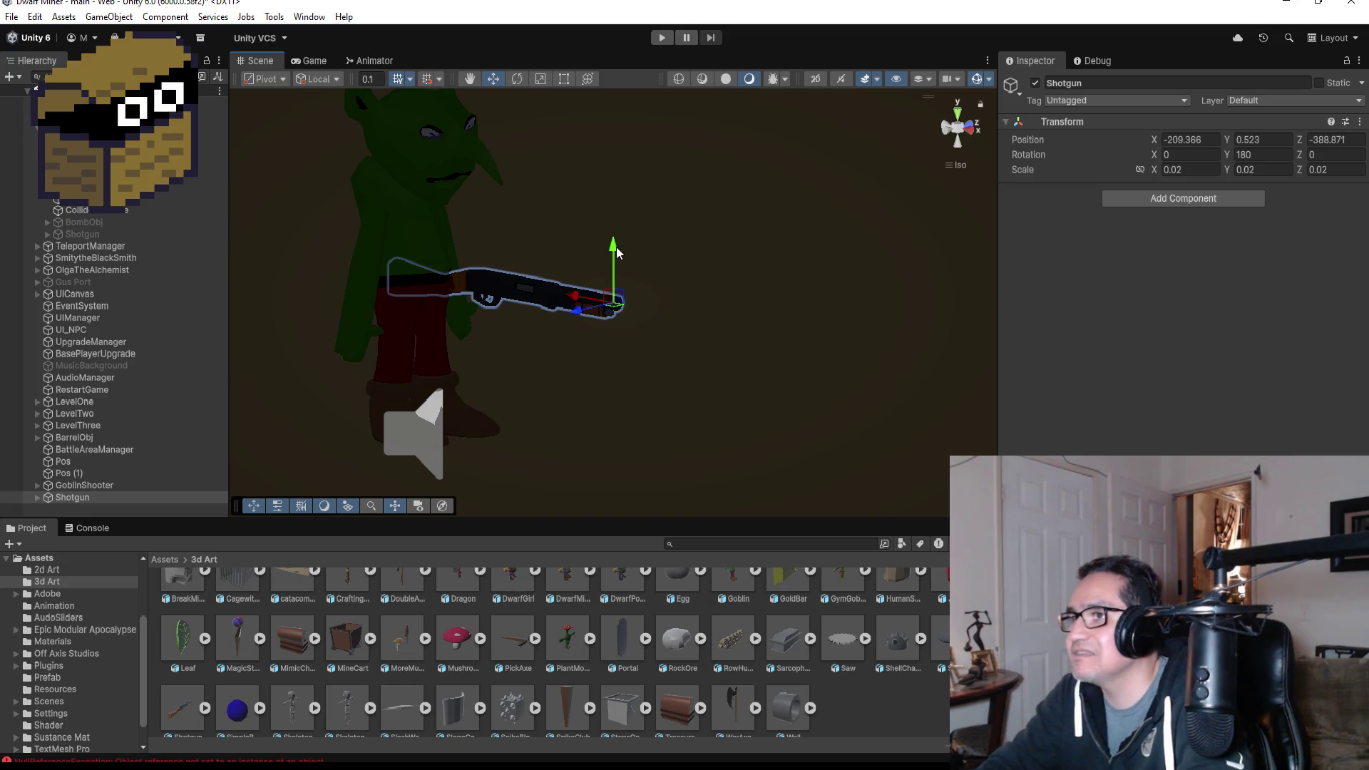
drag(616, 248, 623, 272)
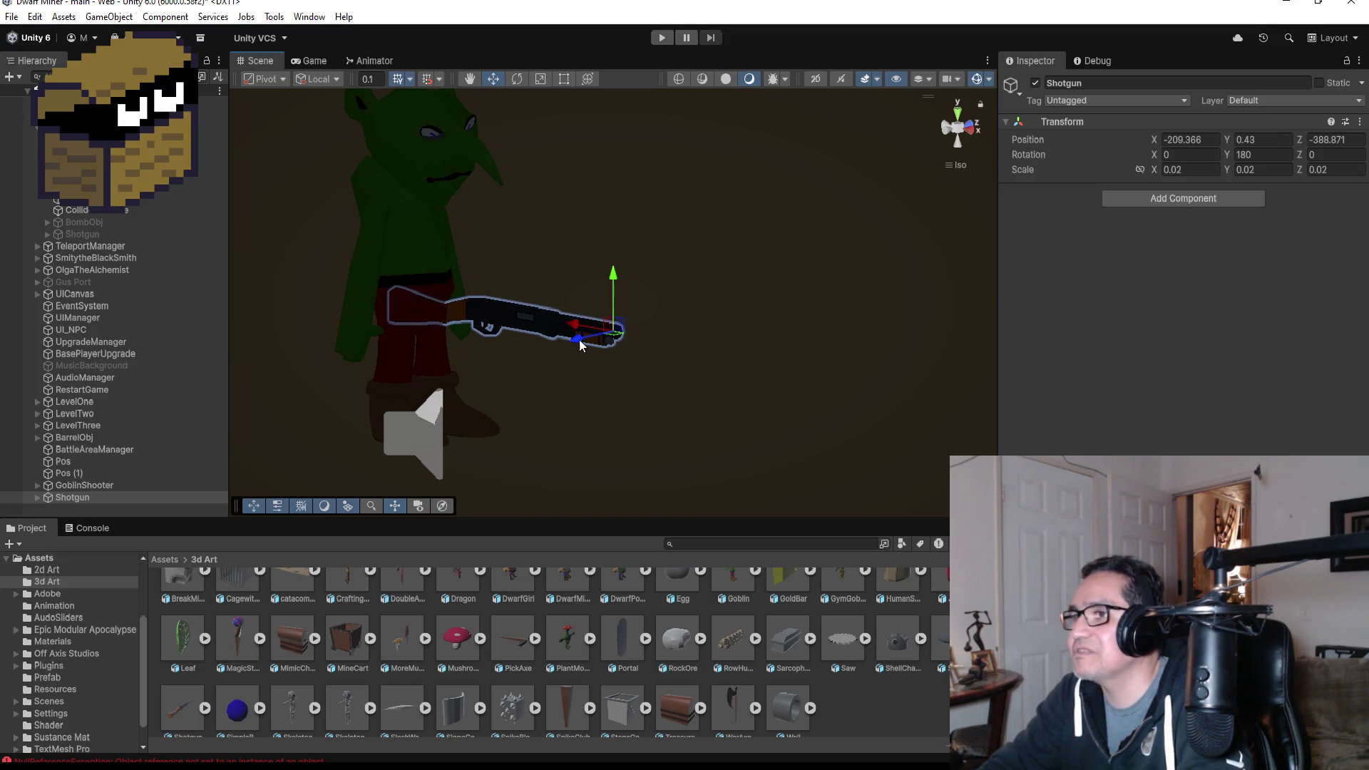
mouse_move(578, 329)
mouse_down()
mouse_move(626, 291)
mouse_move(641, 327)
mouse_move(631, 289)
mouse_up()
mouse_move(741, 280)
mouse_down()
mouse_move(853, 287)
mouse_move(571, 275)
mouse_up()
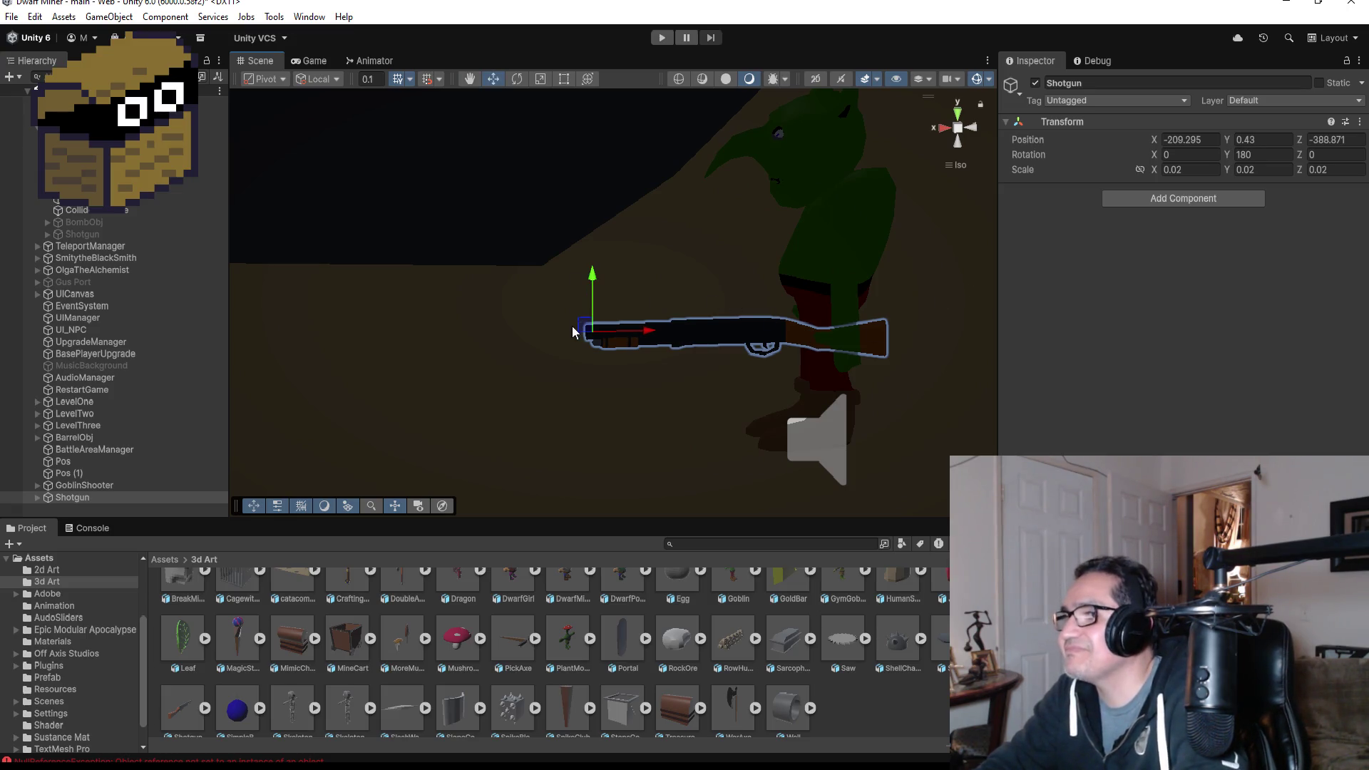
mouse_move(758, 297)
mouse_down()
mouse_move(569, 381)
mouse_move(562, 334)
mouse_move(586, 340)
mouse_move(571, 330)
mouse_up()
- Fine-tune the Shotgun to X -209.483, Y 0.405, Z -388.827 against the goblin's body
drag(892, 214, 689, 206)
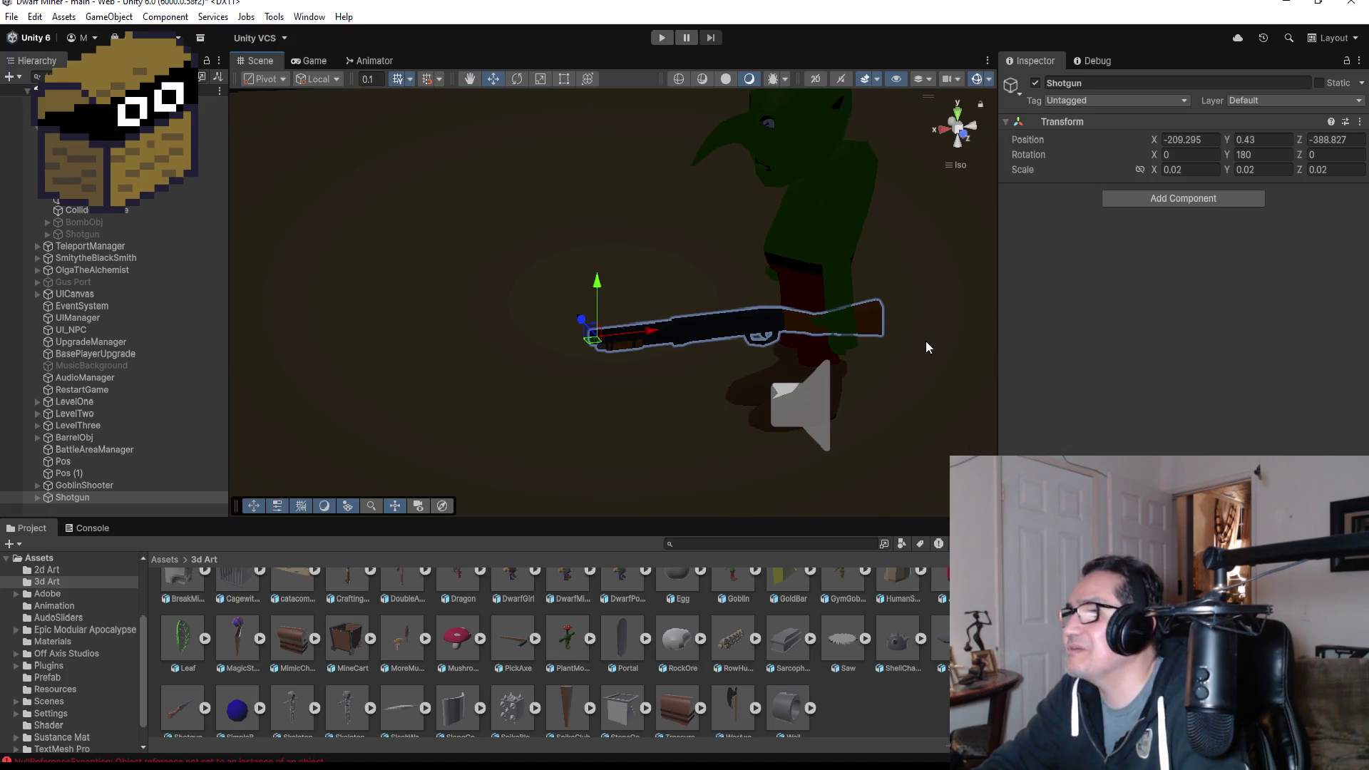
drag(649, 335, 700, 332)
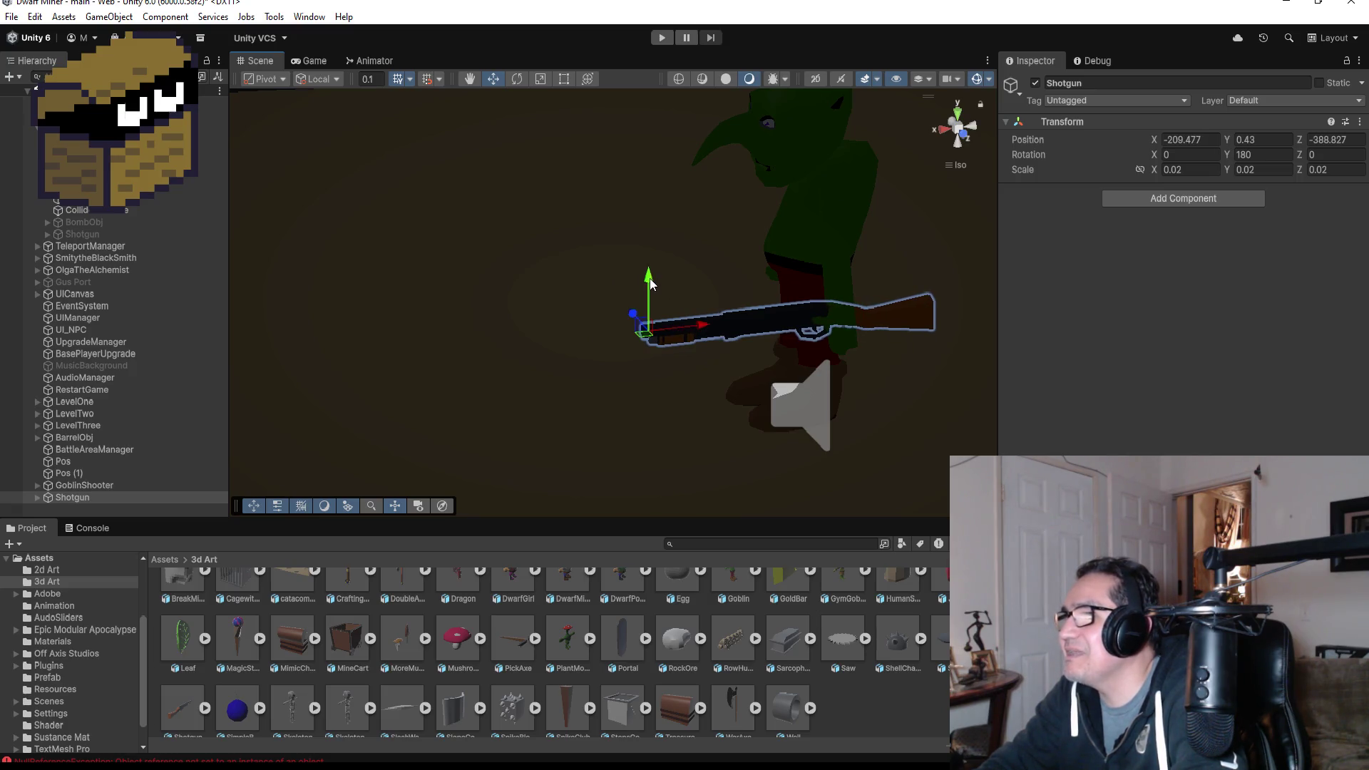
drag(649, 281, 651, 288)
drag(698, 332, 698, 329)
mouse_move(810, 330)
mouse_down()
mouse_move(835, 297)
mouse_move(537, 300)
mouse_move(810, 306)
mouse_up()
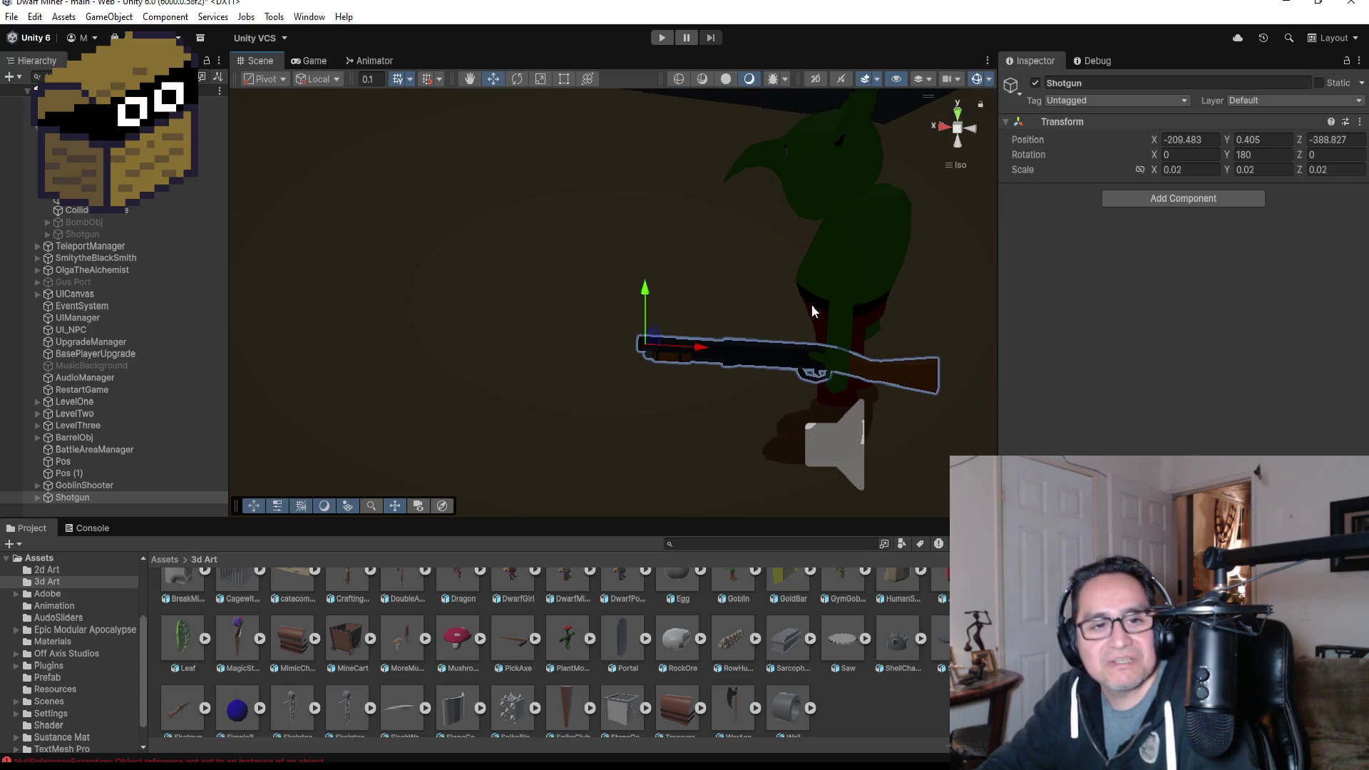
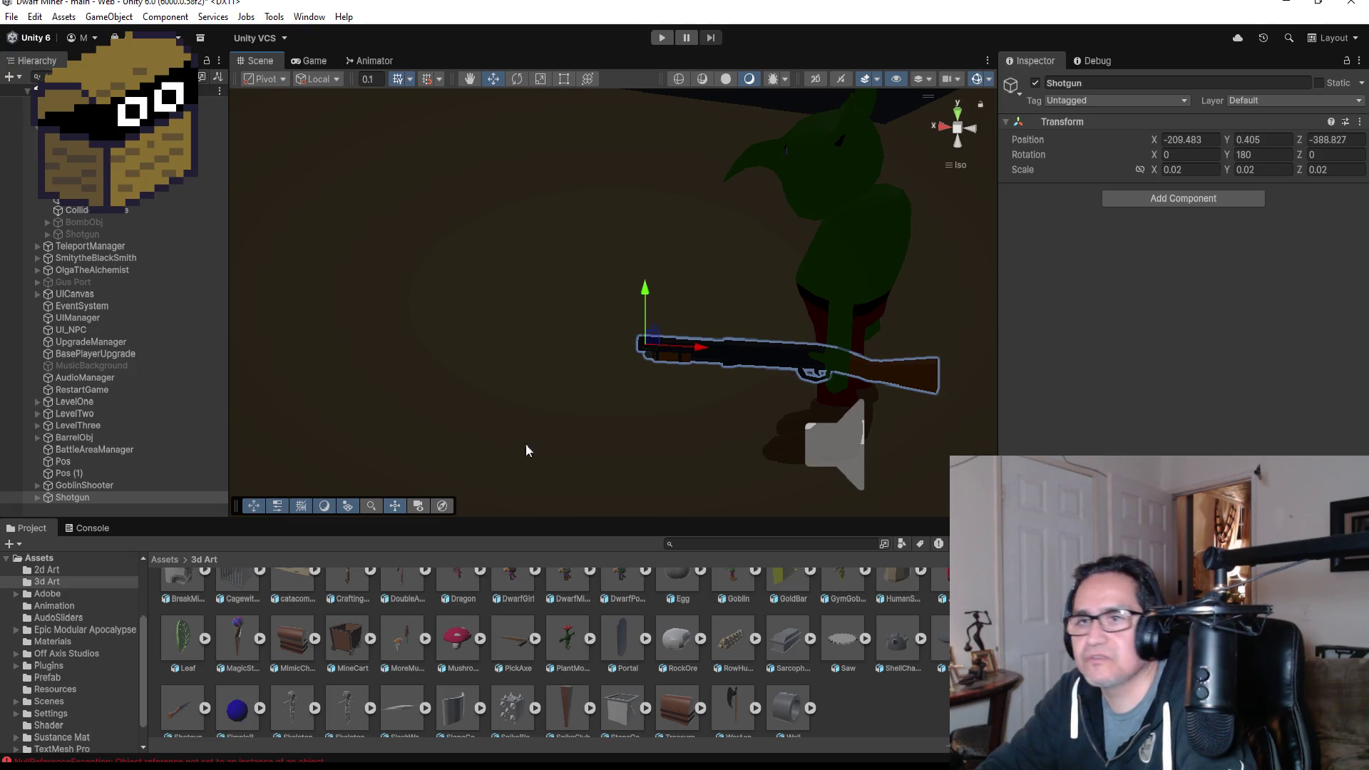
- Expand GoblinShooter's hierarchy, delete its ColliderAttack child, and reselect the Shotgun
click(37, 486)
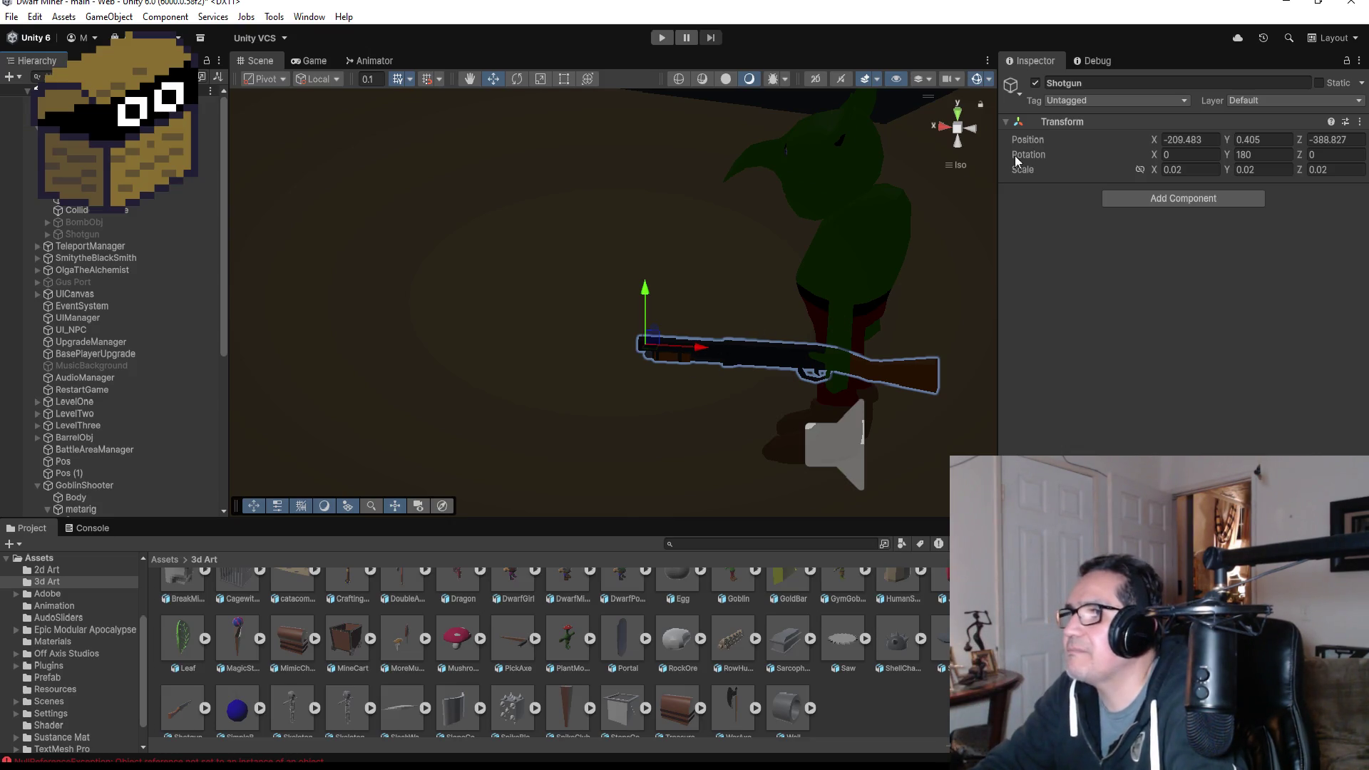
click(47, 509)
scroll(107, 357, down, 5)
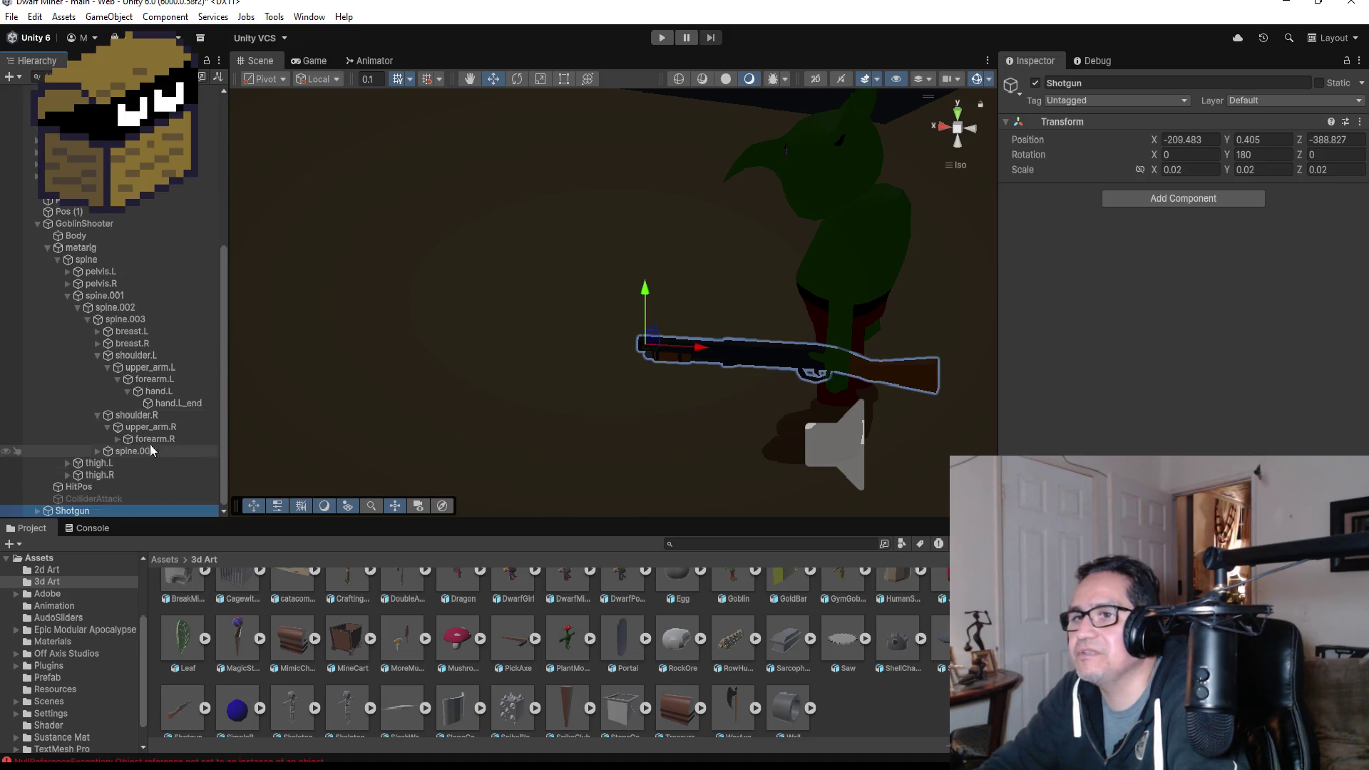
click(42, 343)
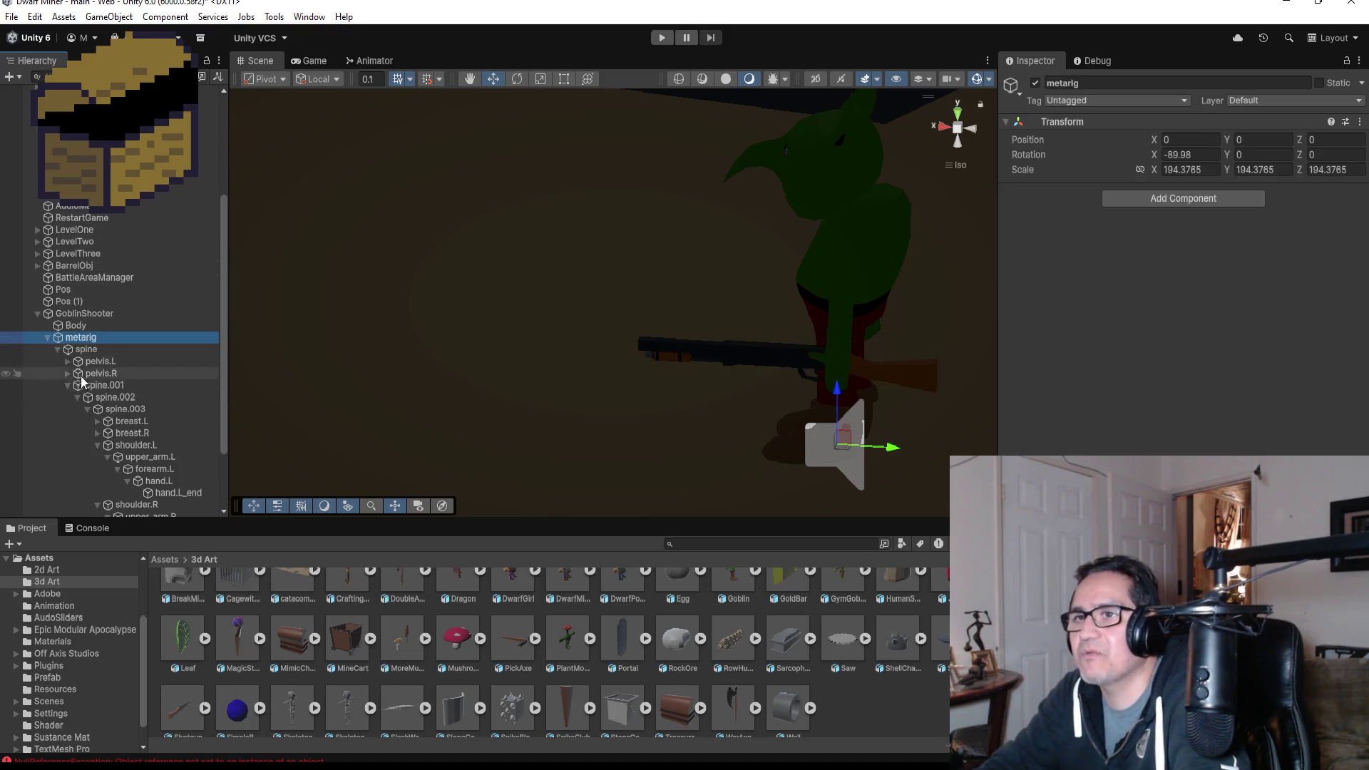
click(47, 338)
click(73, 512)
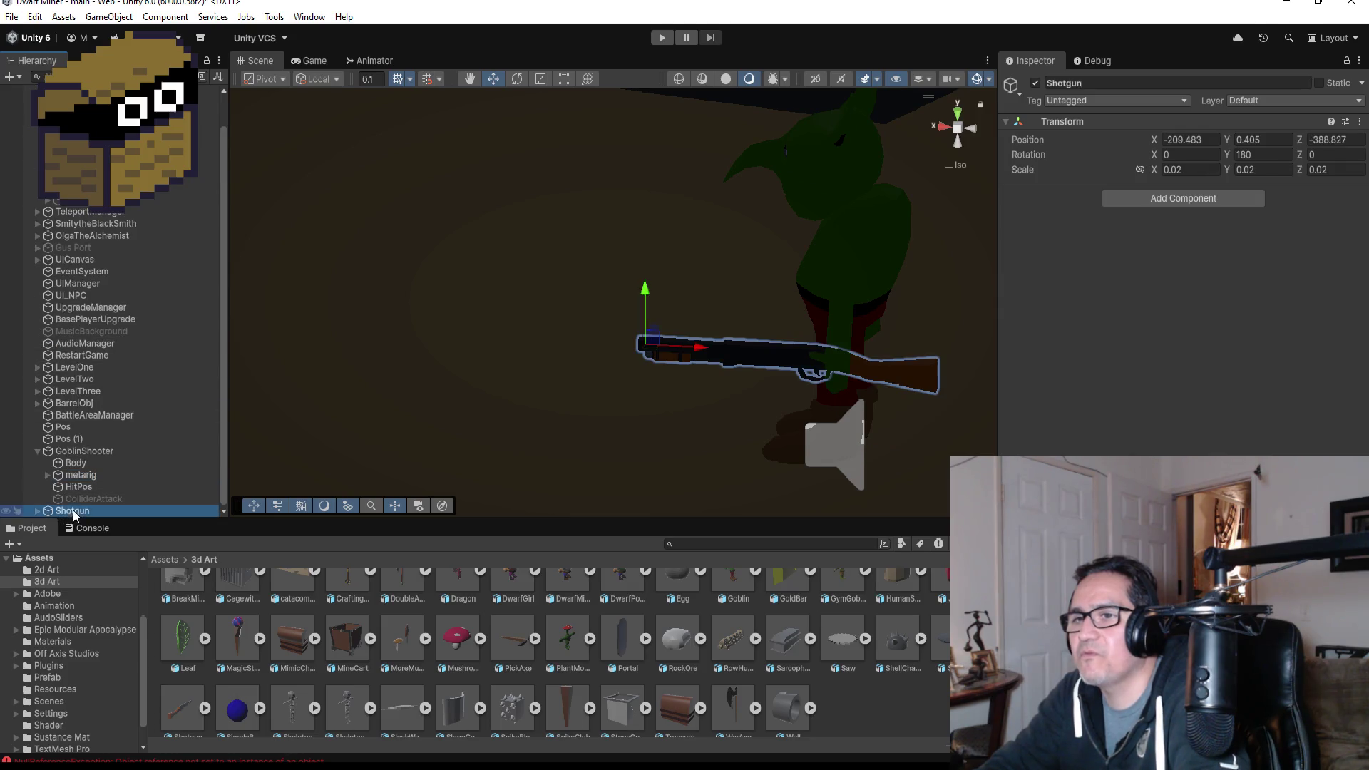
click(112, 506)
key(Delete)
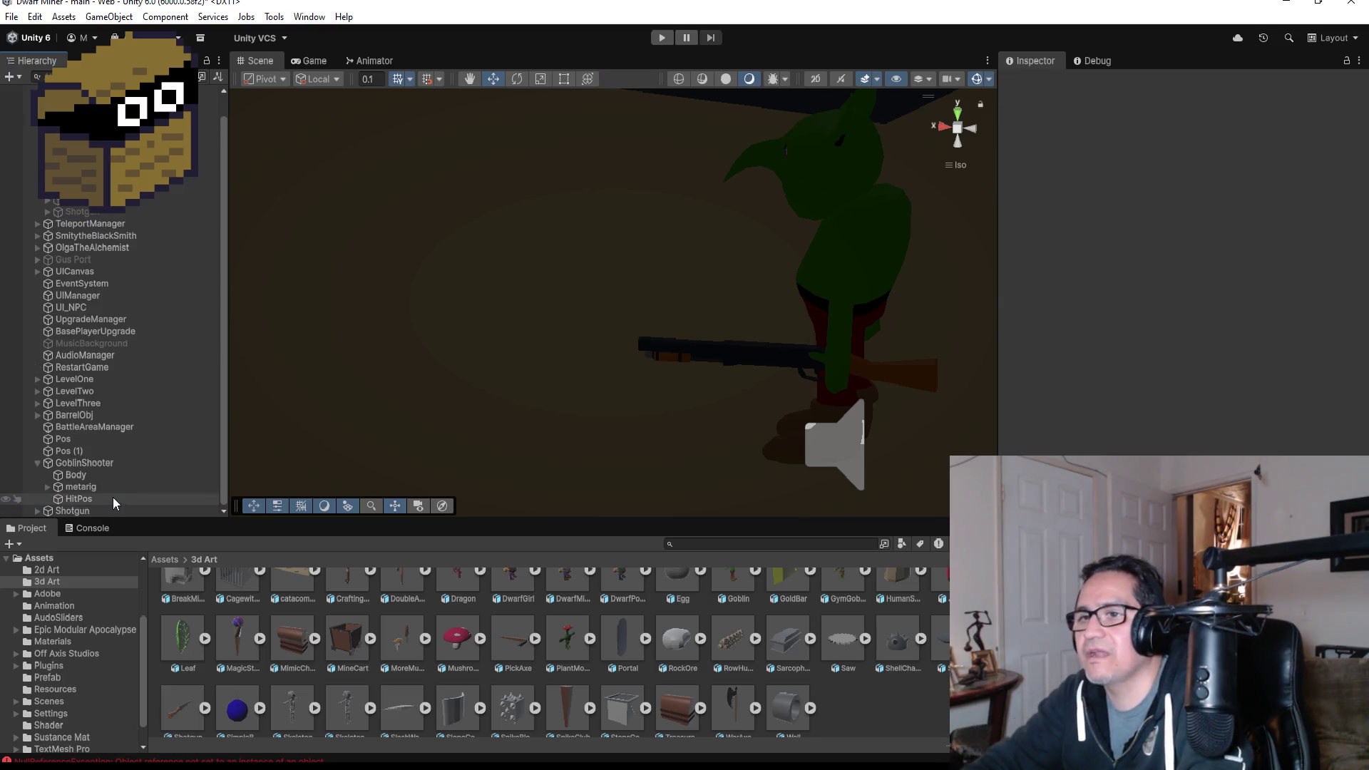
click(84, 511)
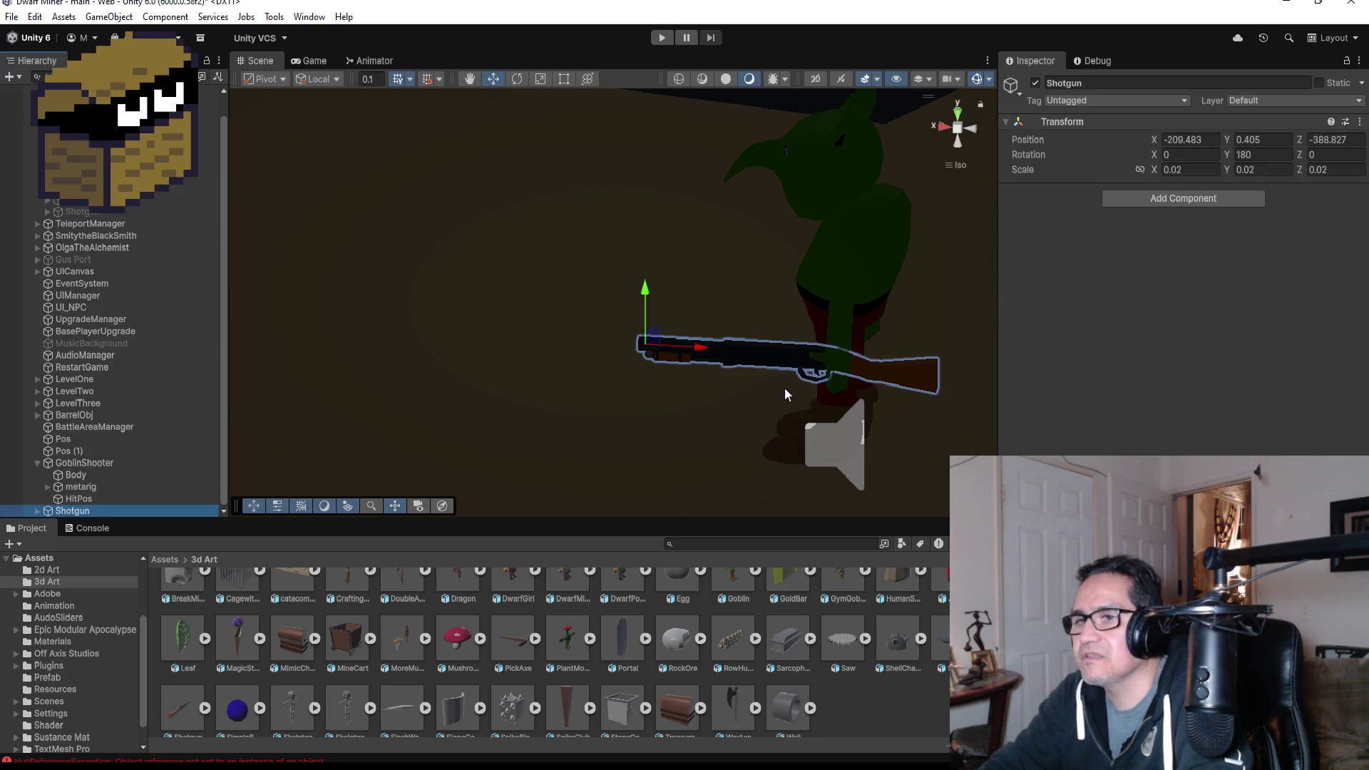
- Set the Shotgun's Z rotation to -90 so it stands upright
click(1276, 154)
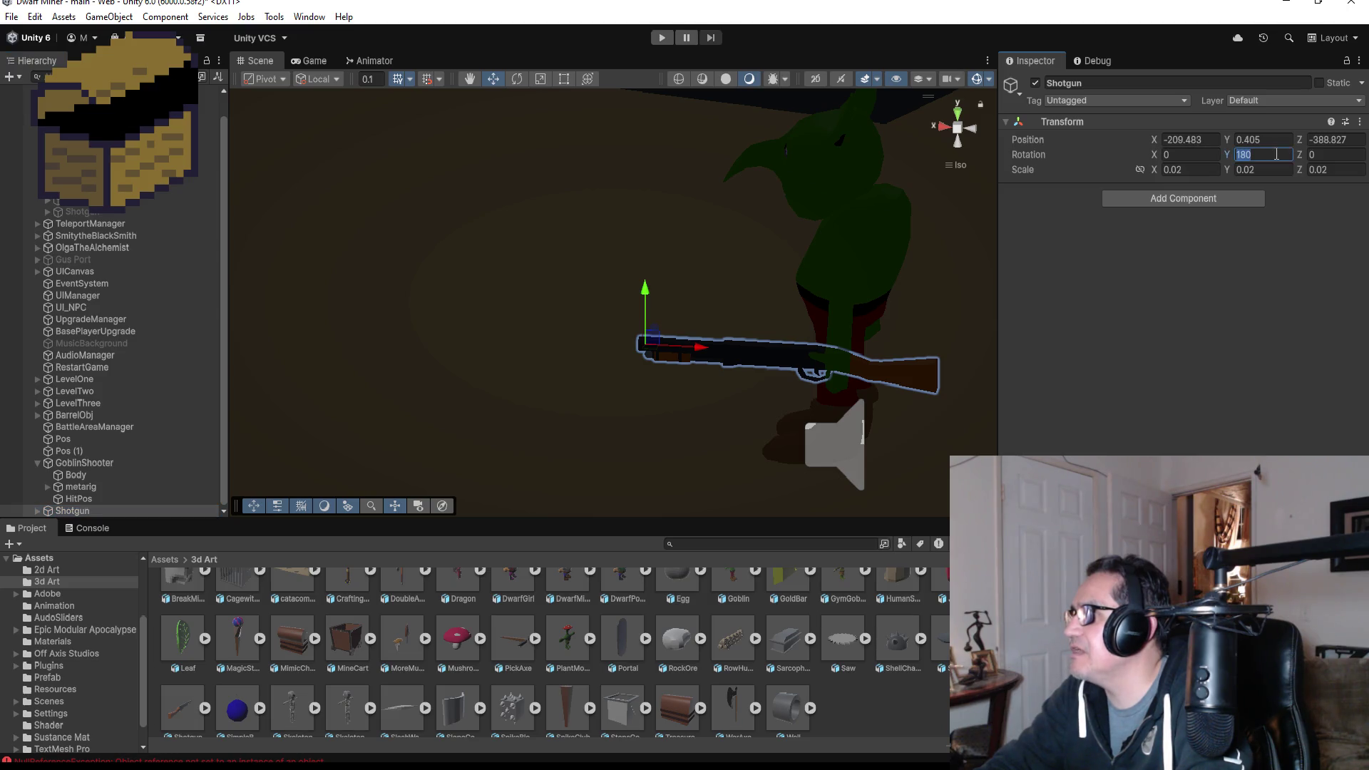
text(90)
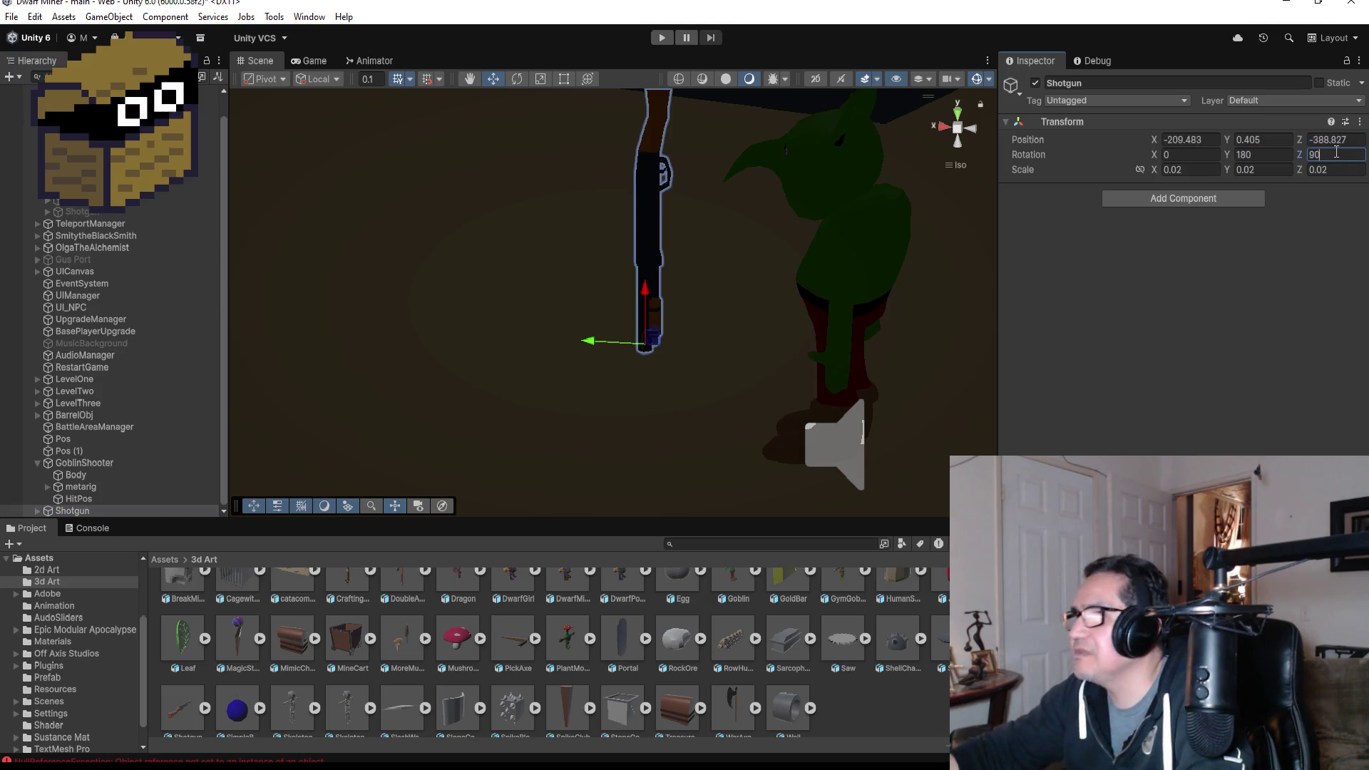
key(BackSpace)
key(BackSpace)
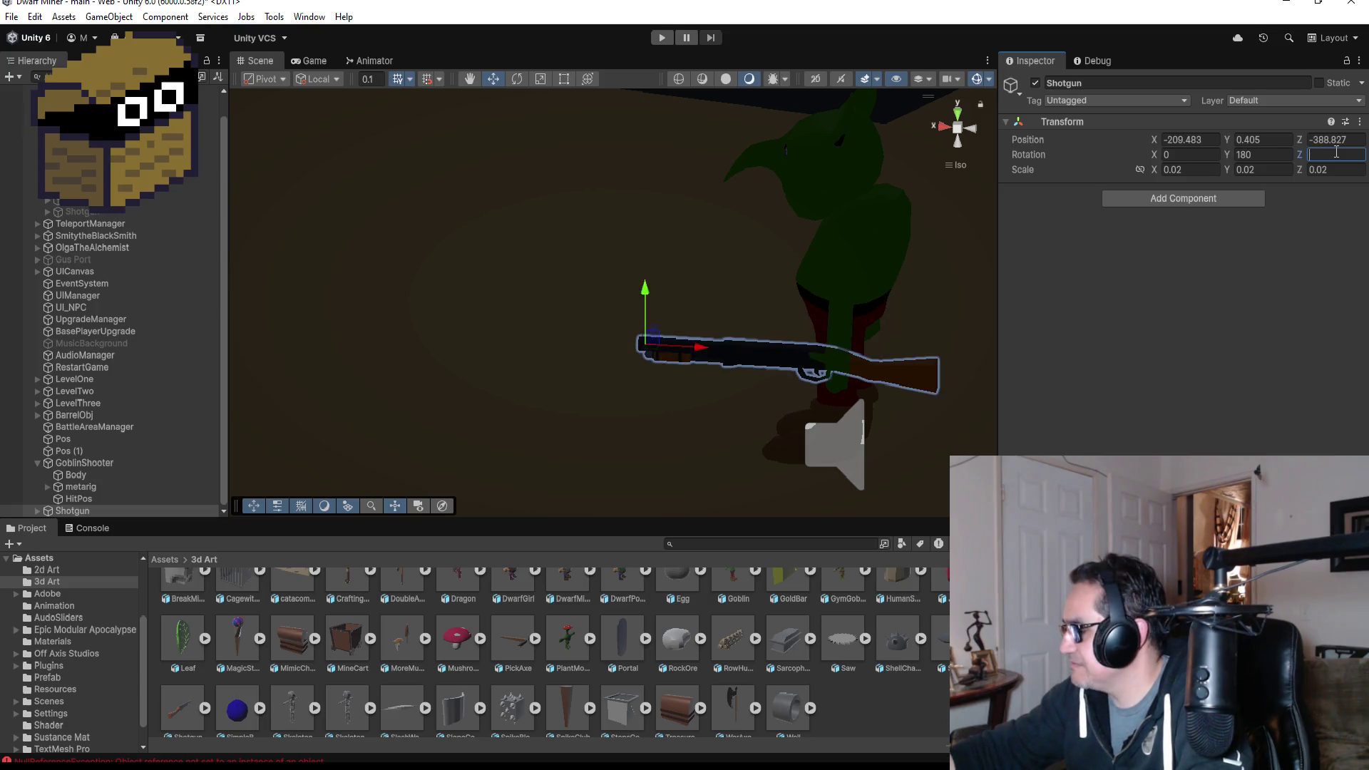
text(-90)
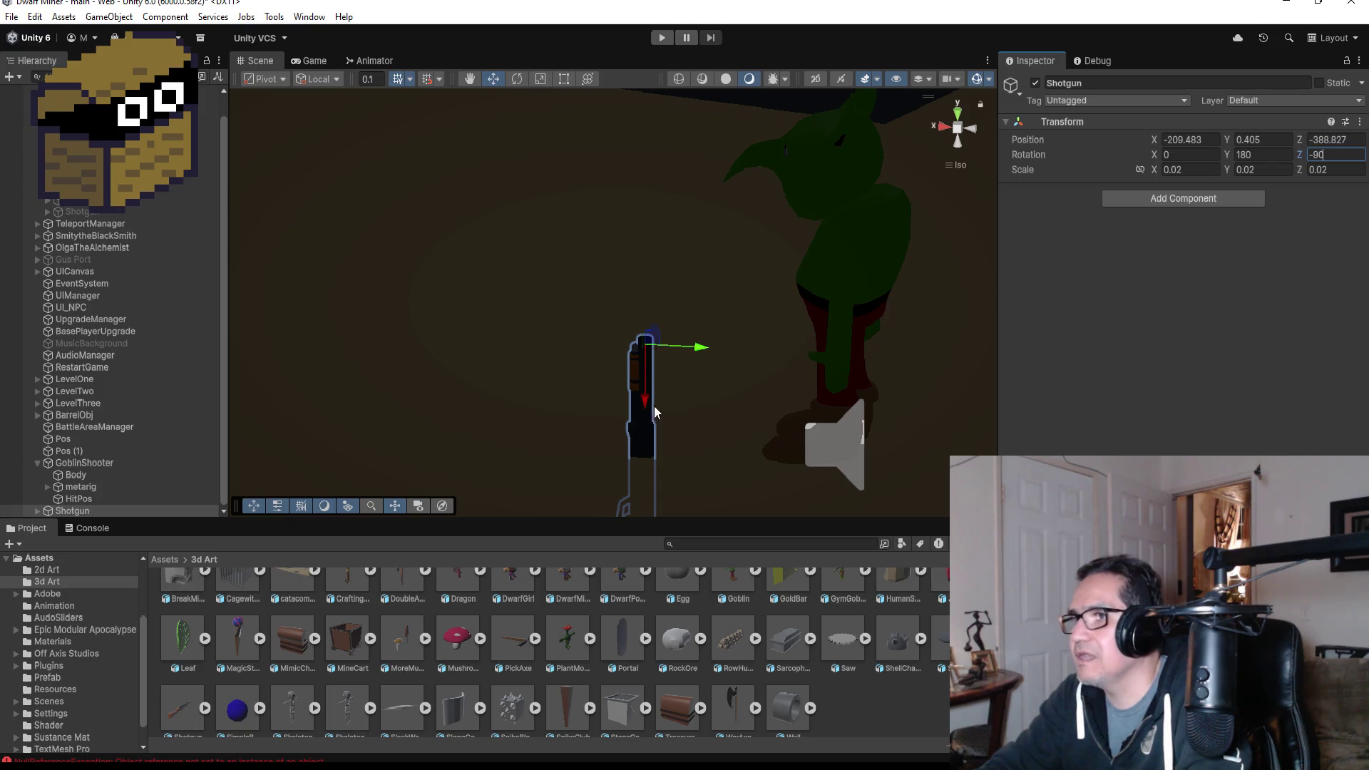
- Raise the Shotgun to Y 1.068 and nudge it to X -210.147 against the goblin
mouse_move(654, 411)
mouse_down()
mouse_move(683, 164)
mouse_move(903, 164)
mouse_move(792, 151)
mouse_up()
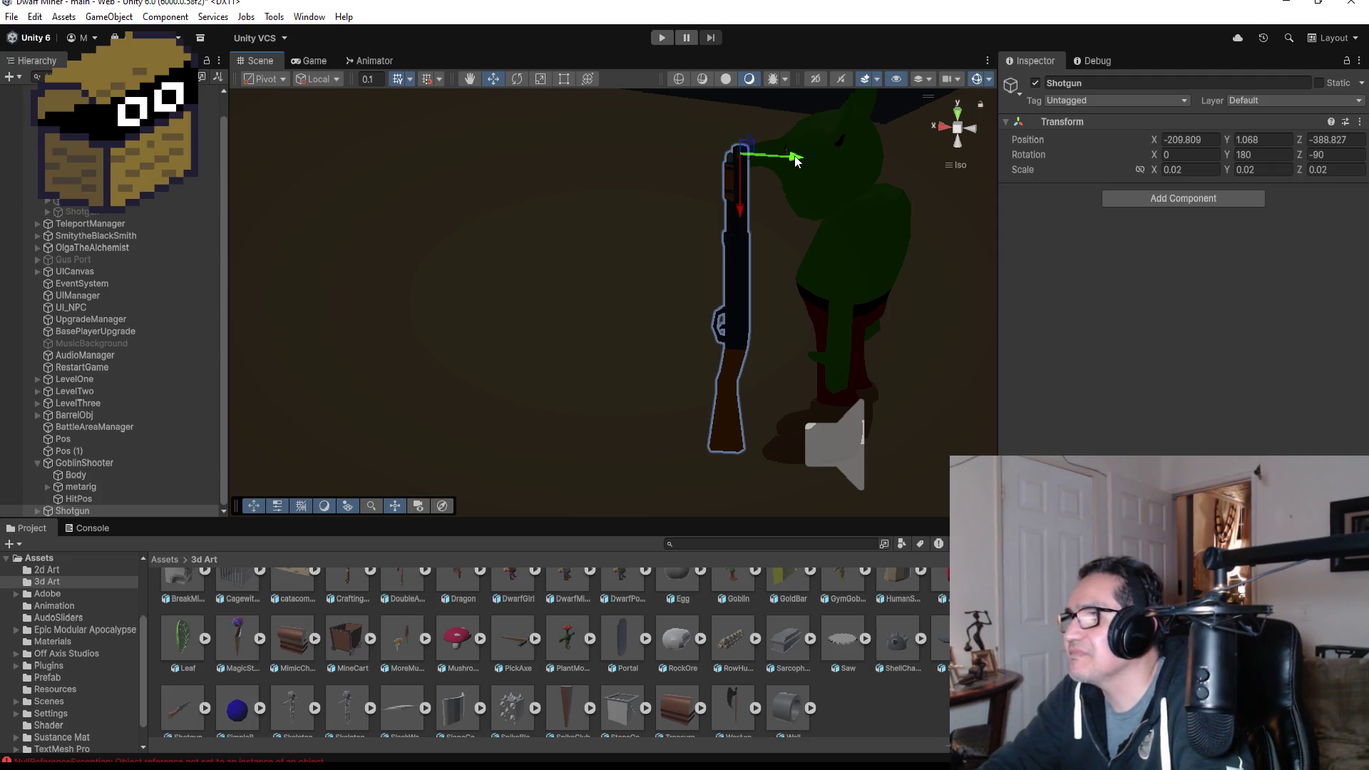
mouse_move(797, 160)
mouse_down()
mouse_move(909, 163)
mouse_move(826, 148)
mouse_move(898, 148)
mouse_up()
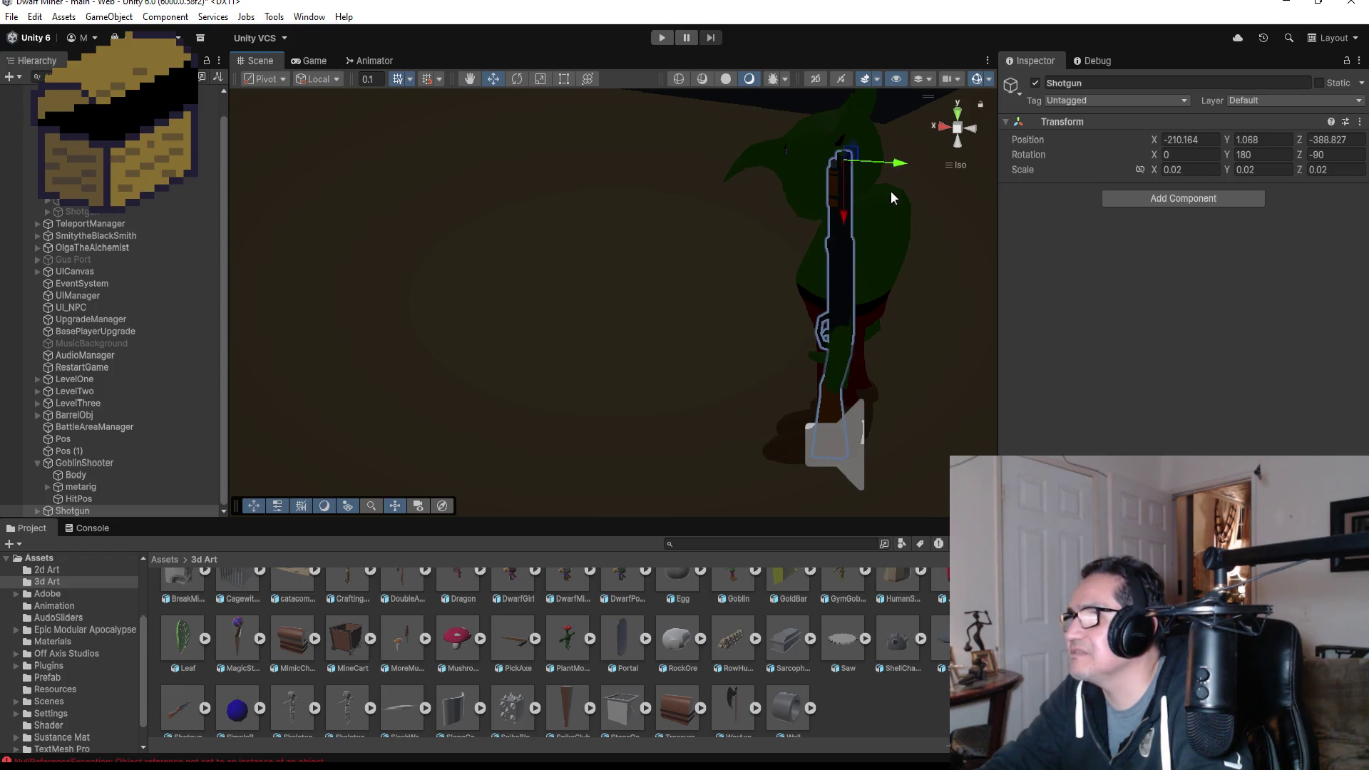
mouse_move(901, 281)
mouse_down()
mouse_move(1030, 318)
mouse_move(1124, 312)
mouse_move(950, 278)
mouse_move(911, 237)
mouse_up()
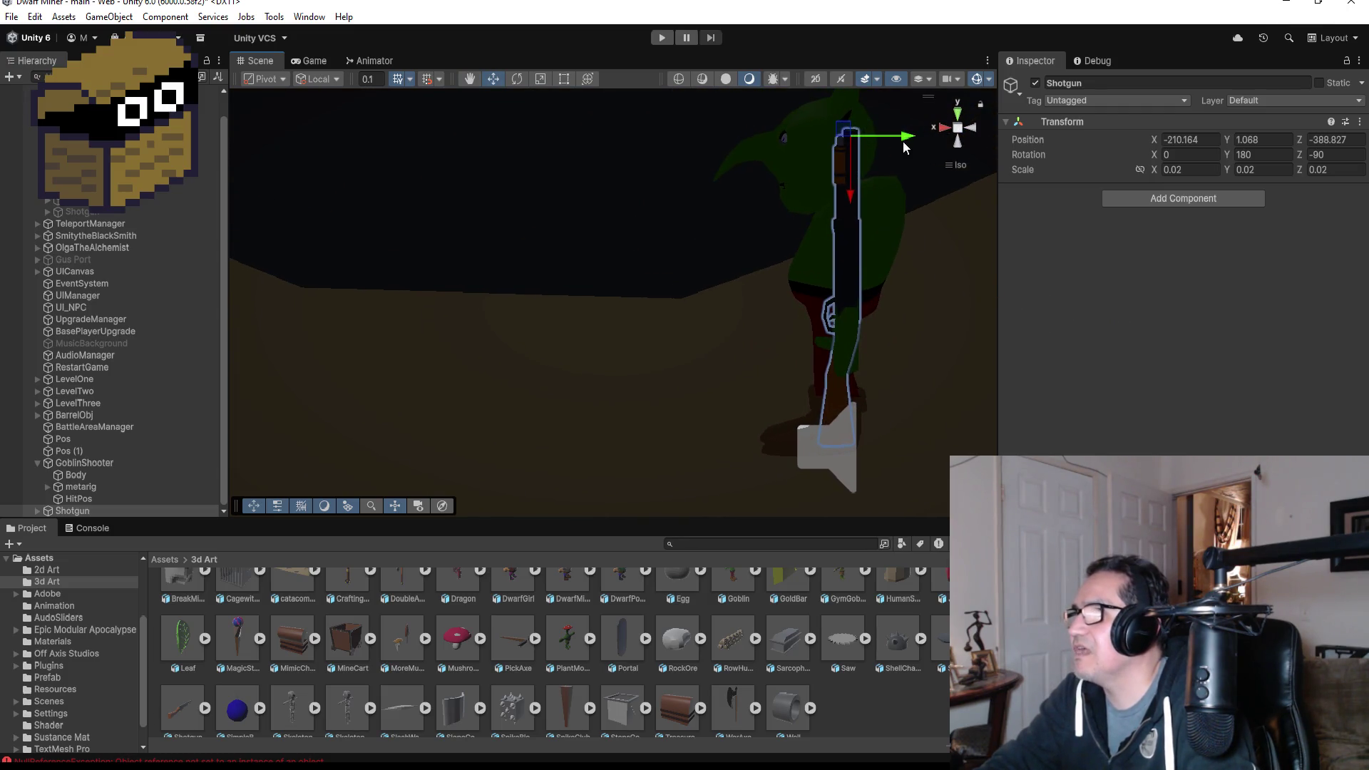
drag(905, 148, 900, 146)
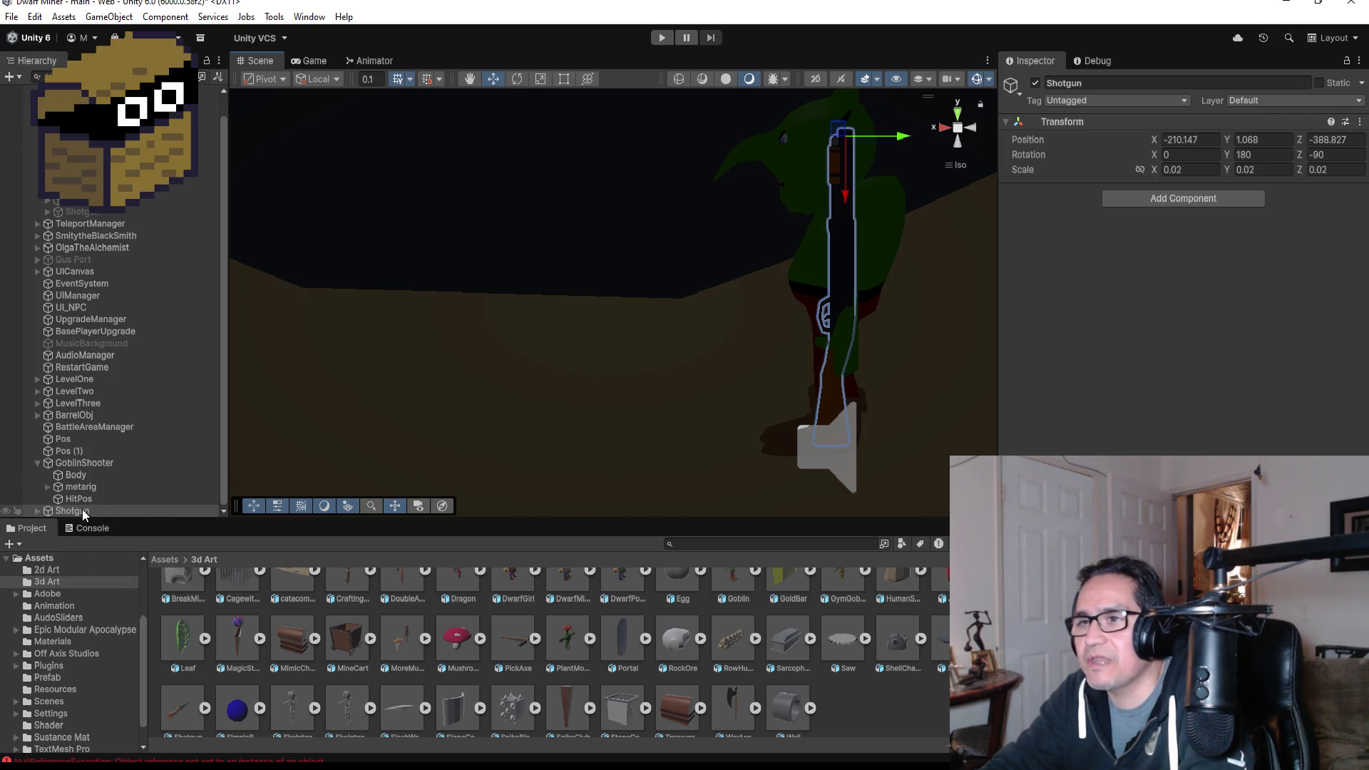
click(49, 487)
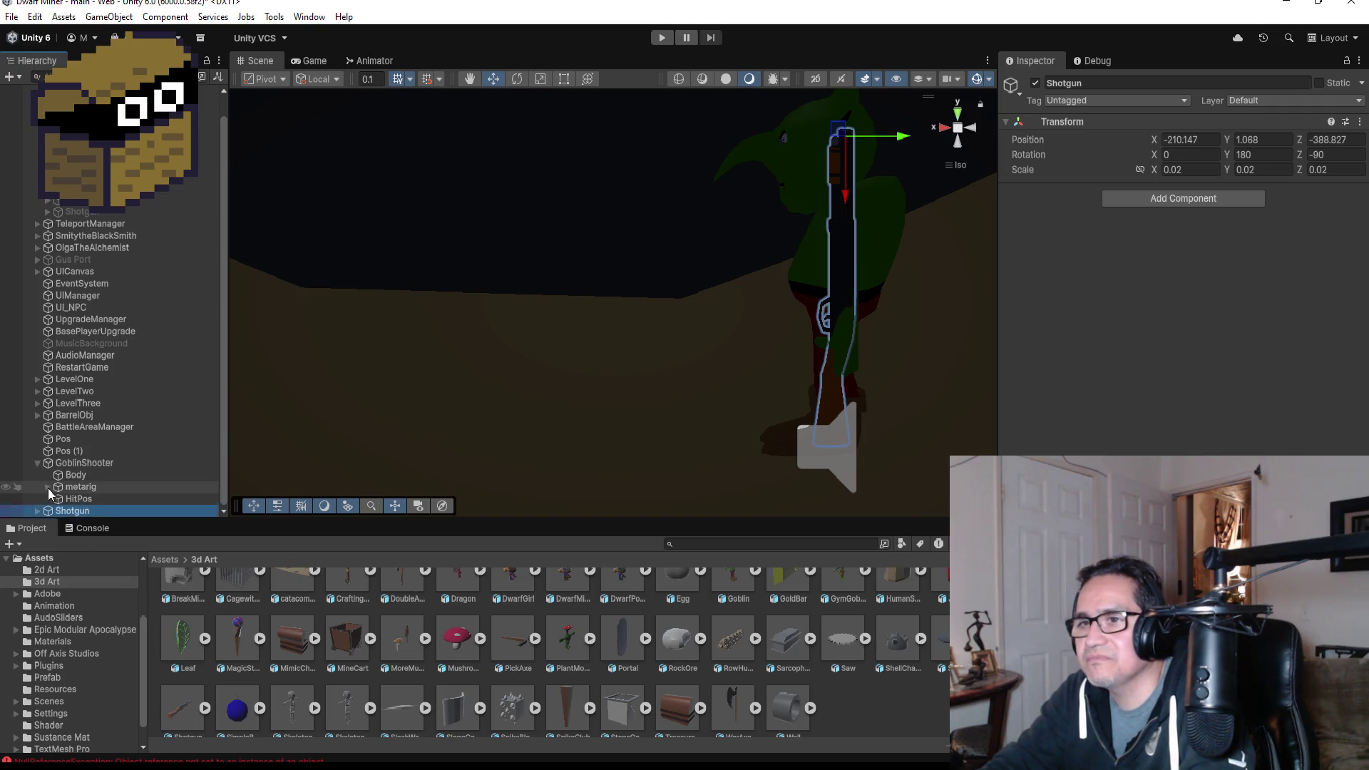
click(48, 488)
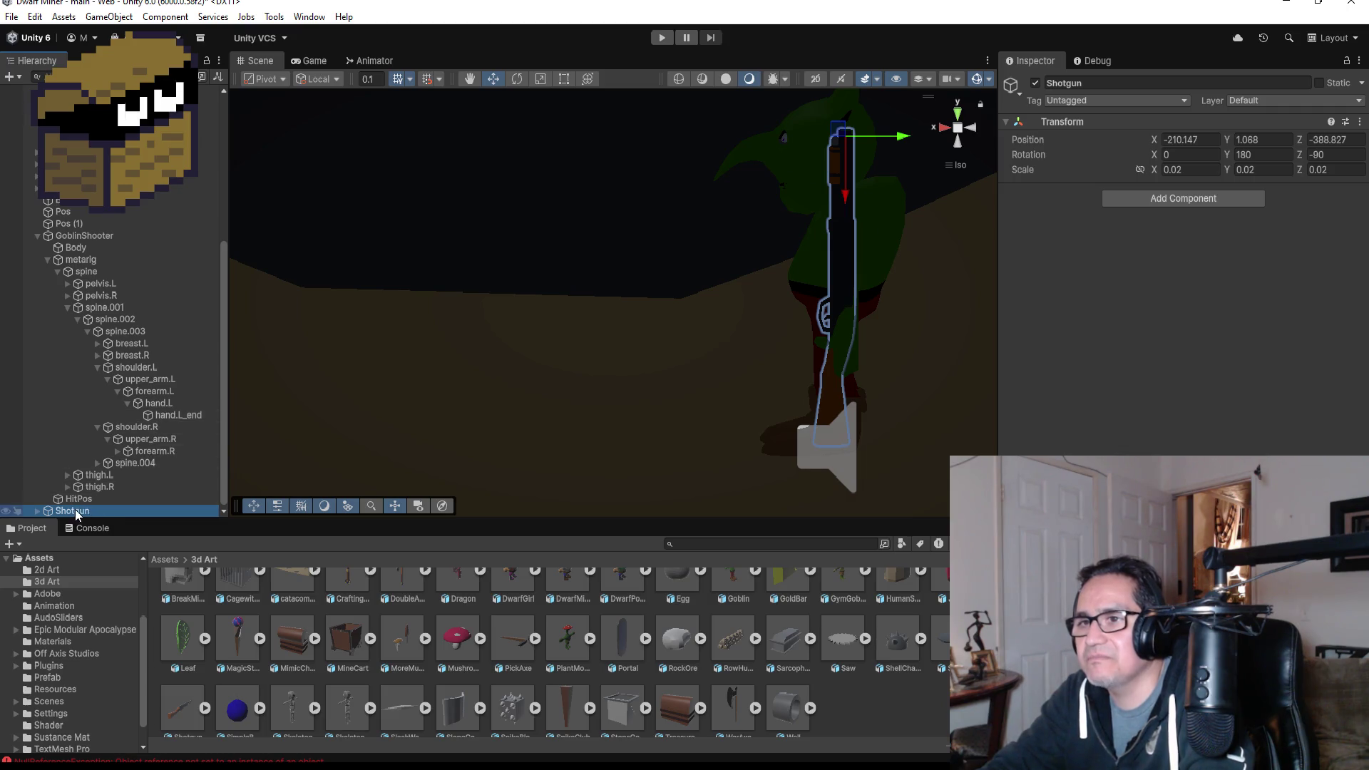
- Parent the Shotgun to hand.L, trial-rotate forearm.L and undo, then return Shotgun to the root
mouse_move(76, 514)
mouse_down()
mouse_move(164, 427)
mouse_move(154, 474)
mouse_move(160, 404)
mouse_up()
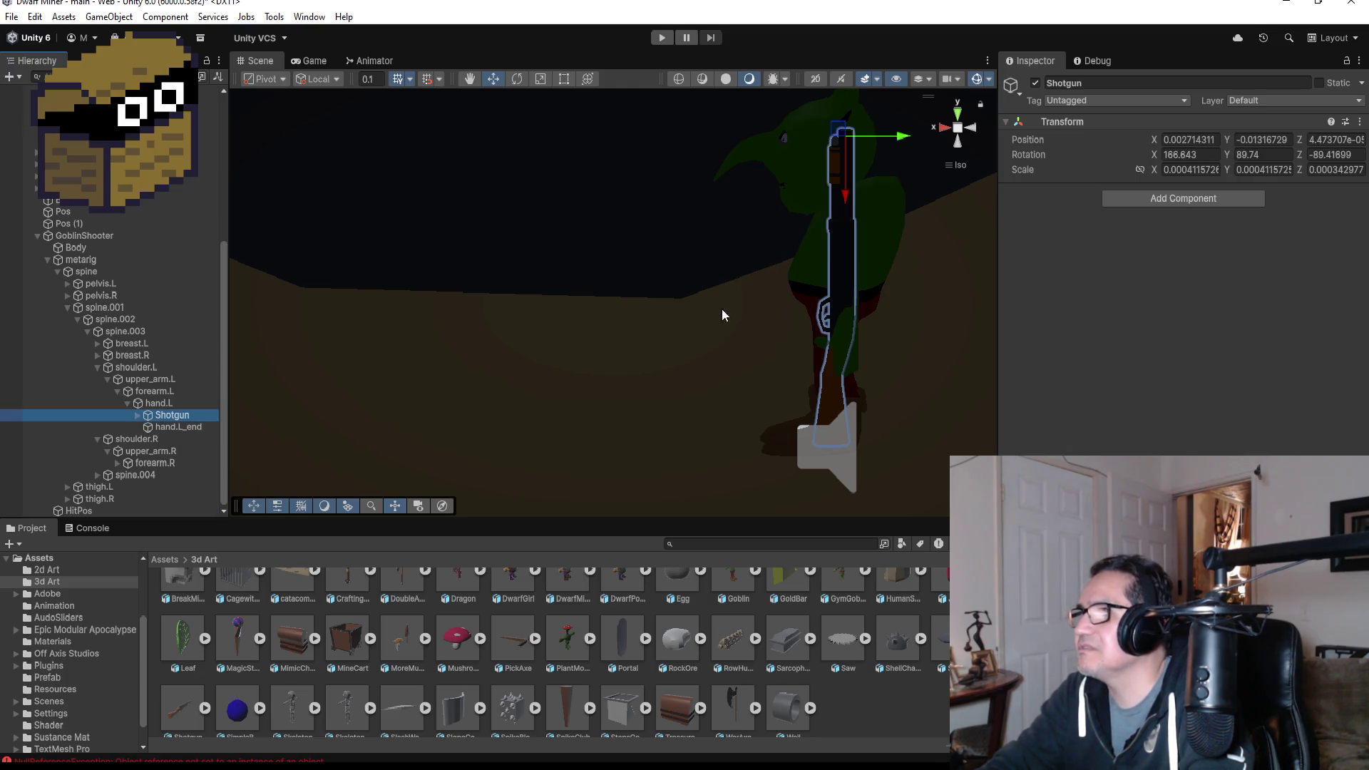
click(158, 403)
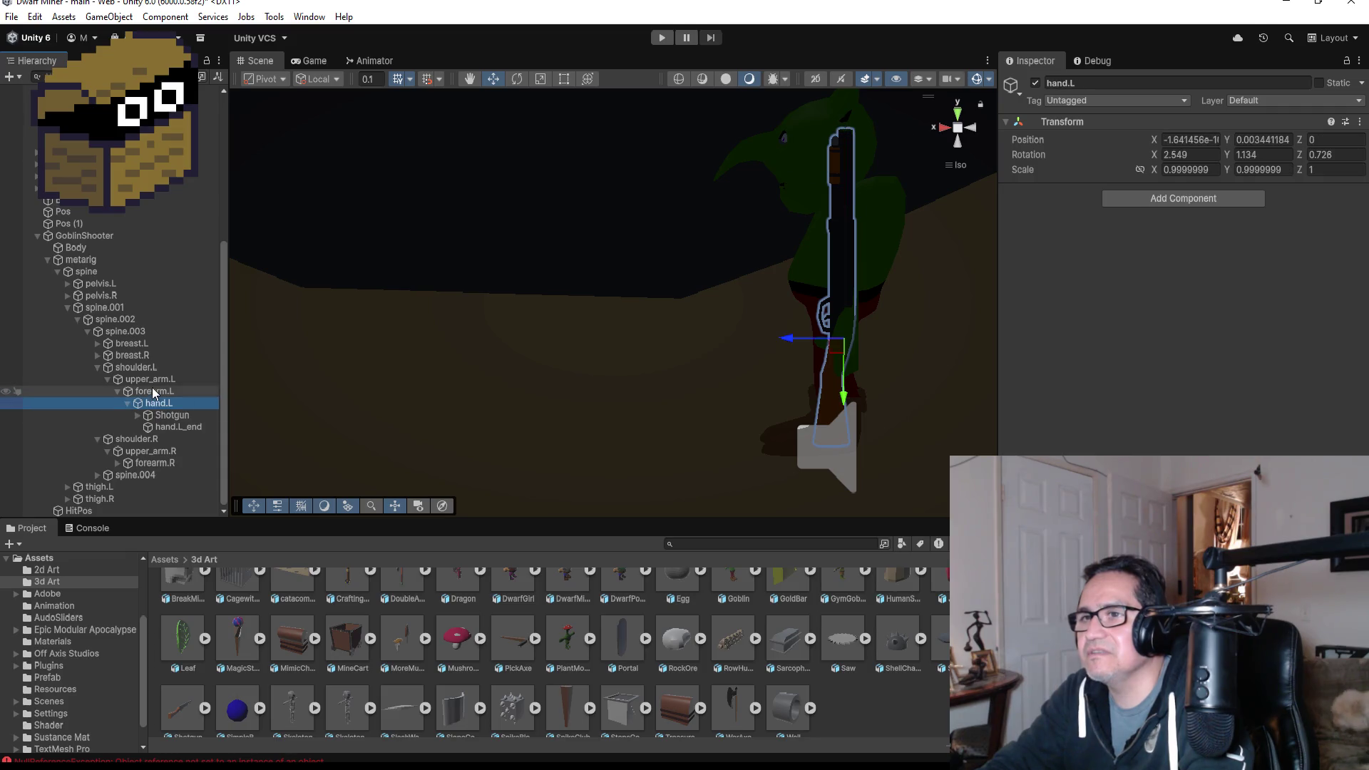
click(153, 391)
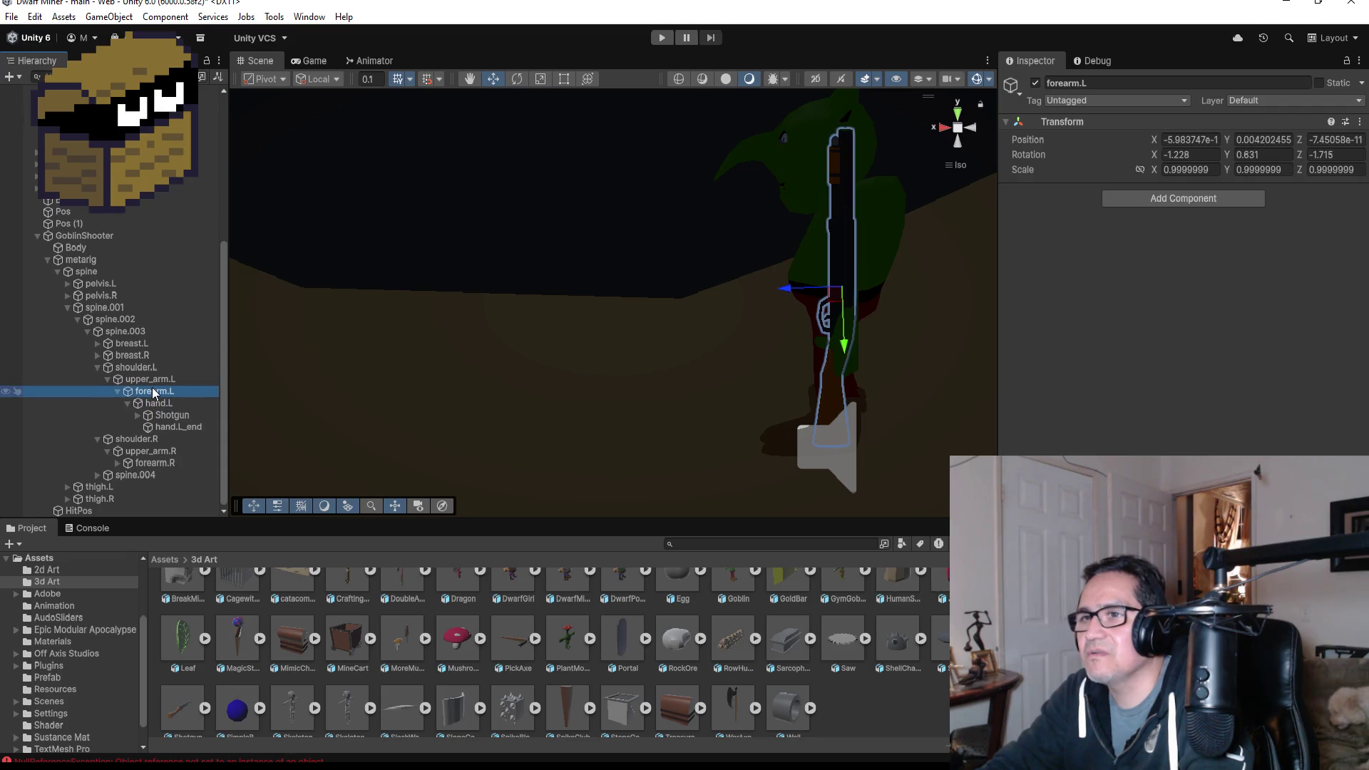
click(518, 79)
mouse_move(883, 233)
mouse_down()
mouse_move(944, 235)
mouse_move(1003, 262)
mouse_move(1055, 317)
mouse_up()
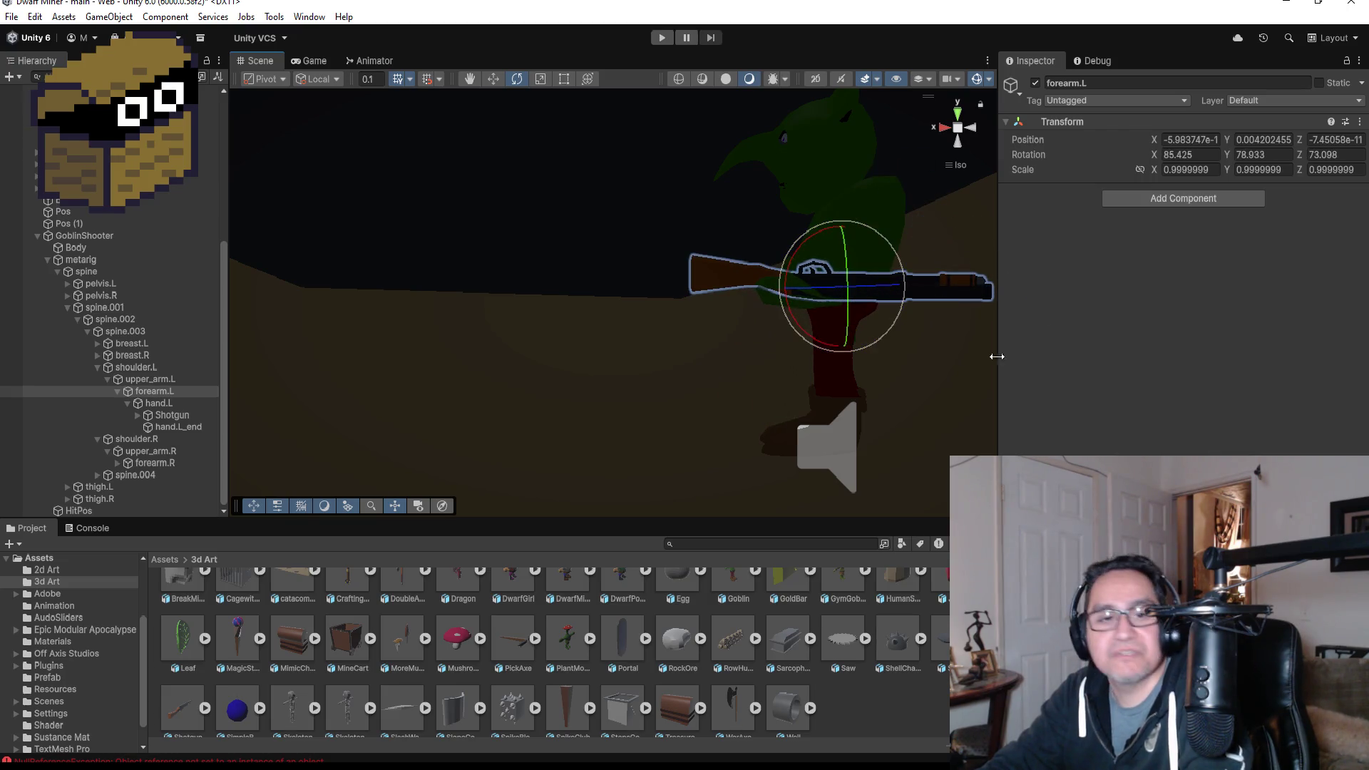
key(ctrl+z)
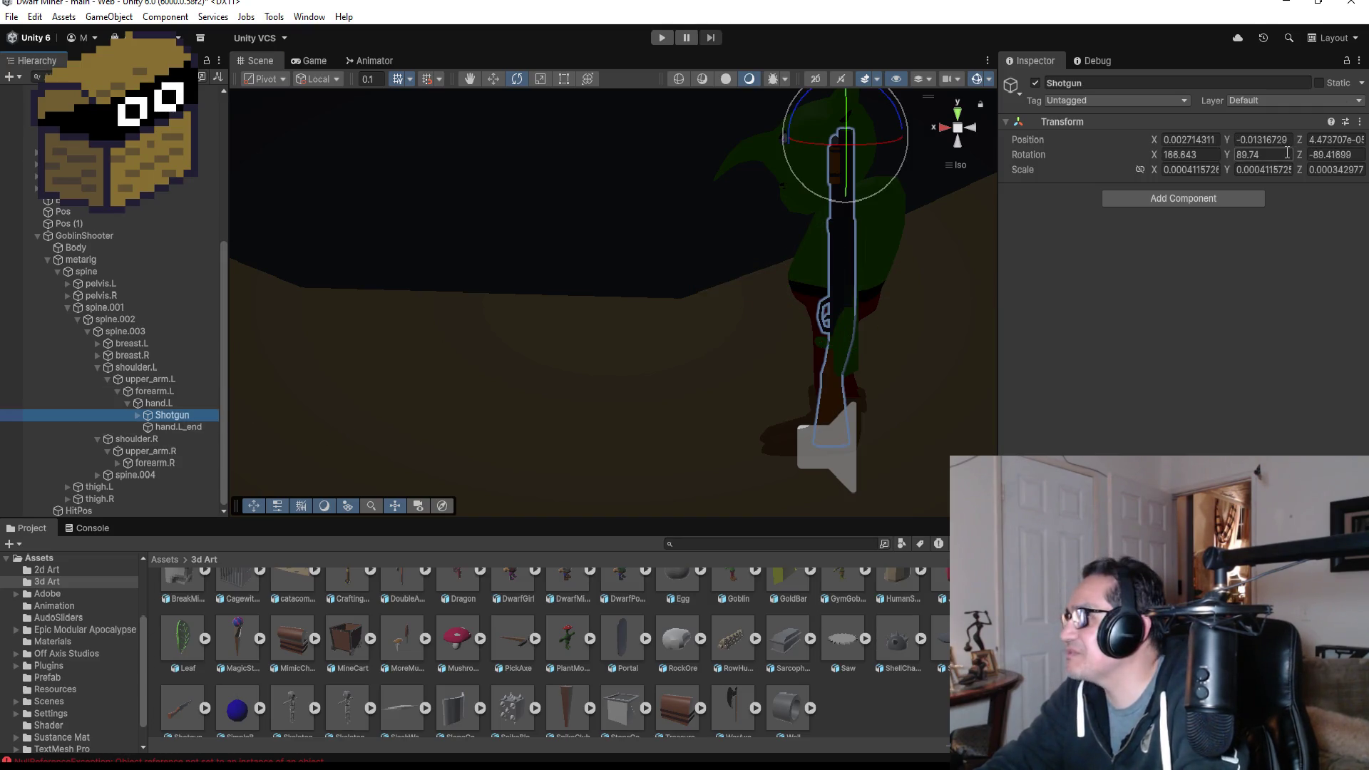
drag(178, 416, 84, 231)
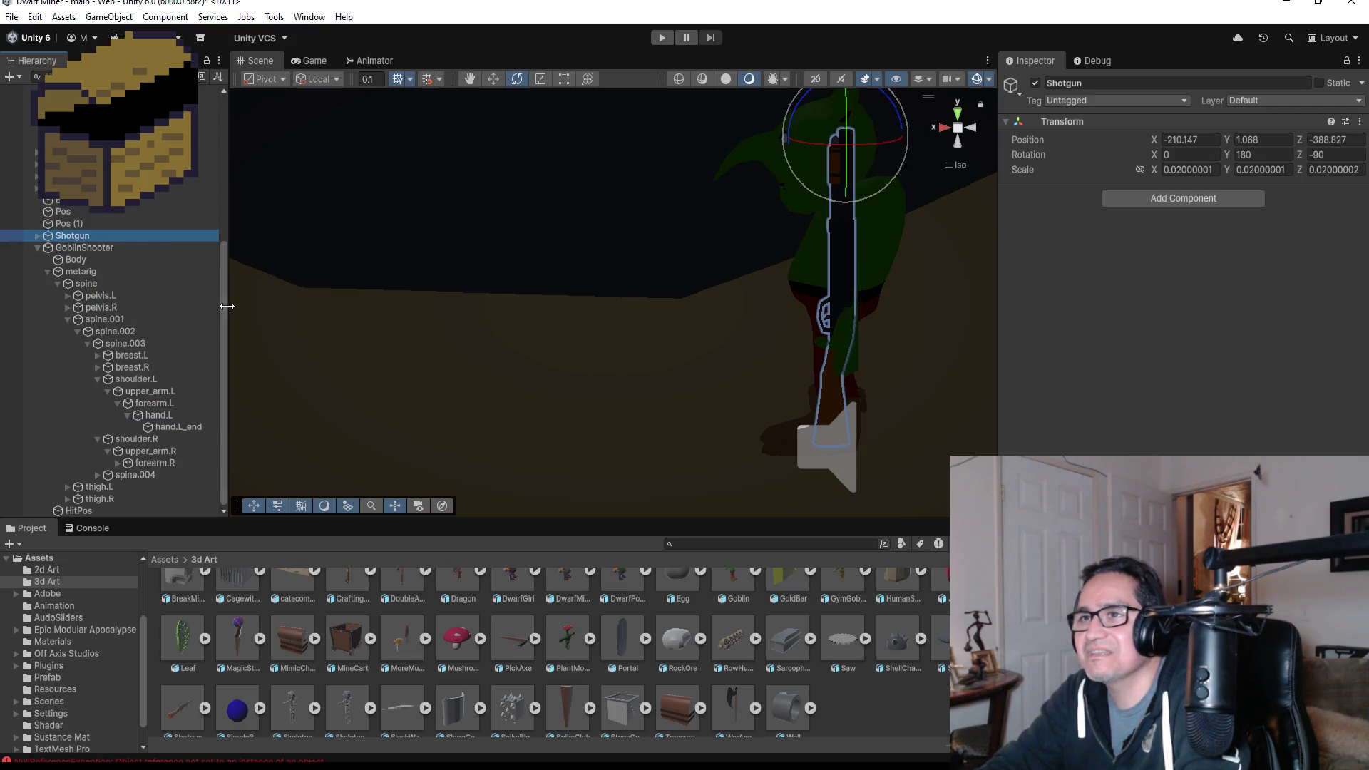
- Set the Shotgun's Z rotation to 90
click(1333, 154)
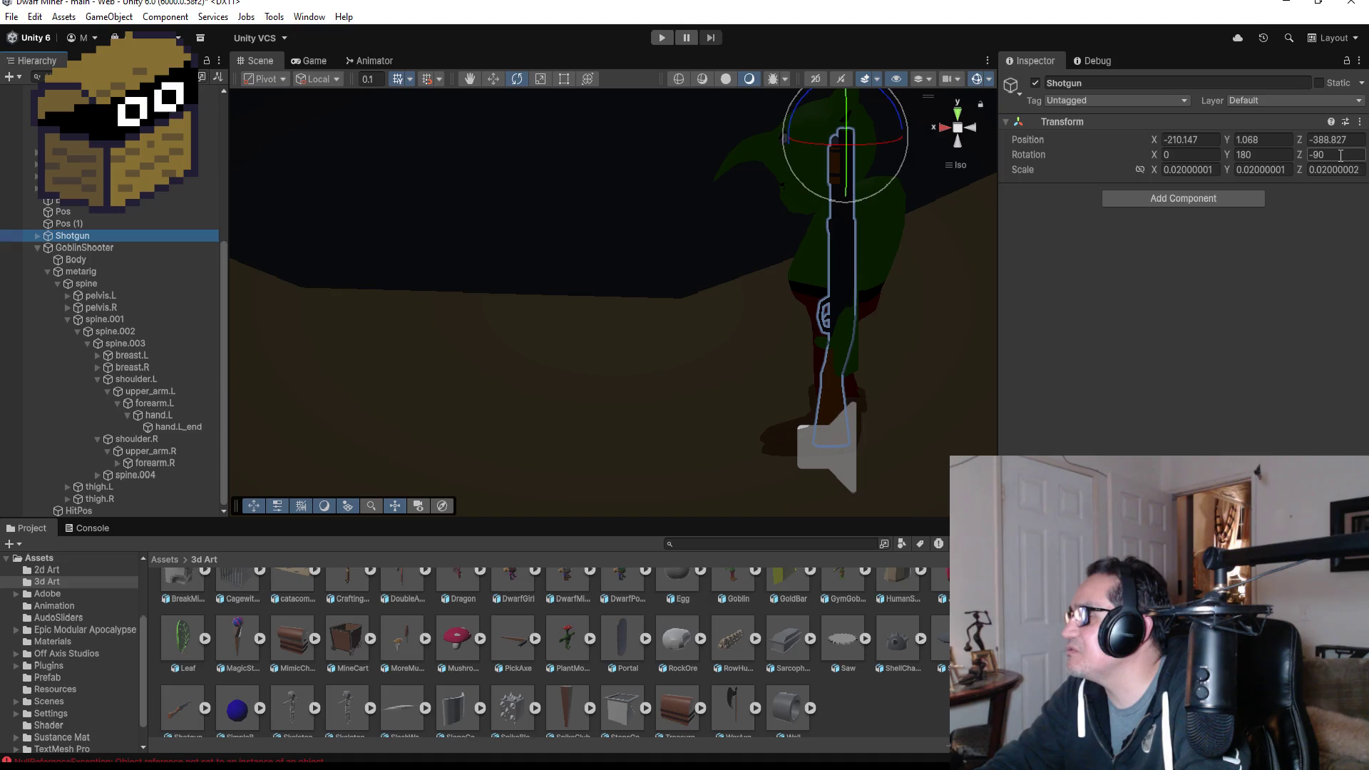
text(90)
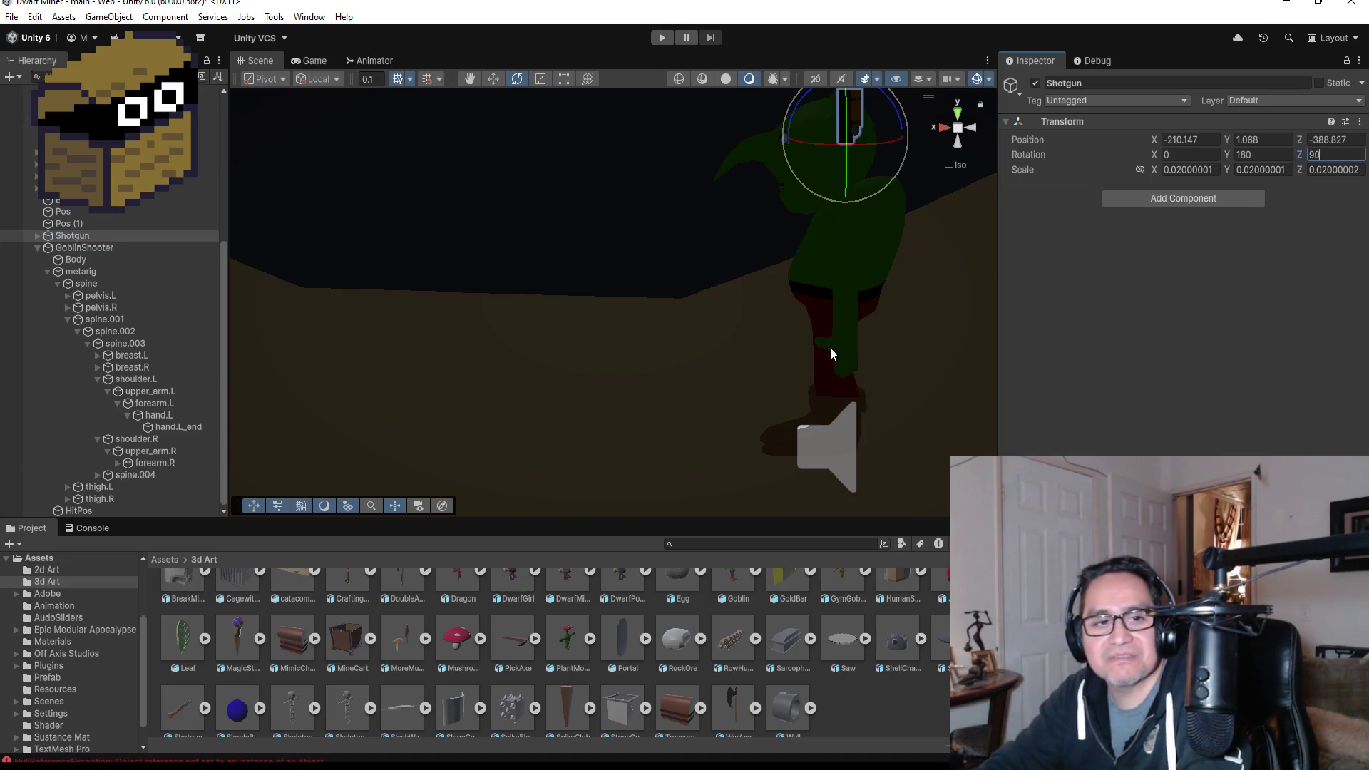
scroll(772, 332, down, 5)
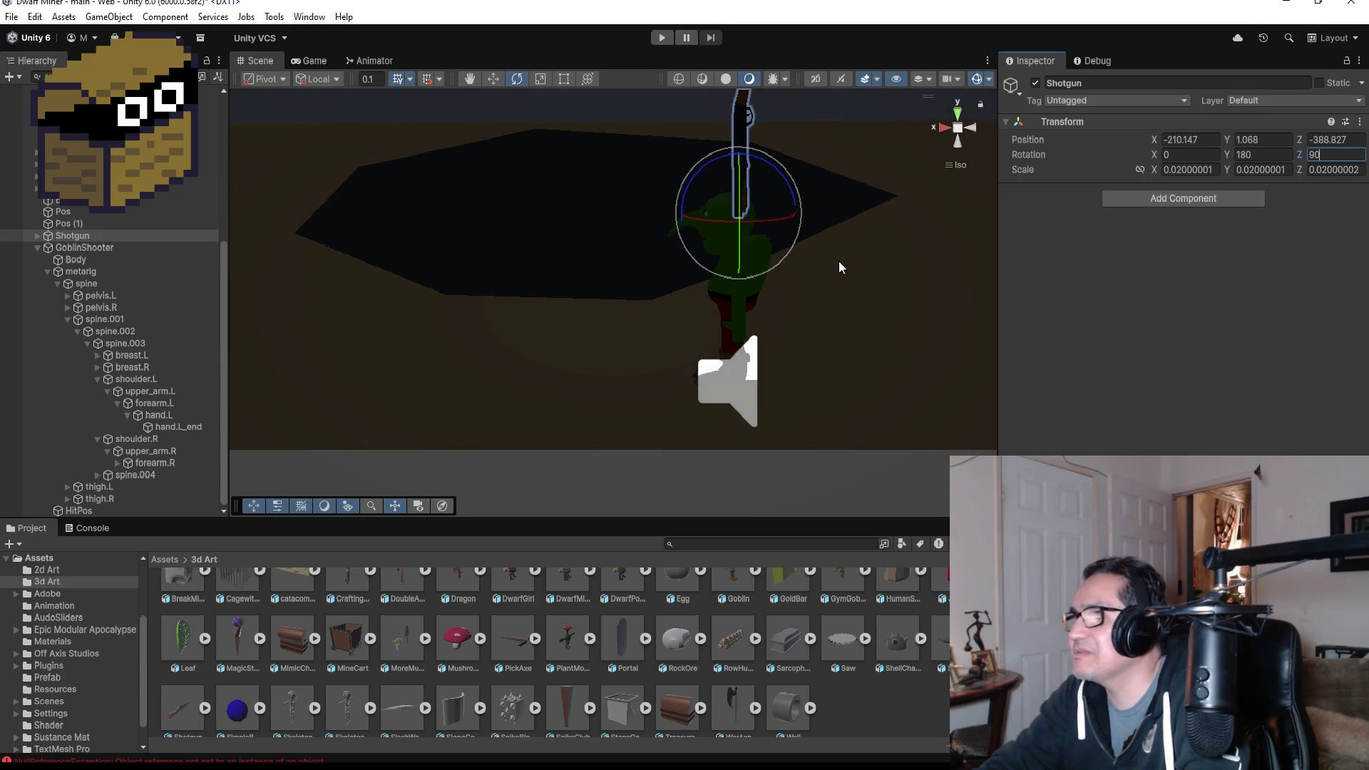
scroll(839, 261, down, 3)
- Lower the Shotgun to Y 0.05 and shift it to X -210.103 in front of the goblin
click(493, 79)
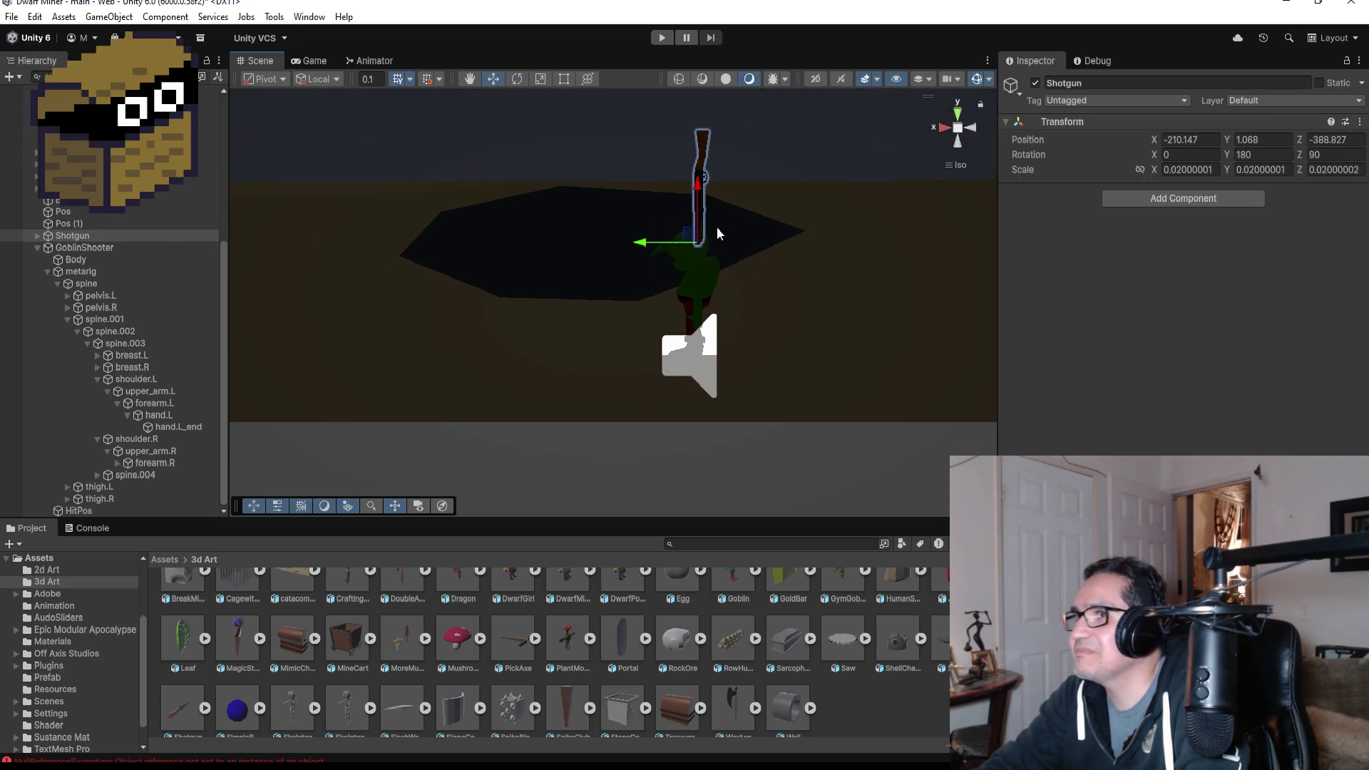
mouse_move(701, 191)
mouse_down()
mouse_move(688, 335)
mouse_move(636, 364)
mouse_up()
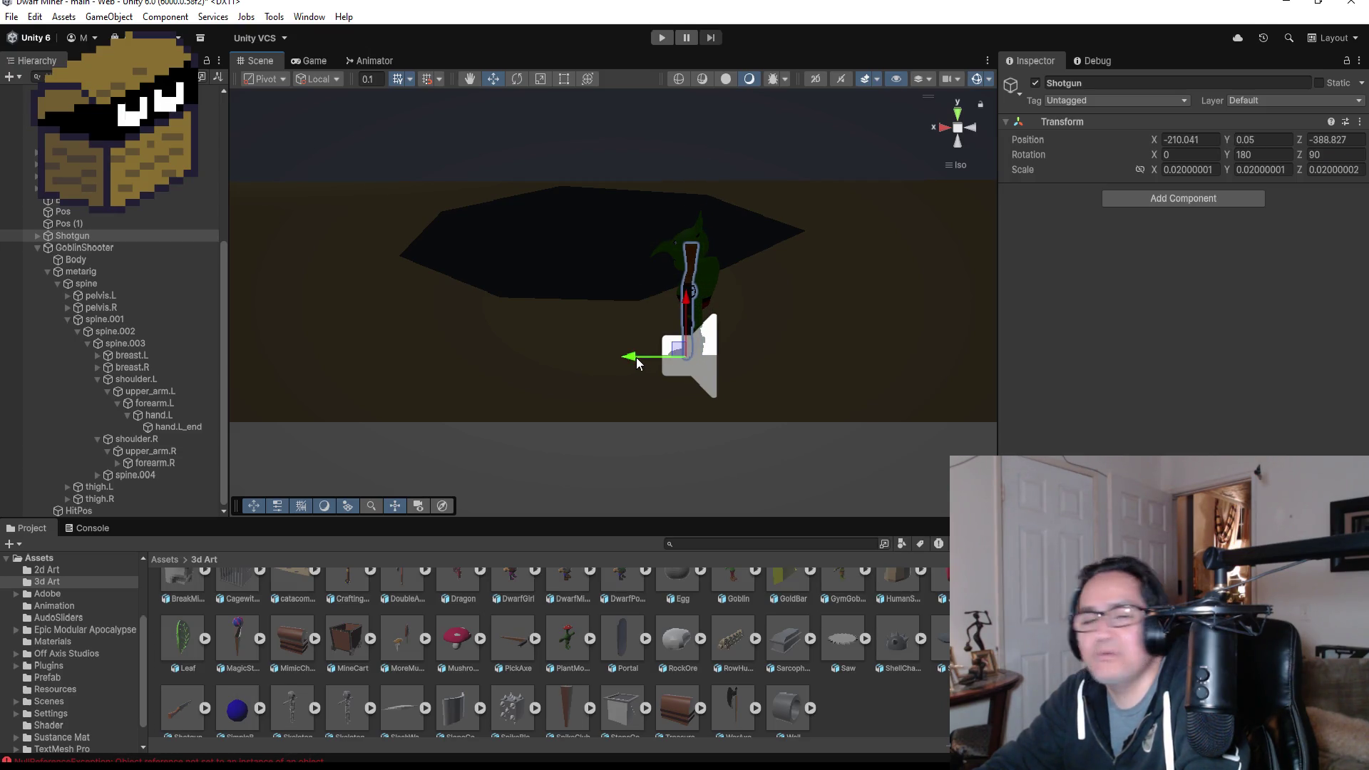
double_click(111, 237)
scroll(691, 322, down, 1)
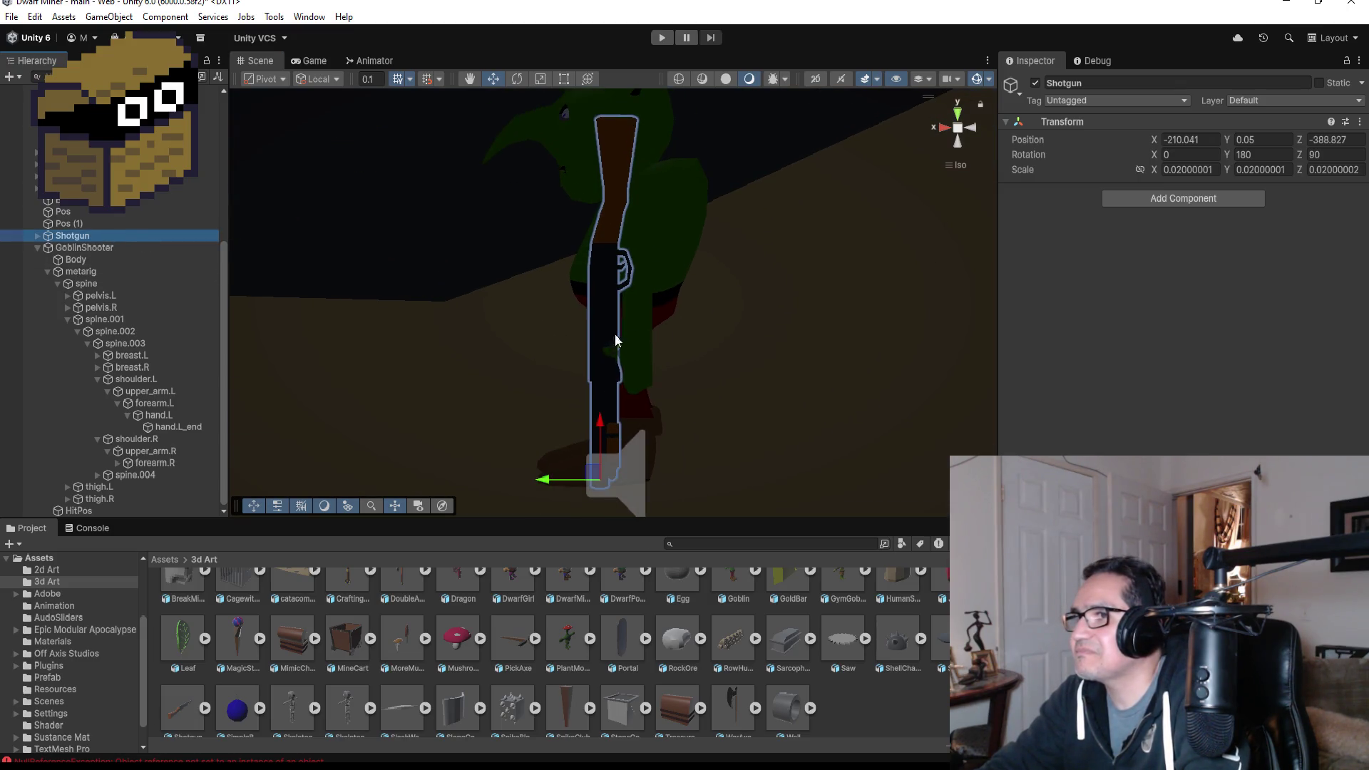
drag(545, 485, 568, 483)
mouse_move(733, 327)
mouse_down()
mouse_move(755, 309)
mouse_move(965, 293)
mouse_move(611, 297)
mouse_move(609, 310)
mouse_move(788, 323)
mouse_up()
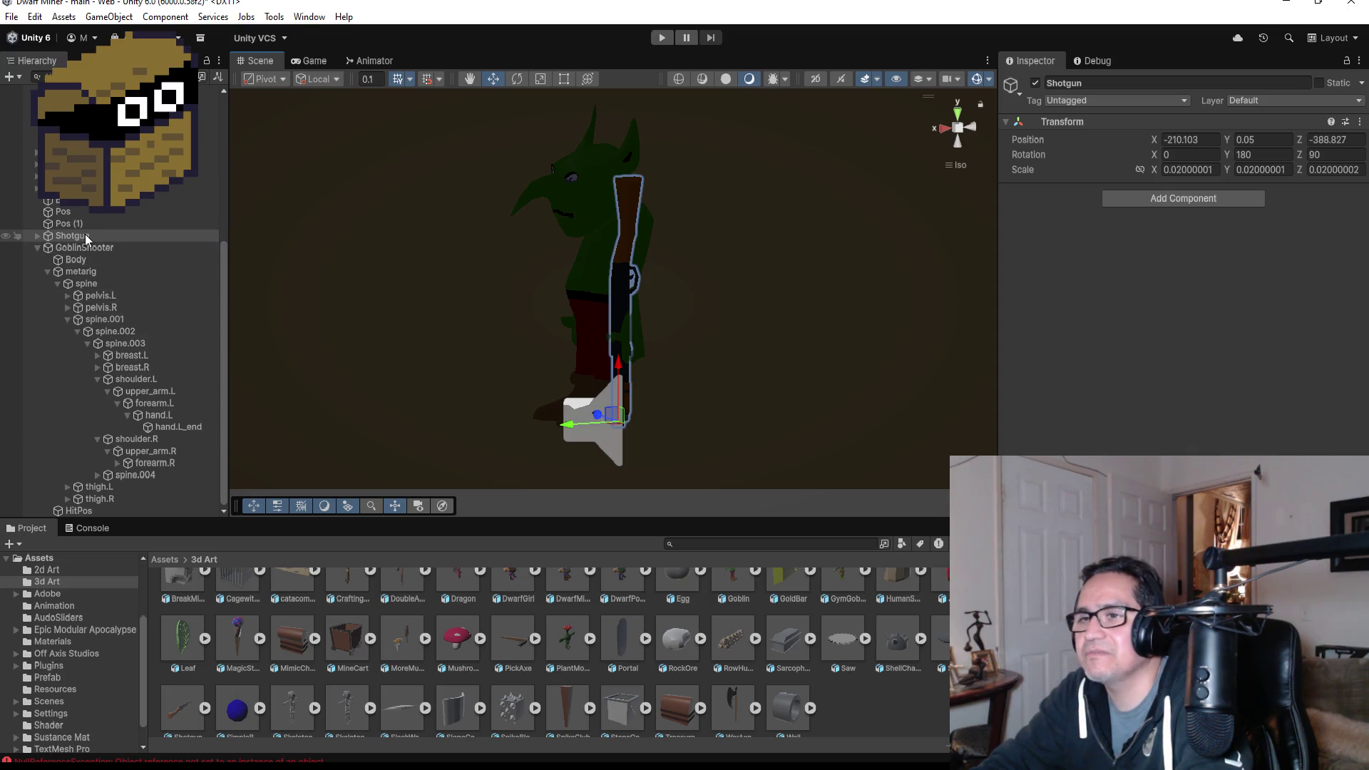
- Parent the Shotgun under hand.L, trial-raise forearm.L from the front view, then undo it
mouse_move(84, 234)
mouse_down()
mouse_move(130, 495)
mouse_move(158, 415)
mouse_up()
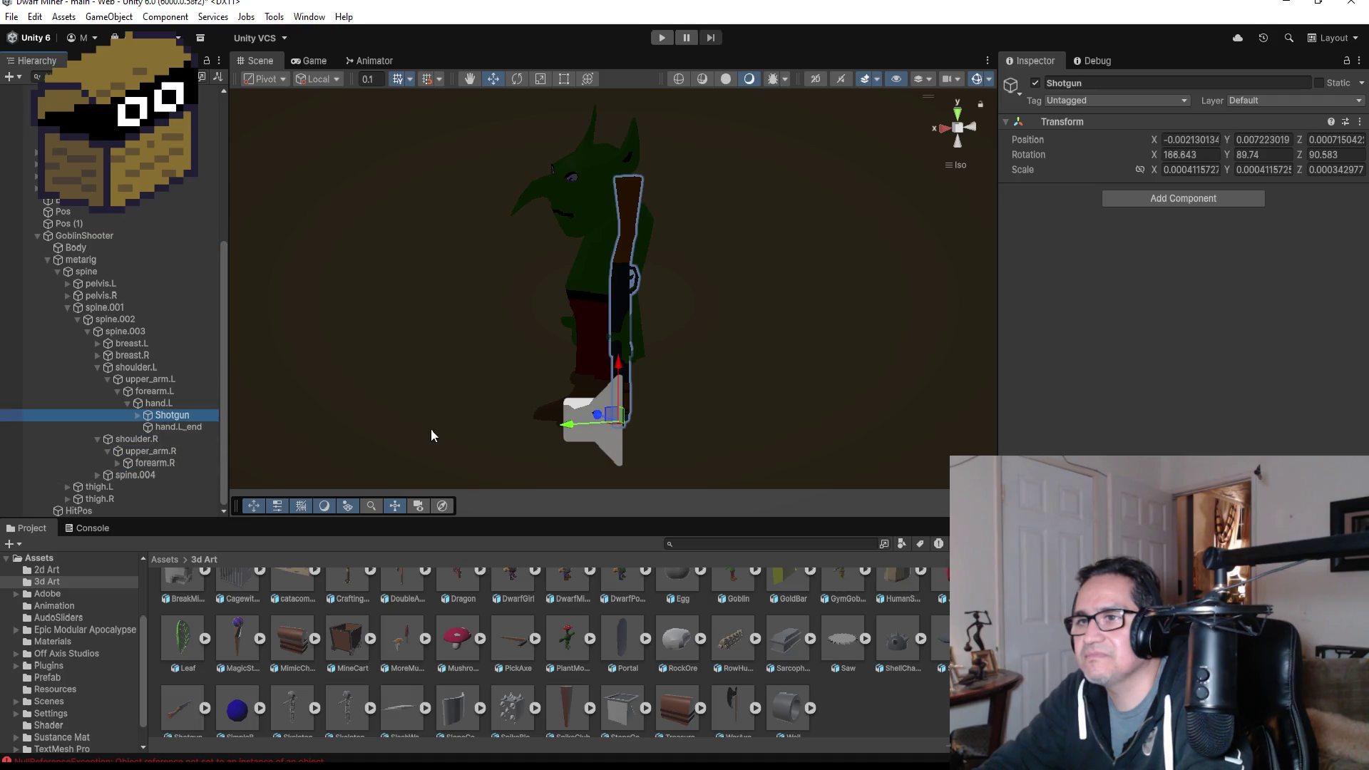
click(152, 392)
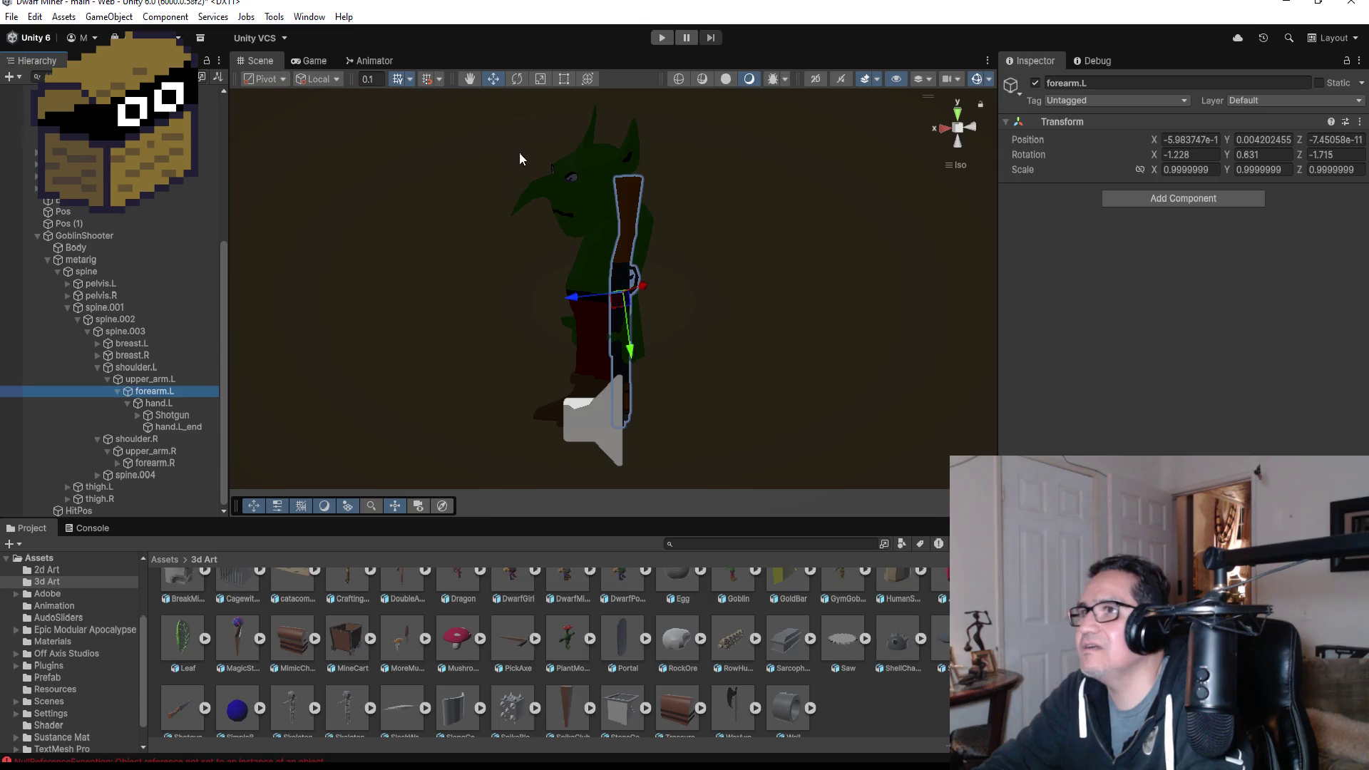
click(520, 79)
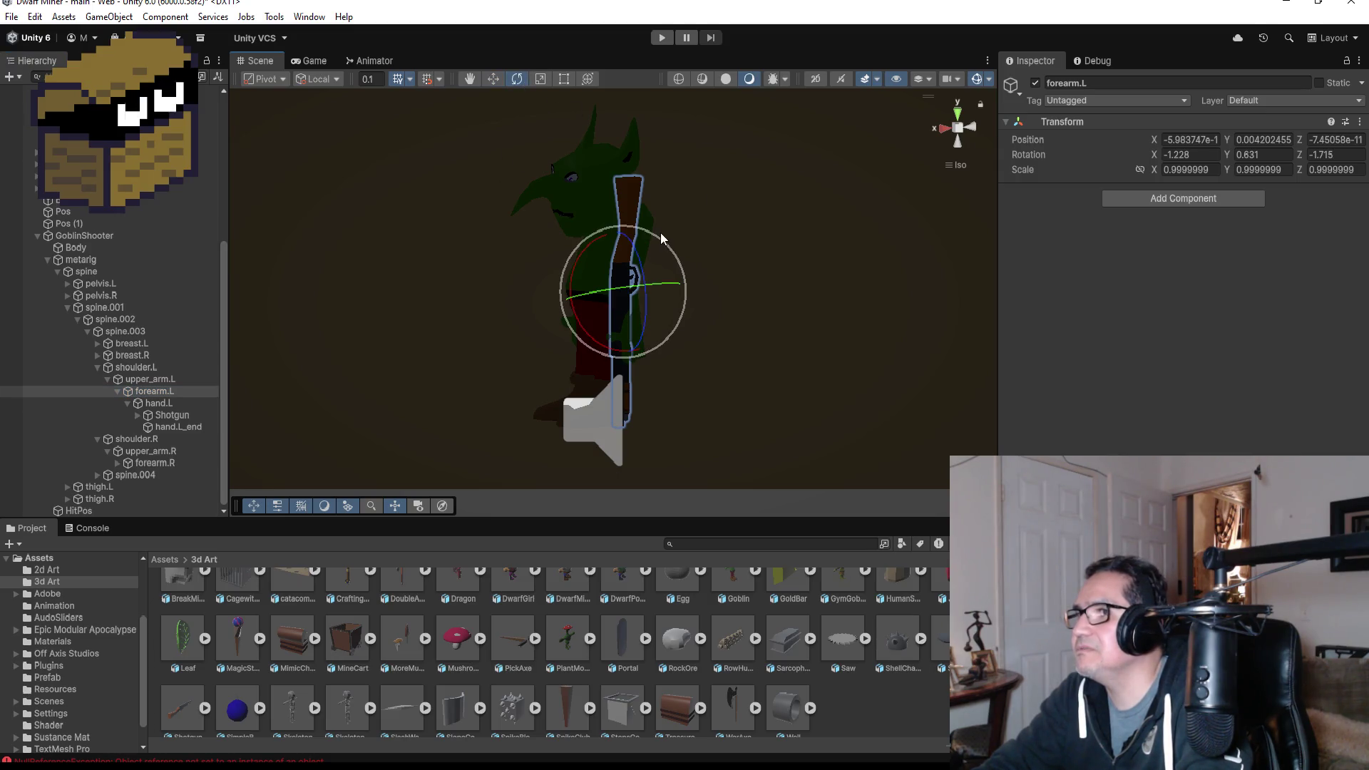
click(975, 128)
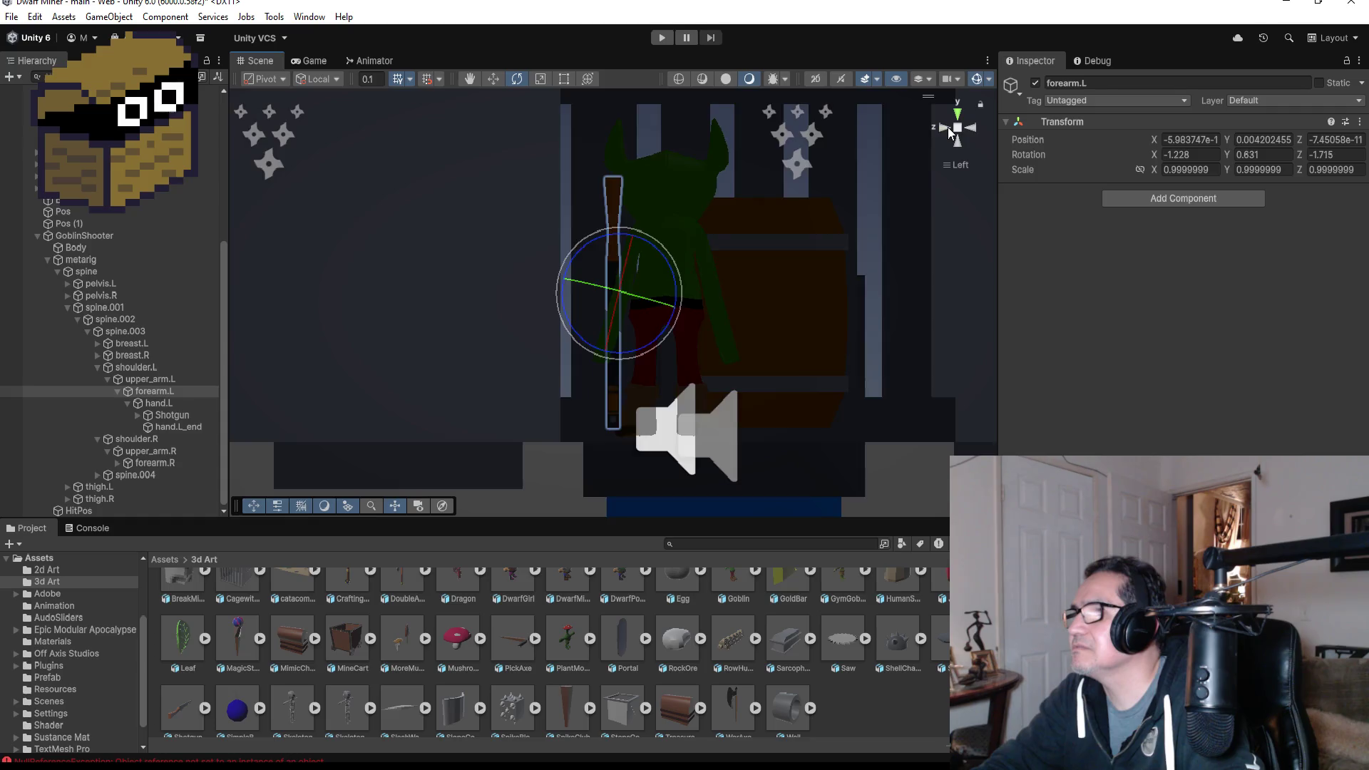
click(947, 127)
mouse_move(651, 238)
mouse_down()
mouse_move(719, 233)
mouse_move(816, 301)
mouse_move(829, 332)
mouse_up()
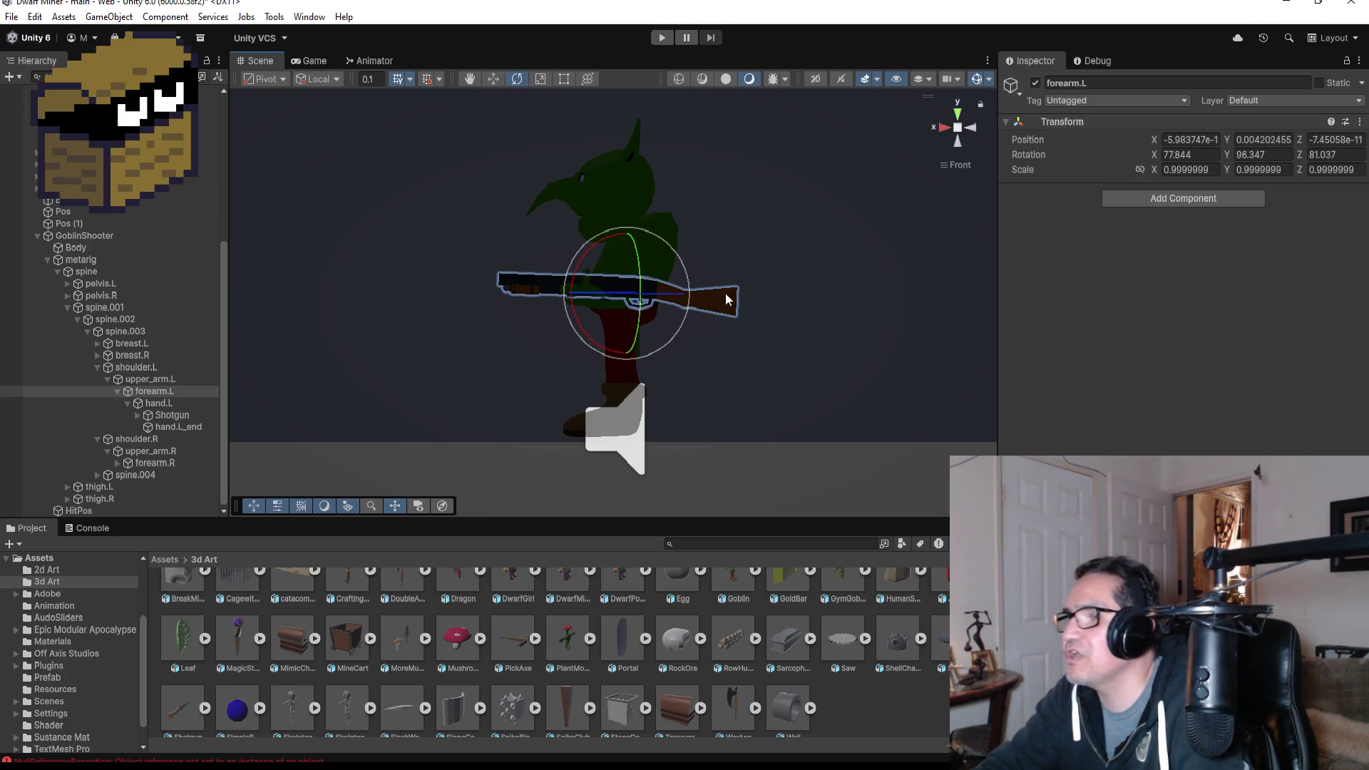
mouse_move(644, 354)
mouse_down()
mouse_move(770, 290)
mouse_move(749, 396)
mouse_move(770, 410)
mouse_move(844, 340)
mouse_move(991, 320)
mouse_move(1032, 331)
mouse_move(819, 339)
mouse_up()
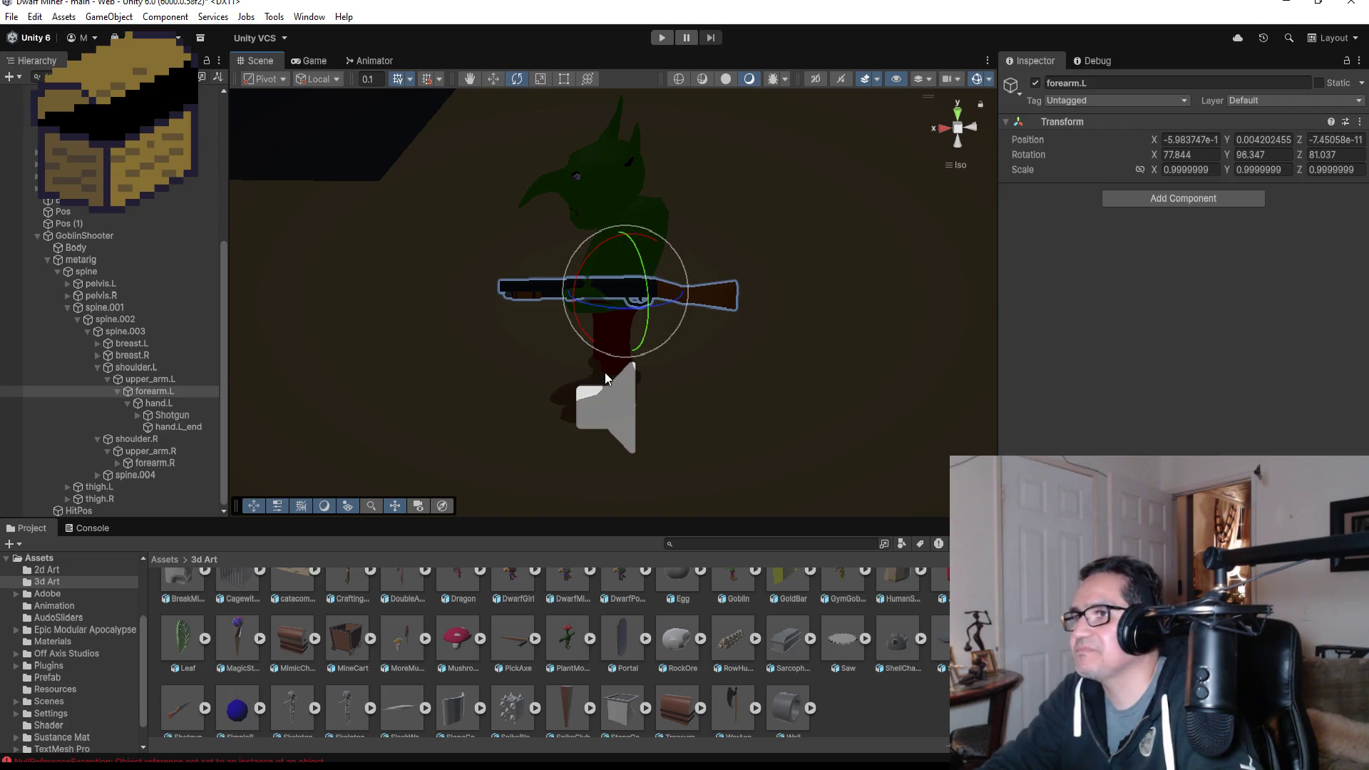
key(ctrl+z)
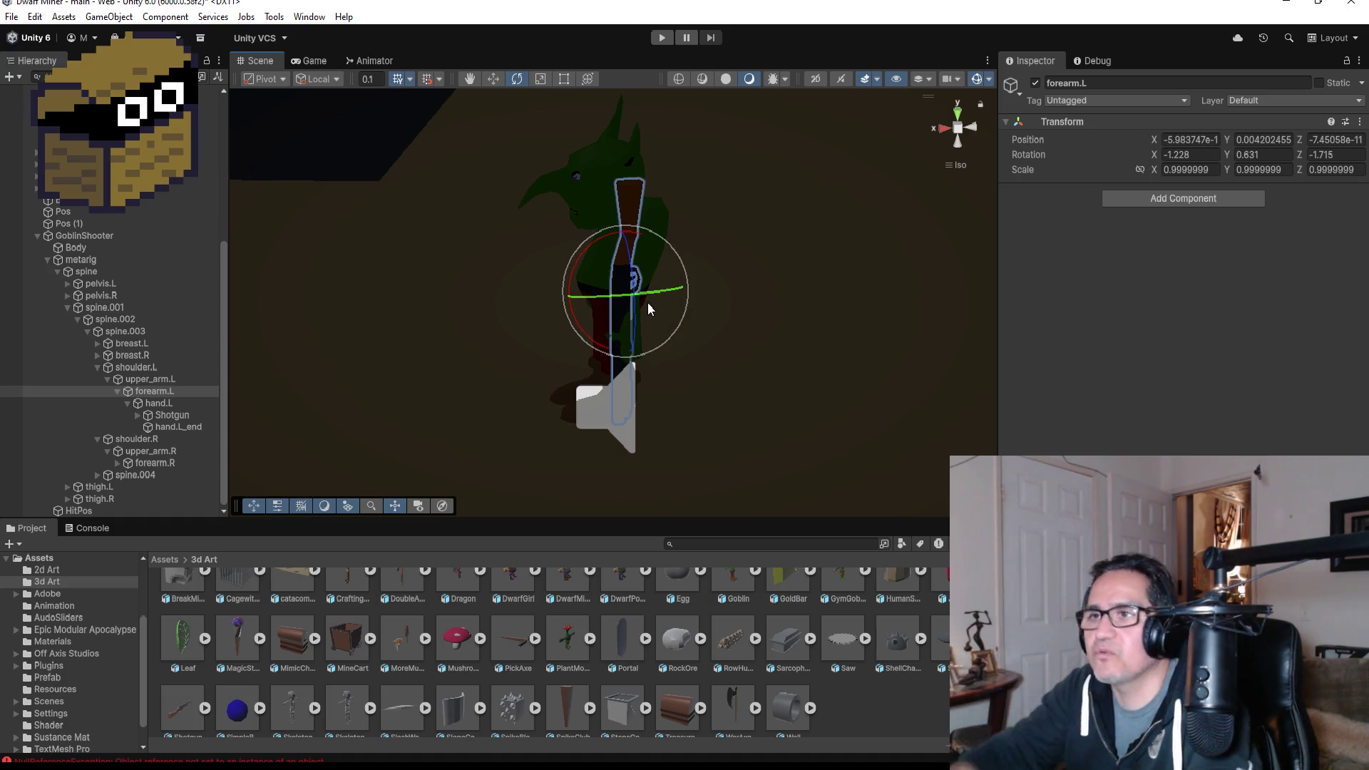
- Move the Shotgun back to the top of the Hierarchy above GoblinShooter
click(492, 80)
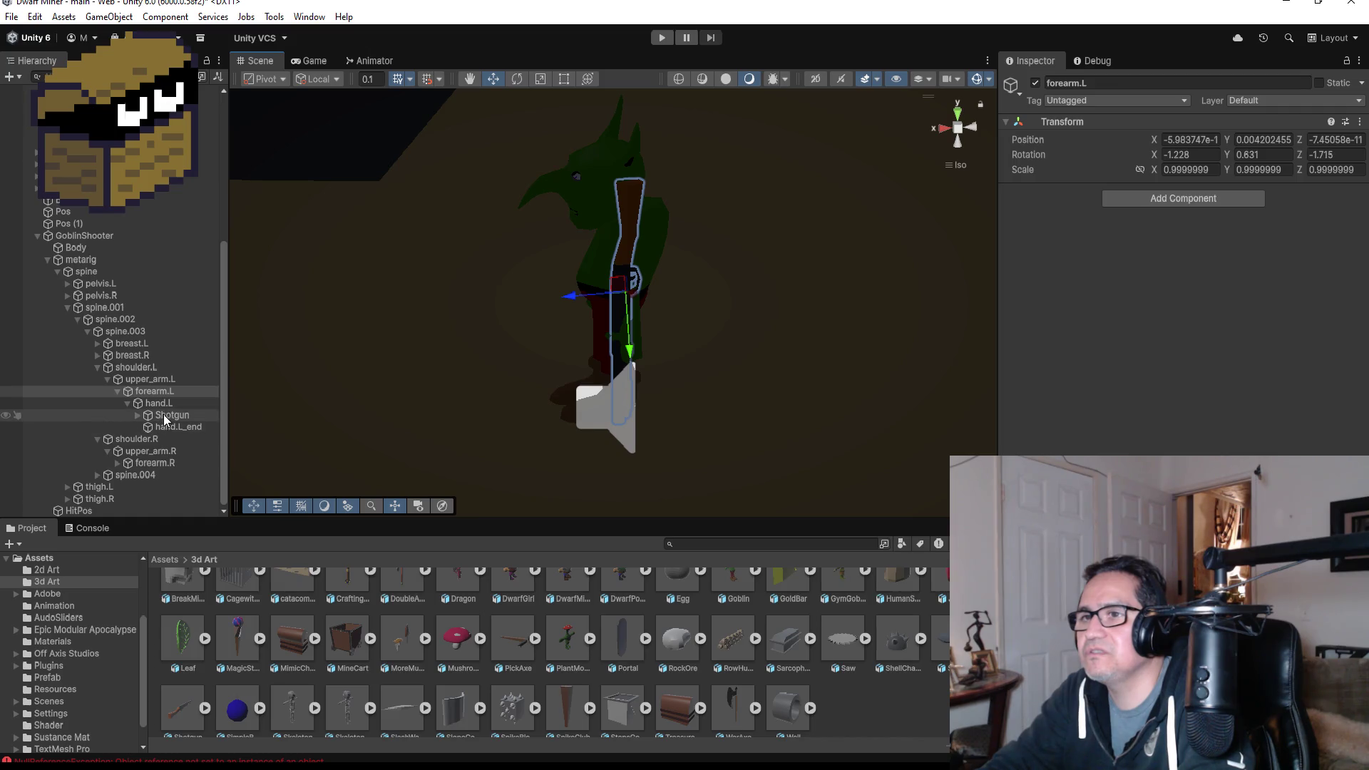
click(165, 417)
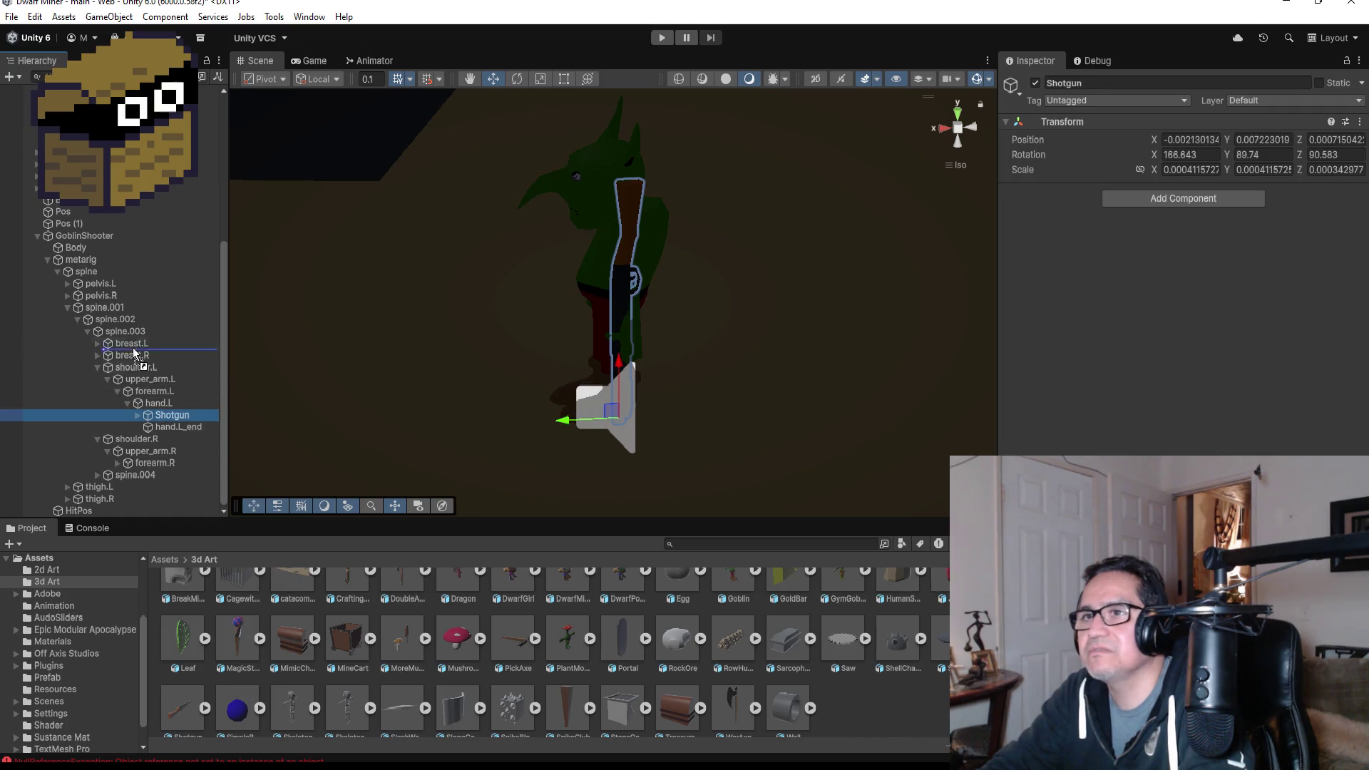
drag(133, 352, 96, 233)
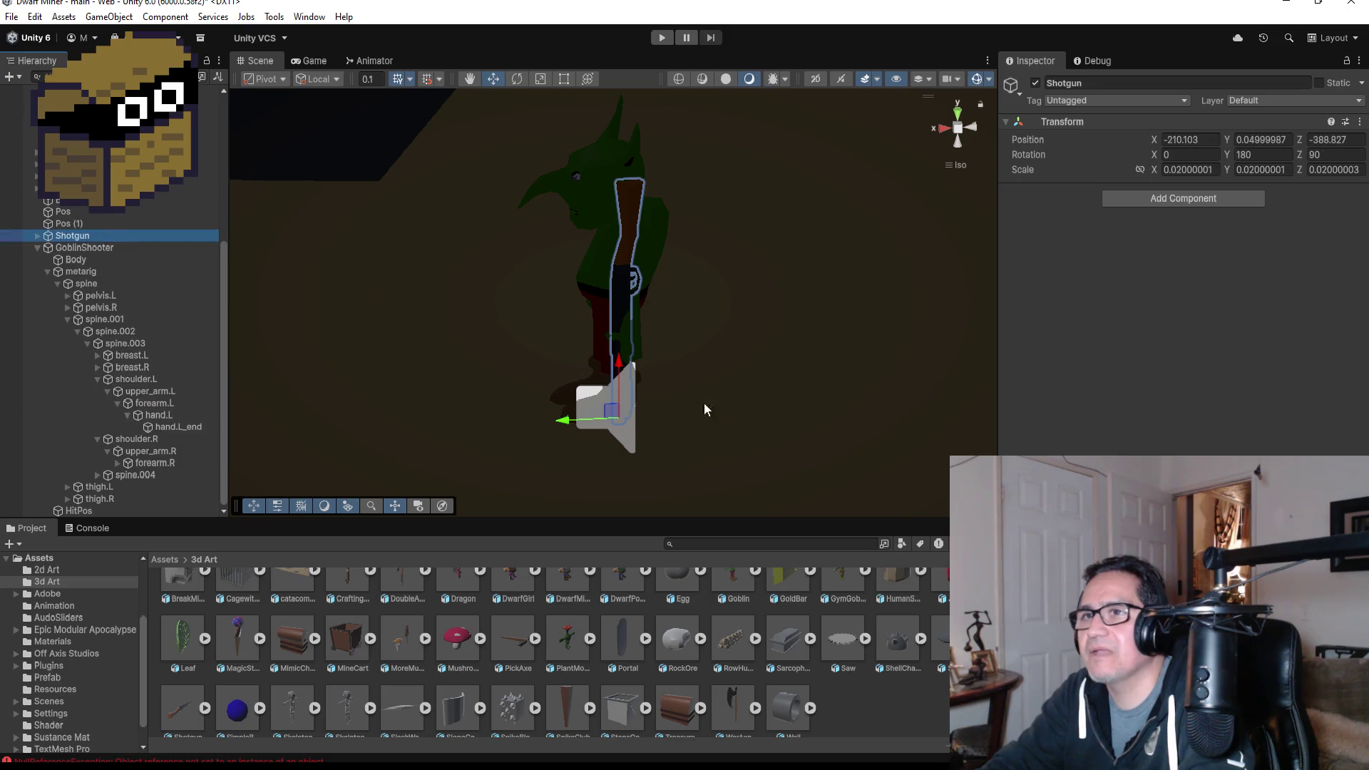
- Lower the Shotgun slightly and set its X rotation to -90
drag(618, 361, 624, 419)
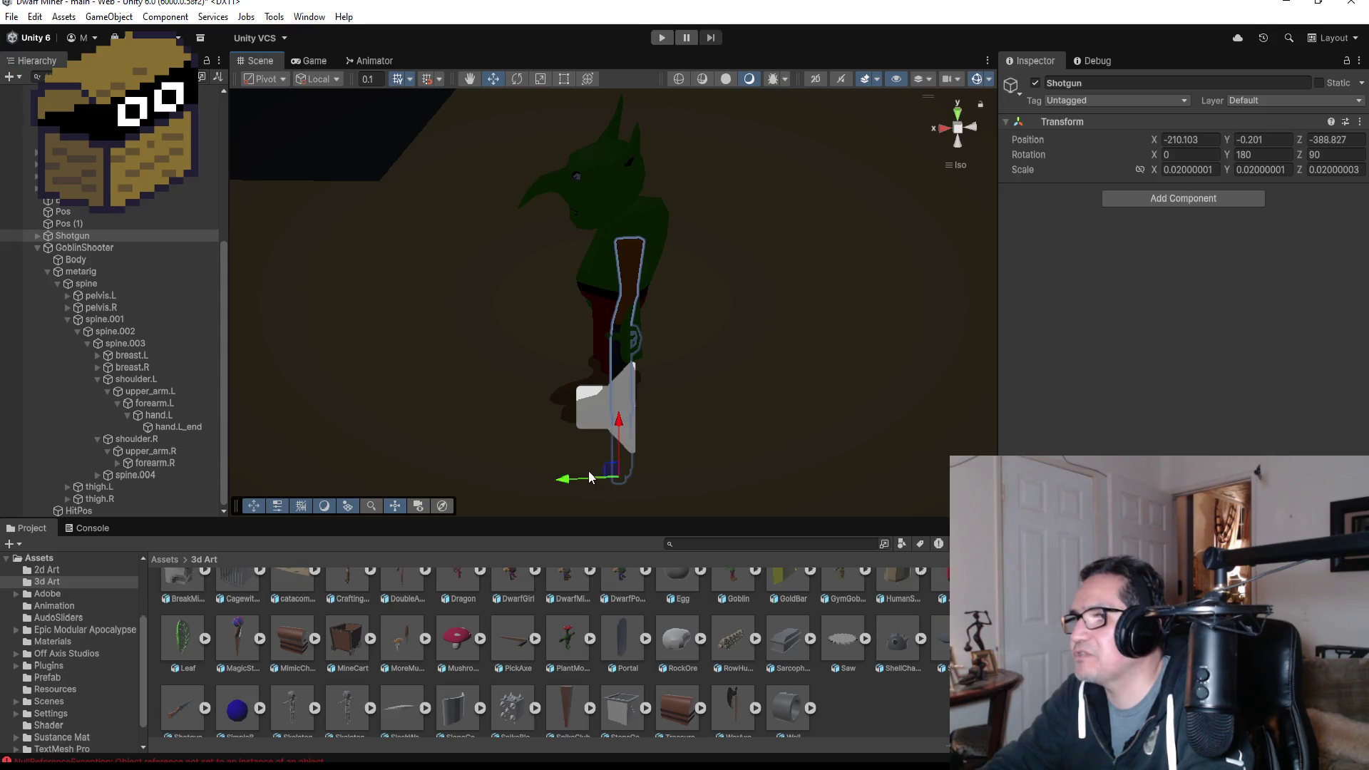
drag(572, 484, 562, 484)
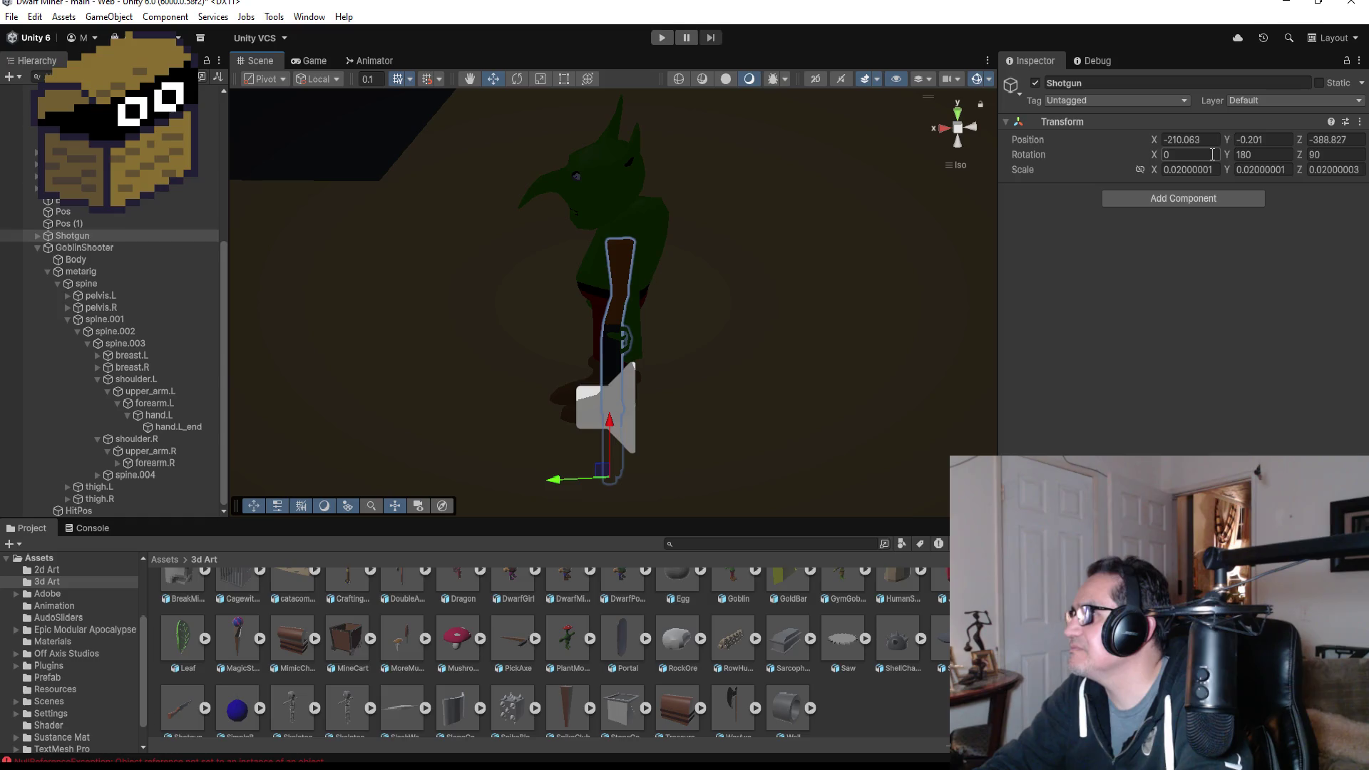
text(90)
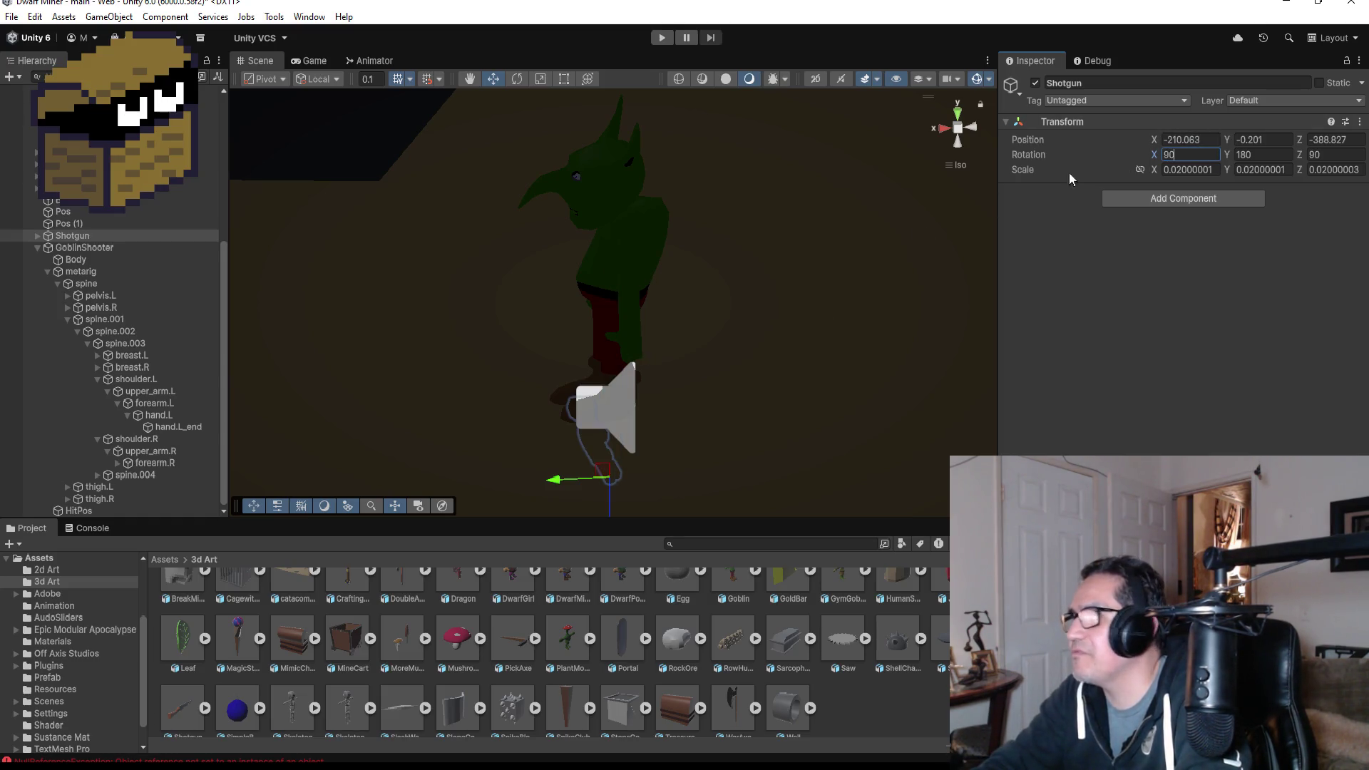
key(BackSpace)
key(BackSpace)
text(-)
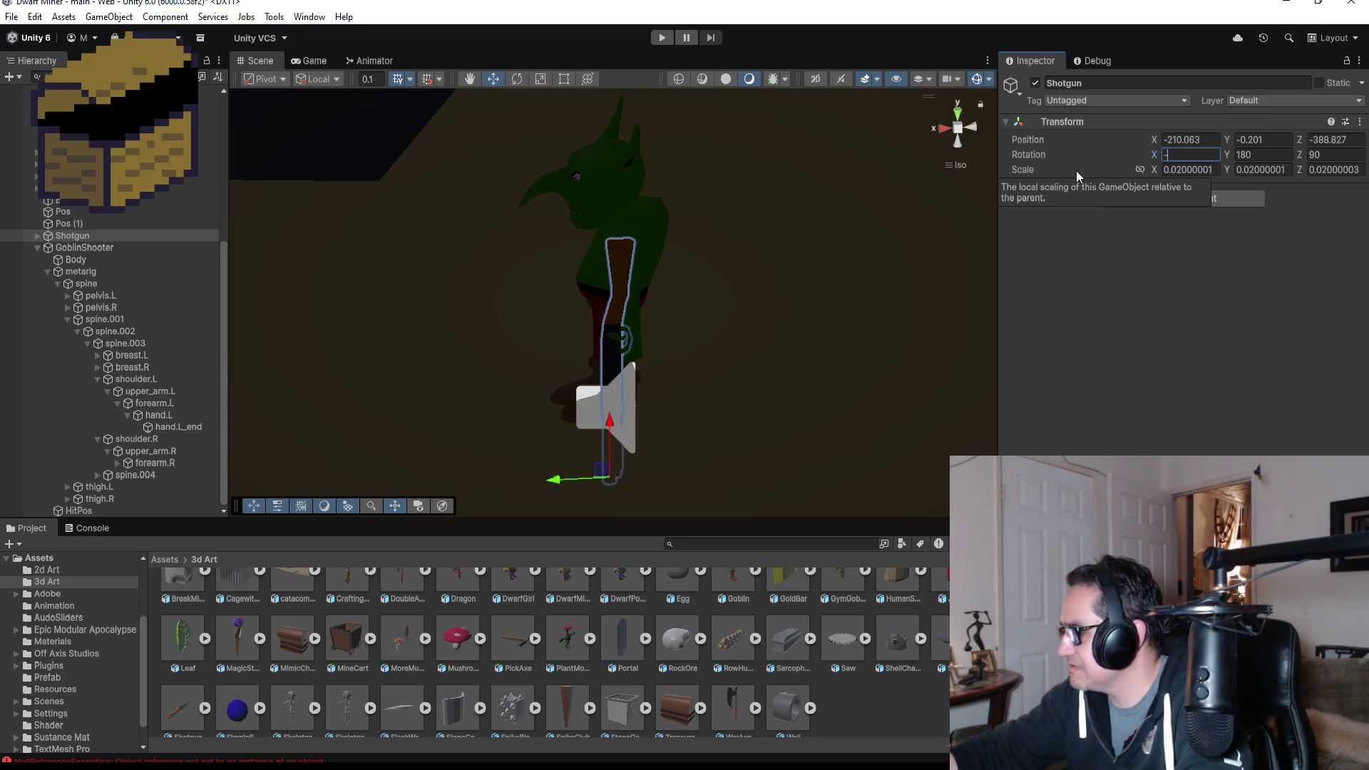
text(90)
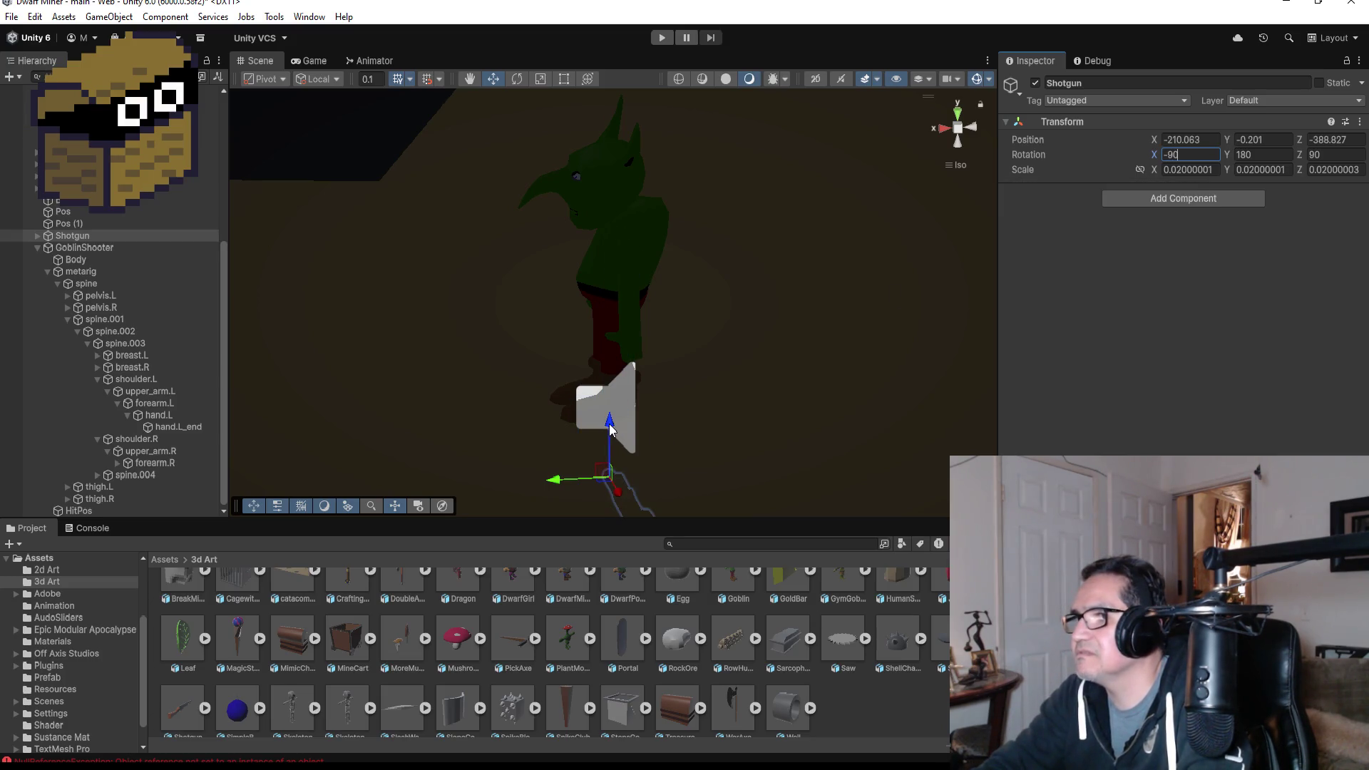
- Reposition the Shotgun at the goblin's hand, undo the -90 X rotation, and reparent it under hand.L
mouse_move(609, 426)
mouse_down()
mouse_move(612, 326)
mouse_move(570, 301)
mouse_move(514, 305)
mouse_move(583, 294)
mouse_up()
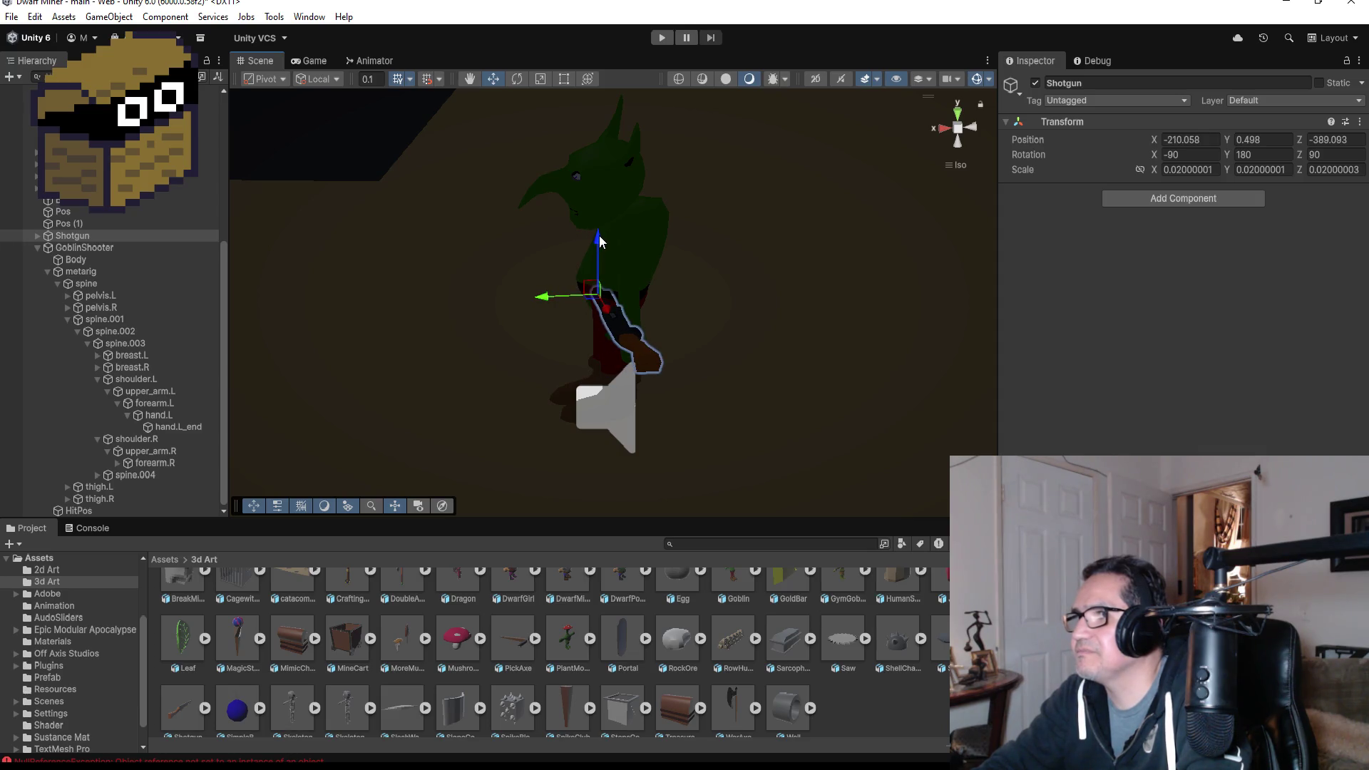
drag(599, 241, 610, 271)
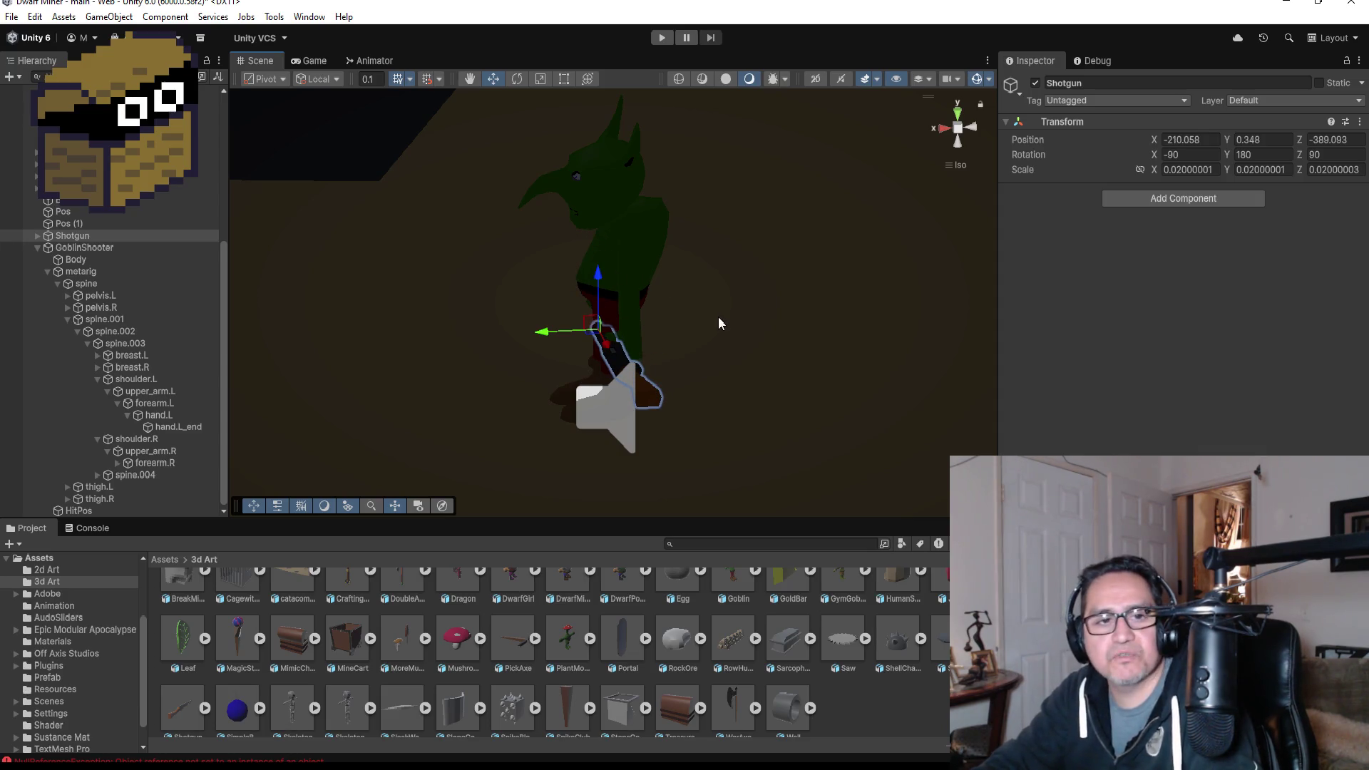
mouse_move(761, 294)
alt+mouse_down()
mouse_move(699, 314)
mouse_move(699, 409)
mouse_move(965, 415)
mouse_move(696, 399)
mouse_move(668, 346)
mouse_move(540, 351)
alt+mouse_up()
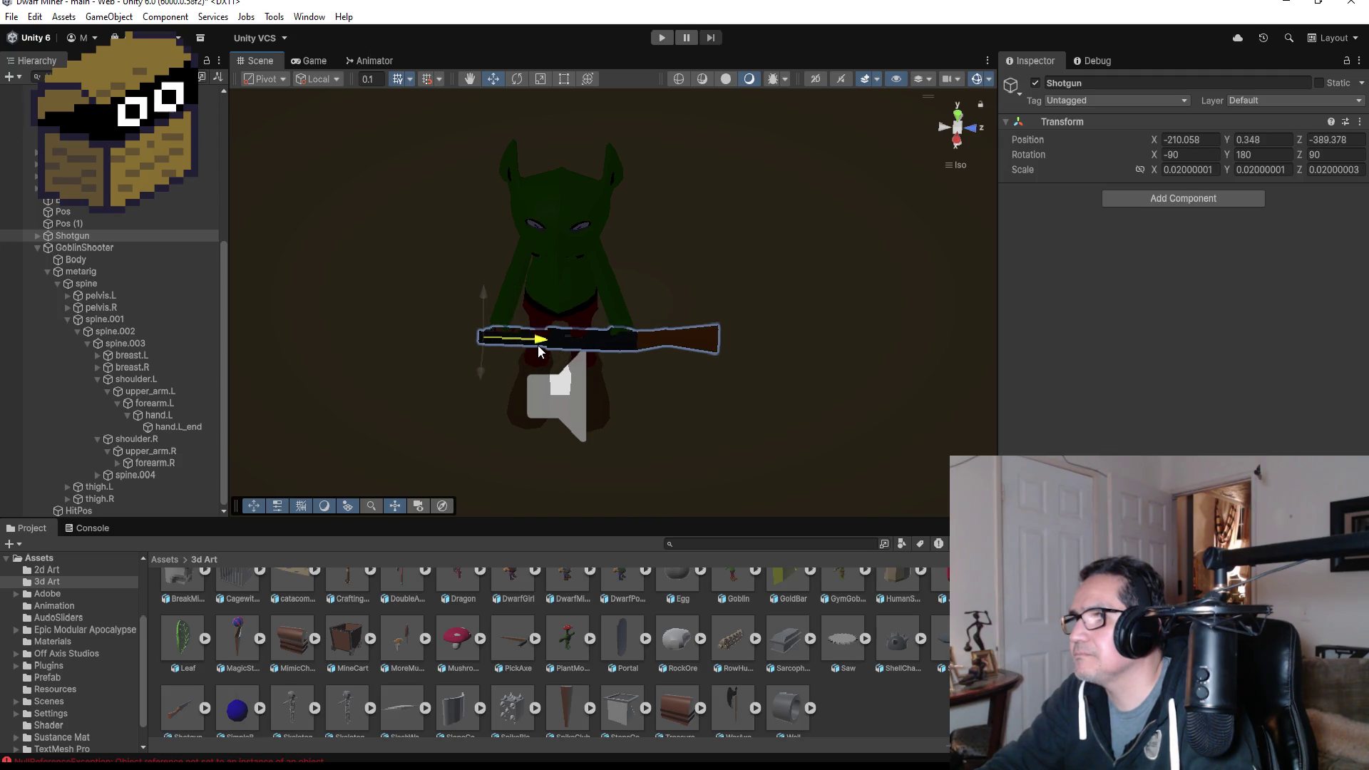
mouse_move(710, 327)
alt+mouse_down()
mouse_move(709, 356)
mouse_move(706, 50)
mouse_move(728, 204)
alt+mouse_up()
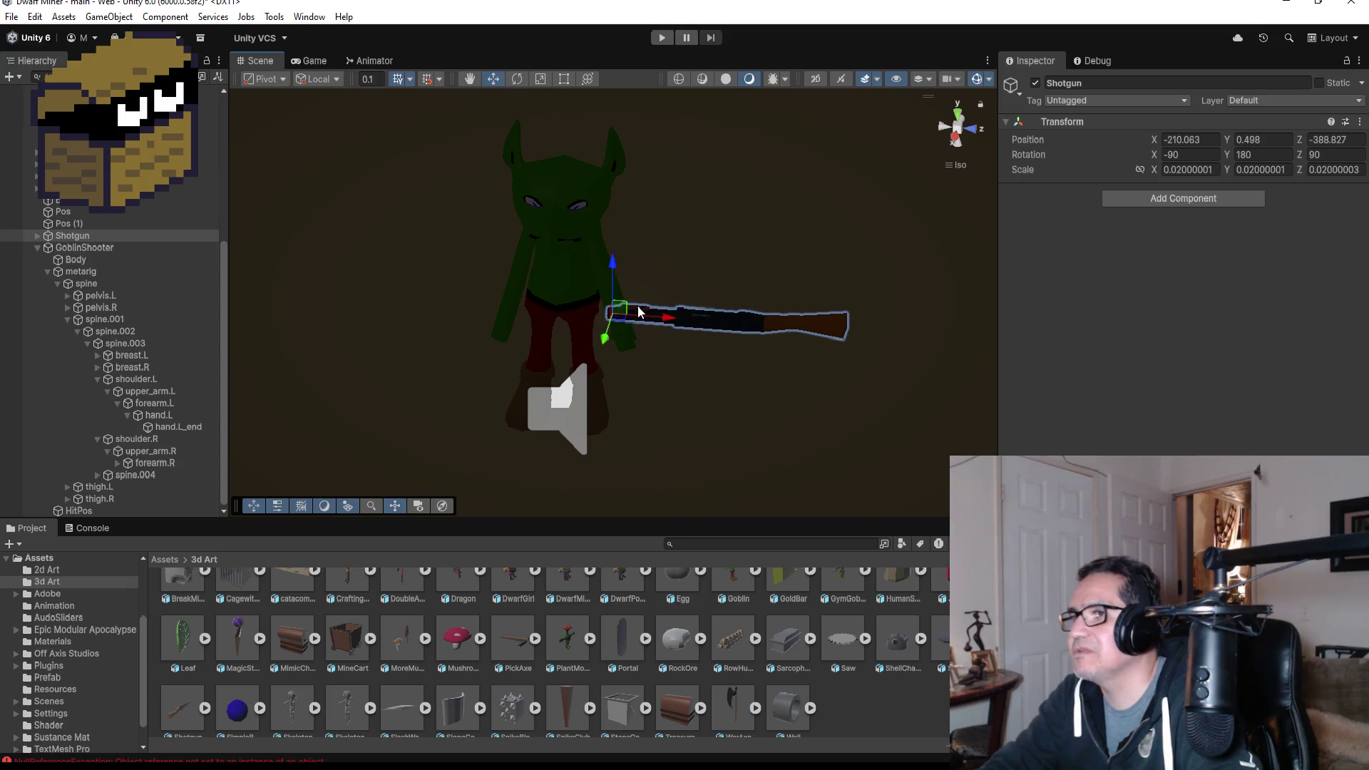
key(ctrl+z)
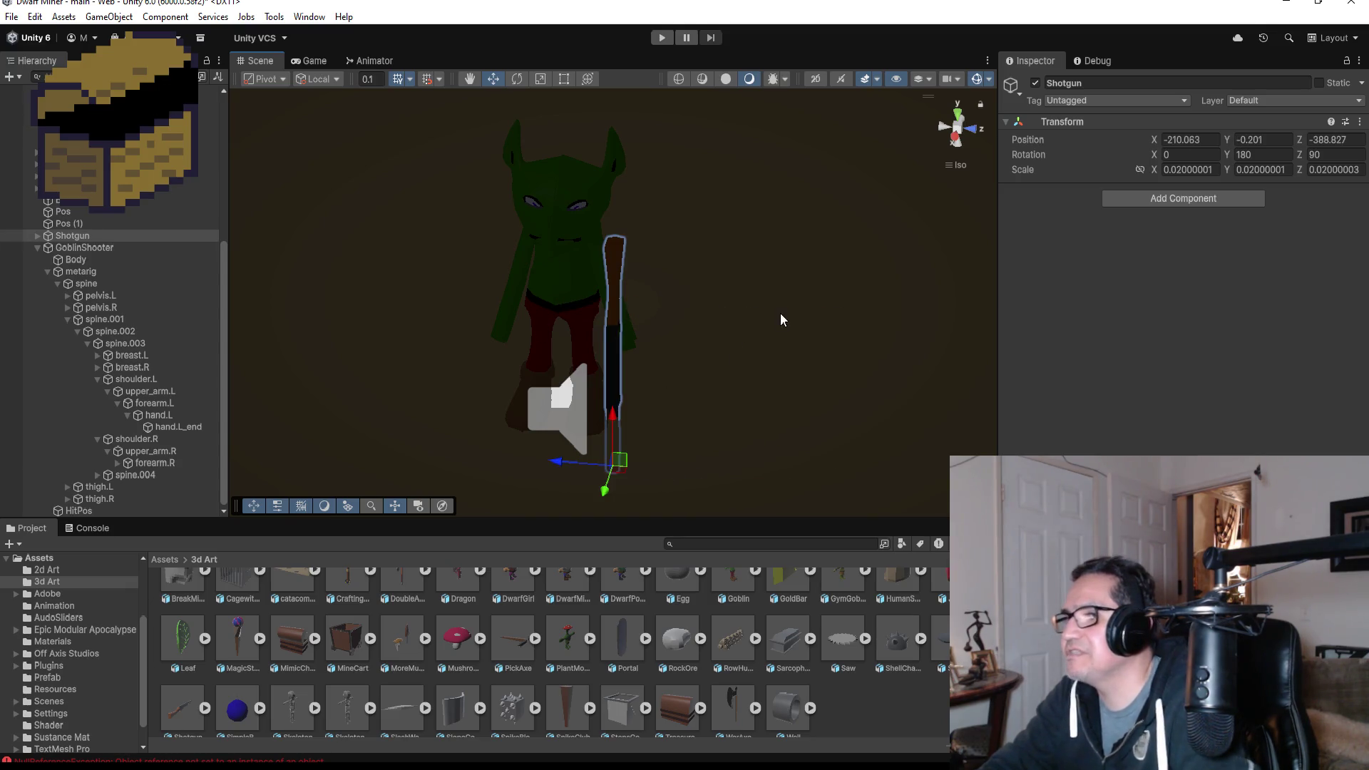
mouse_move(780, 319)
mouse_down()
mouse_move(474, 269)
mouse_move(480, 278)
mouse_up()
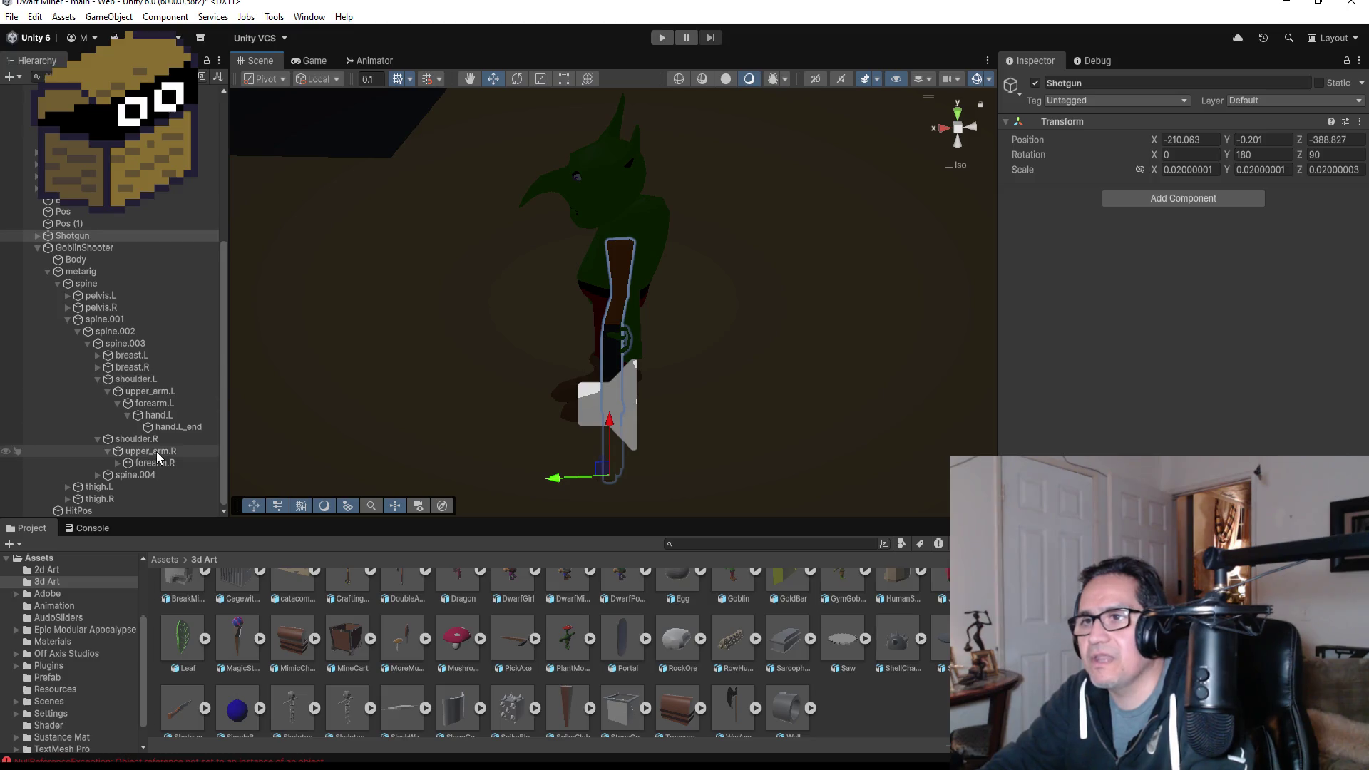
mouse_move(72, 235)
mouse_down()
mouse_move(107, 355)
mouse_move(173, 426)
mouse_up()
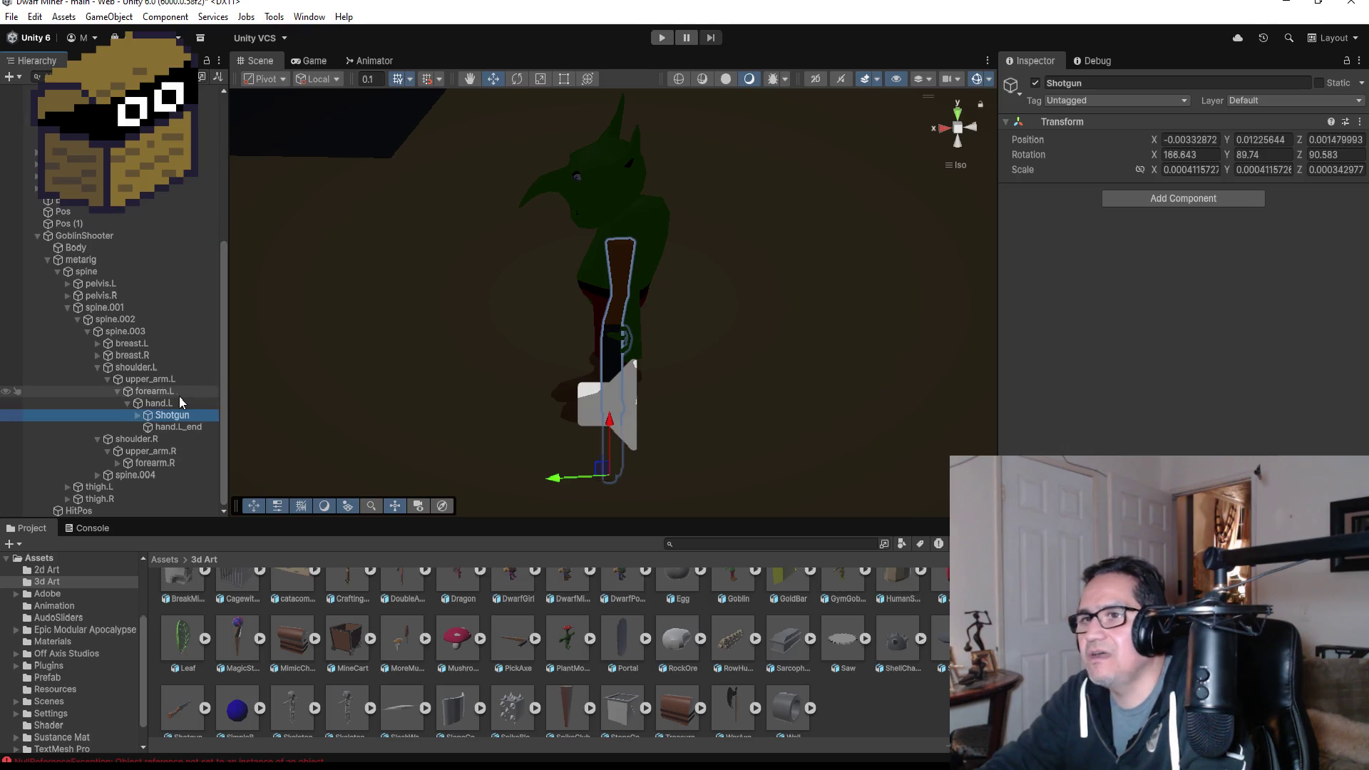
- Try swinging forearm.L with the Rotate tool, then undo the swing
click(154, 391)
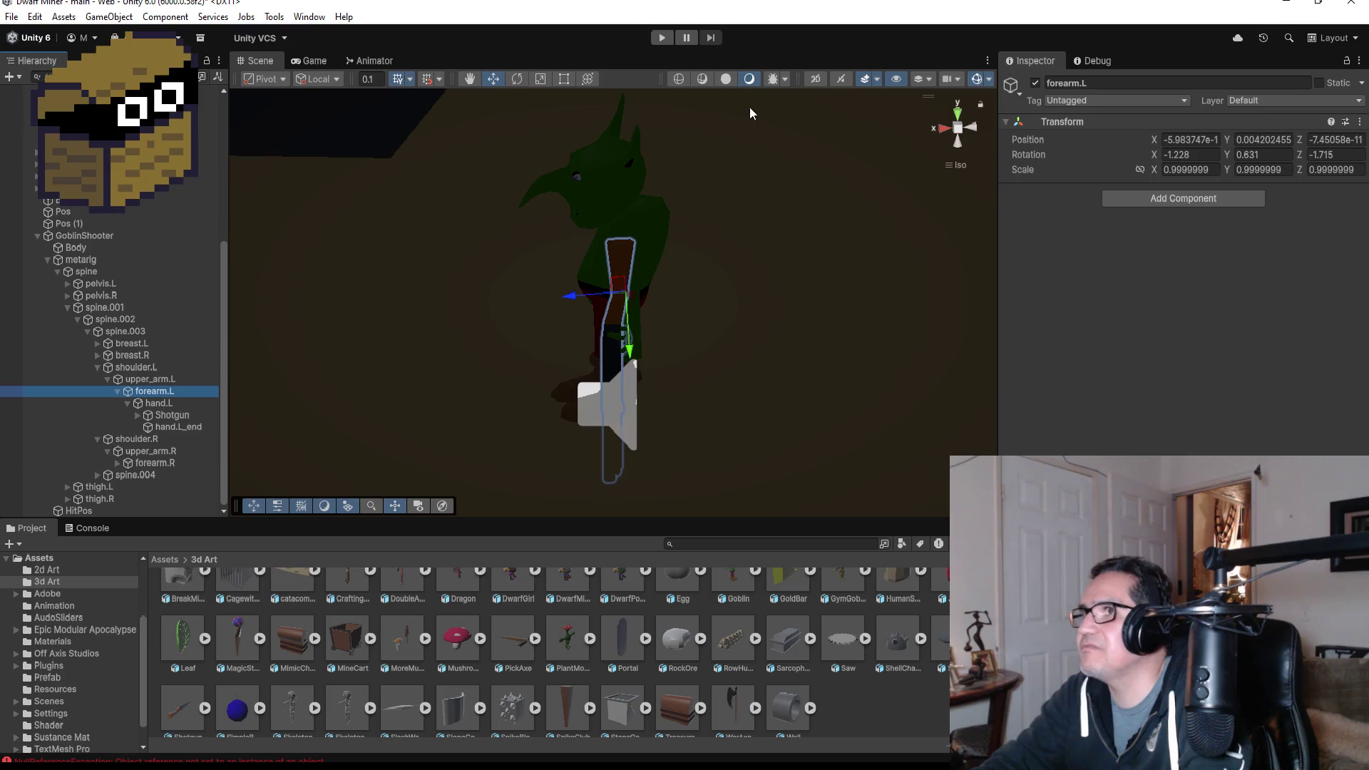
click(520, 79)
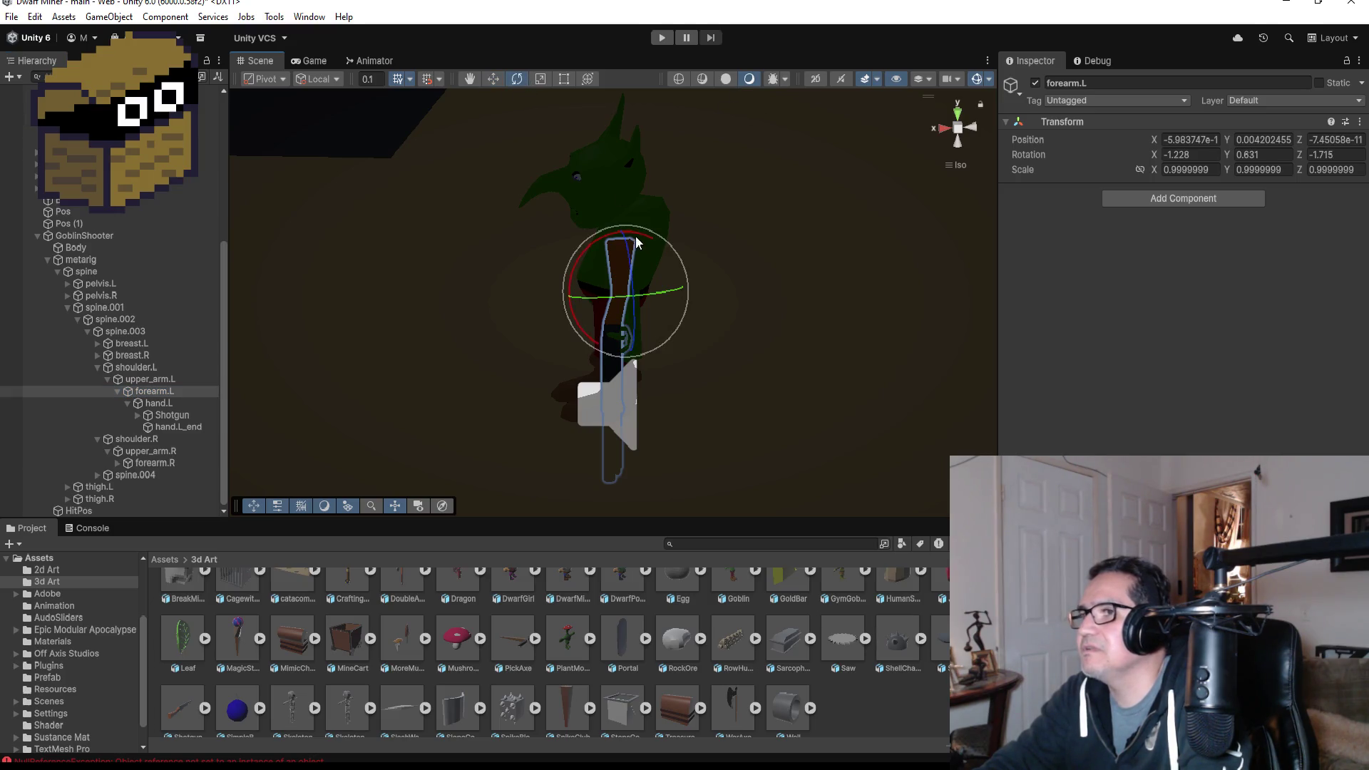
mouse_move(648, 233)
mouse_down()
mouse_move(721, 238)
mouse_move(823, 302)
mouse_up()
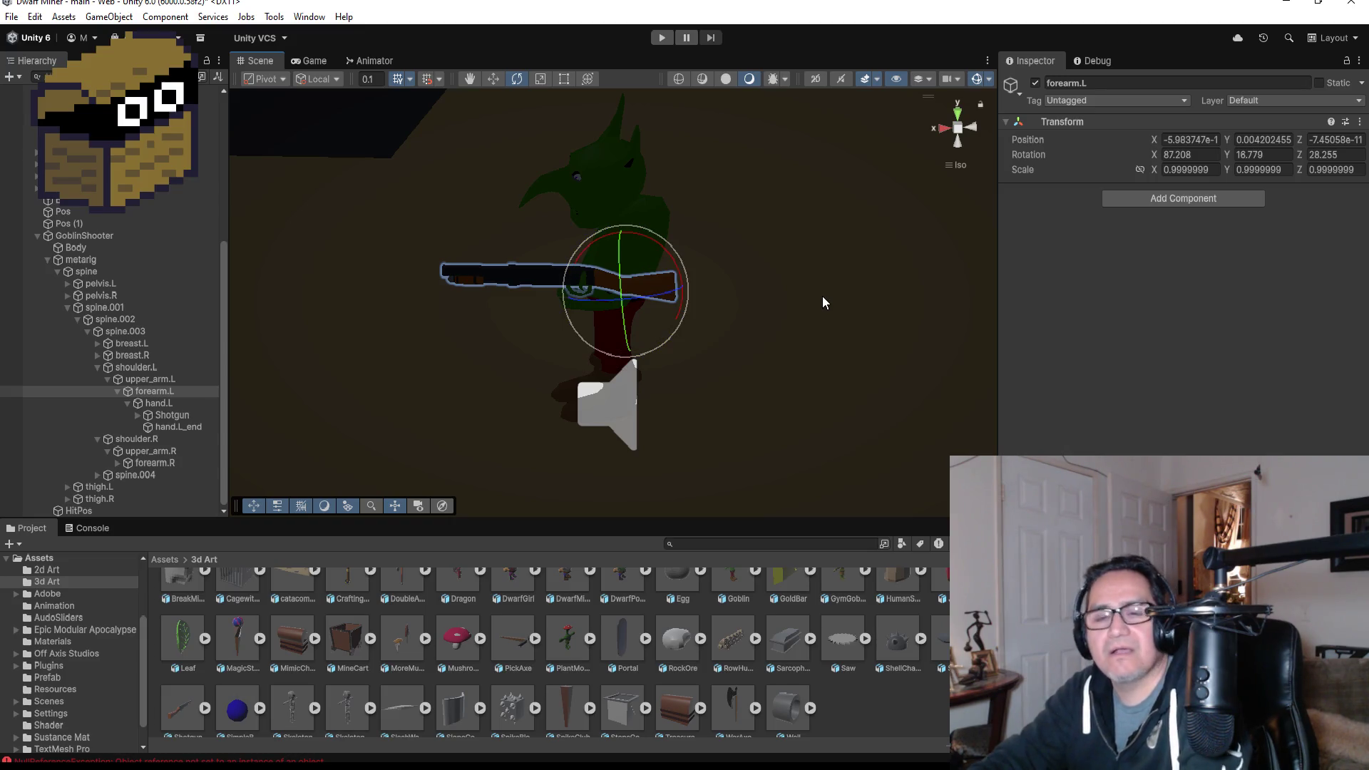
mouse_move(738, 321)
mouse_down()
mouse_move(904, 345)
mouse_move(736, 428)
mouse_move(884, 383)
mouse_move(827, 343)
mouse_up()
click(975, 128)
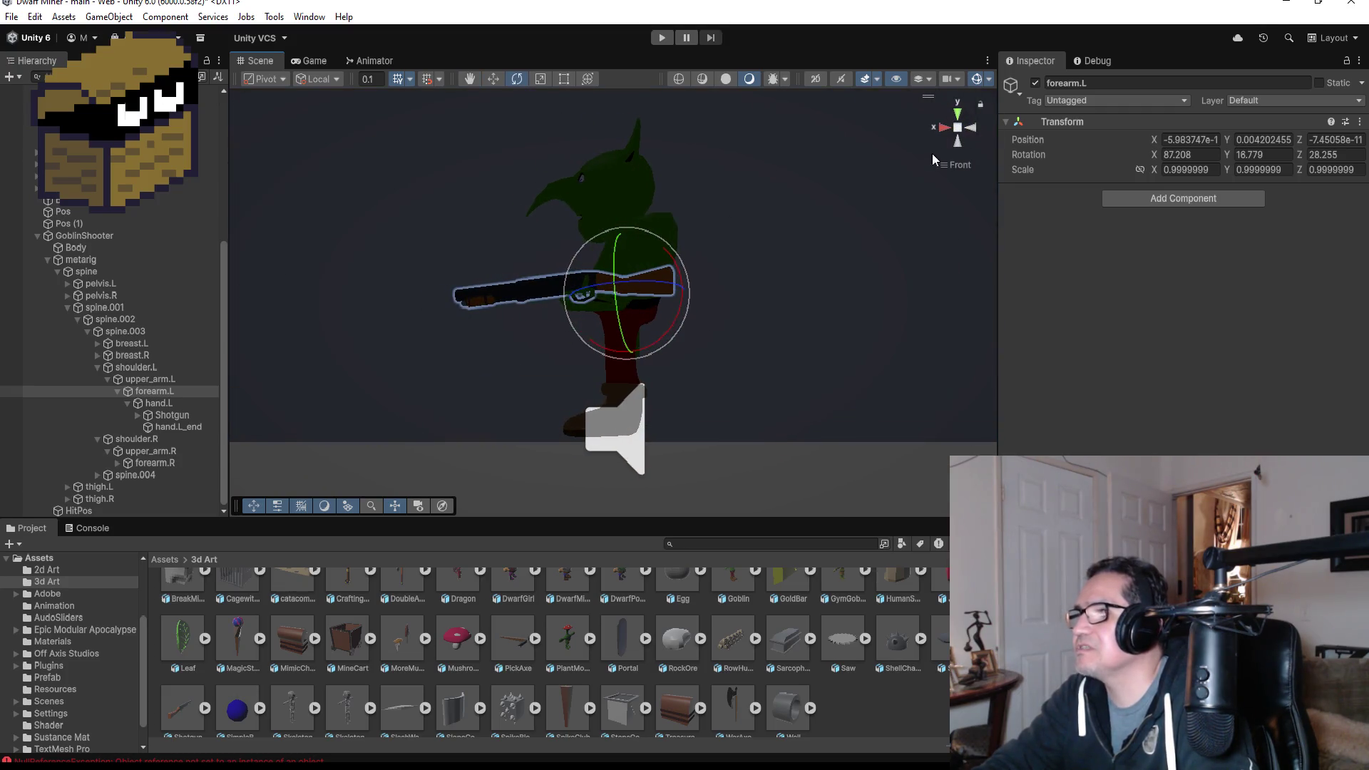
key(ctrl+z)
- Raise forearm.L to 77.837, 96.721, 81.402 so the Shotgun lies level, checking from the side
mouse_move(654, 245)
mouse_down()
mouse_move(763, 263)
mouse_move(835, 321)
mouse_up()
mouse_move(733, 331)
mouse_down()
mouse_move(904, 378)
mouse_move(766, 367)
mouse_move(955, 410)
mouse_move(595, 385)
mouse_up()
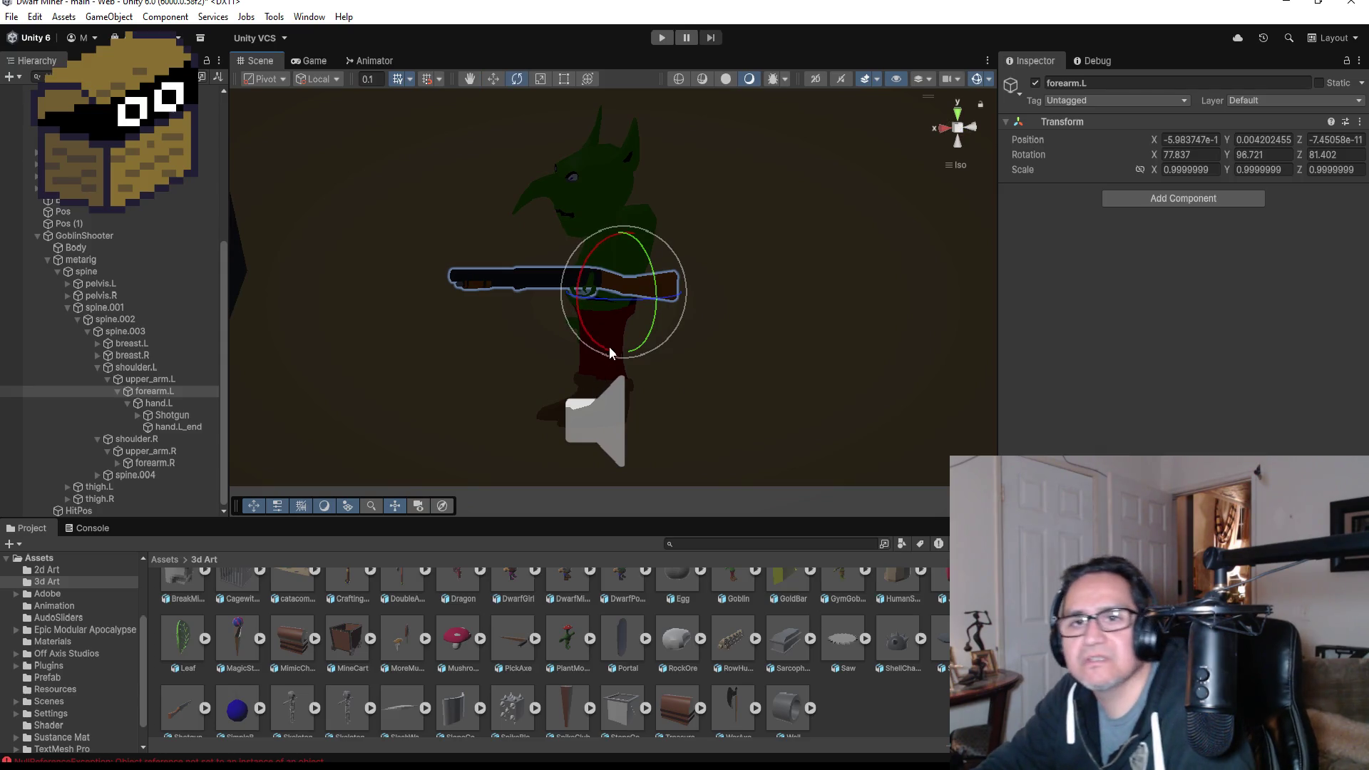
mouse_move(740, 325)
mouse_down()
mouse_move(841, 379)
mouse_move(905, 381)
mouse_up()
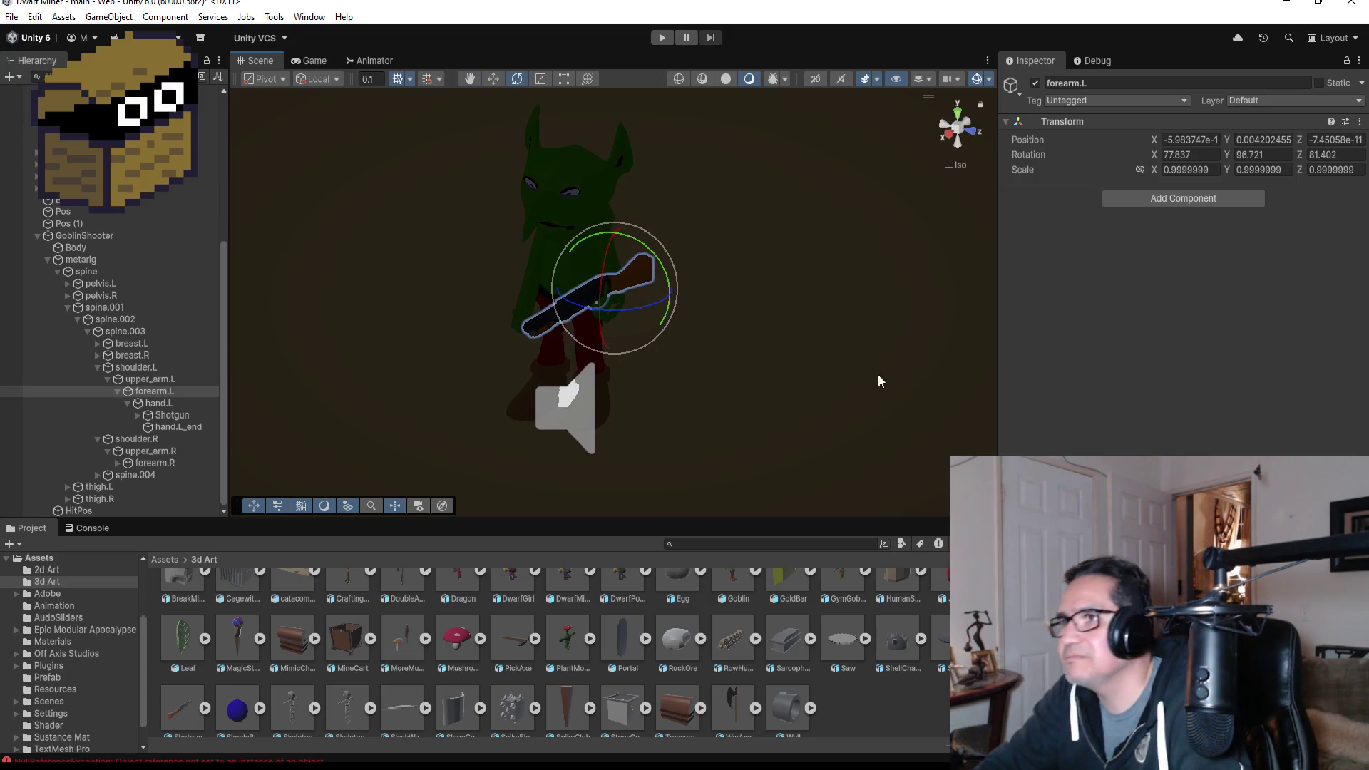
drag(806, 222, 623, 212)
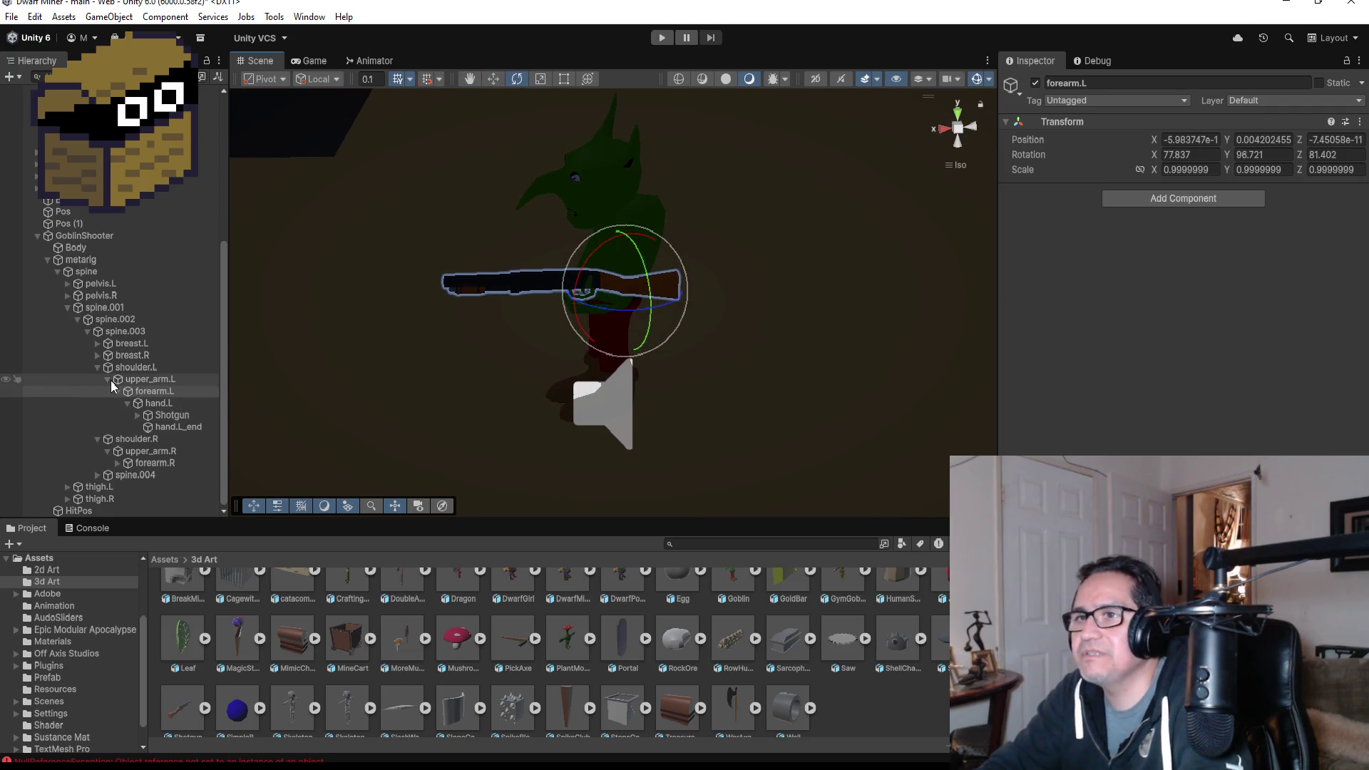
click(942, 131)
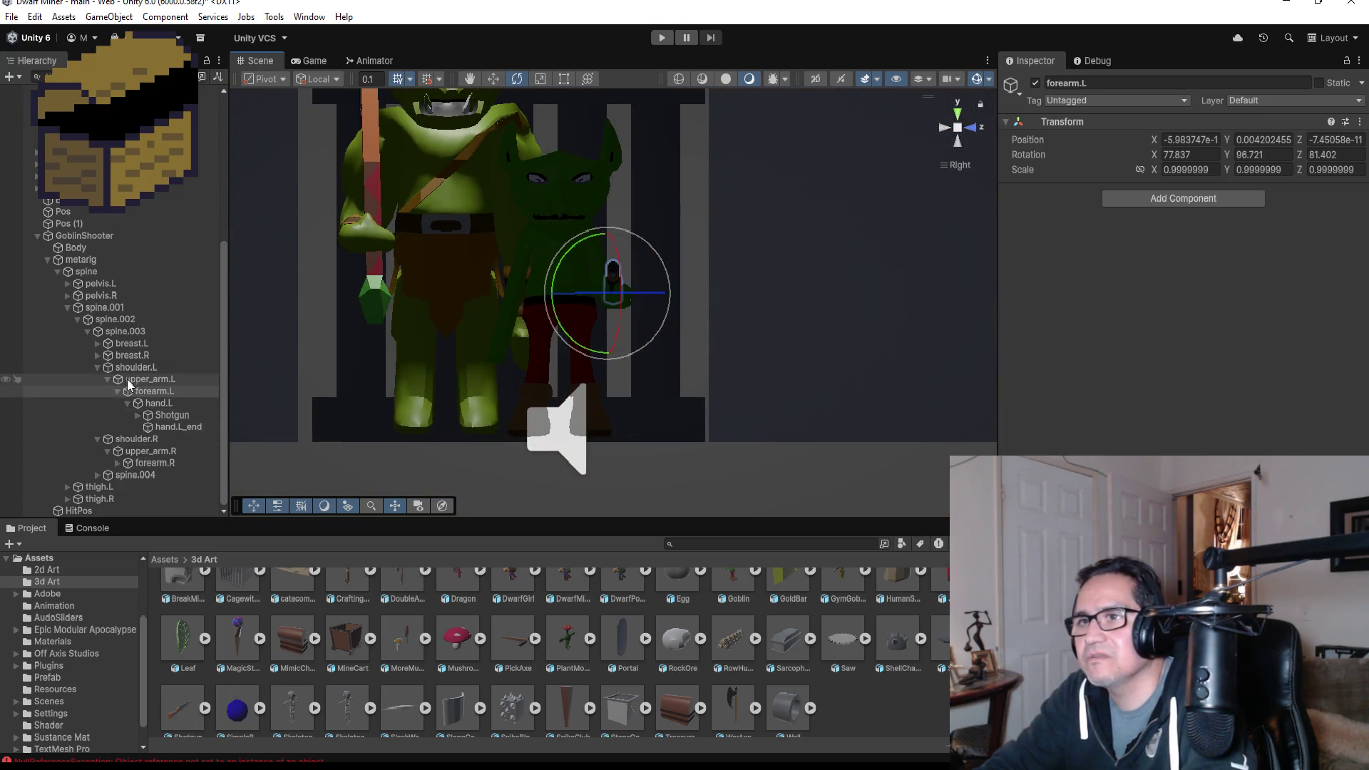
click(147, 450)
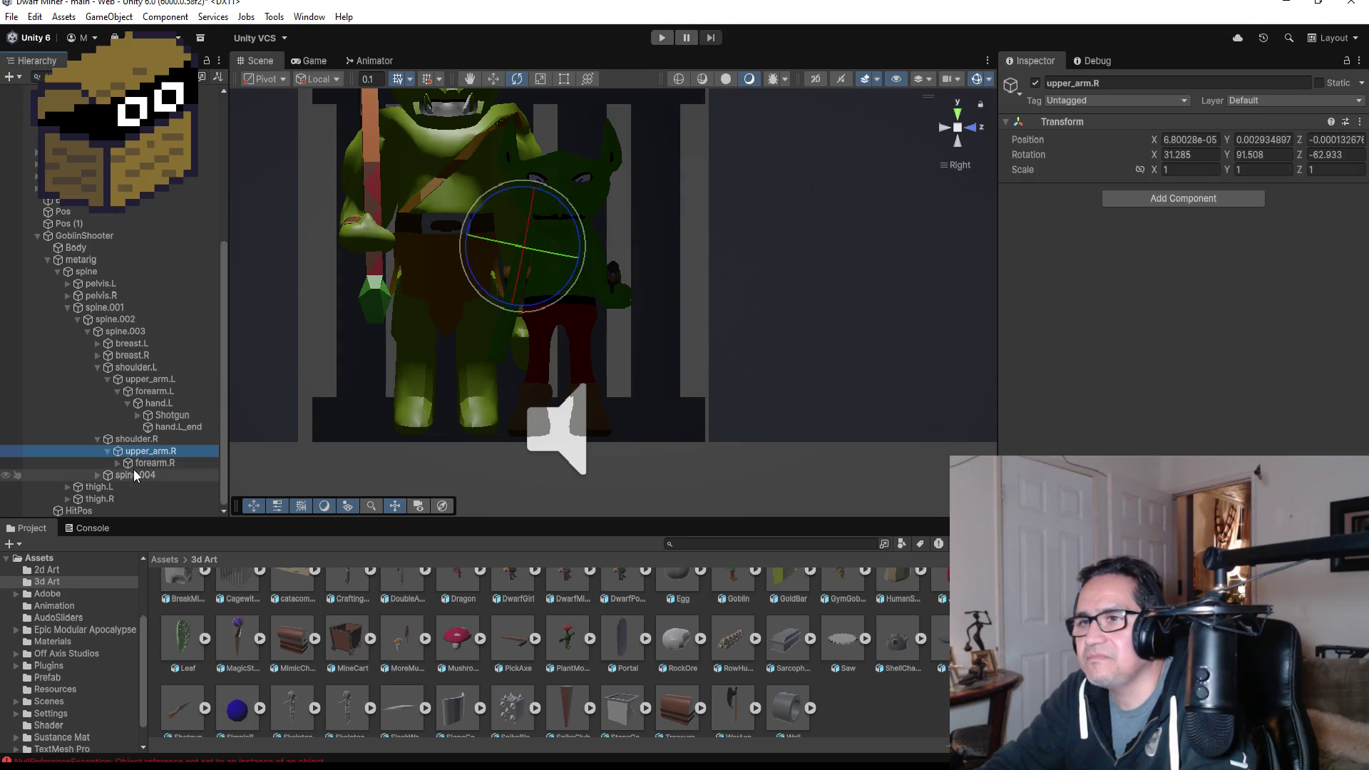
click(118, 463)
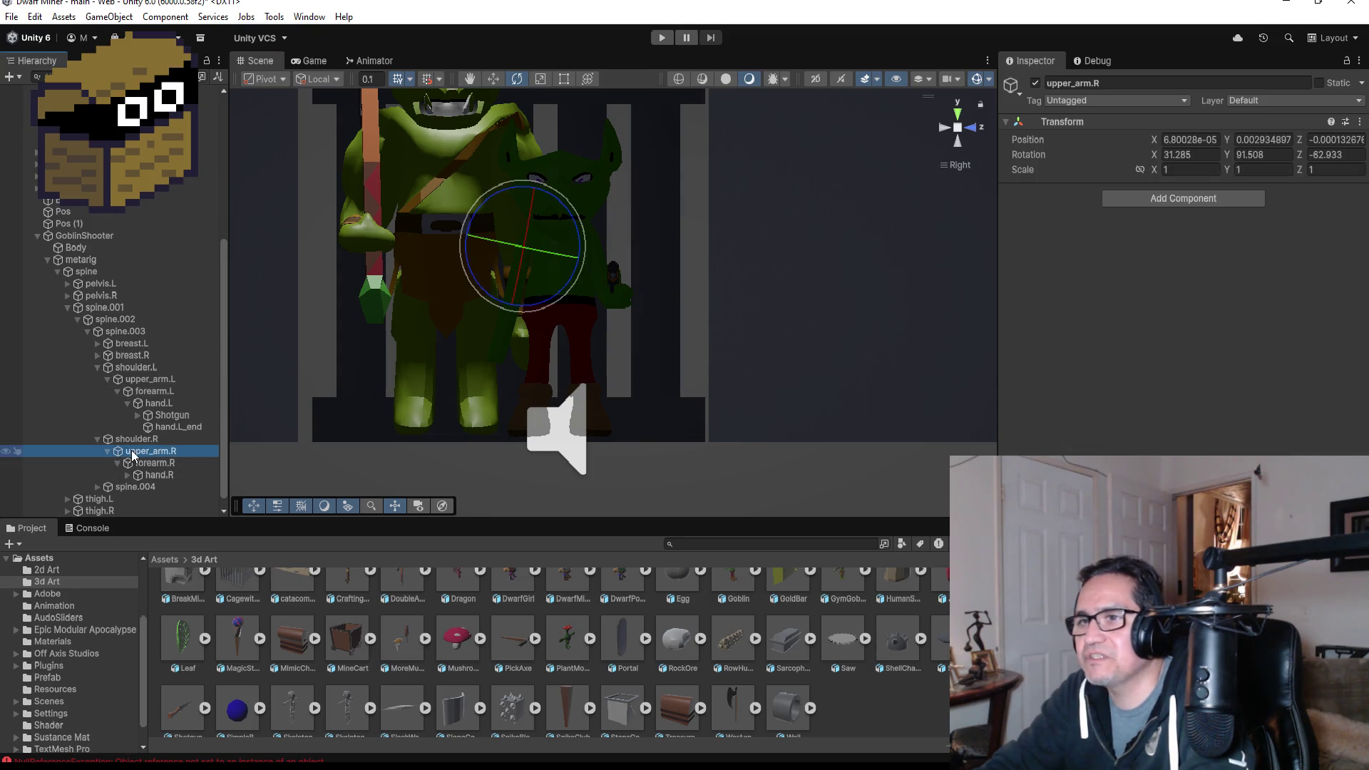
click(183, 464)
click(177, 454)
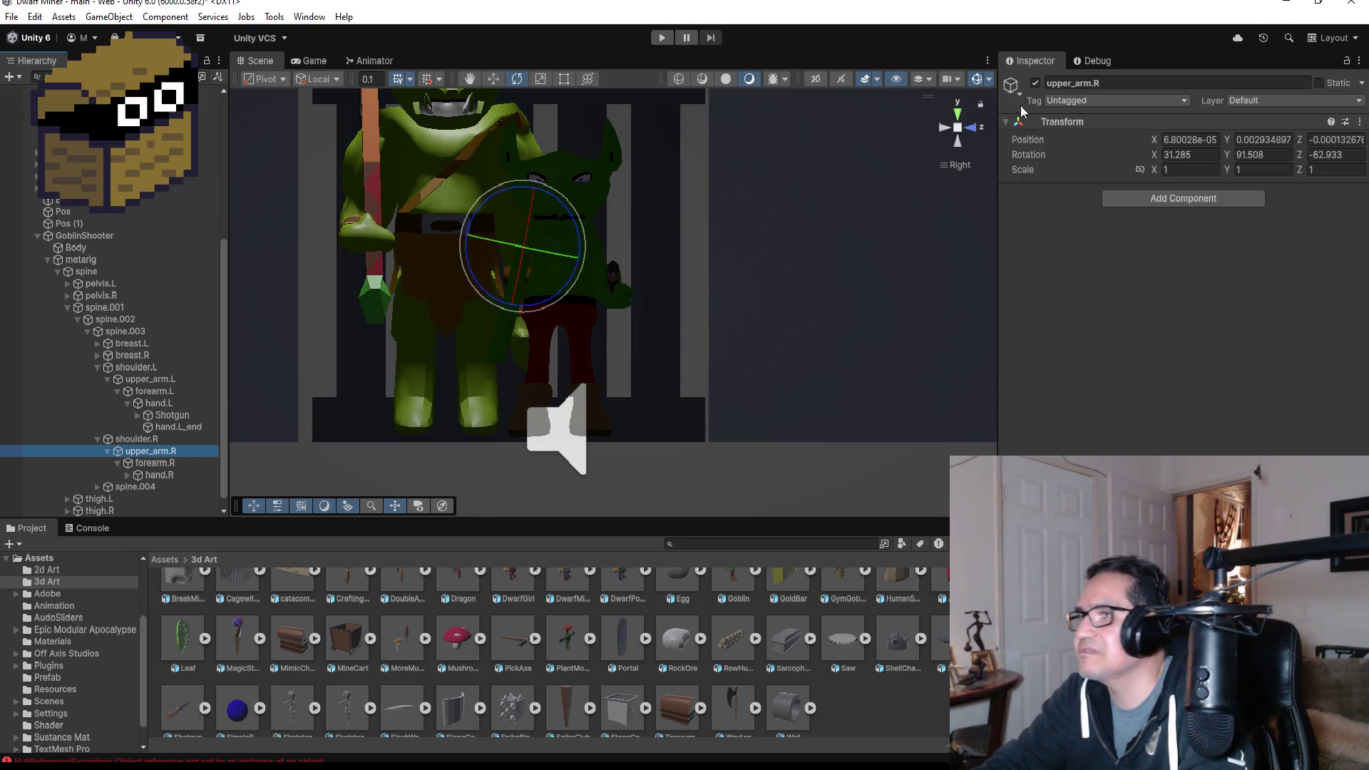
click(942, 129)
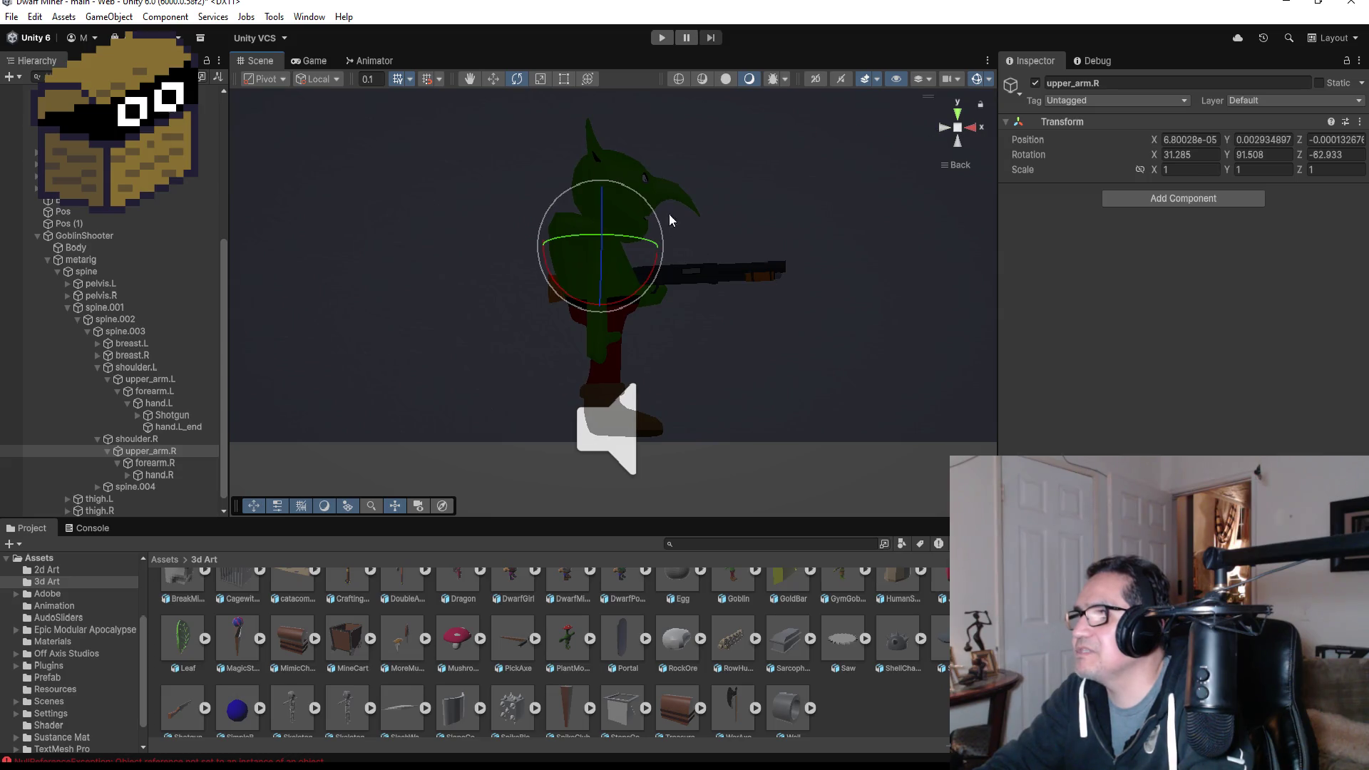
drag(667, 216, 563, 55)
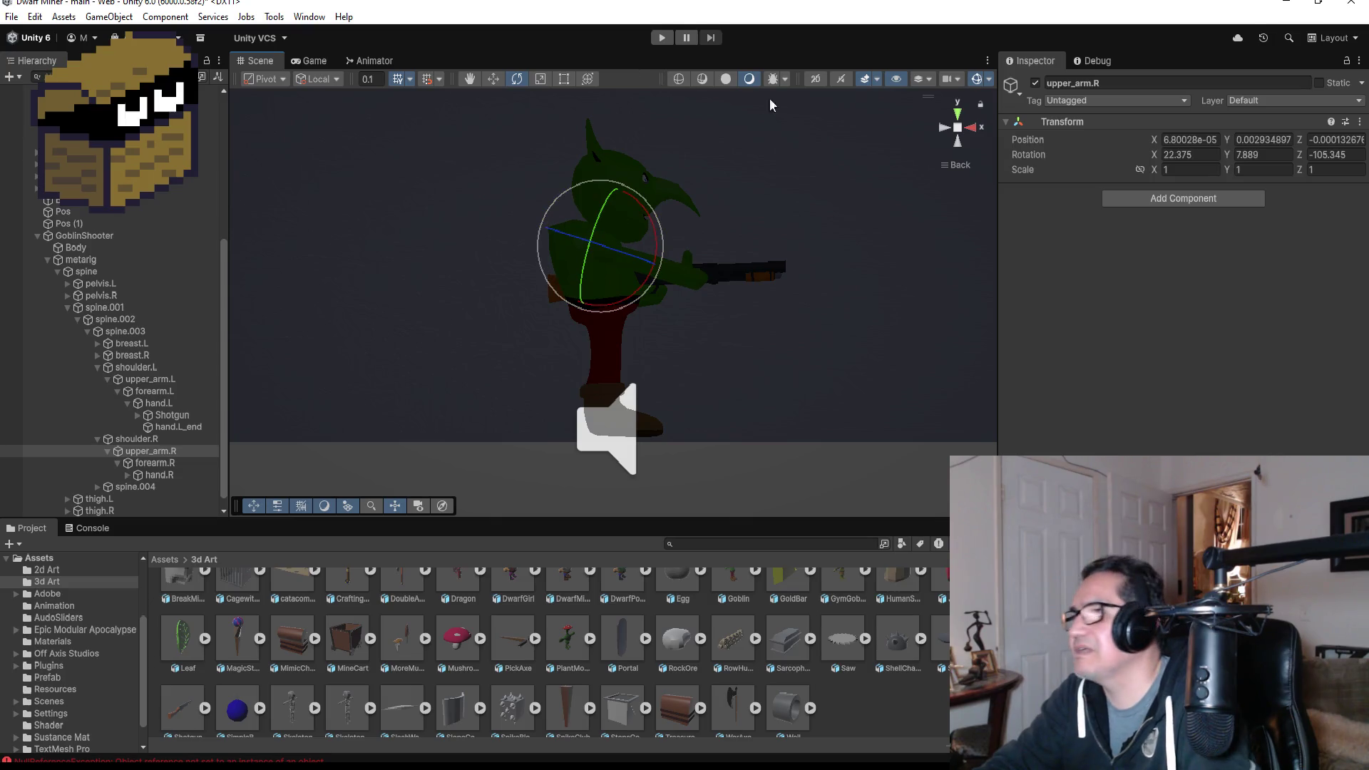
mouse_move(769, 99)
mouse_down()
mouse_move(763, 193)
mouse_move(484, 223)
mouse_up()
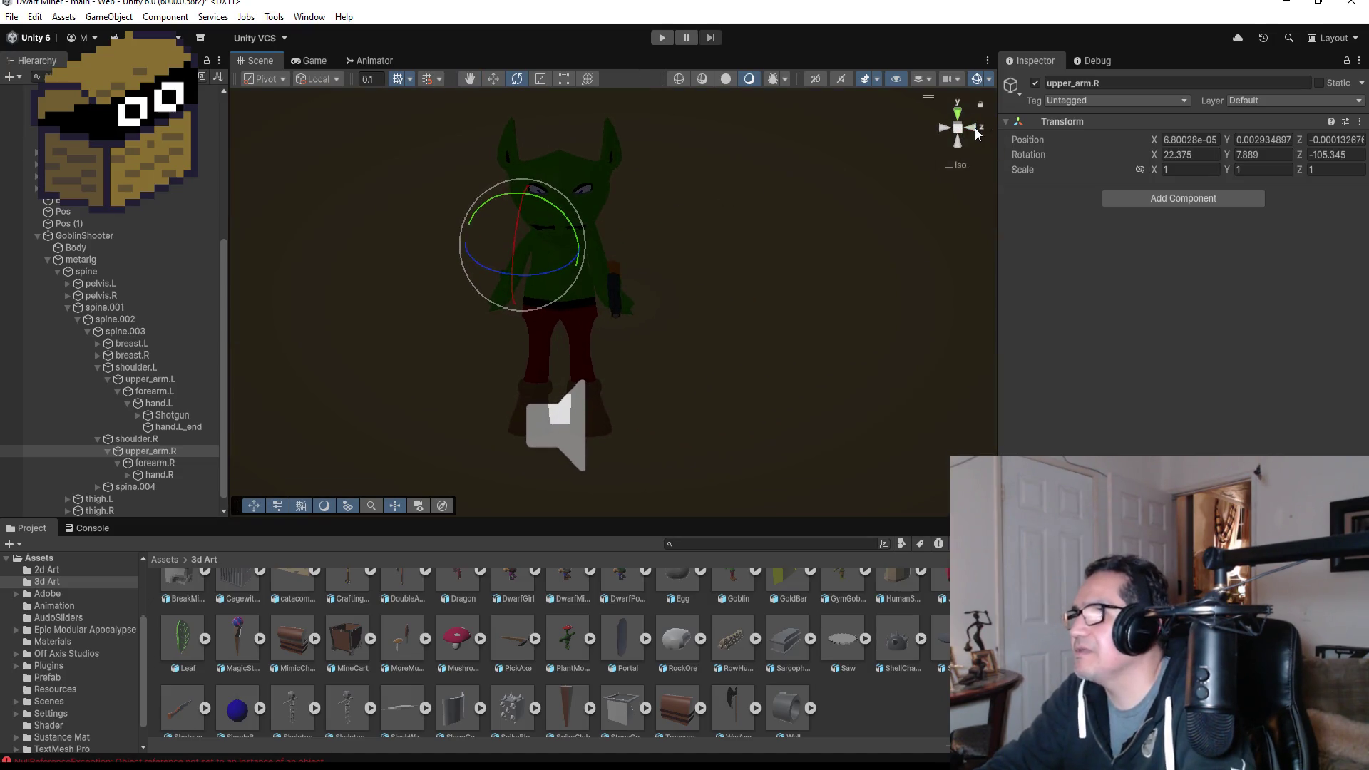
click(973, 128)
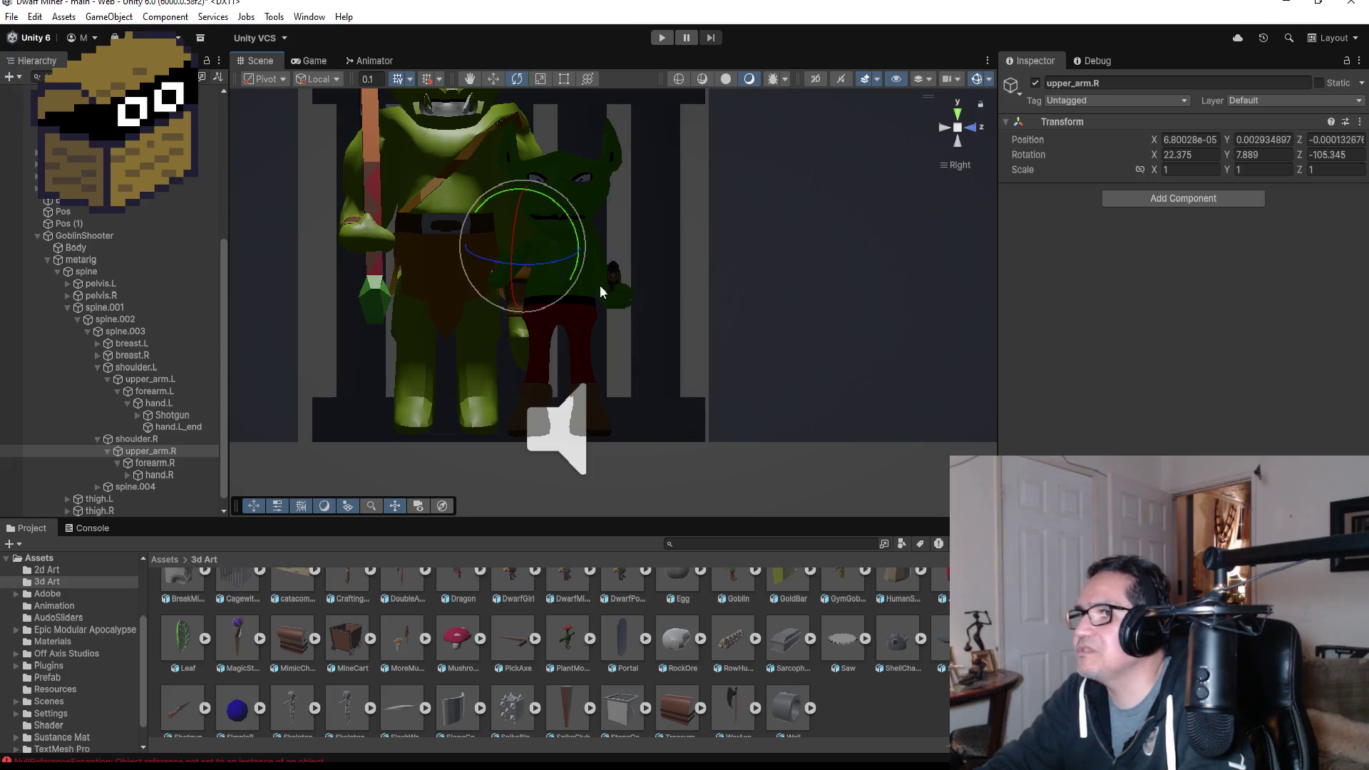
mouse_move(558, 260)
mouse_down()
mouse_move(647, 264)
mouse_move(636, 269)
mouse_up()
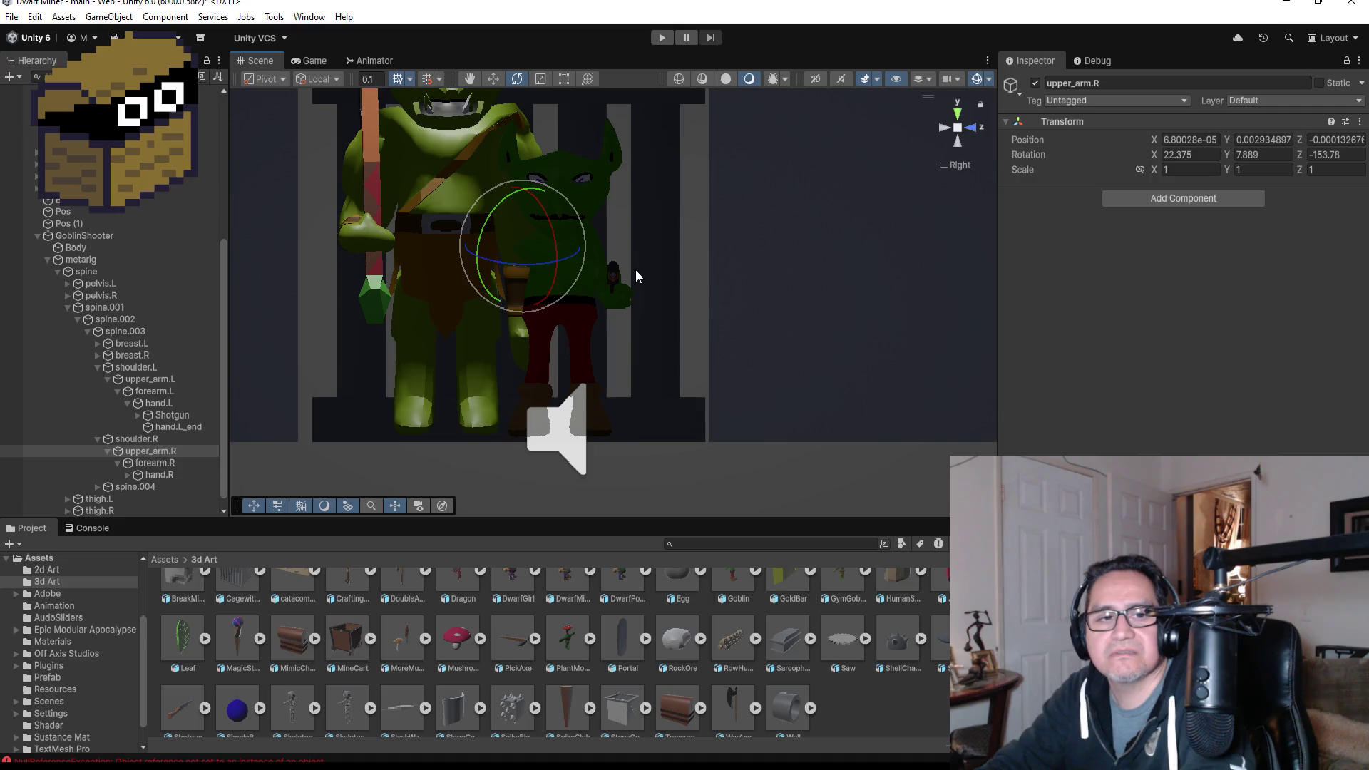
mouse_move(728, 228)
alt+mouse_down()
mouse_move(425, 315)
mouse_move(582, 357)
mouse_move(666, 336)
mouse_move(627, 257)
mouse_move(673, 256)
alt+mouse_up()
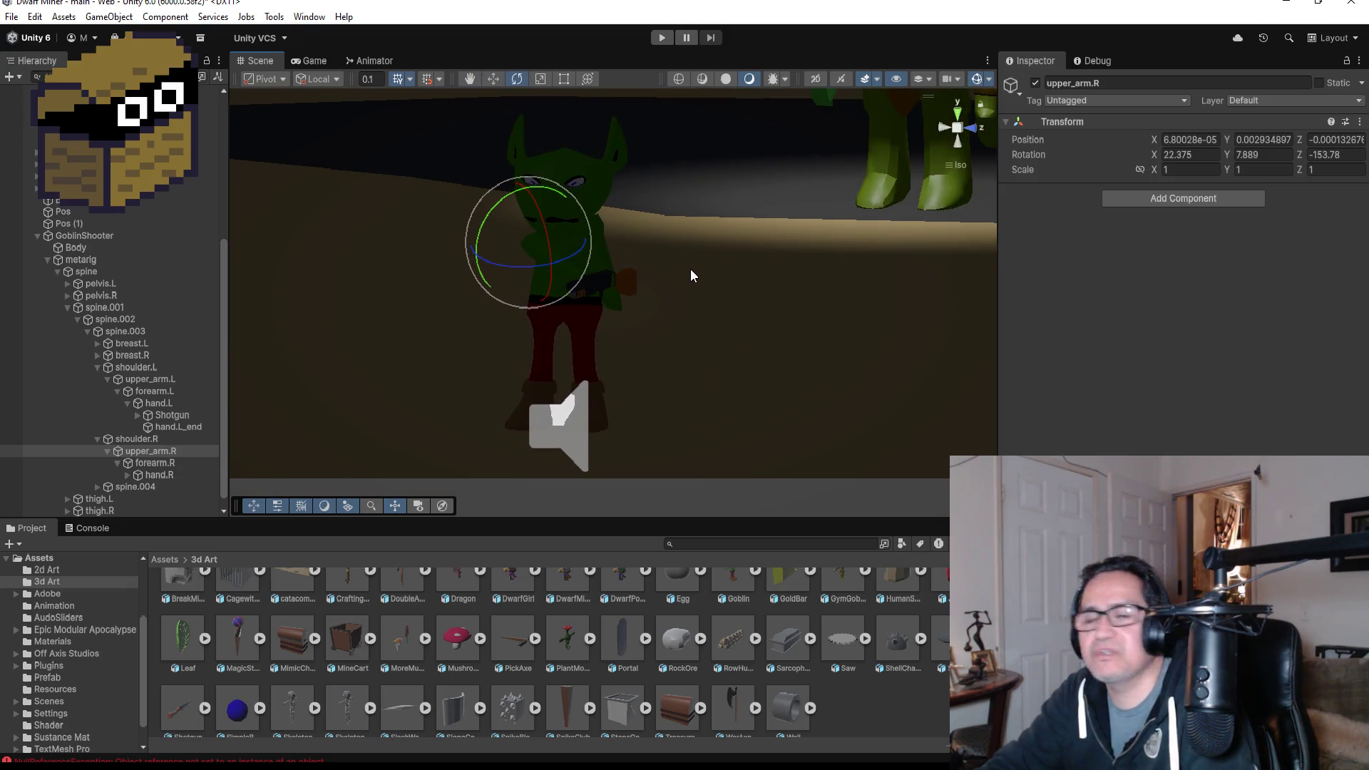
key(ctrl+z)
key(ctrl+z)
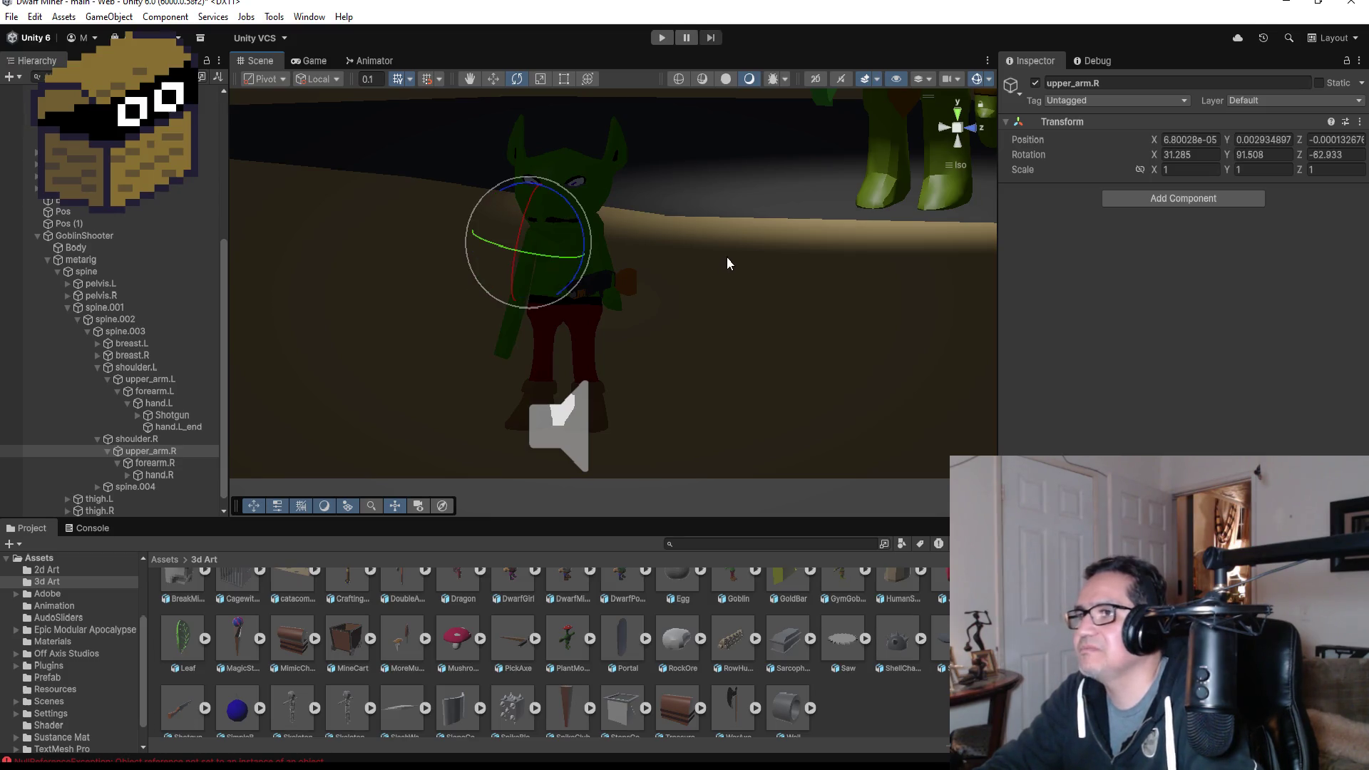
alt+drag(726, 256, 435, 258)
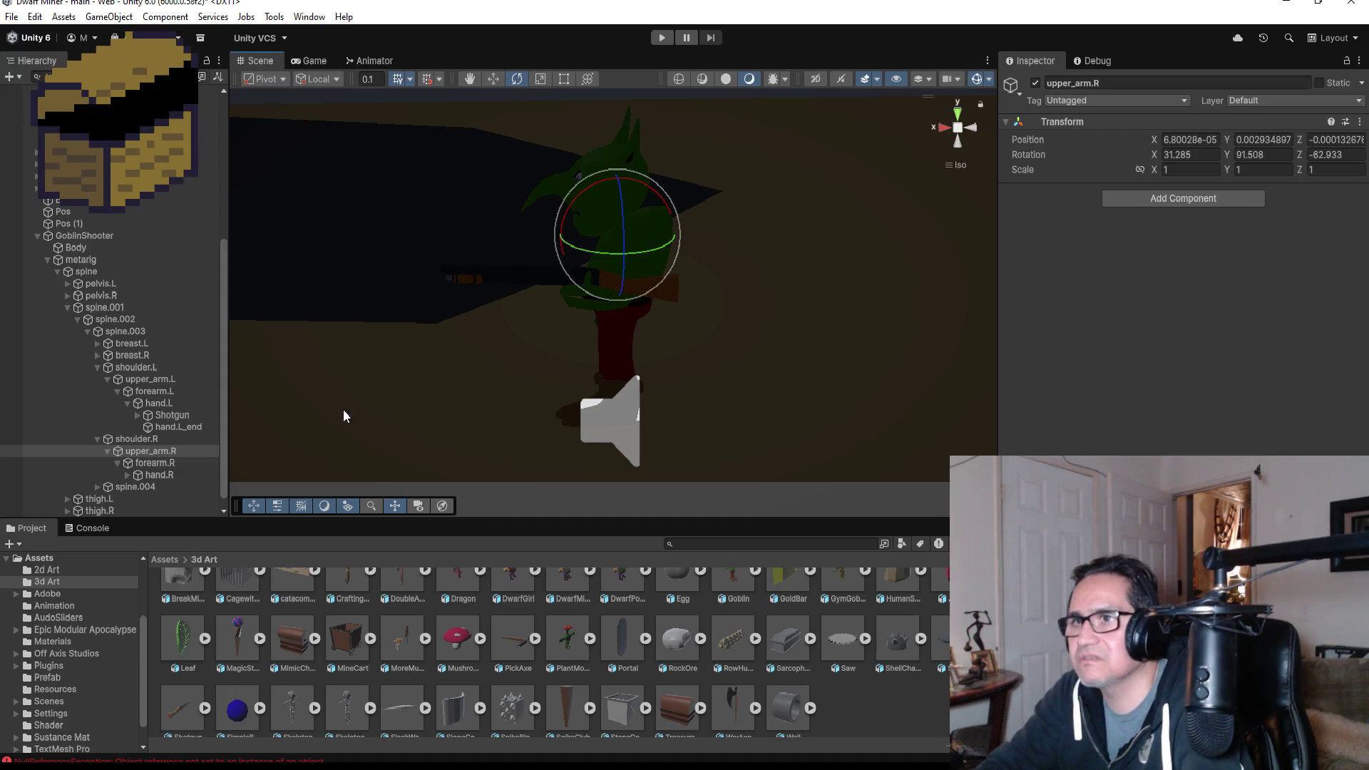
click(153, 464)
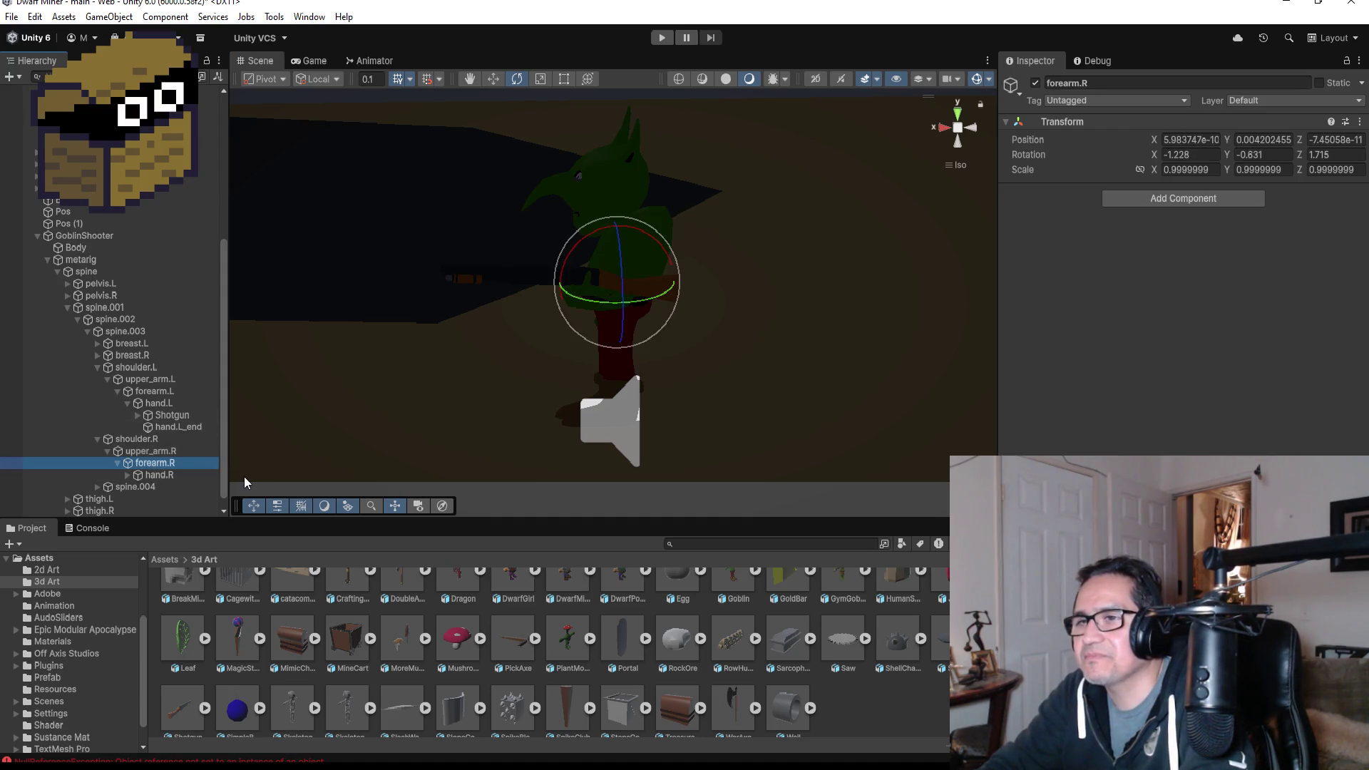
click(158, 403)
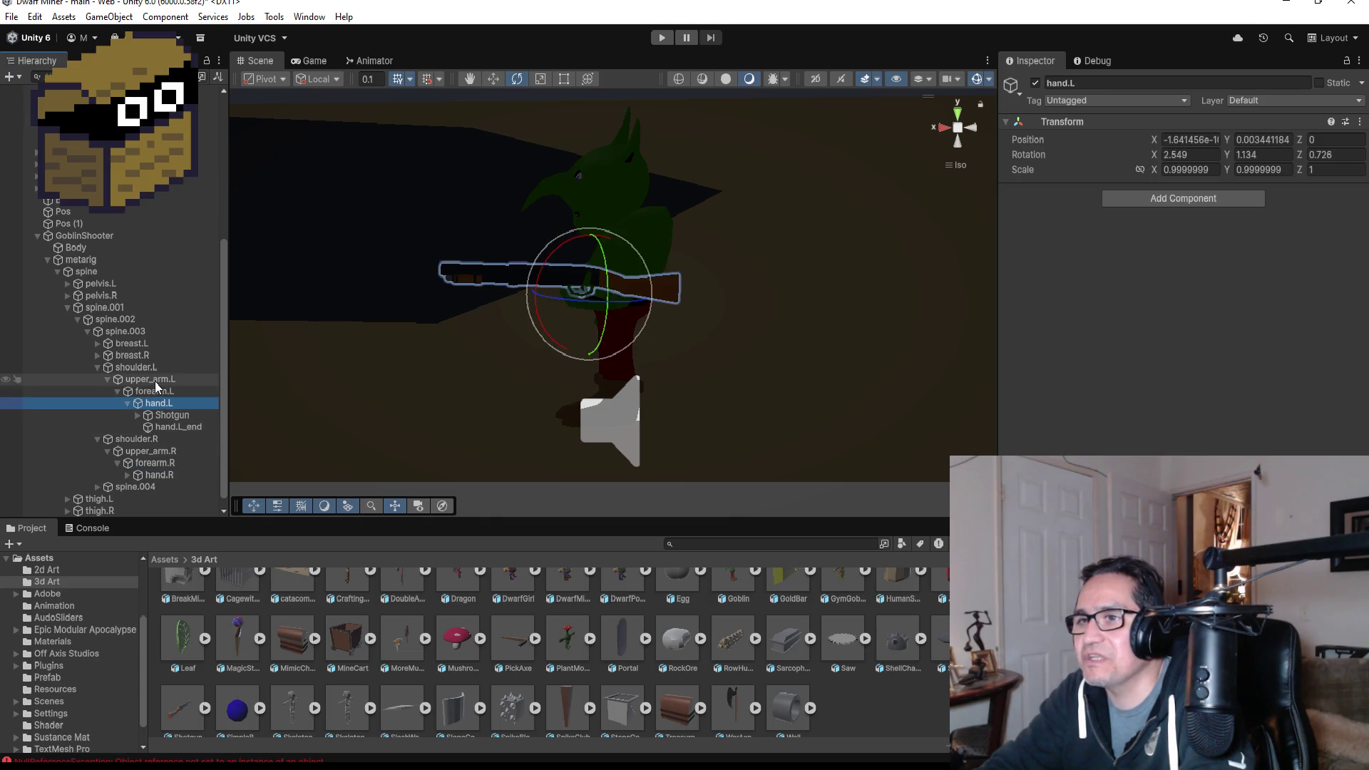
click(156, 391)
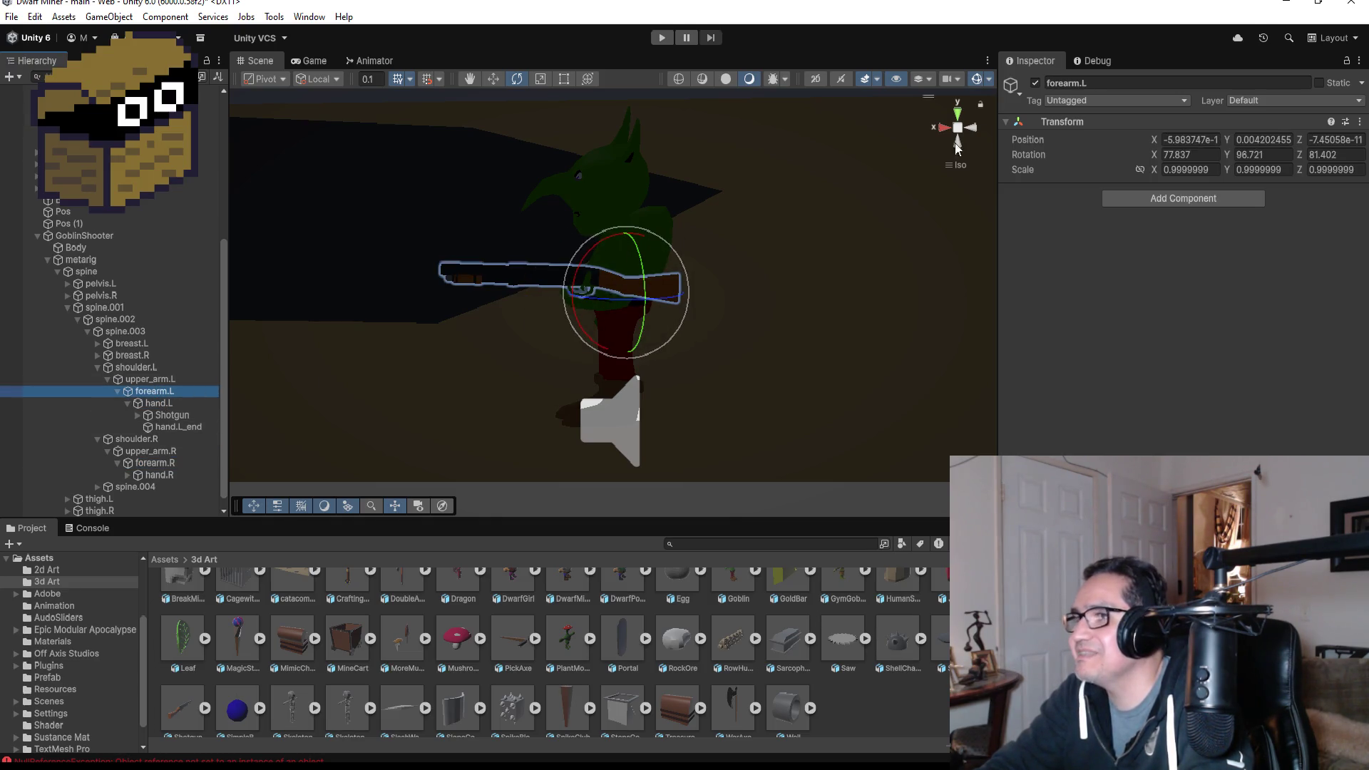
click(971, 129)
click(945, 126)
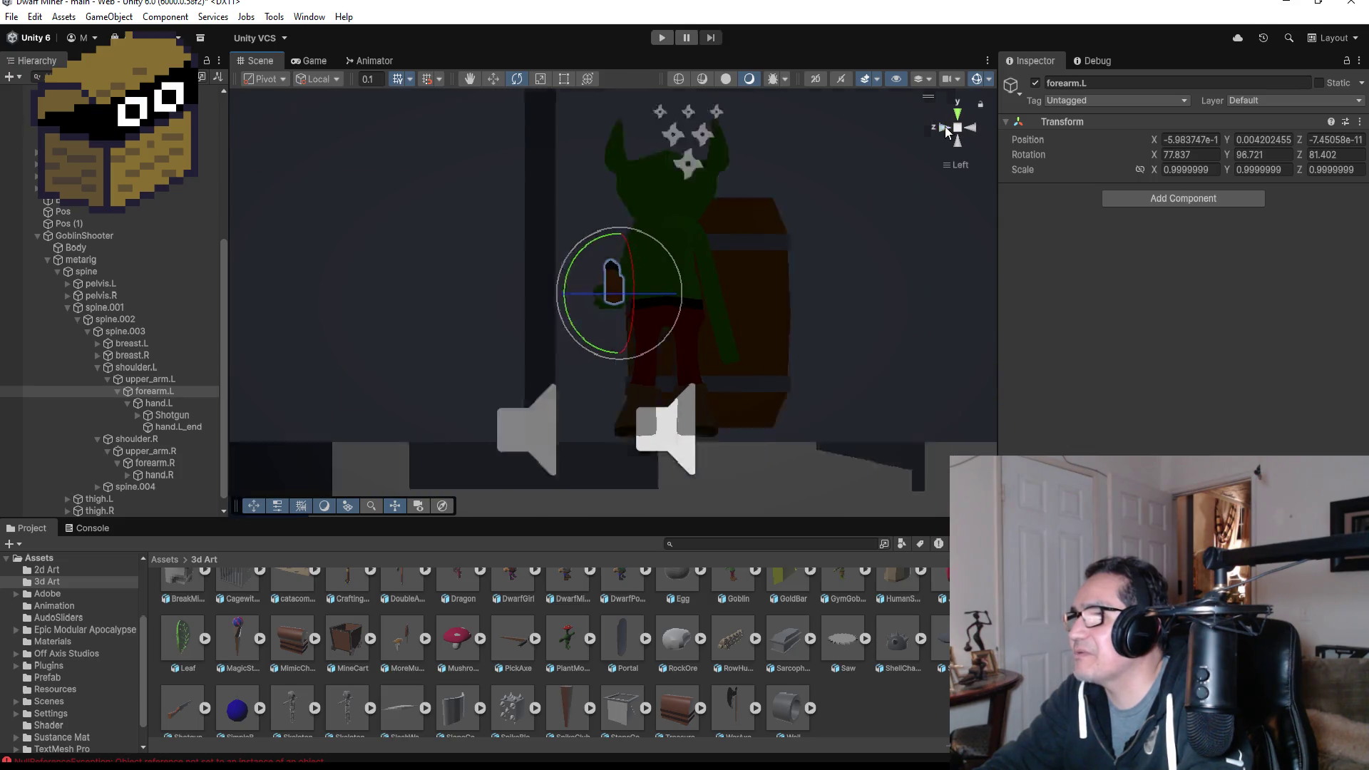
drag(654, 241, 686, 247)
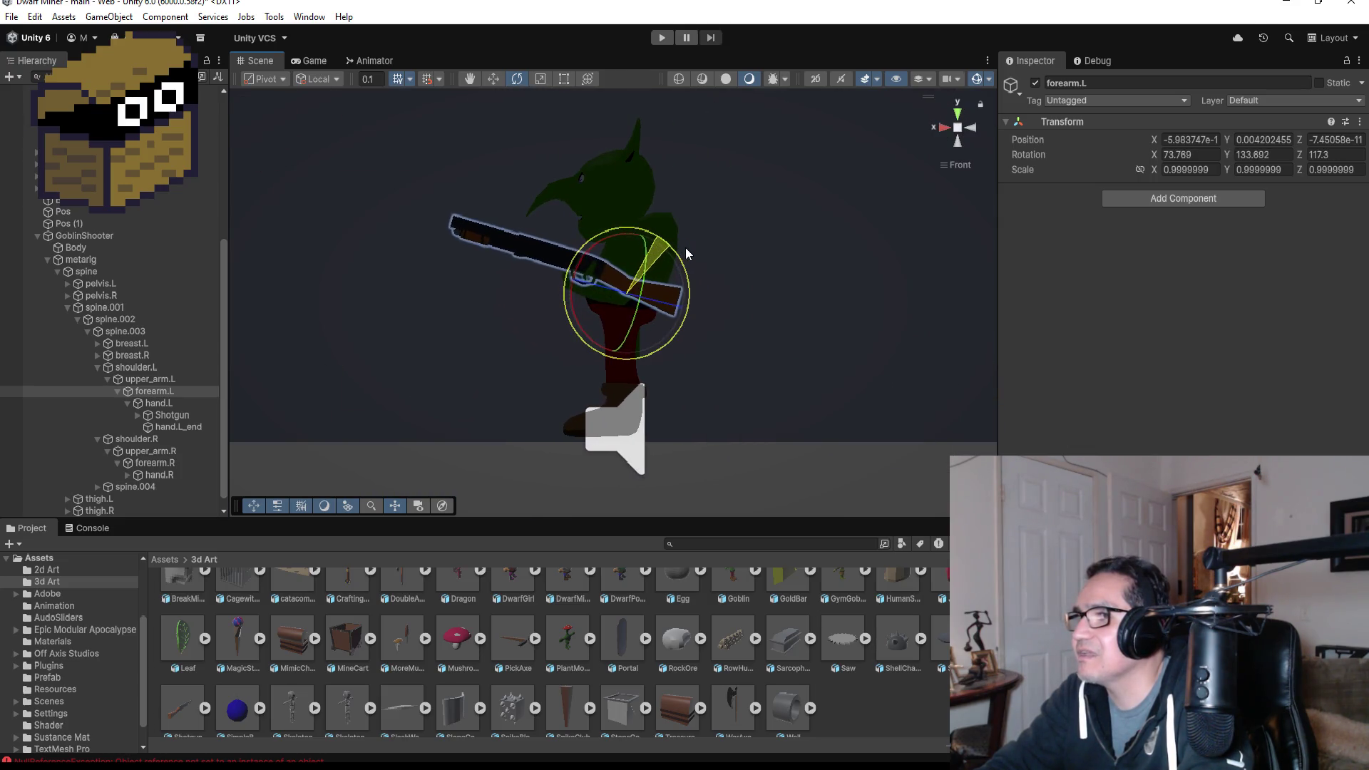
key(ctrl+z)
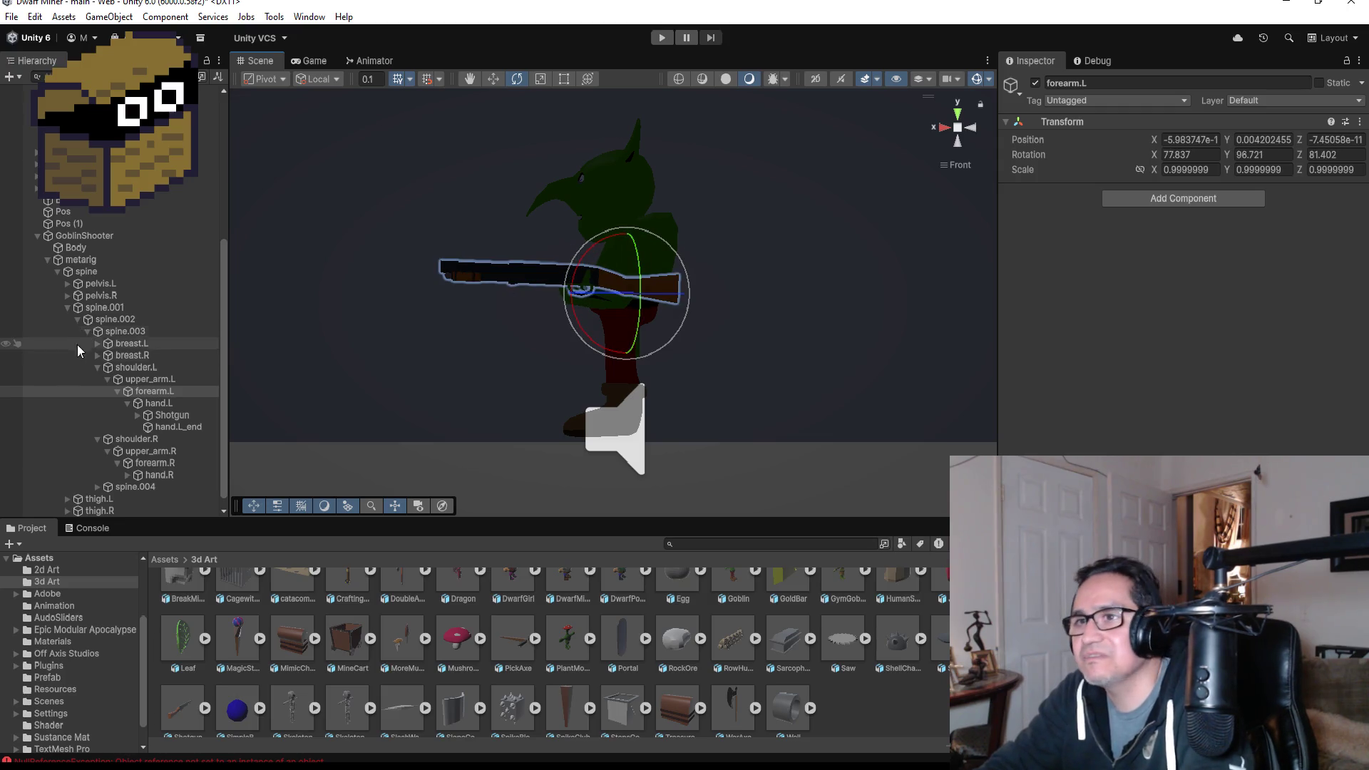
click(150, 379)
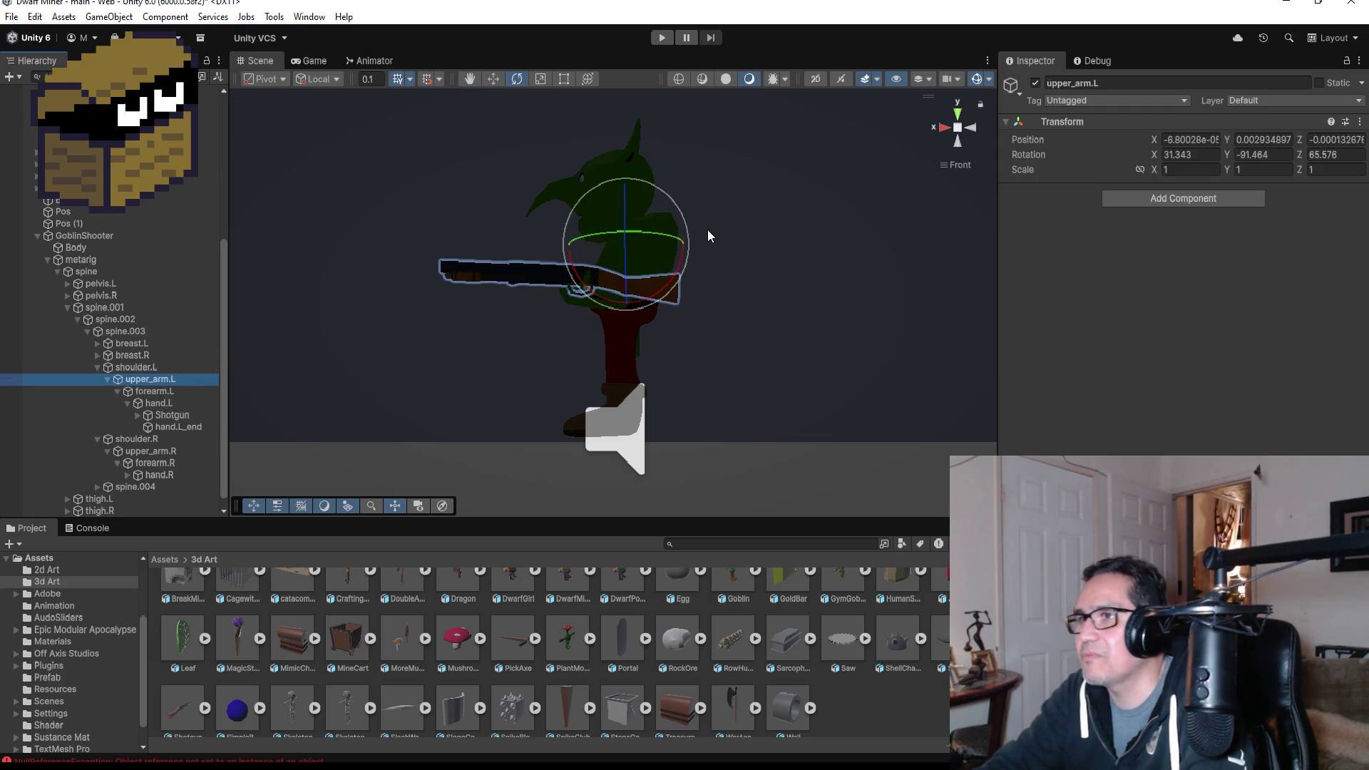
drag(673, 207, 731, 258)
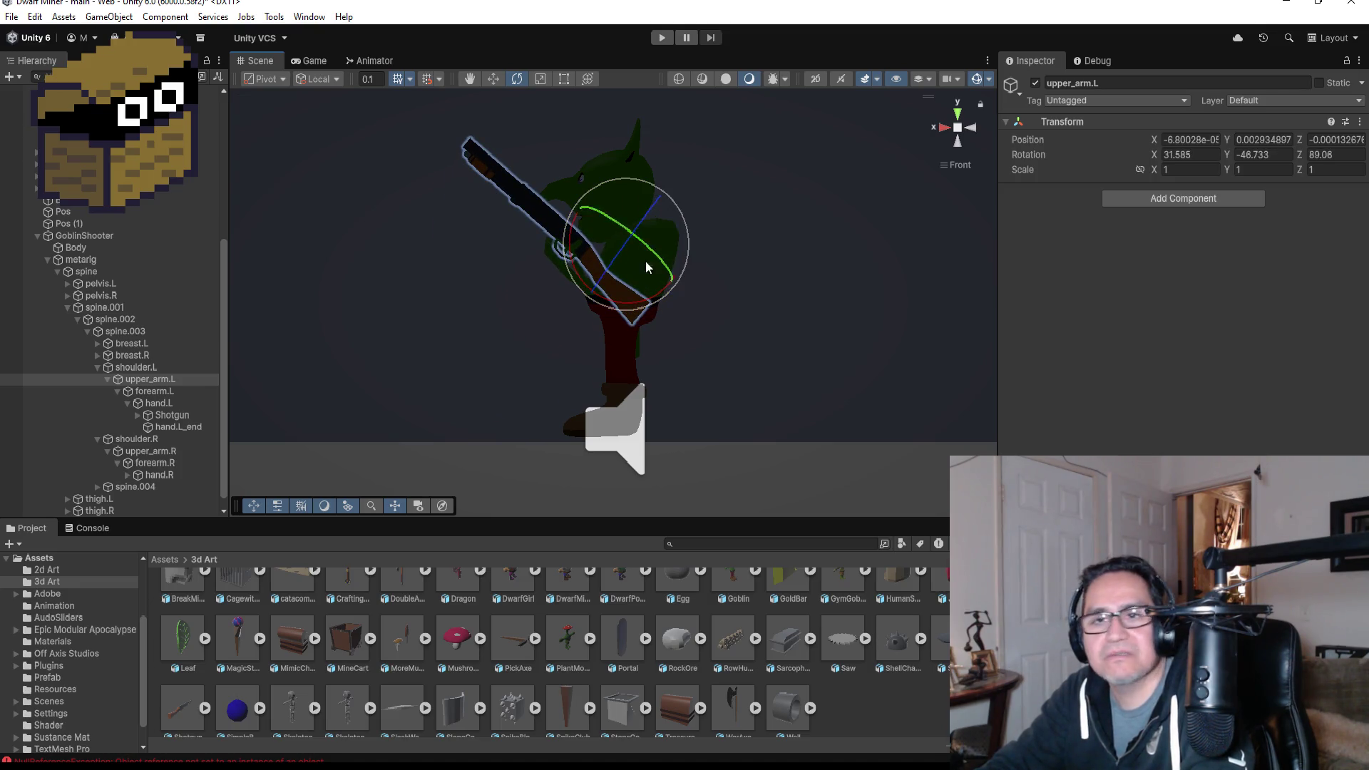
click(161, 391)
mouse_move(651, 246)
mouse_down()
mouse_move(559, 192)
mouse_move(673, 245)
mouse_move(731, 312)
mouse_up()
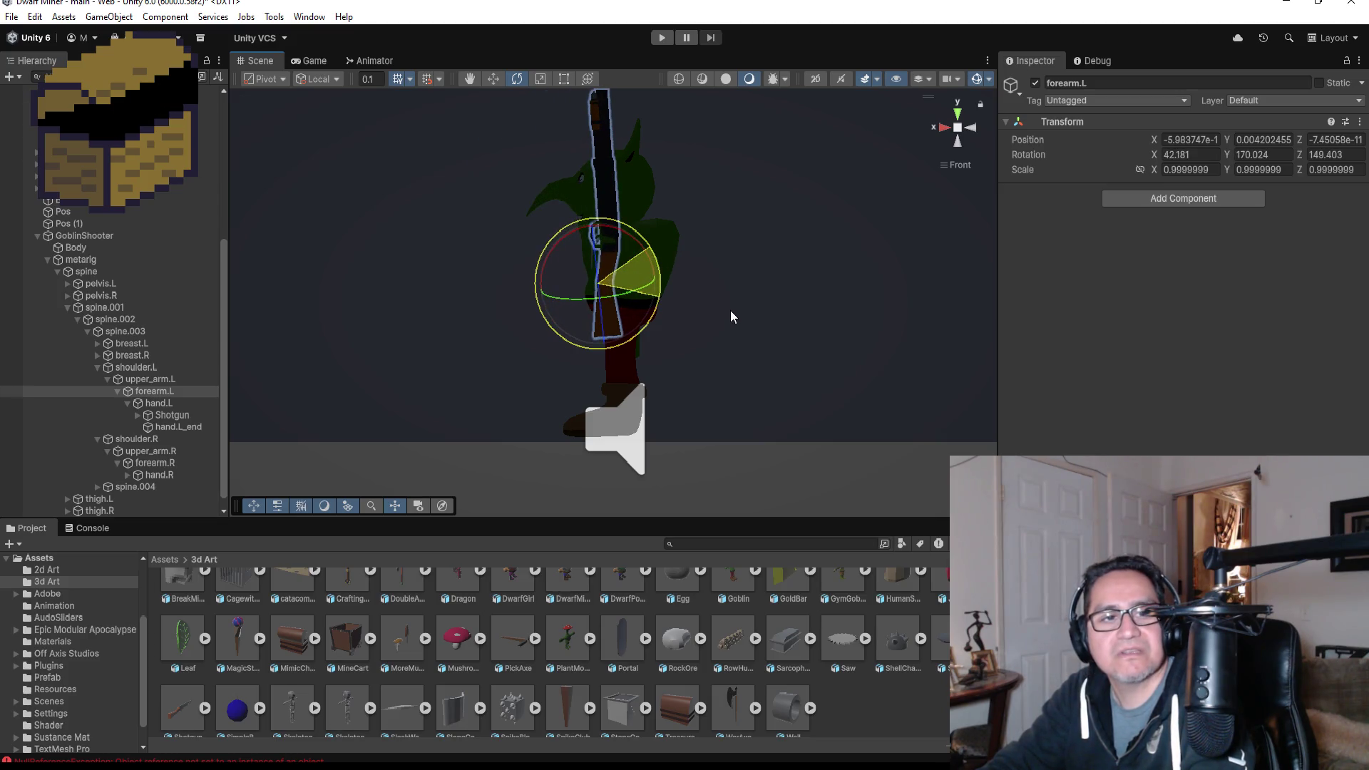
mouse_move(730, 310)
mouse_down()
mouse_move(630, 224)
mouse_move(567, 205)
mouse_up()
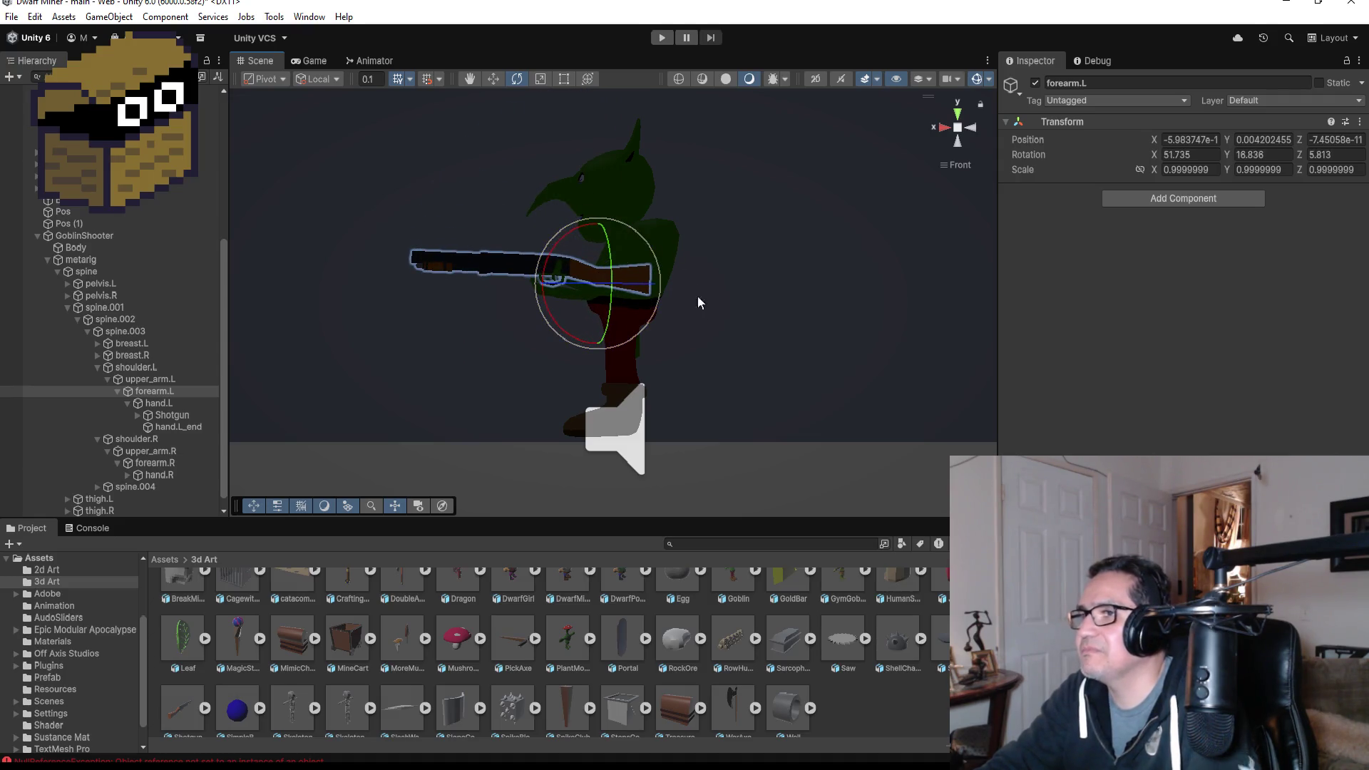
drag(643, 233, 643, 225)
mouse_move(696, 264)
alt+mouse_down()
mouse_move(841, 330)
mouse_move(697, 322)
mouse_move(849, 329)
mouse_move(775, 333)
alt+mouse_up()
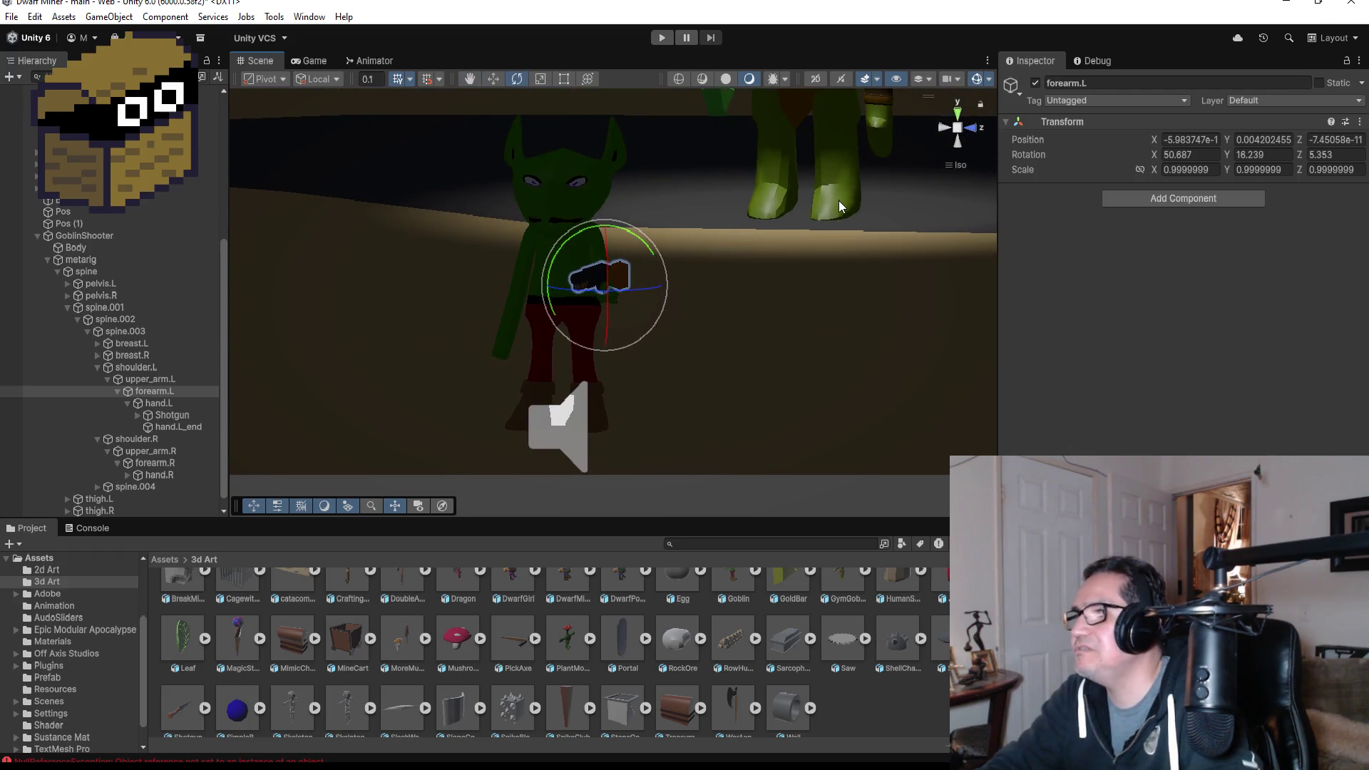
key(ctrl+z)
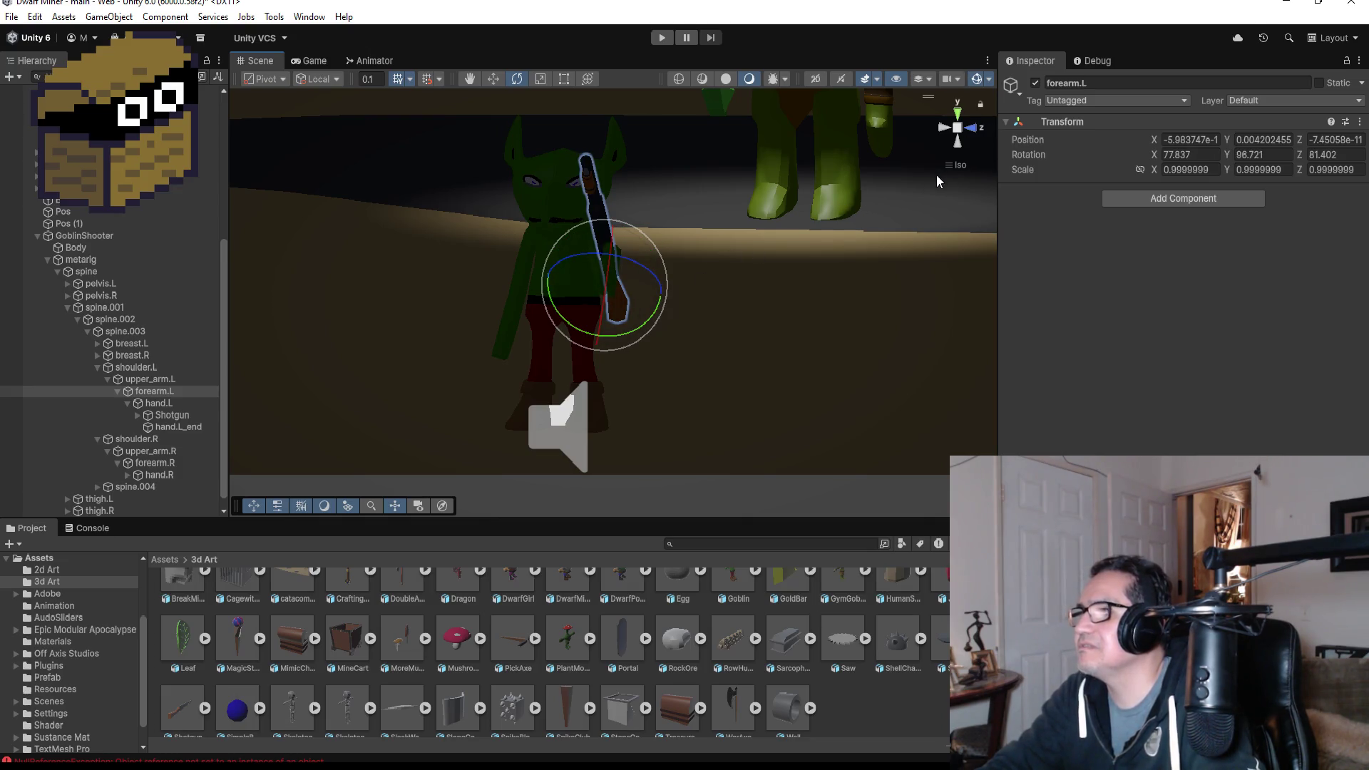
key(ctrl+z)
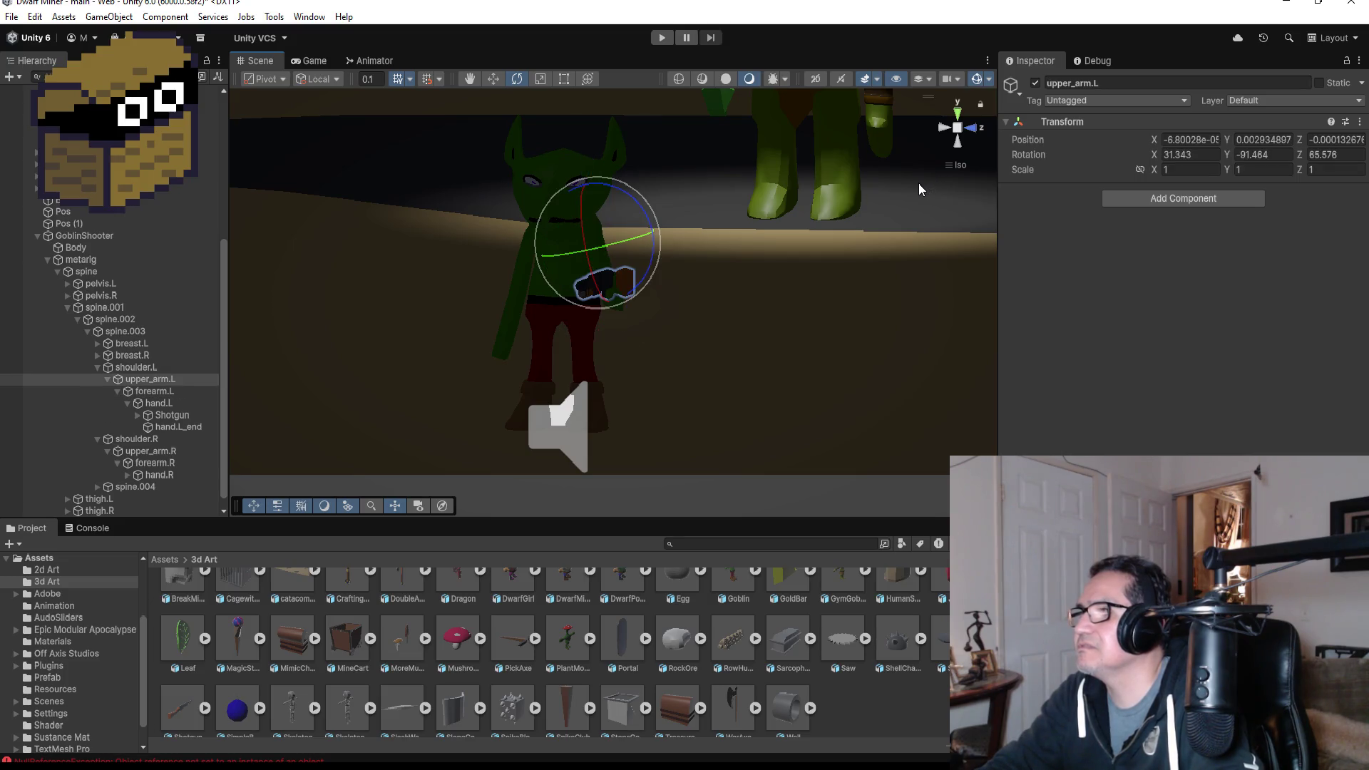
- Rotate upper_arm.L to 14.863, -0.51, 107.369 so the Shotgun points straight up
mouse_move(819, 226)
mouse_down()
mouse_move(752, 214)
mouse_move(504, 229)
mouse_move(1082, 154)
mouse_up()
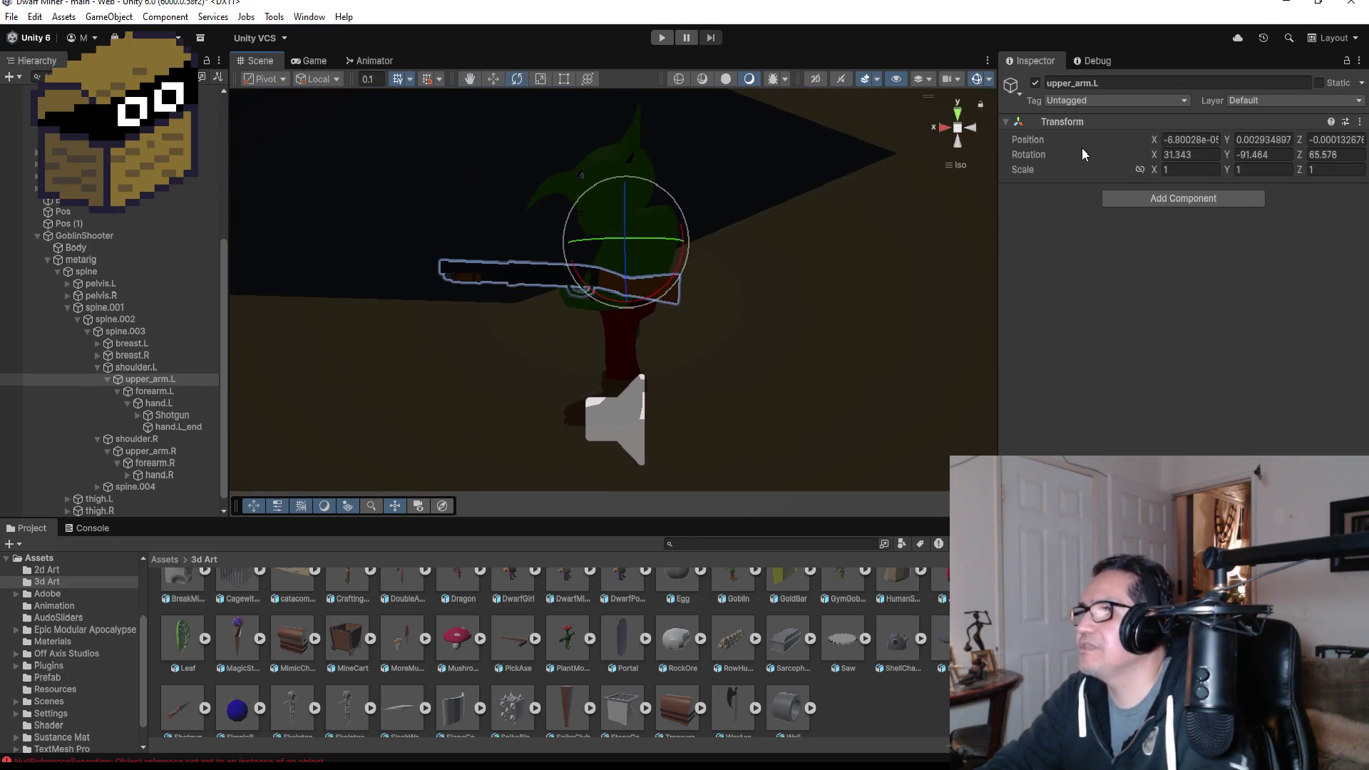
click(971, 130)
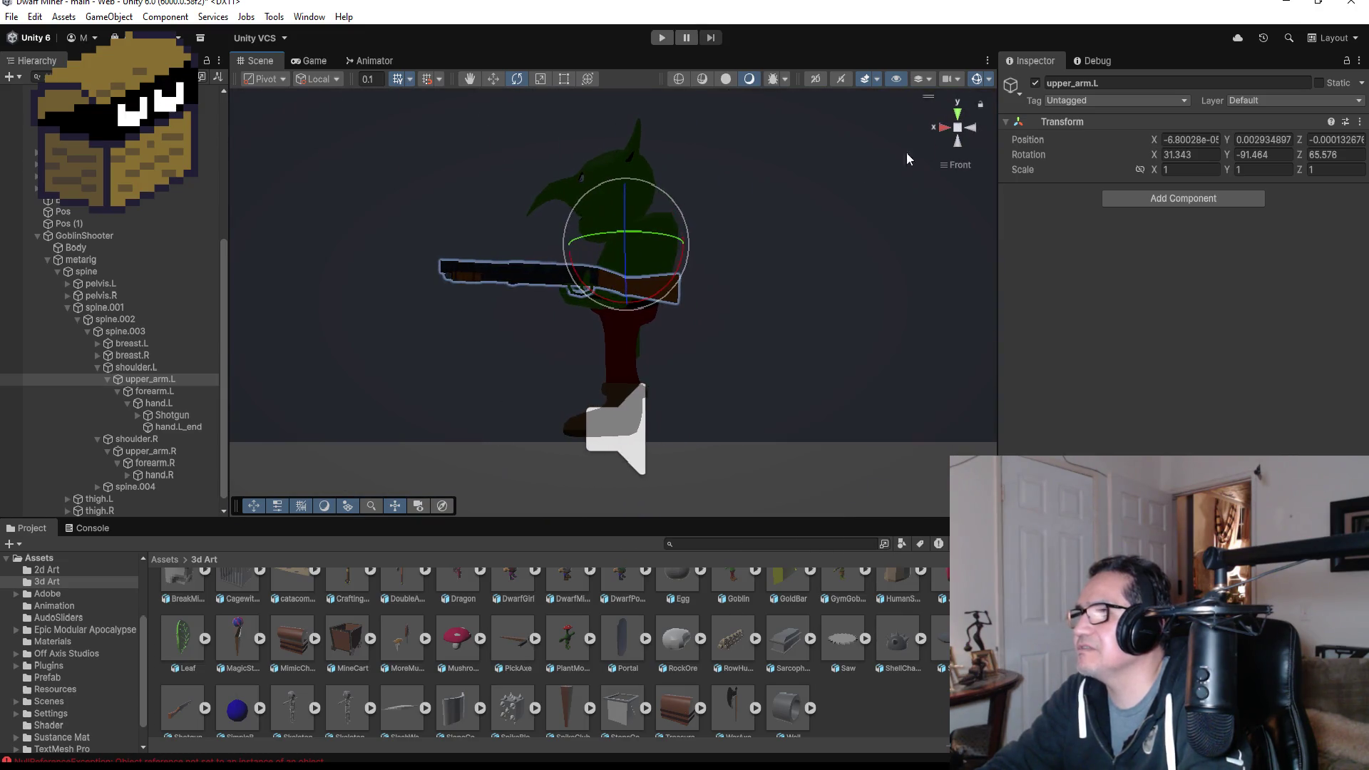
mouse_move(658, 190)
mouse_down()
mouse_move(773, 232)
mouse_move(812, 273)
mouse_move(971, 314)
mouse_move(804, 339)
mouse_move(676, 333)
mouse_move(752, 324)
mouse_move(1063, 355)
mouse_move(697, 321)
mouse_move(711, 319)
mouse_up()
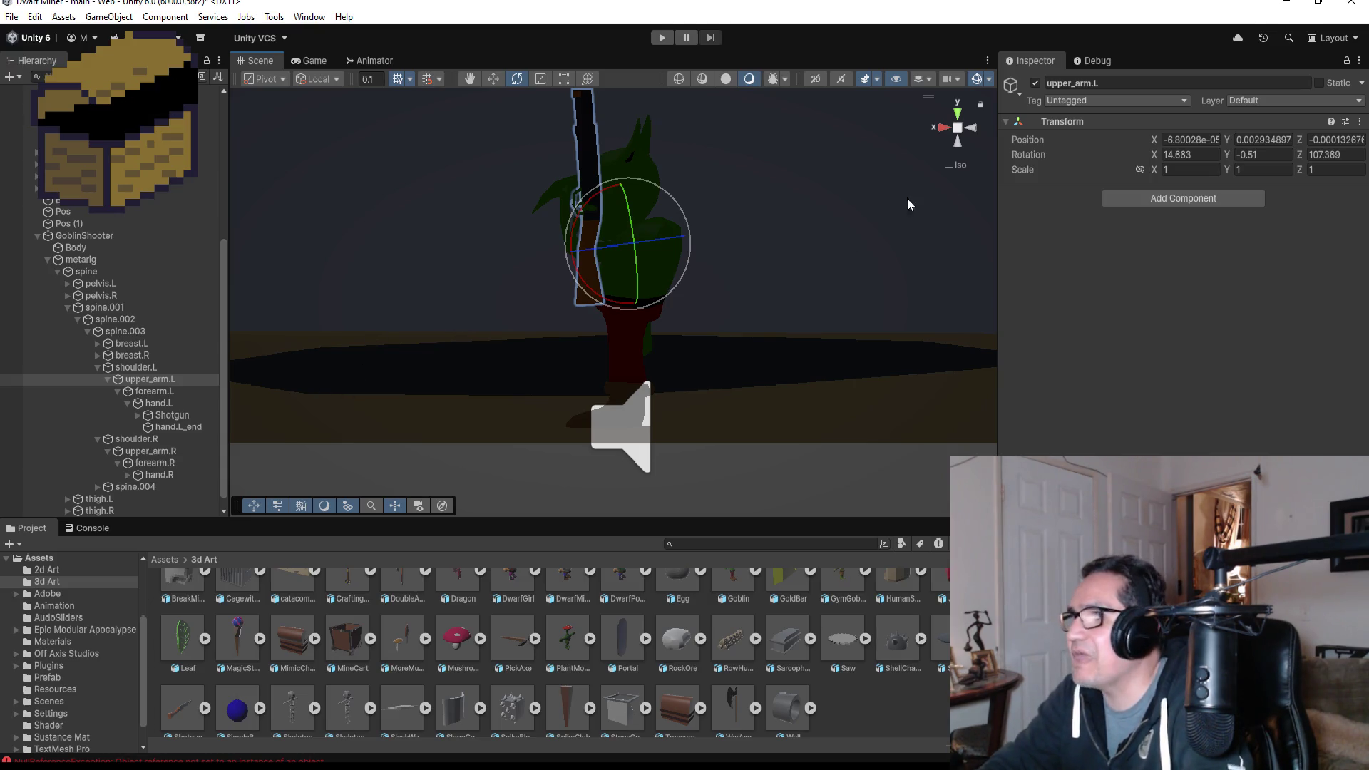
click(940, 133)
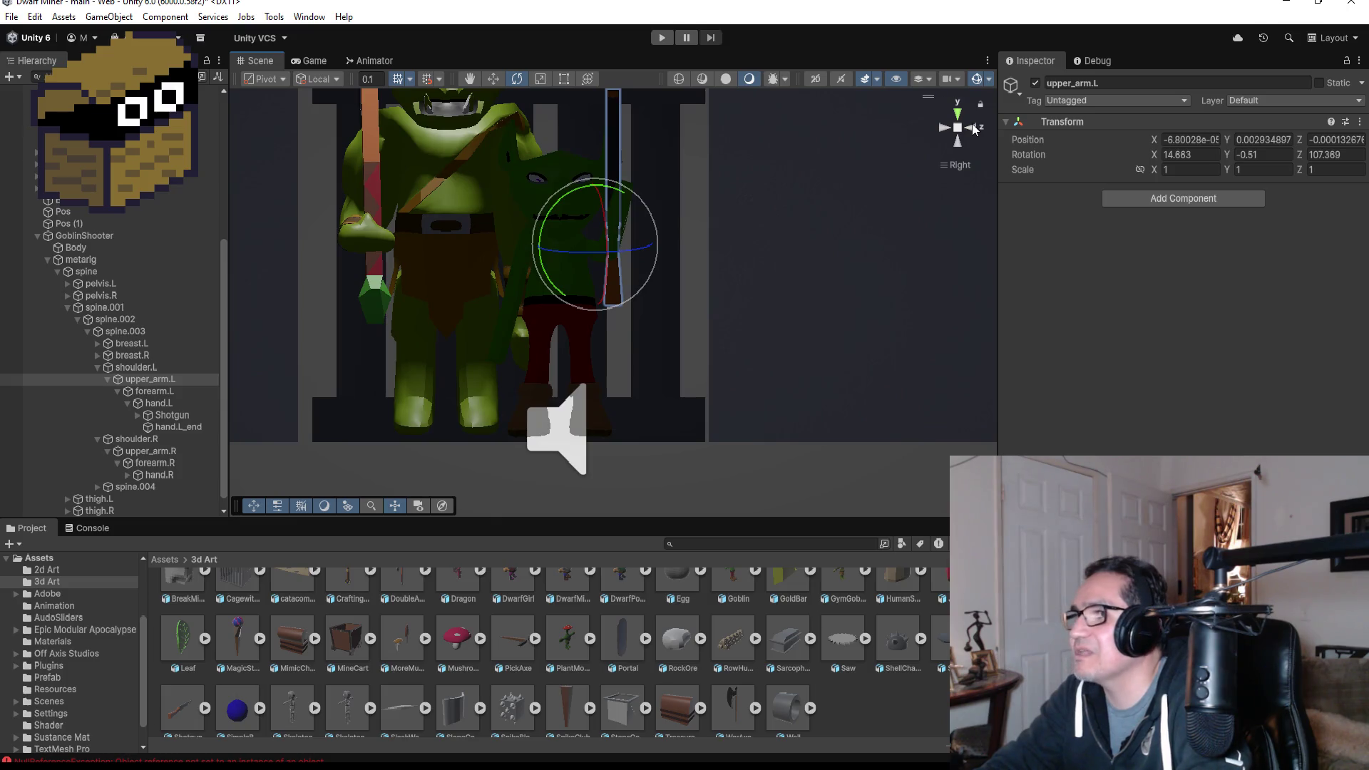
click(973, 128)
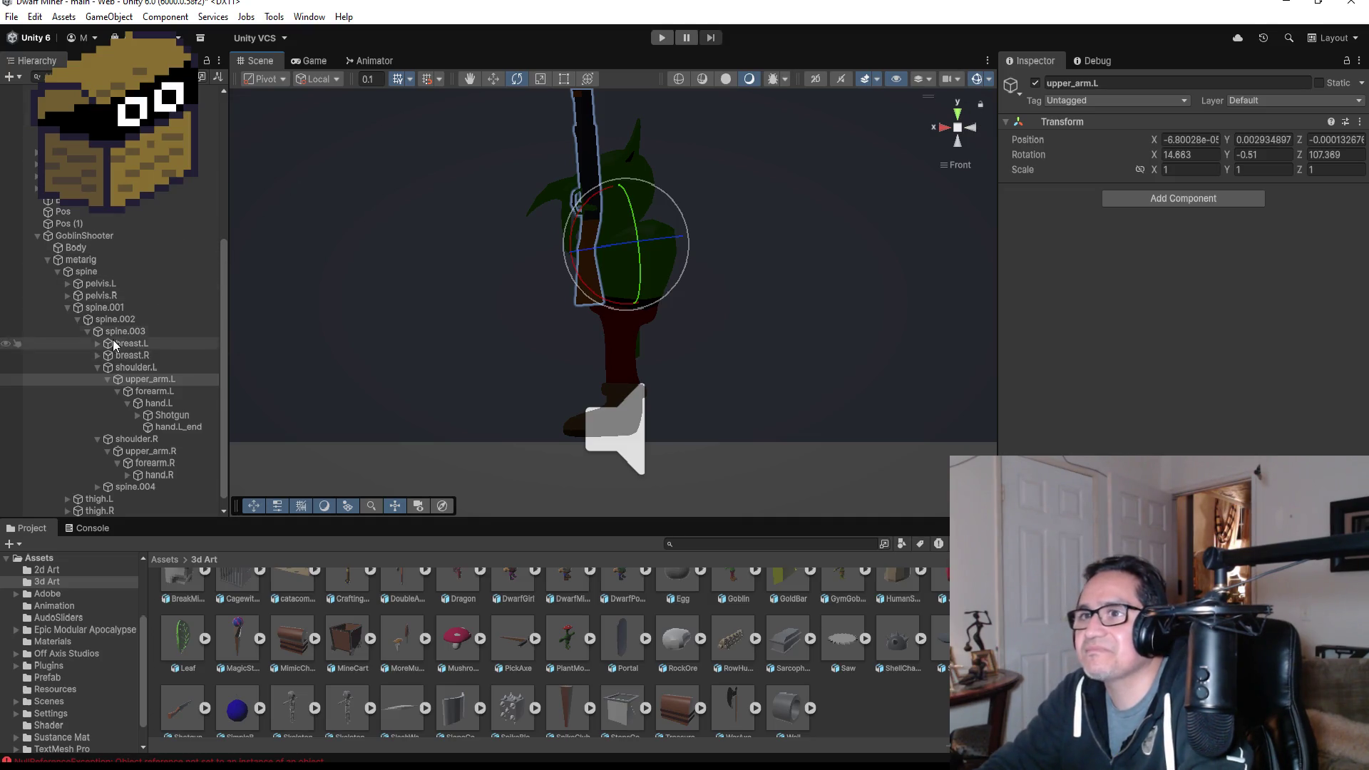
- With GoblinShooter selected, bring up the Animation window
click(84, 235)
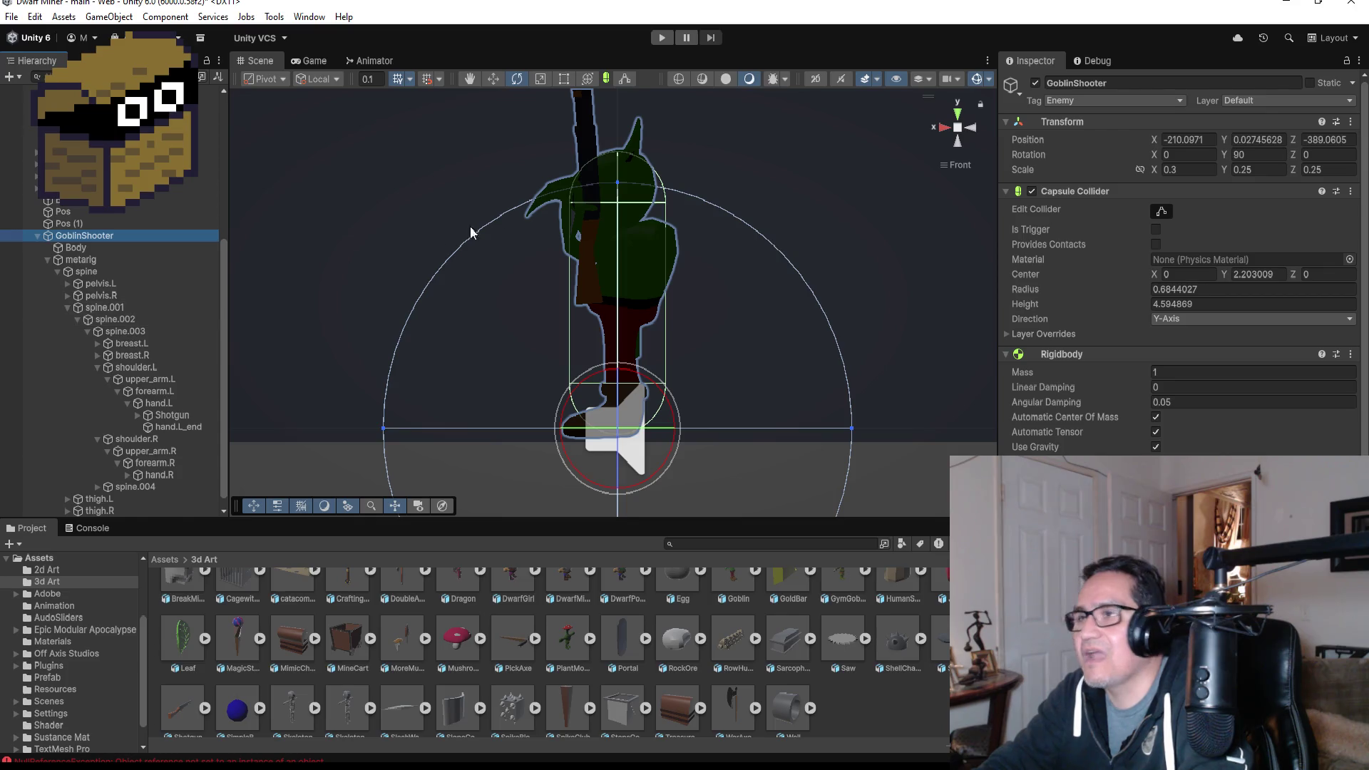
scroll(1180, 286, down, 3)
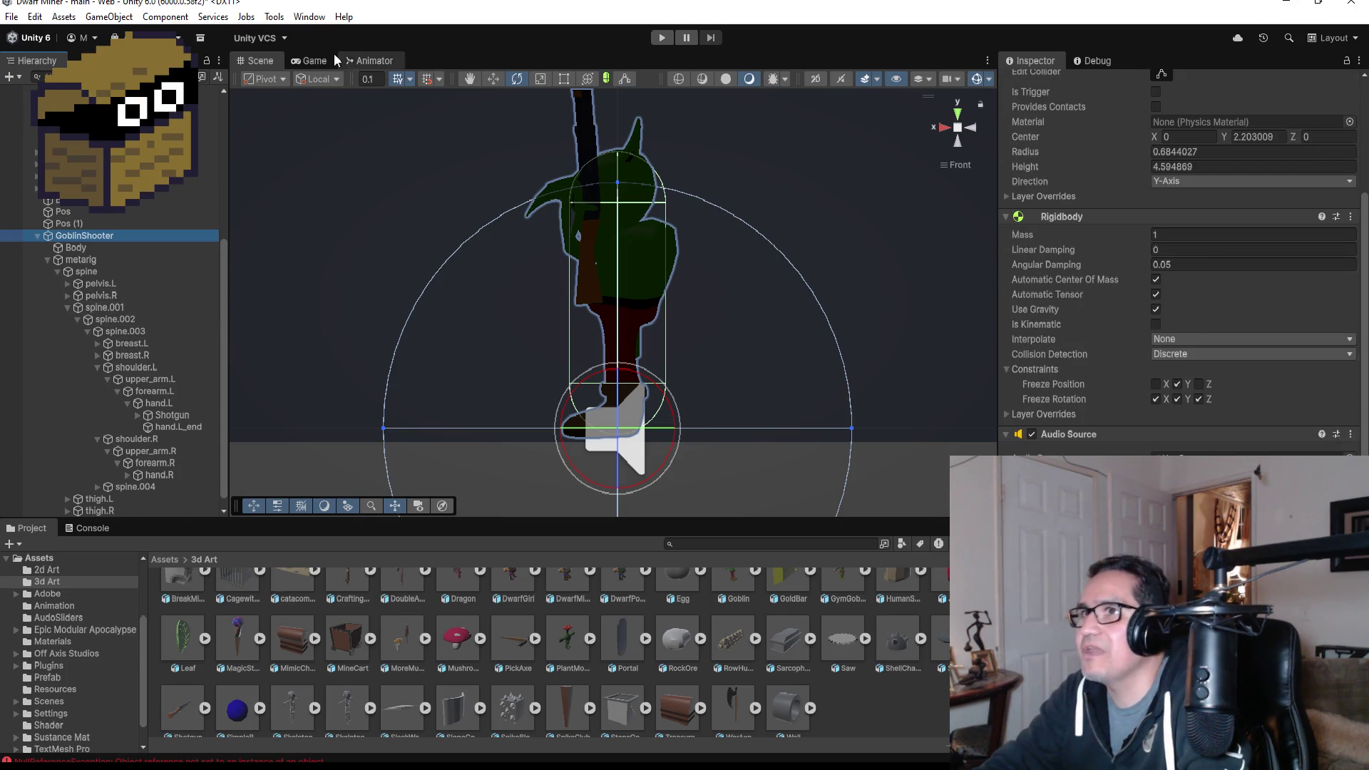
click(309, 16)
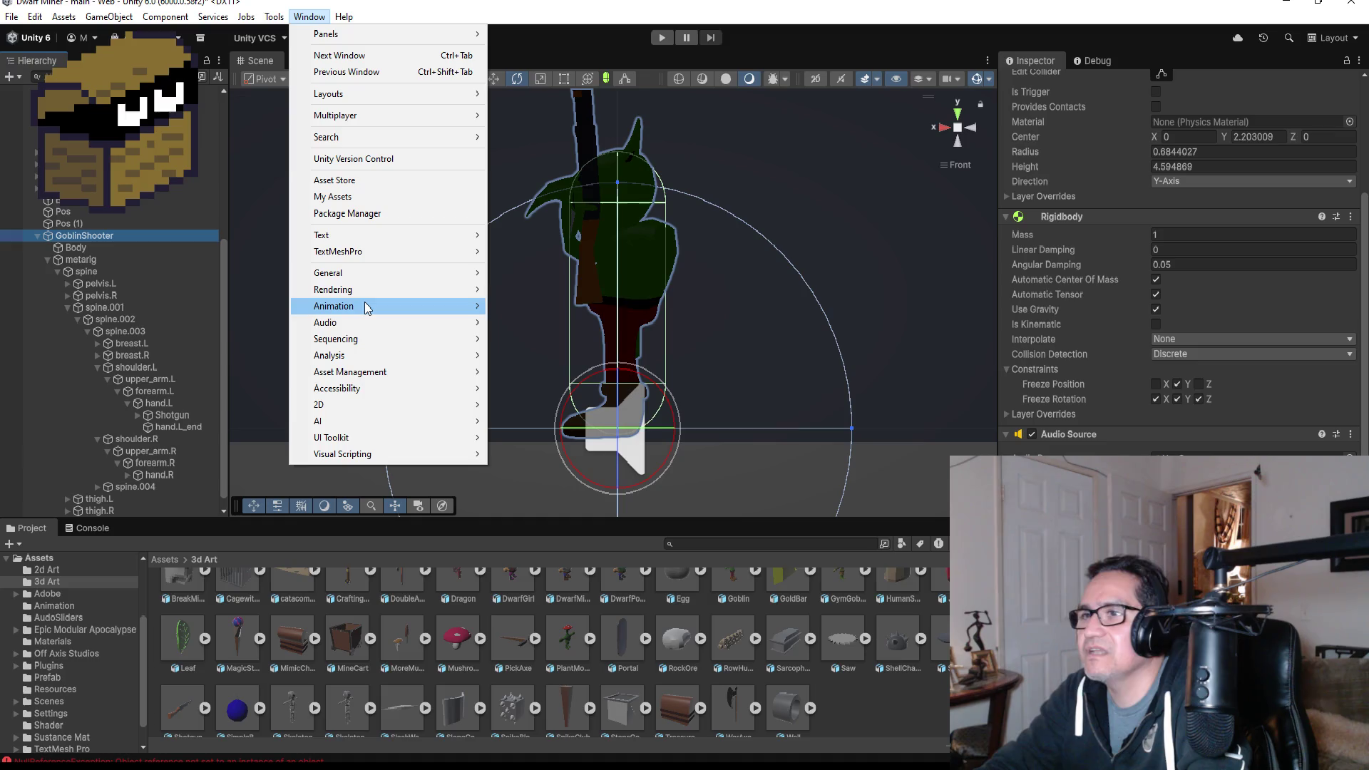
mouse_move(365, 305)
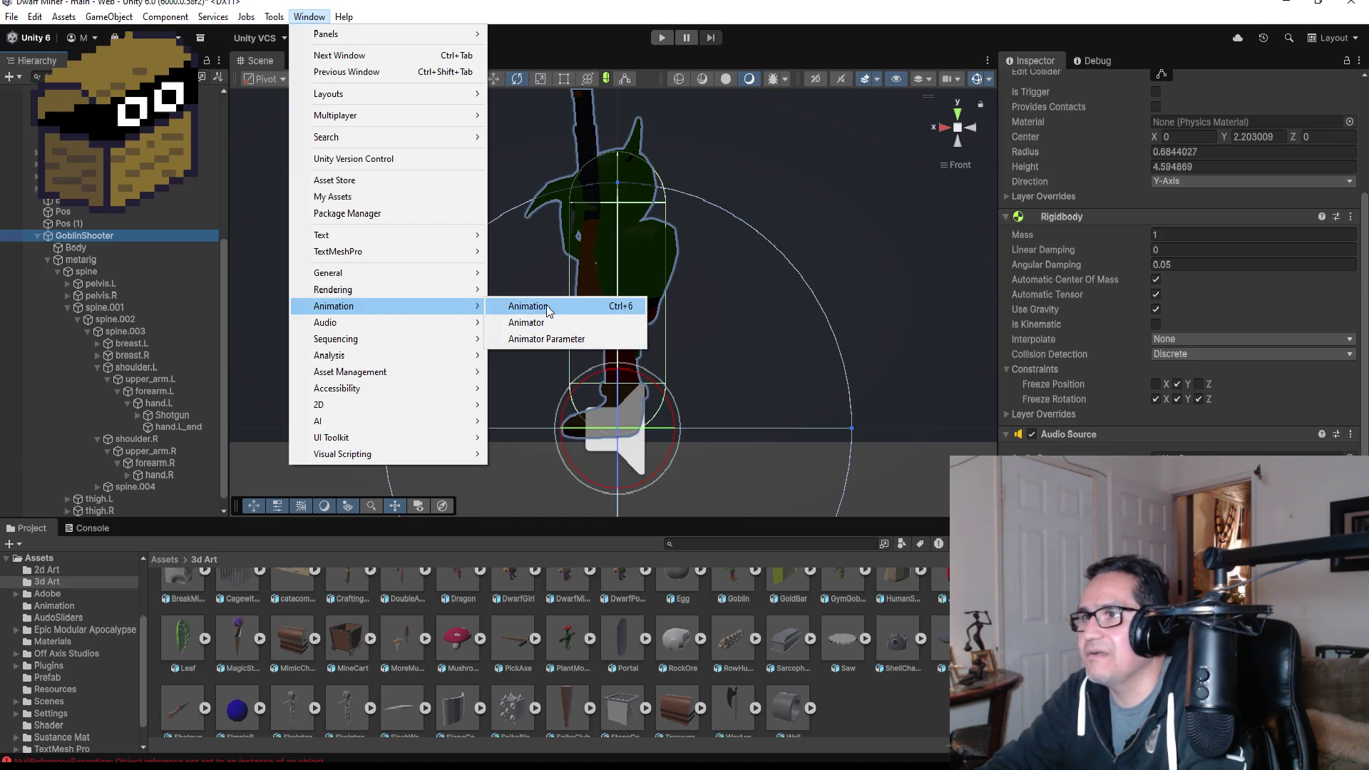
click(528, 305)
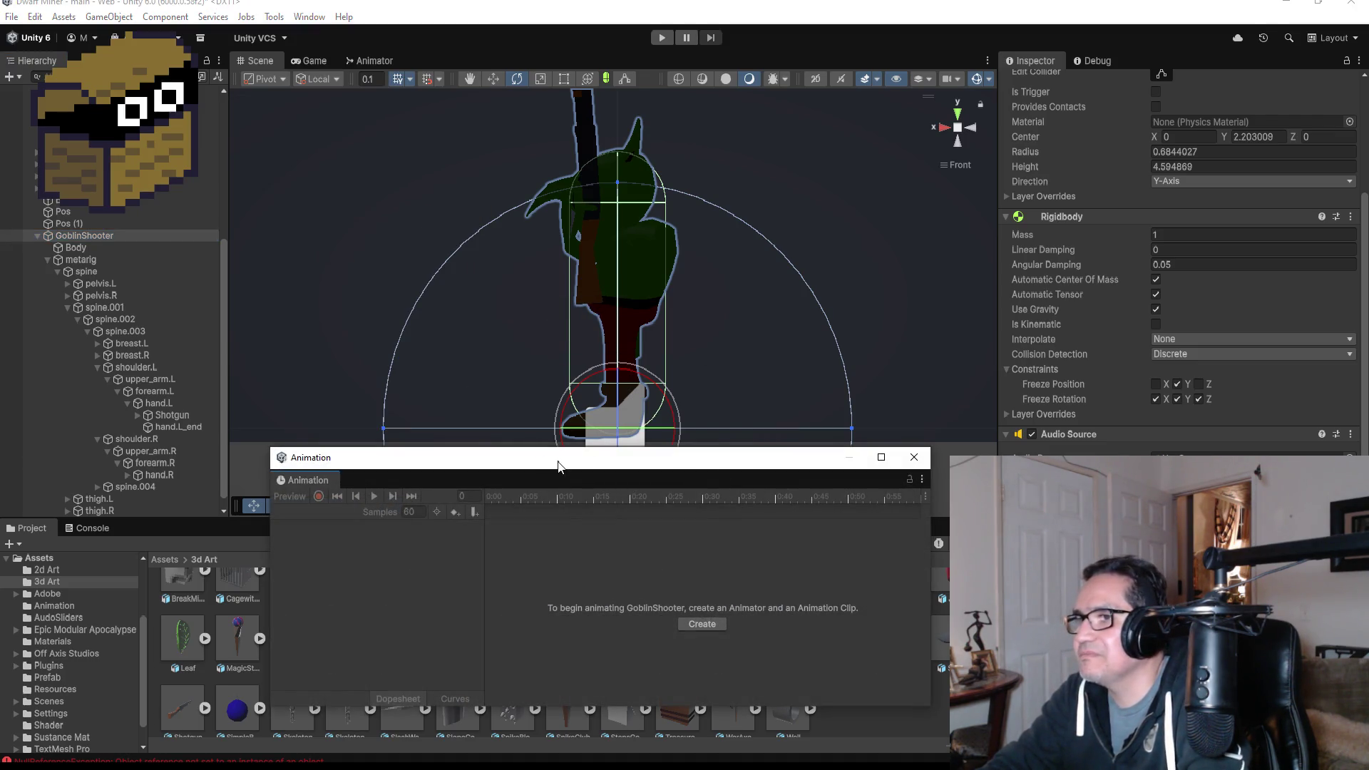
mouse_move(558, 465)
mouse_down()
mouse_move(535, 400)
mouse_move(534, 430)
mouse_up()
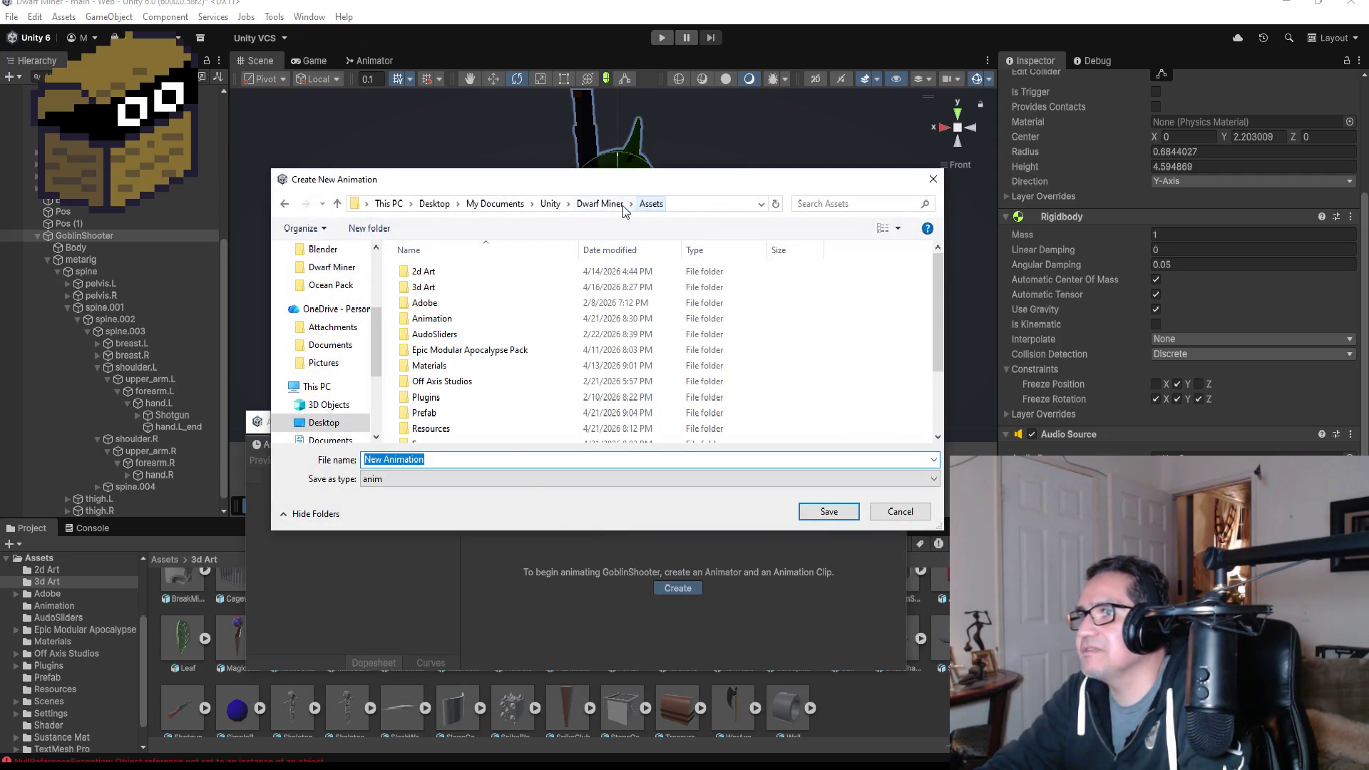
- Save the new clip as GoblinShooter_Walk in the Assets/Animation folder
double_click(432, 318)
click(453, 459)
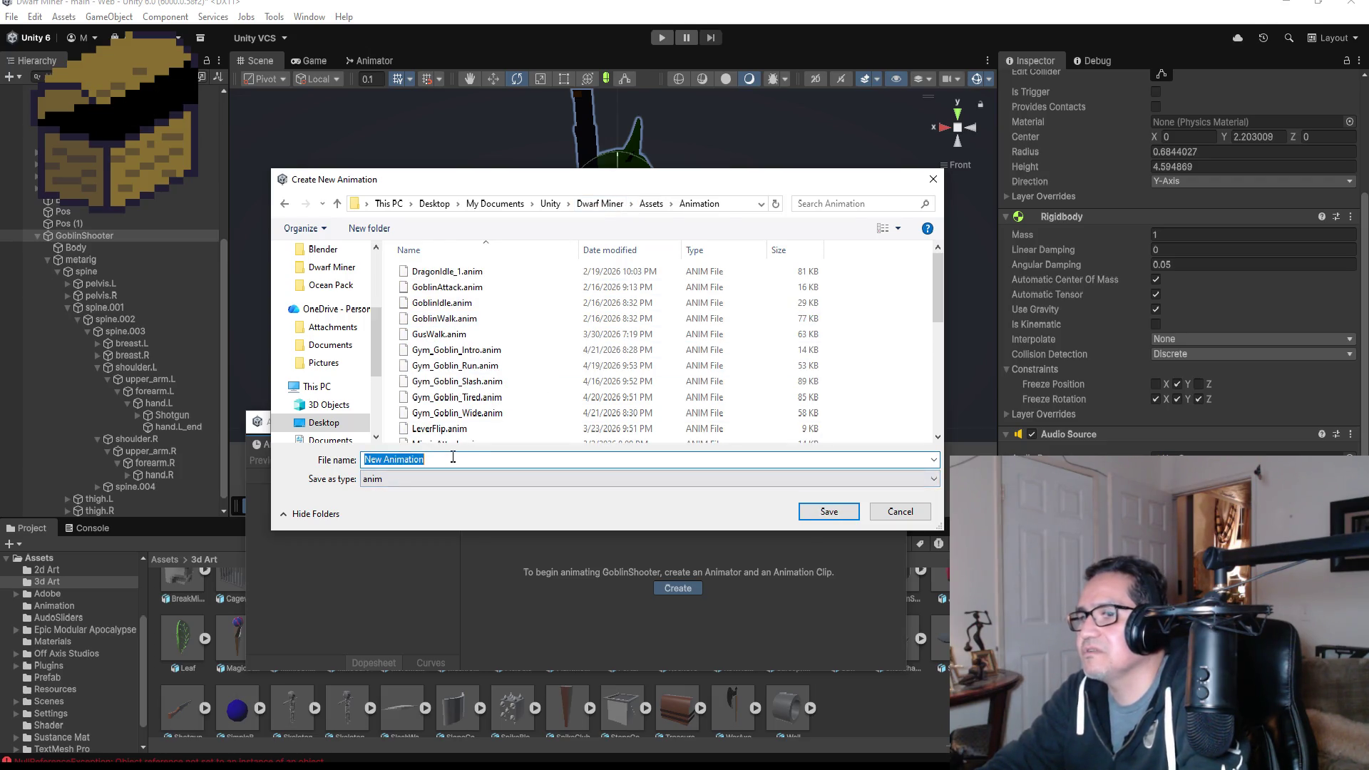
text(Gobln)
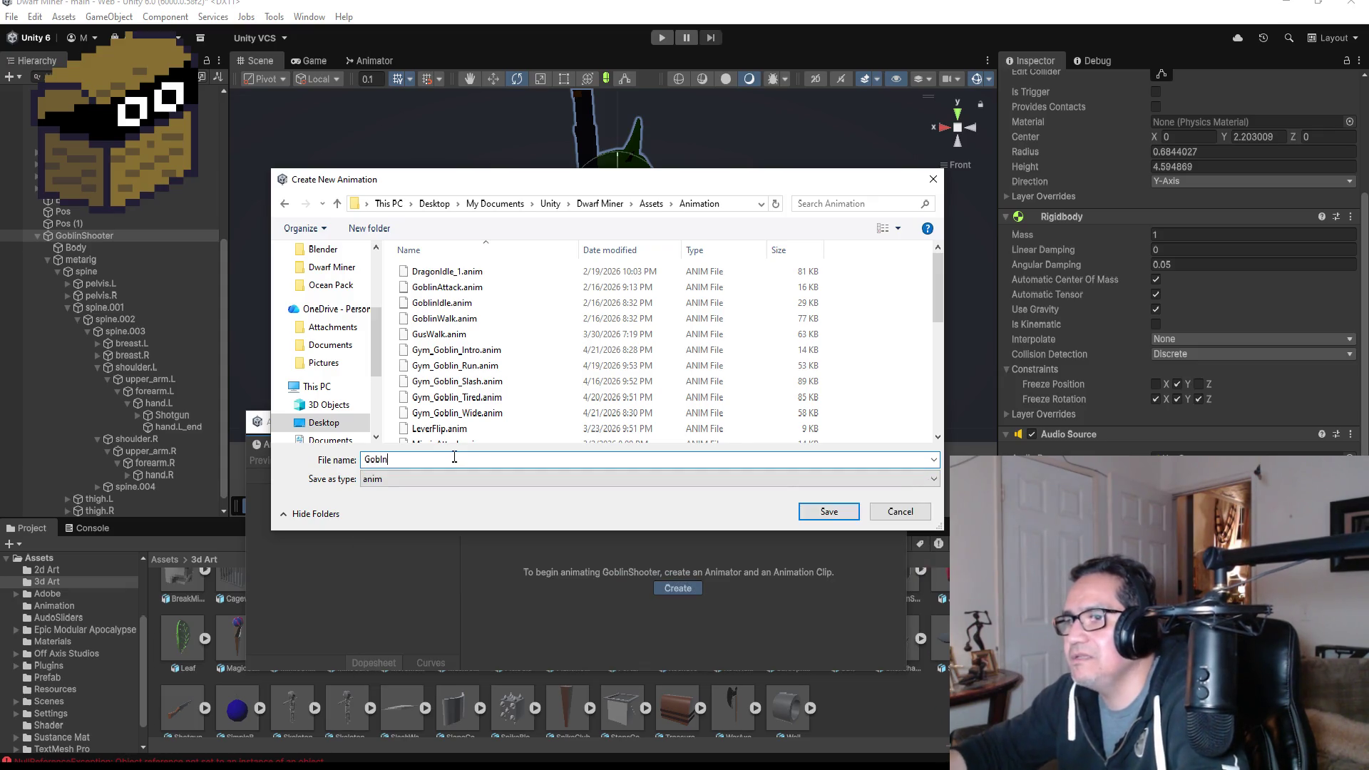
key(BackSpace)
text(ing)
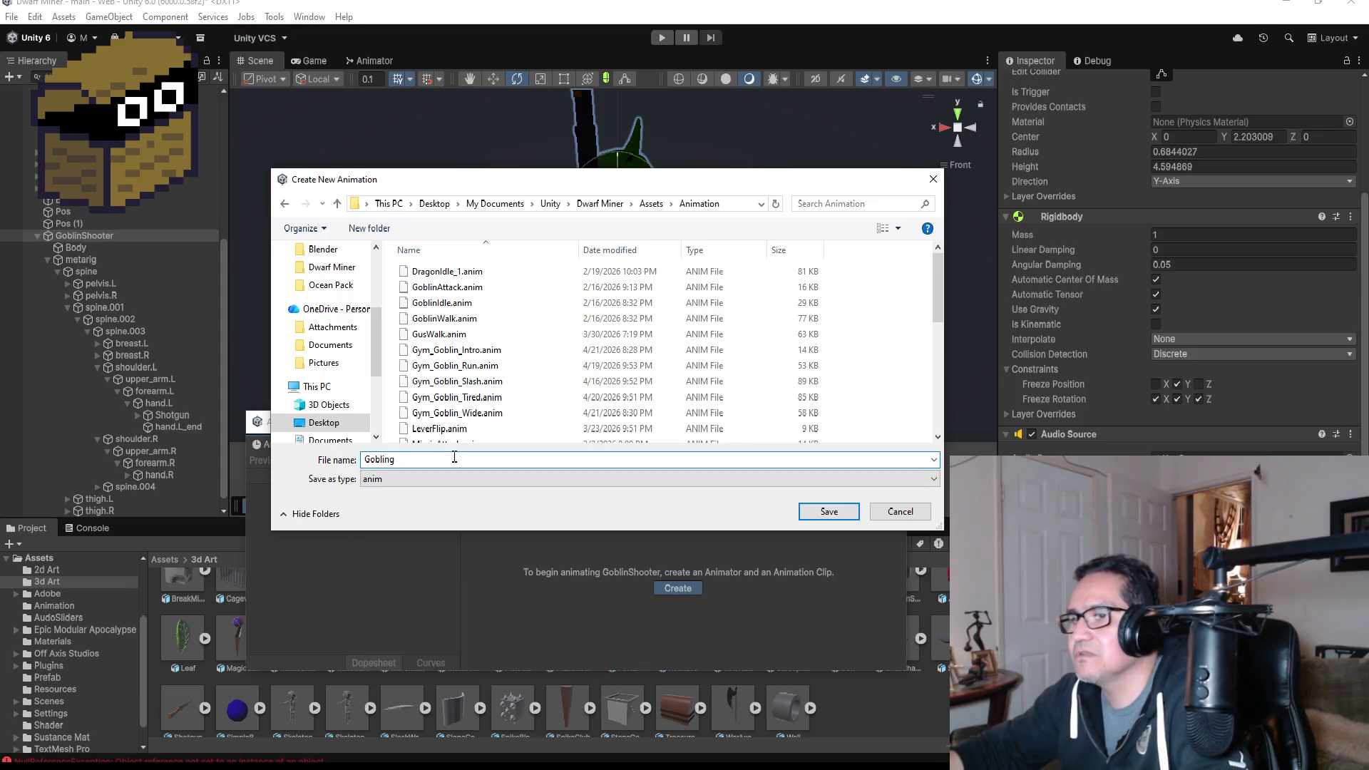
key(BackSpace)
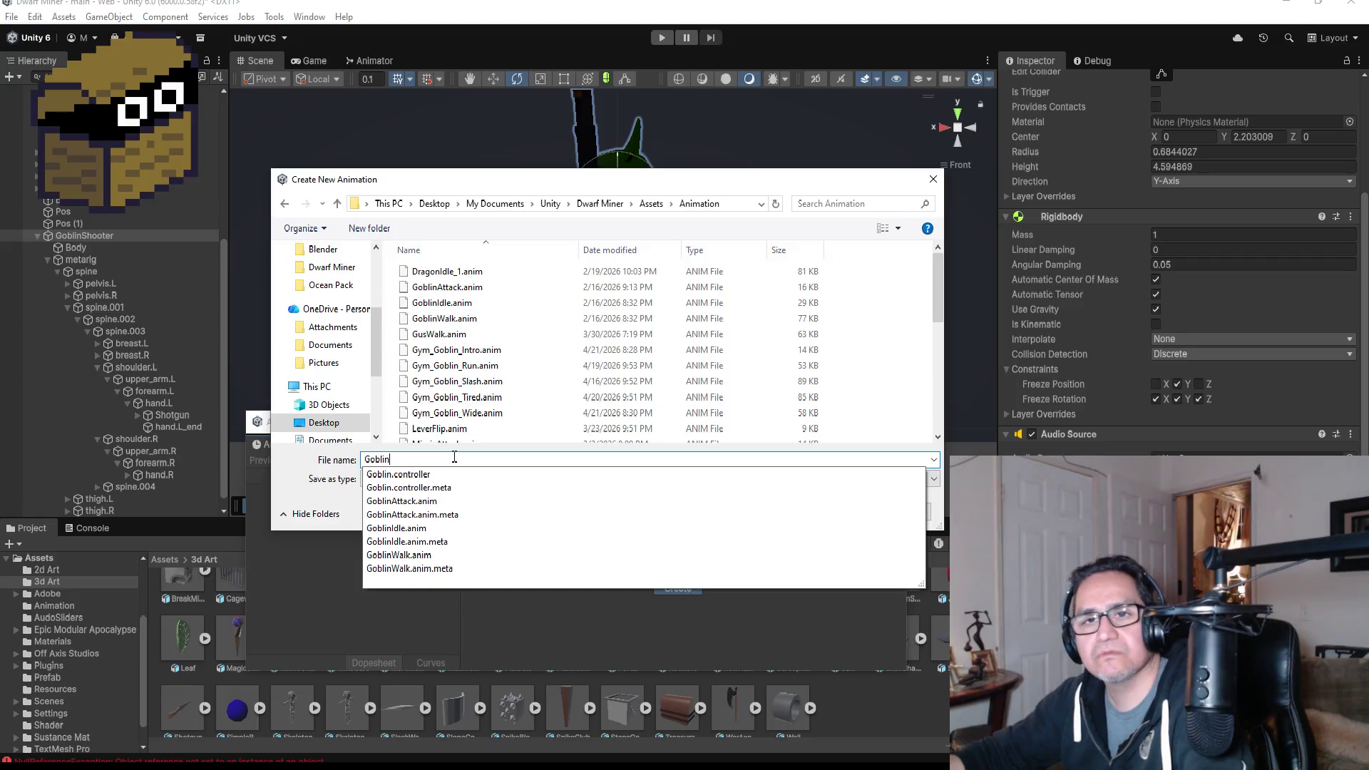
text(Shooter)
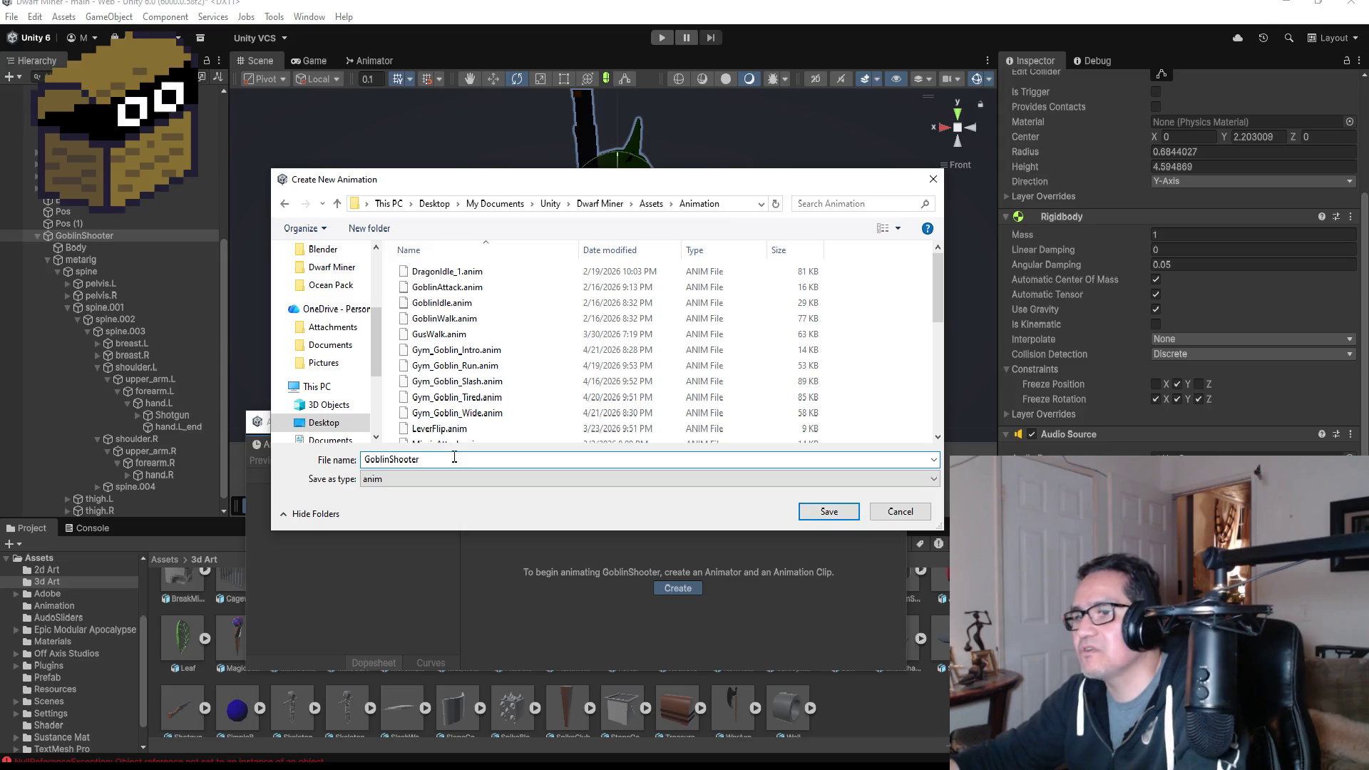
key(BackSpace)
key(BackSpace)
key(BackSpace)
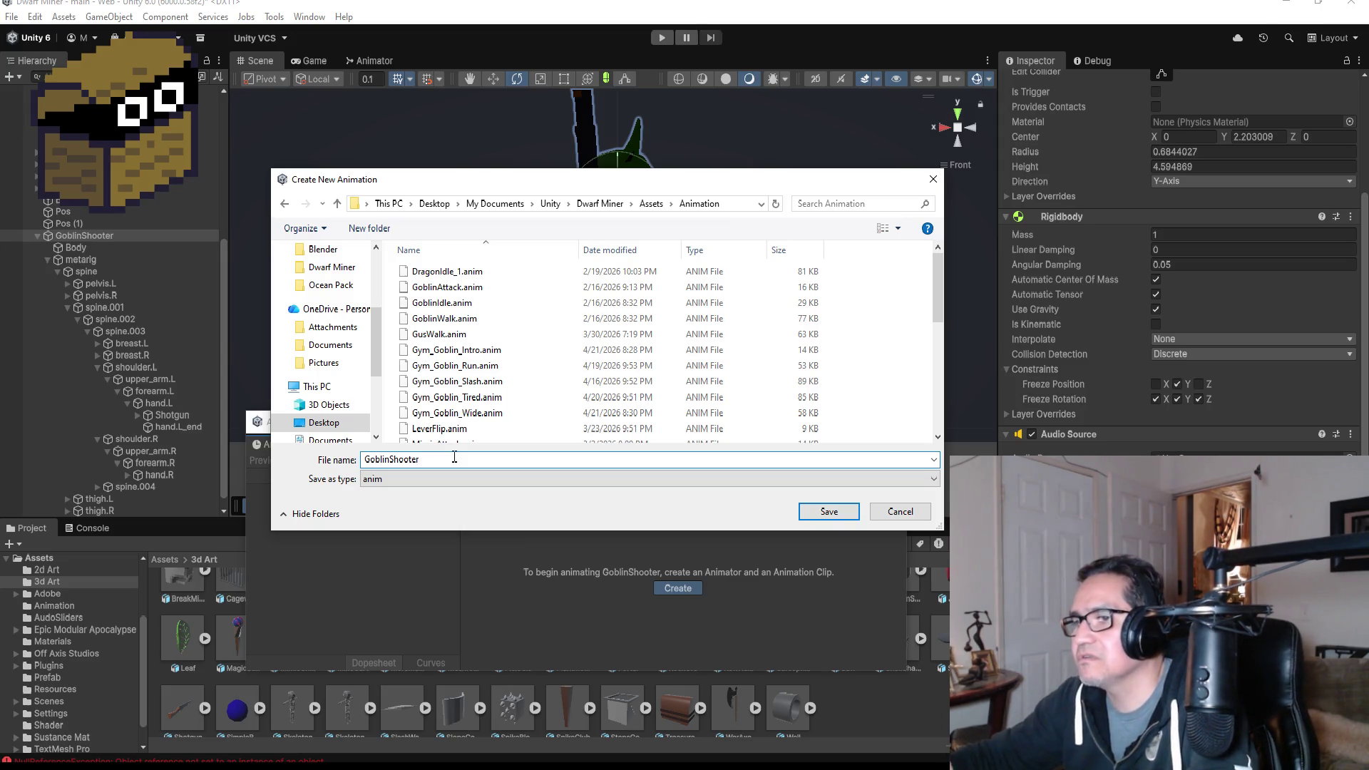
key(BackSpace)
key(BackSpace)
key(BackSpace)
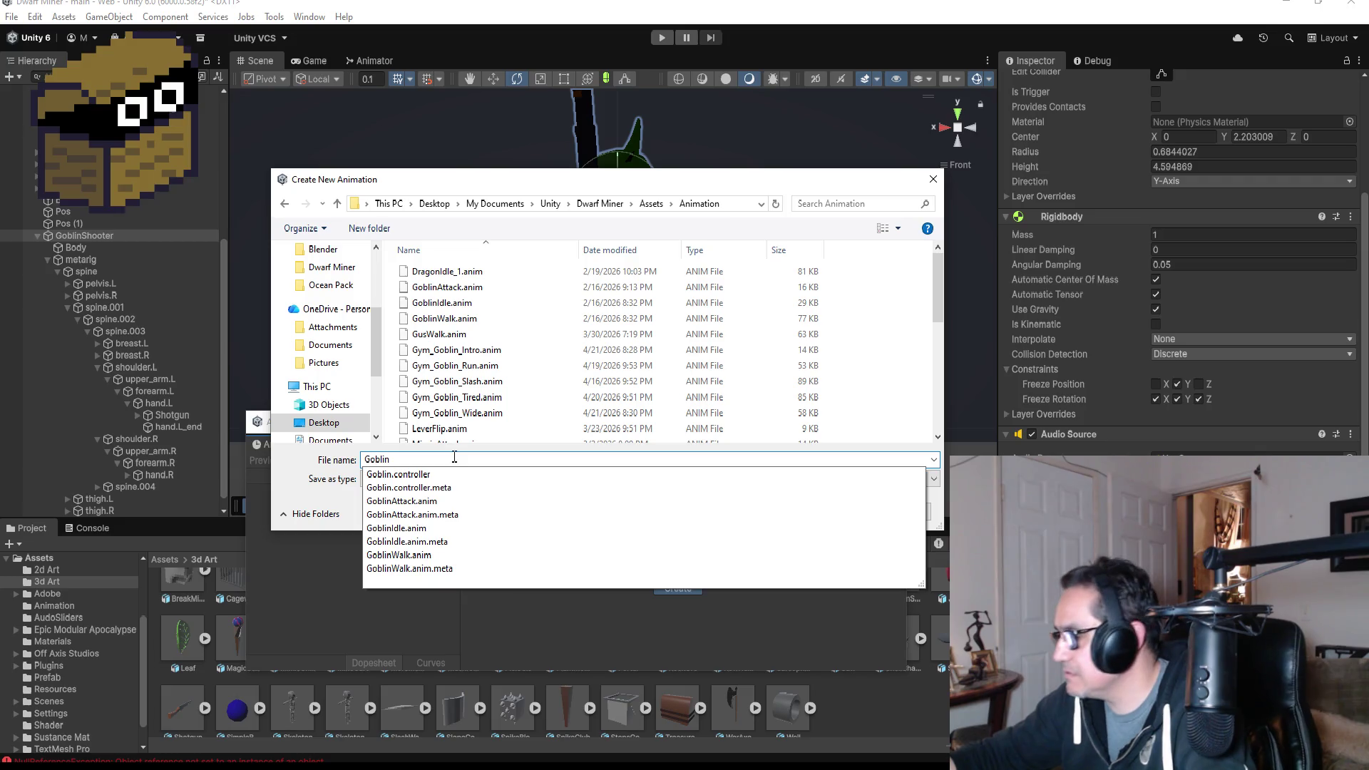
text(Shooter_Walk)
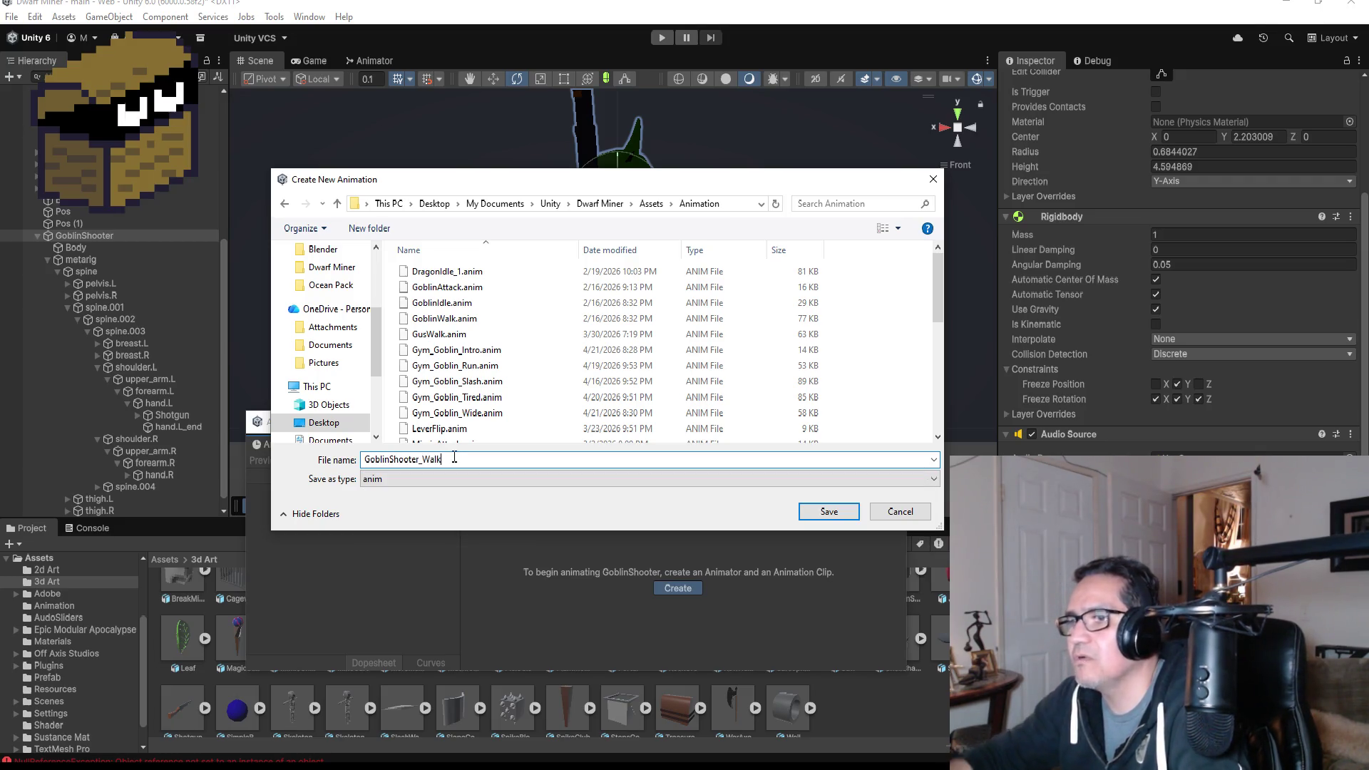
key(Tab)
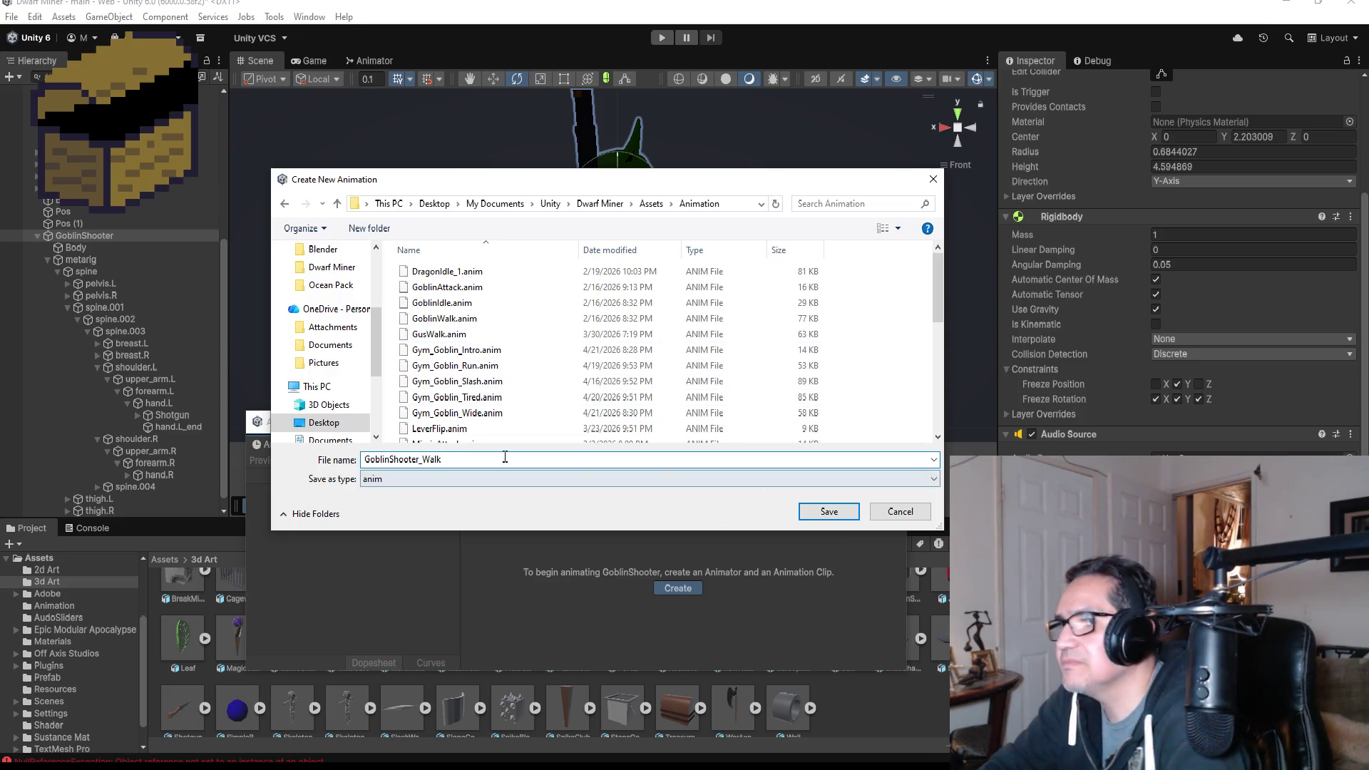
click(827, 512)
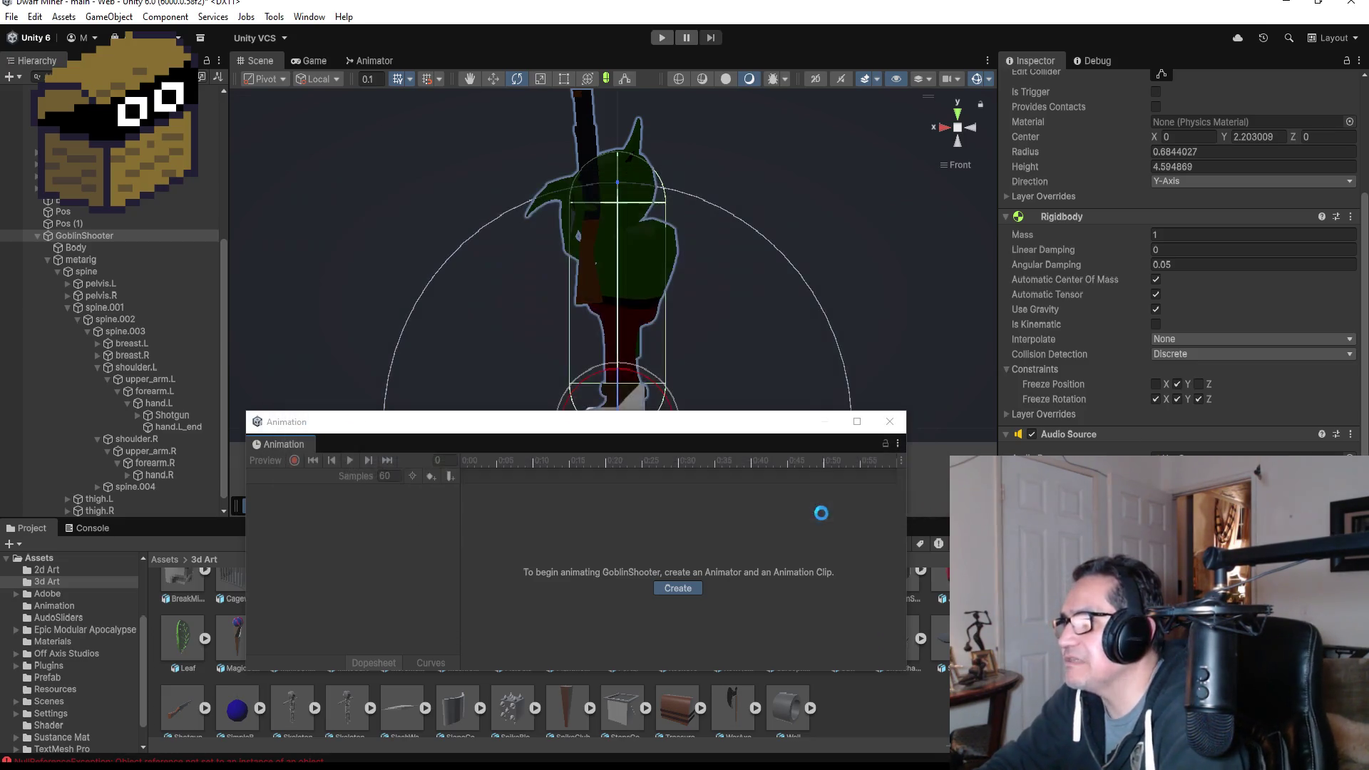
- Add HitPos Transform Rotation as an animated track and drag its last keyframe earlier
drag(590, 437, 598, 462)
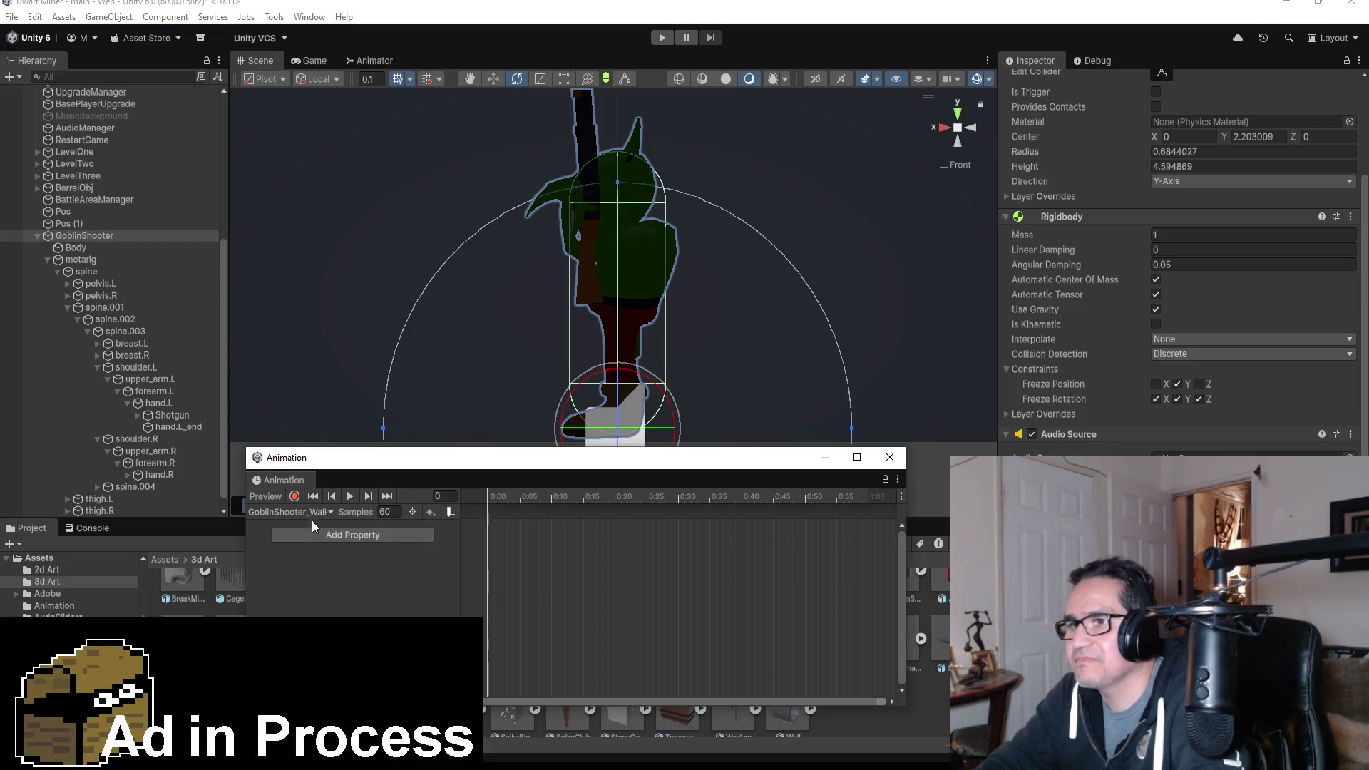
click(361, 534)
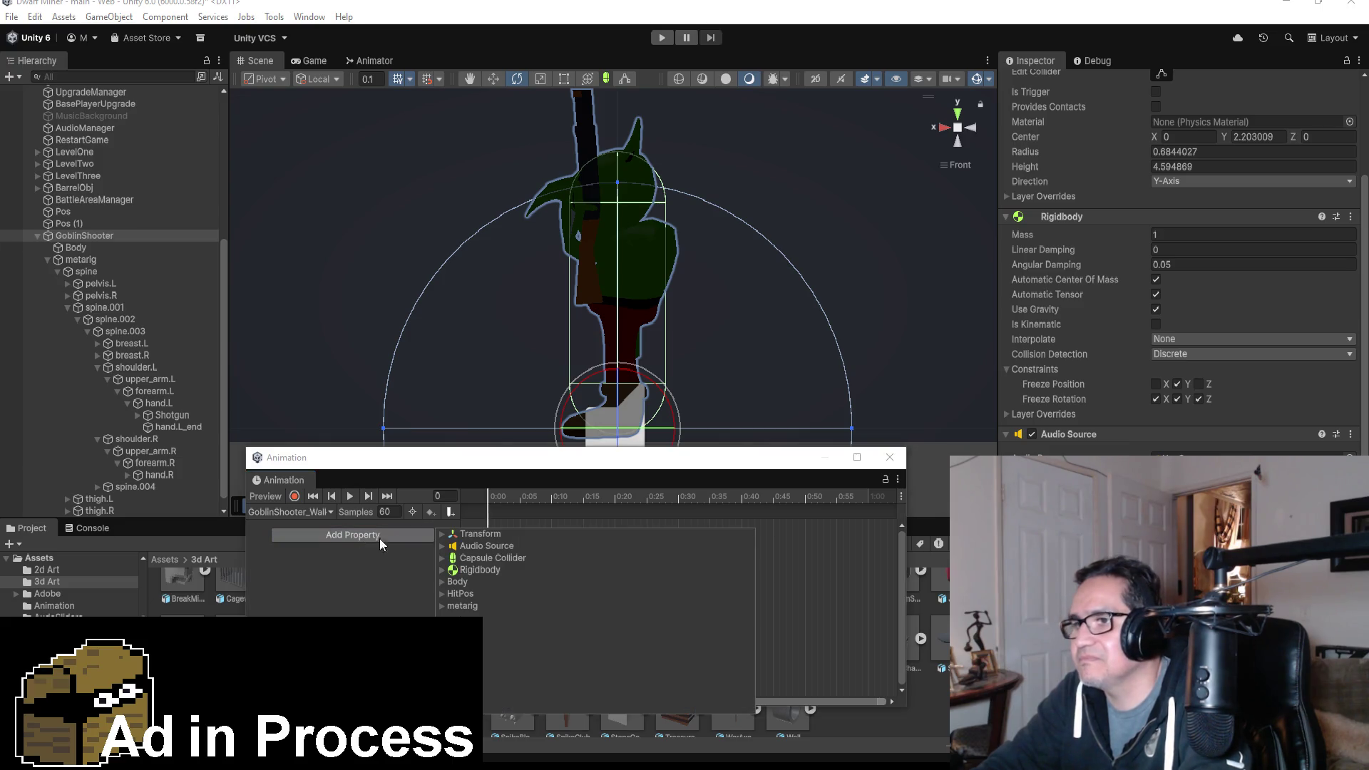
click(443, 535)
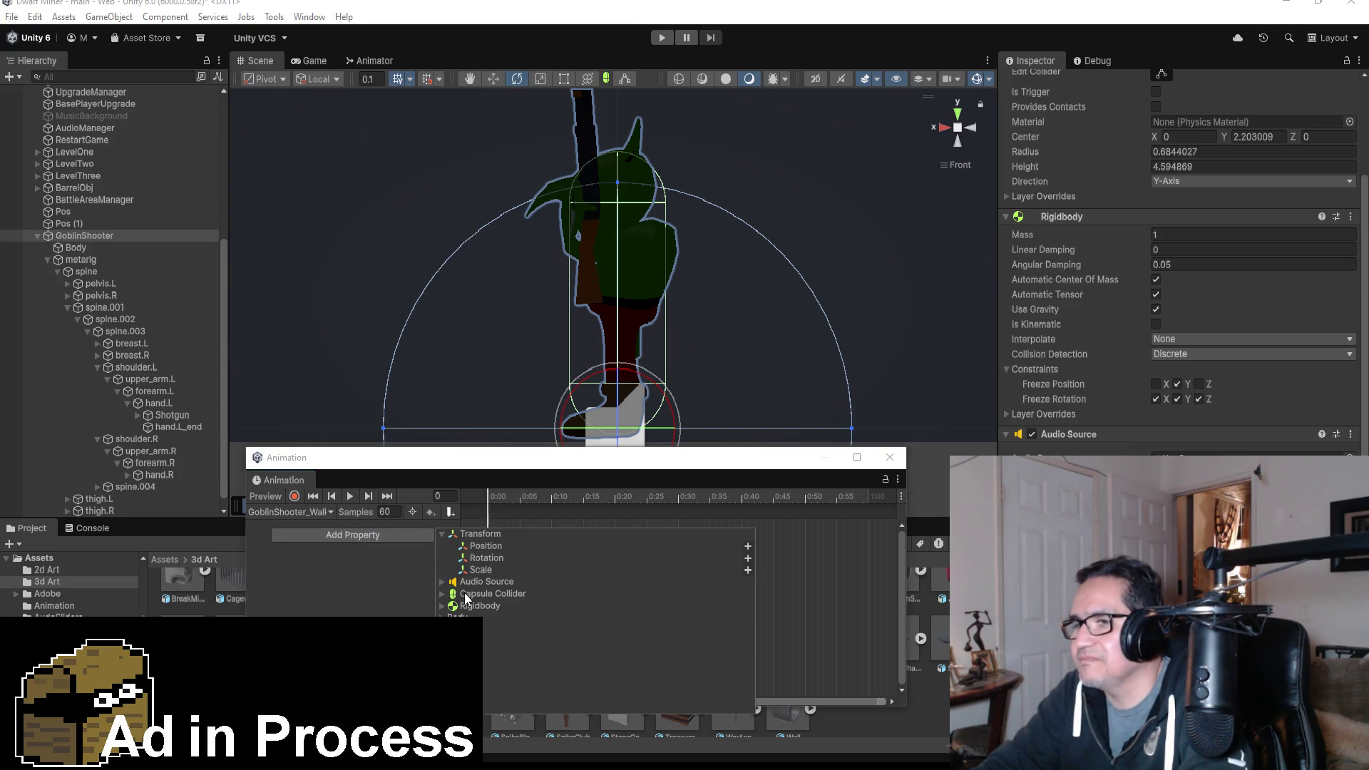
click(443, 535)
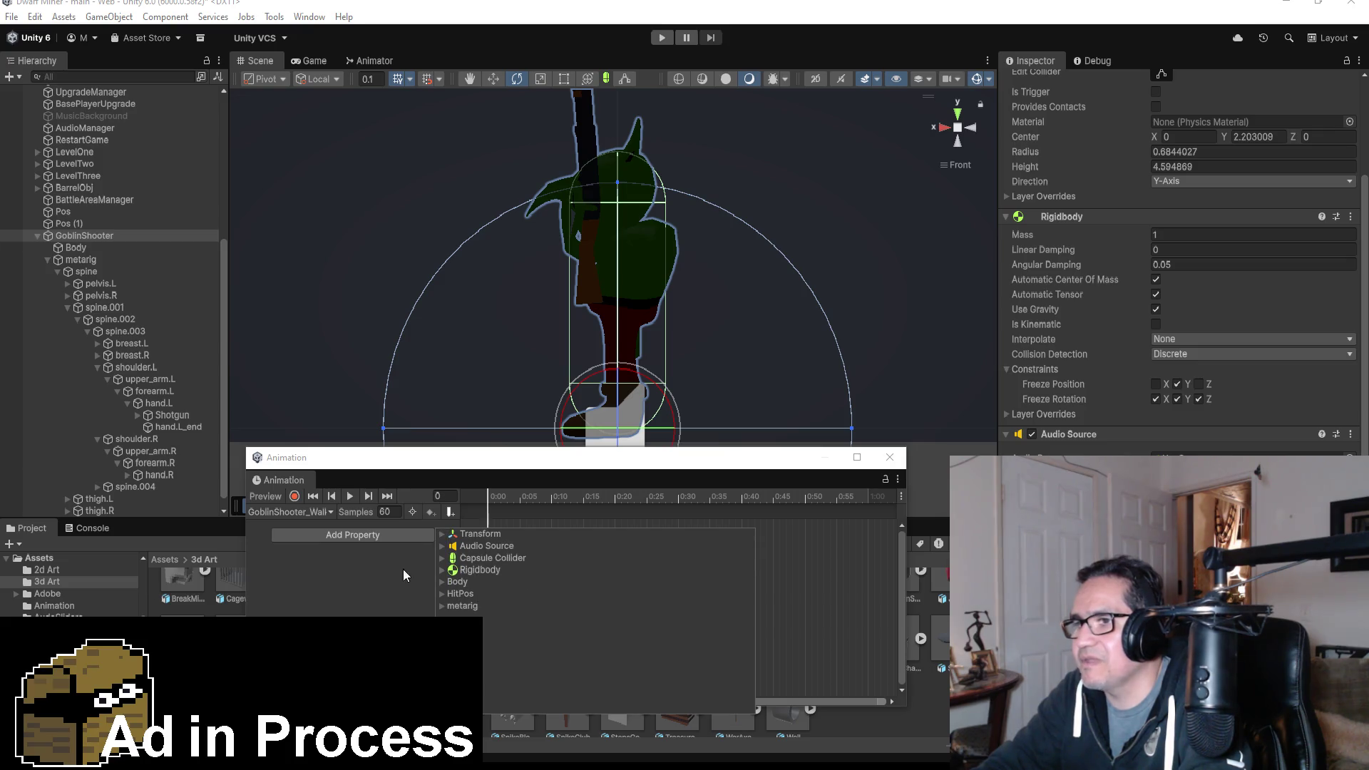
click(441, 598)
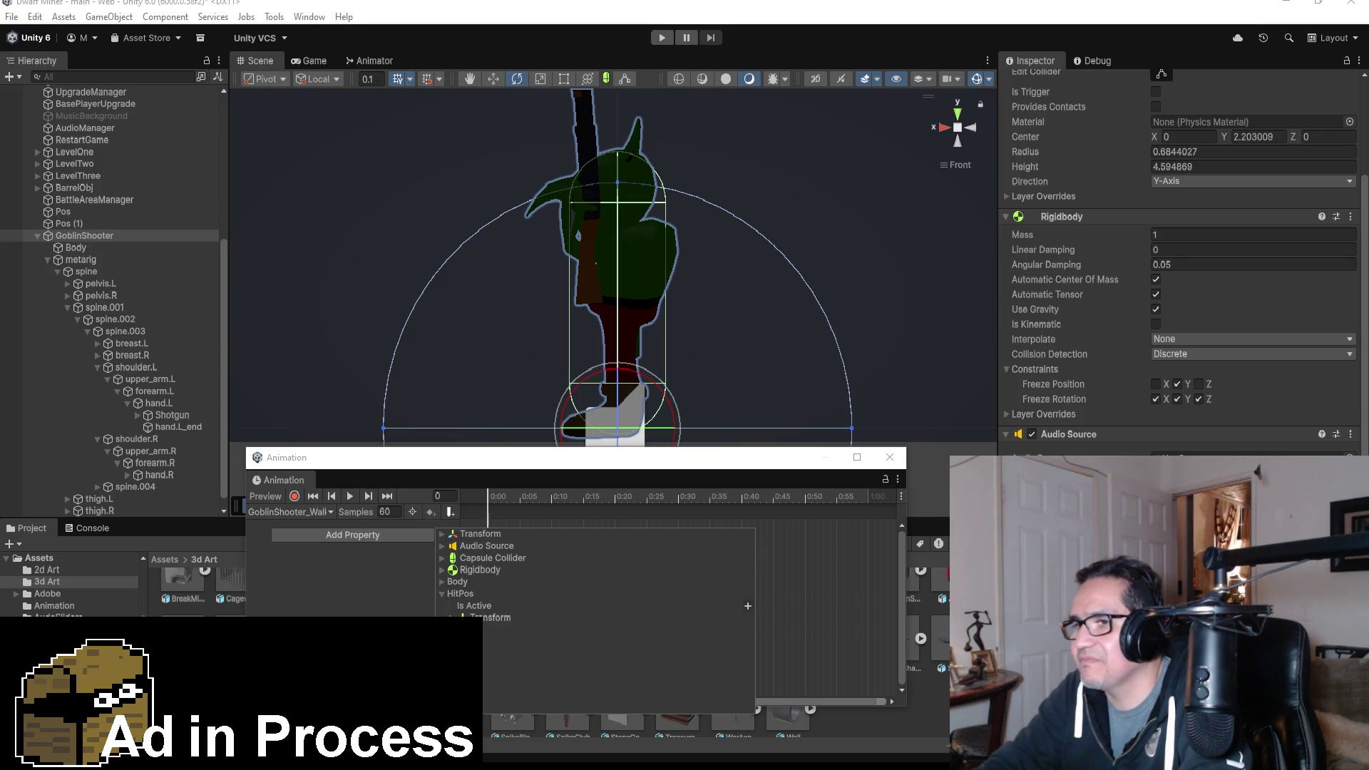
click(452, 617)
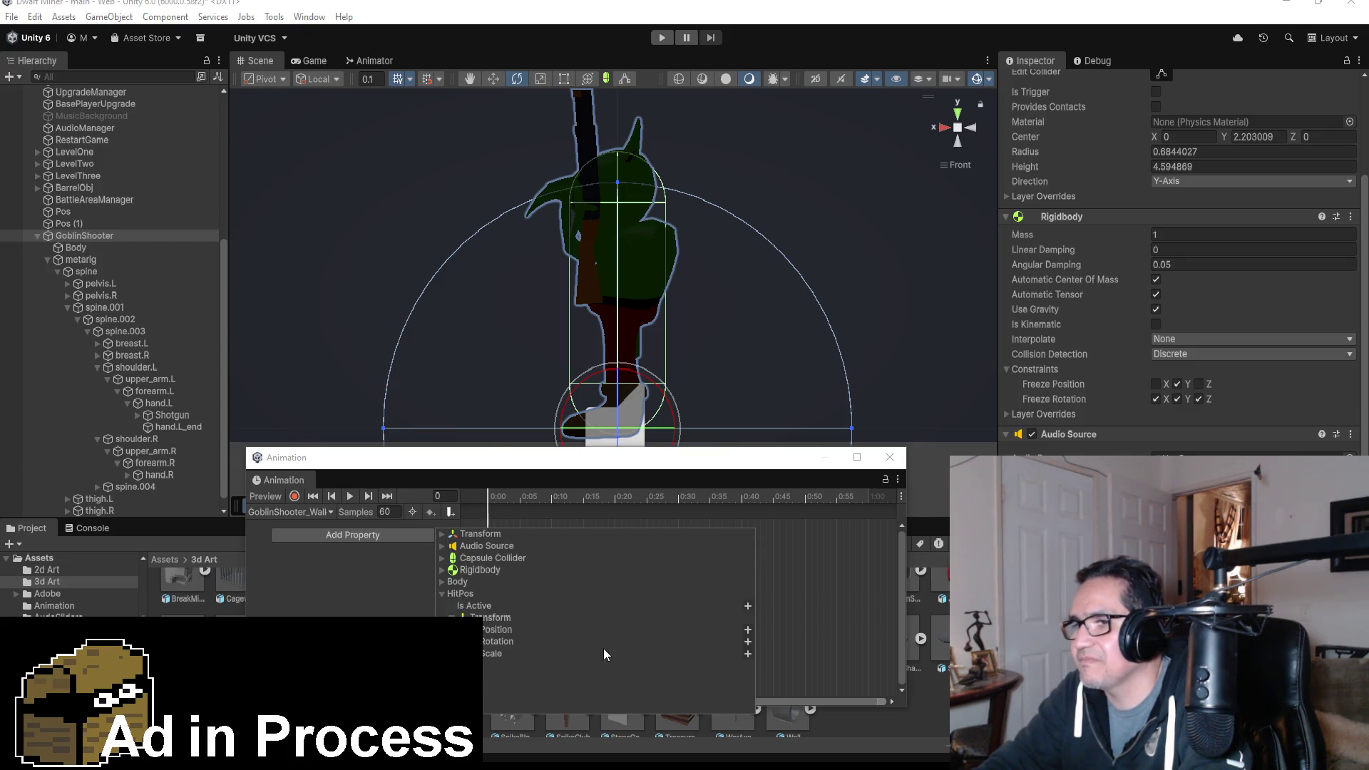
click(748, 641)
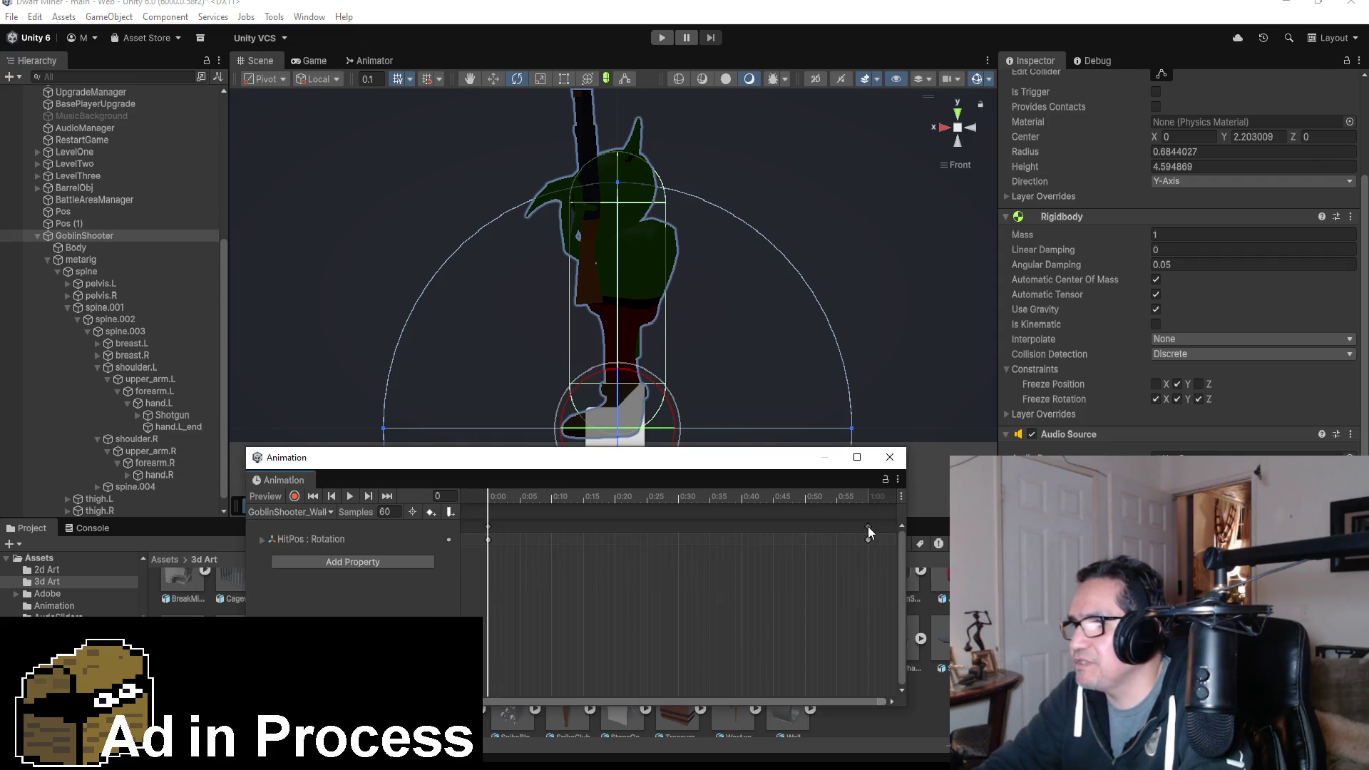
drag(867, 526, 584, 528)
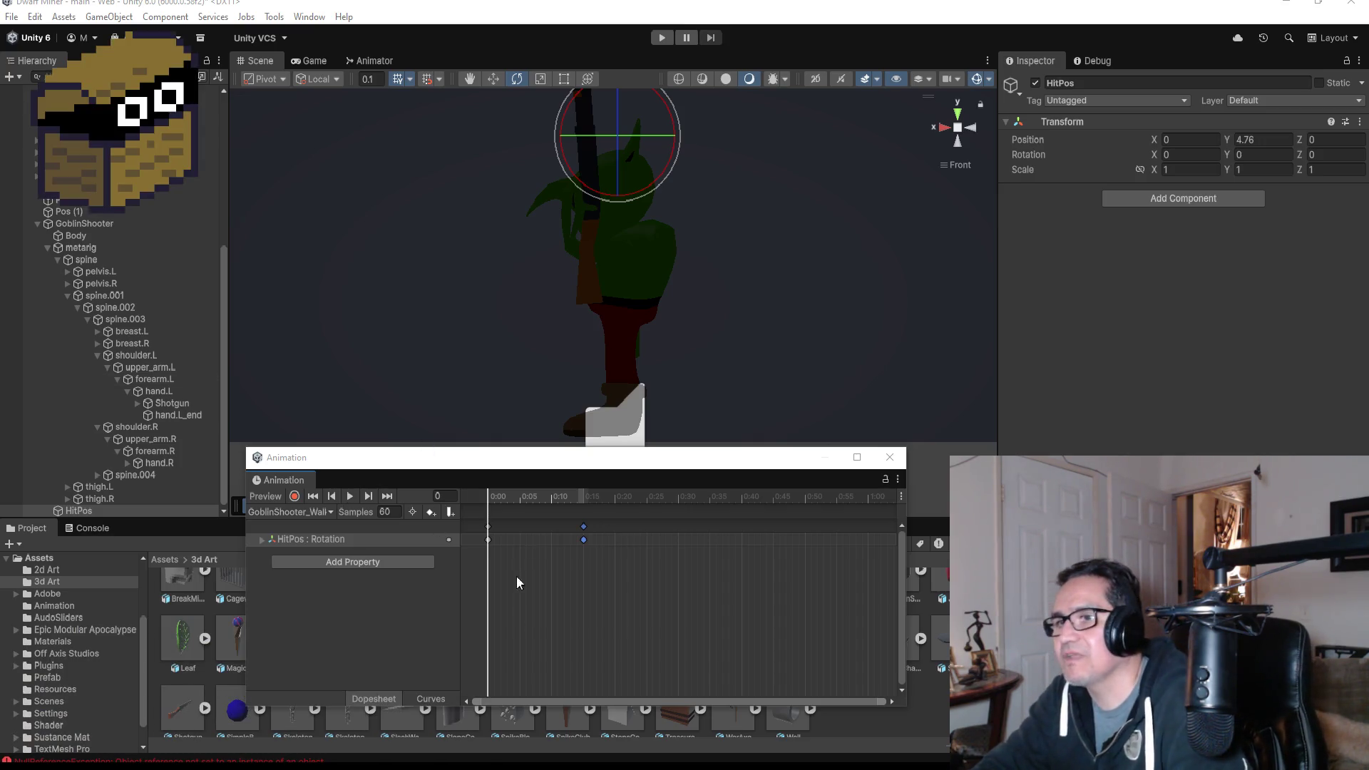
- With recording on at frame 15, rotate thigh.L and foot.L to key a left-leg pose
click(387, 497)
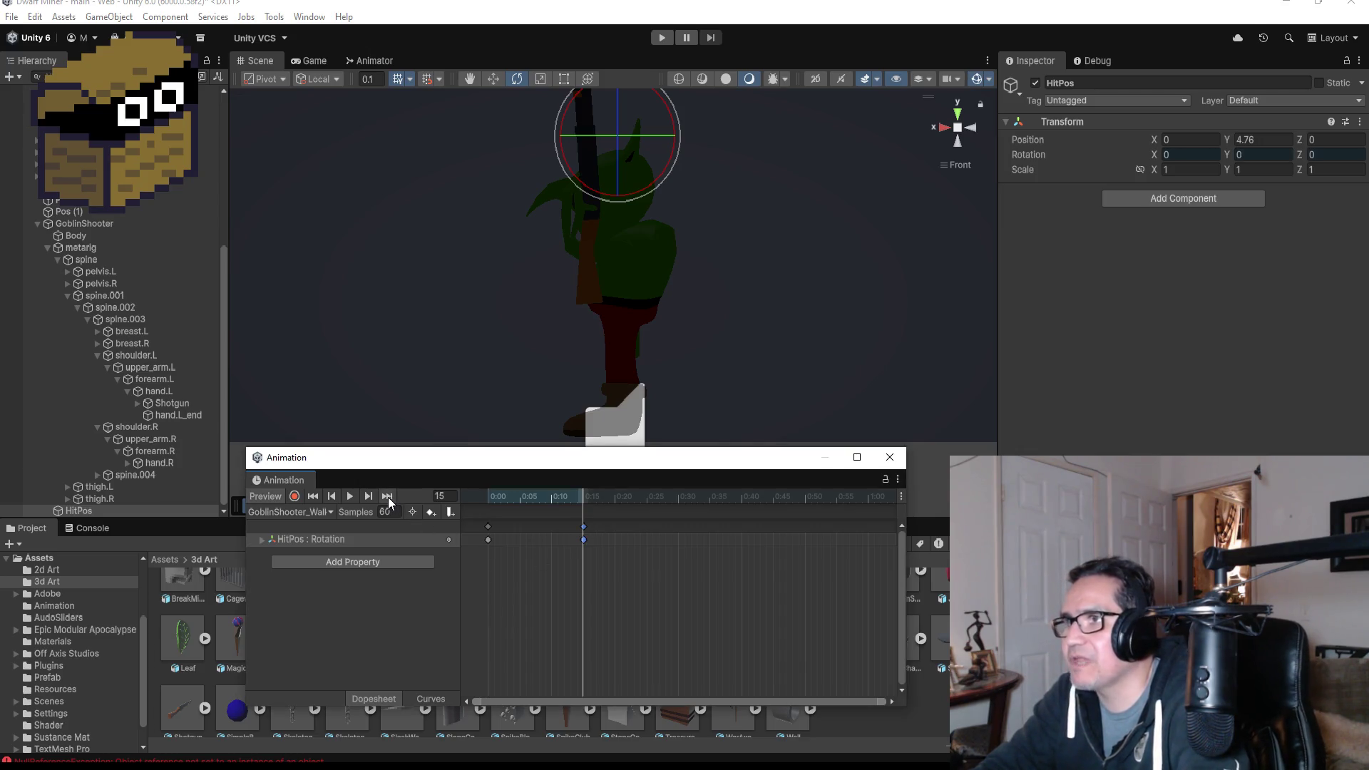
click(293, 496)
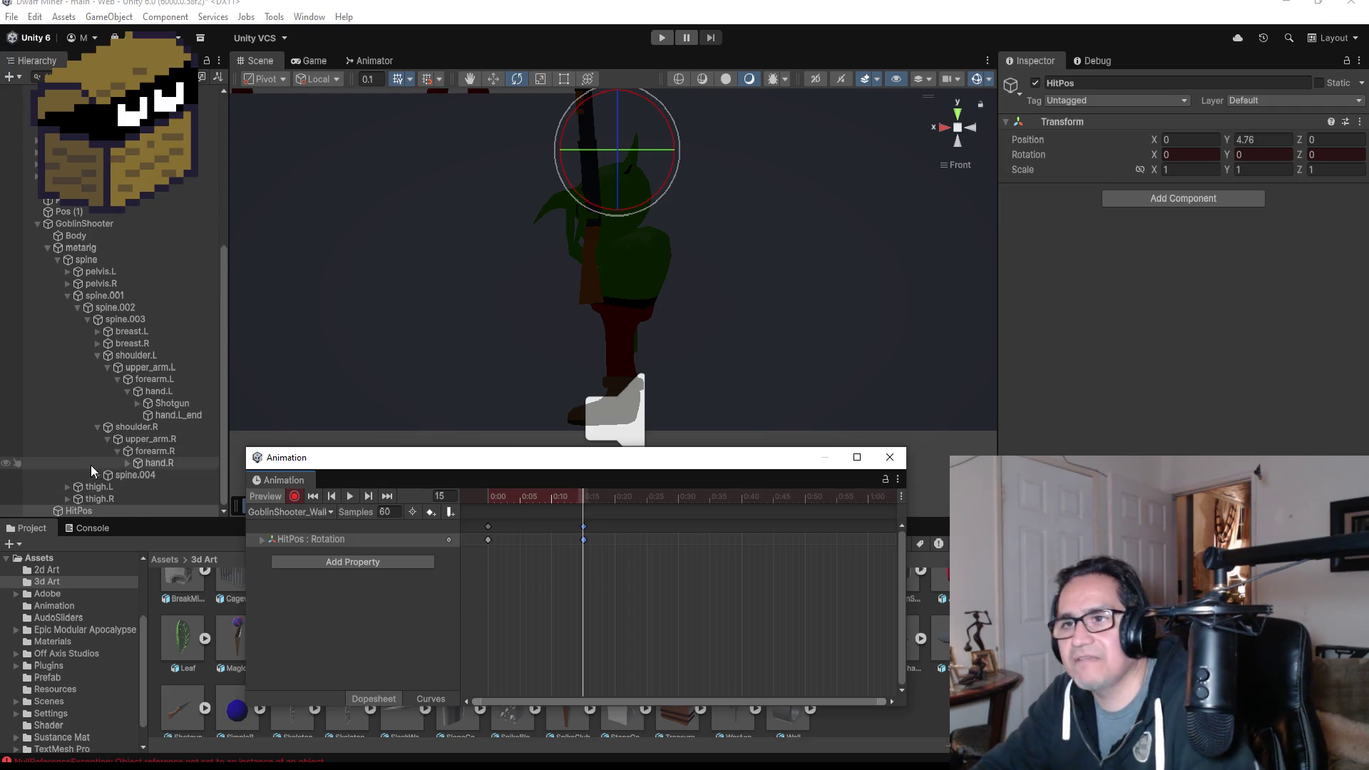
click(68, 486)
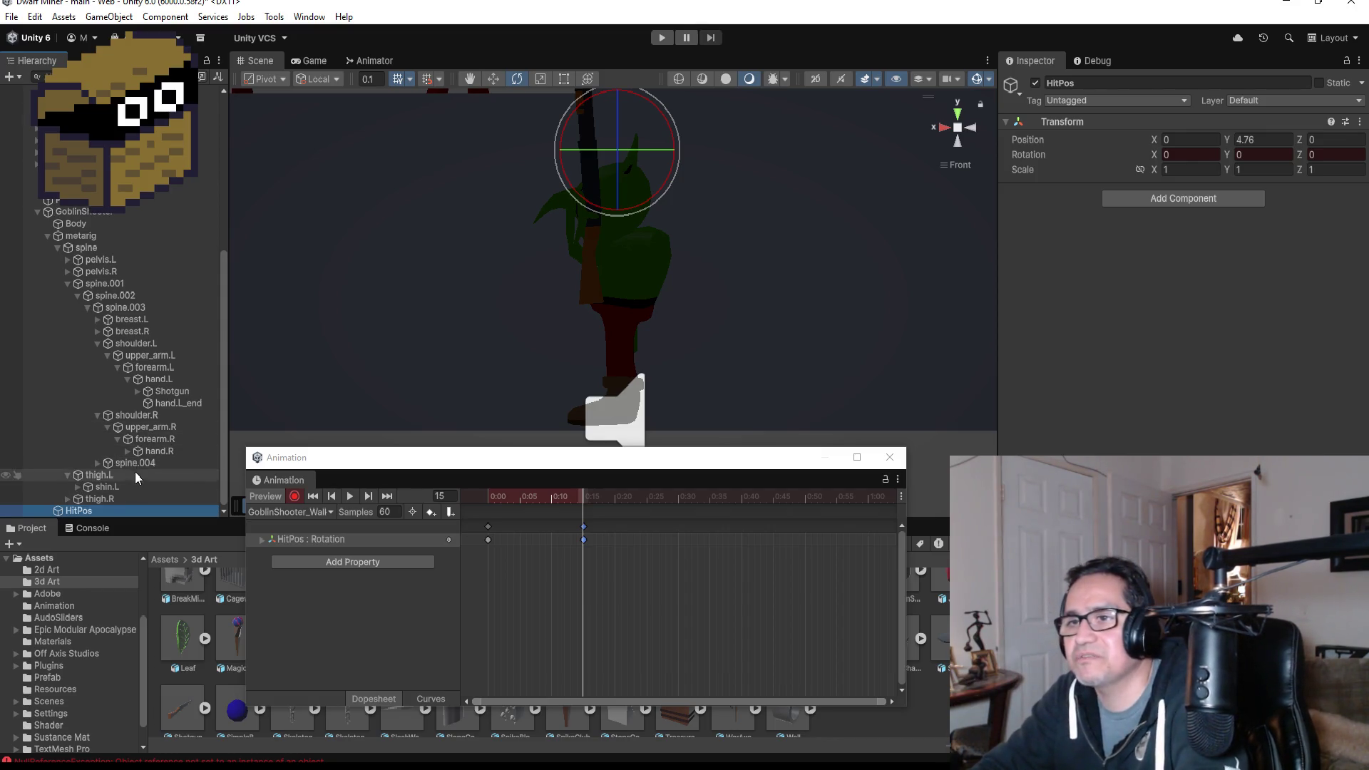
scroll(120, 487, down, 1)
click(119, 486)
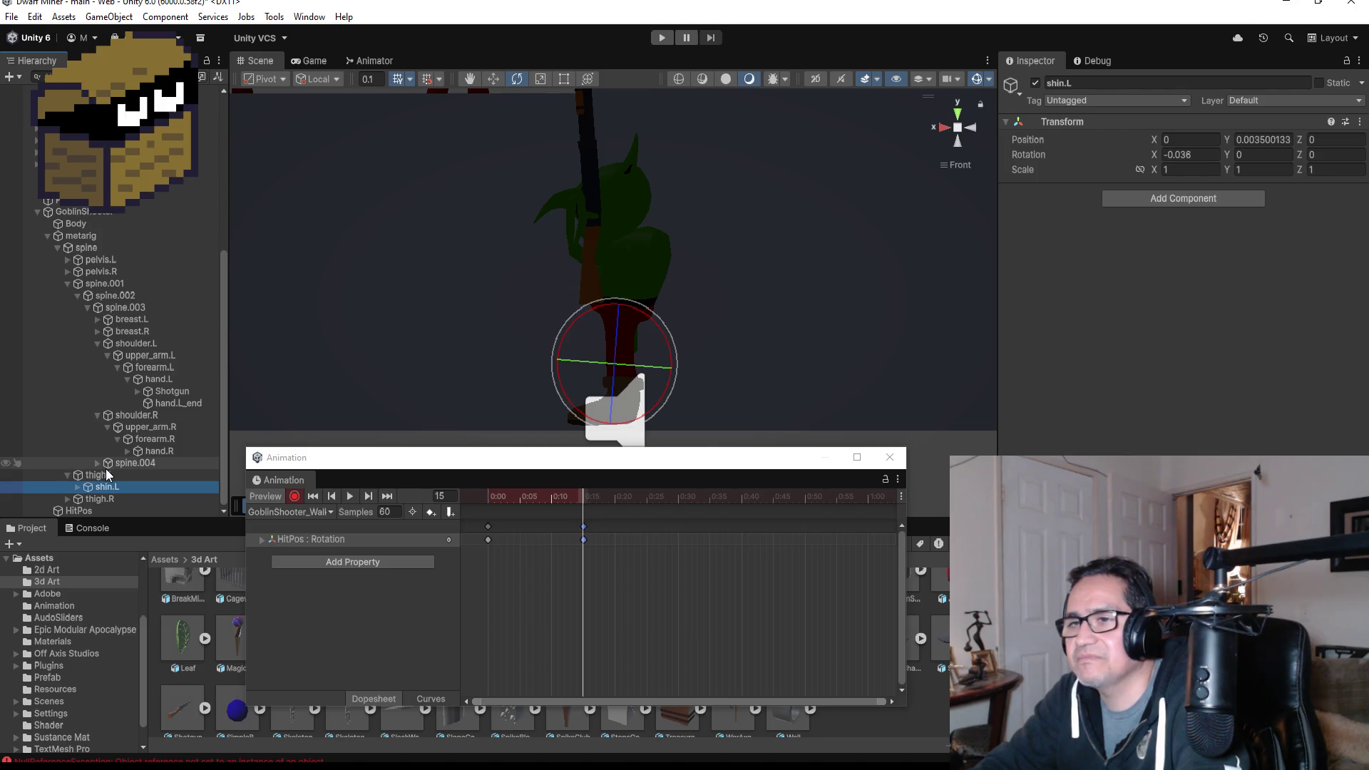
click(106, 473)
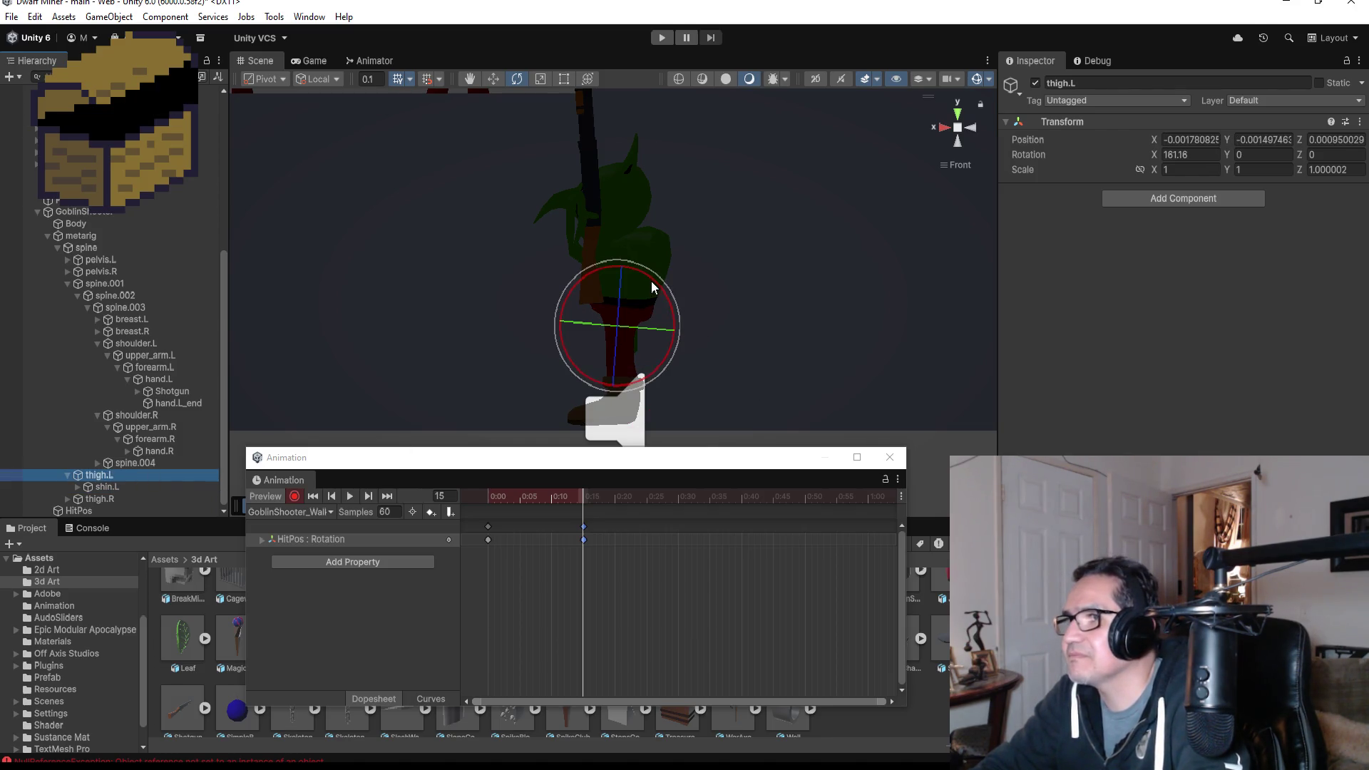
mouse_move(652, 281)
mouse_down()
mouse_move(682, 277)
mouse_move(755, 321)
mouse_move(740, 319)
mouse_up()
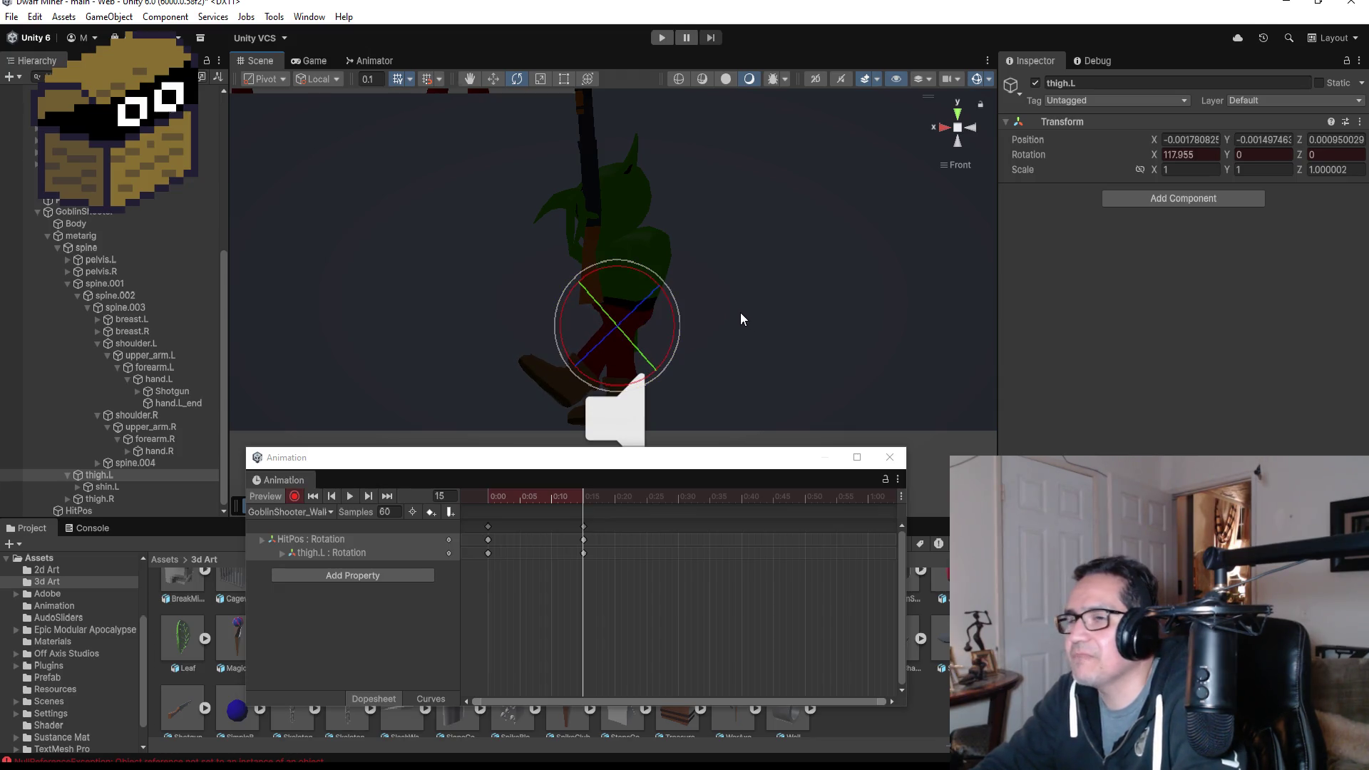
click(78, 486)
click(129, 499)
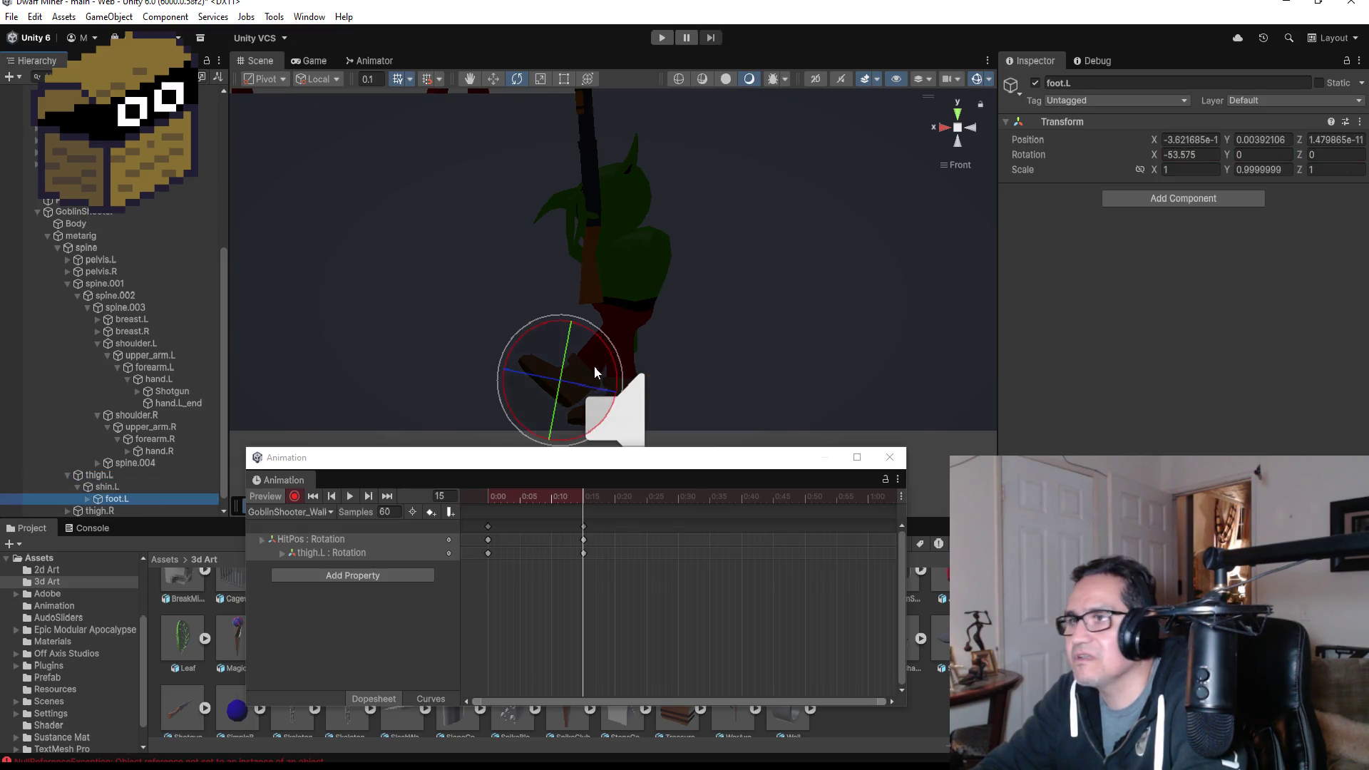
mouse_move(594, 360)
mouse_down()
mouse_move(579, 318)
mouse_move(640, 379)
mouse_up()
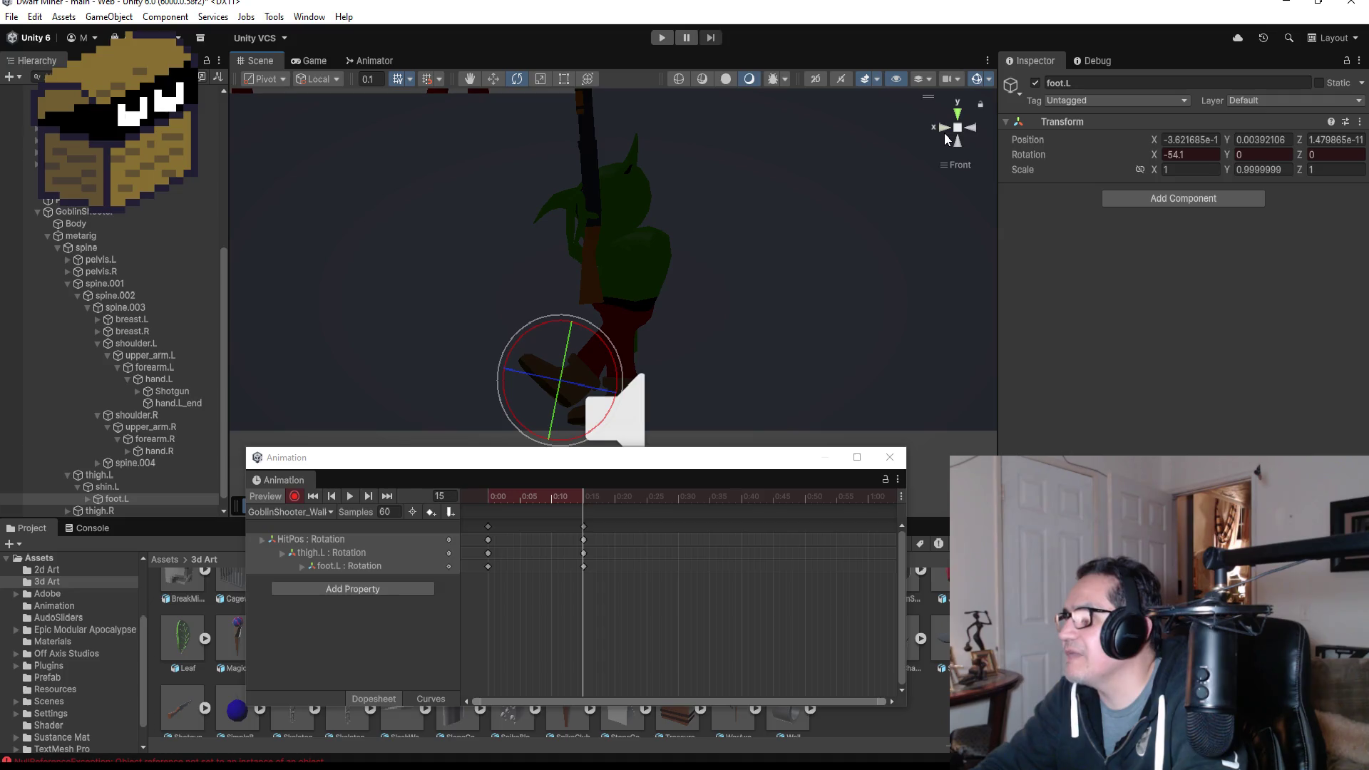
- Swing thigh.R back and bend shin.R about 45 degrees at frame 15
scroll(140, 477, down, 1)
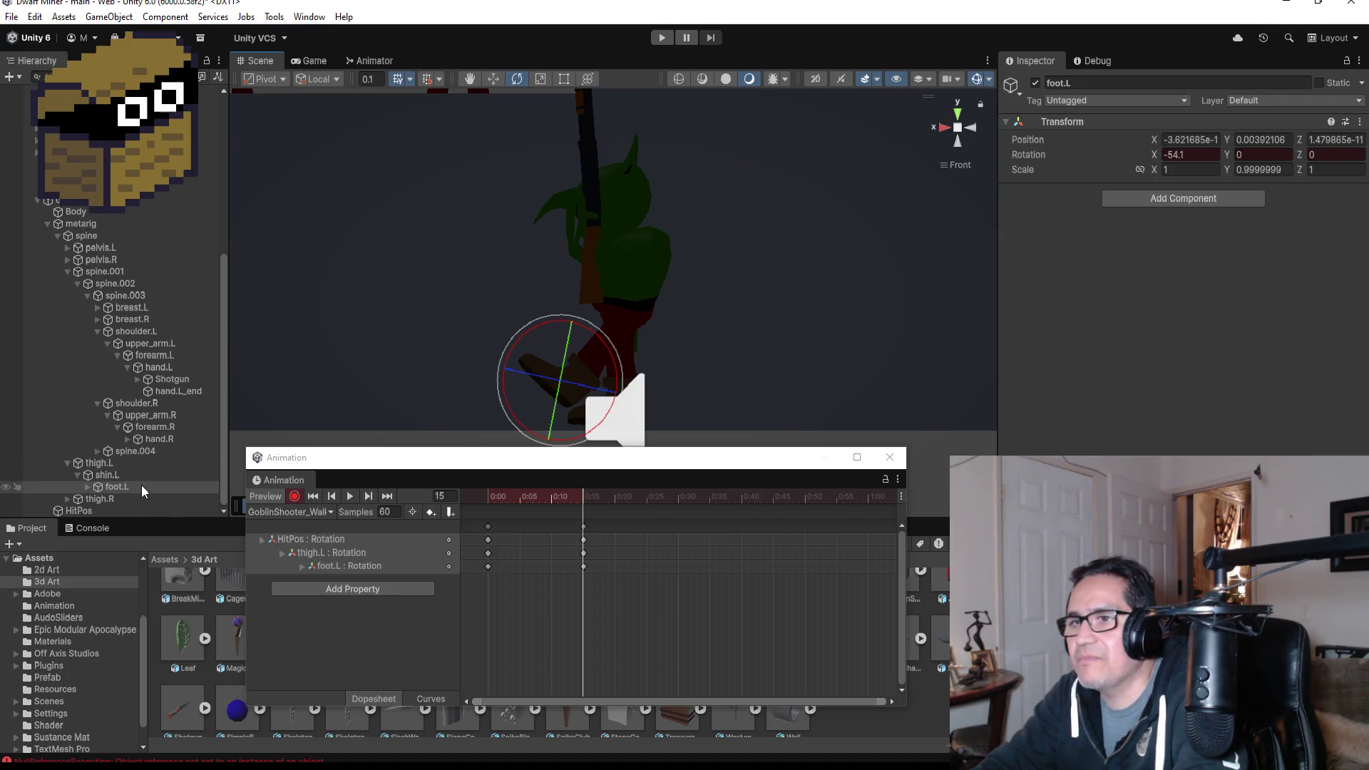
click(57, 500)
click(68, 500)
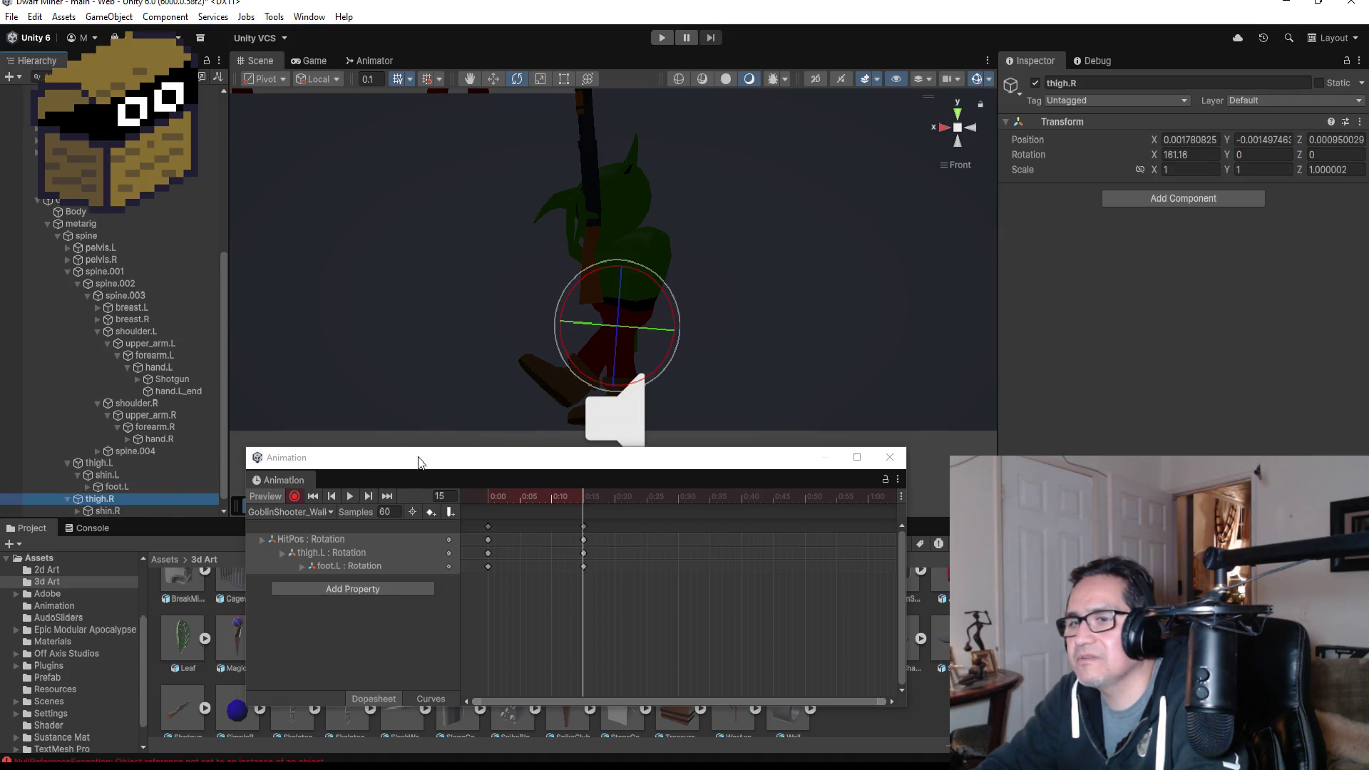
drag(673, 294, 624, 216)
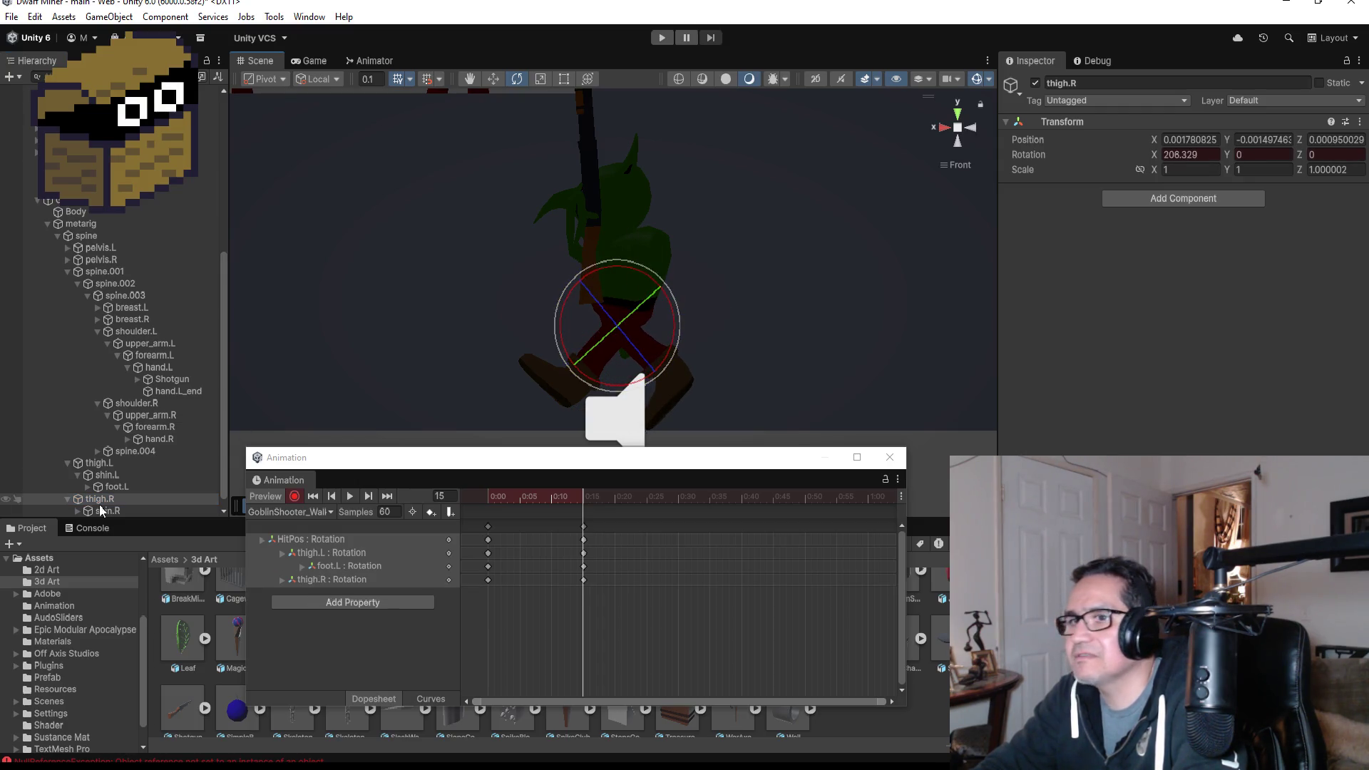
scroll(123, 505, down, 1)
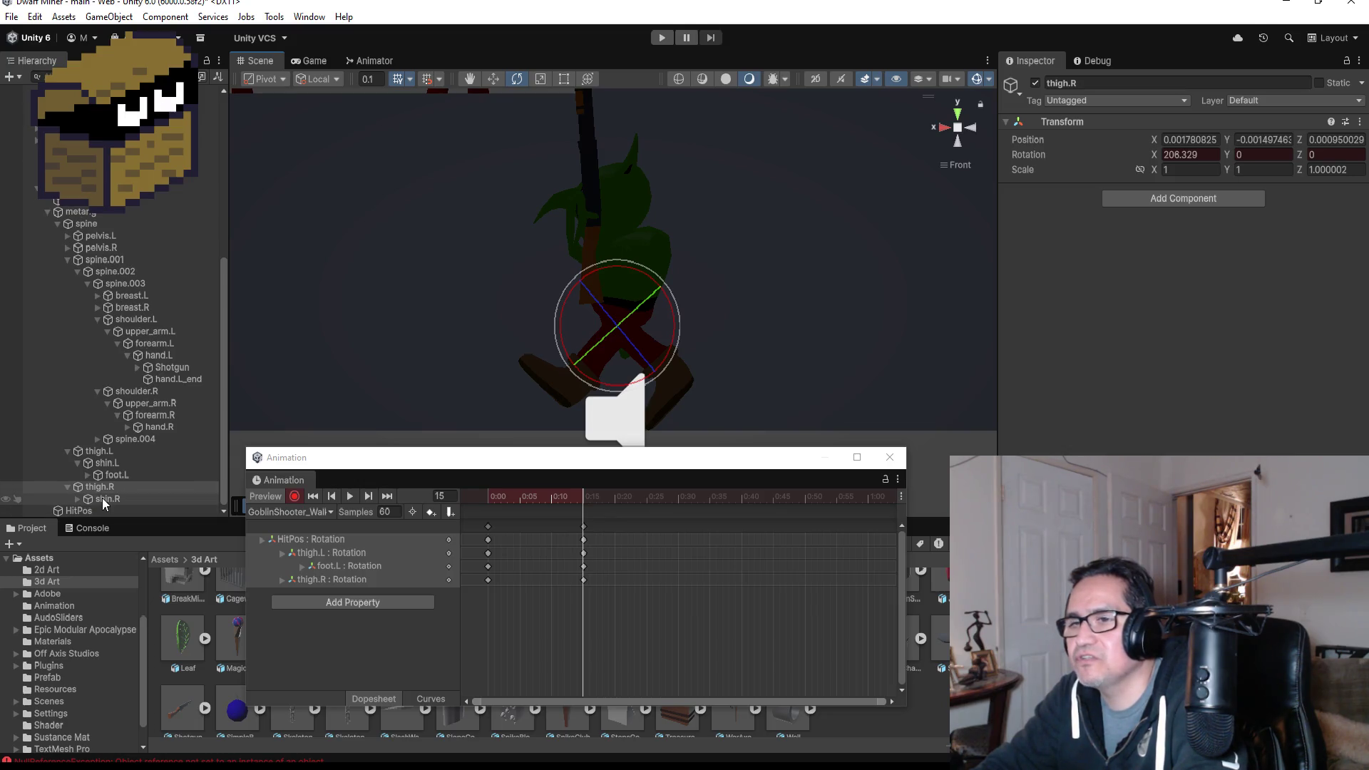
click(99, 499)
mouse_move(690, 318)
mouse_down()
mouse_move(683, 292)
mouse_move(643, 264)
mouse_move(605, 257)
mouse_up()
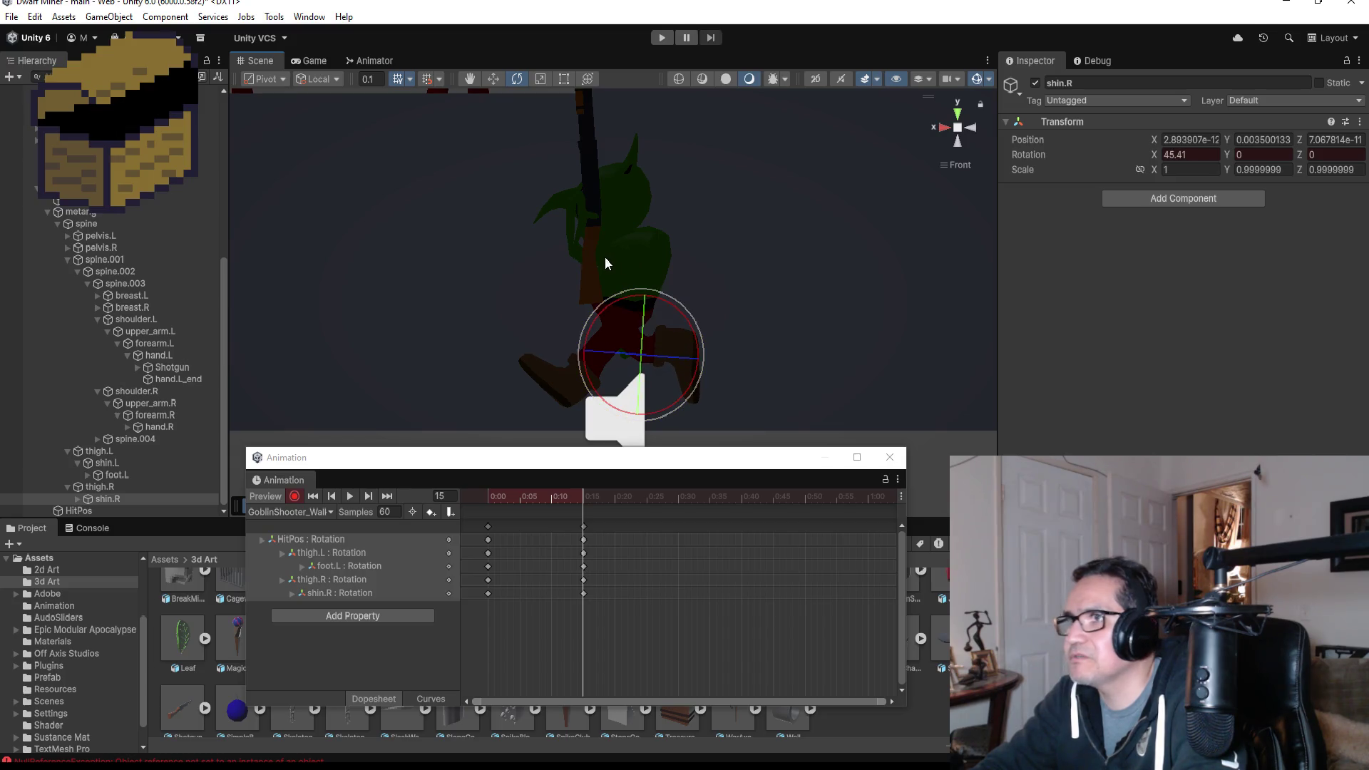
- Turn recording off, preview the leg motion, and select all frame-15 keyframes
click(294, 497)
click(352, 498)
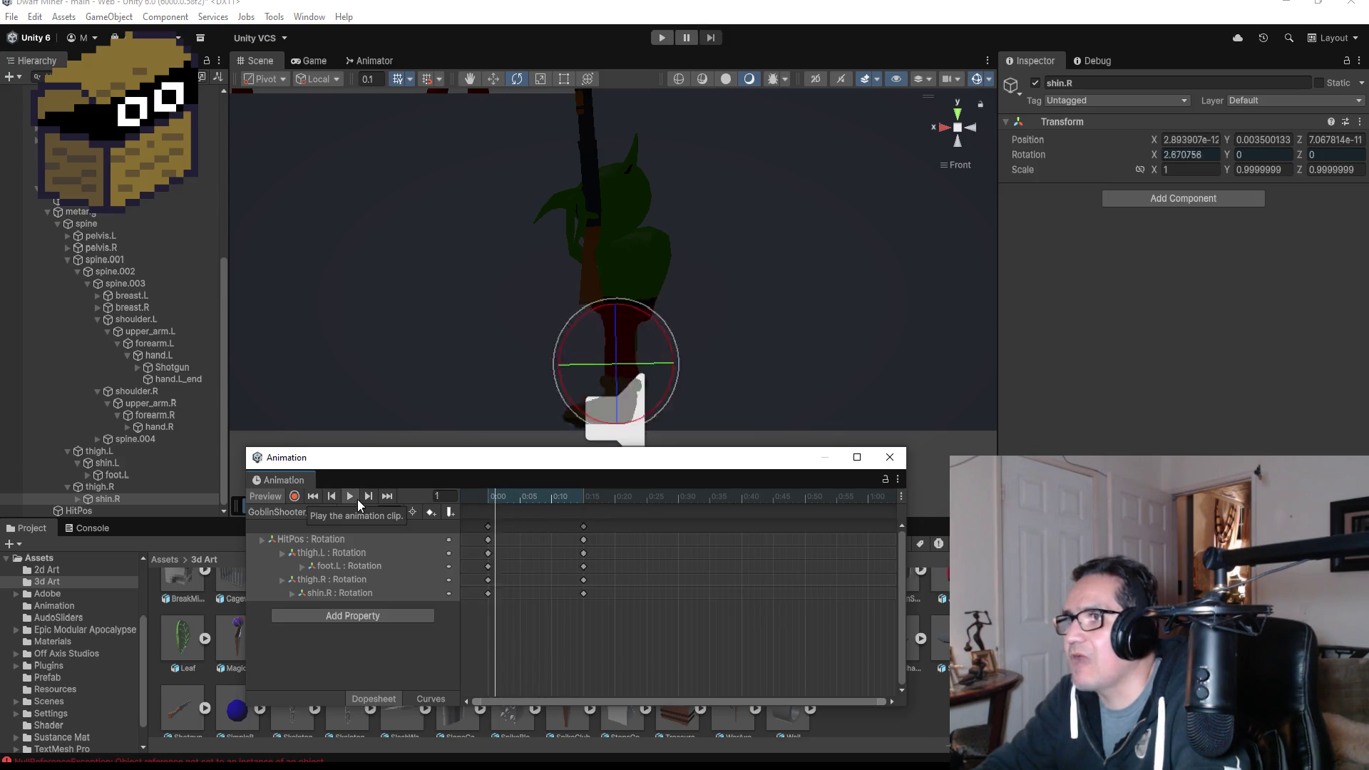
click(352, 497)
click(386, 496)
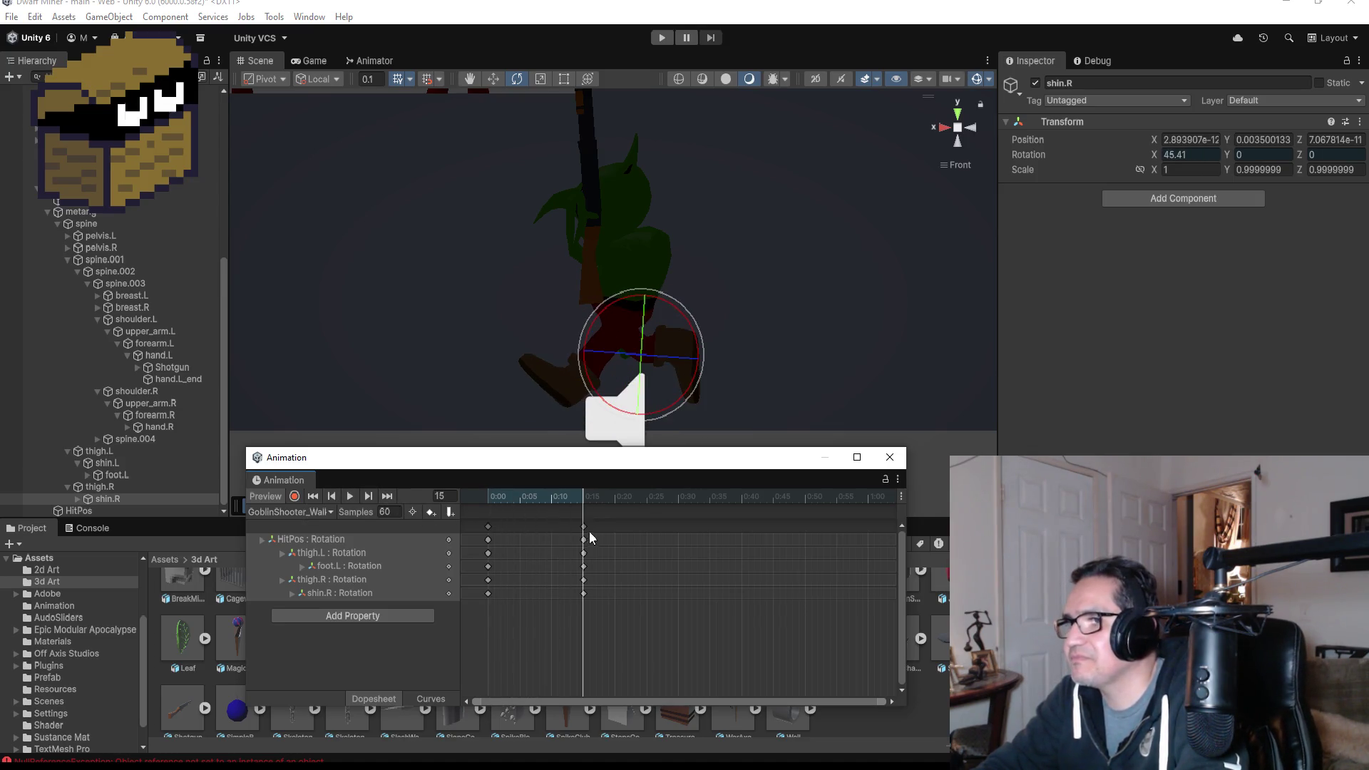
click(584, 527)
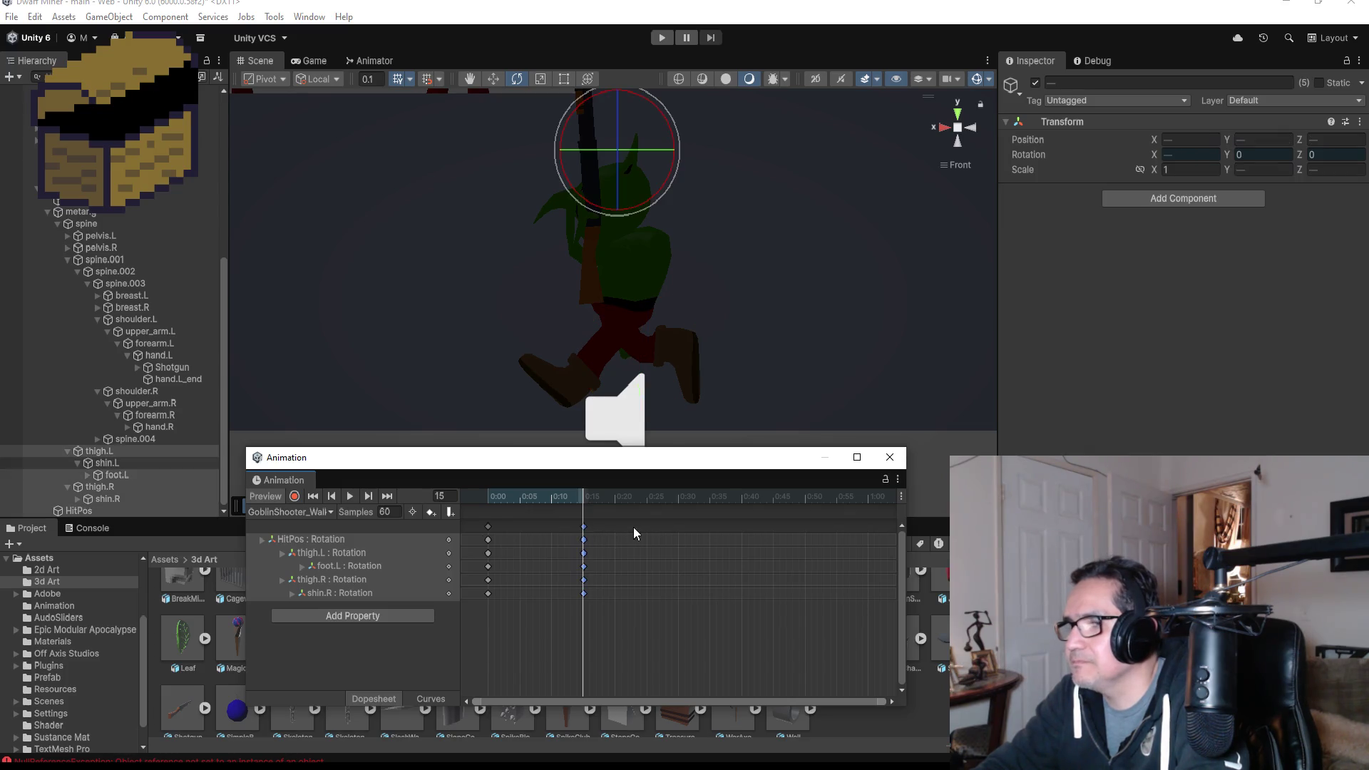
- Duplicate the frame-15 keys at 0:30 on all five bone tracks and move to frame 30
right_click(681, 536)
click(683, 539)
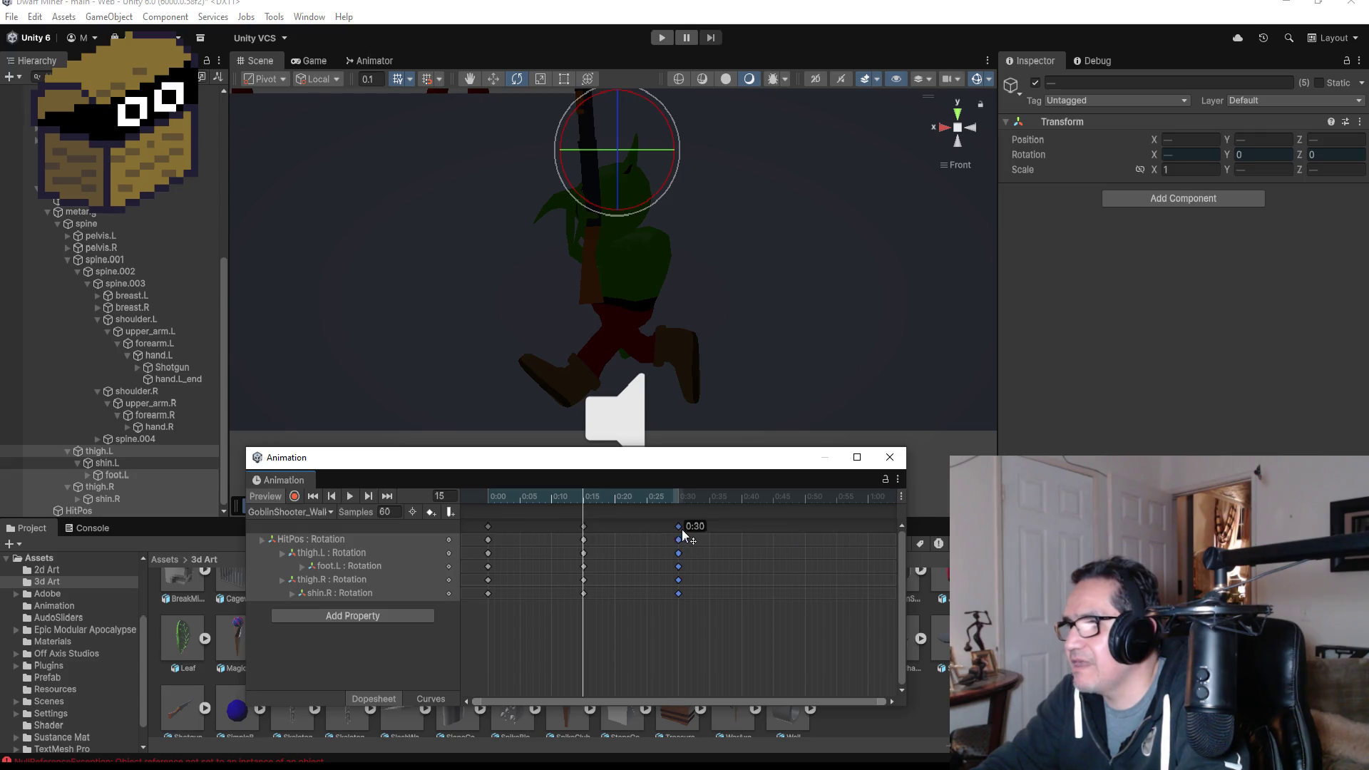
click(390, 496)
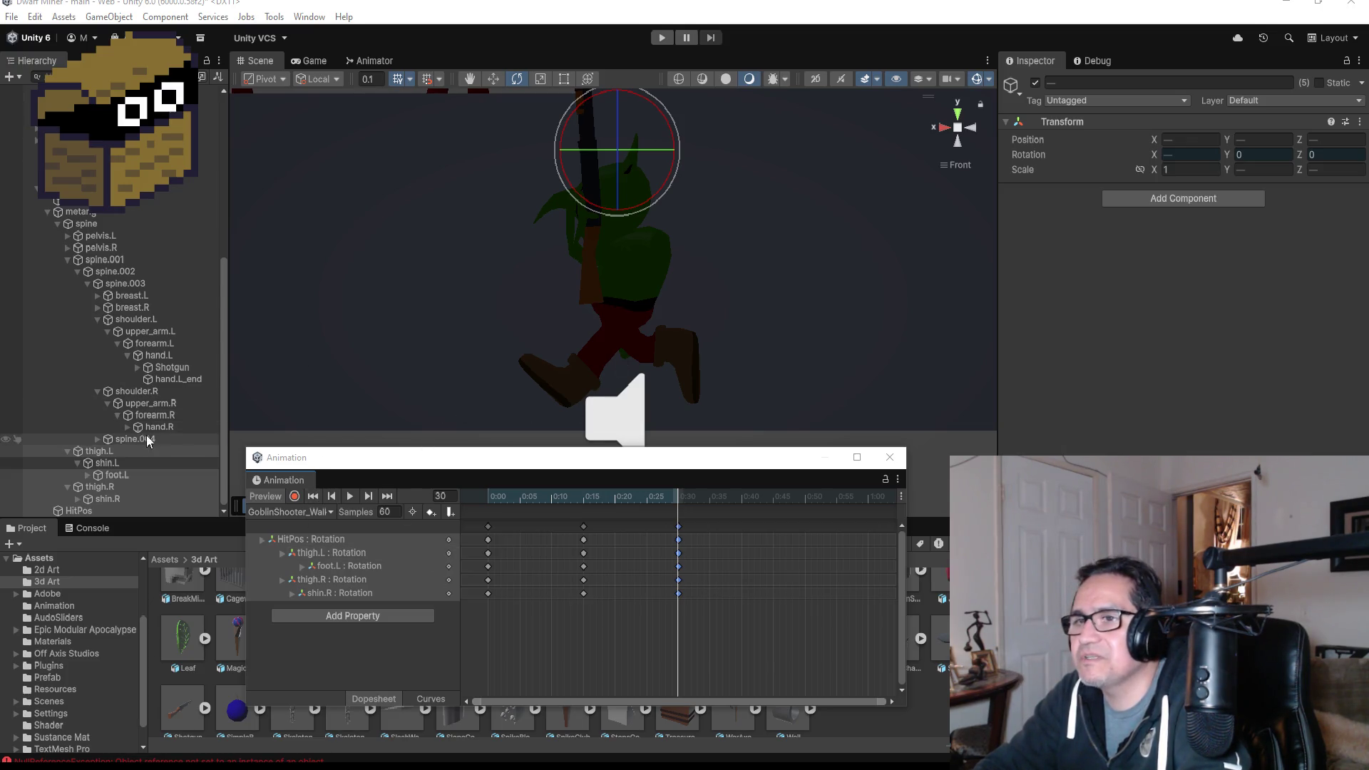
- With recording on at frame 30, rotate thigh.L to 157.503 and thigh.R to 128.79
click(107, 453)
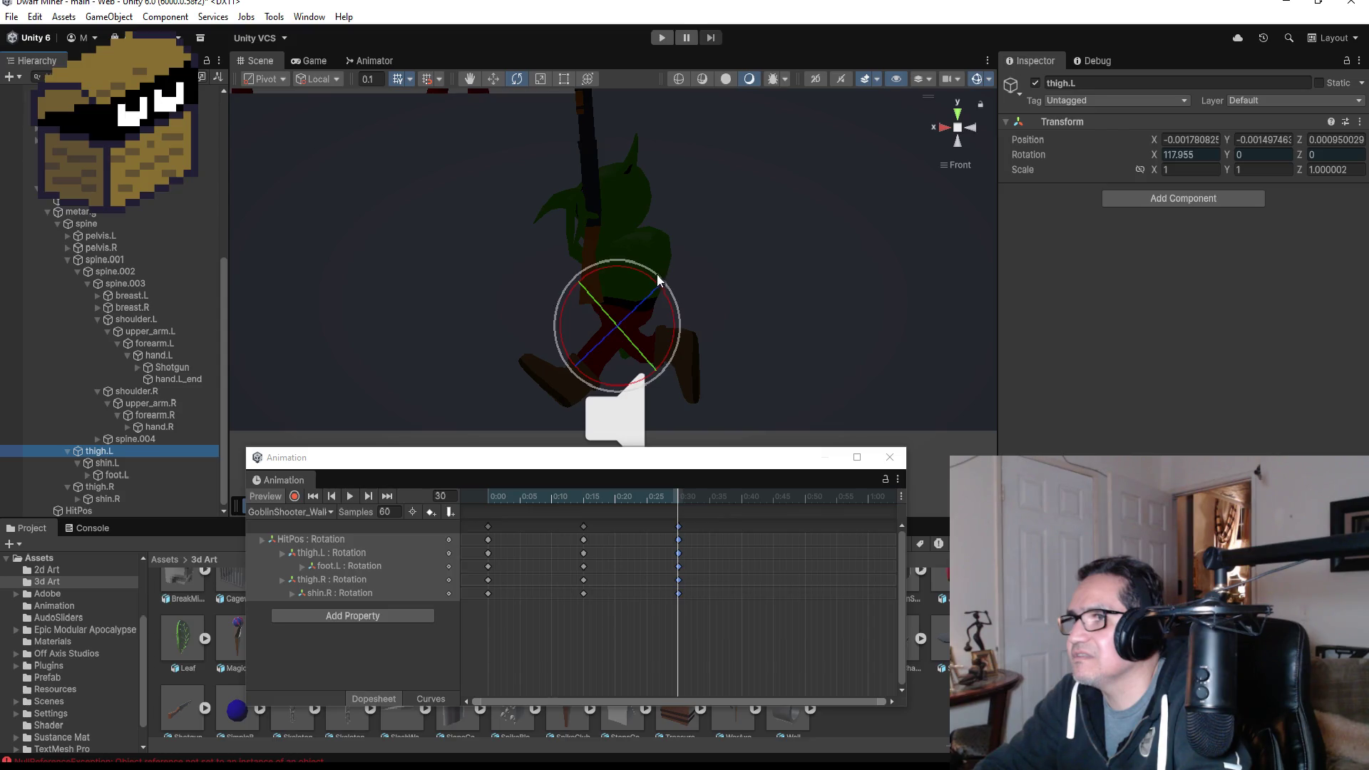
drag(657, 281, 589, 225)
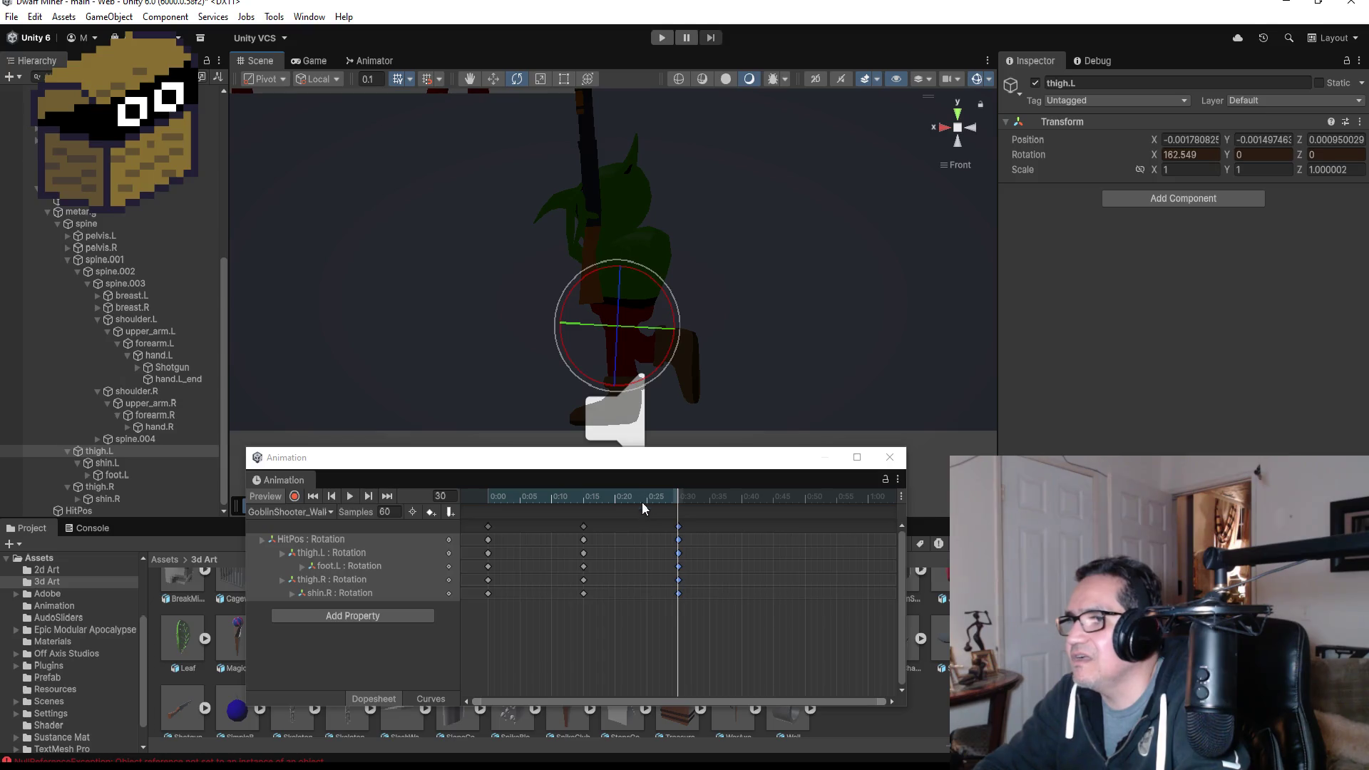
key(ctrl+z)
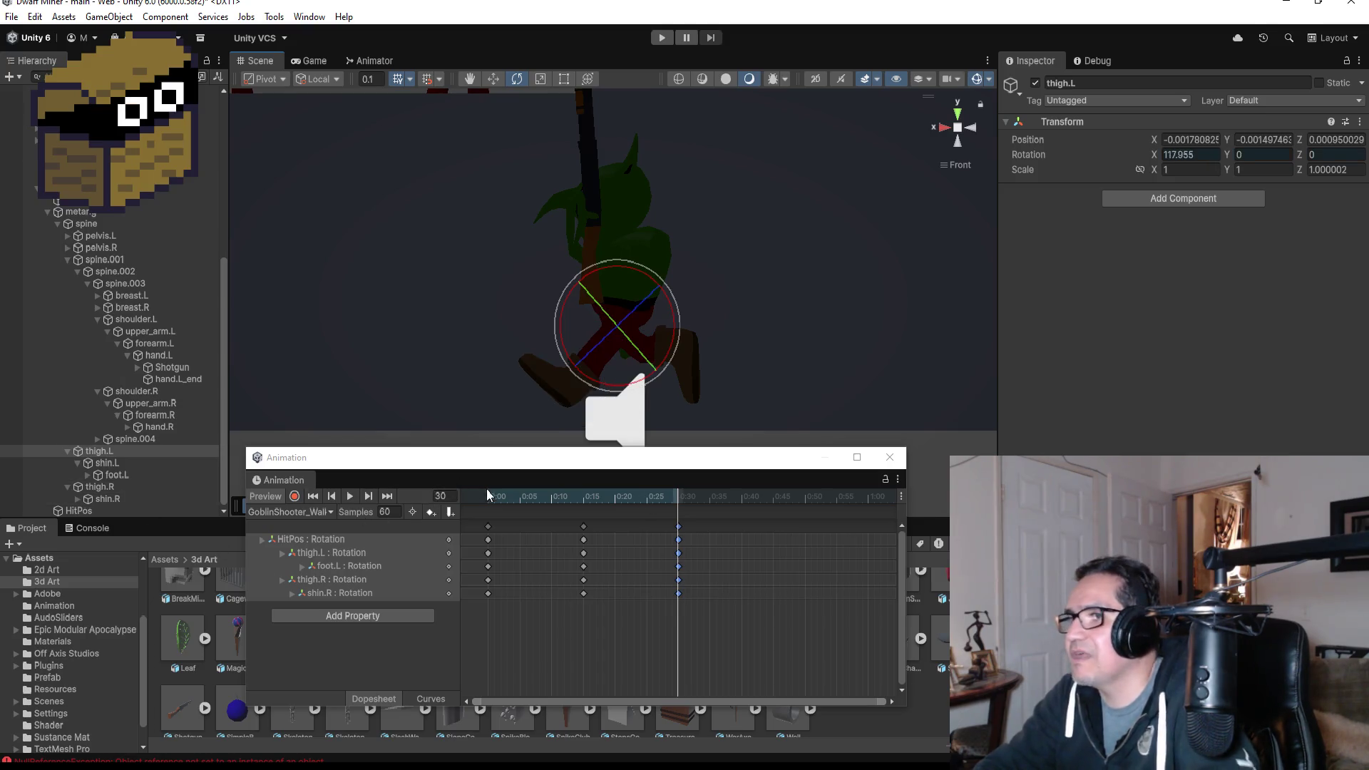
click(295, 497)
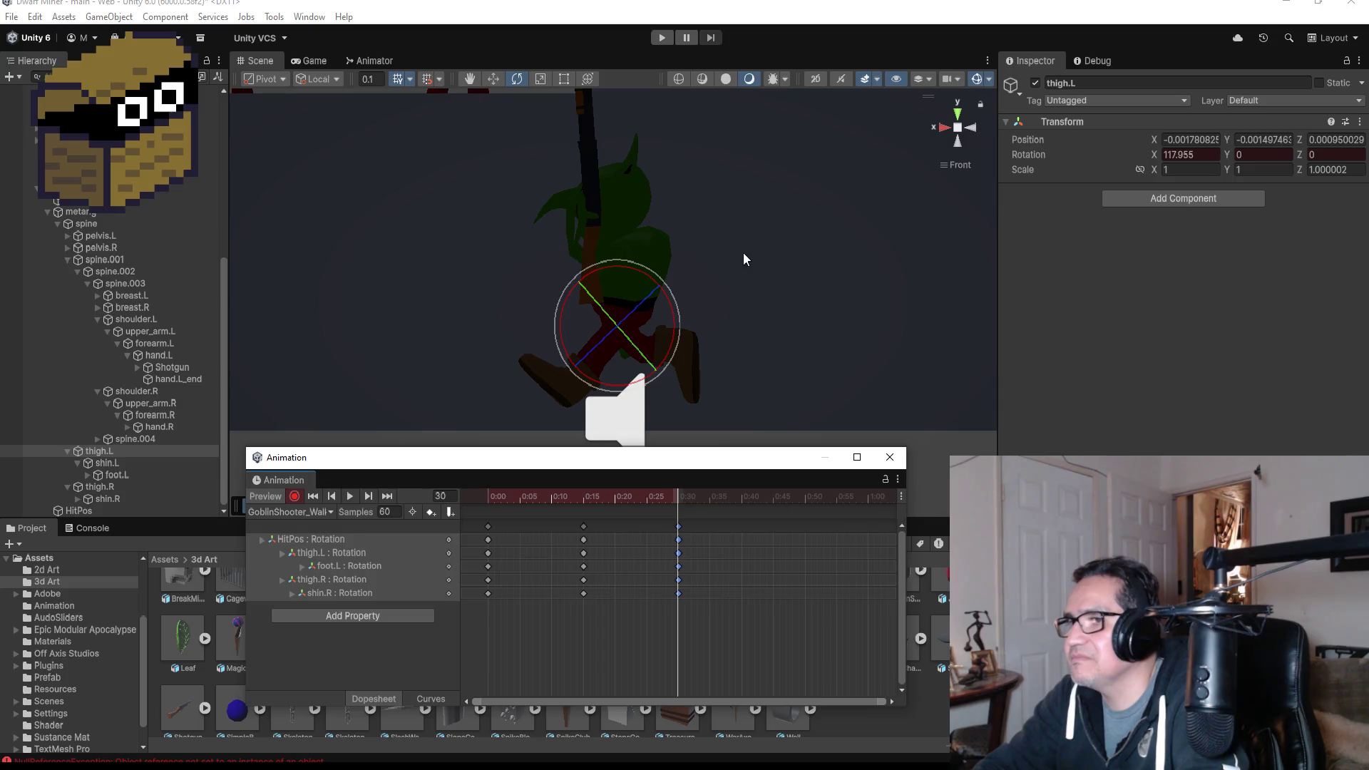
drag(664, 284, 598, 233)
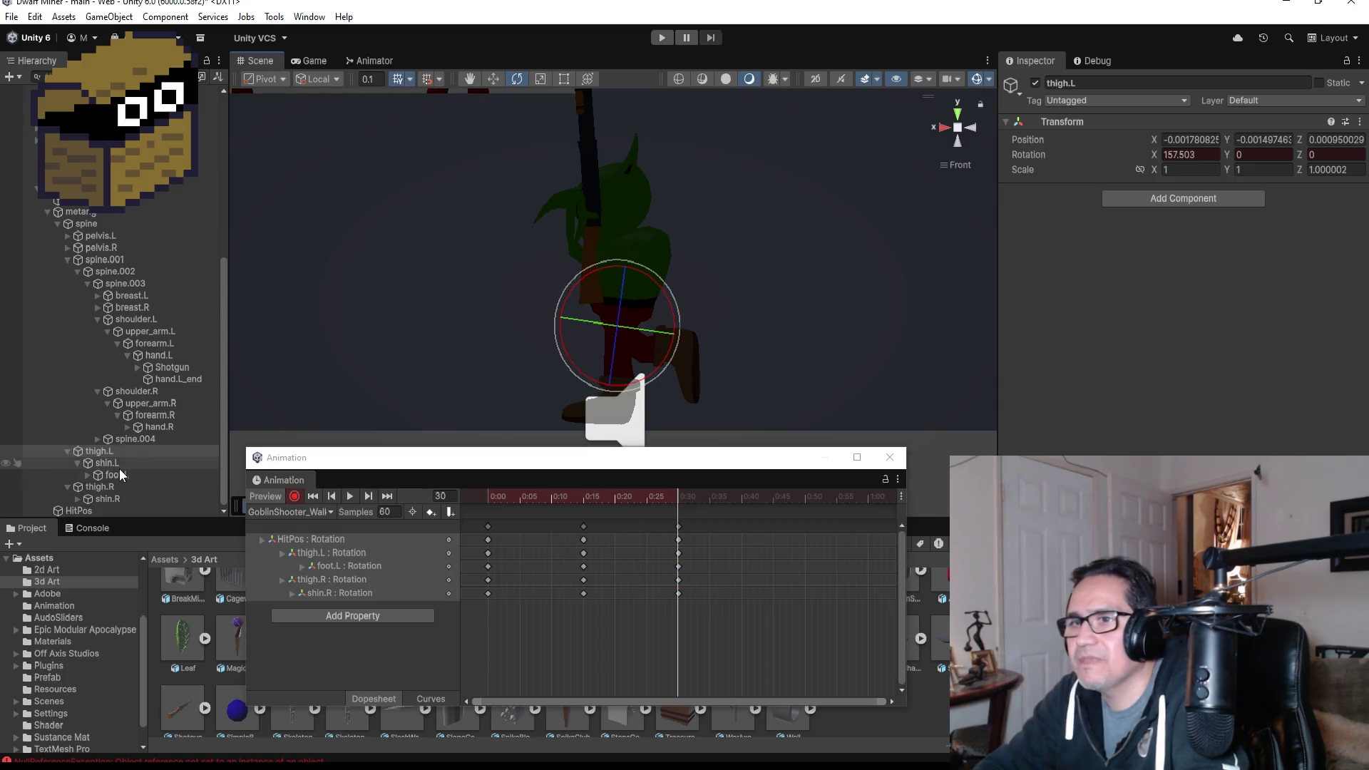
click(100, 487)
mouse_move(661, 281)
mouse_down()
mouse_move(744, 288)
mouse_move(815, 327)
mouse_move(1075, 331)
mouse_move(770, 320)
mouse_up()
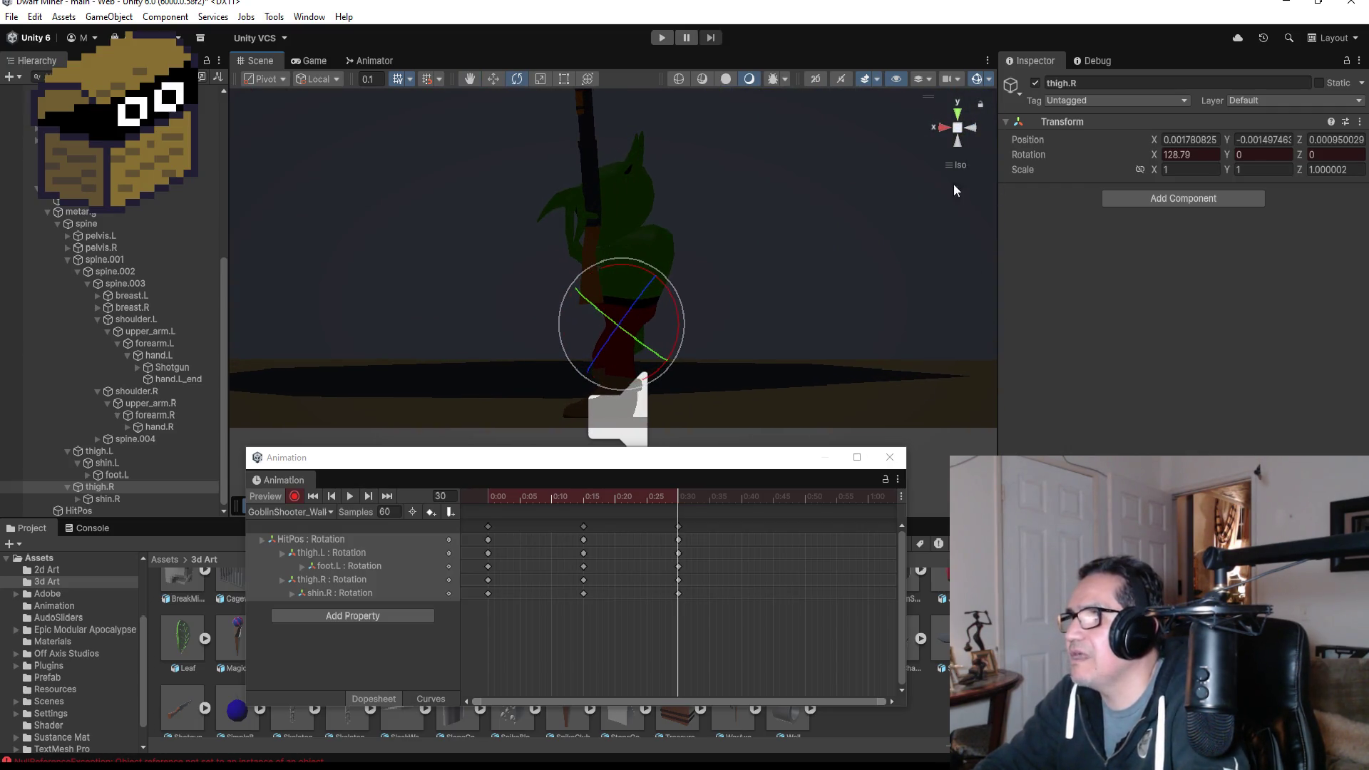
click(971, 128)
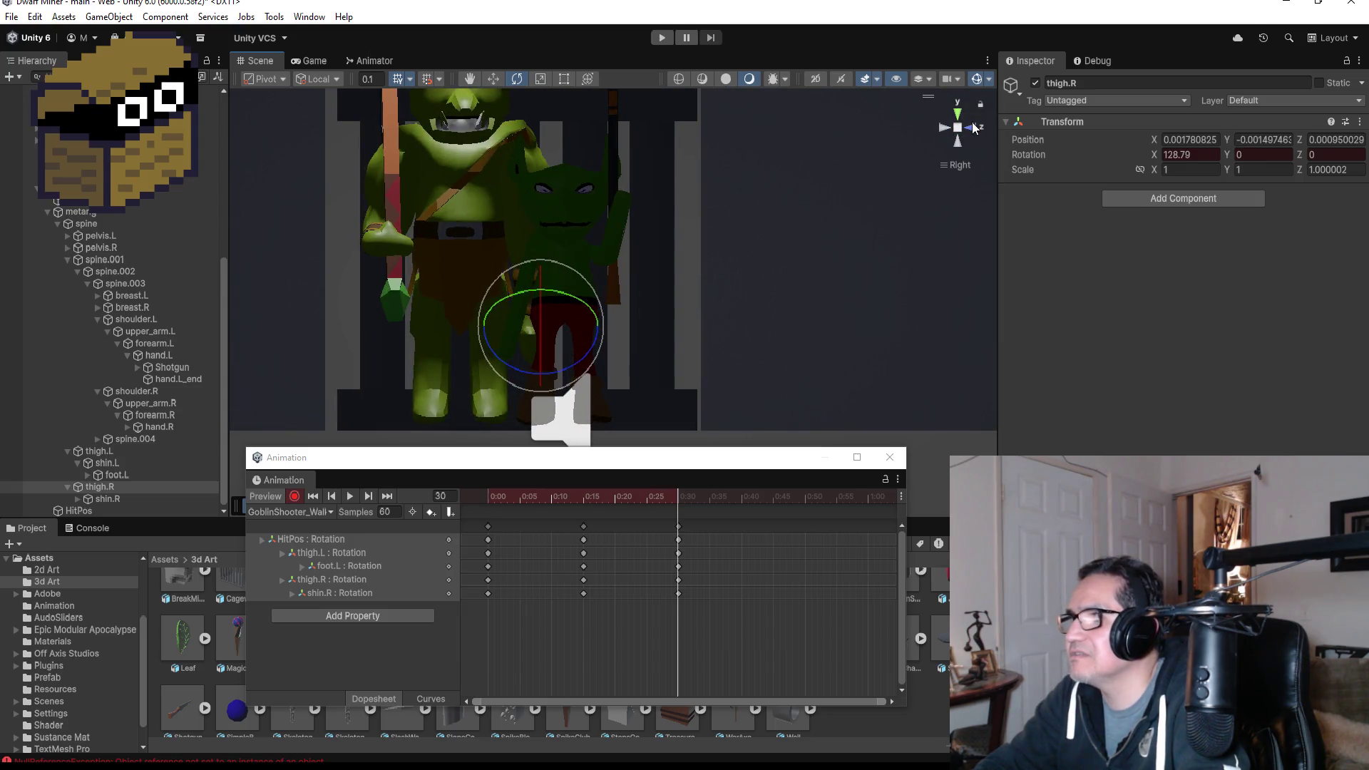
click(973, 128)
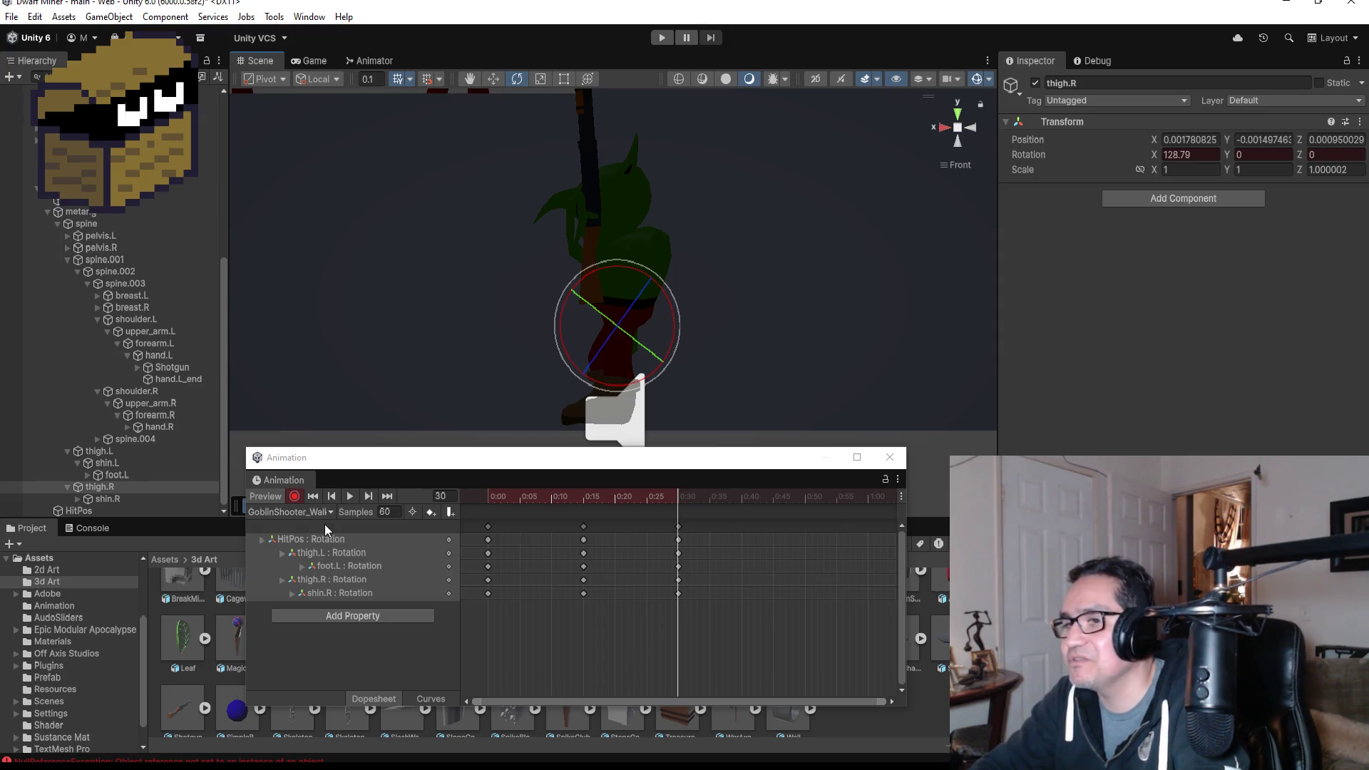
- Turn recording off, play the clip, and step through keyframes 0, 15 and 30 from several angles
click(297, 498)
click(353, 499)
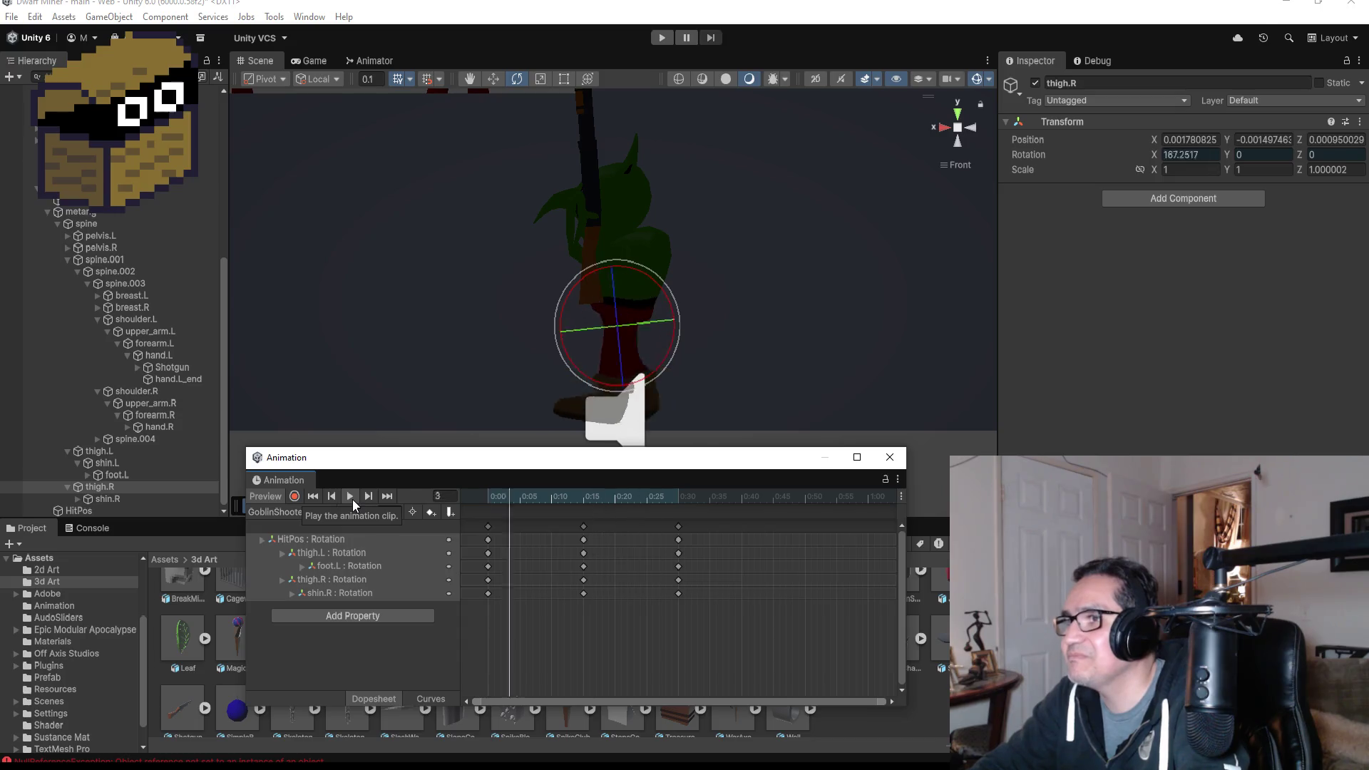
click(391, 493)
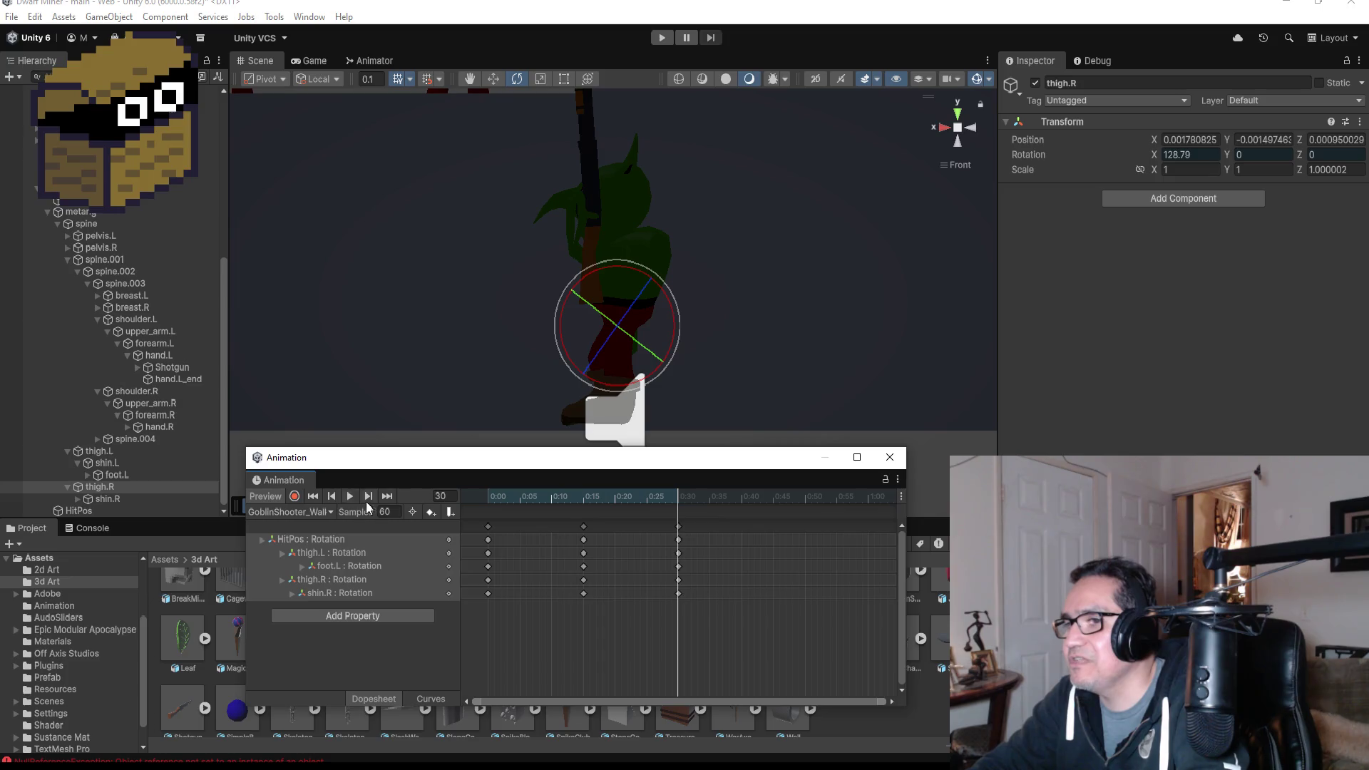
click(314, 496)
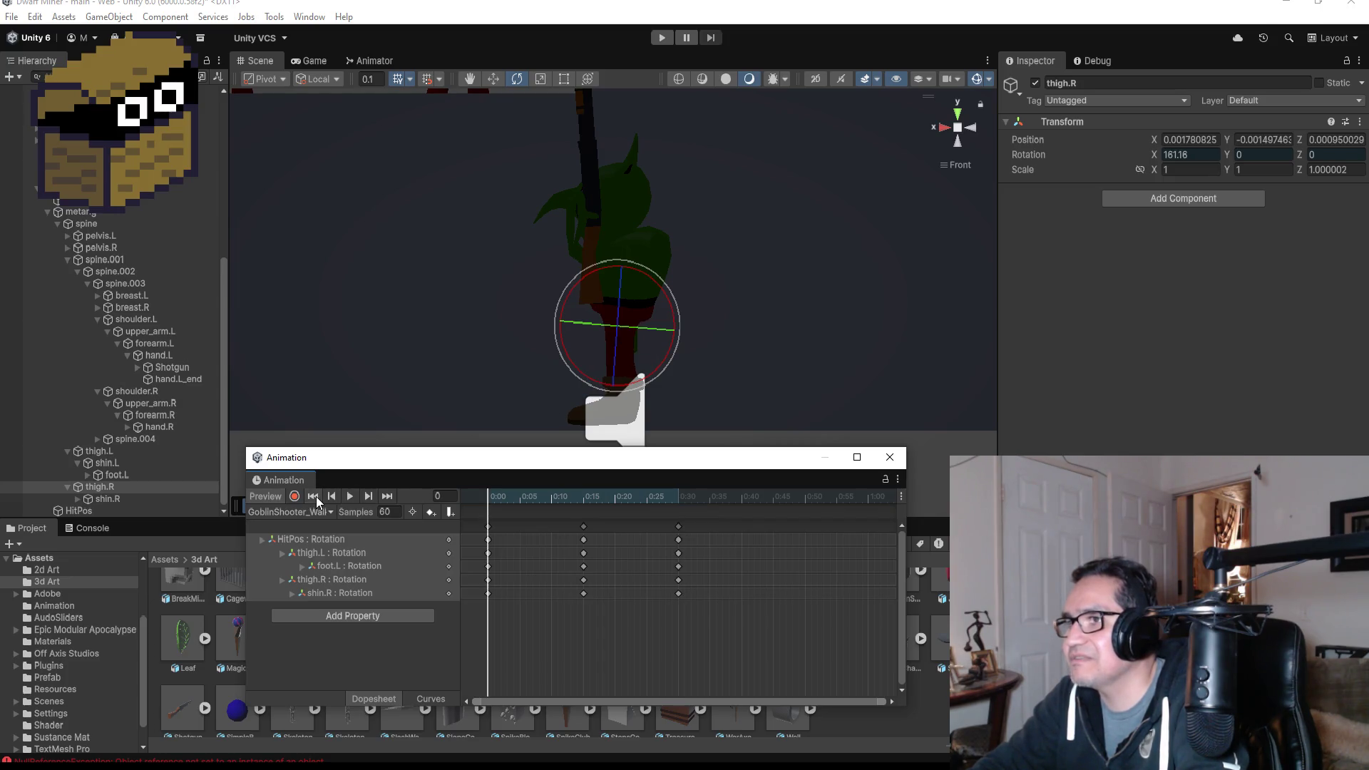
click(368, 496)
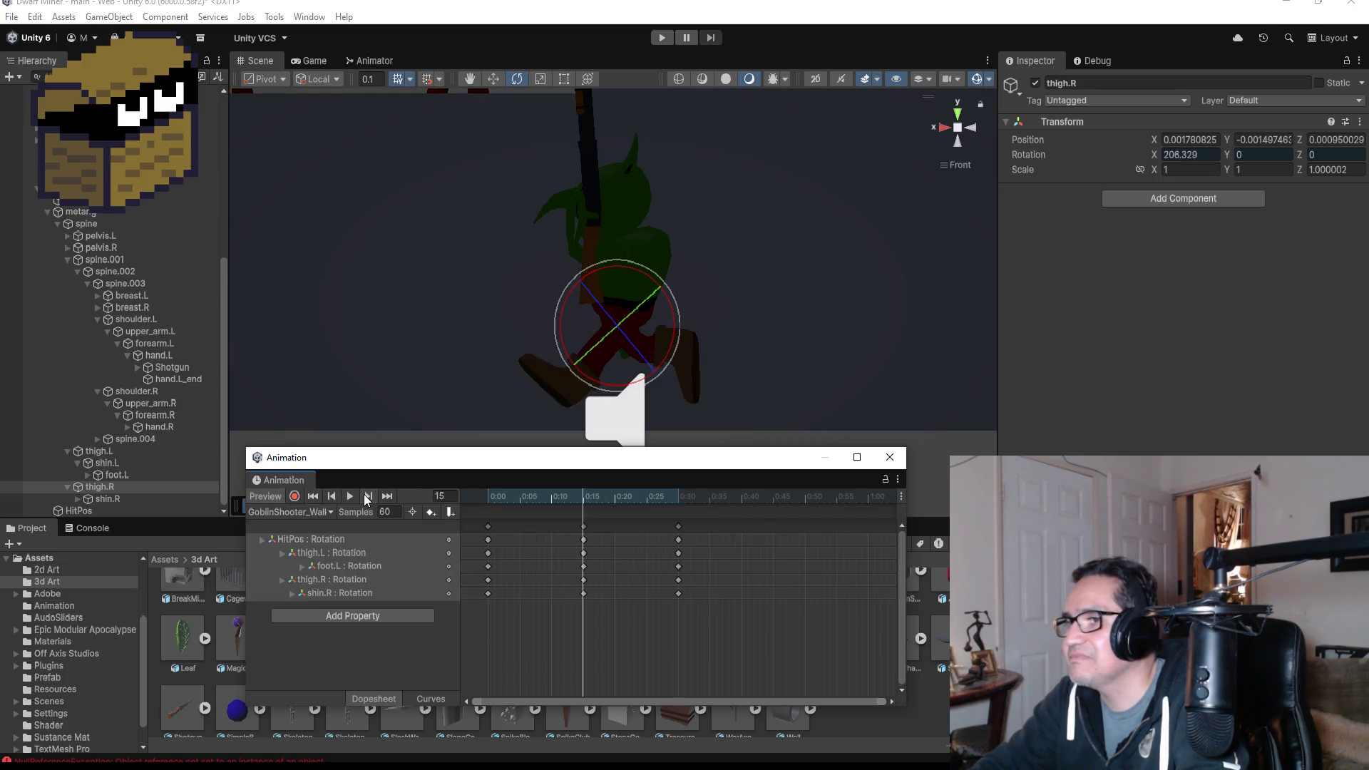
mouse_move(770, 336)
mouse_down()
mouse_move(904, 376)
mouse_move(874, 325)
mouse_up()
mouse_move(685, 293)
mouse_down()
mouse_move(877, 278)
mouse_move(891, 259)
mouse_up()
click(971, 127)
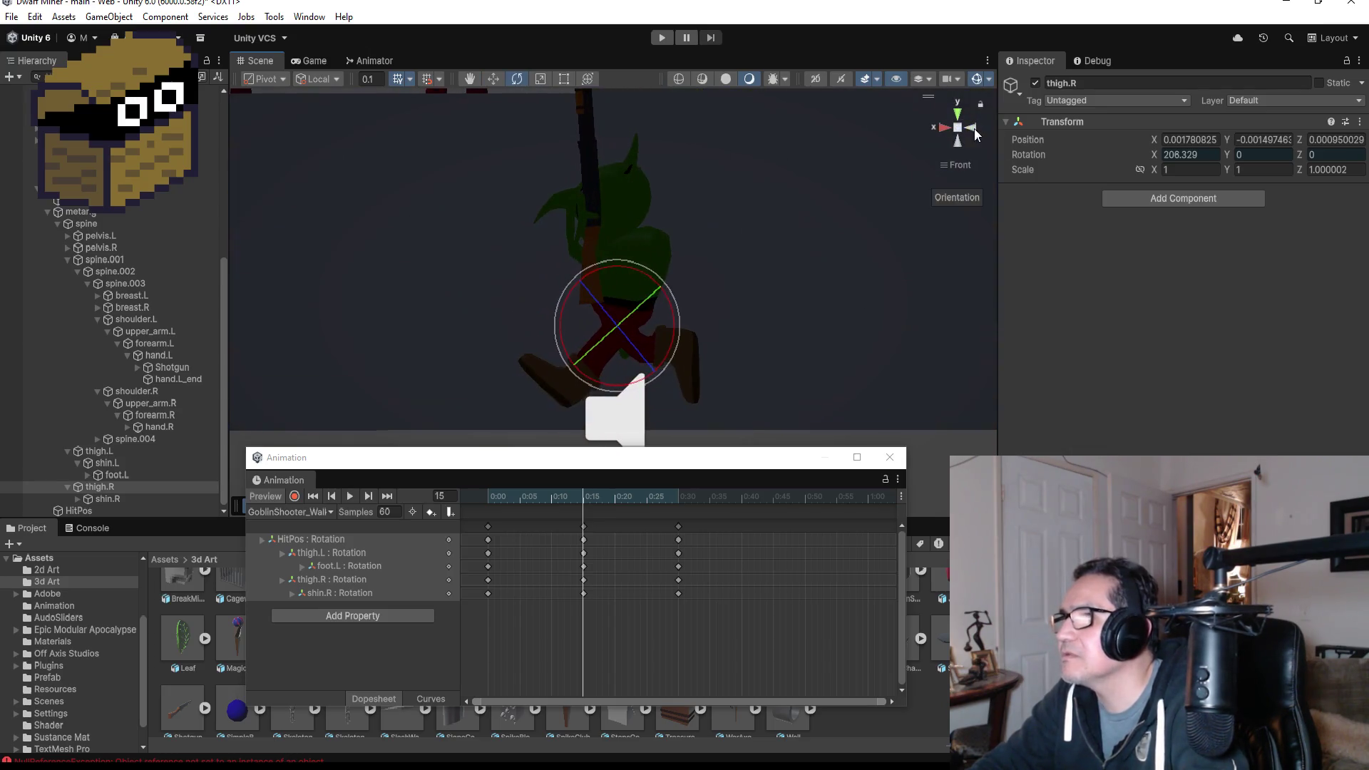
click(384, 499)
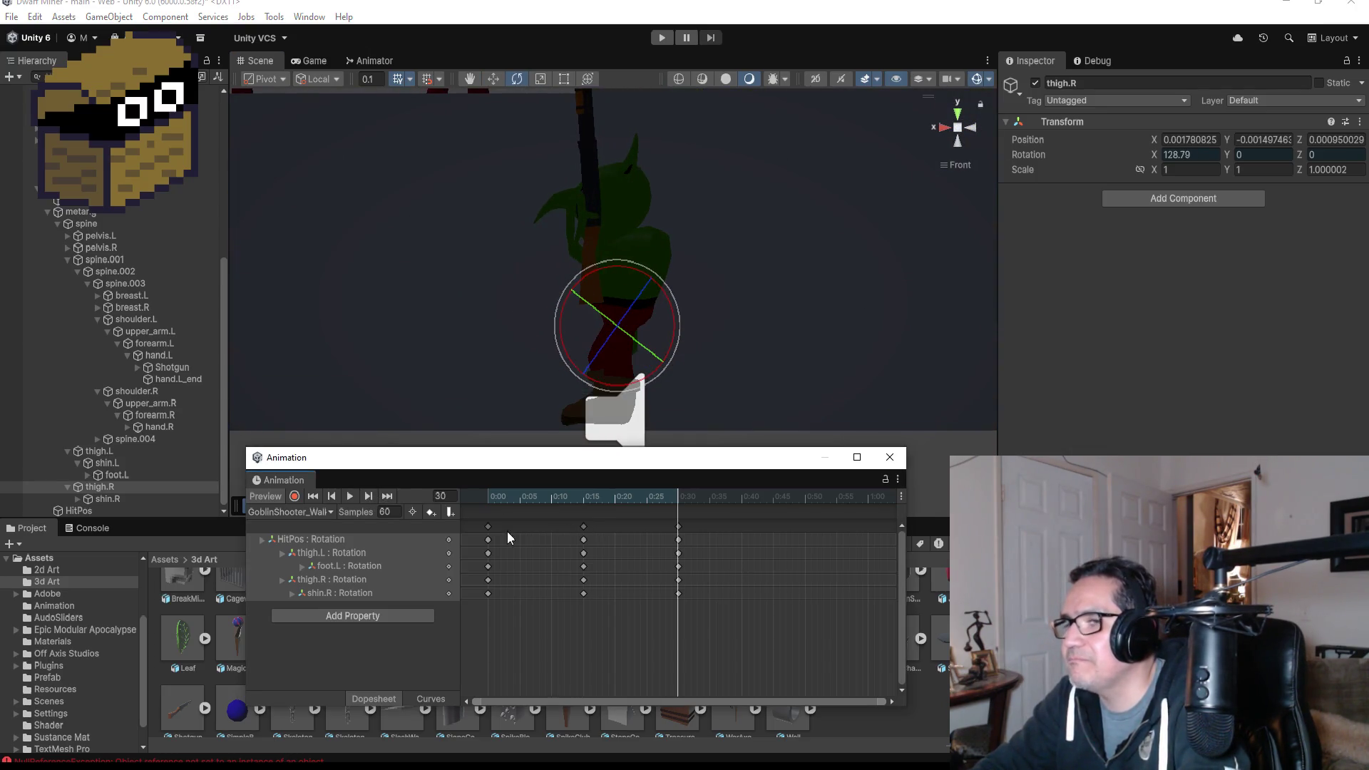
- Paste the copied keys at 0:45 and start recording at that frame
right_click(766, 524)
click(785, 534)
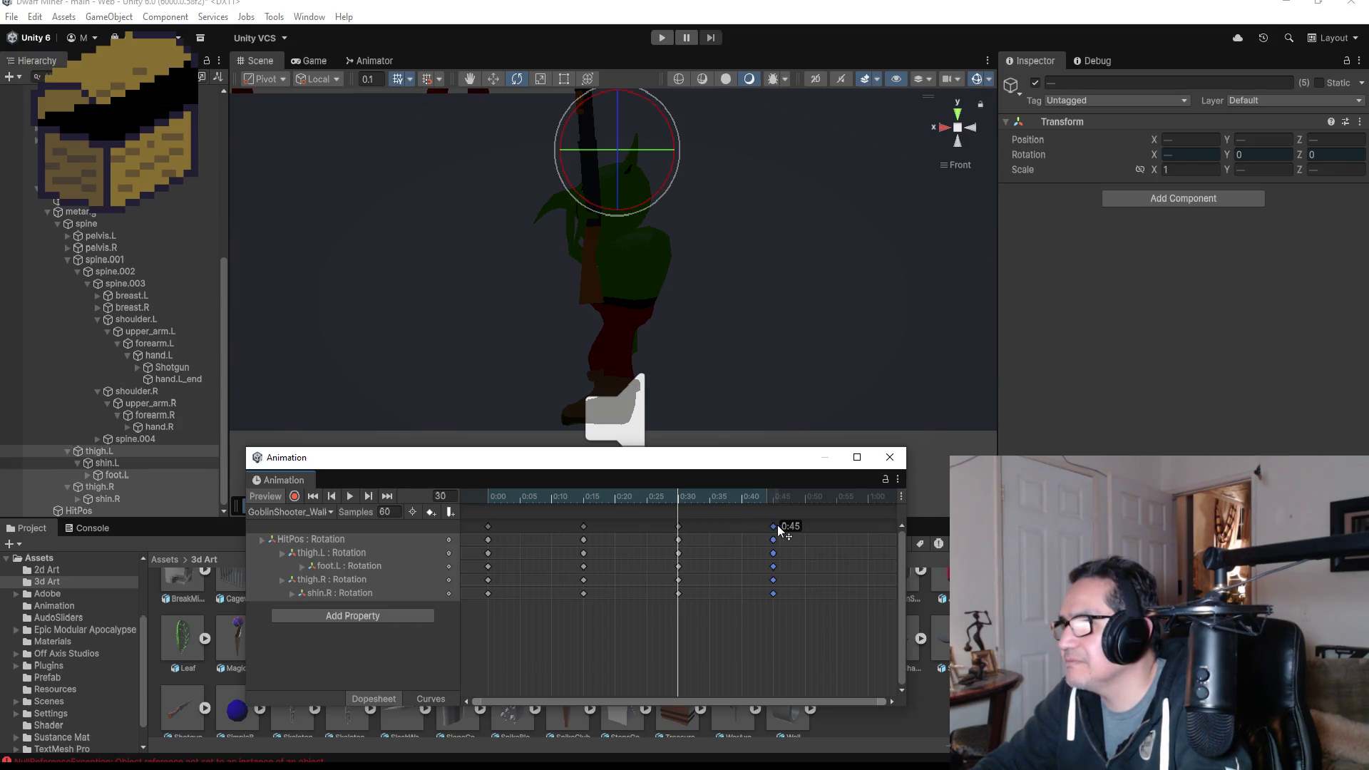
click(387, 496)
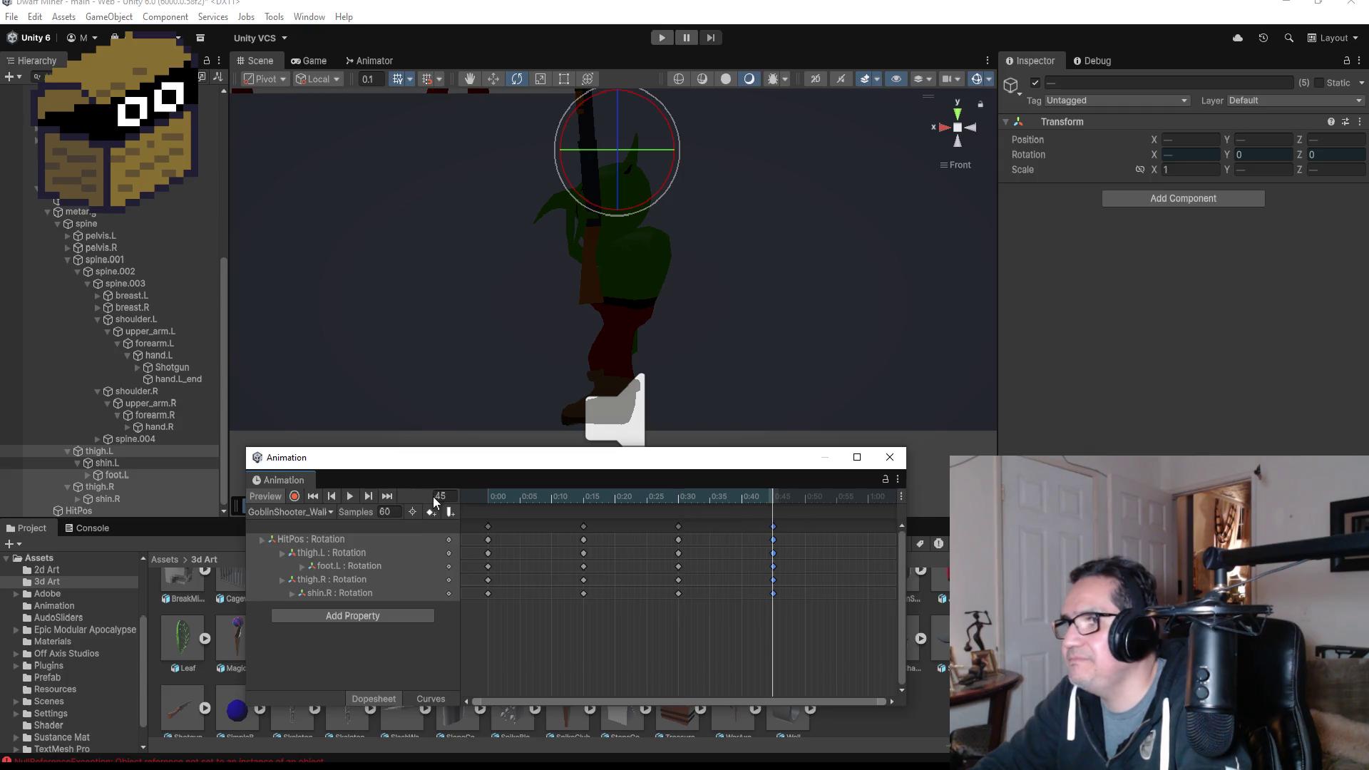
click(295, 496)
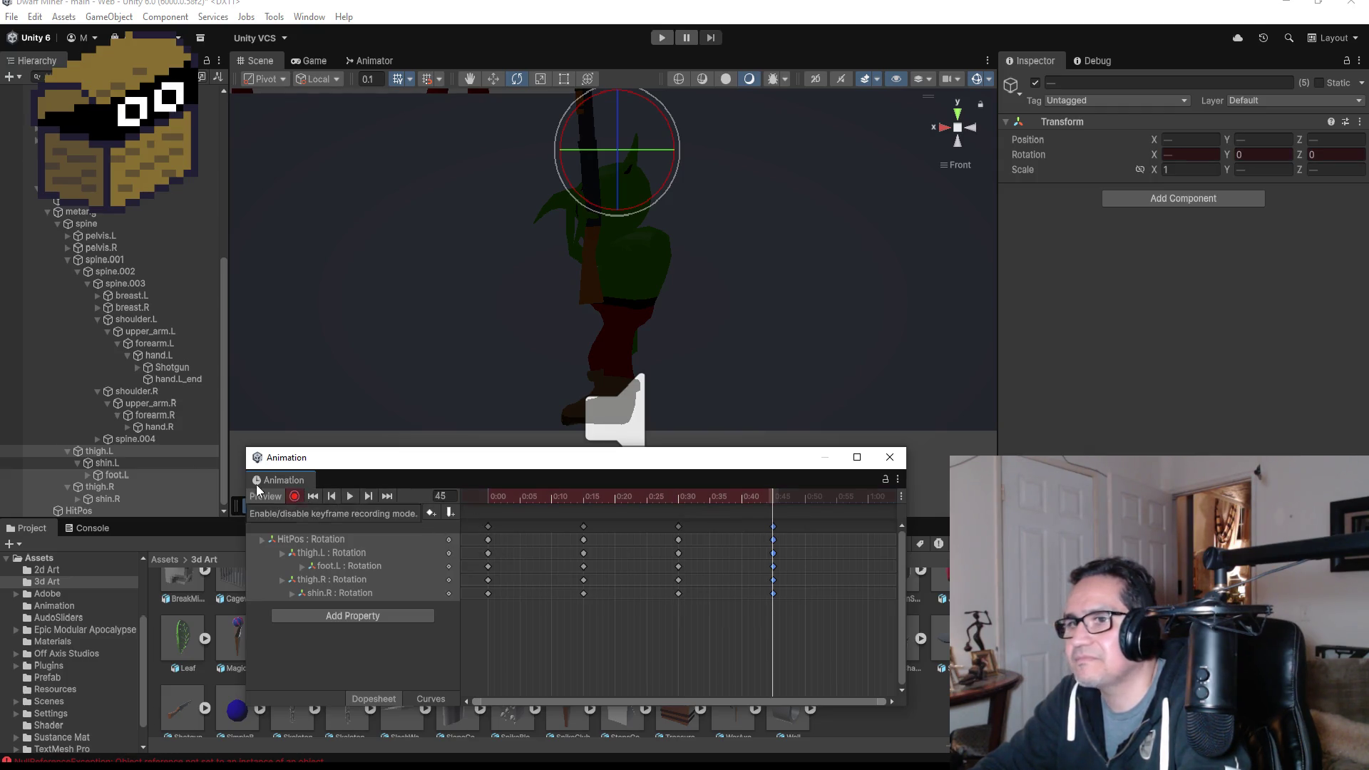
- Rotate thigh.L to about 208 degrees and bend shin.L at frame 45
click(101, 451)
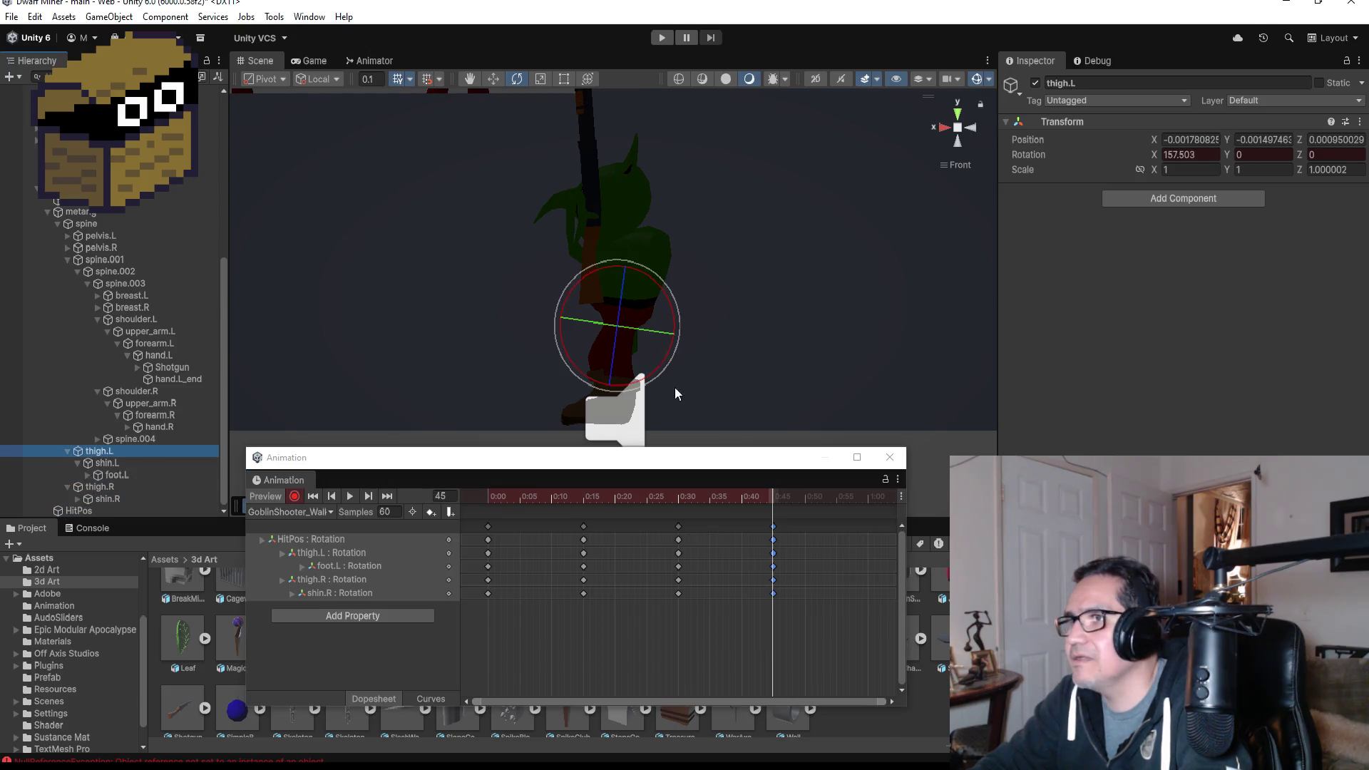
mouse_move(667, 282)
mouse_down()
mouse_move(615, 220)
mouse_move(556, 203)
mouse_up()
click(112, 465)
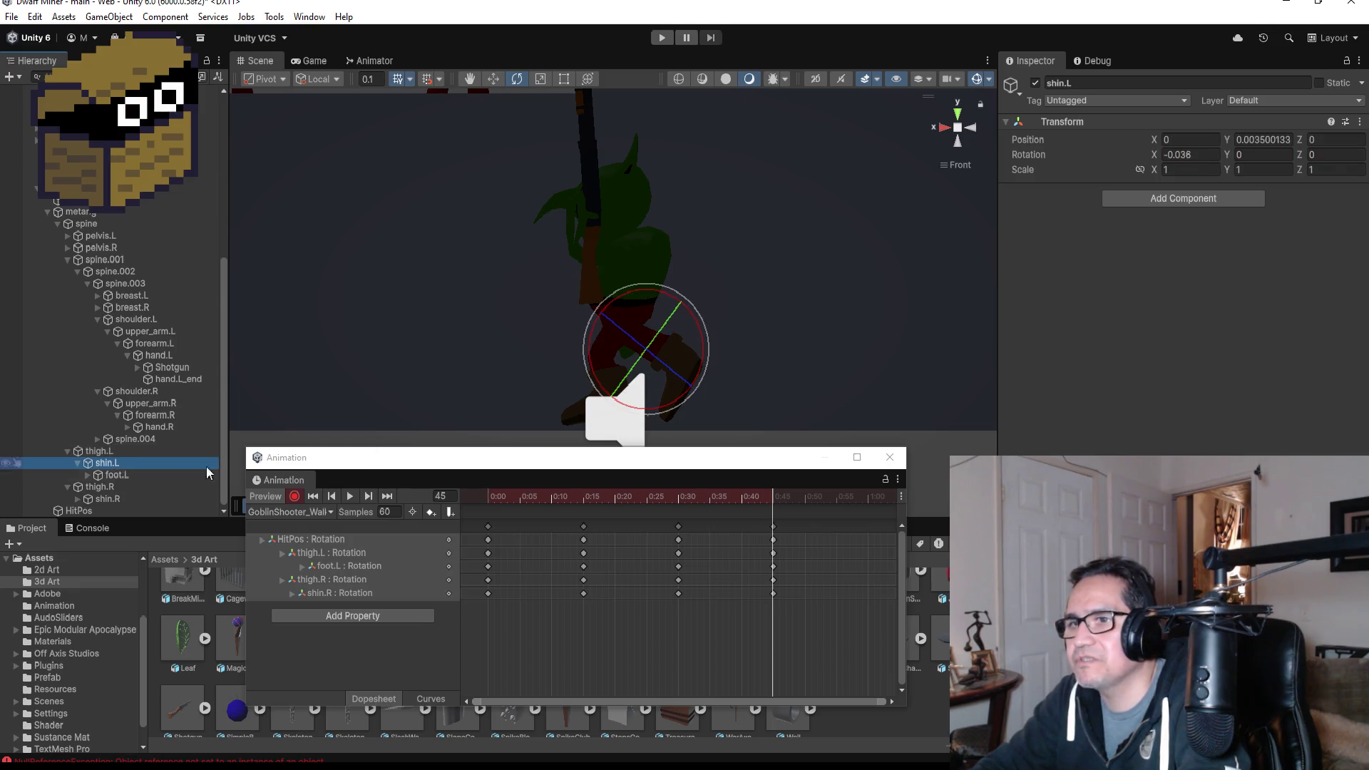
drag(703, 325, 657, 278)
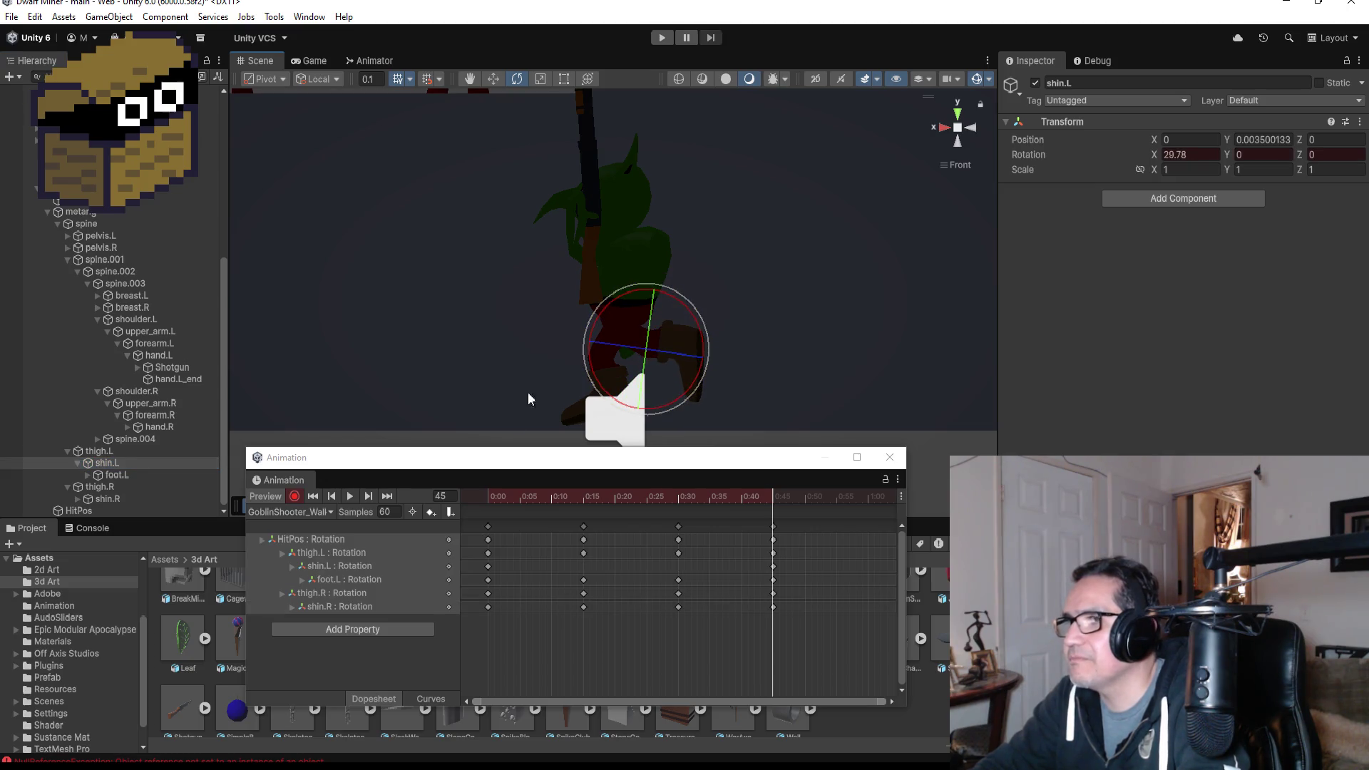
- Rotate thigh.R and lessen the shin.R bend, then stop recording and play the clip
click(100, 487)
drag(670, 274, 730, 311)
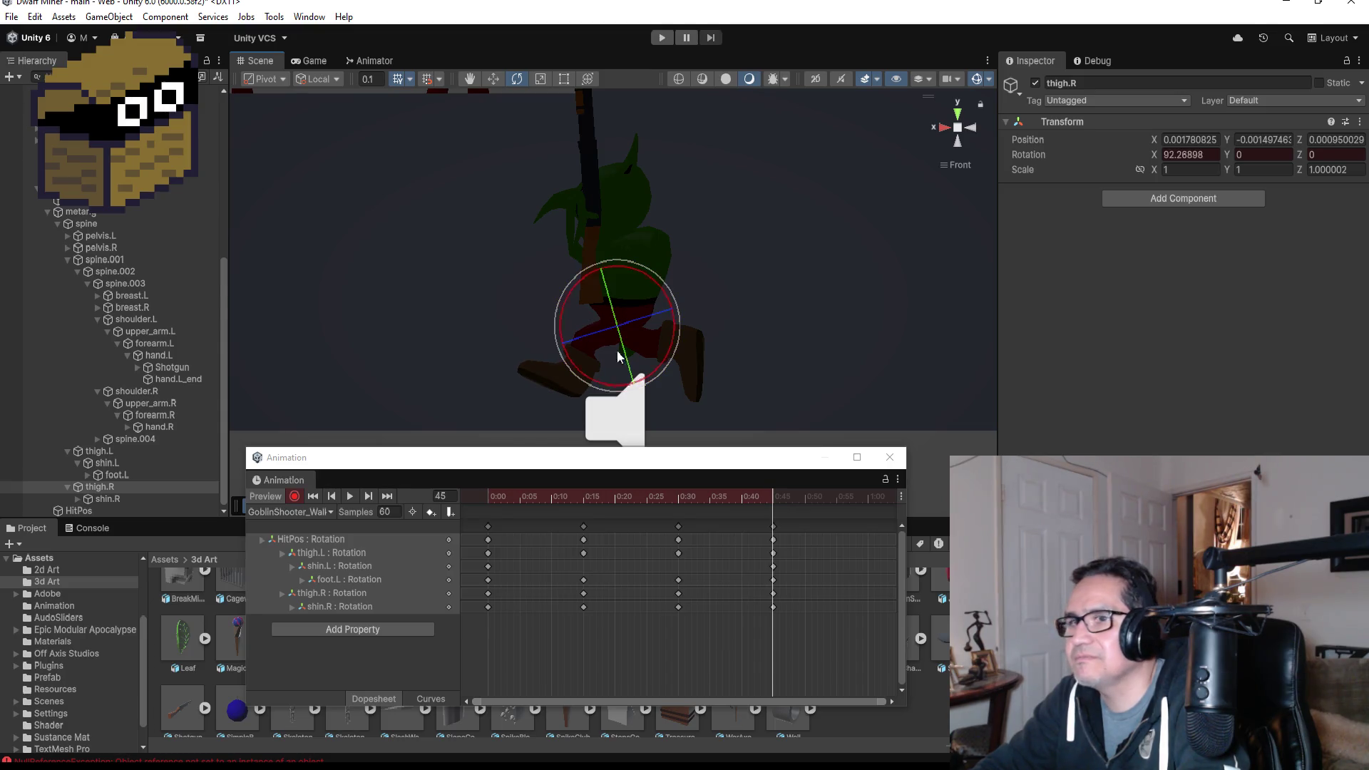
click(107, 499)
drag(634, 292, 664, 319)
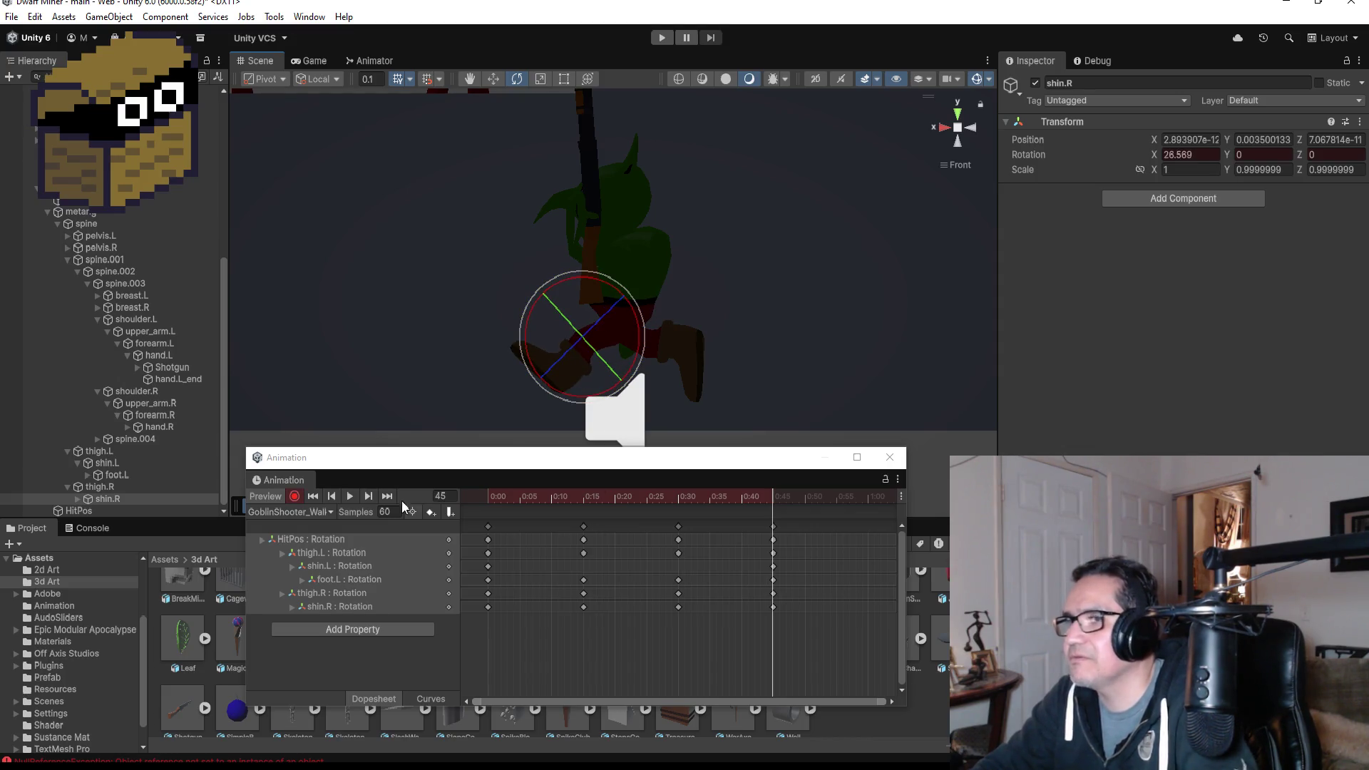
click(297, 498)
click(349, 497)
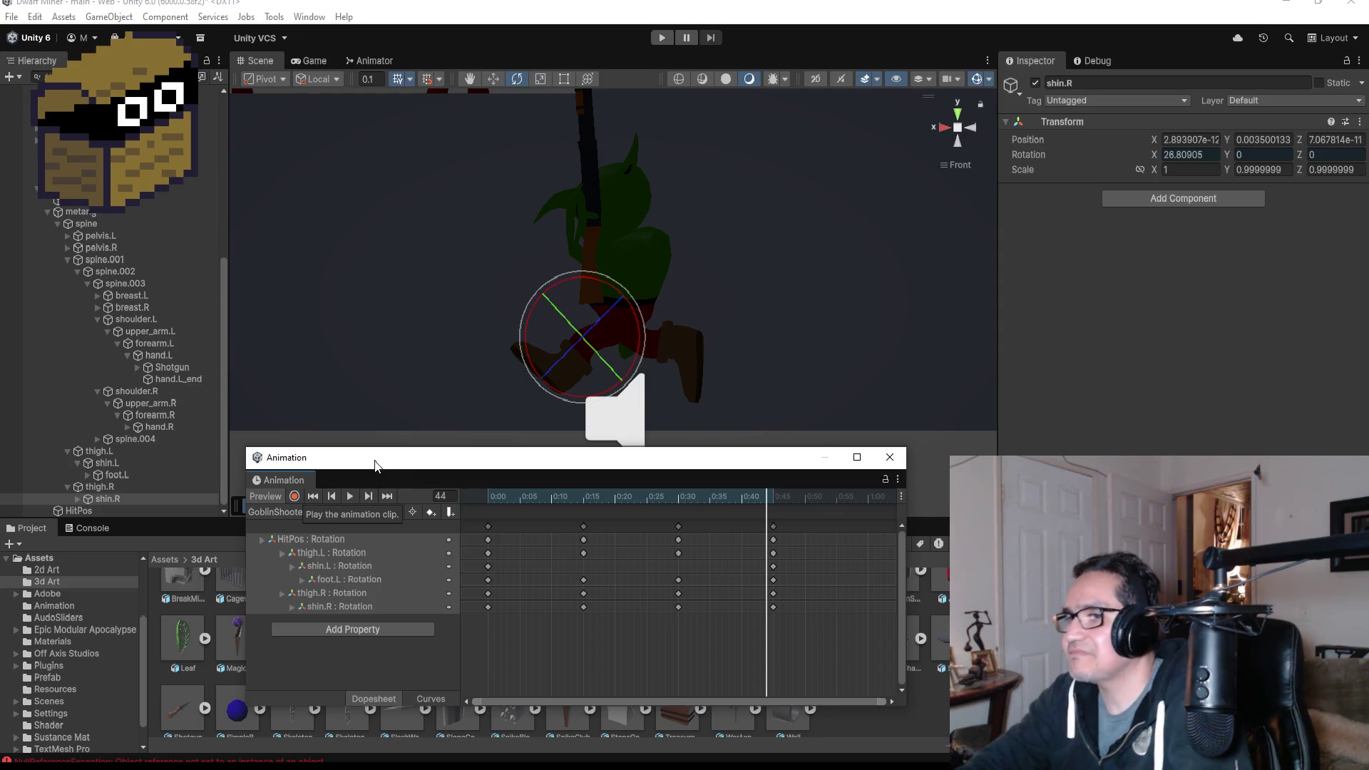
- Stop playback at frame 45, zoom the dopesheet out, and select the 0:45 key column
click(386, 496)
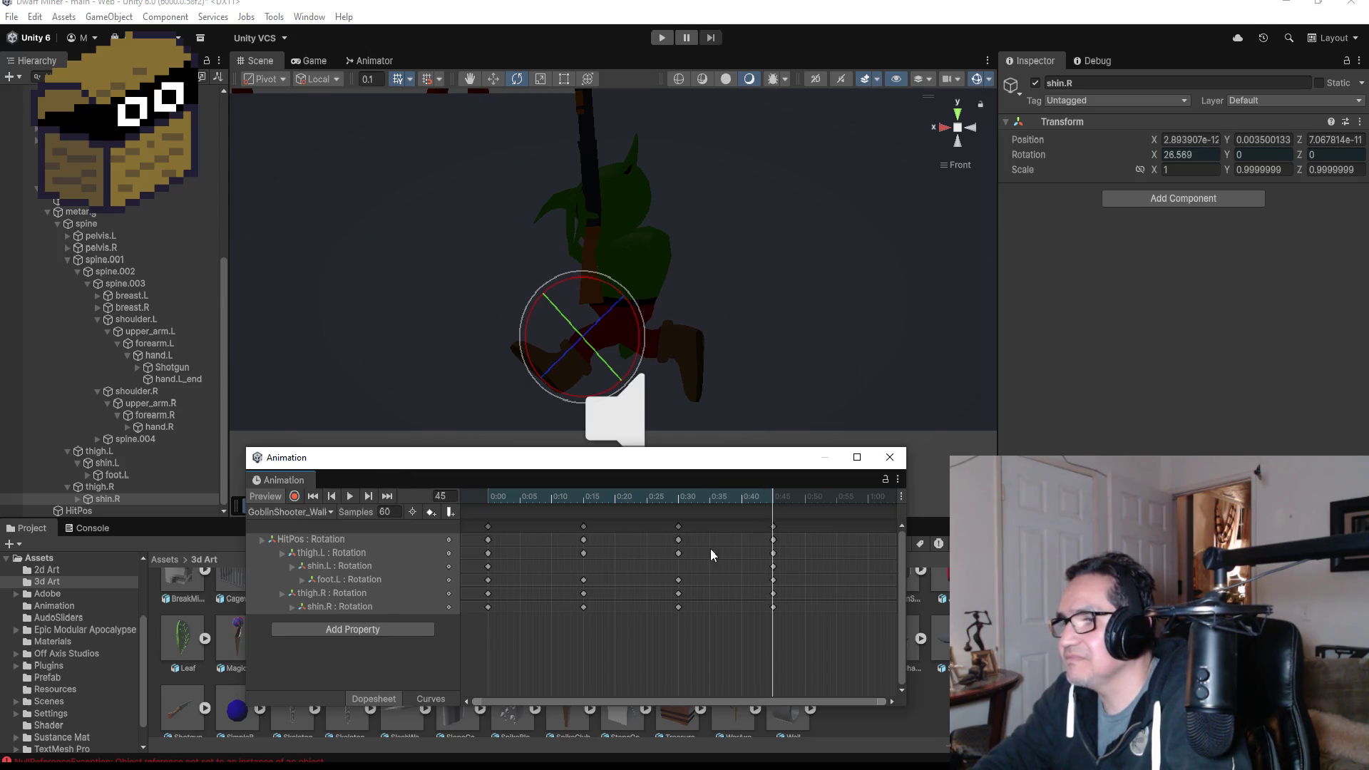
scroll(793, 547, down, 1)
click(741, 527)
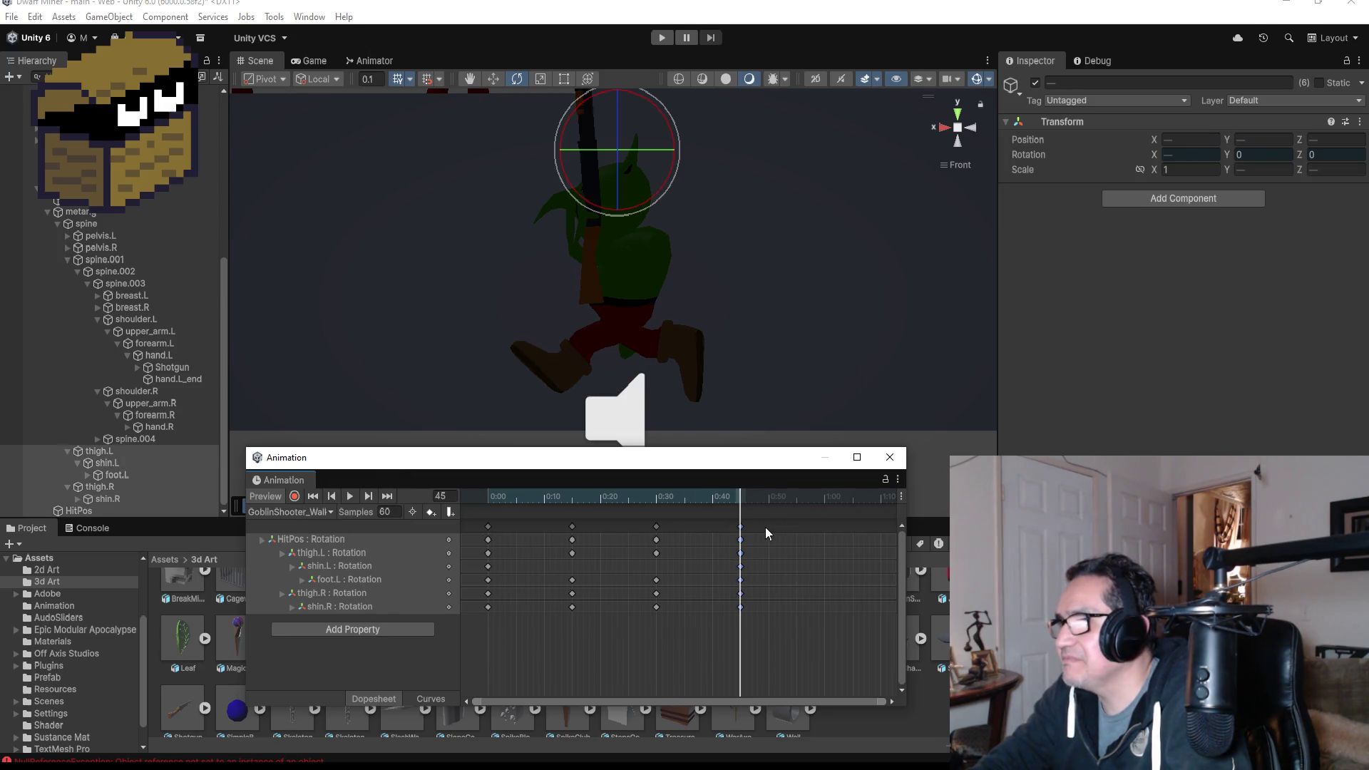
- Paste a copy of the selected keys further along, then delete the stray copies
right_click(814, 528)
click(816, 539)
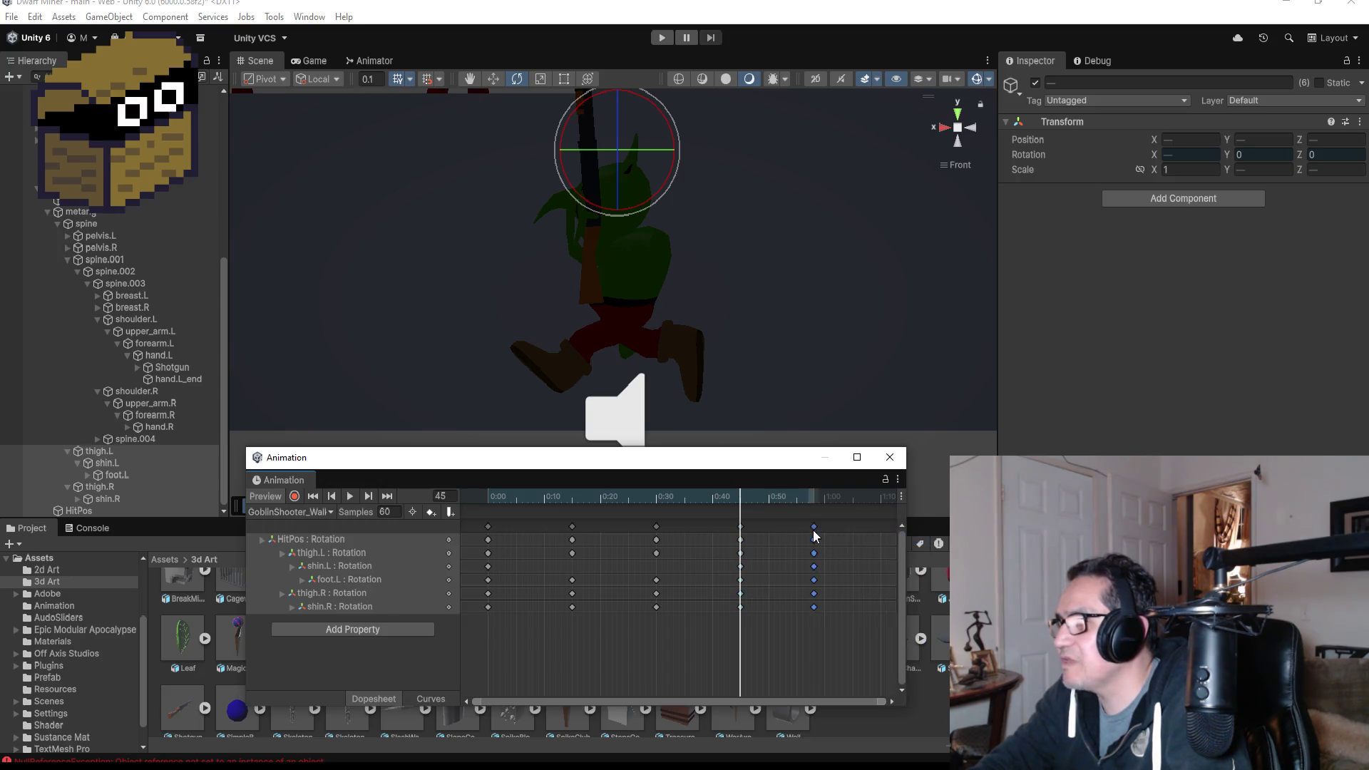
drag(818, 529, 820, 554)
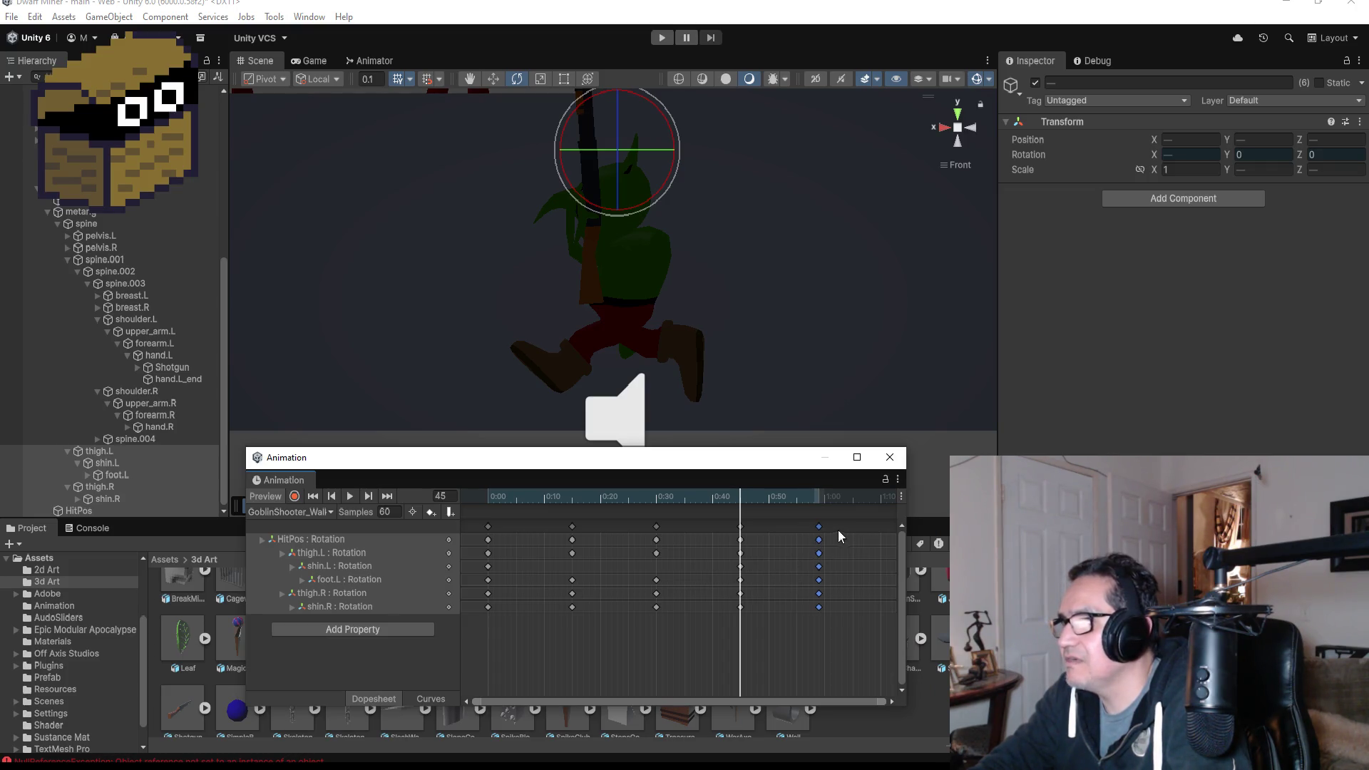
key(Delete)
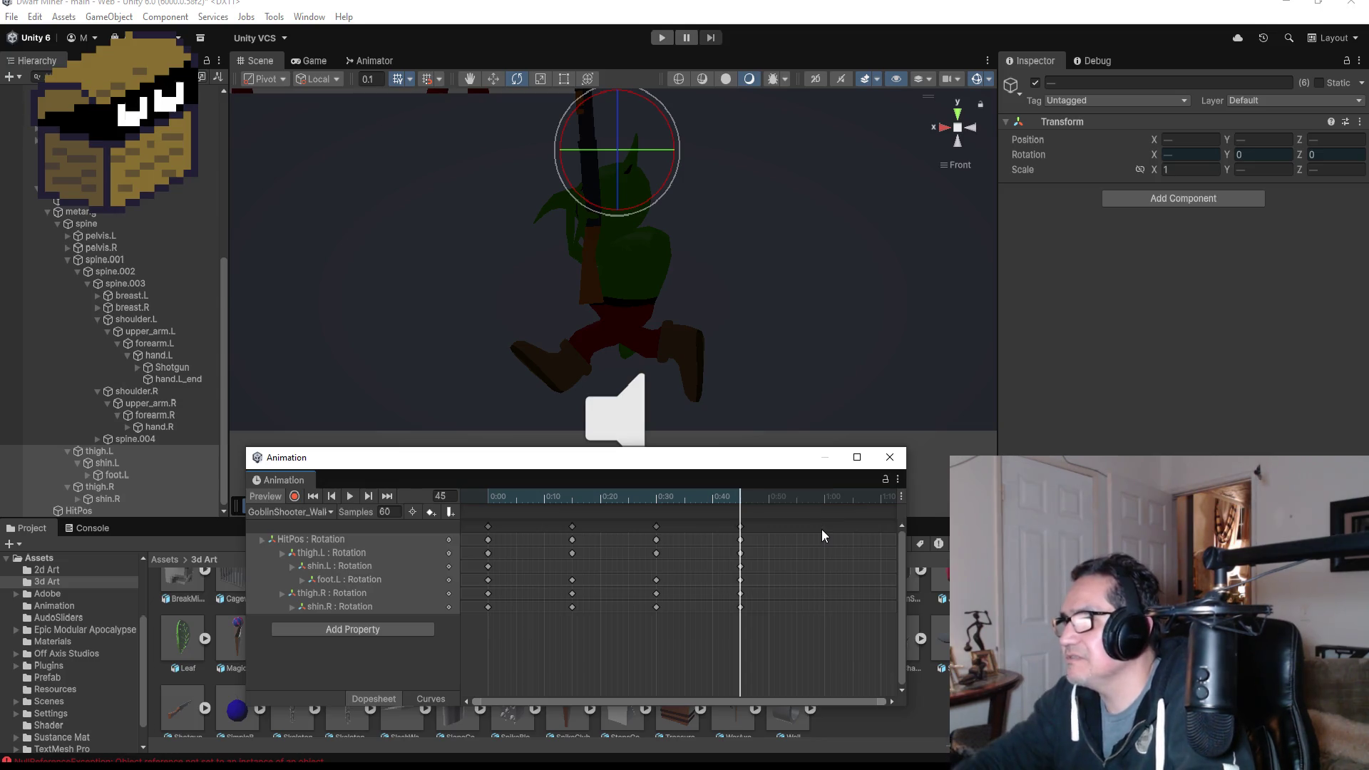
- Copy the 0:00 key column, paste it near 0:55, and shift it to about 0:58
click(314, 496)
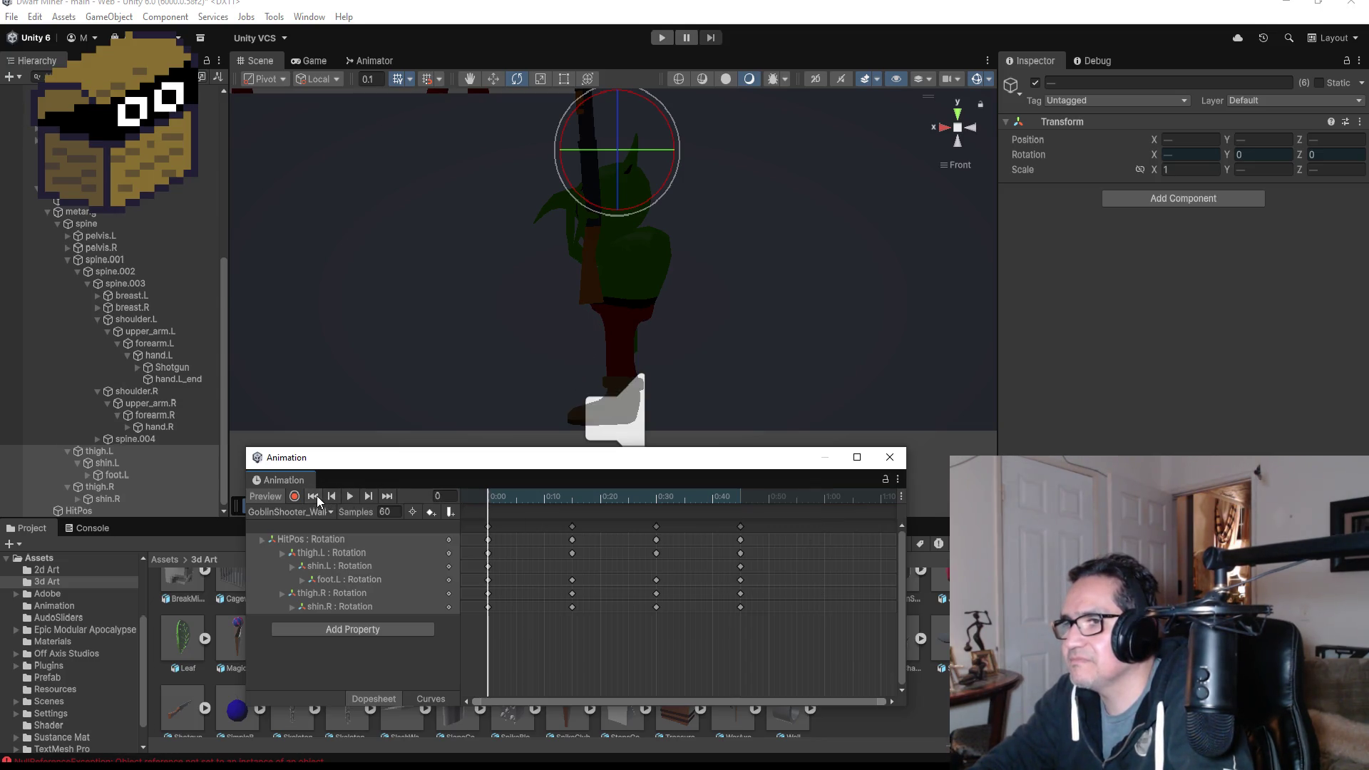
click(487, 528)
right_click(812, 529)
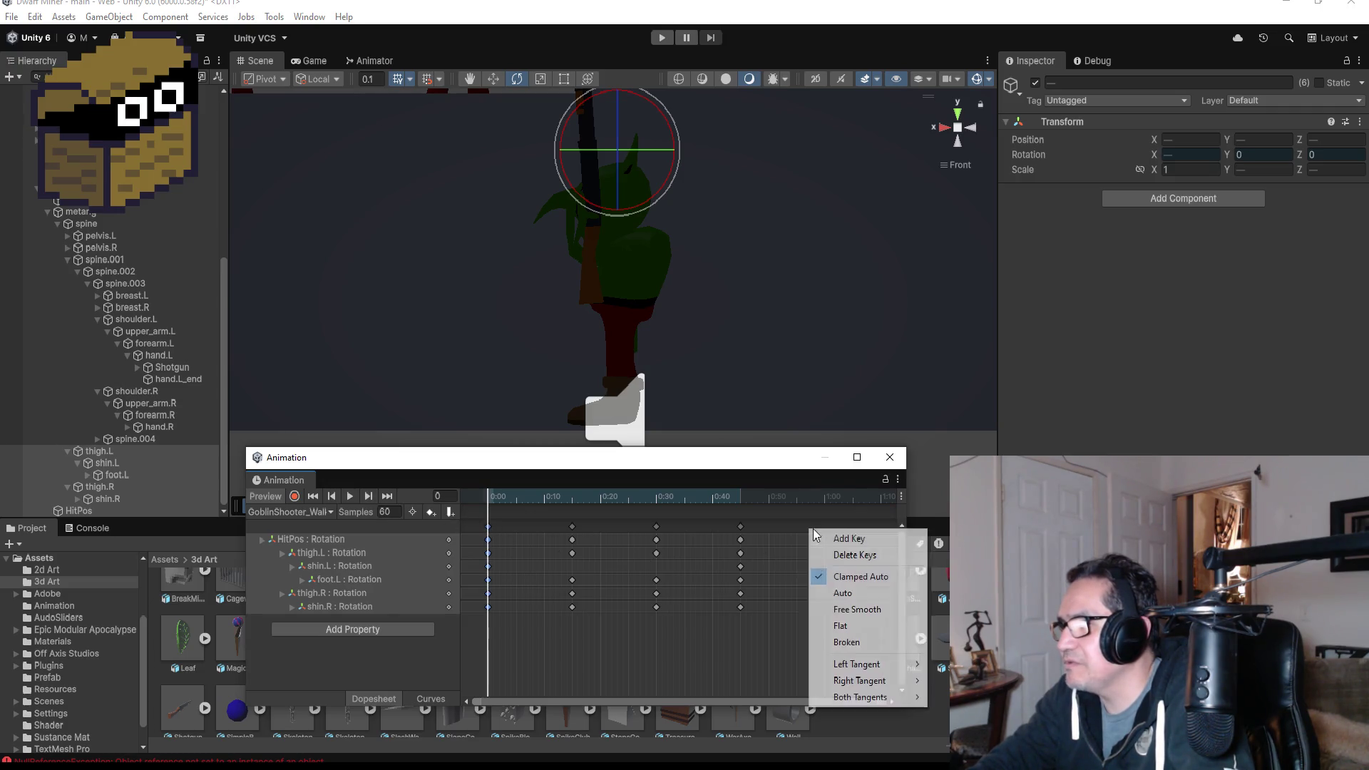
click(829, 538)
drag(808, 531, 818, 525)
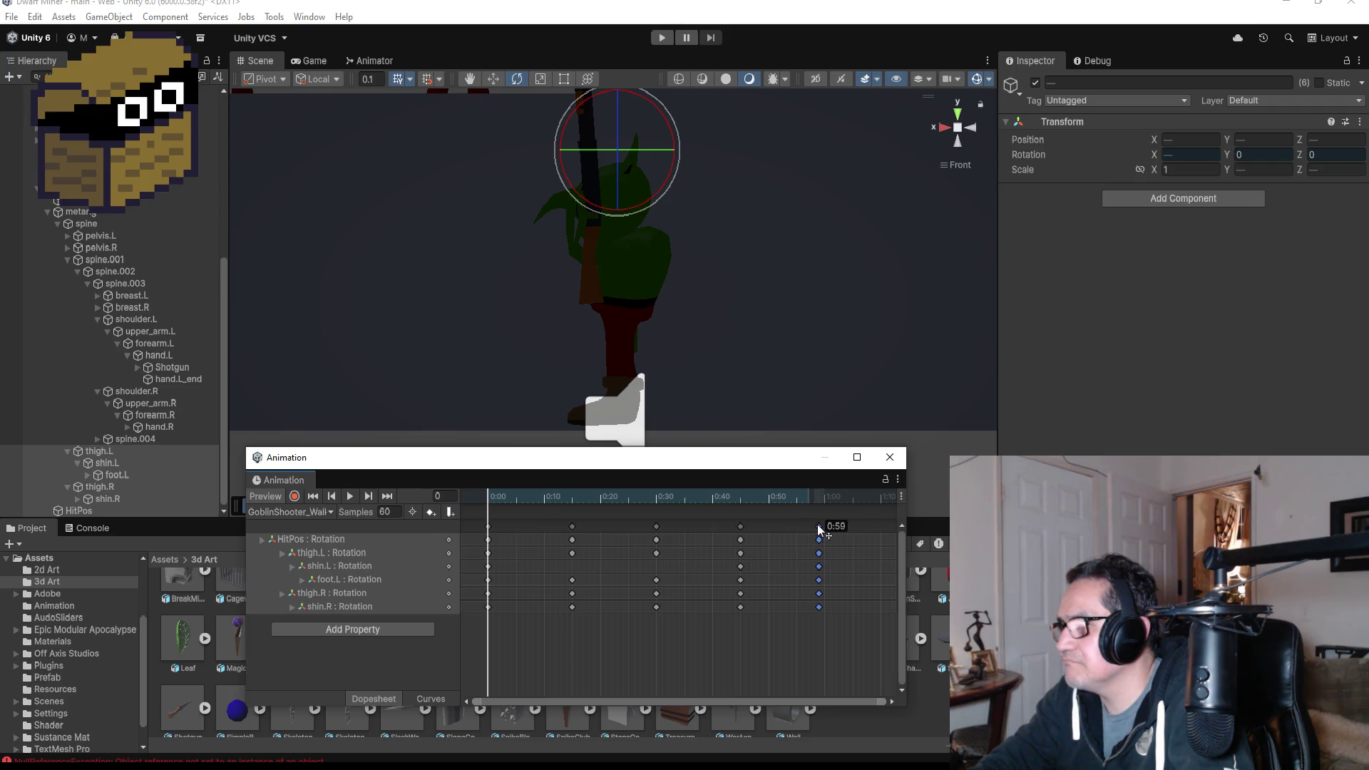
- Play the walk clip to check the loop, then stop it
click(351, 495)
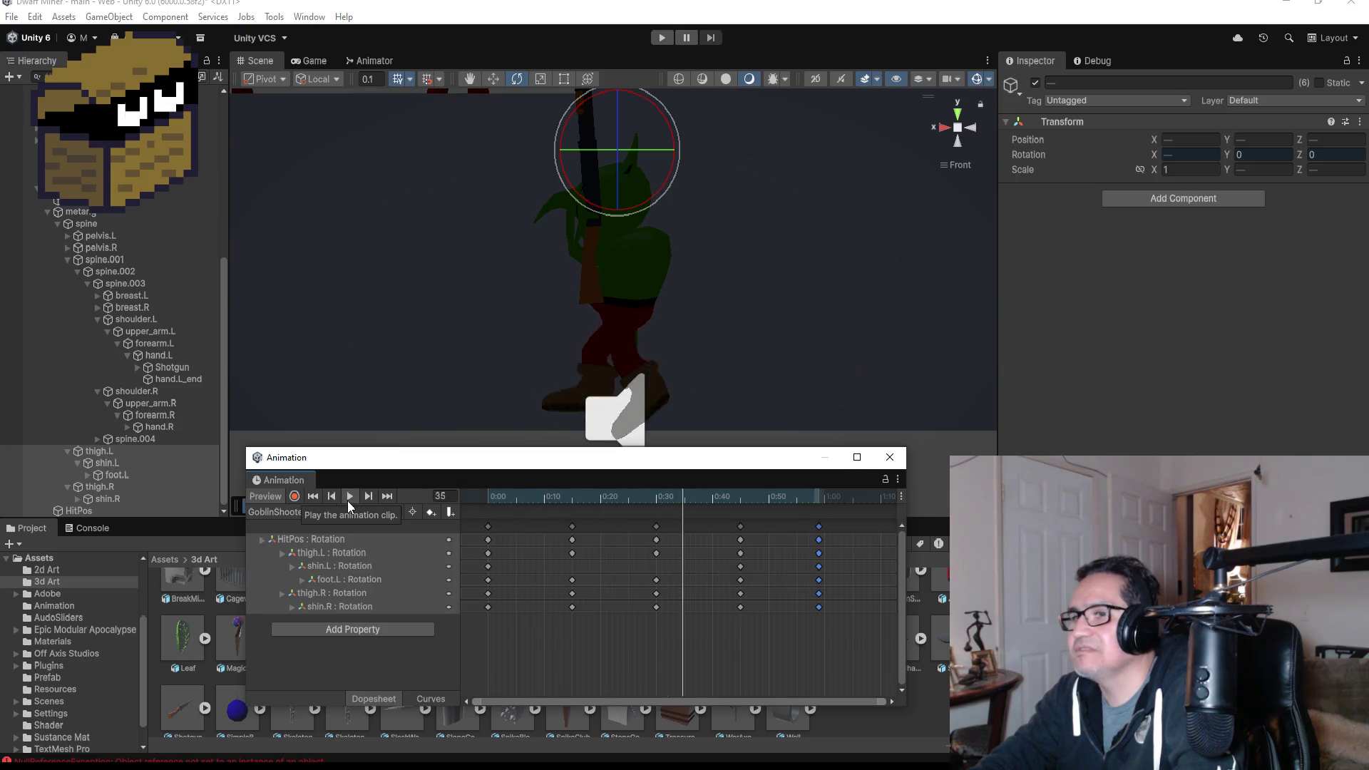
click(347, 502)
click(291, 512)
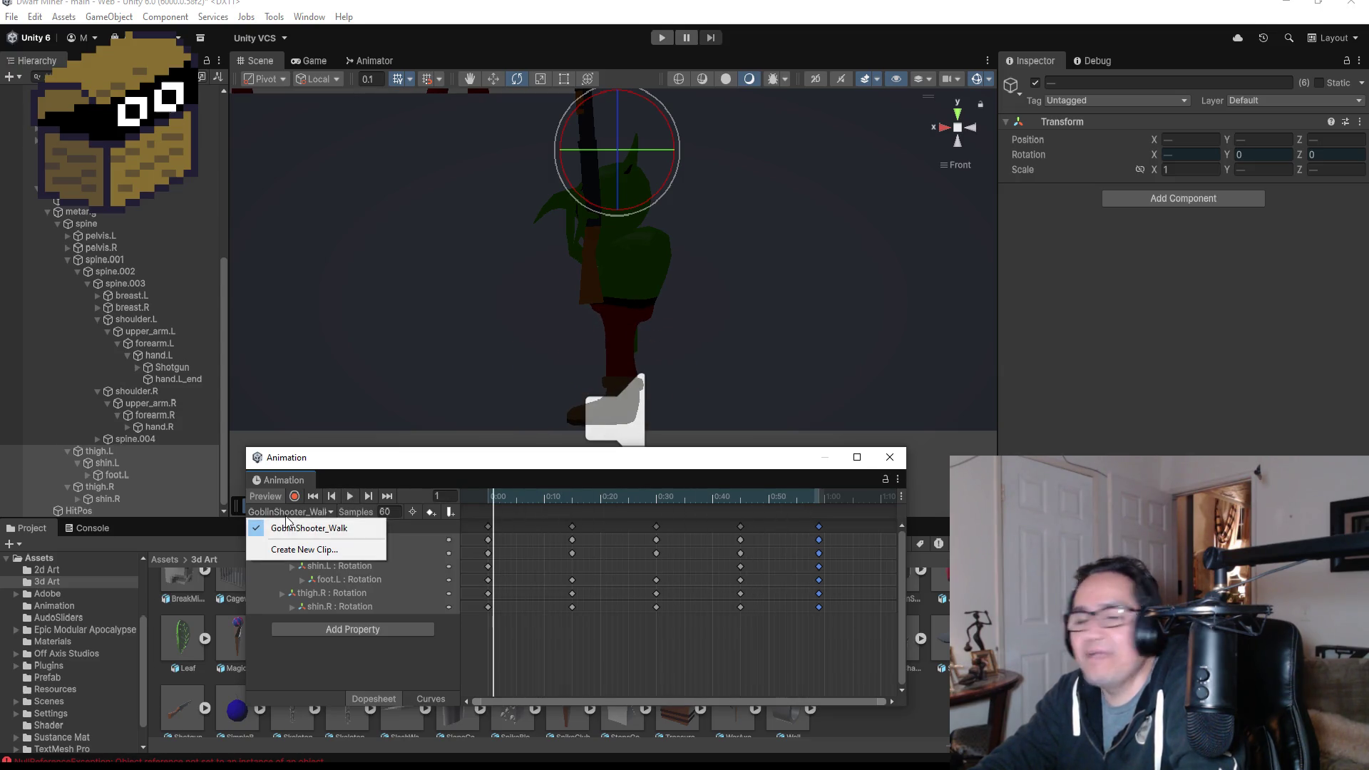
- Create and save a new animation clip named GoblinShooter_Shoot
click(300, 550)
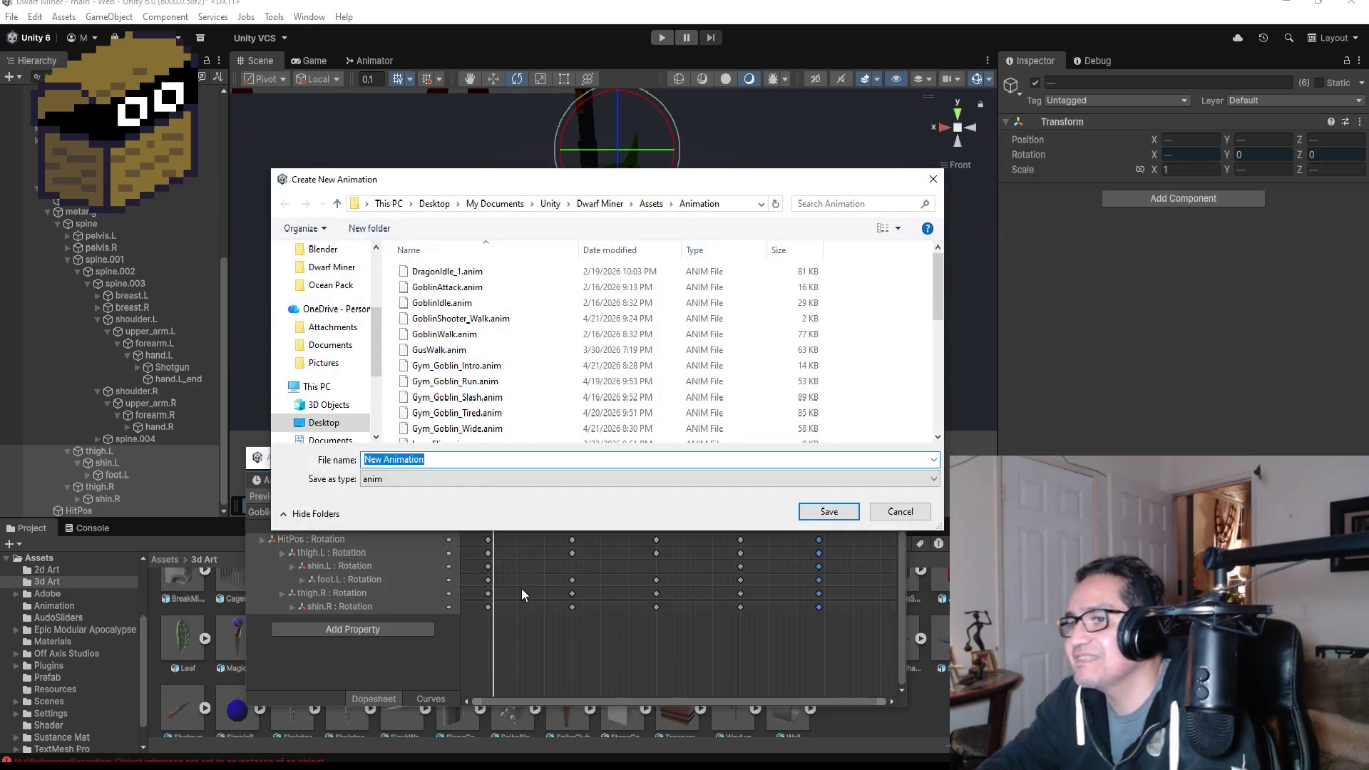
text(Goblin)
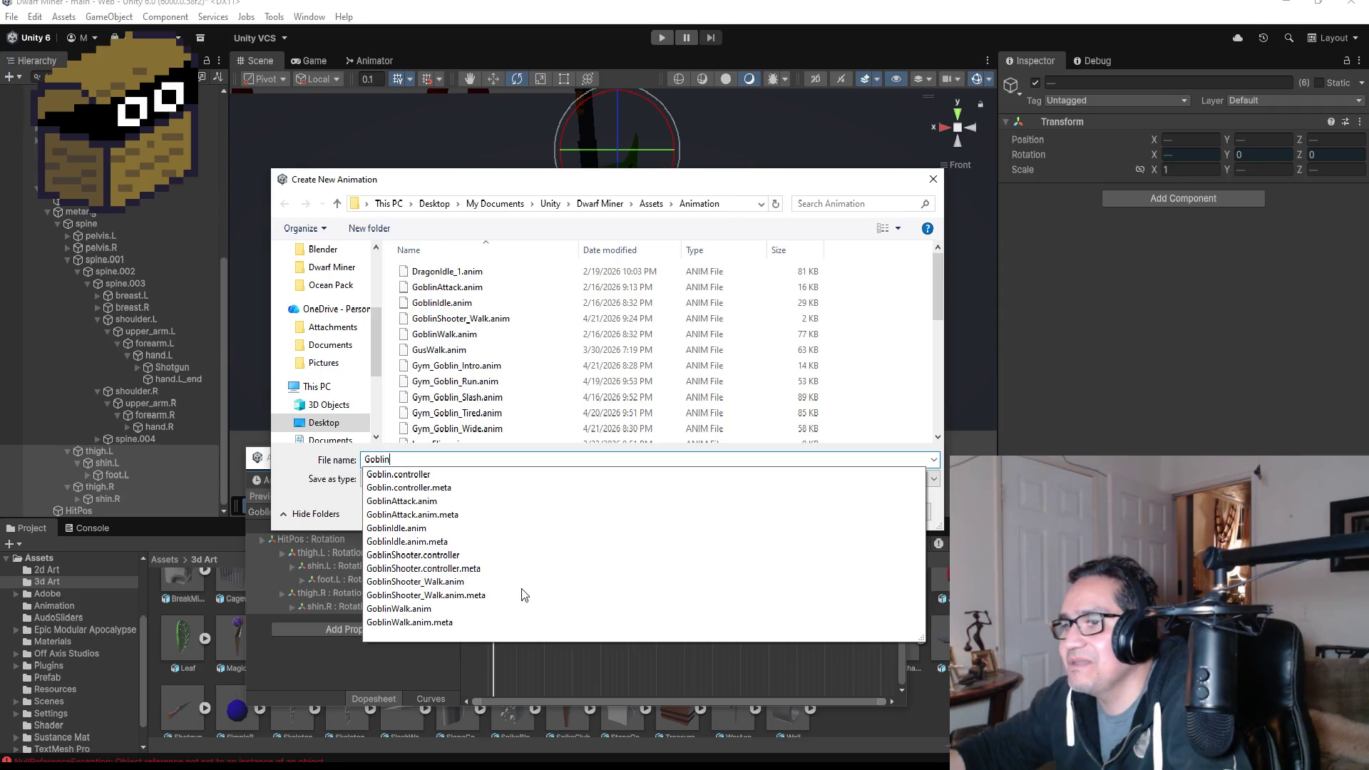
text(Sho)
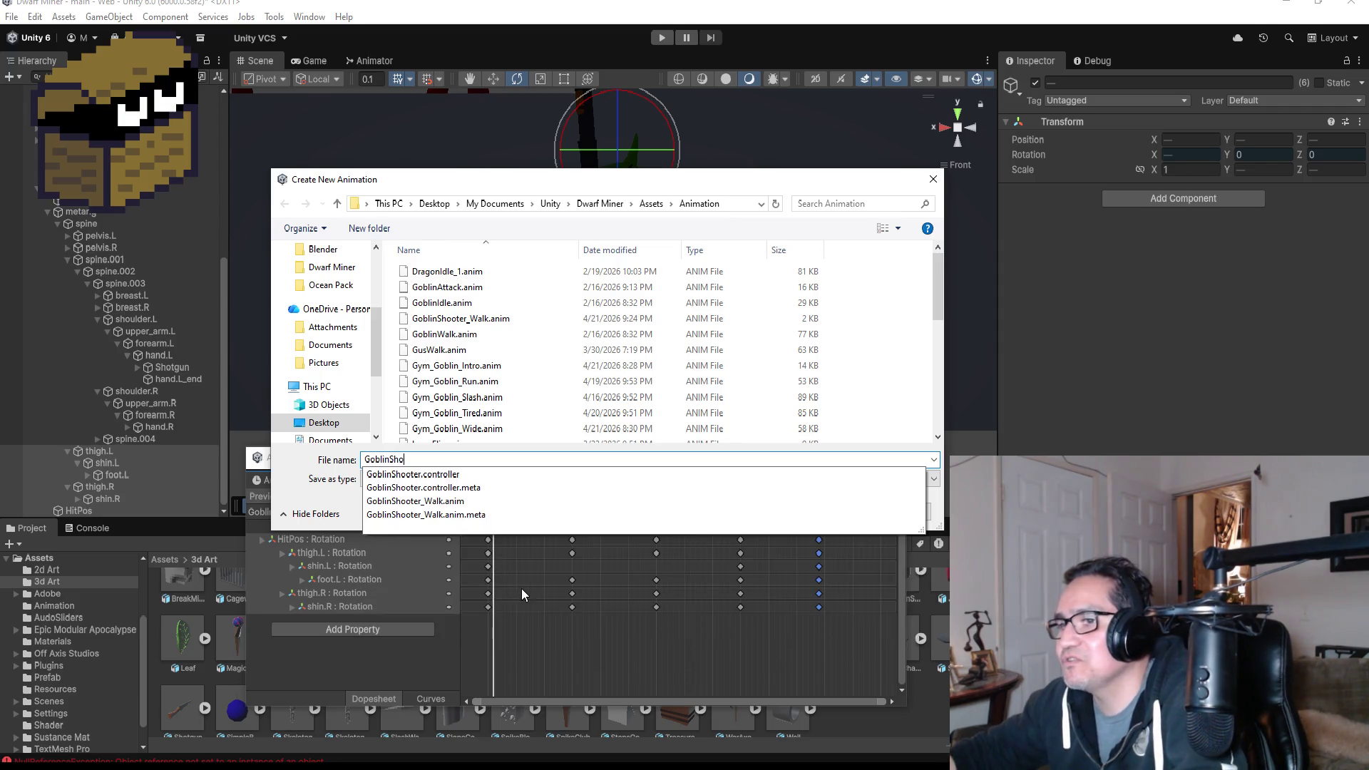
text(oter_)
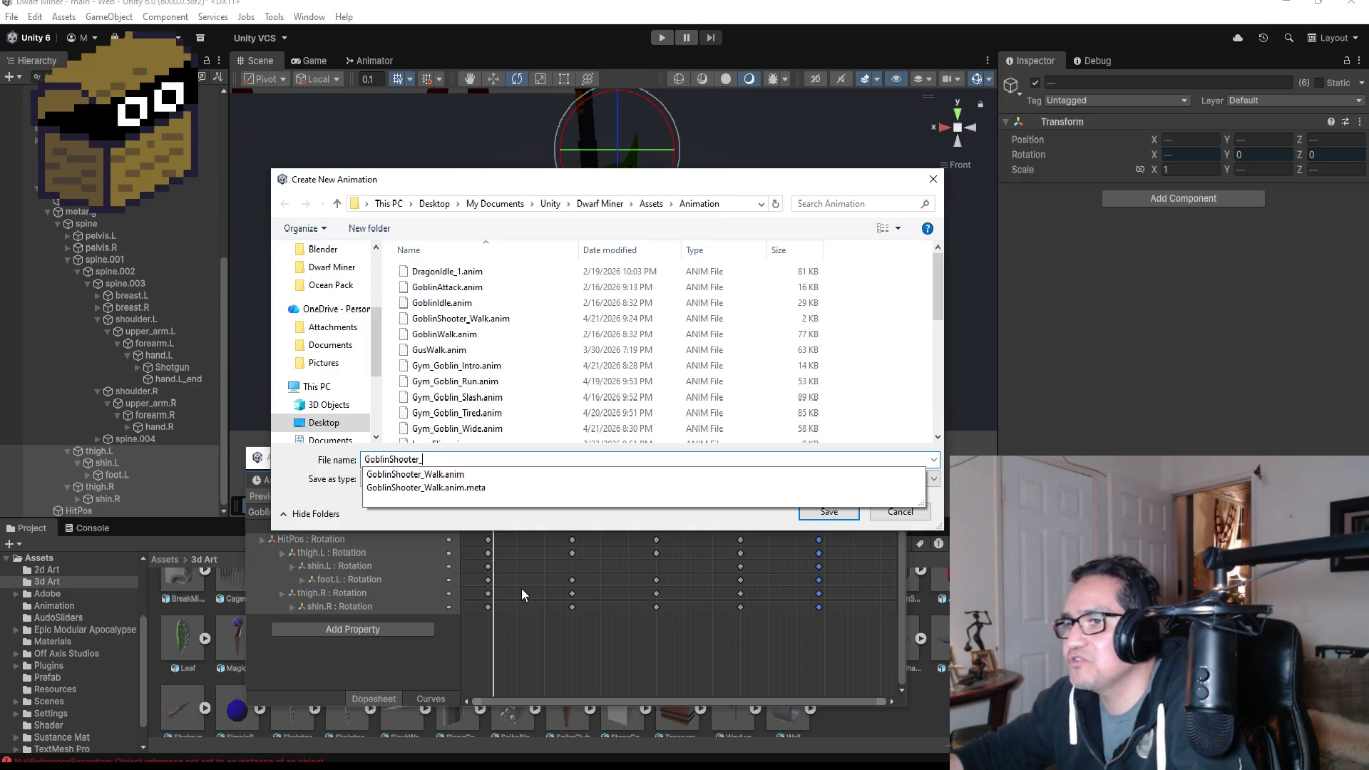
text(Shoot)
key(Return)
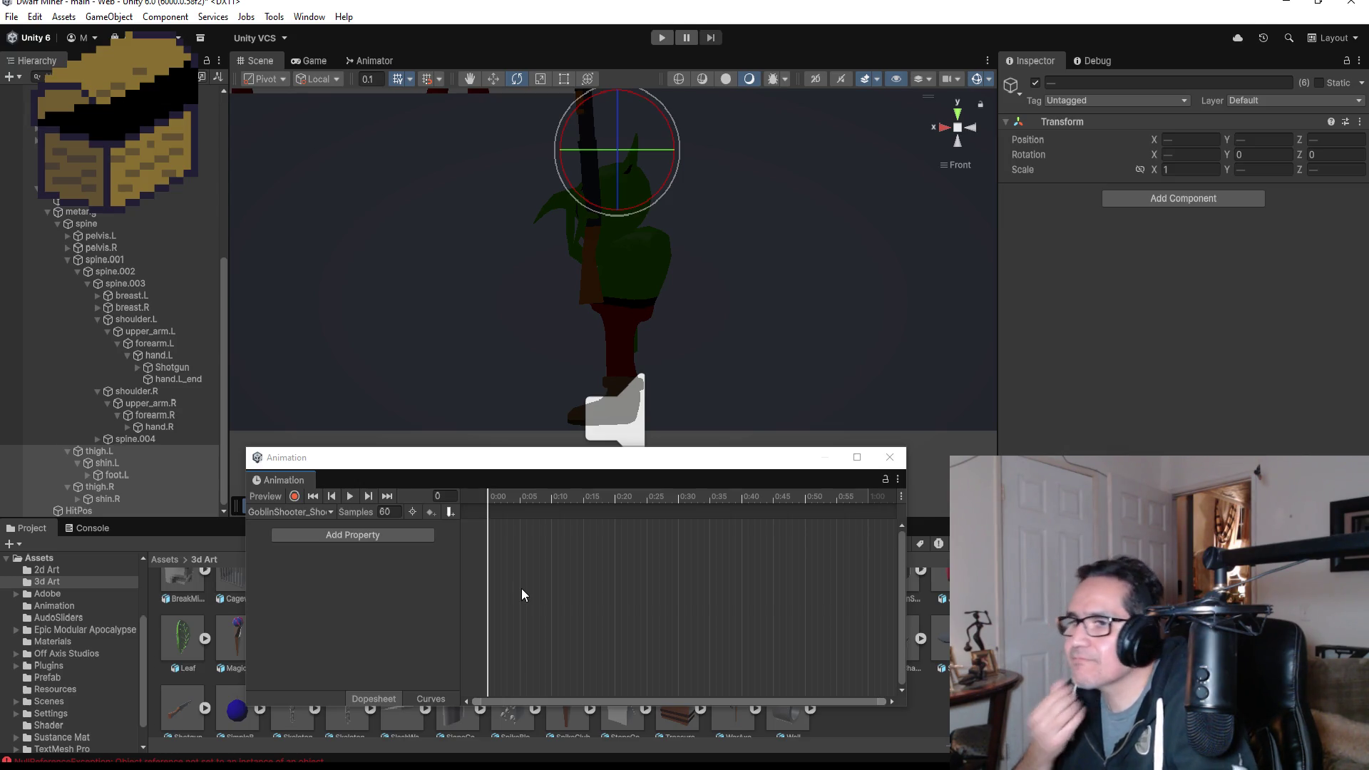
click(357, 533)
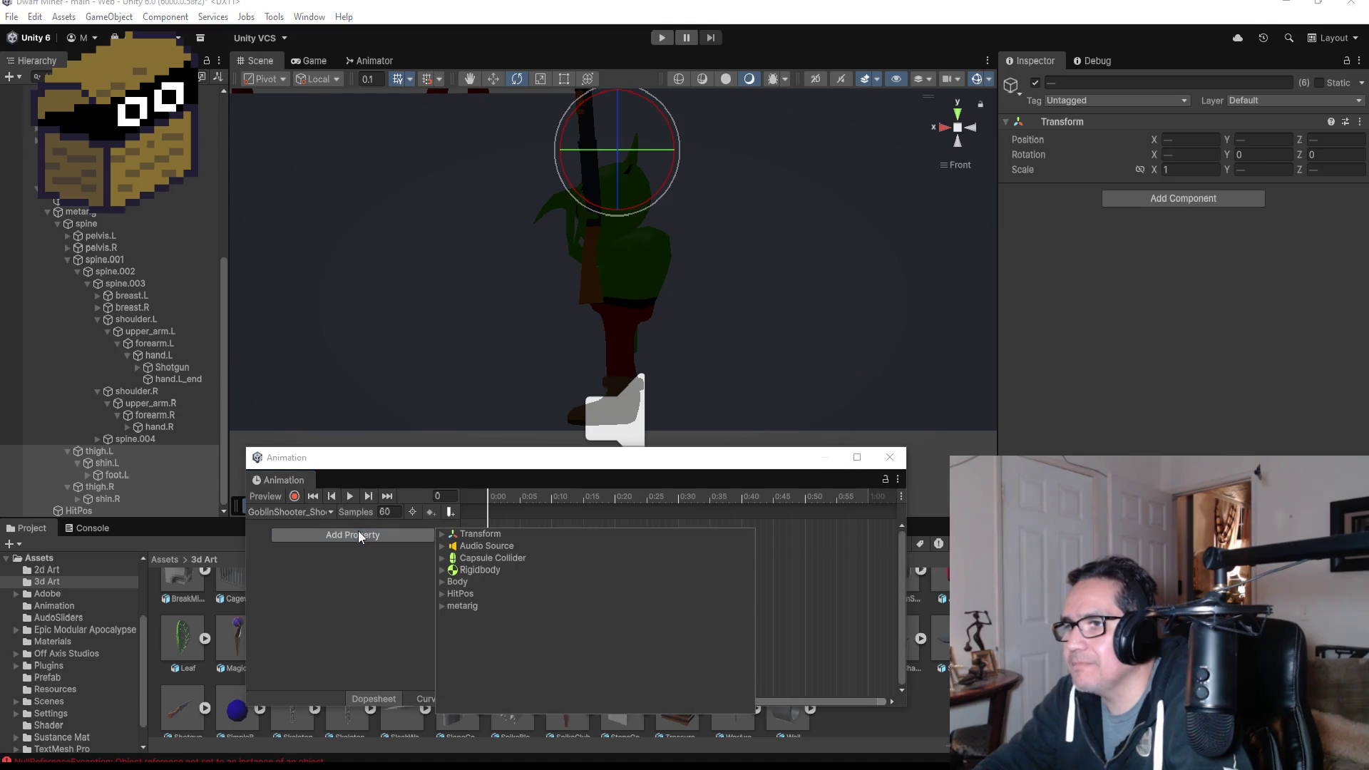
- Add a metarig Transform Rotation track and move its end key from 1:00 to 0:15
click(442, 606)
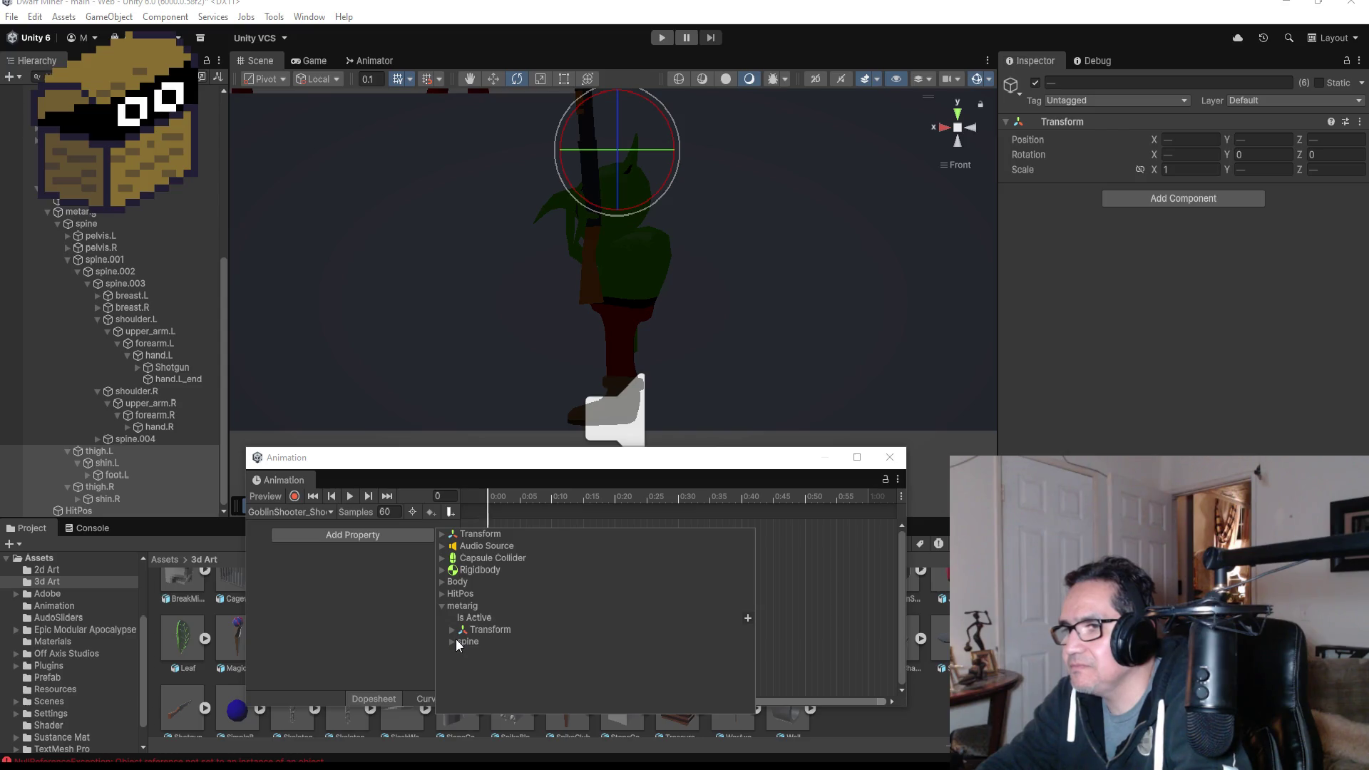
click(452, 630)
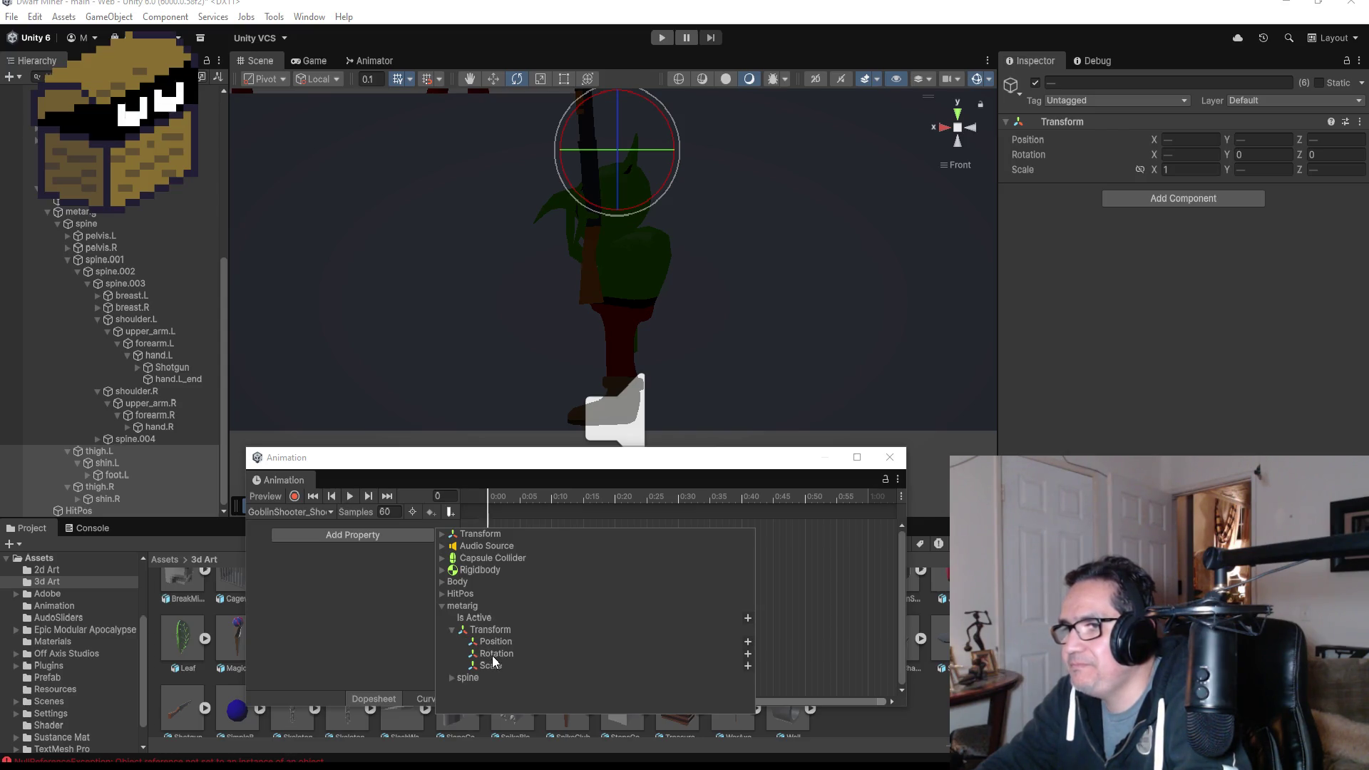
click(746, 654)
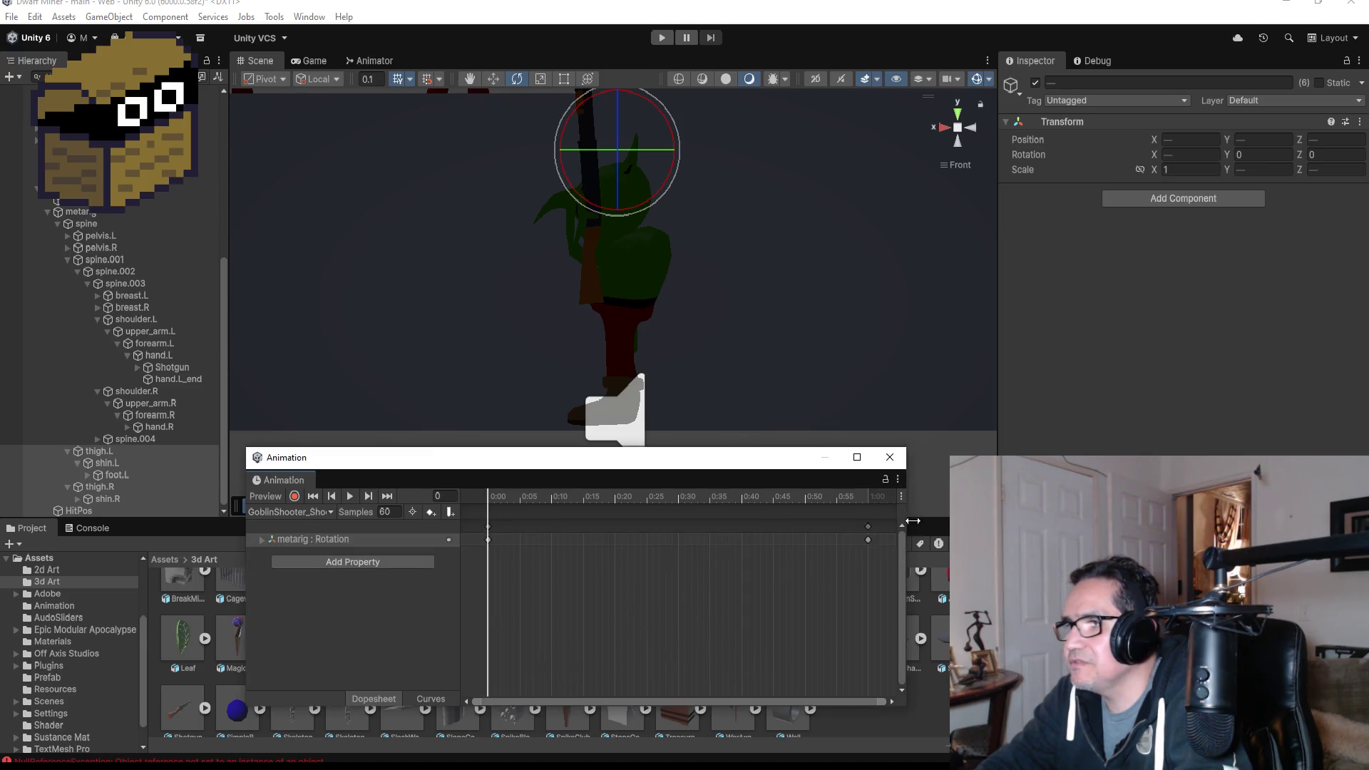
drag(861, 525, 581, 527)
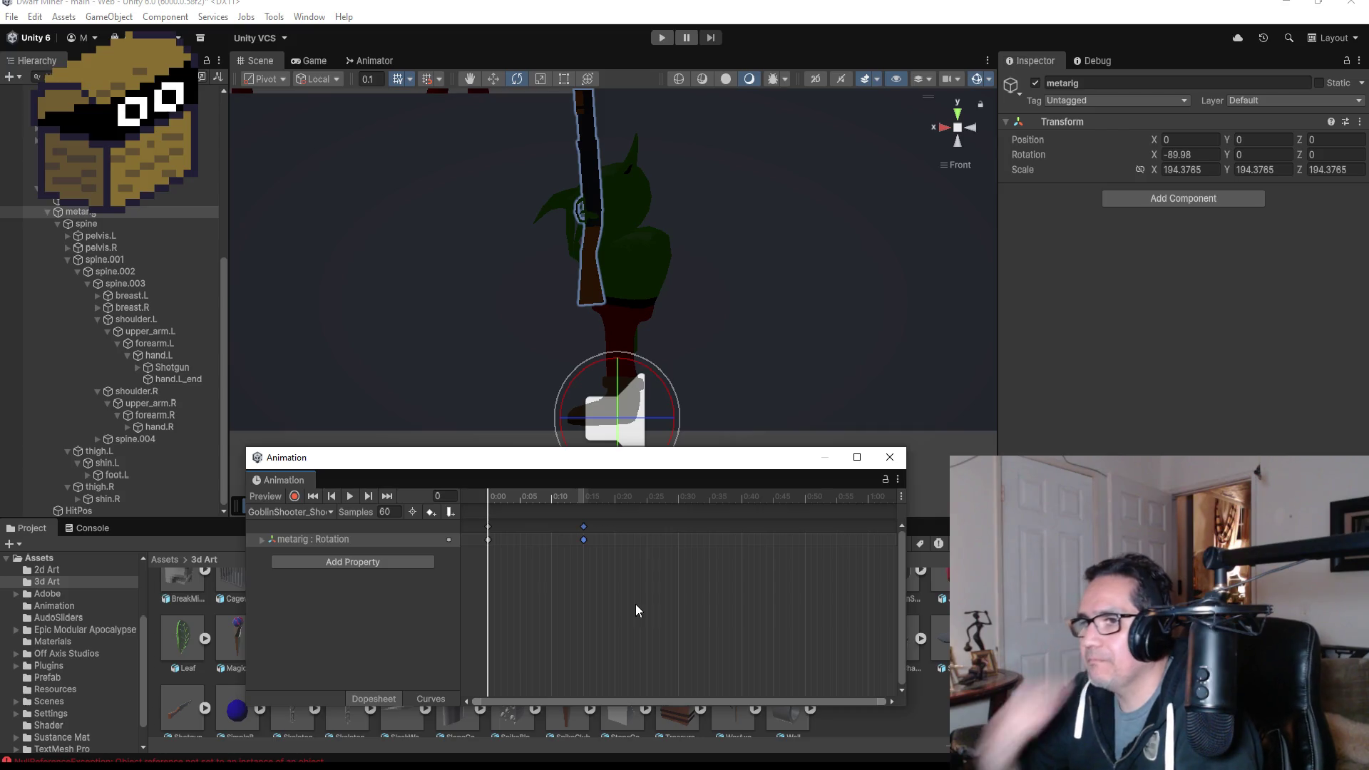
- Enable recording at frame 15, then try rotating upper_arm.R and undo it
click(387, 496)
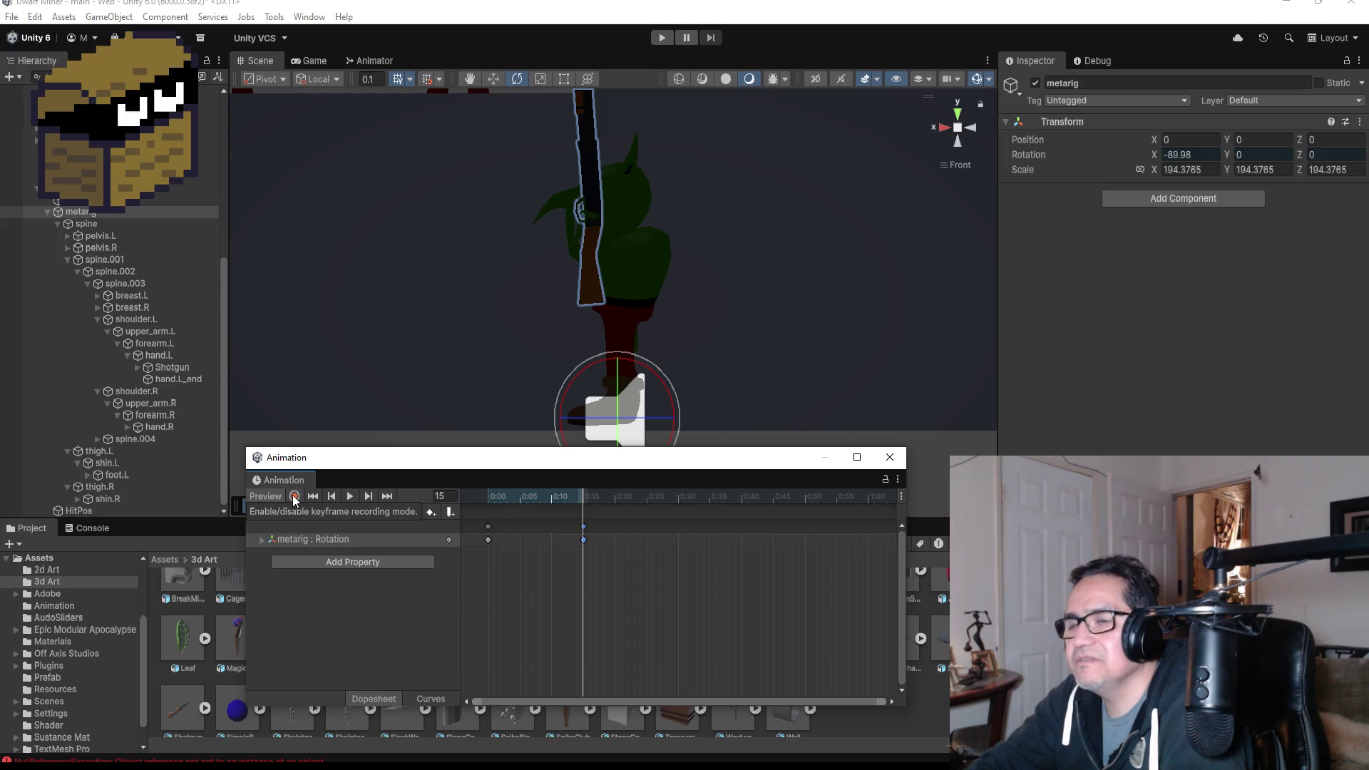
click(294, 497)
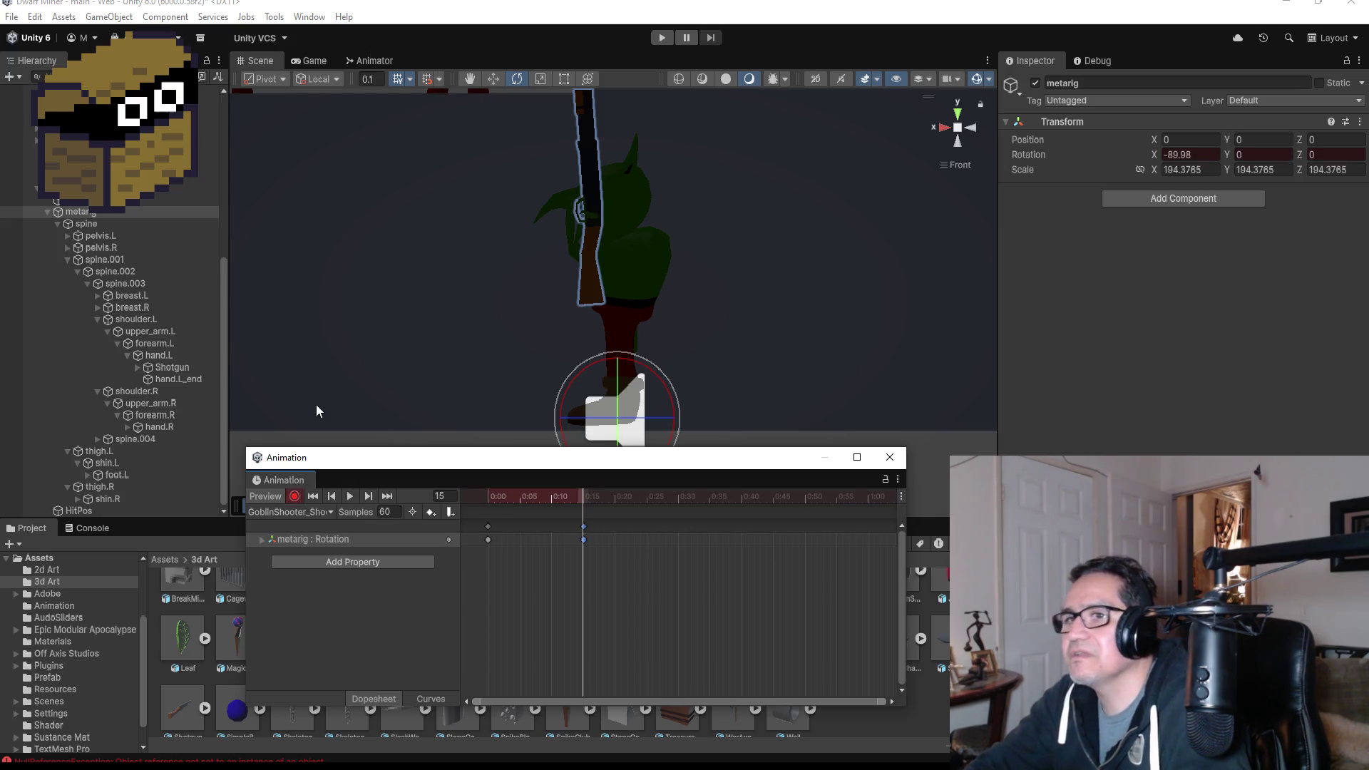
click(158, 403)
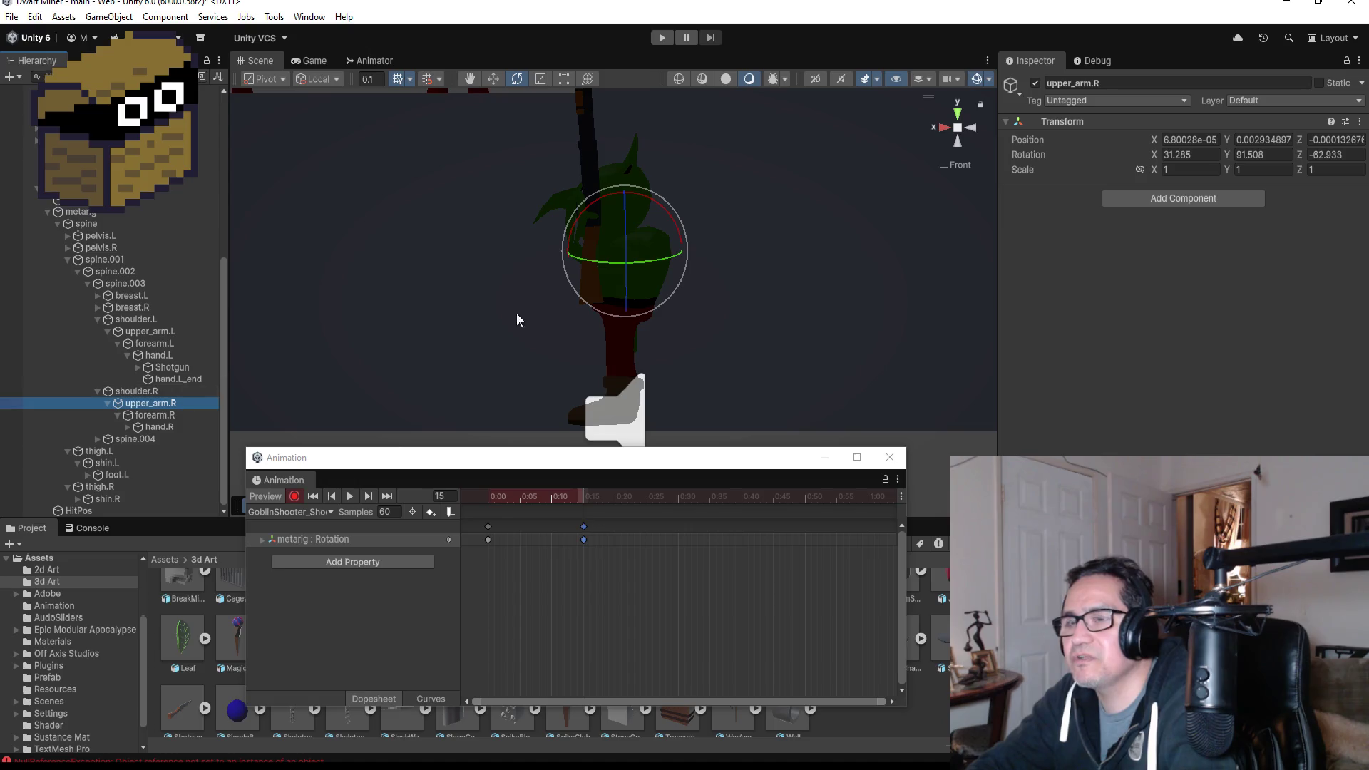
mouse_move(670, 222)
mouse_down()
mouse_move(590, 176)
mouse_move(670, 289)
mouse_up()
key(ctrl+z)
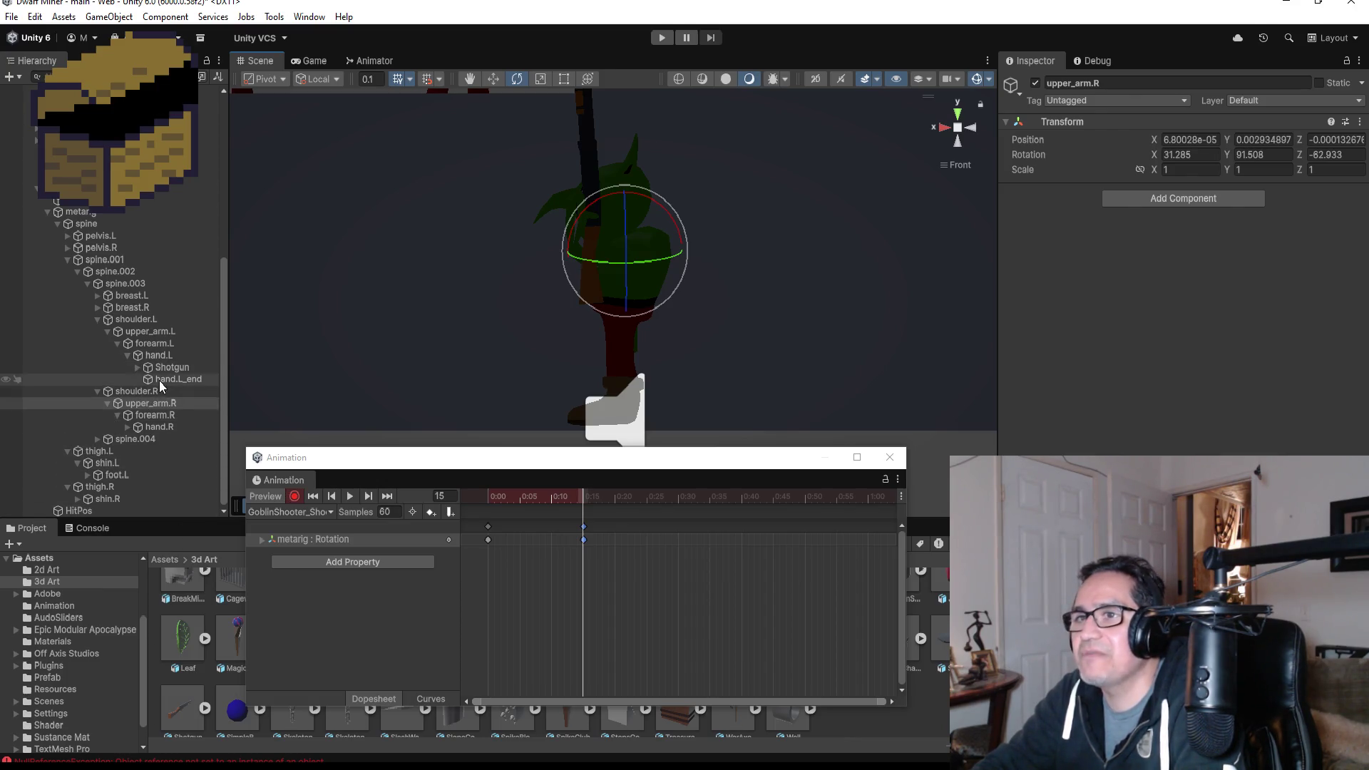
- Try rotating the left upper arm and forearm, then undo both stray rotations
click(144, 332)
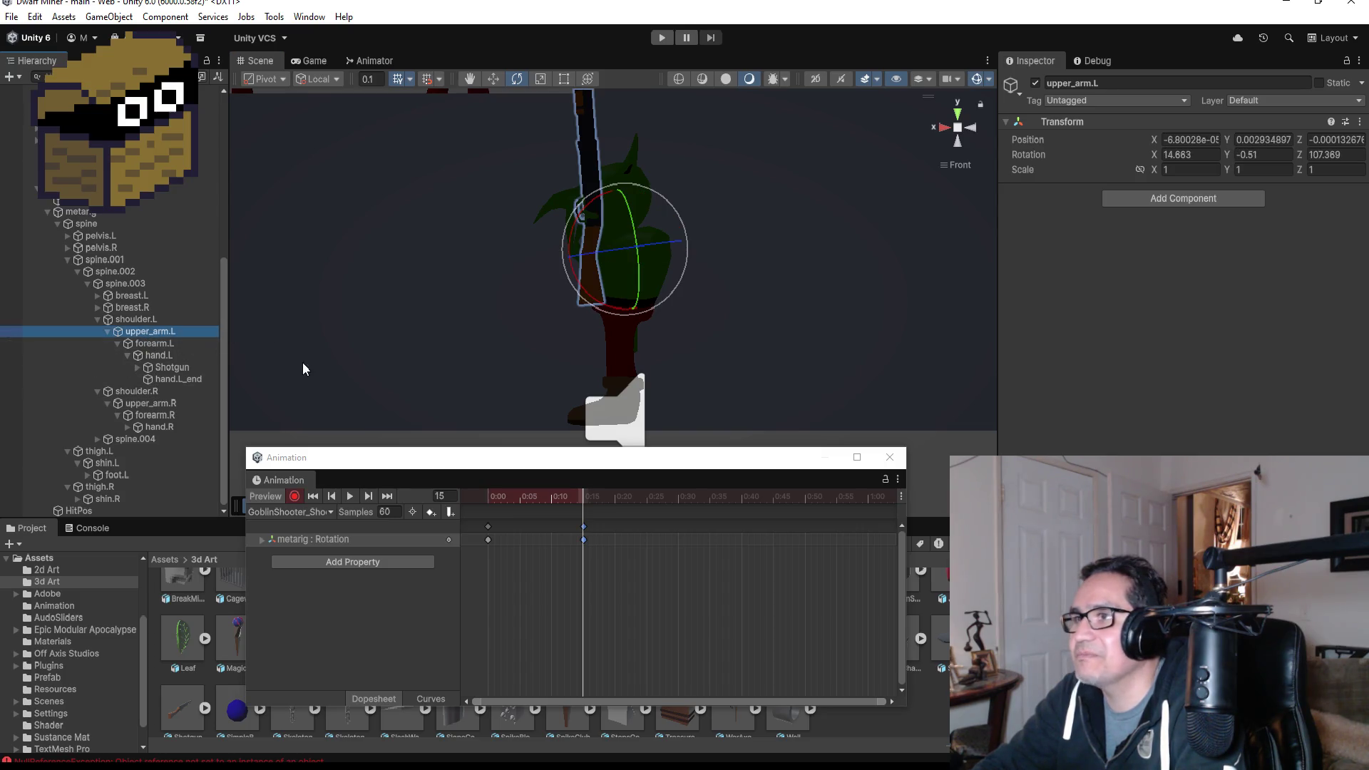
mouse_move(667, 203)
mouse_down()
mouse_move(567, 142)
mouse_move(526, 143)
mouse_move(451, 177)
mouse_up()
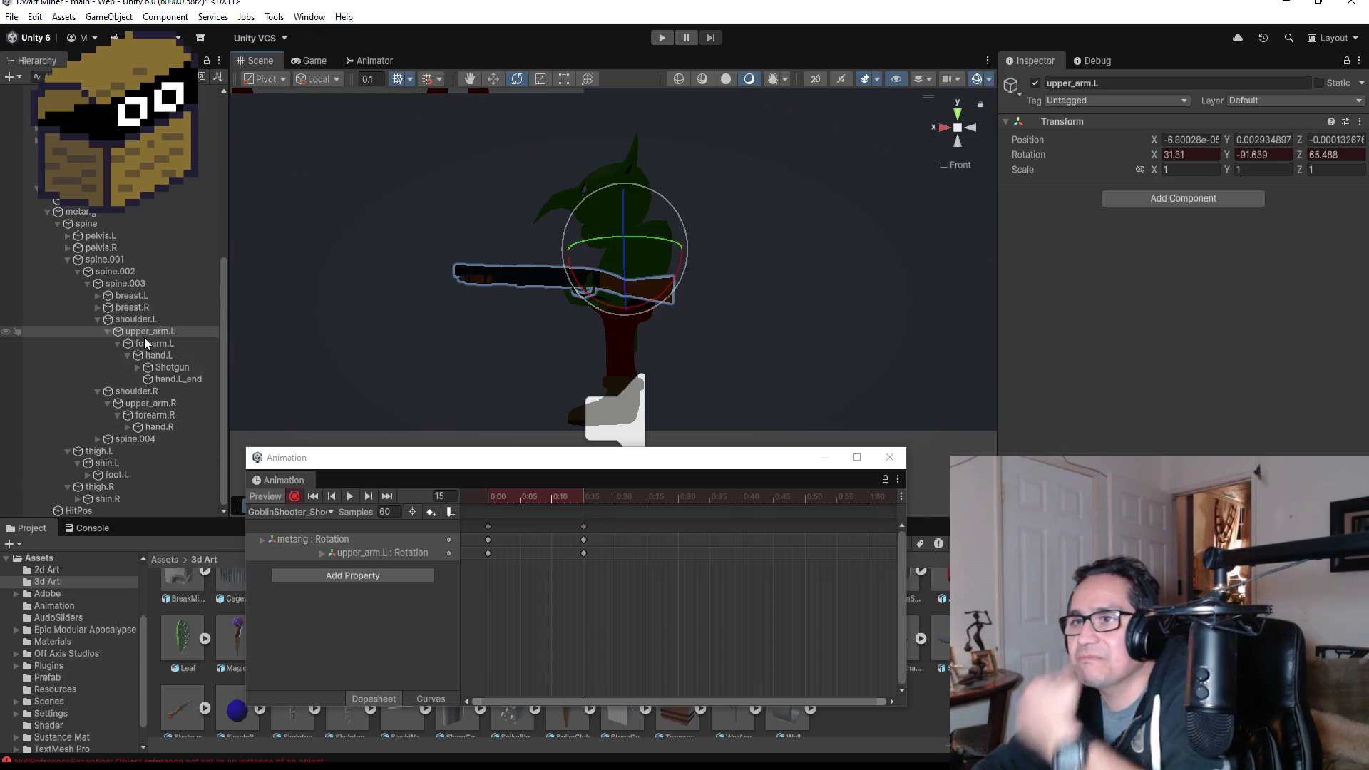
click(178, 344)
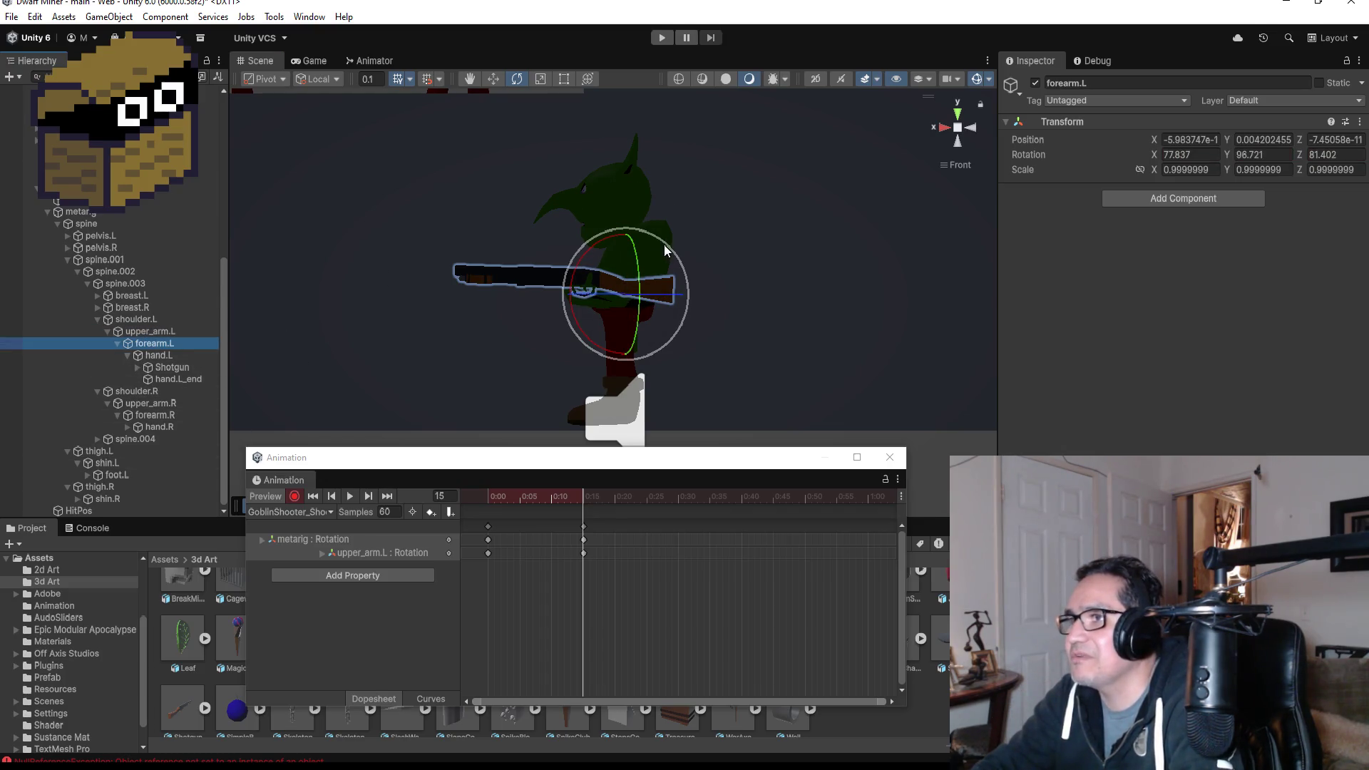
drag(665, 246, 697, 257)
key(ctrl+z)
key(ctrl+z)
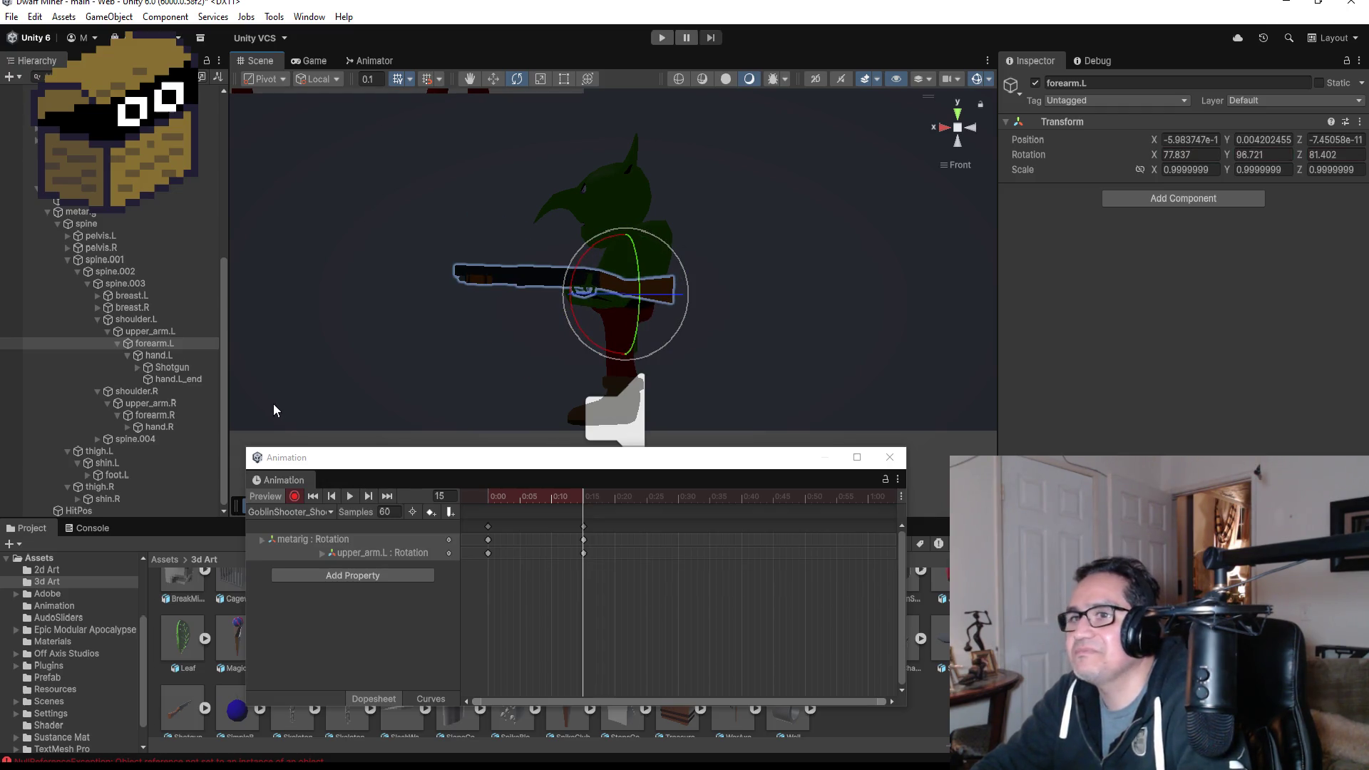
key(ctrl+z)
key(ctrl+z)
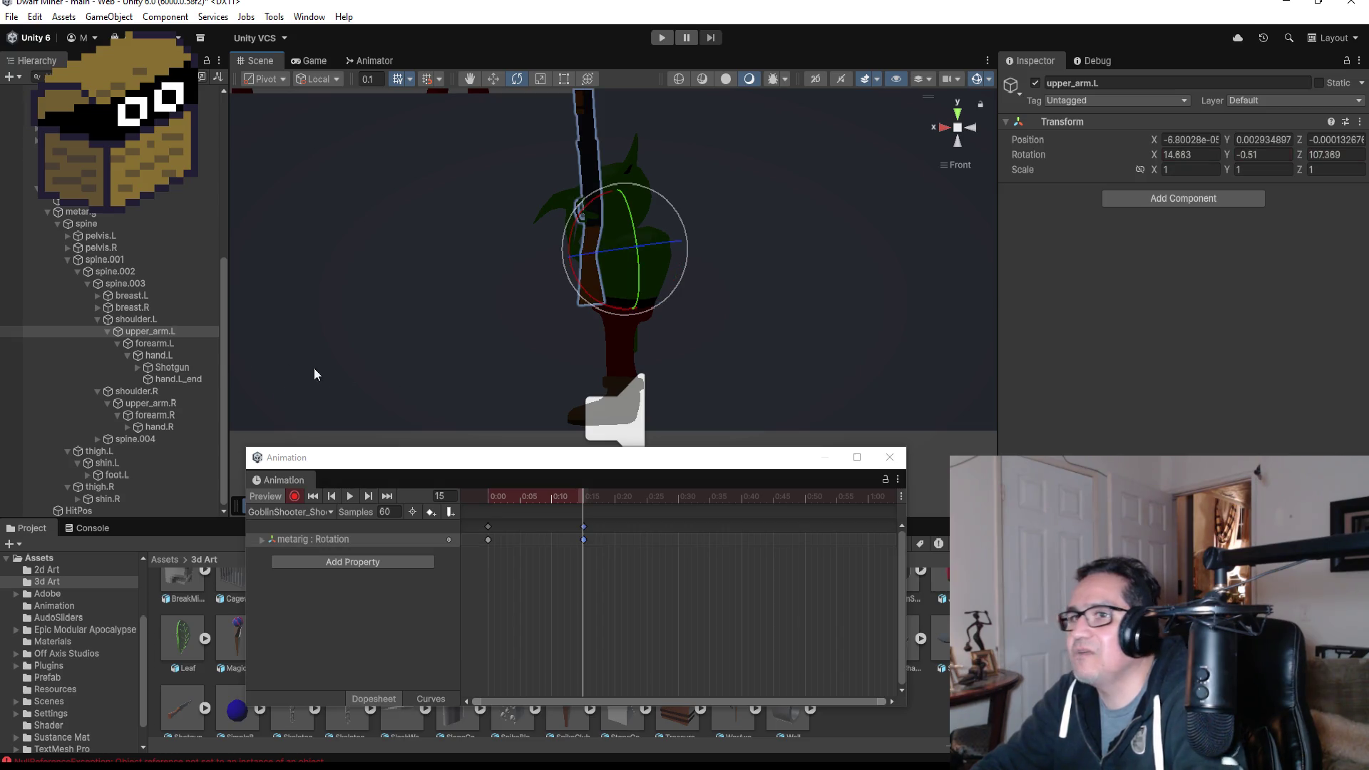
- Rotate forearm.L so the shotgun lies level, keyed at 5.921, 2.198, -1.68
click(179, 343)
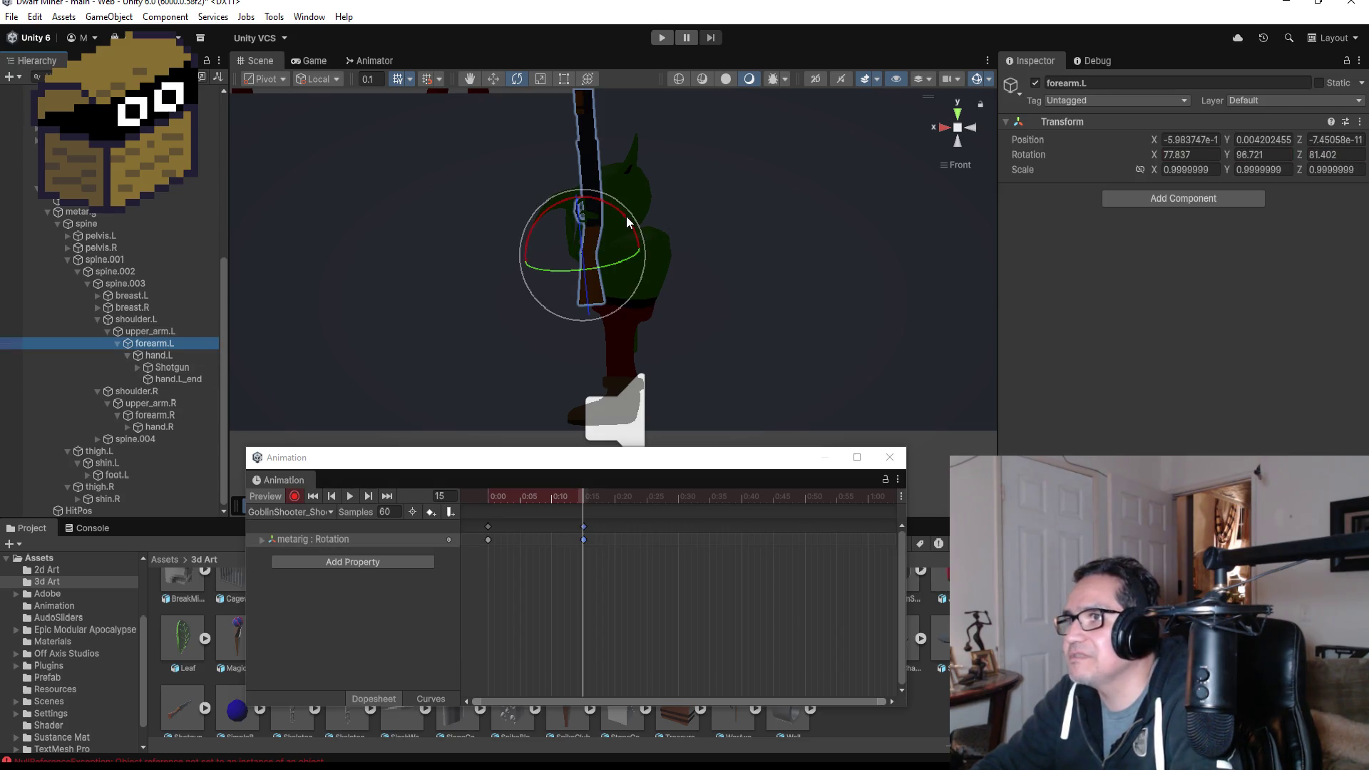
mouse_move(635, 215)
mouse_down()
mouse_move(443, 130)
mouse_move(455, 136)
mouse_up()
mouse_move(723, 269)
alt+mouse_down()
mouse_move(1151, 296)
mouse_move(1047, 290)
alt+mouse_up()
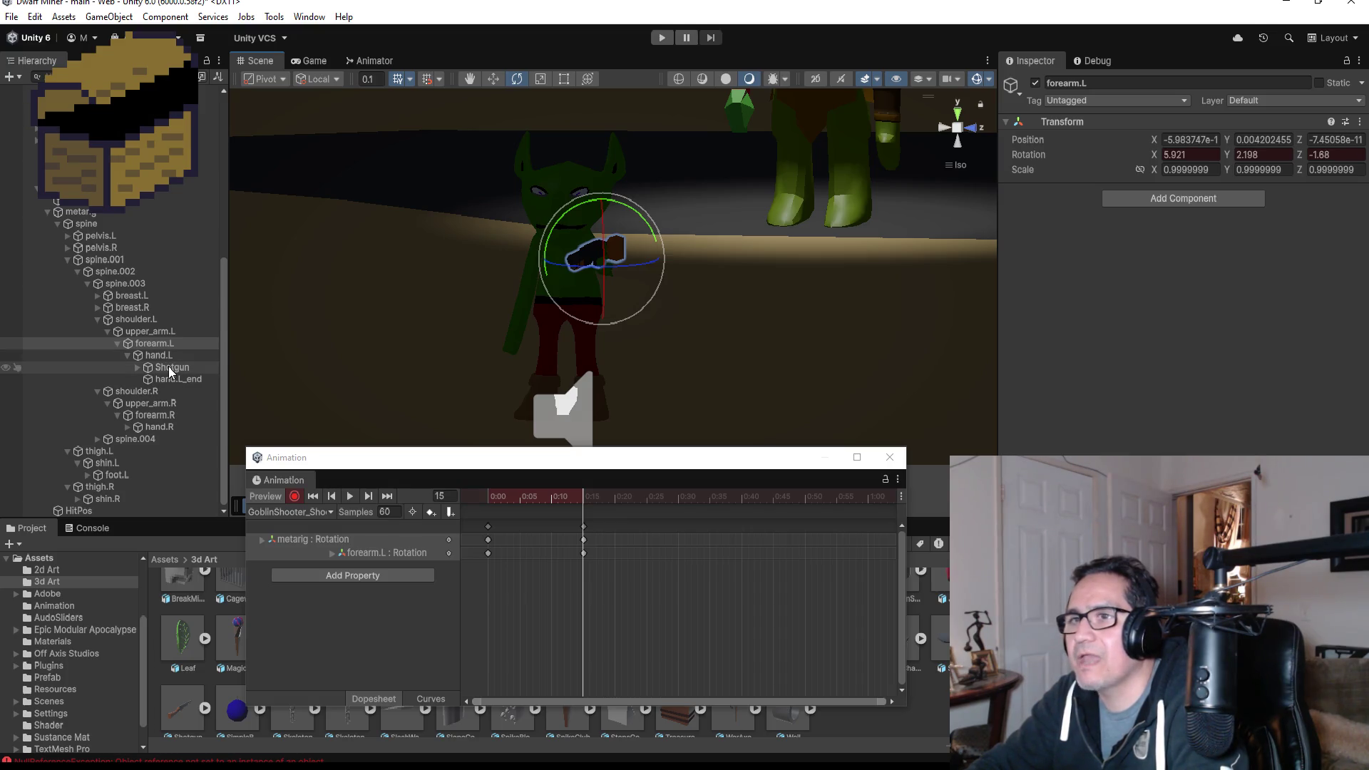
- Tilt upper_arm.L, then rotate forearm.L to 20.974, 7.818, 0.009 so the shotgun angles upward
click(151, 332)
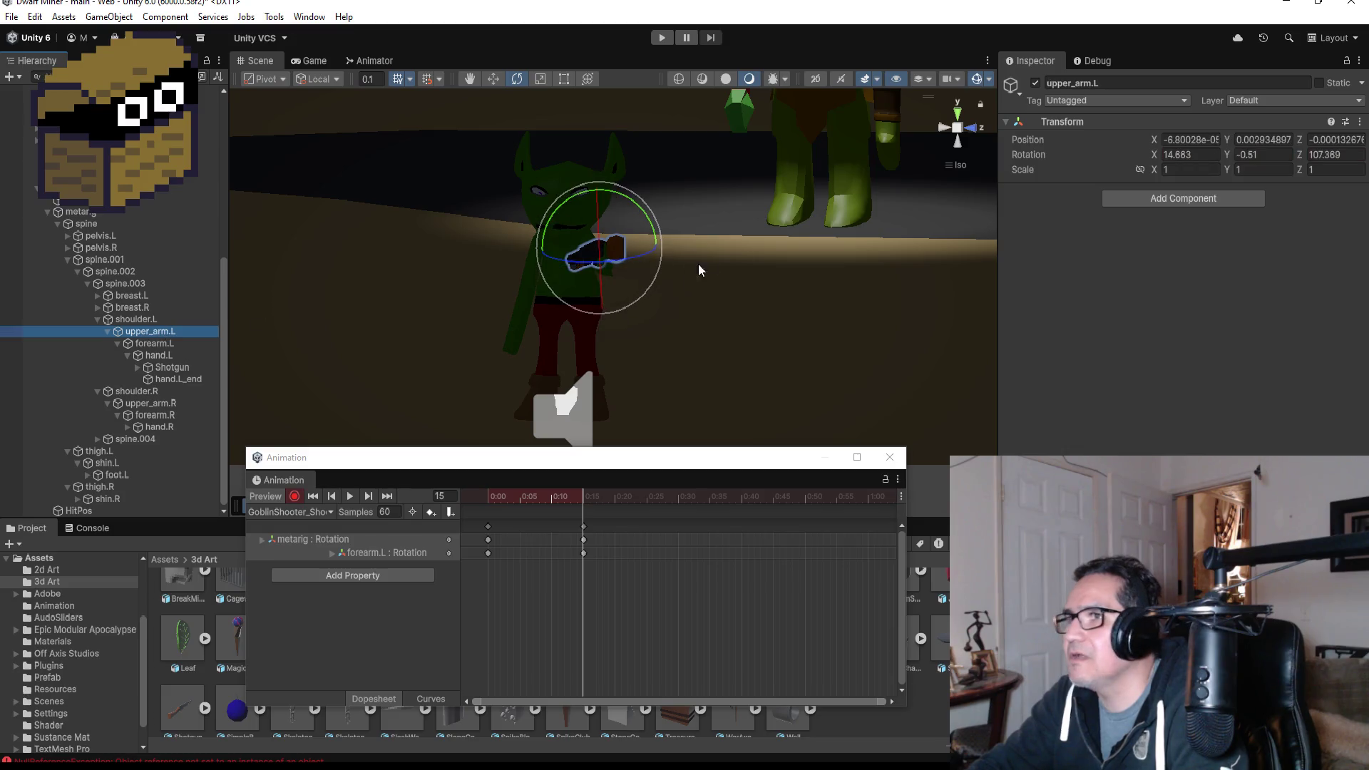
drag(699, 269, 677, 215)
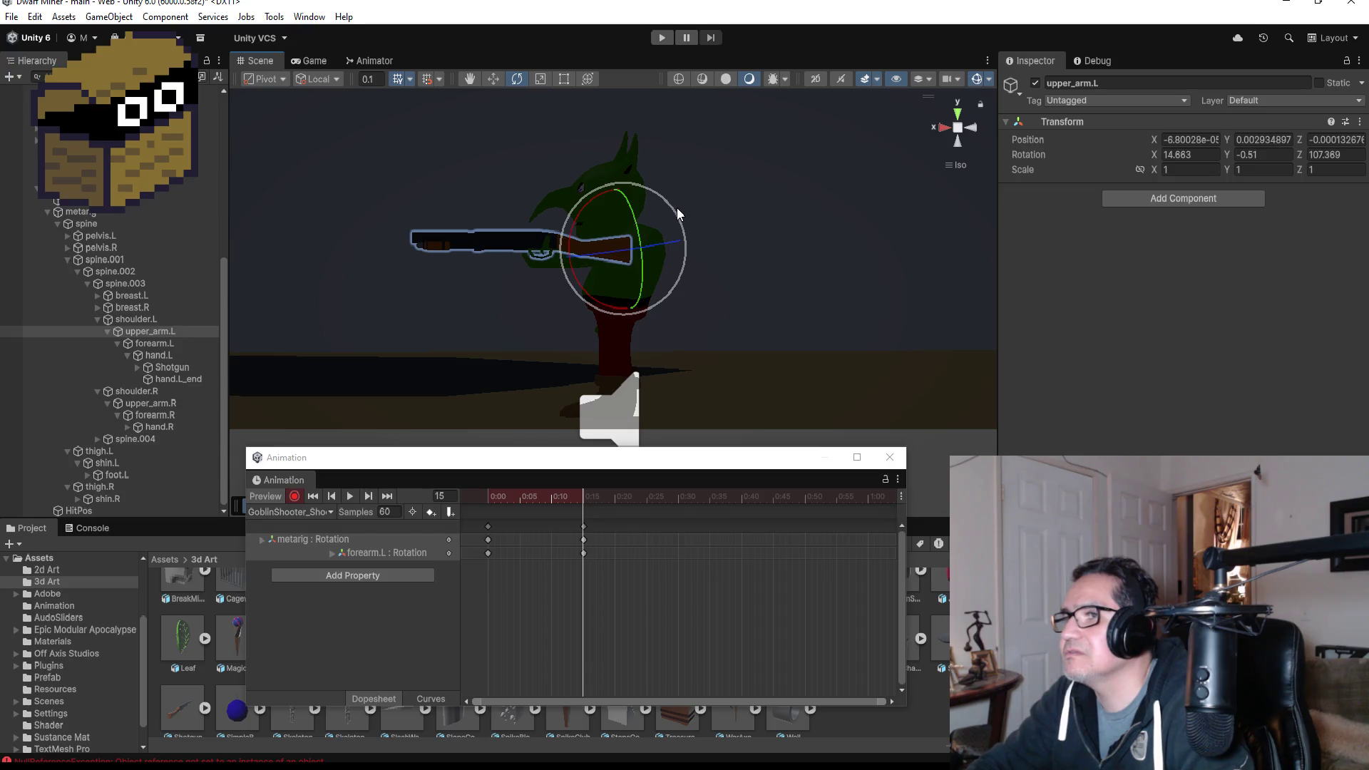
drag(673, 207, 660, 189)
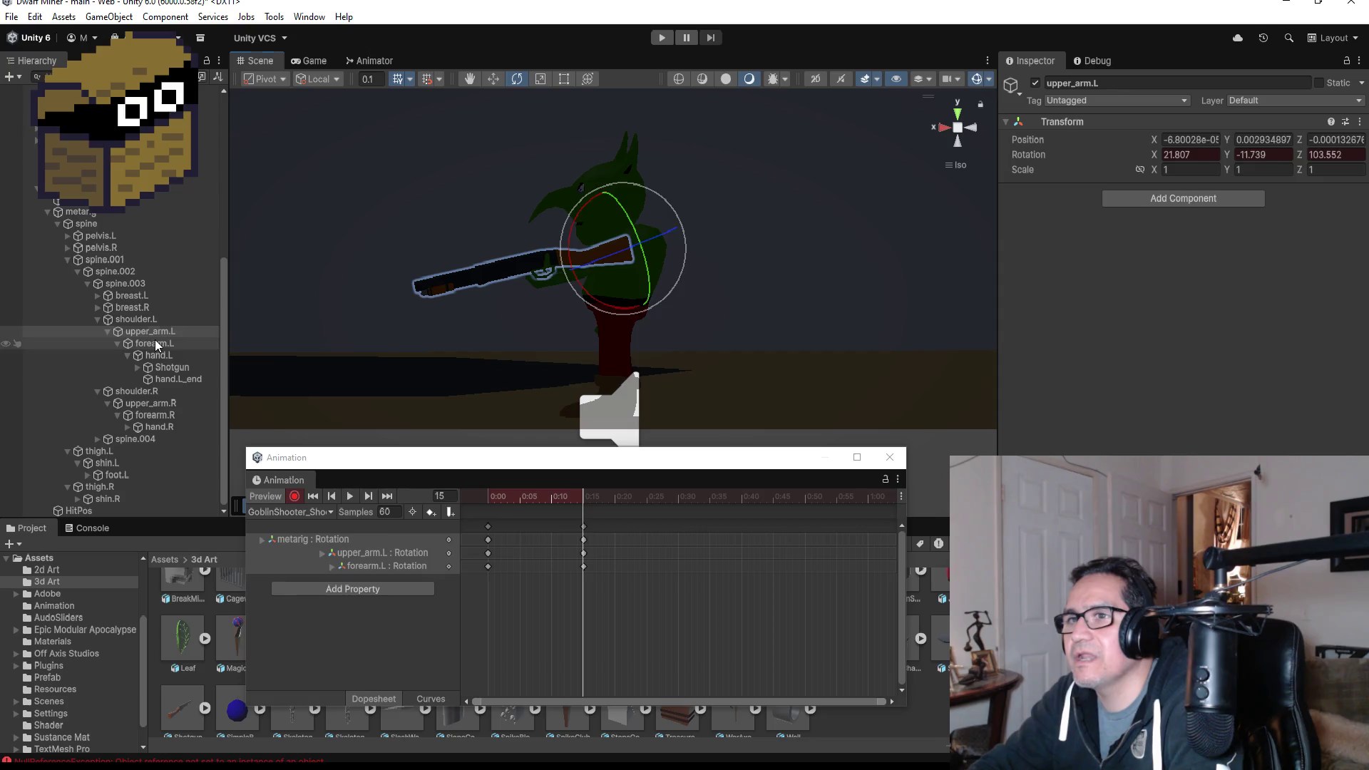
click(154, 343)
drag(633, 217, 669, 217)
mouse_move(688, 302)
mouse_down()
mouse_move(953, 305)
mouse_move(885, 344)
mouse_move(907, 350)
mouse_up()
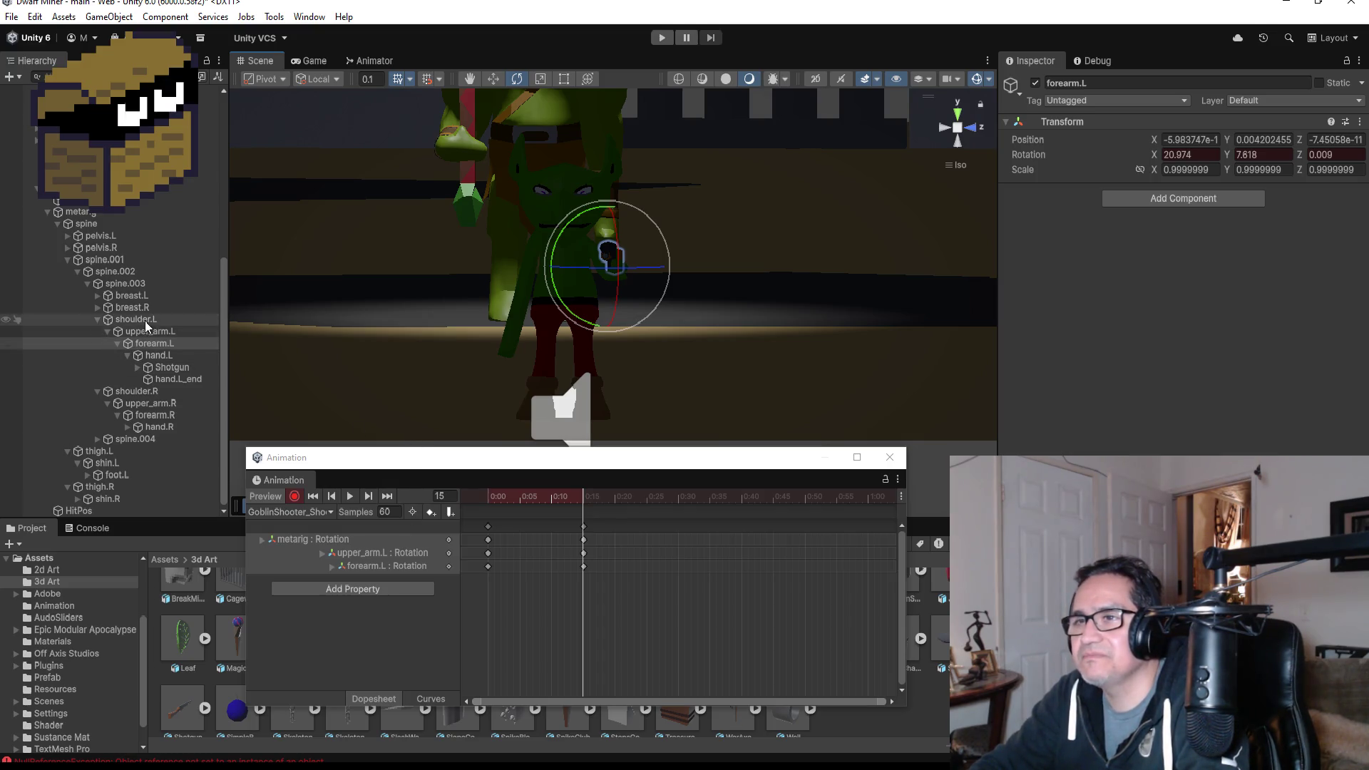
- Try swinging the right upper arm toward the shotgun, then undo the rotation
click(136, 406)
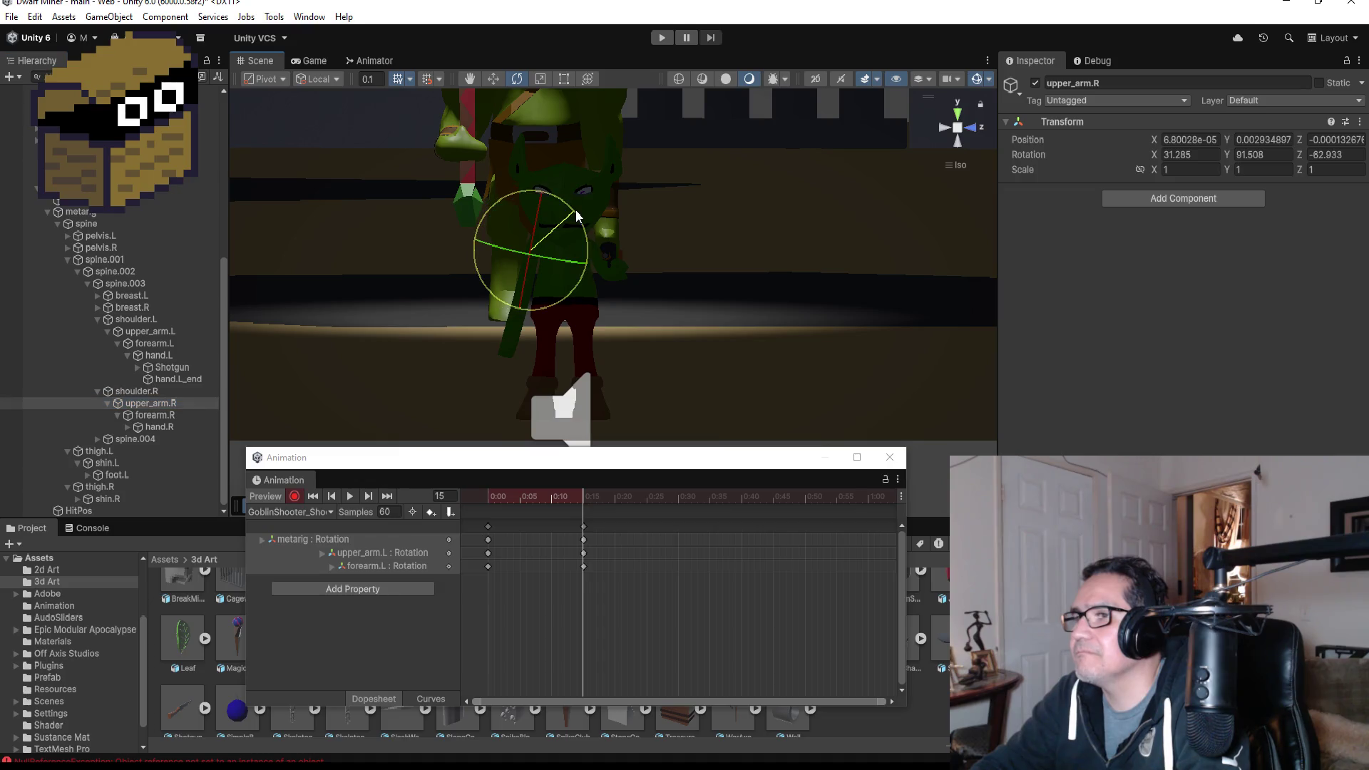
drag(575, 210, 498, 115)
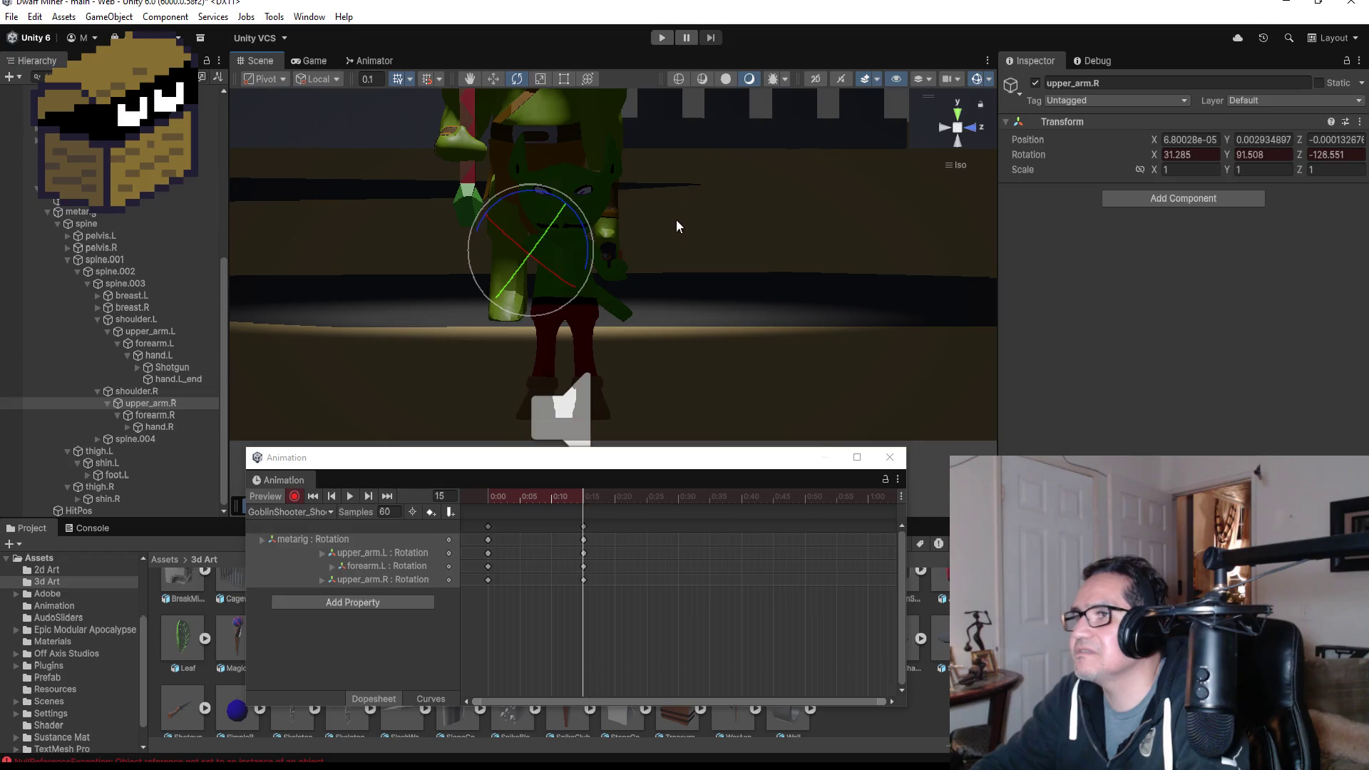
key(ctrl+z)
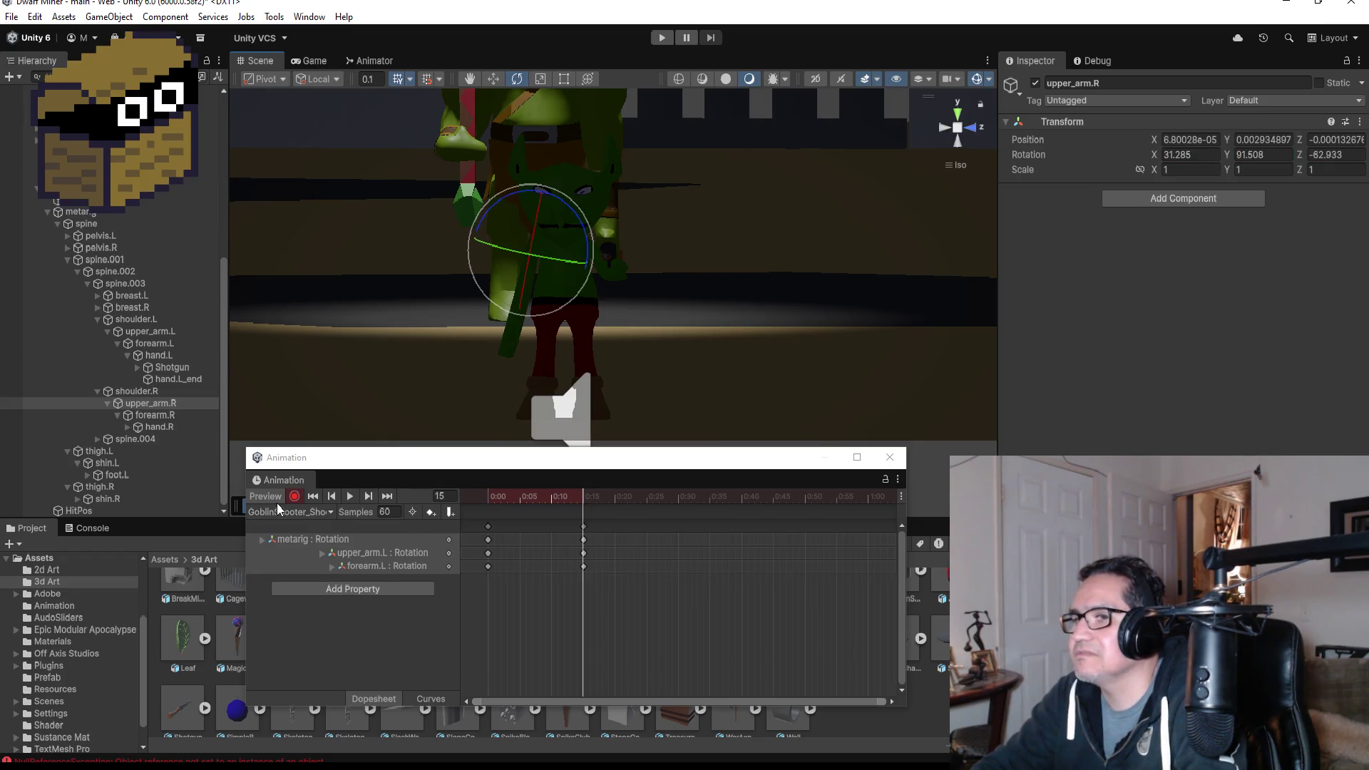
- Add keys on all tracks and shift them to frame 30, the clip's last frame
click(370, 500)
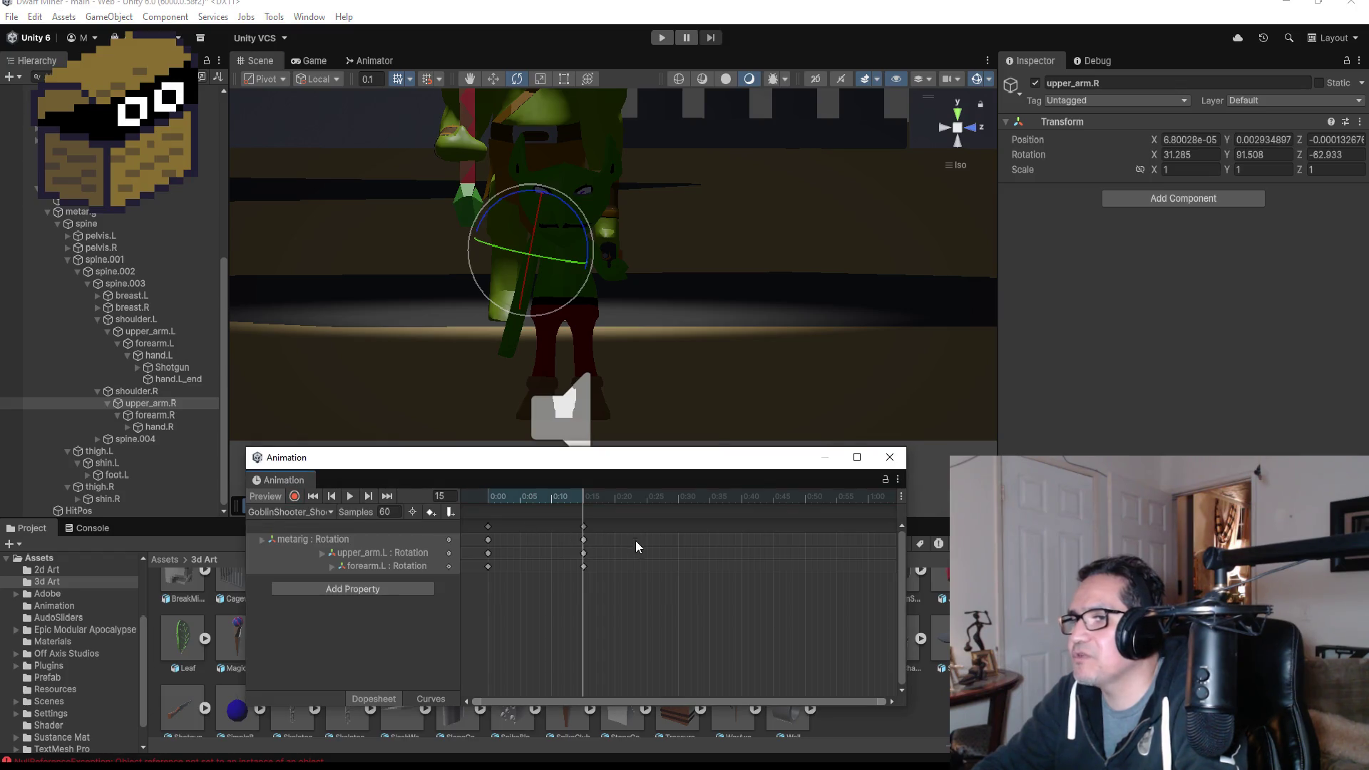
right_click(678, 526)
click(703, 535)
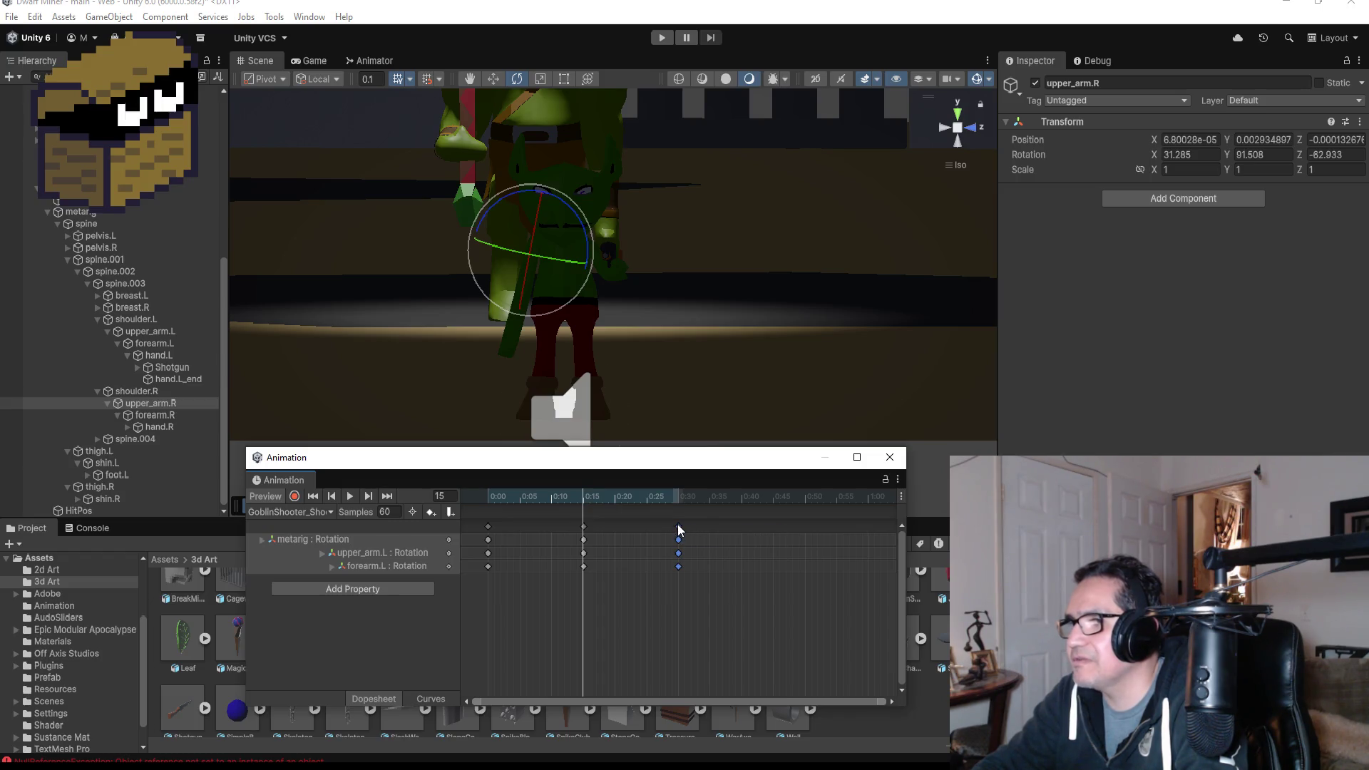
drag(678, 528, 685, 529)
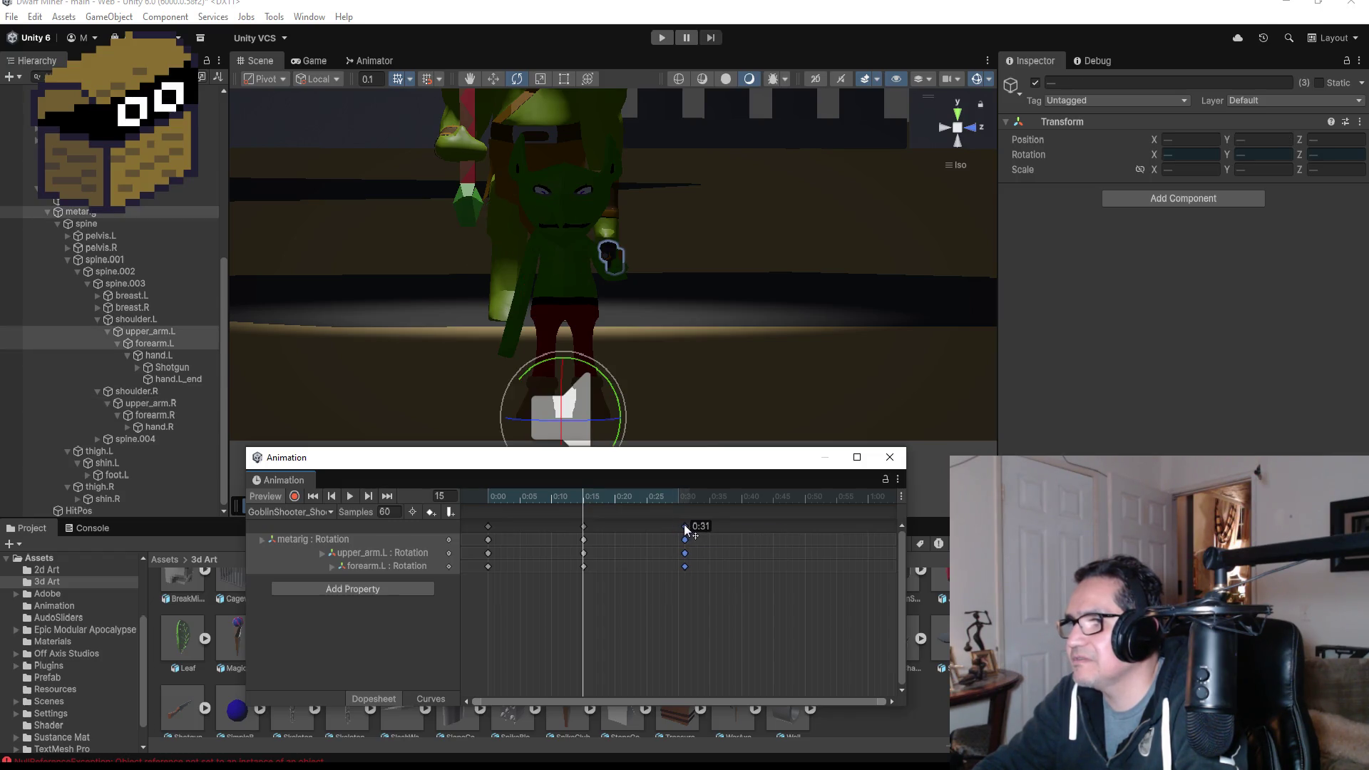
click(391, 498)
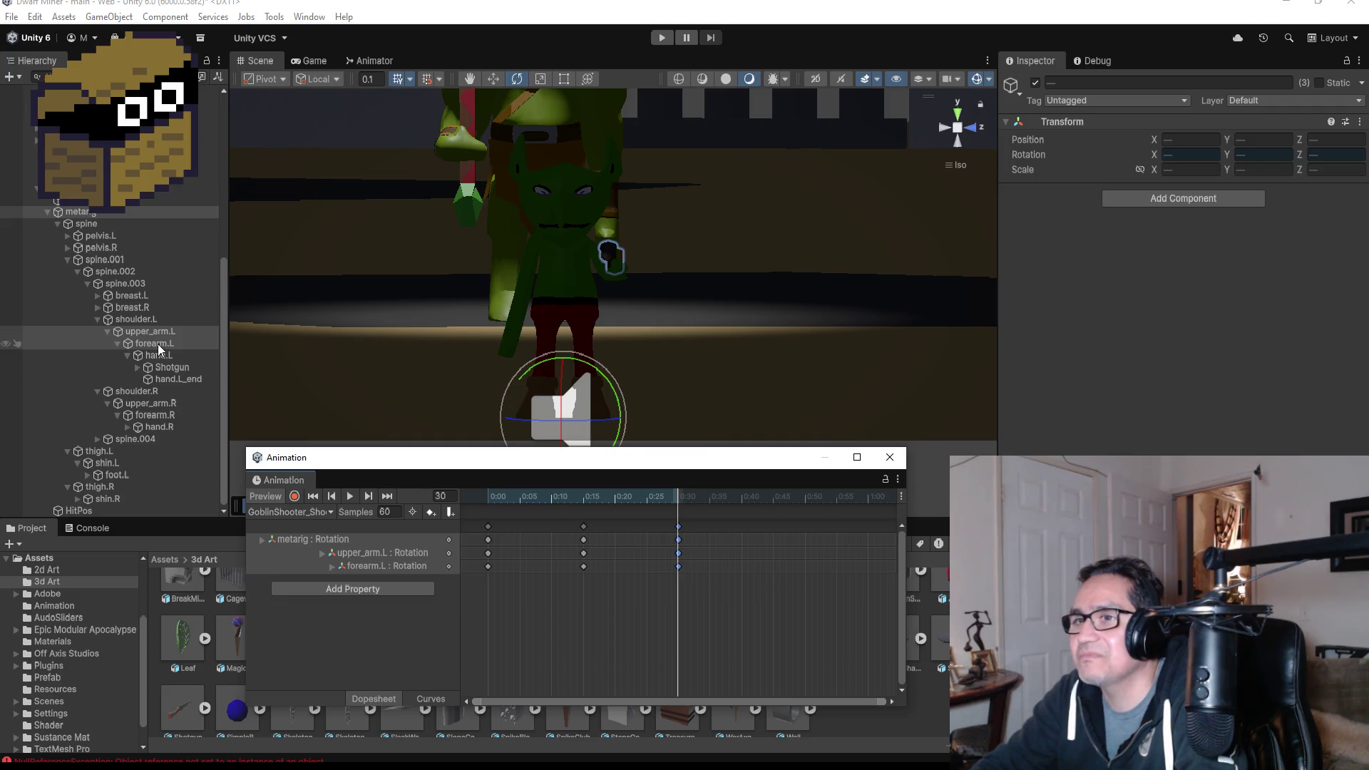
- Enable recording in Back view, revert a trial left-arm rotation, and swing upper_arm.R toward the shotgun
click(294, 496)
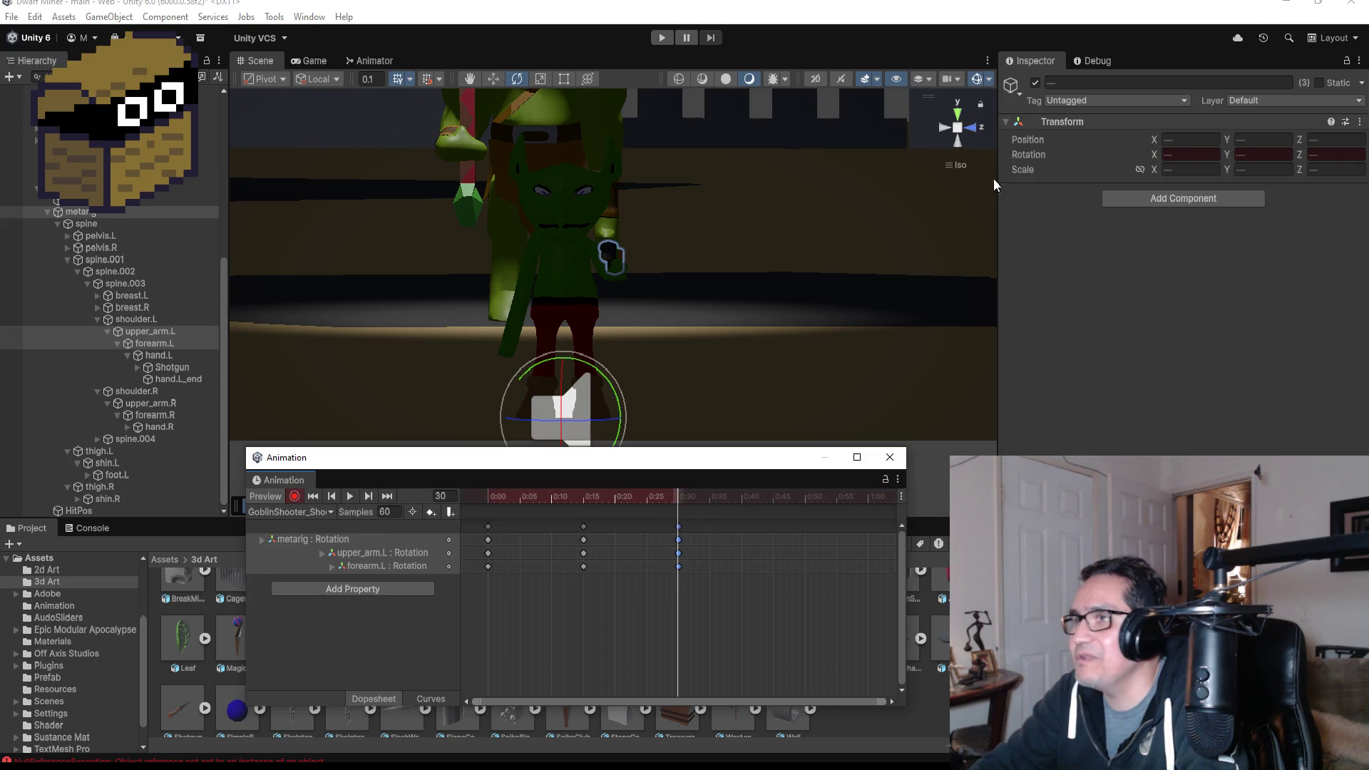
click(948, 128)
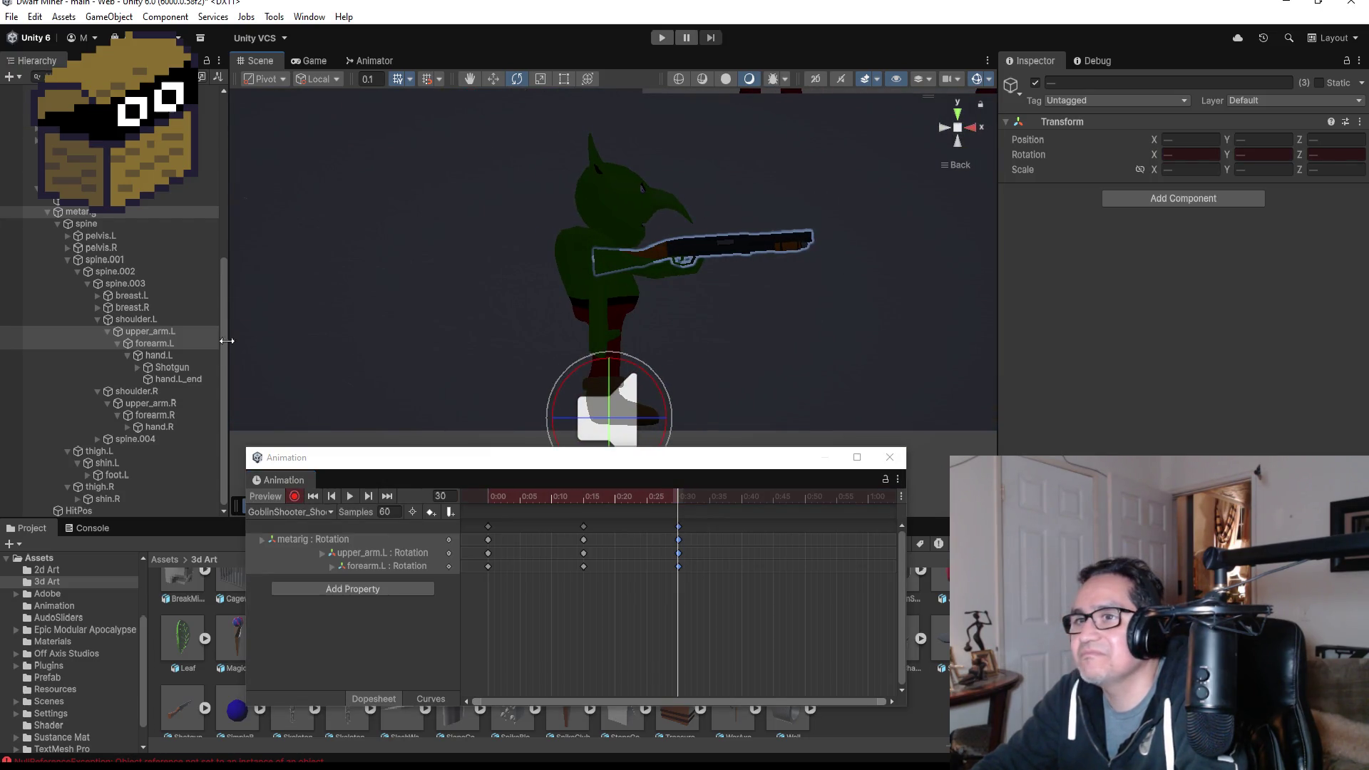
click(175, 344)
click(165, 330)
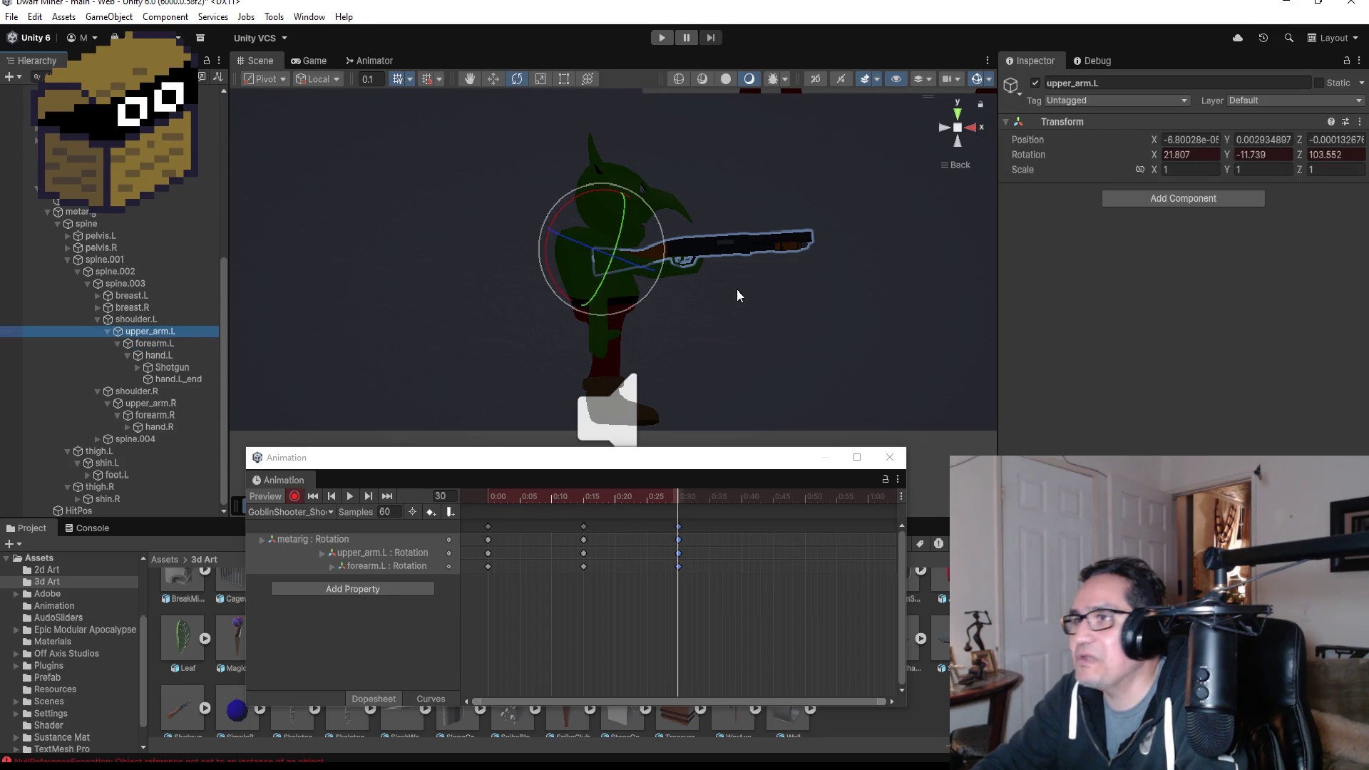
mouse_move(668, 224)
mouse_down()
mouse_move(643, 148)
mouse_move(653, 190)
mouse_up()
key(ctrl+z)
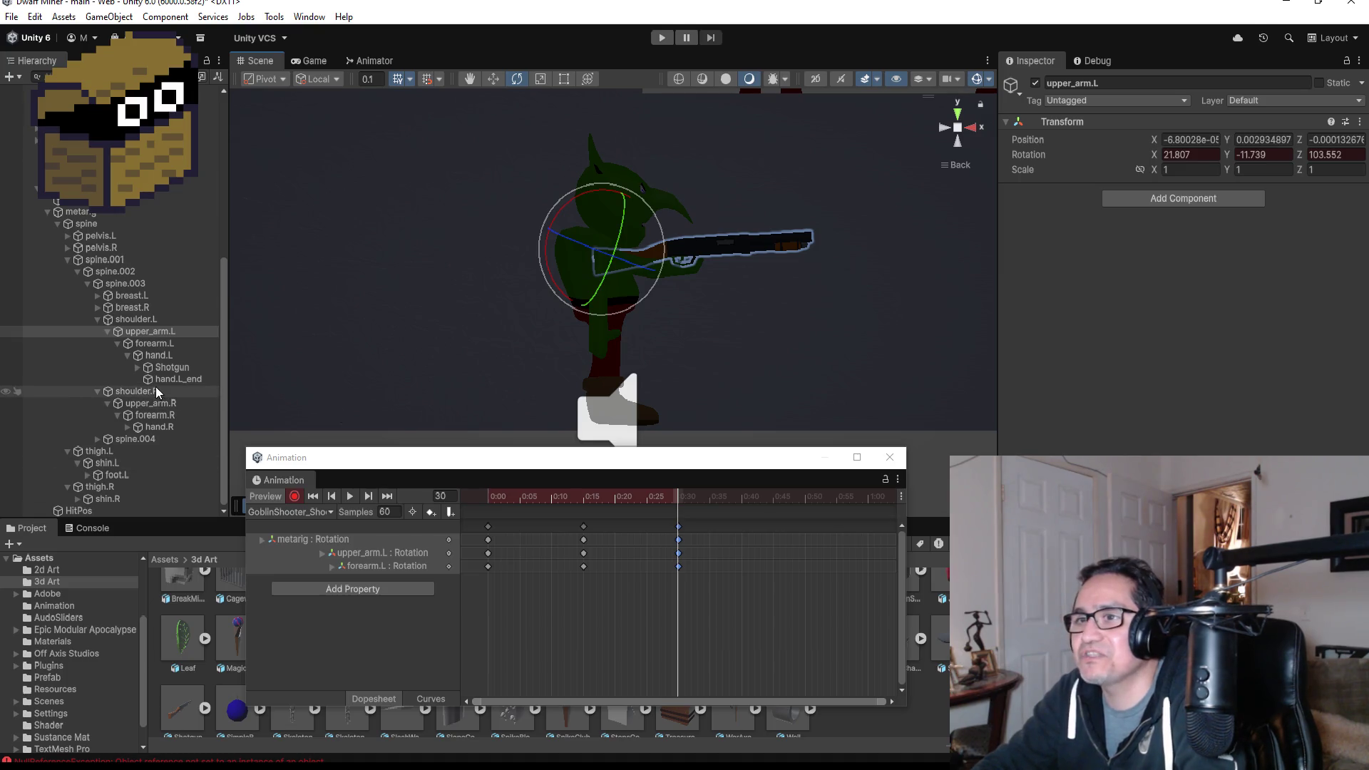
click(153, 403)
drag(657, 224, 612, 64)
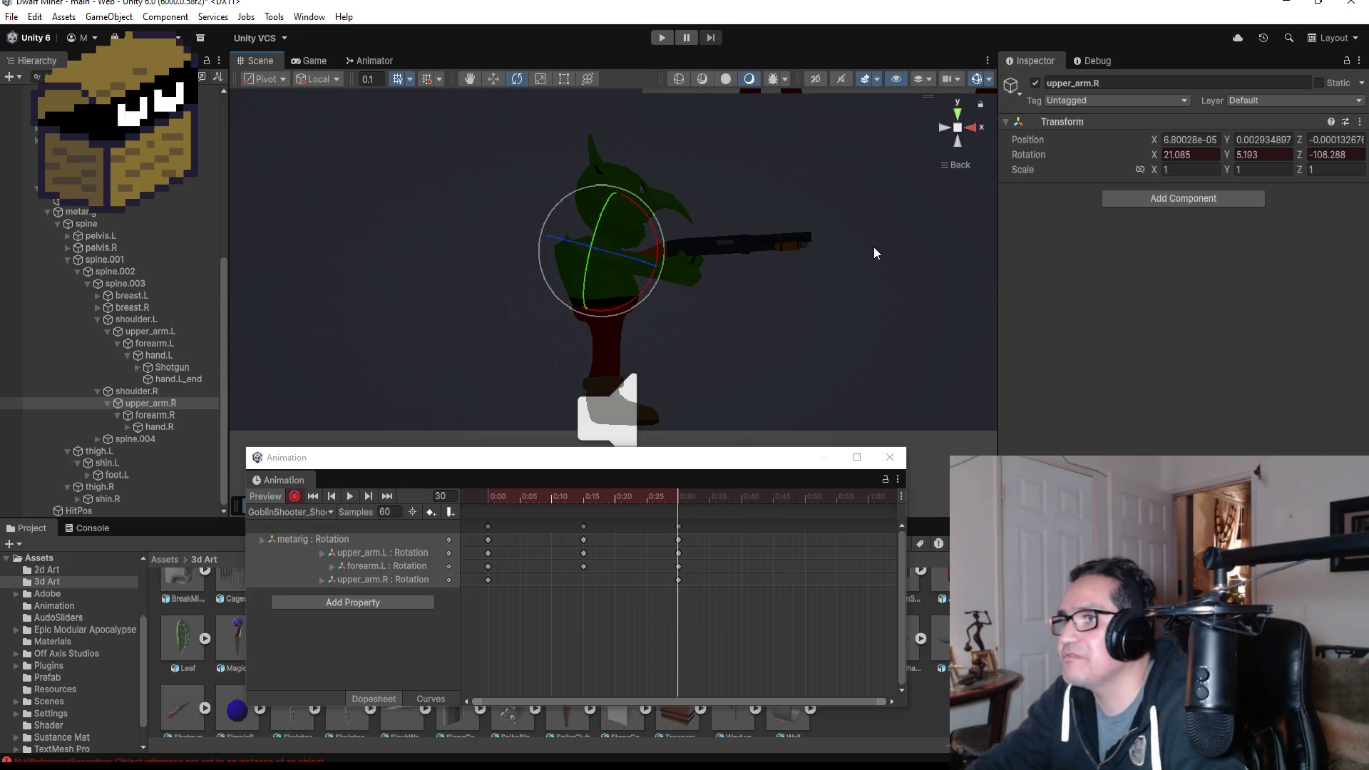
- Swing upper_arm.R forward to Z near -160 at frame 30, checking from angled and Right views
mouse_move(887, 253)
mouse_down()
mouse_move(501, 297)
mouse_move(693, 305)
mouse_move(410, 297)
mouse_move(177, 268)
mouse_up()
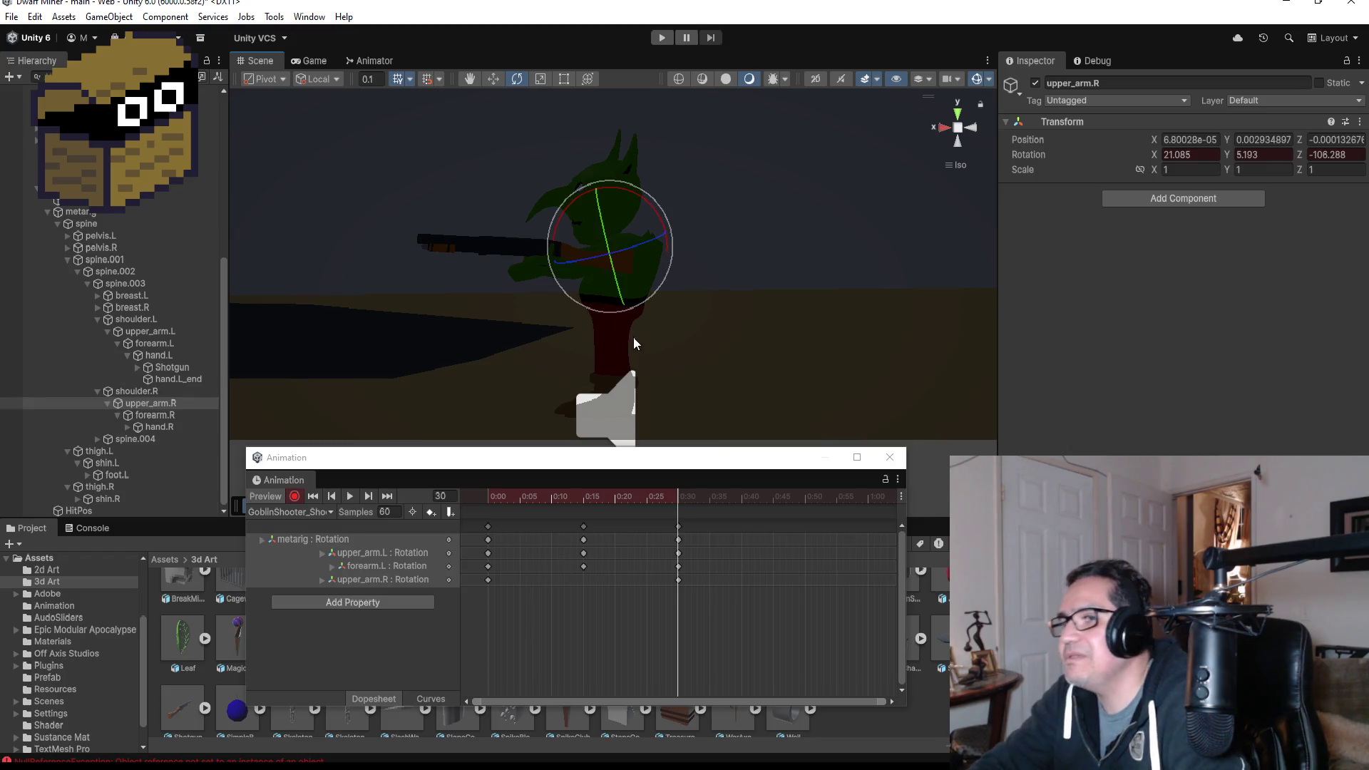
click(941, 128)
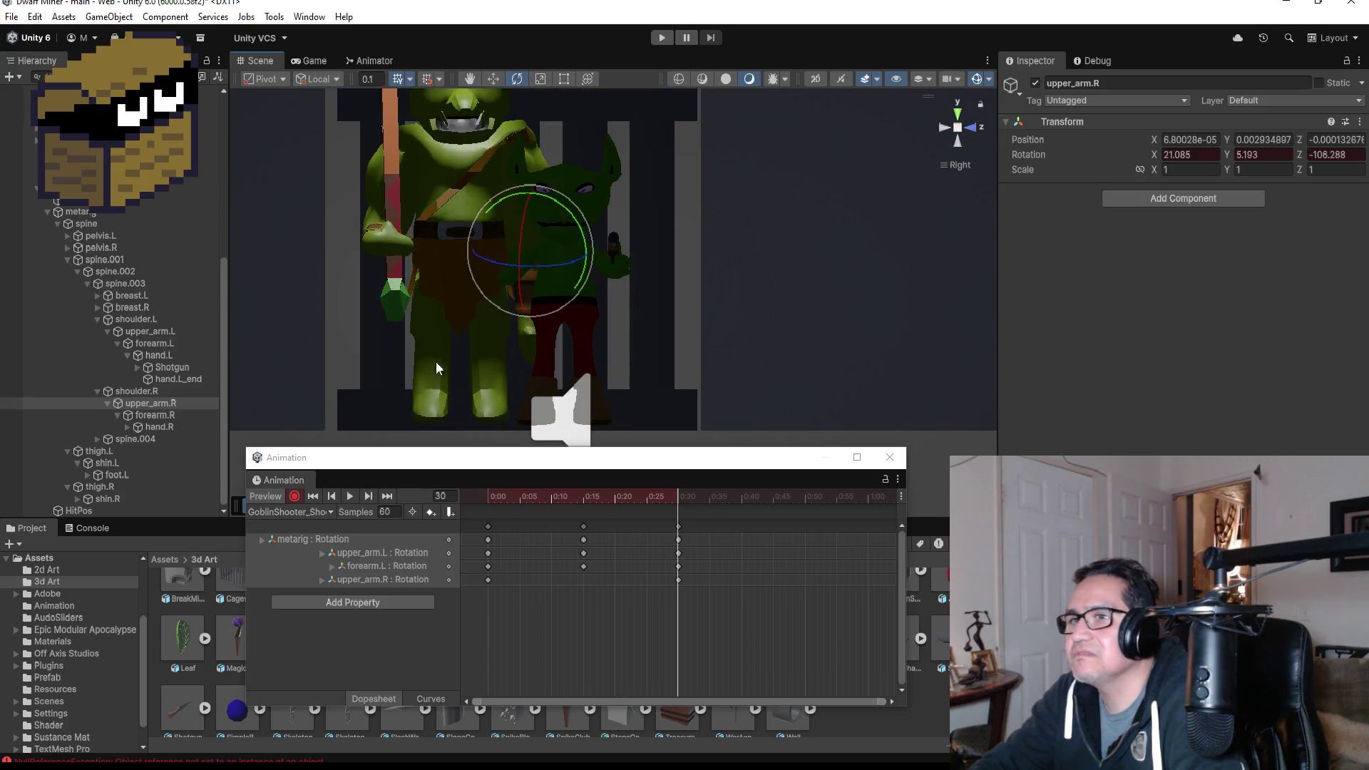
mouse_move(543, 264)
mouse_down()
mouse_move(663, 253)
mouse_move(424, 278)
mouse_move(715, 278)
mouse_up()
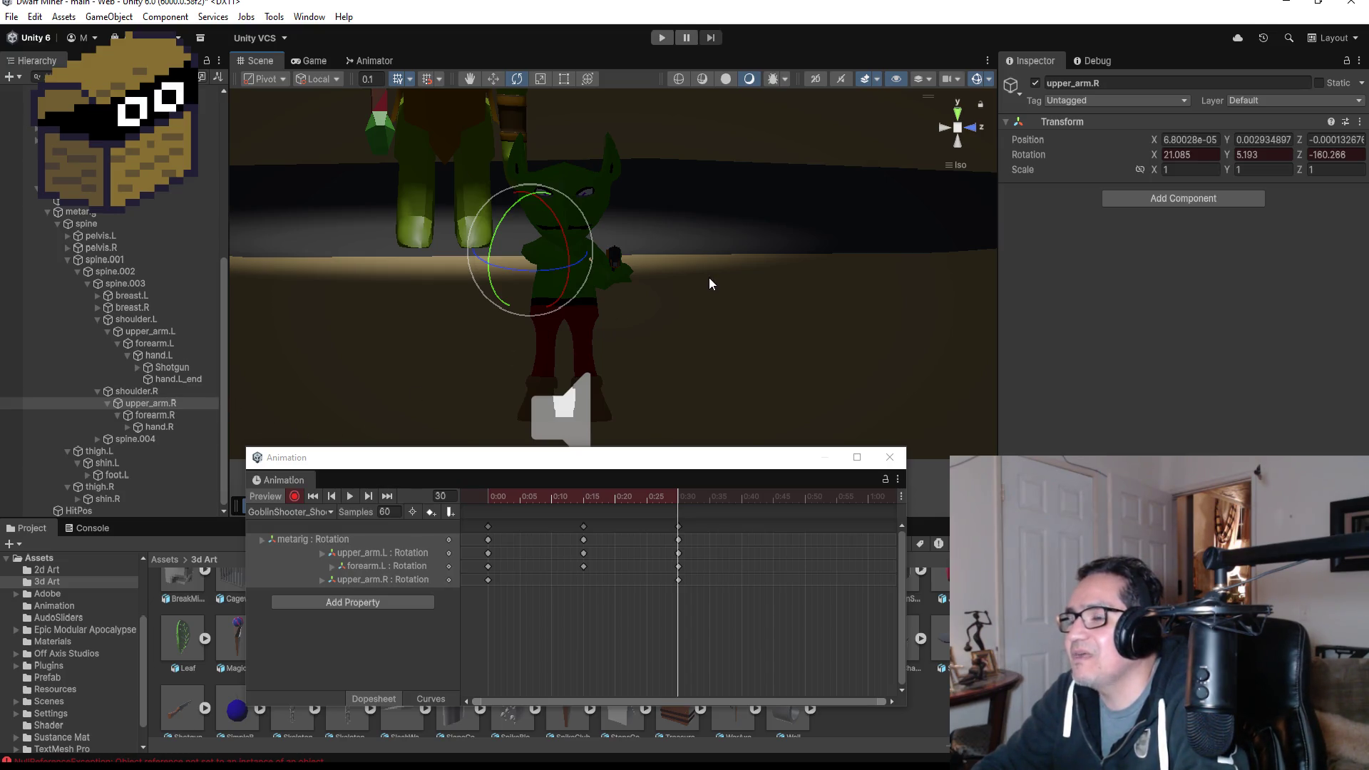
mouse_move(750, 251)
mouse_down()
mouse_move(382, 259)
mouse_move(912, 271)
mouse_move(699, 272)
mouse_up()
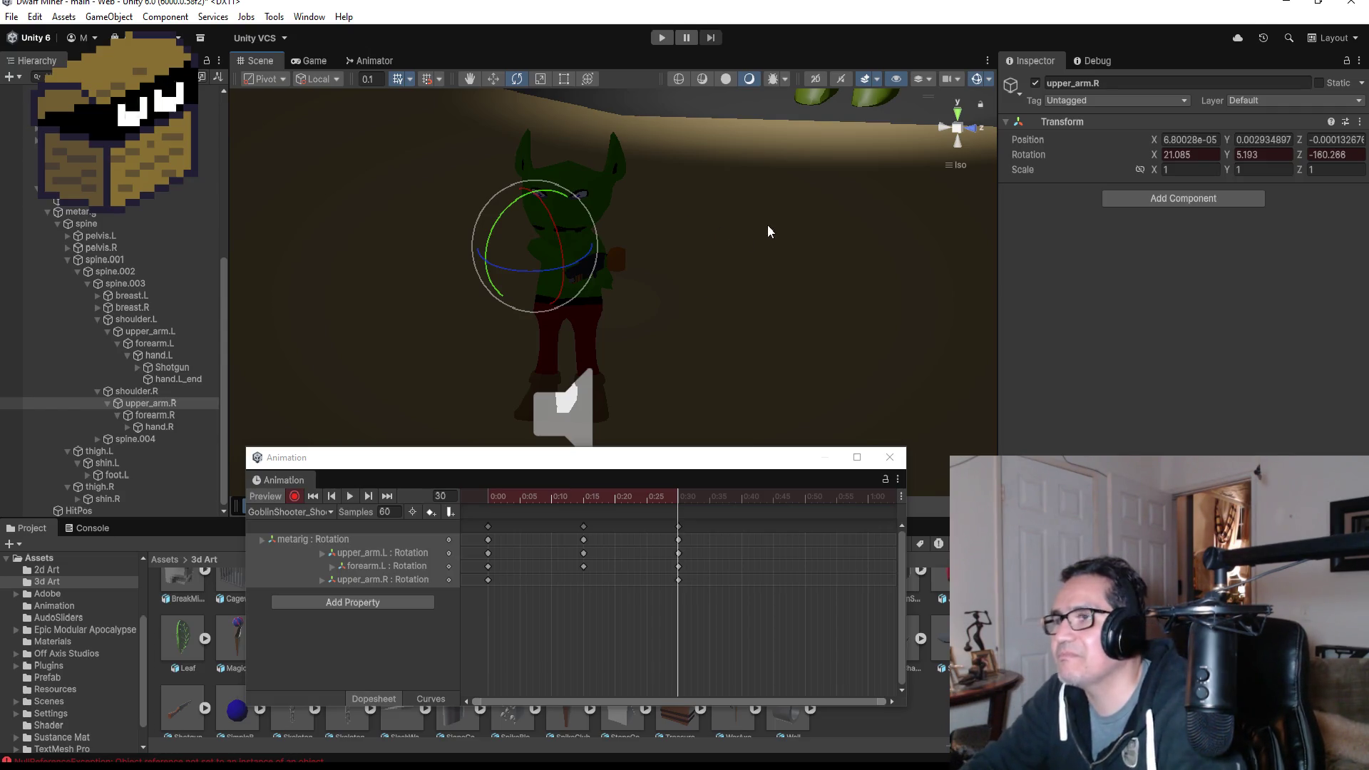
drag(764, 227, 419, 208)
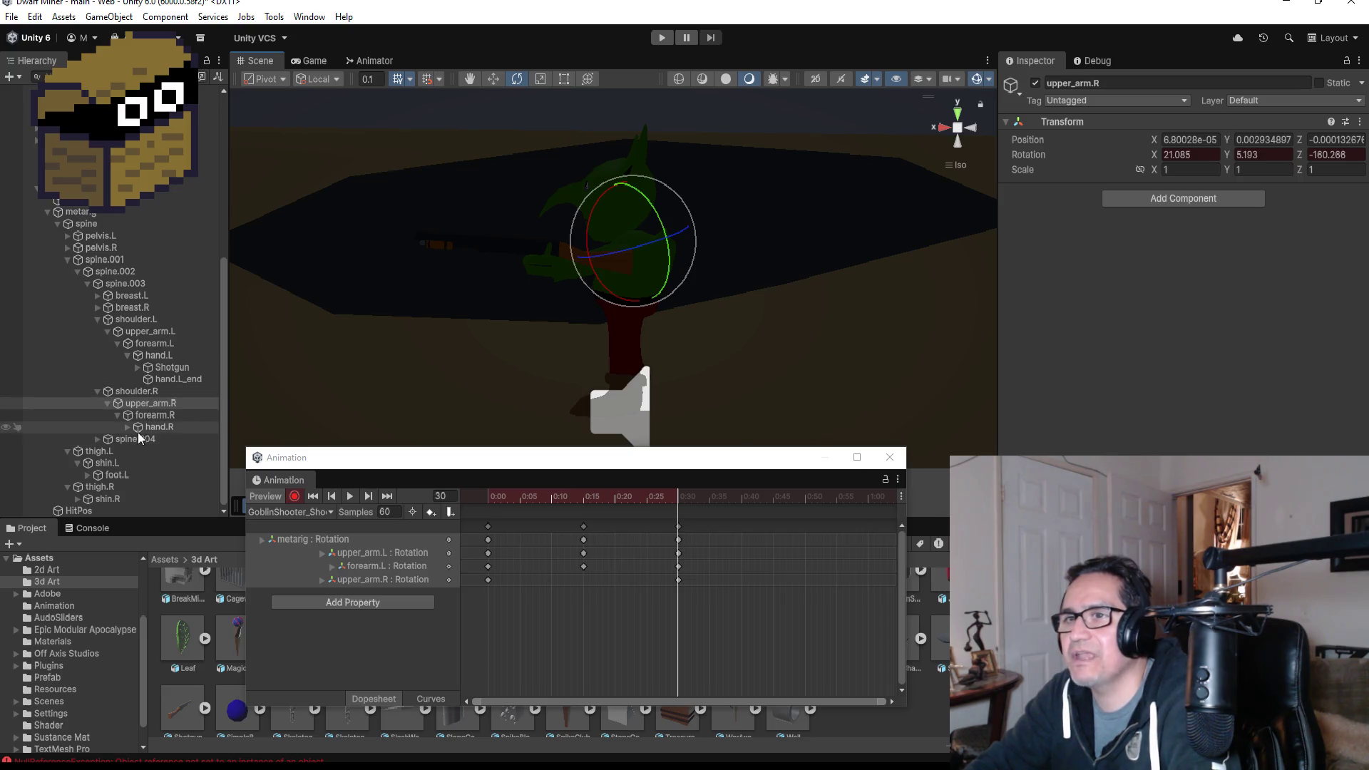
click(153, 343)
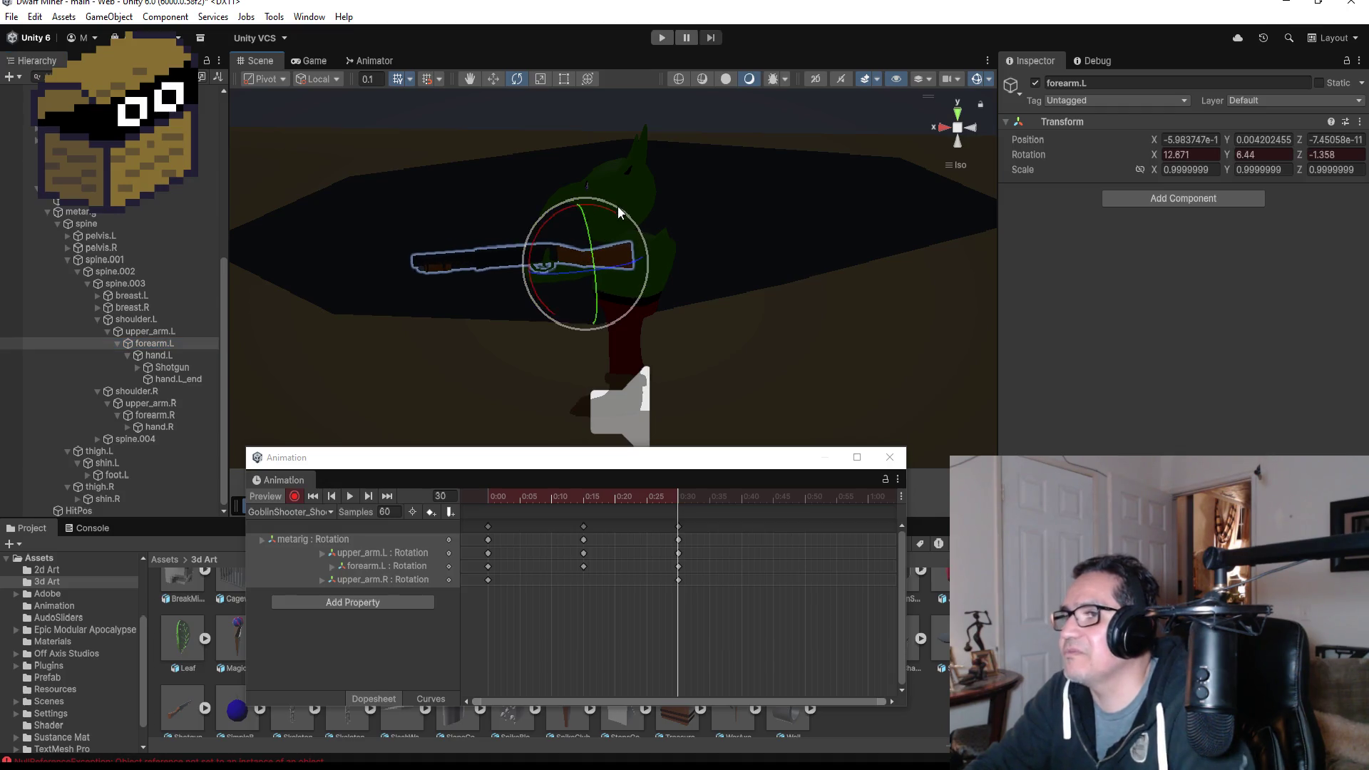
- Lower upper_arm.L and rotate forearm.L to level the shotgun at frame 30
click(150, 331)
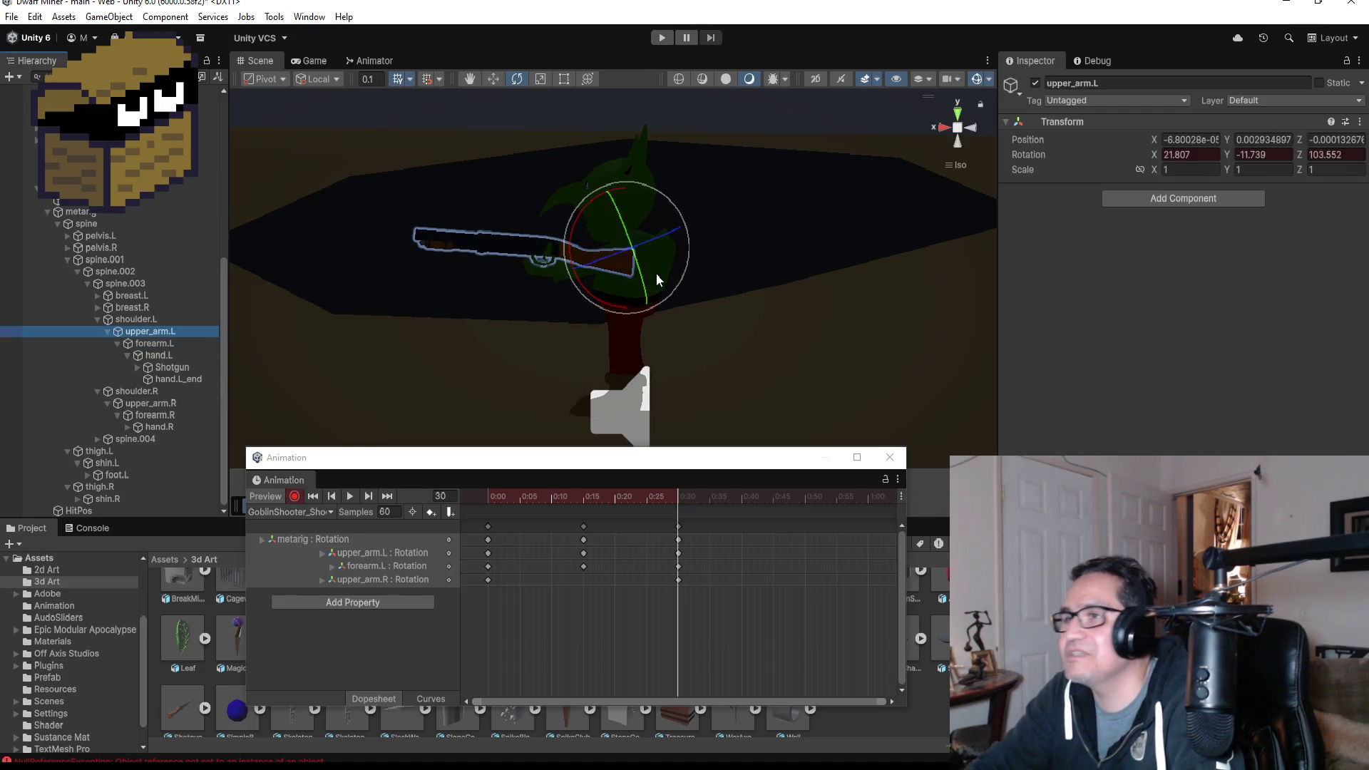
drag(678, 207, 673, 106)
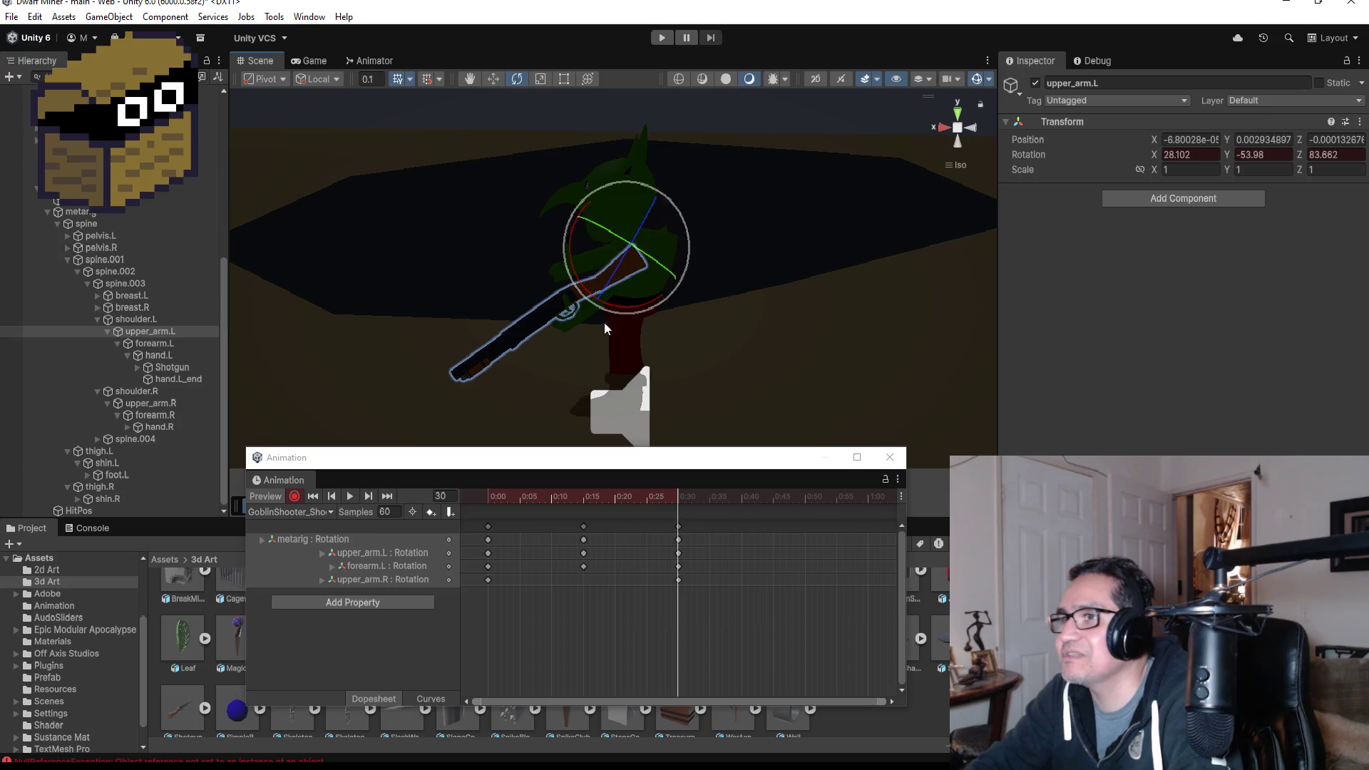
click(151, 342)
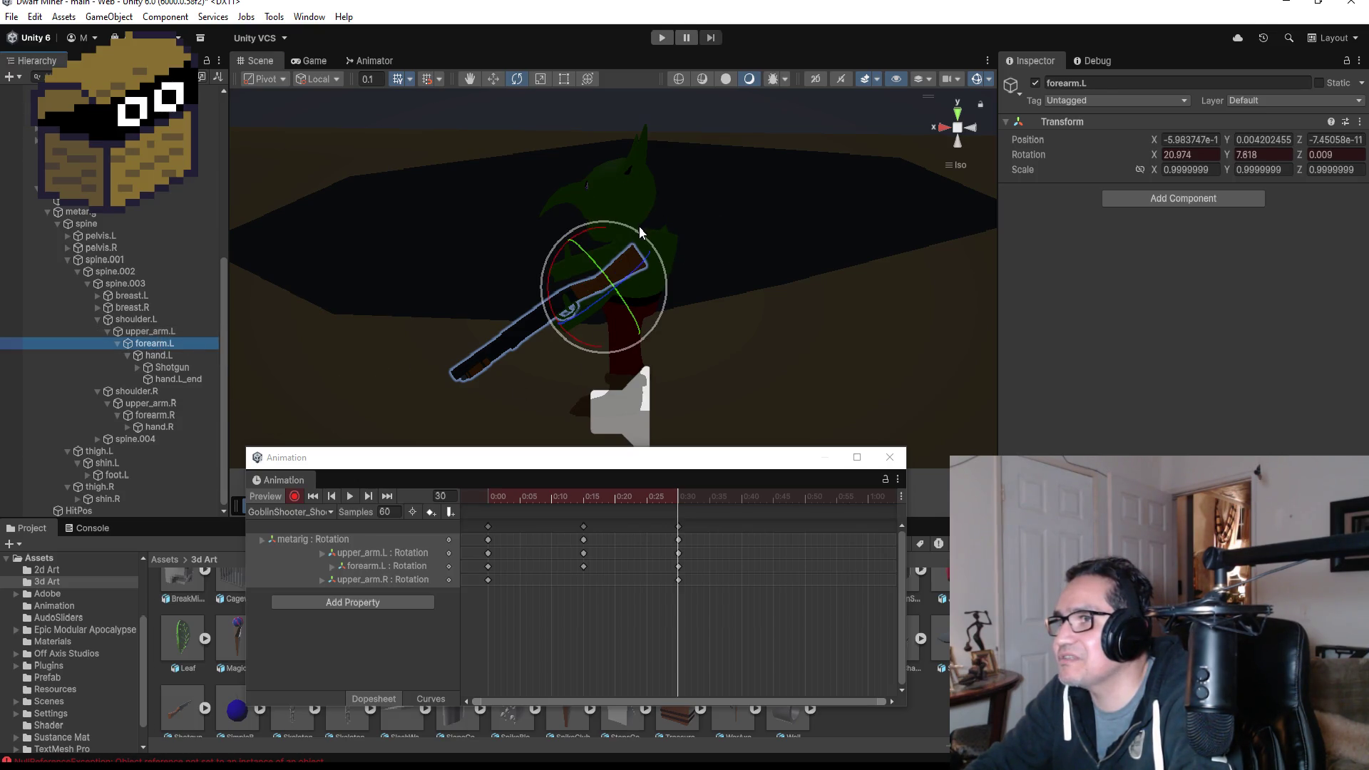
drag(640, 227, 729, 246)
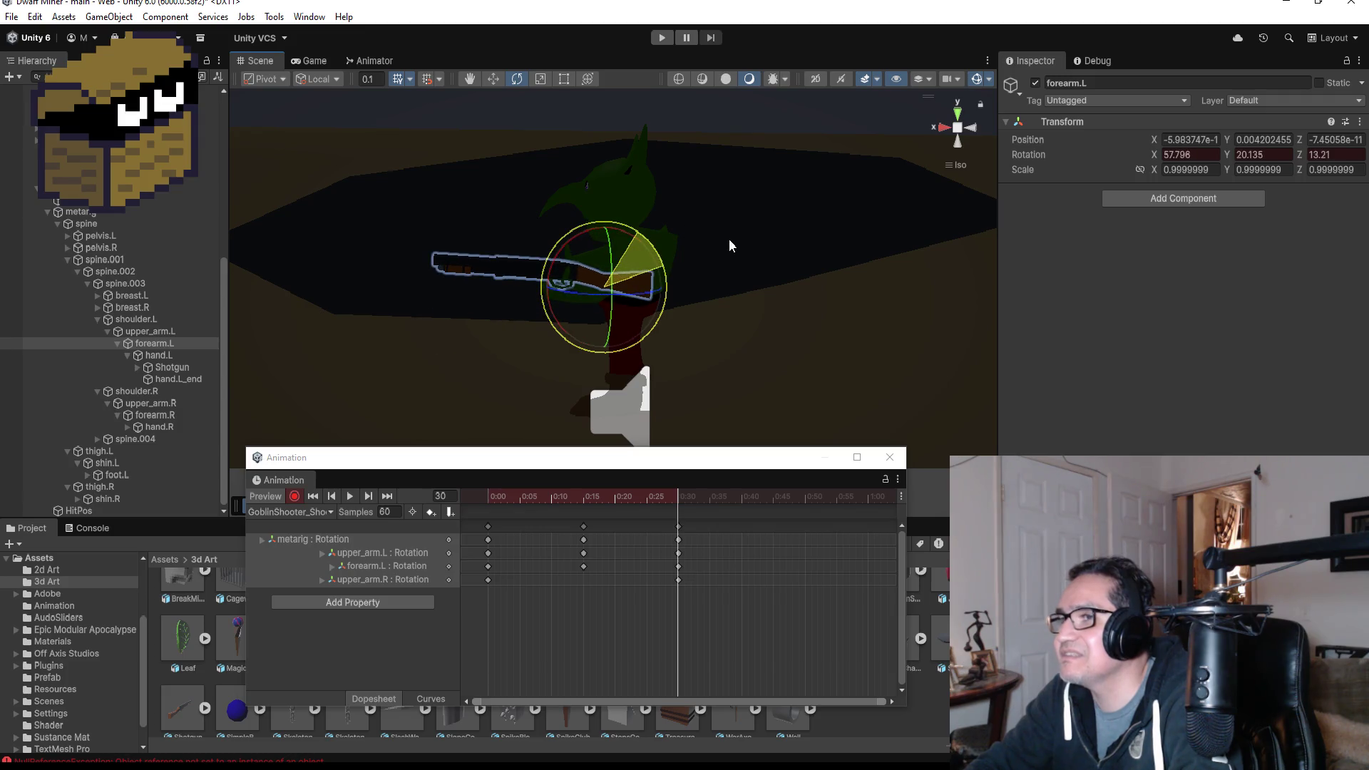
mouse_move(746, 335)
mouse_down()
mouse_move(896, 359)
mouse_move(810, 336)
mouse_move(904, 336)
mouse_move(832, 355)
mouse_move(755, 348)
mouse_move(785, 354)
mouse_move(730, 306)
mouse_move(683, 314)
mouse_up()
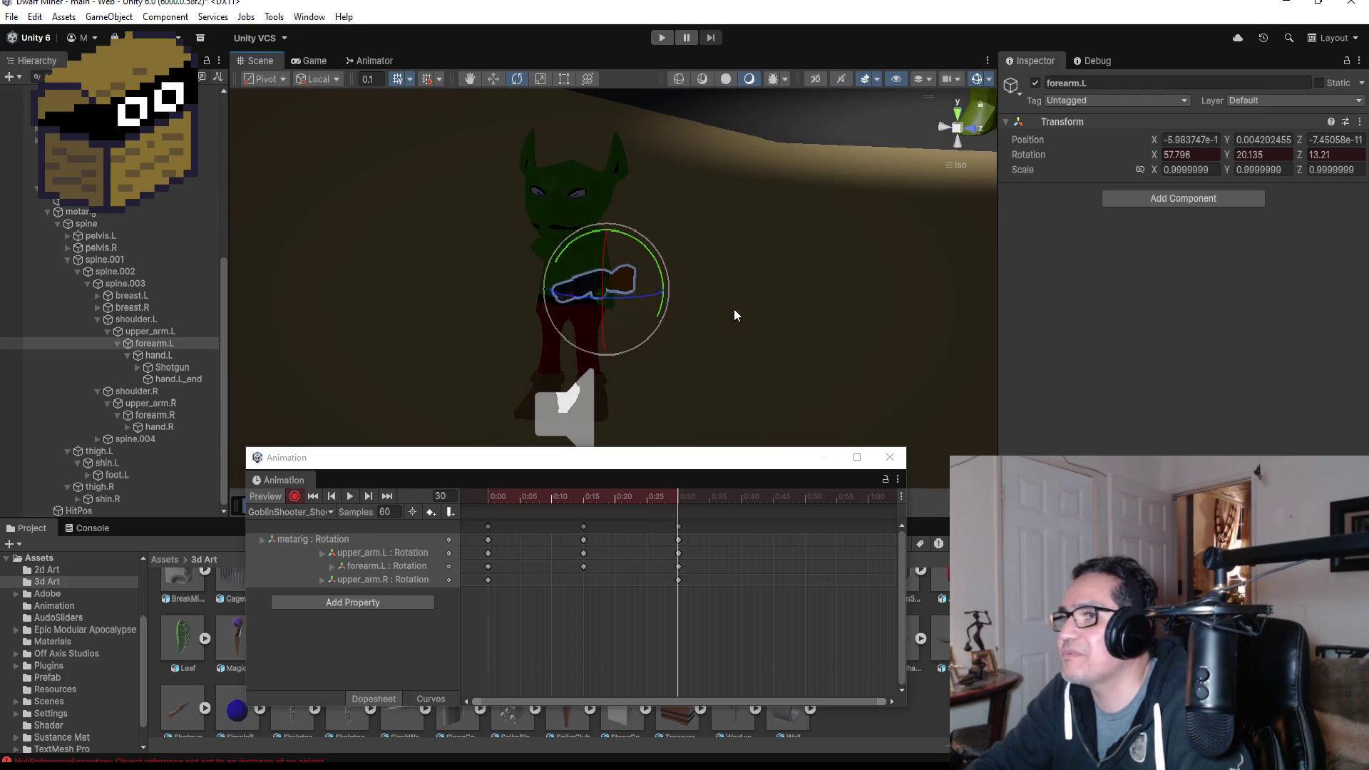
key(ctrl+z)
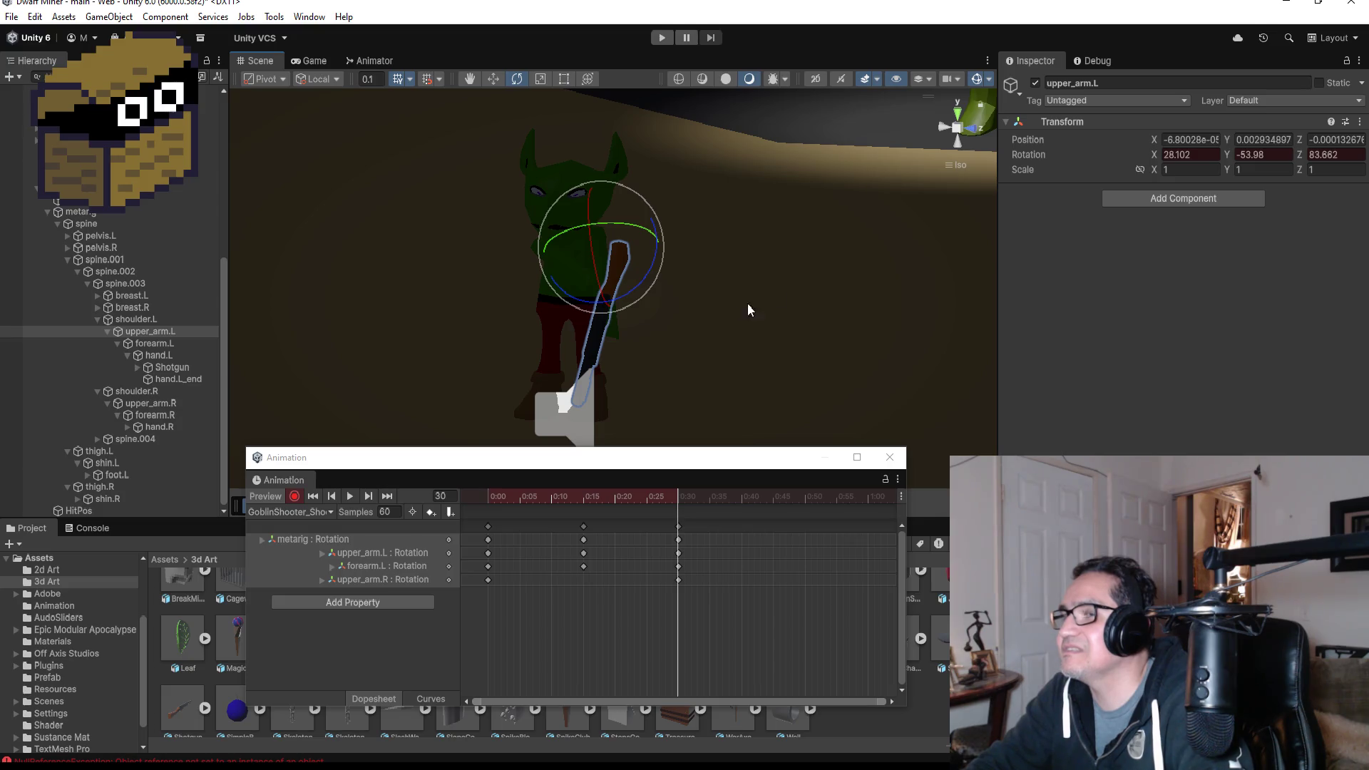
drag(779, 281, 679, 292)
key(ctrl+y)
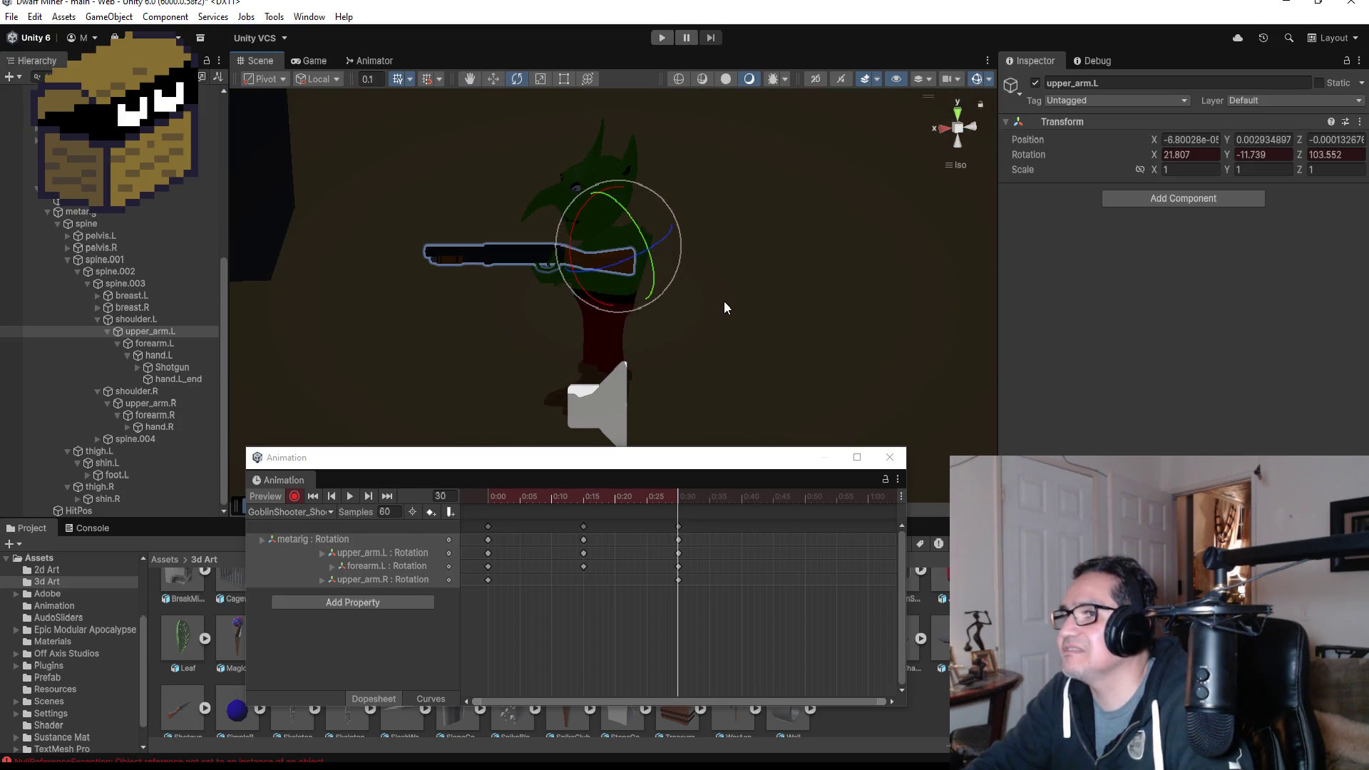
- From the front view, refine both left-arm bones until forearm.L reaches 61.179, 27.483, 14.064
click(970, 131)
click(946, 127)
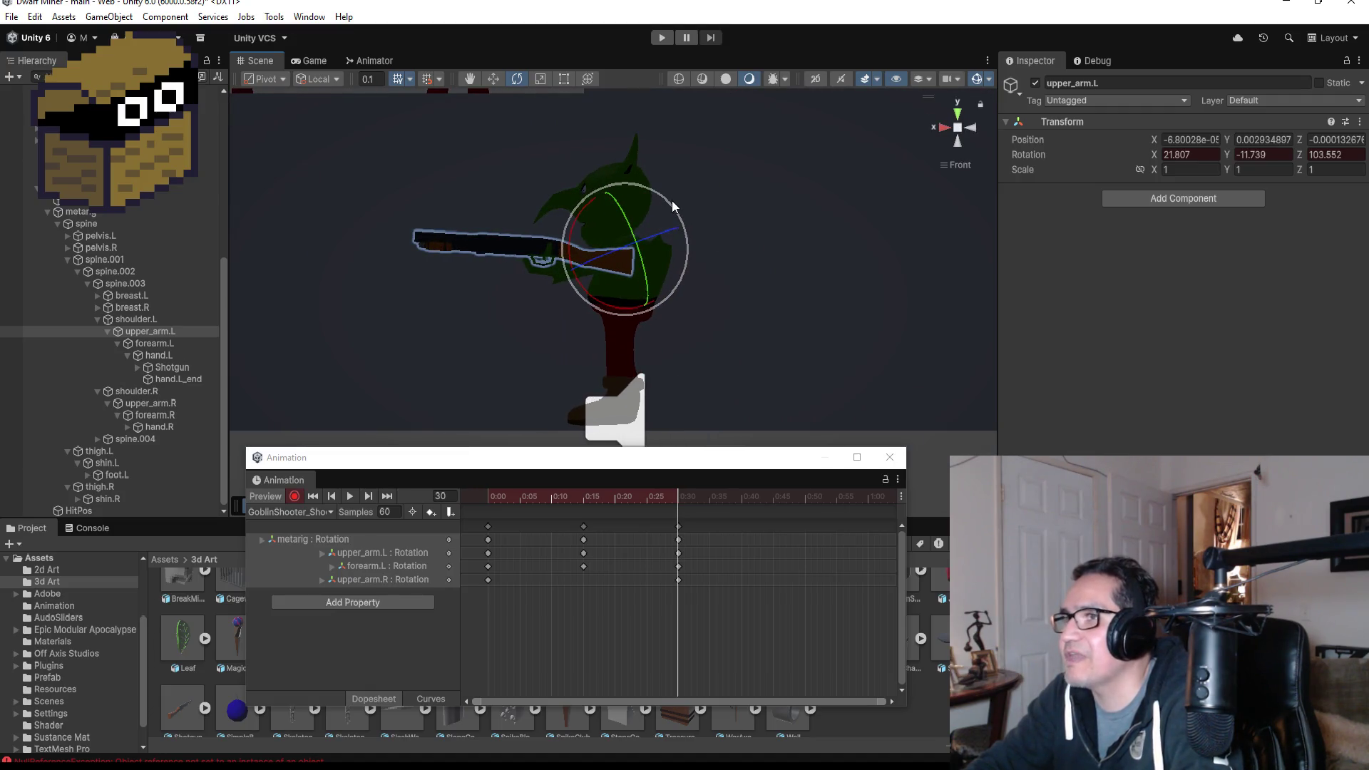
mouse_move(673, 205)
mouse_down()
mouse_move(648, 157)
mouse_move(595, 136)
mouse_up()
click(171, 347)
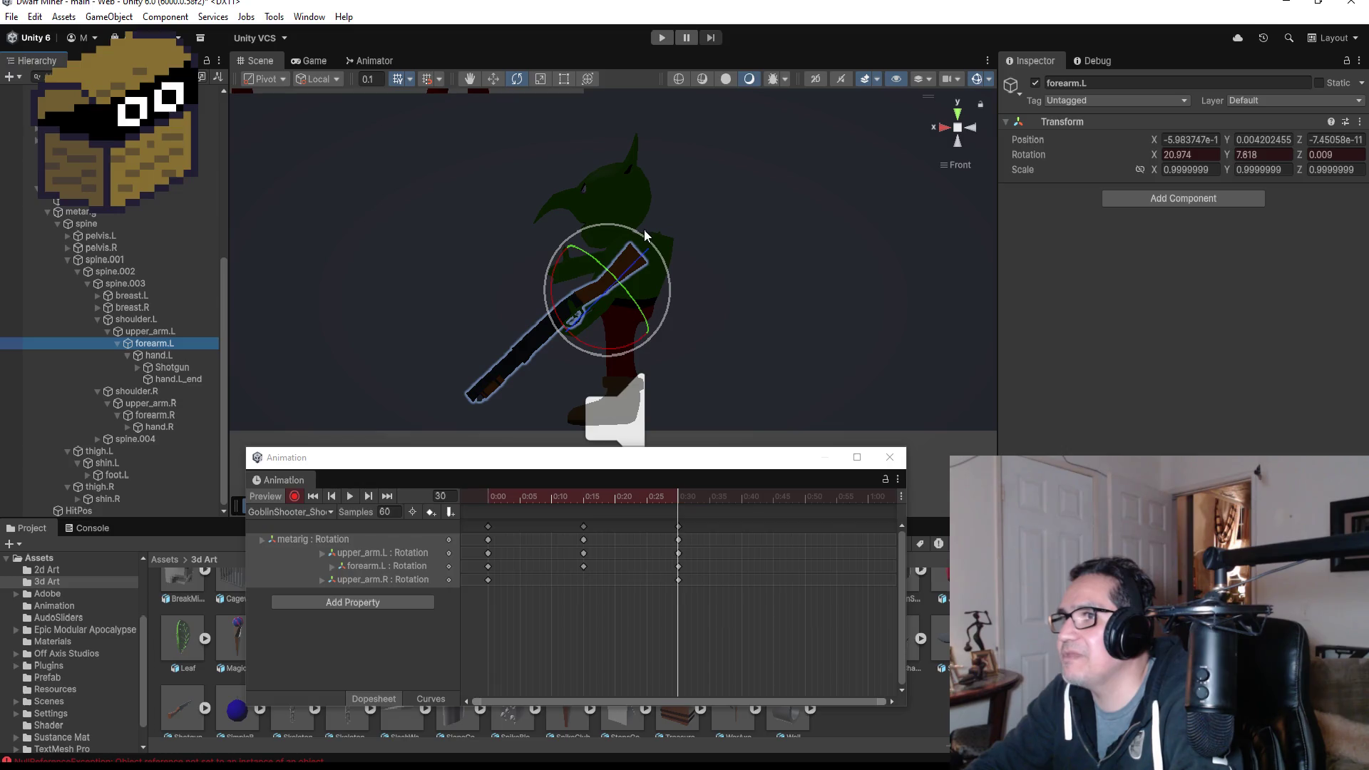
drag(644, 229, 736, 251)
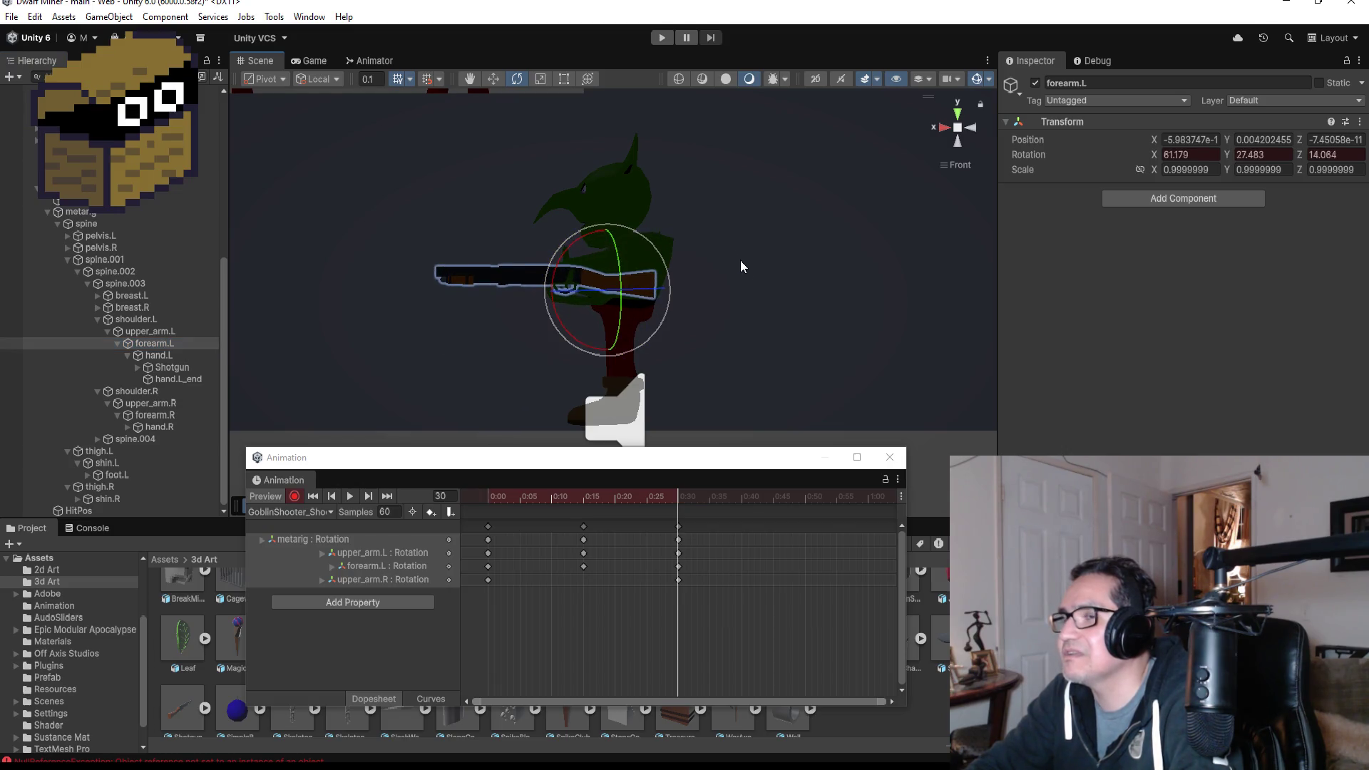
mouse_move(746, 334)
mouse_down()
mouse_move(1076, 366)
mouse_move(816, 355)
mouse_move(895, 345)
mouse_move(837, 342)
mouse_up()
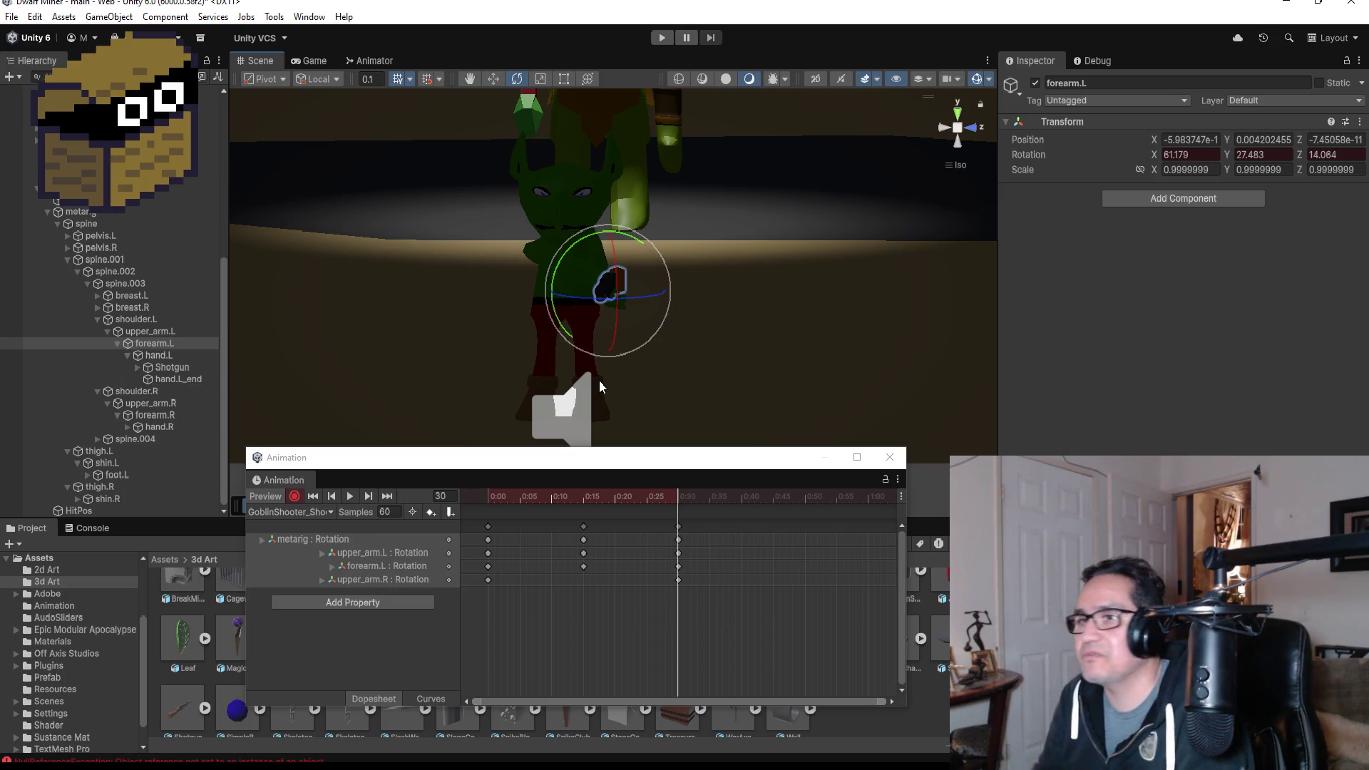
- Stop recording, play and stop the GoblinShooter_Shoot preview, then jump to the frame 30 keyframe
click(297, 498)
click(350, 497)
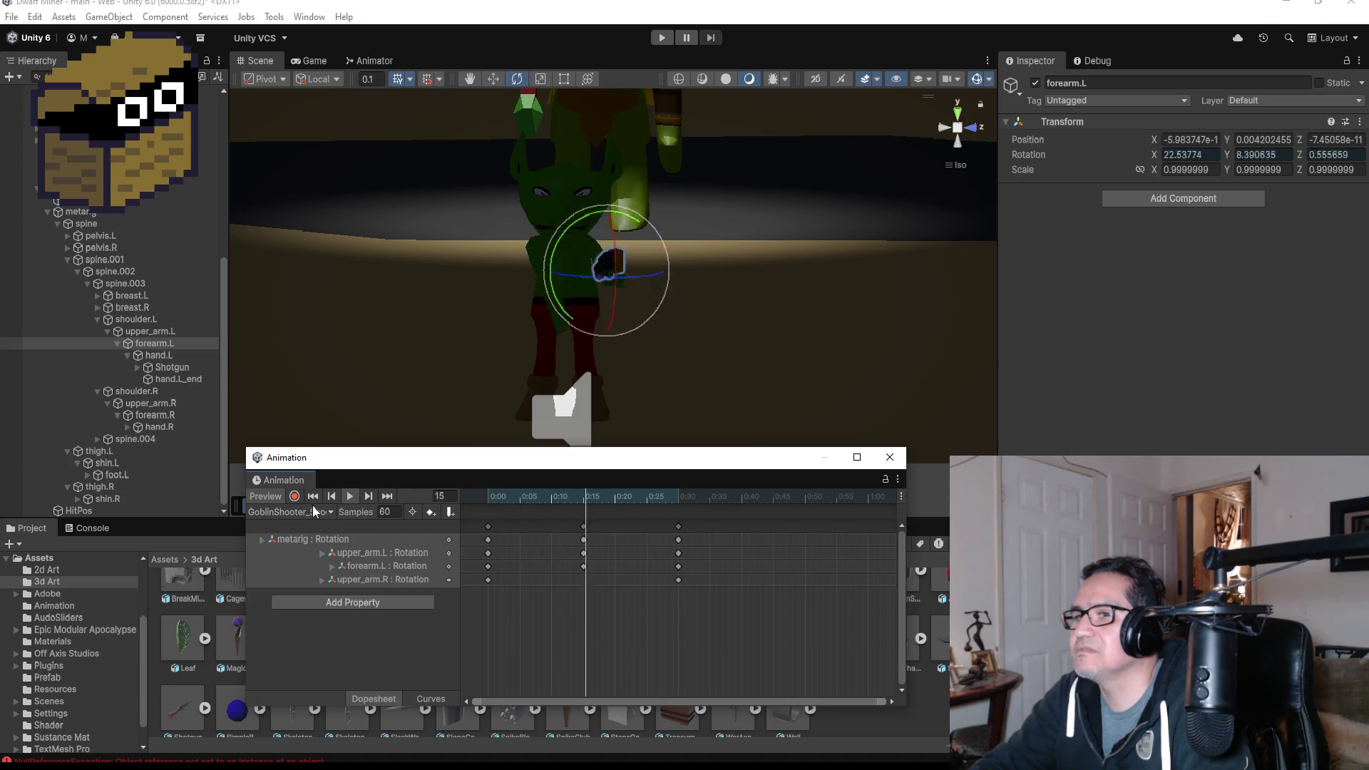
click(349, 497)
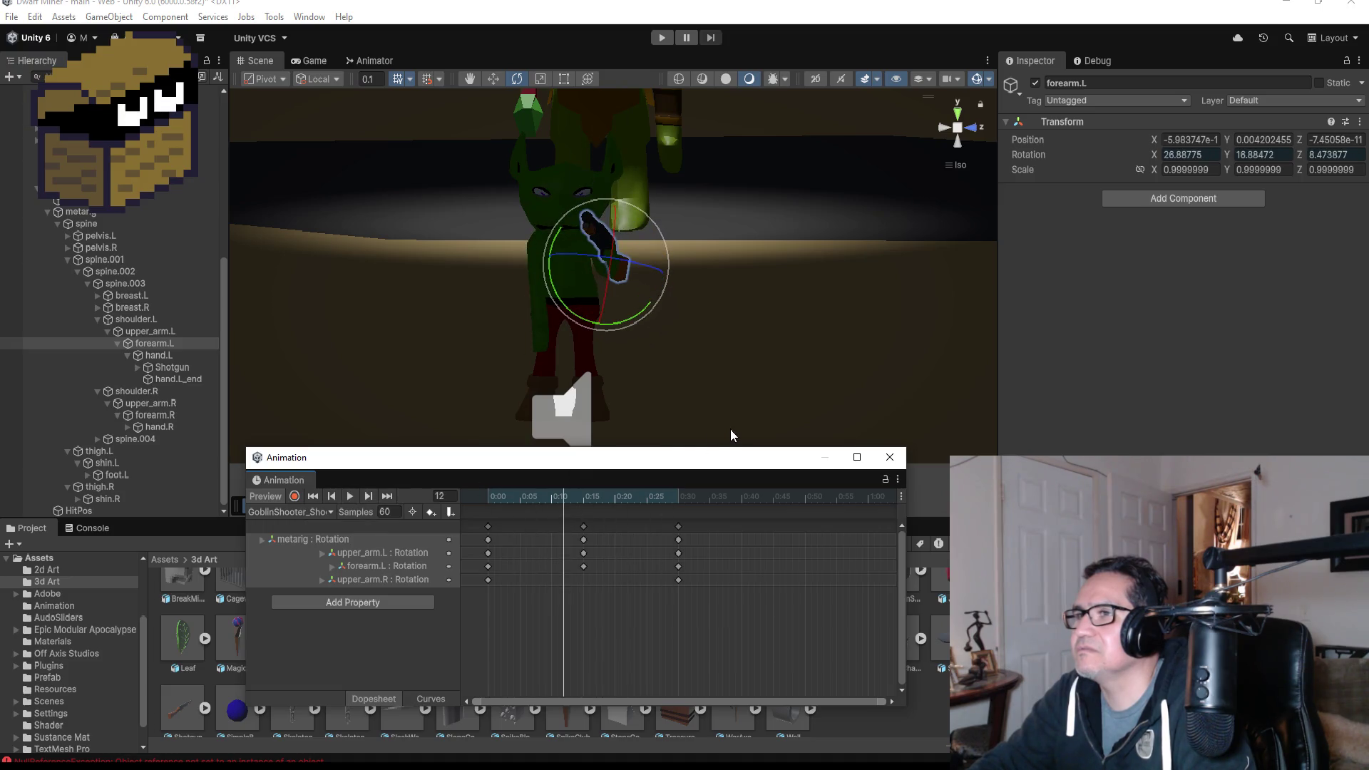
click(385, 497)
mouse_move(848, 224)
mouse_down()
mouse_move(451, 288)
mouse_move(910, 271)
mouse_move(767, 235)
mouse_move(870, 235)
mouse_move(841, 239)
mouse_up()
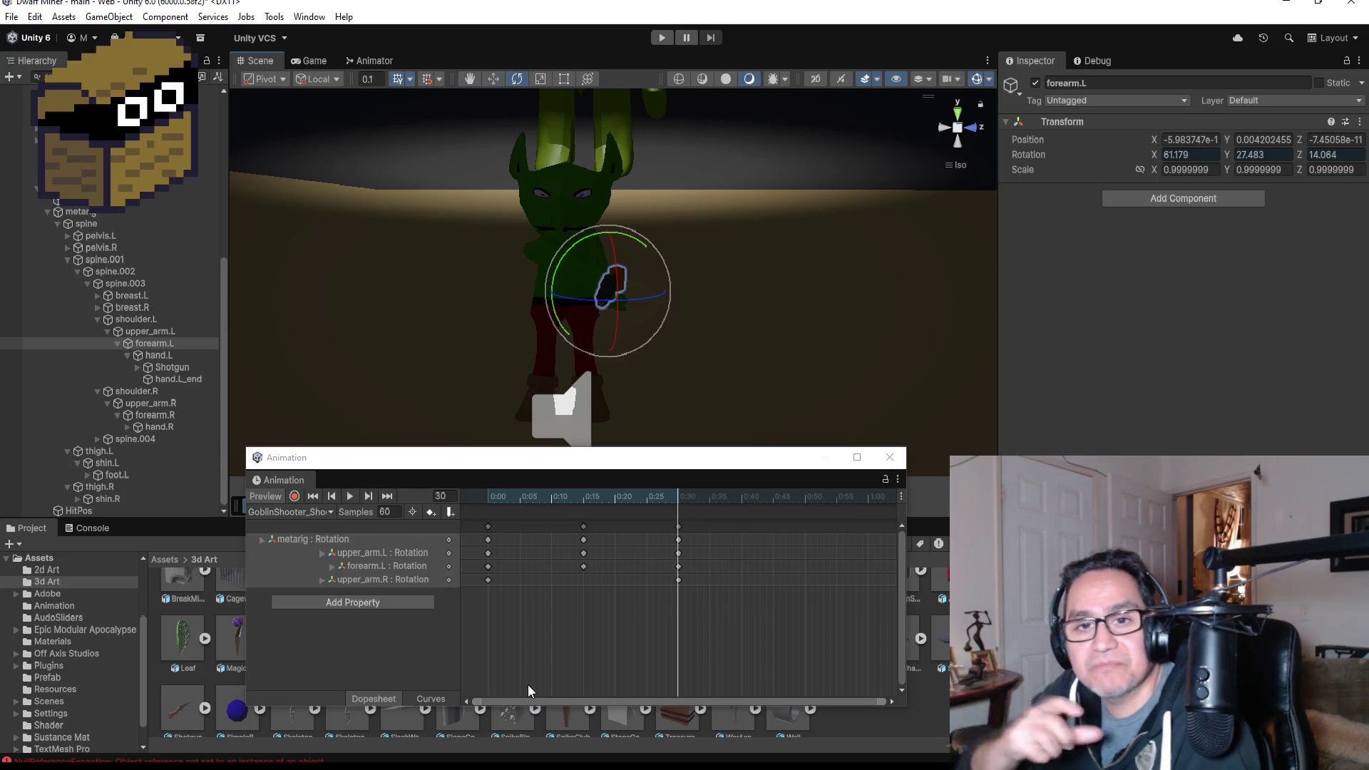
- Replay the shoot clip, stop it, and jump back to the frame 30 keyframe
click(353, 498)
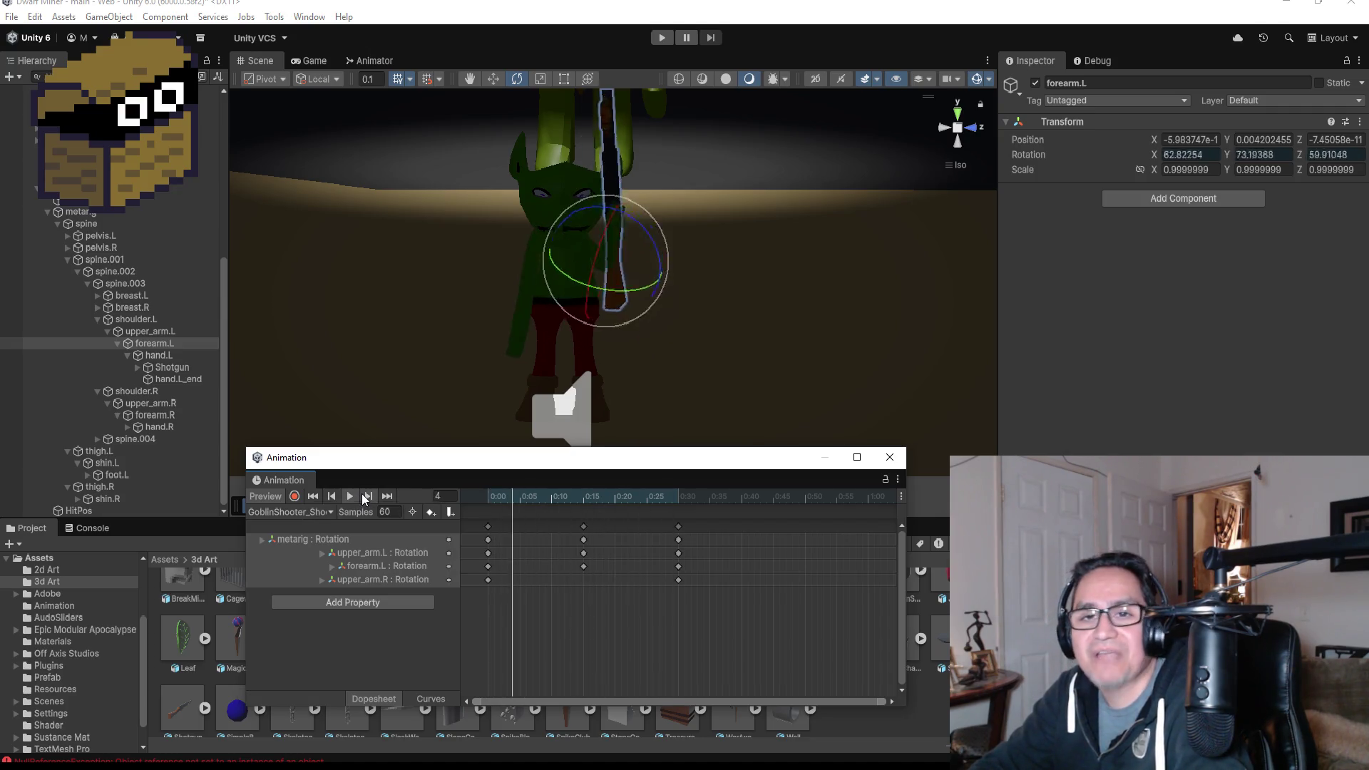
click(368, 497)
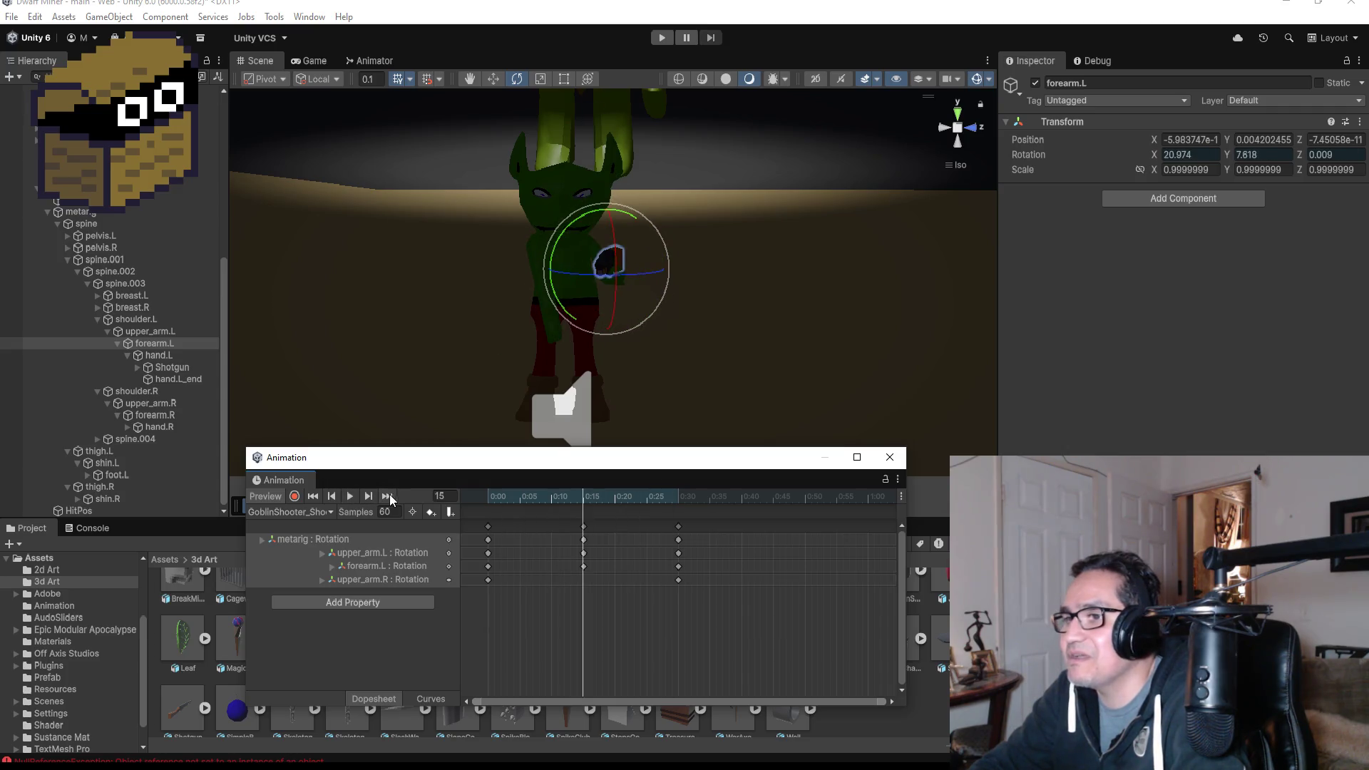
click(390, 495)
mouse_move(755, 288)
mouse_down()
mouse_move(779, 297)
mouse_move(713, 303)
mouse_move(748, 311)
mouse_move(336, 317)
mouse_move(700, 297)
mouse_up()
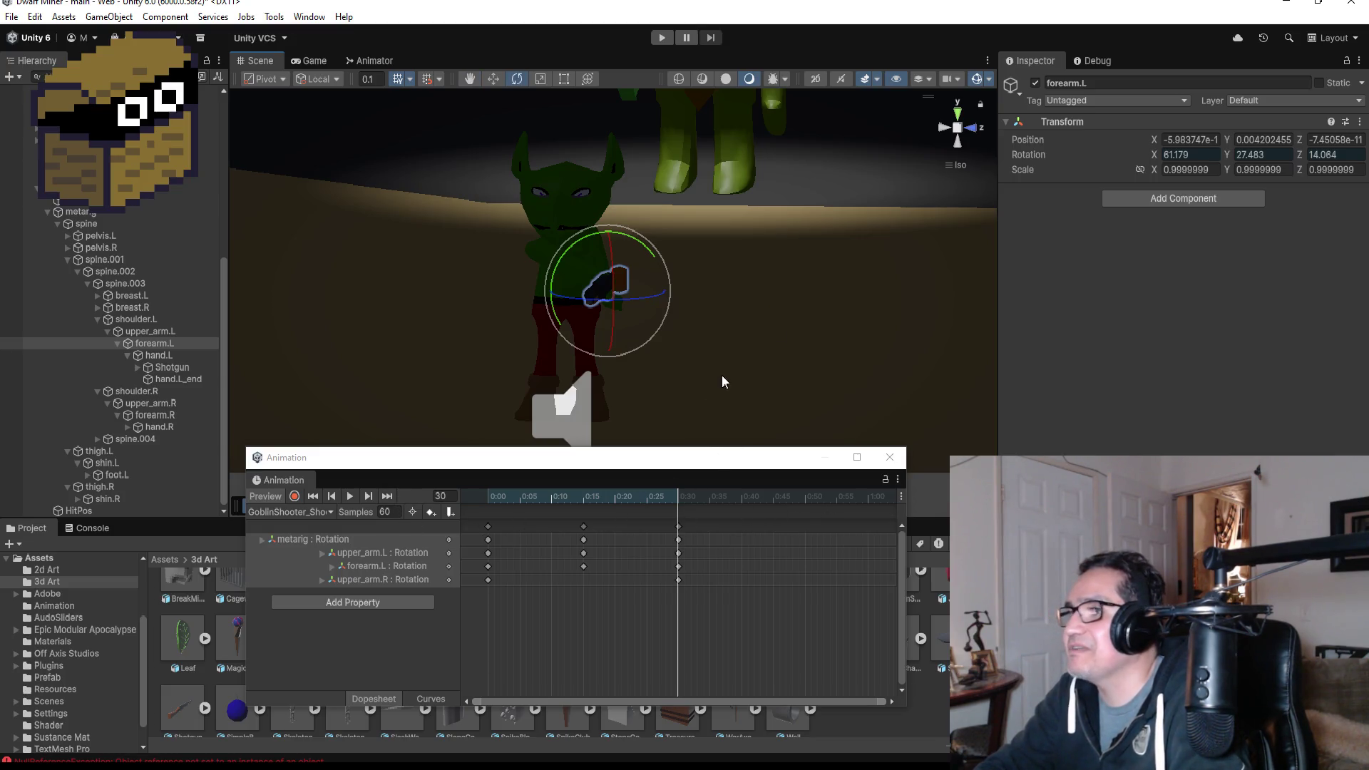
- Switch to Front then Right views and turn keyframe recording back on
click(971, 129)
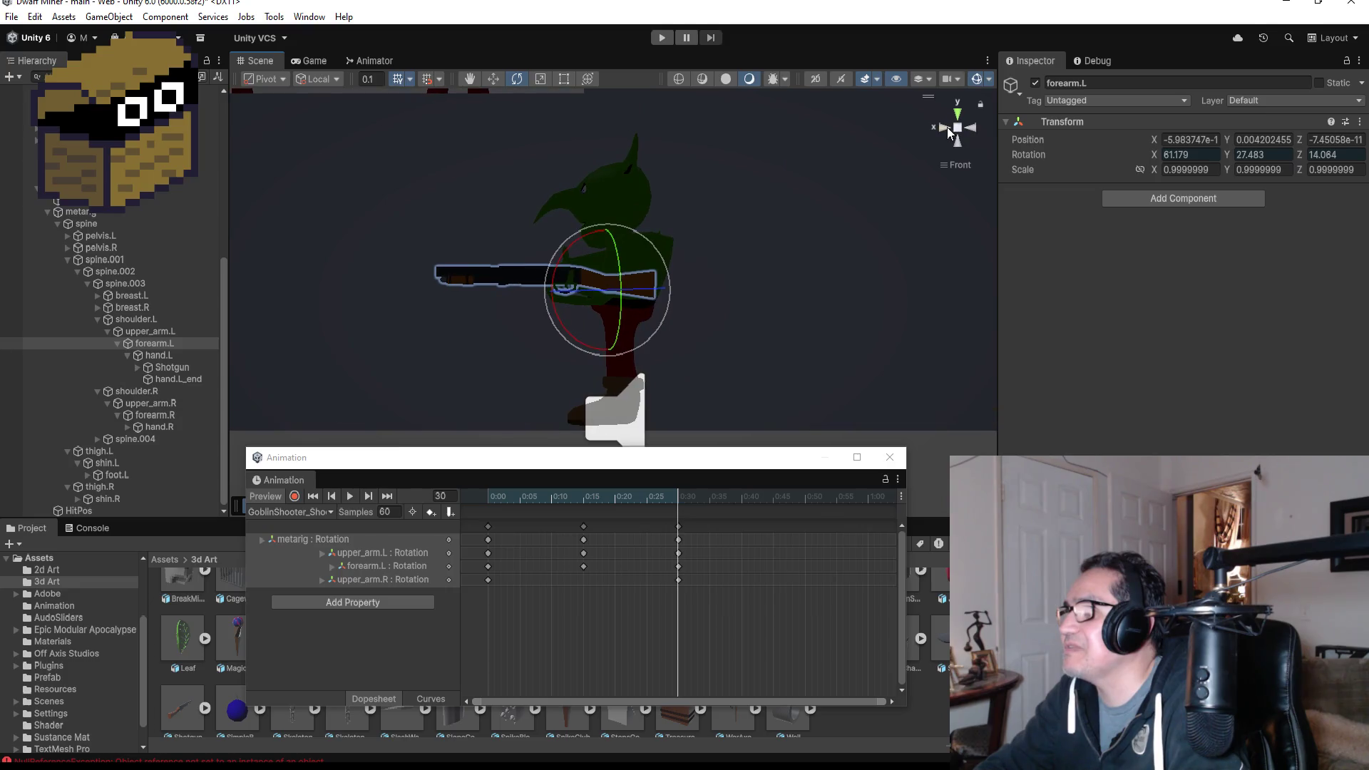
click(946, 127)
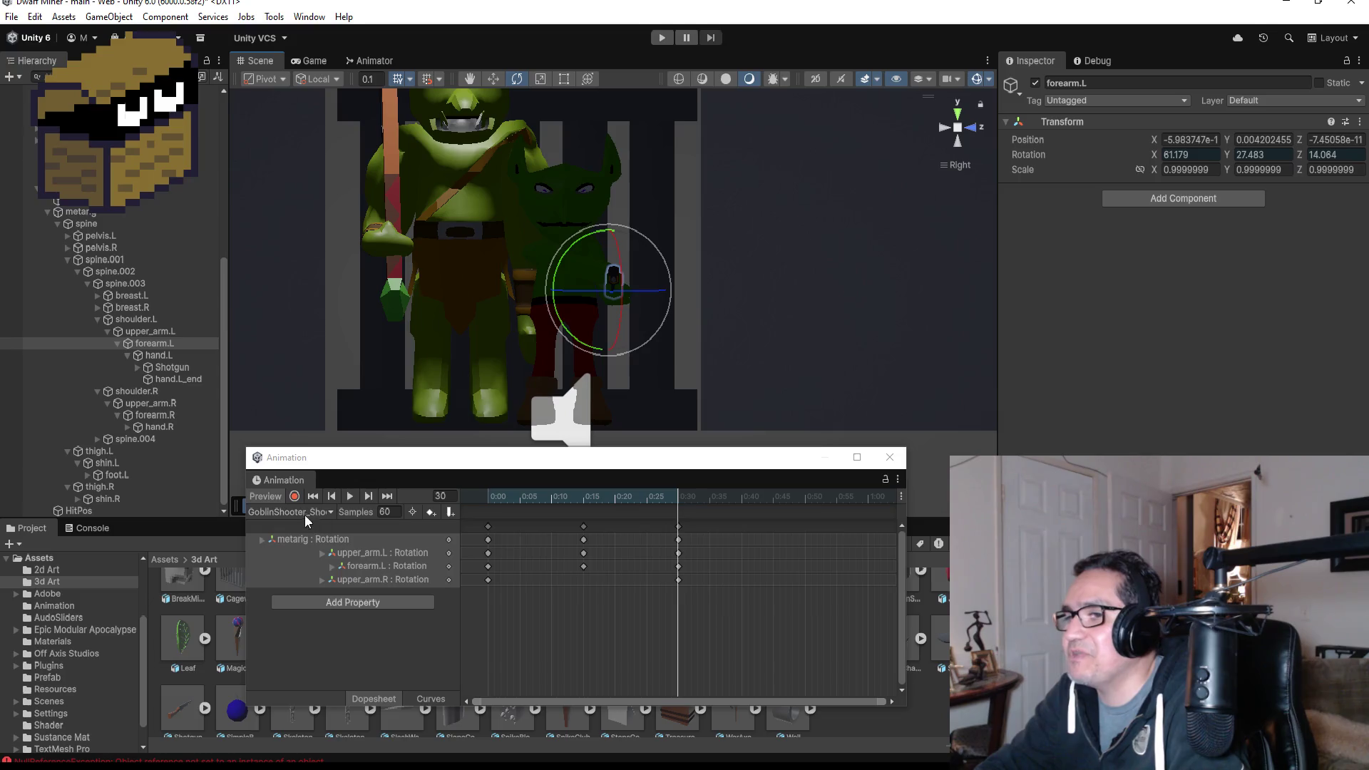
click(295, 496)
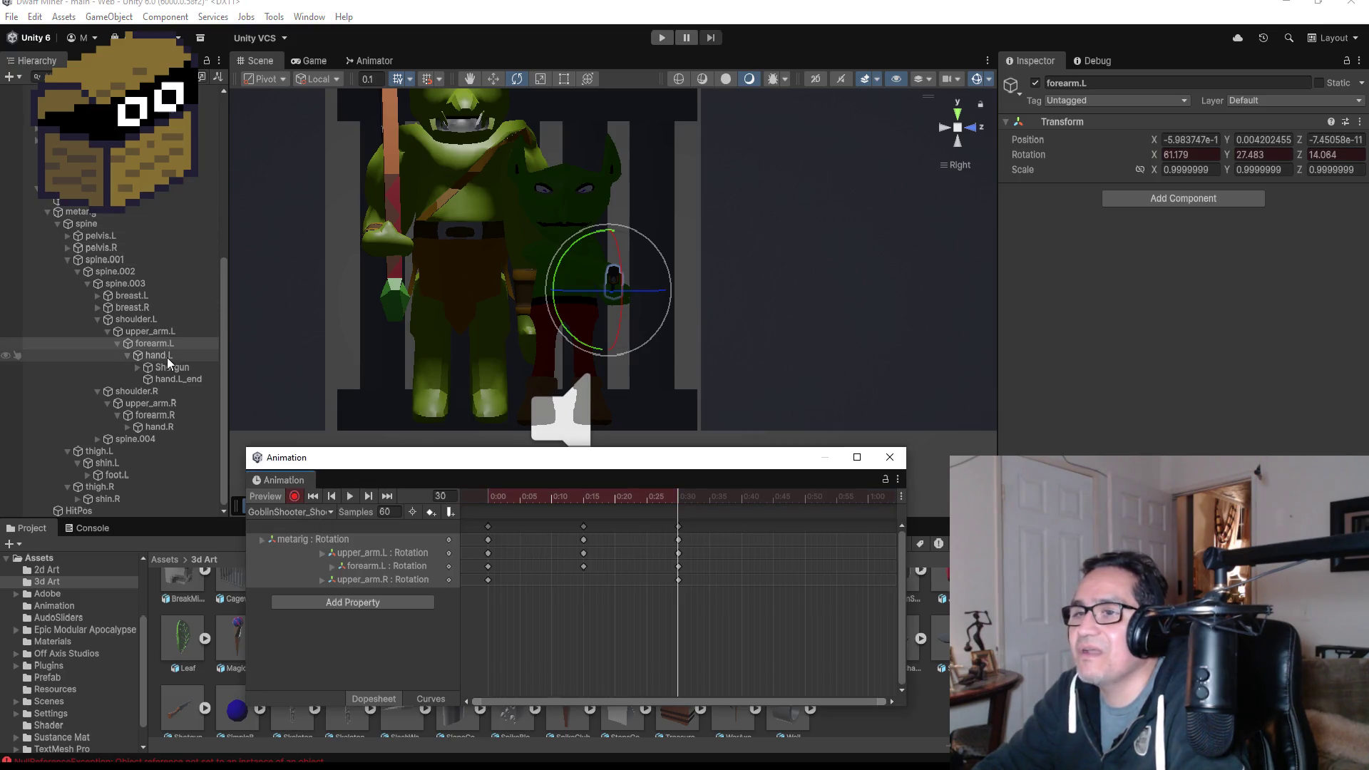
click(647, 240)
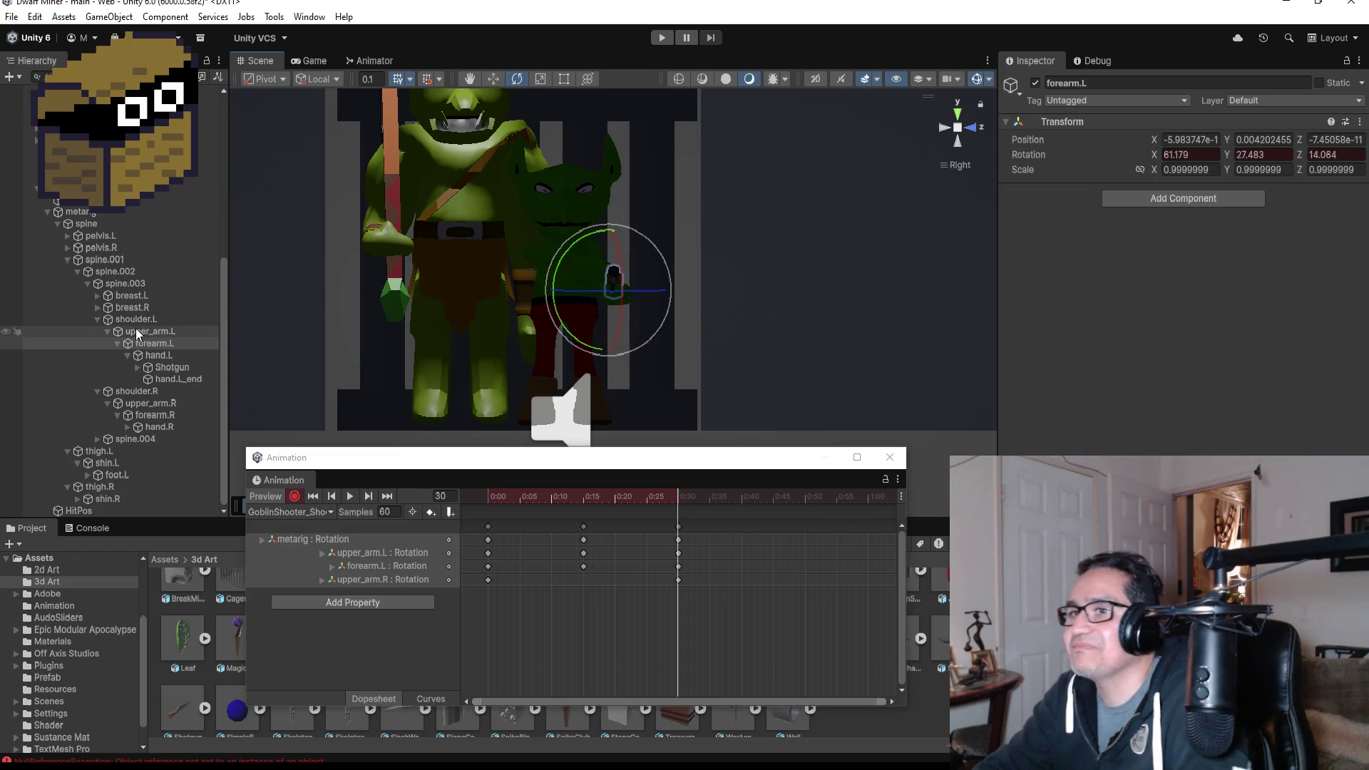
- Adjust upper_arm.L, then rotate upper_arm.R to 38.682, -3.913, -157.884 at frame 30
click(138, 333)
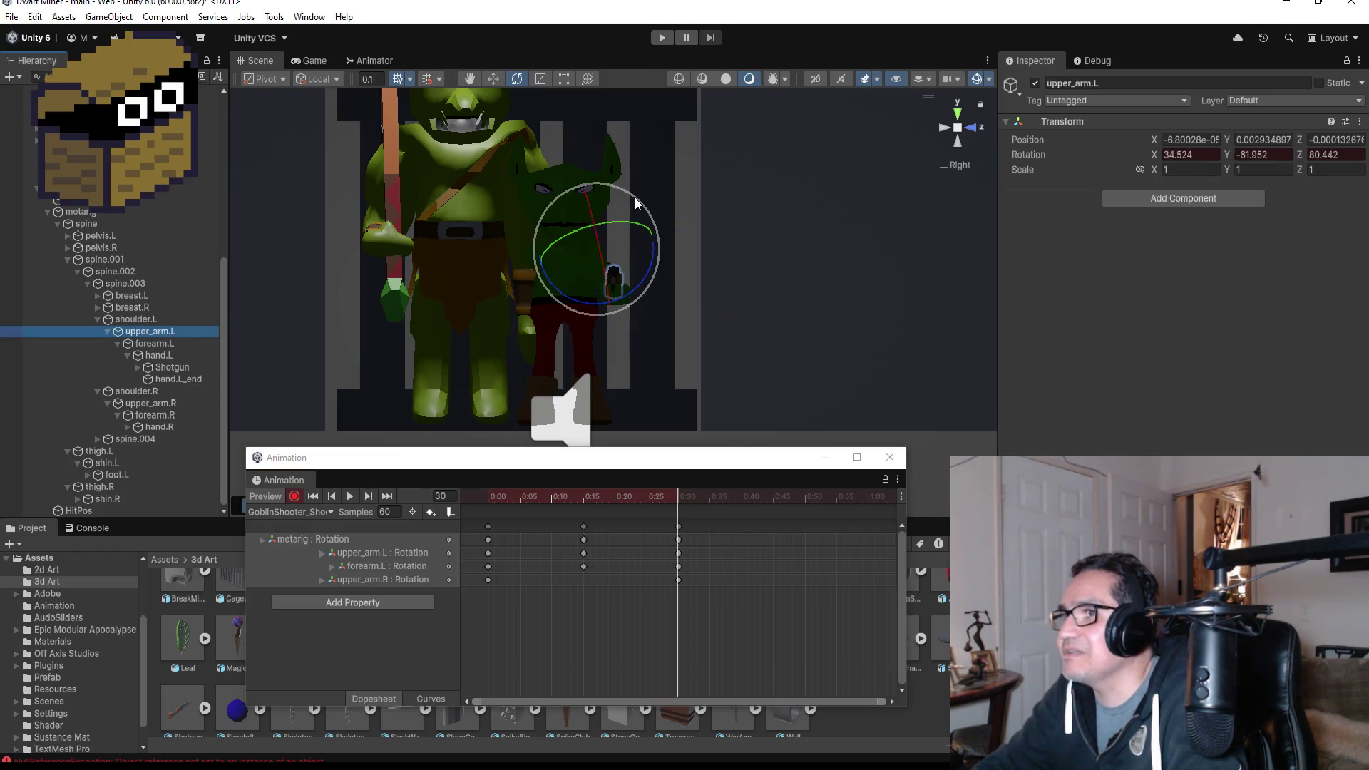
drag(636, 202, 660, 225)
mouse_move(783, 295)
mouse_down()
mouse_move(741, 335)
mouse_move(794, 312)
mouse_move(782, 305)
mouse_up()
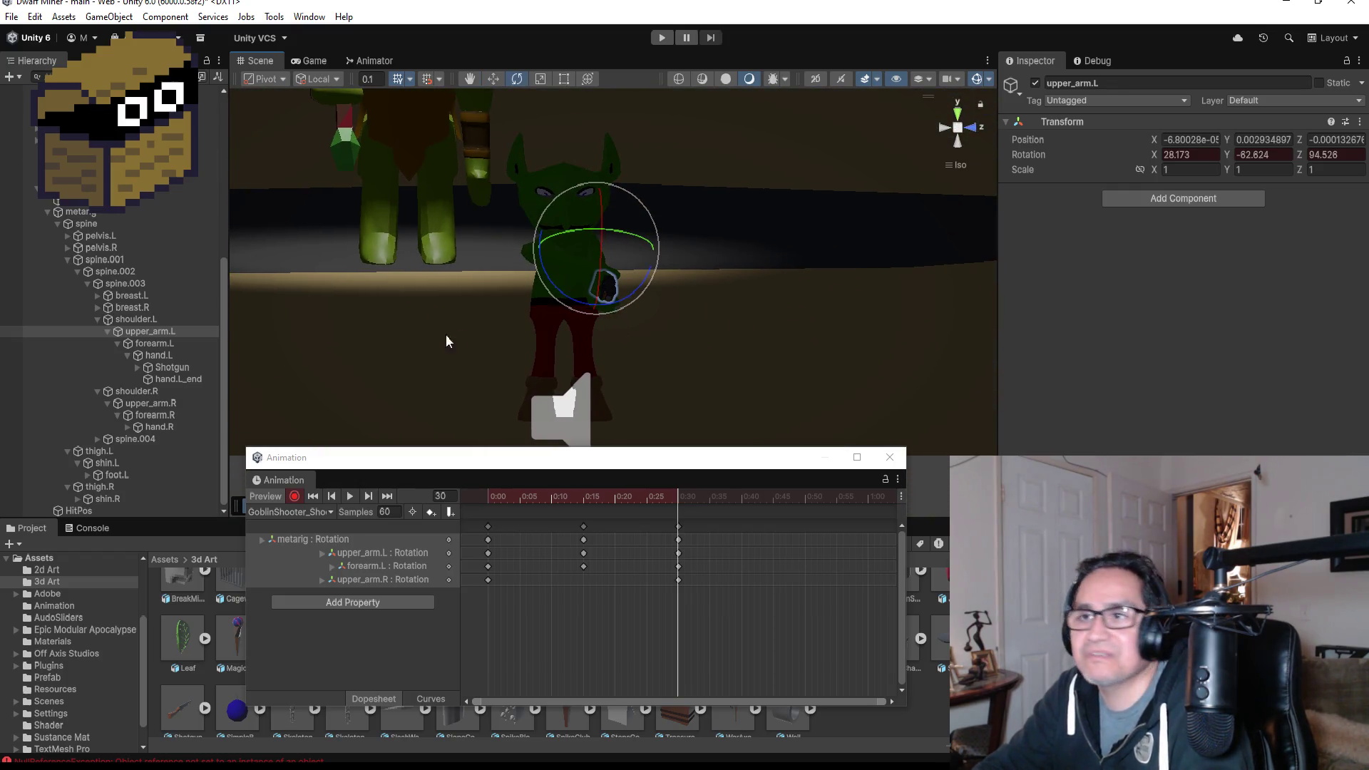
click(142, 403)
mouse_move(575, 204)
mouse_down()
mouse_move(597, 246)
mouse_move(703, 245)
mouse_move(402, 253)
mouse_move(734, 252)
mouse_move(700, 253)
mouse_up()
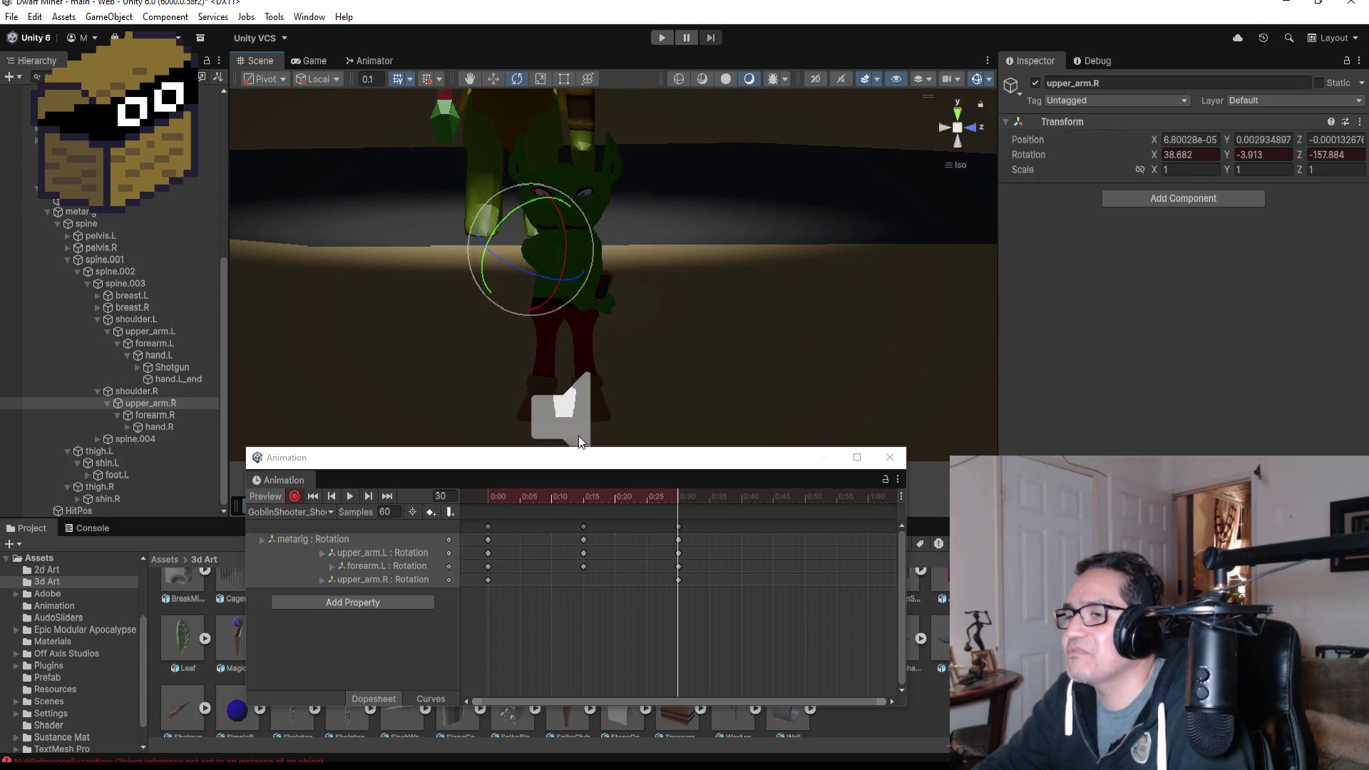
- Turn recording off and play, then stop, the shoot clip preview
click(296, 496)
click(349, 498)
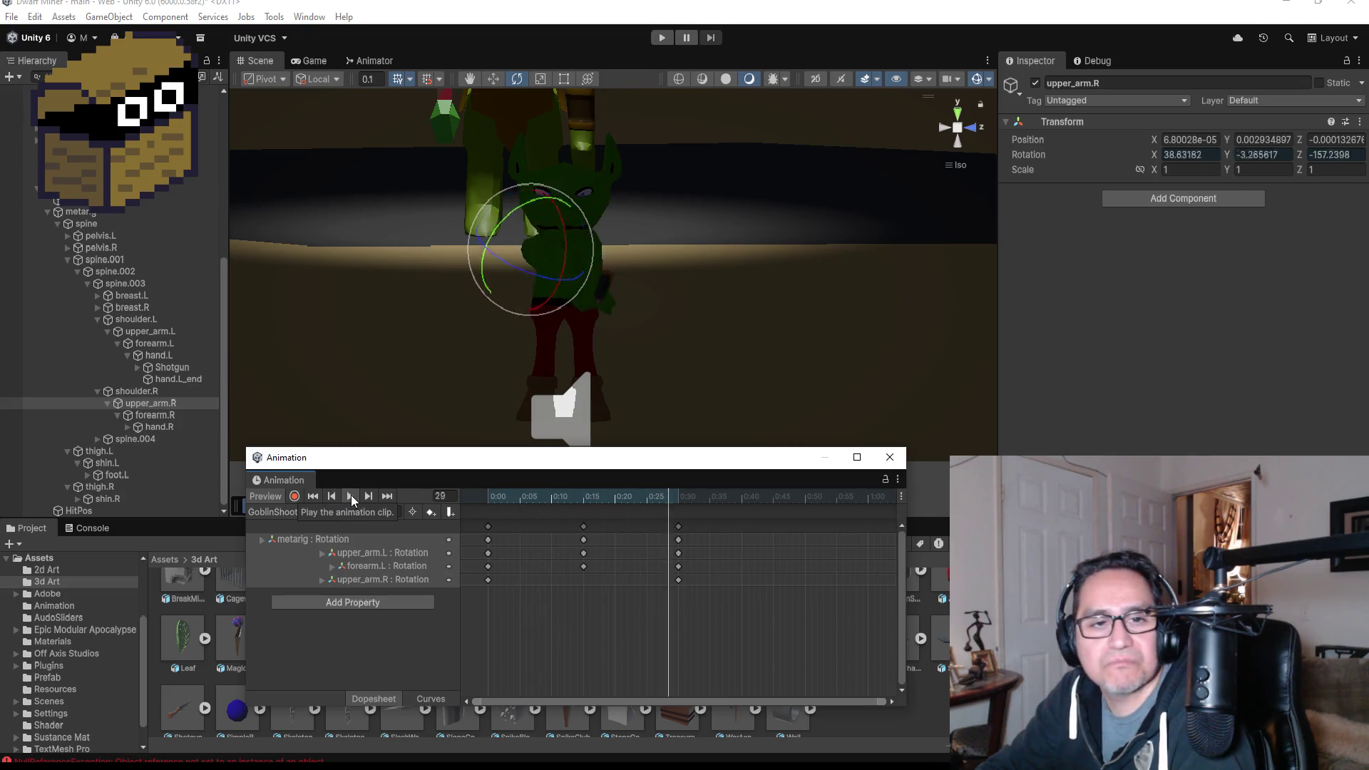
click(351, 498)
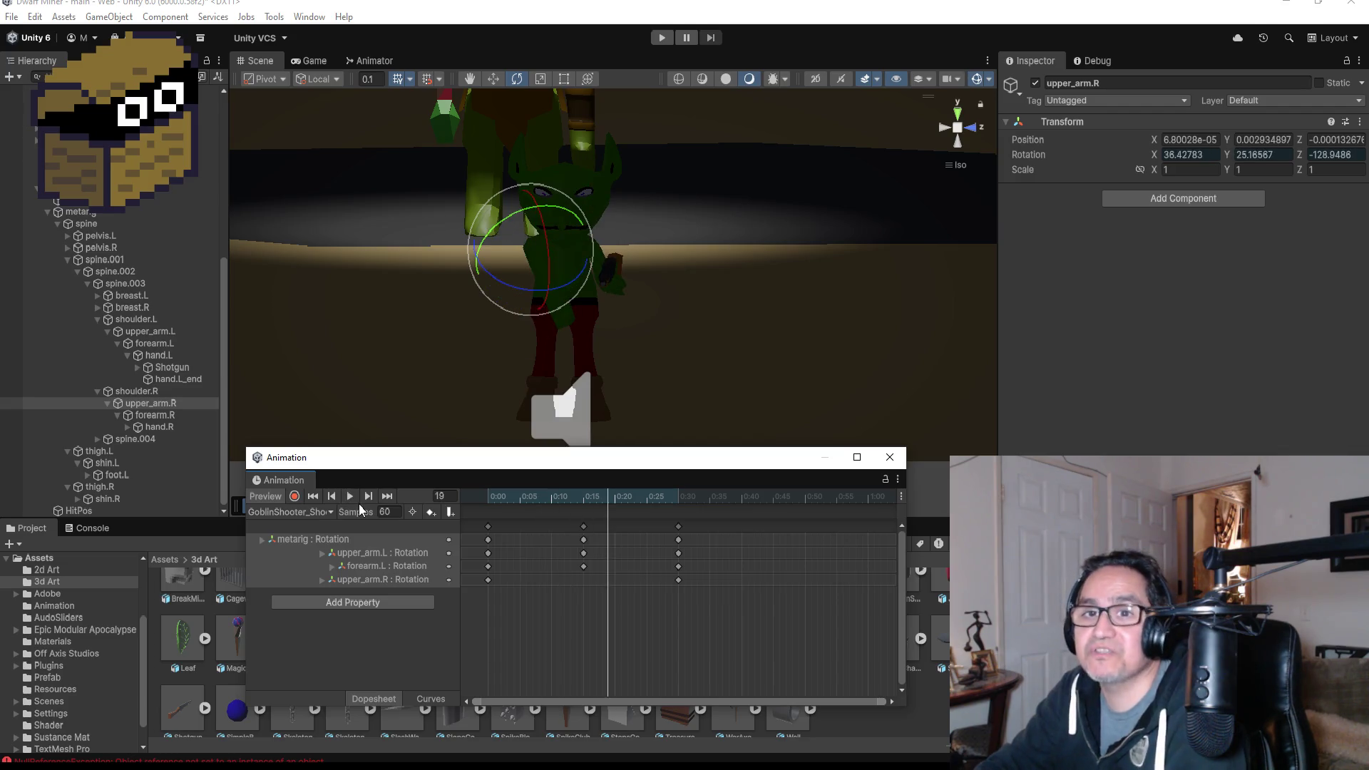
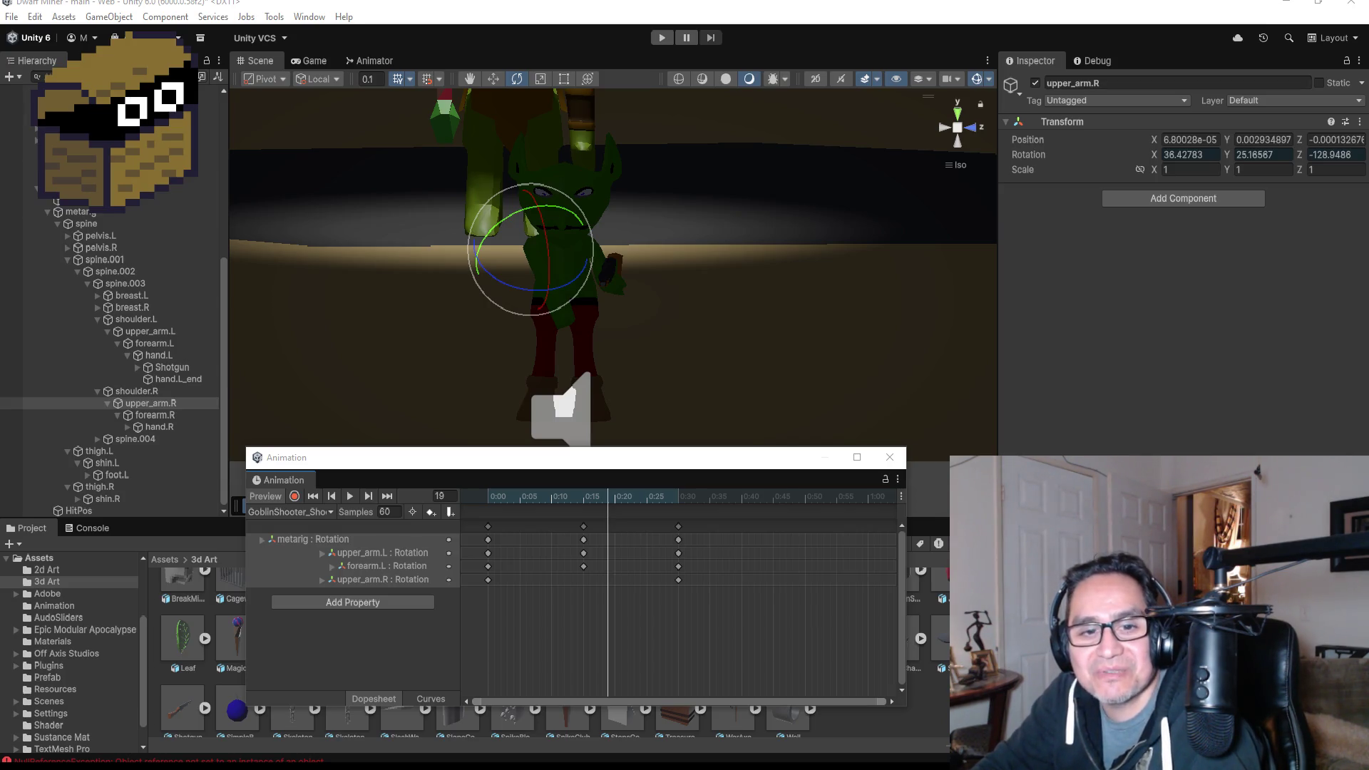
- Browse the Cascadeur pricing plans page, then close it and return to Unity
key(alt+Tab)
scroll(818, 370, down, 4)
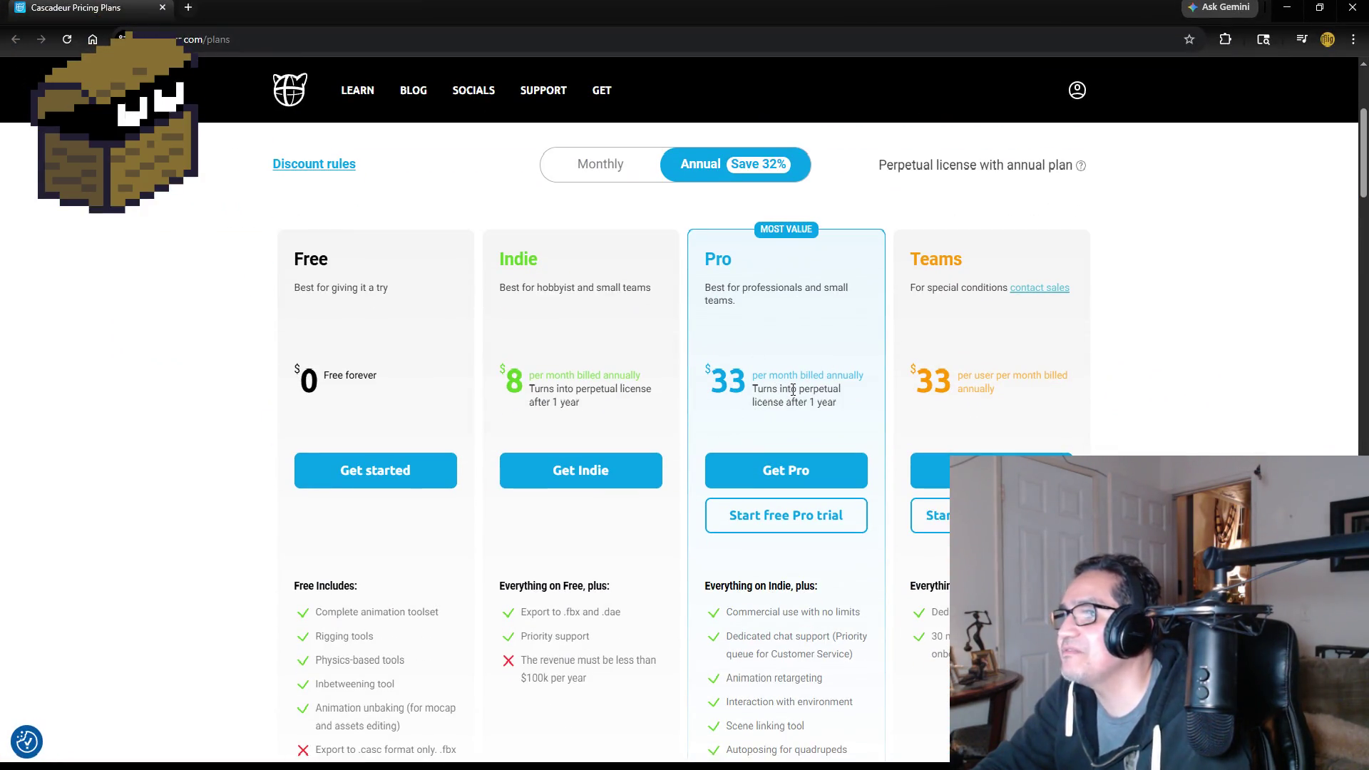
scroll(609, 559, down, 1)
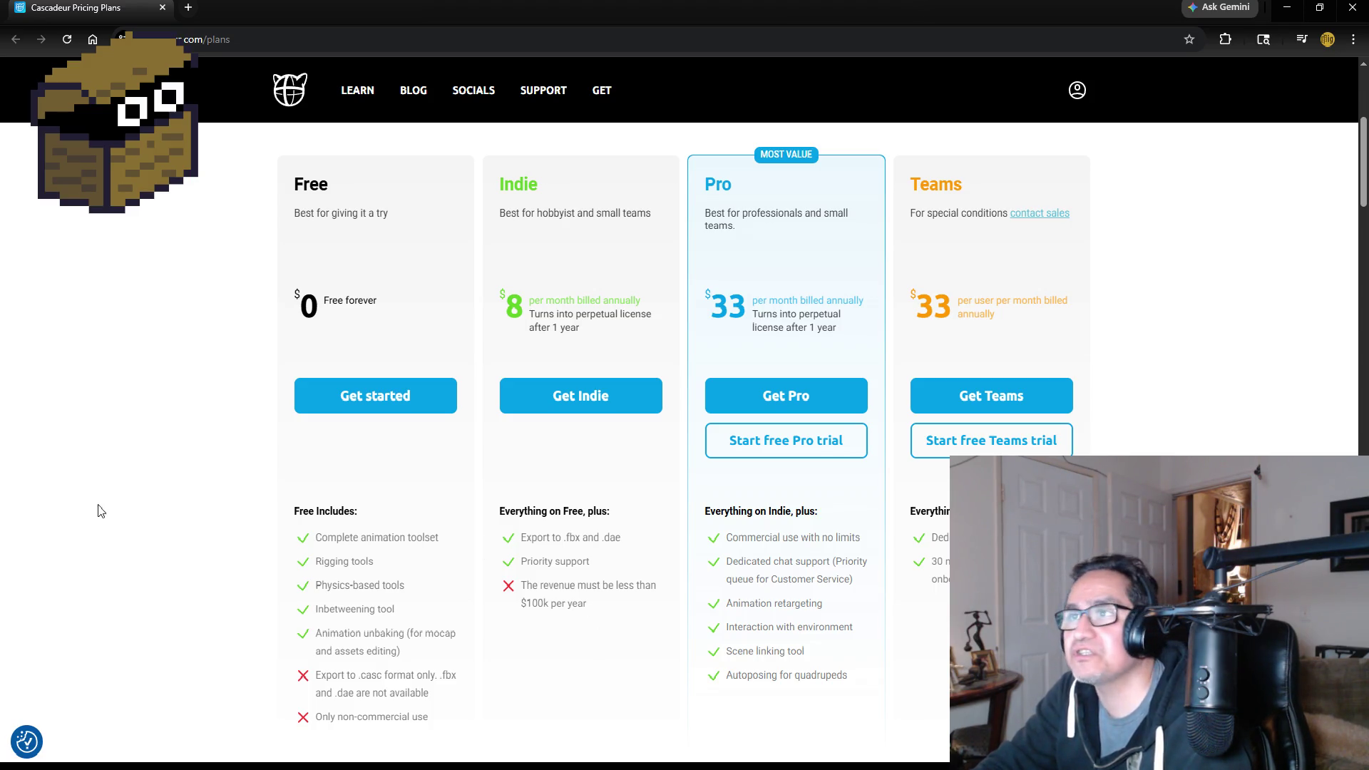
scroll(175, 480, up, 4)
scroll(199, 477, down, 3)
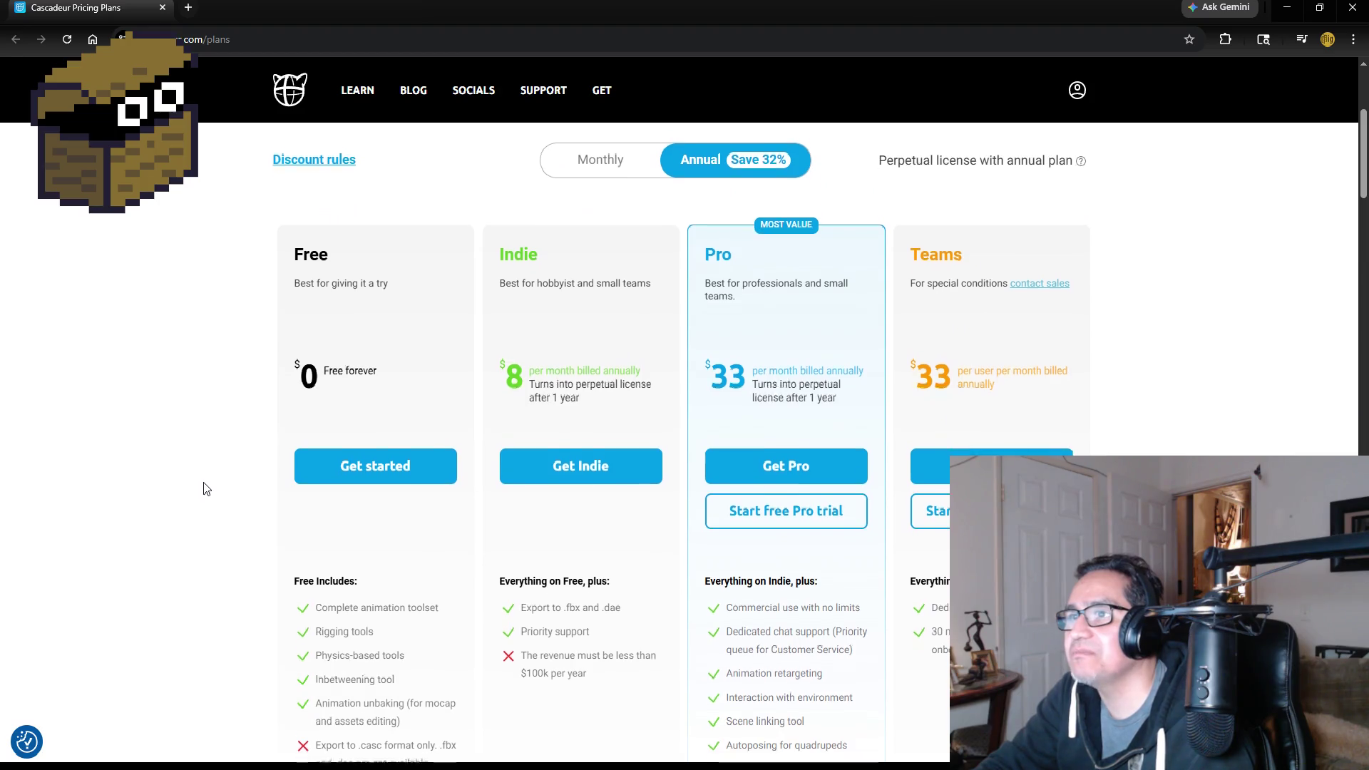
scroll(203, 482, down, 2)
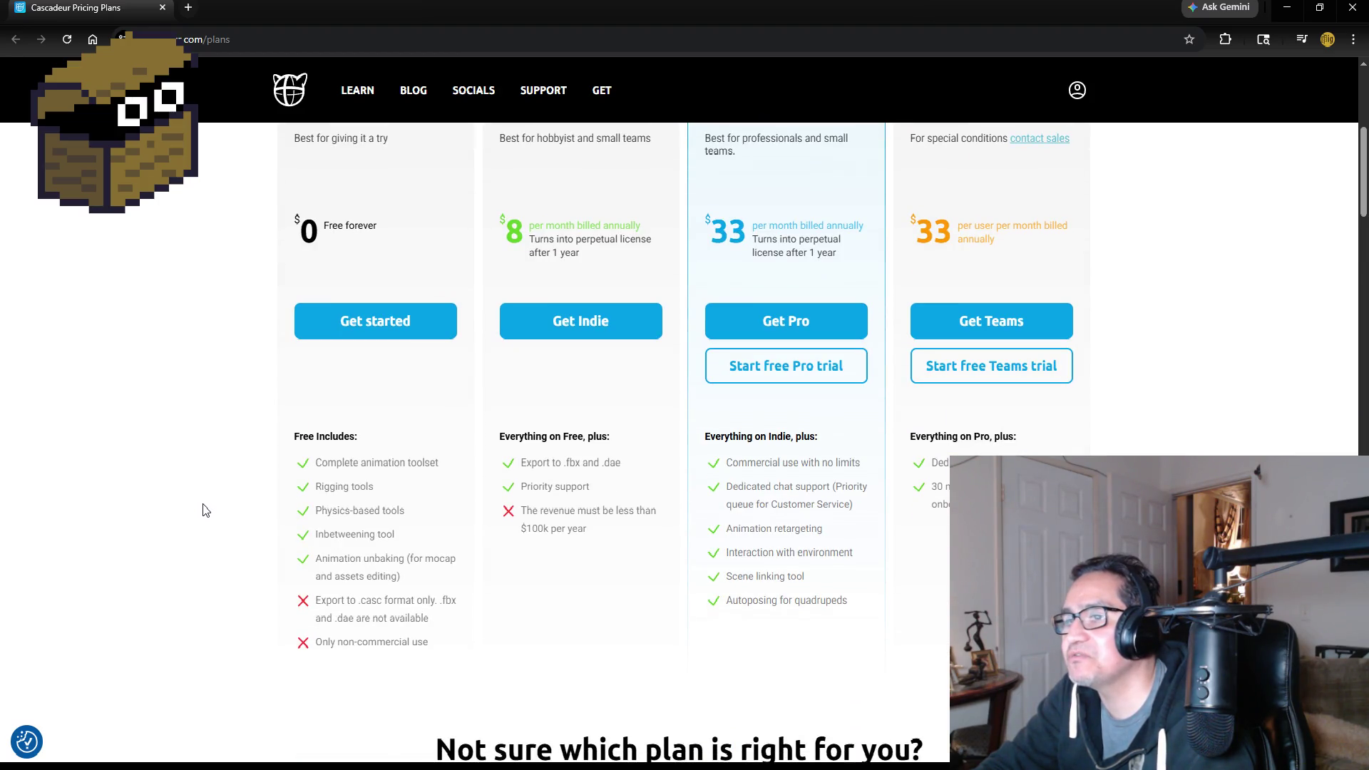
scroll(208, 500, up, 6)
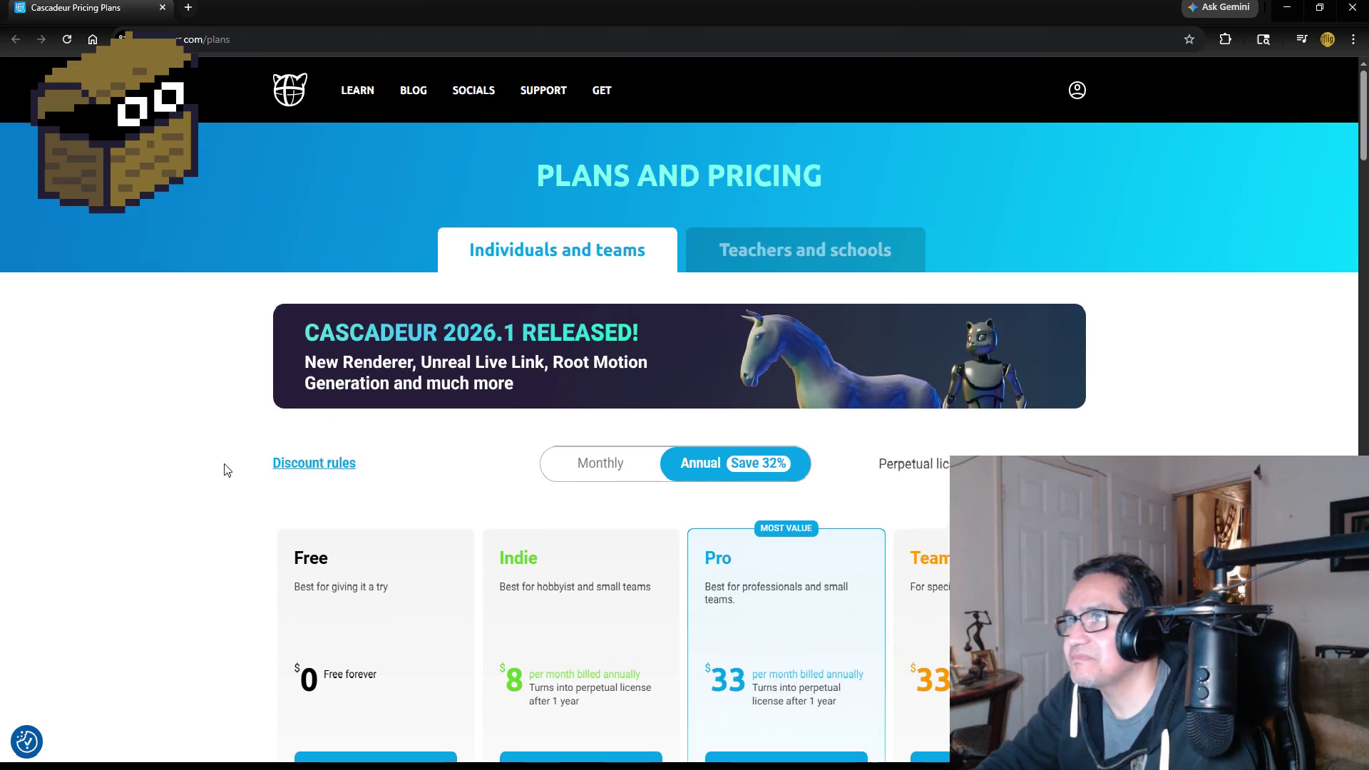
click(163, 13)
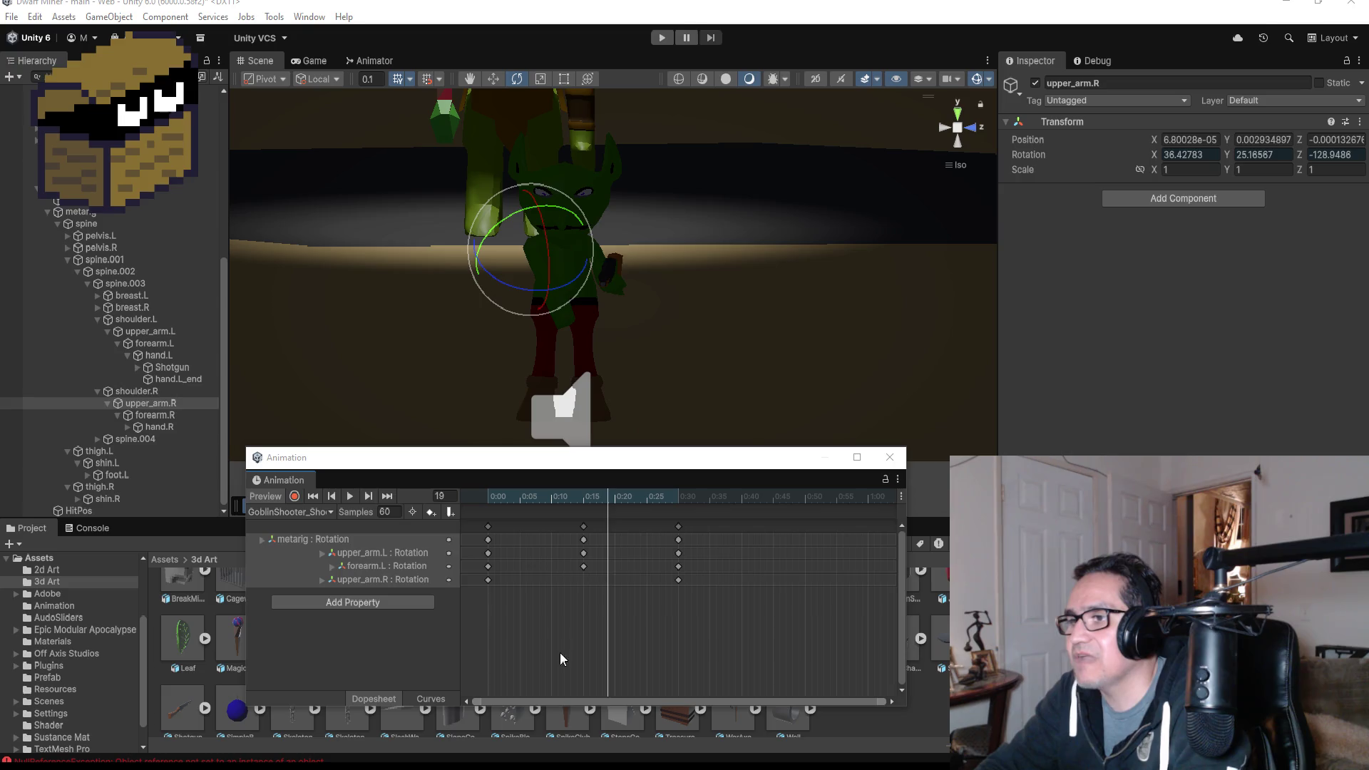
- Preview the goblin clip, close the Animation window and go to the Assets > Animation folder
click(353, 494)
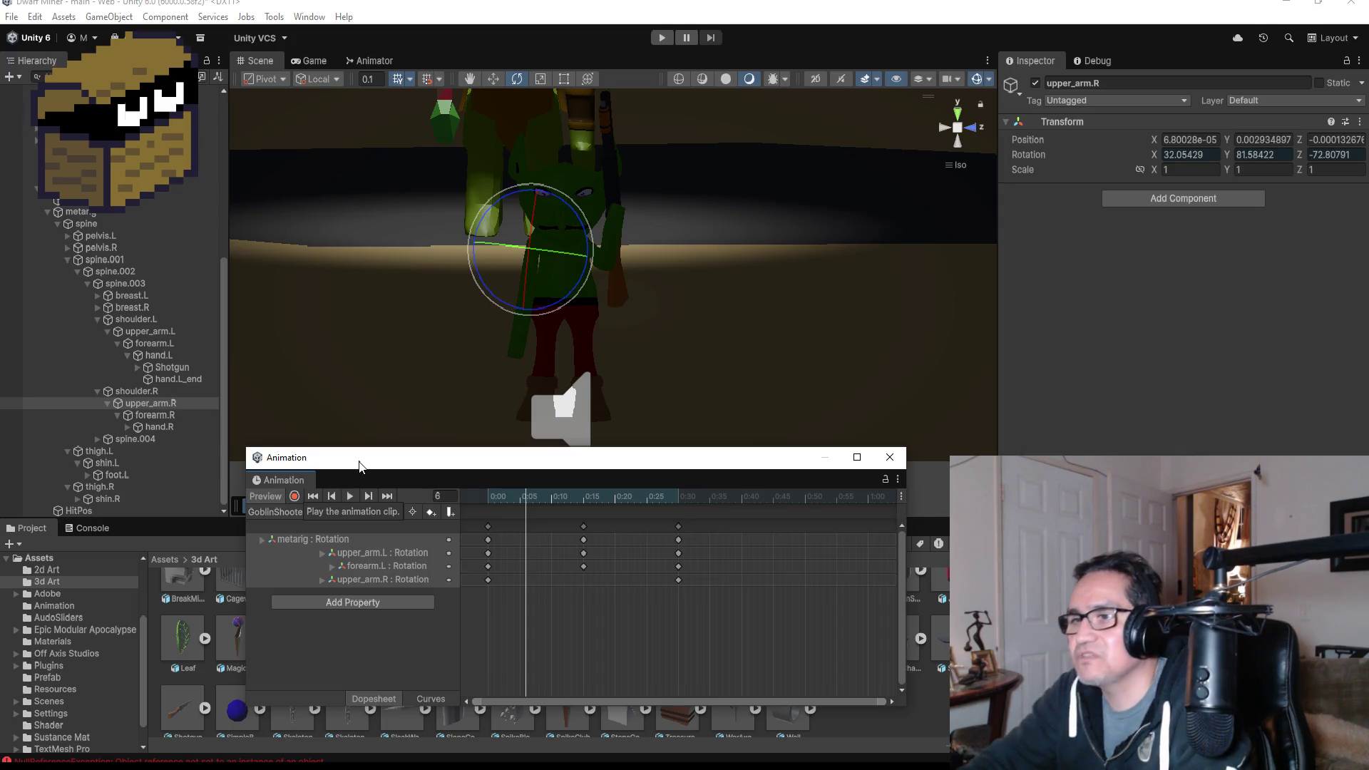
click(888, 460)
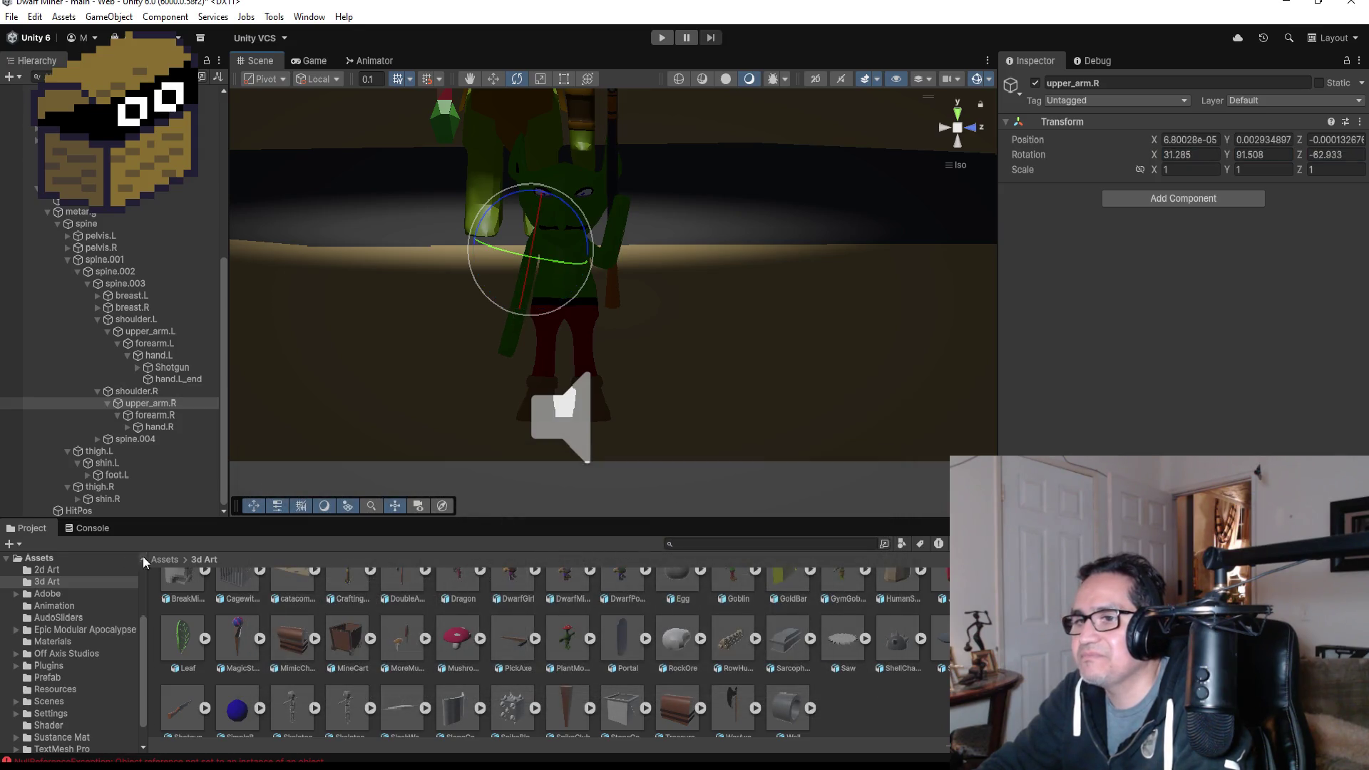
click(165, 559)
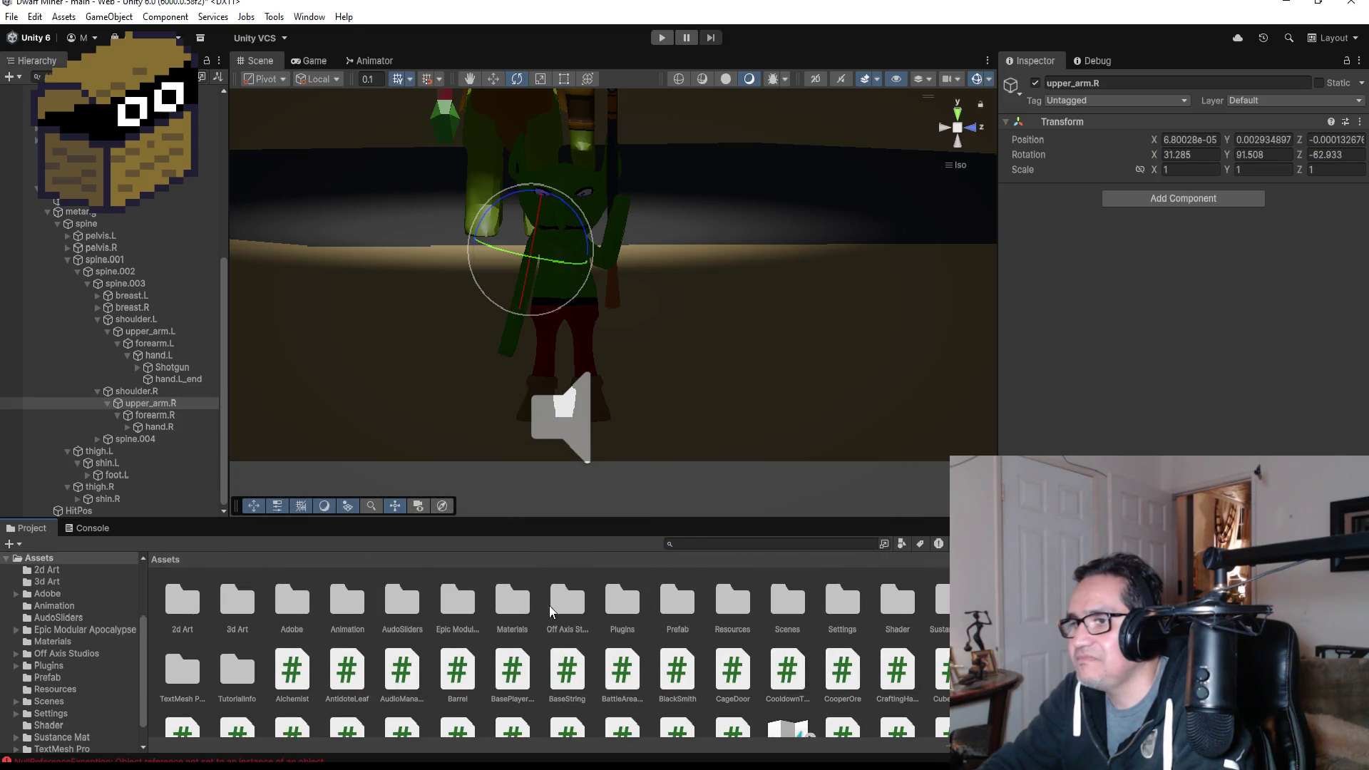
click(549, 605)
click(512, 608)
click(455, 606)
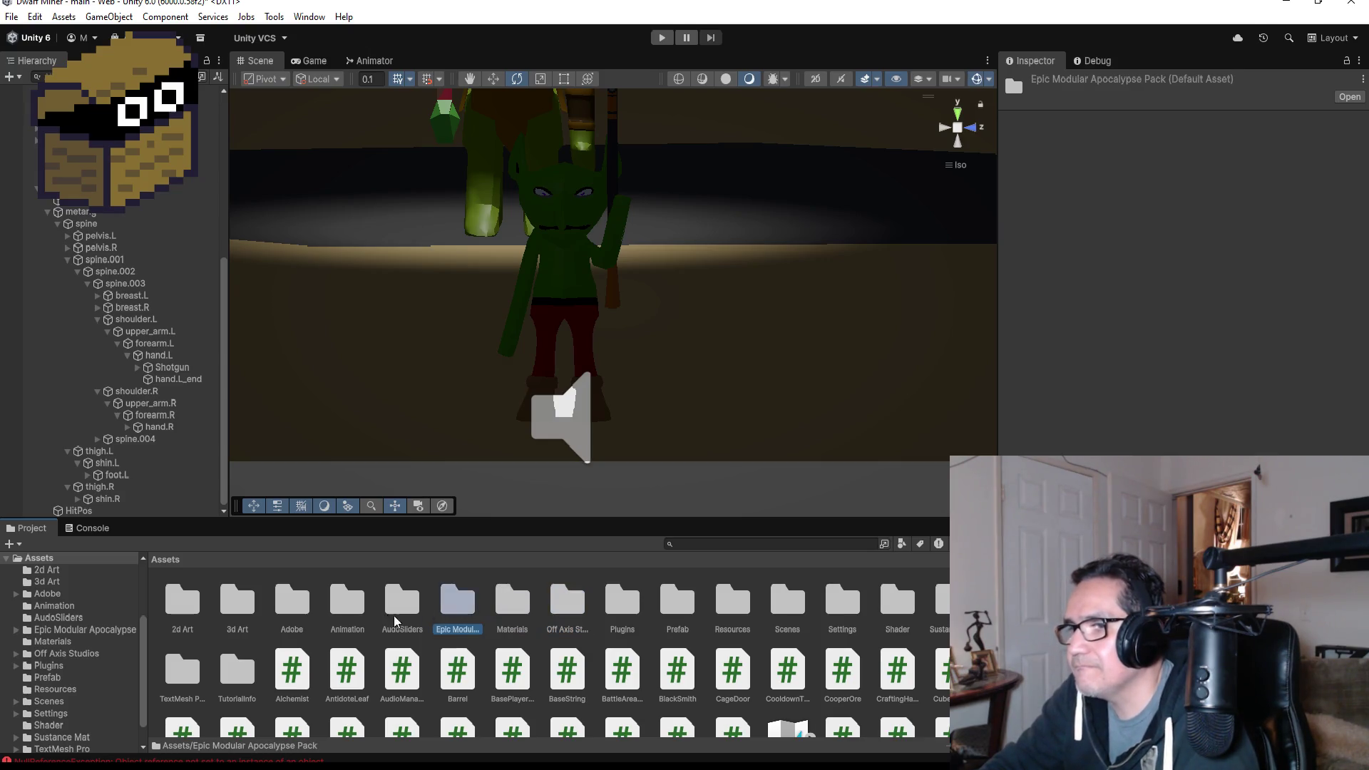
double_click(354, 604)
scroll(796, 660, down, 1)
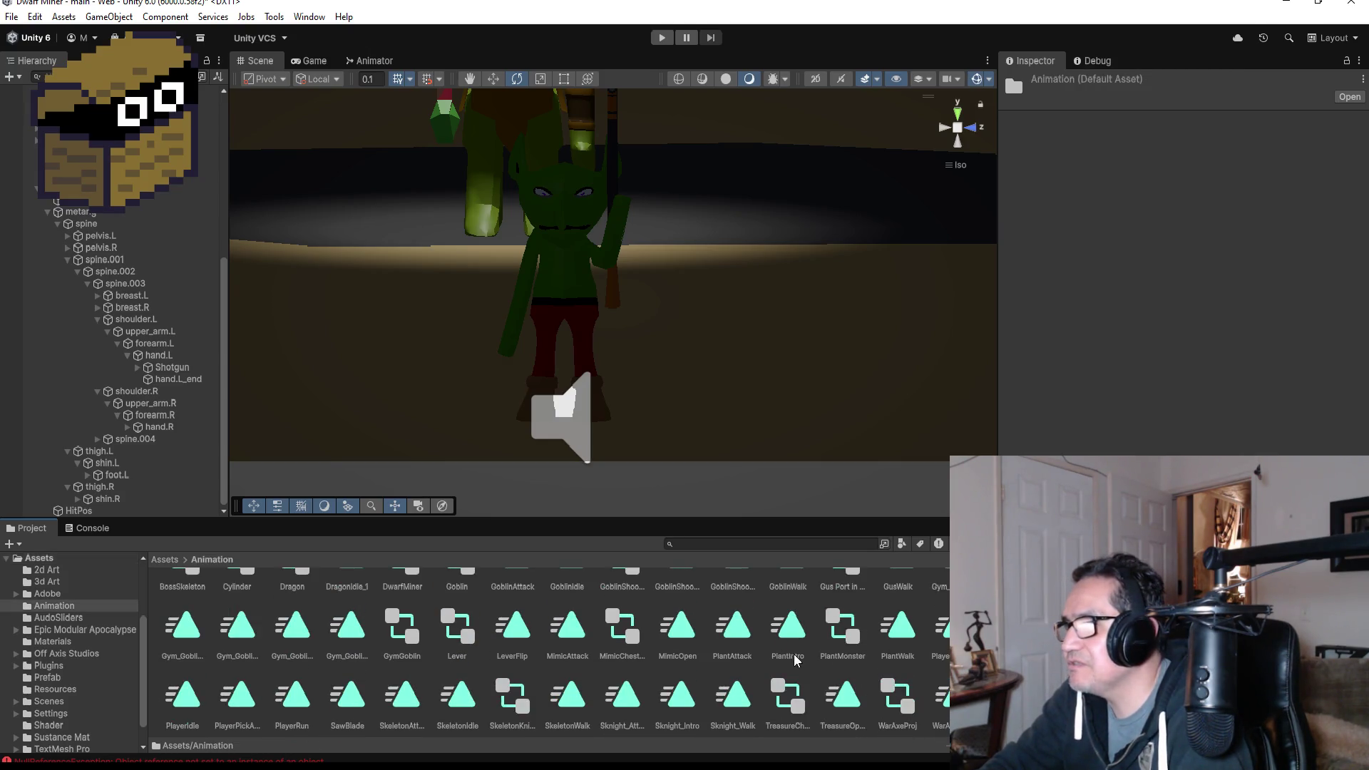
scroll(796, 660, up, 1)
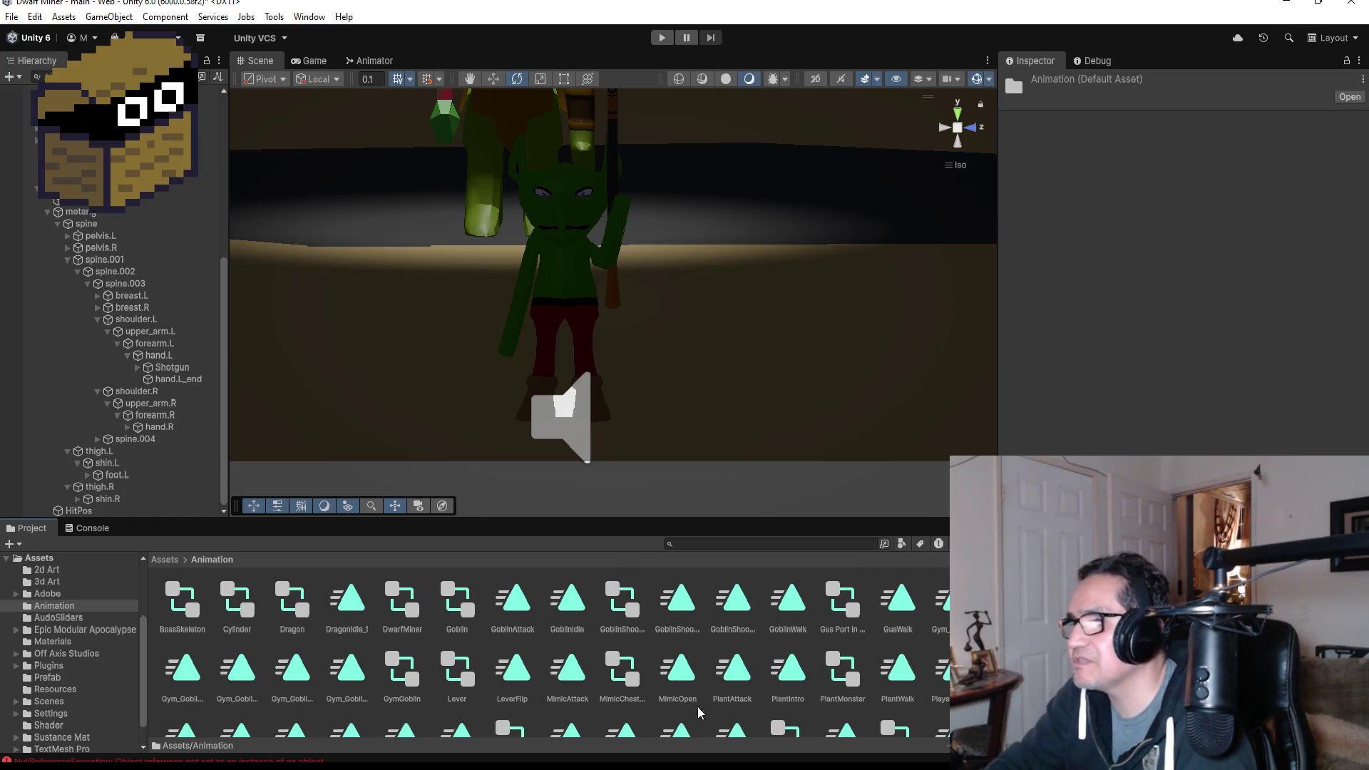
- Turn off Loop Time on the GoblinShooter_Shoot clip and show the Animator graph
click(736, 602)
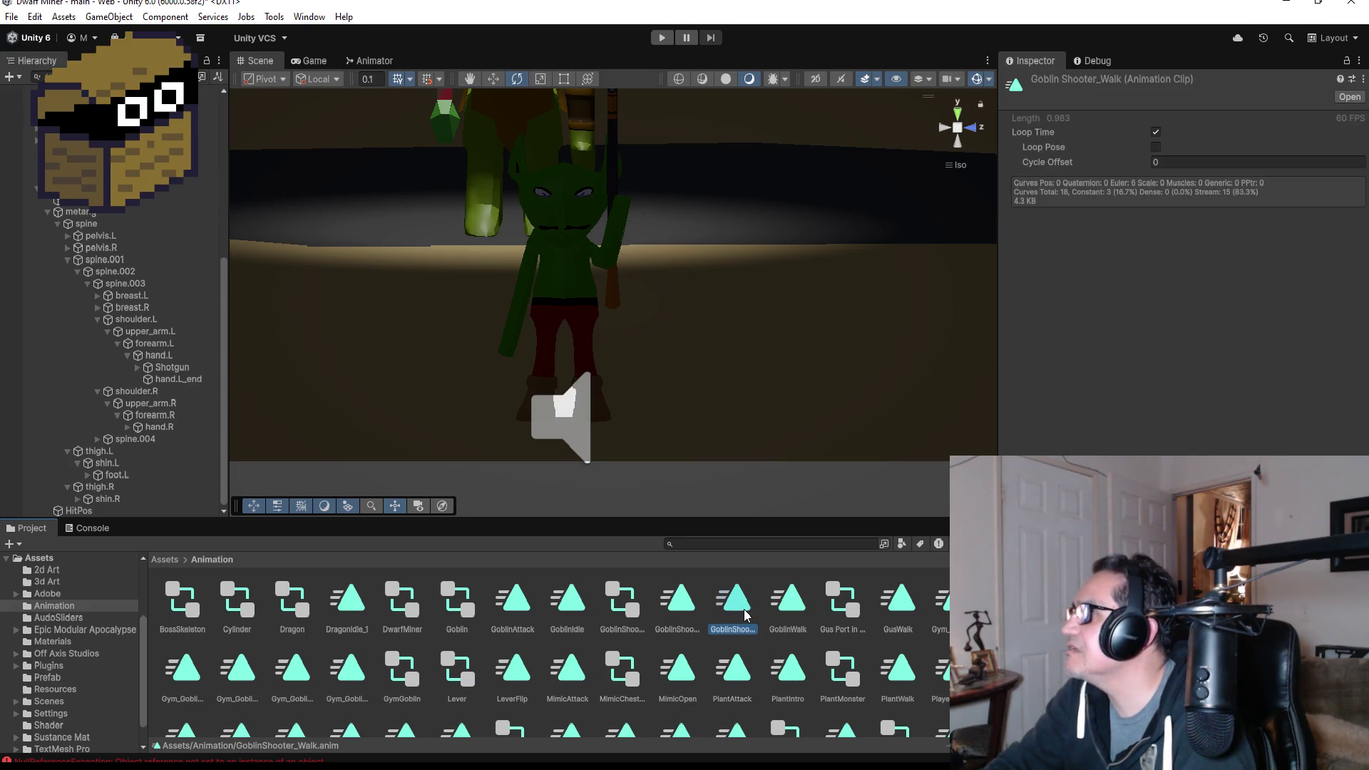
click(676, 606)
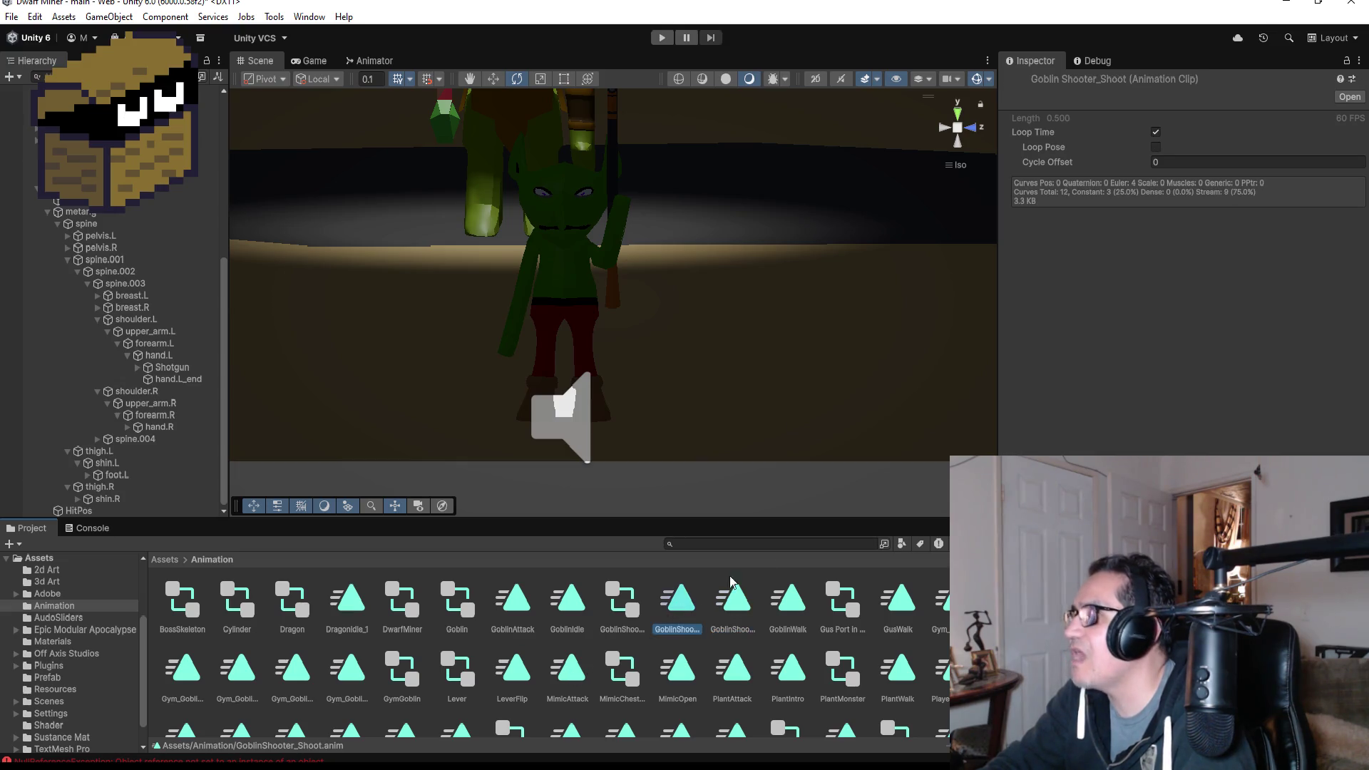
click(1156, 134)
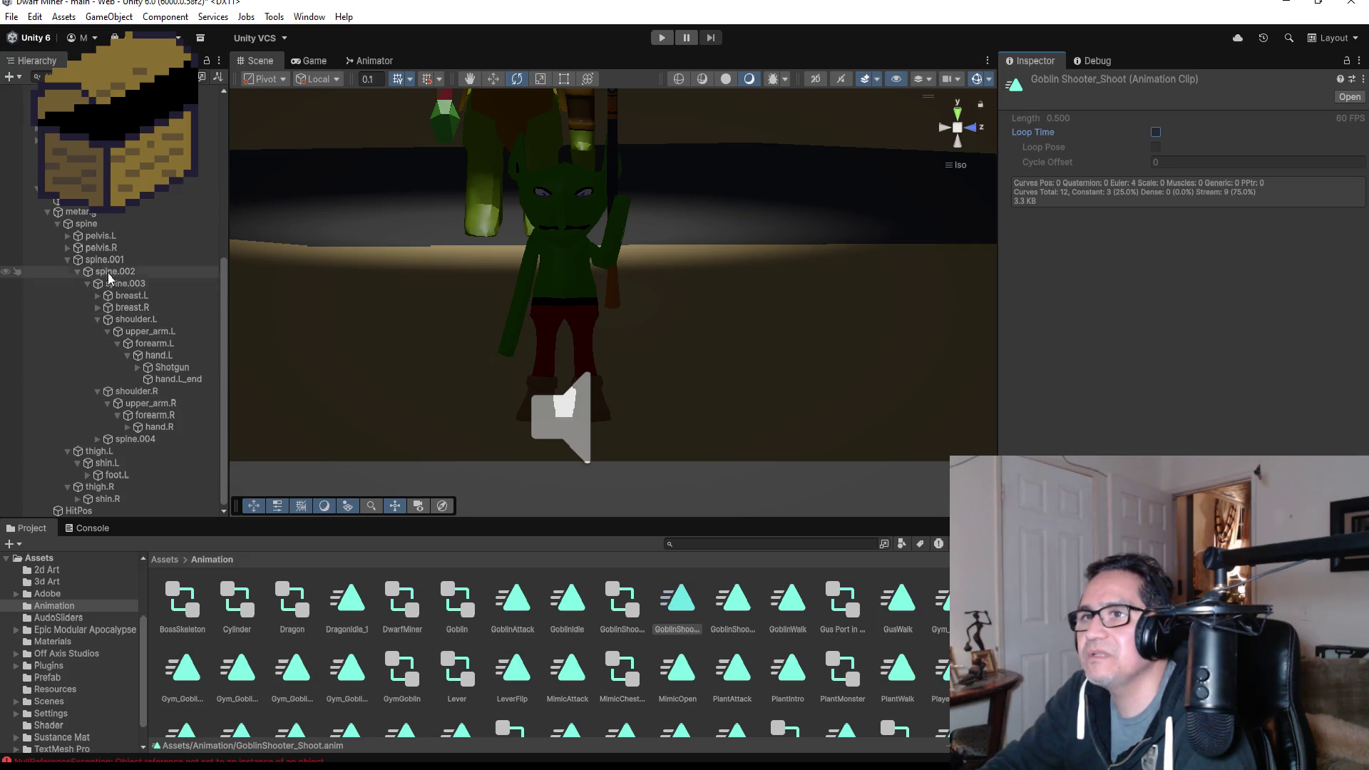
click(377, 61)
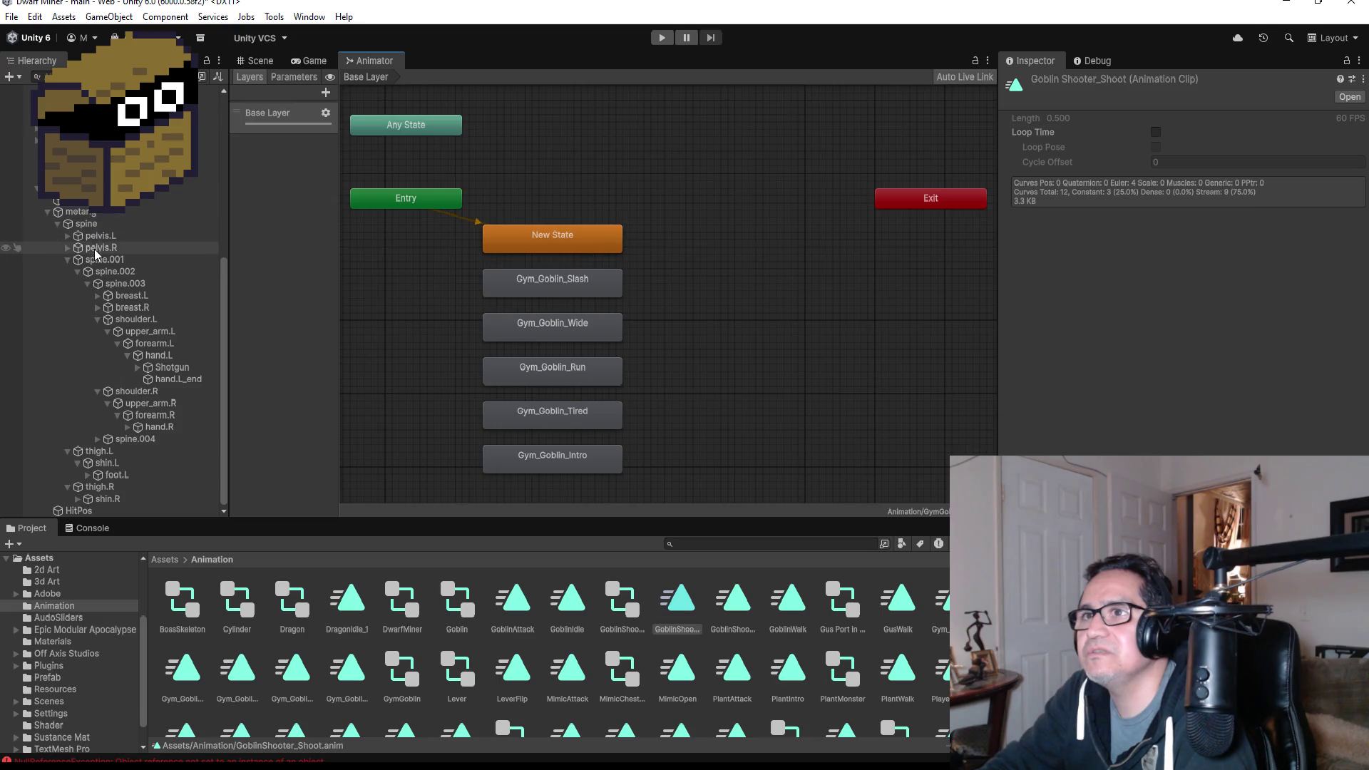
- Set GoblinShooter_Shoot as the layer default state and place GoblinShooter_Walk beneath it
click(100, 187)
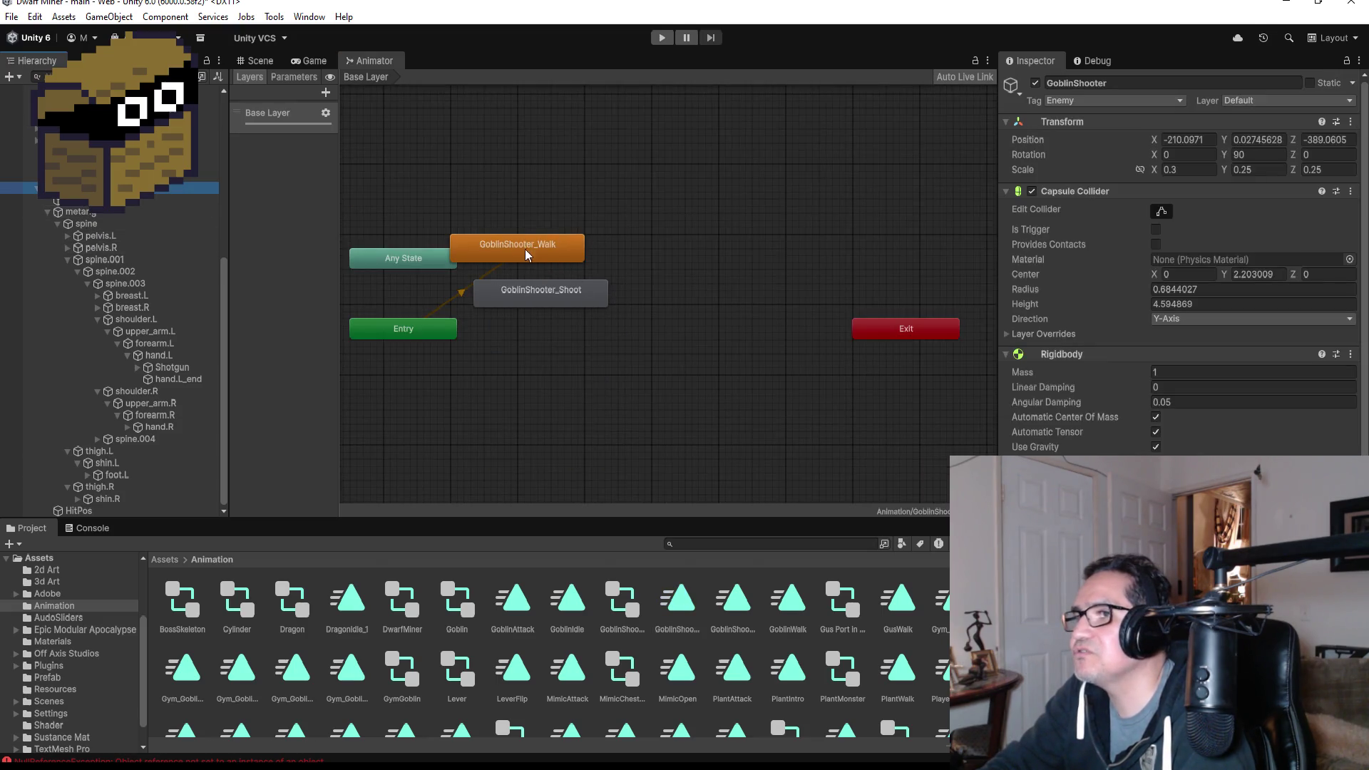
drag(527, 255, 563, 376)
drag(548, 298, 557, 437)
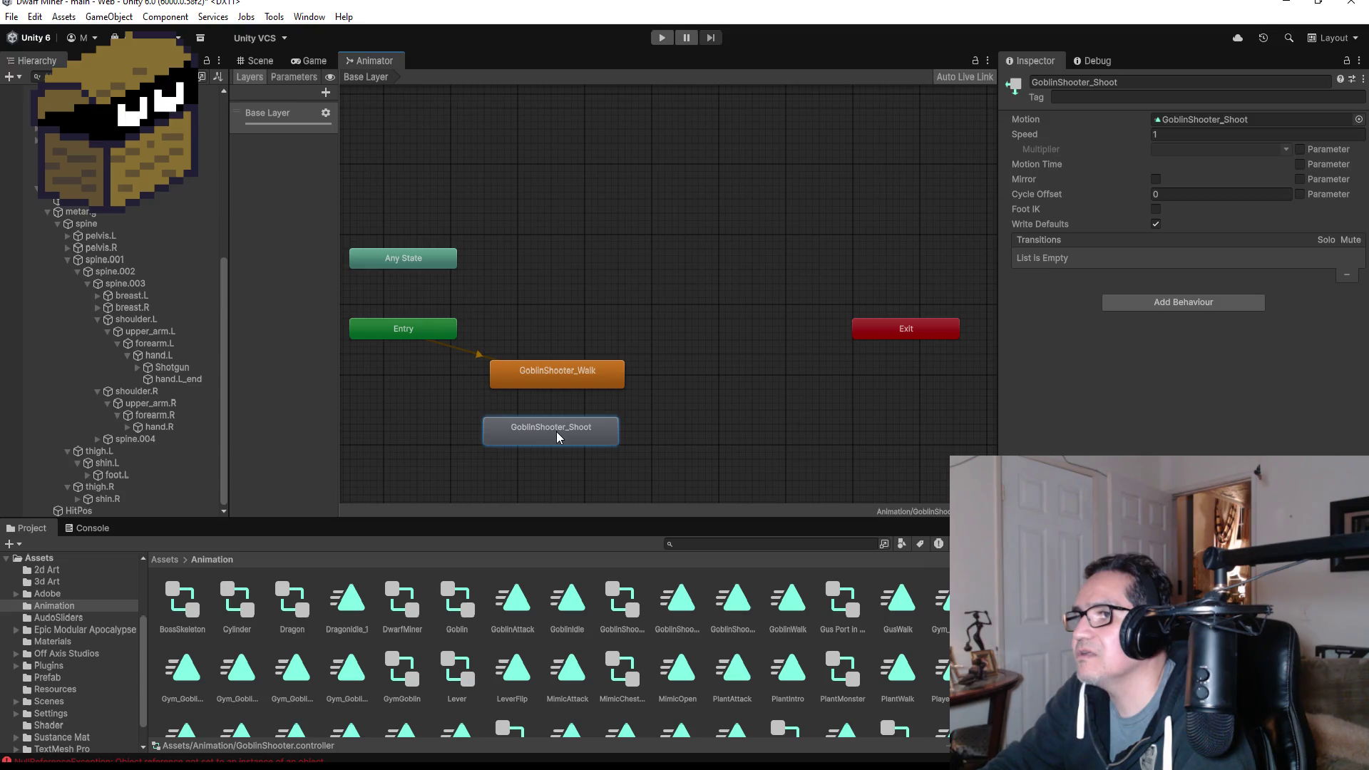
mouse_move(570, 385)
mouse_down()
mouse_move(557, 390)
mouse_move(560, 419)
mouse_up()
right_click(561, 419)
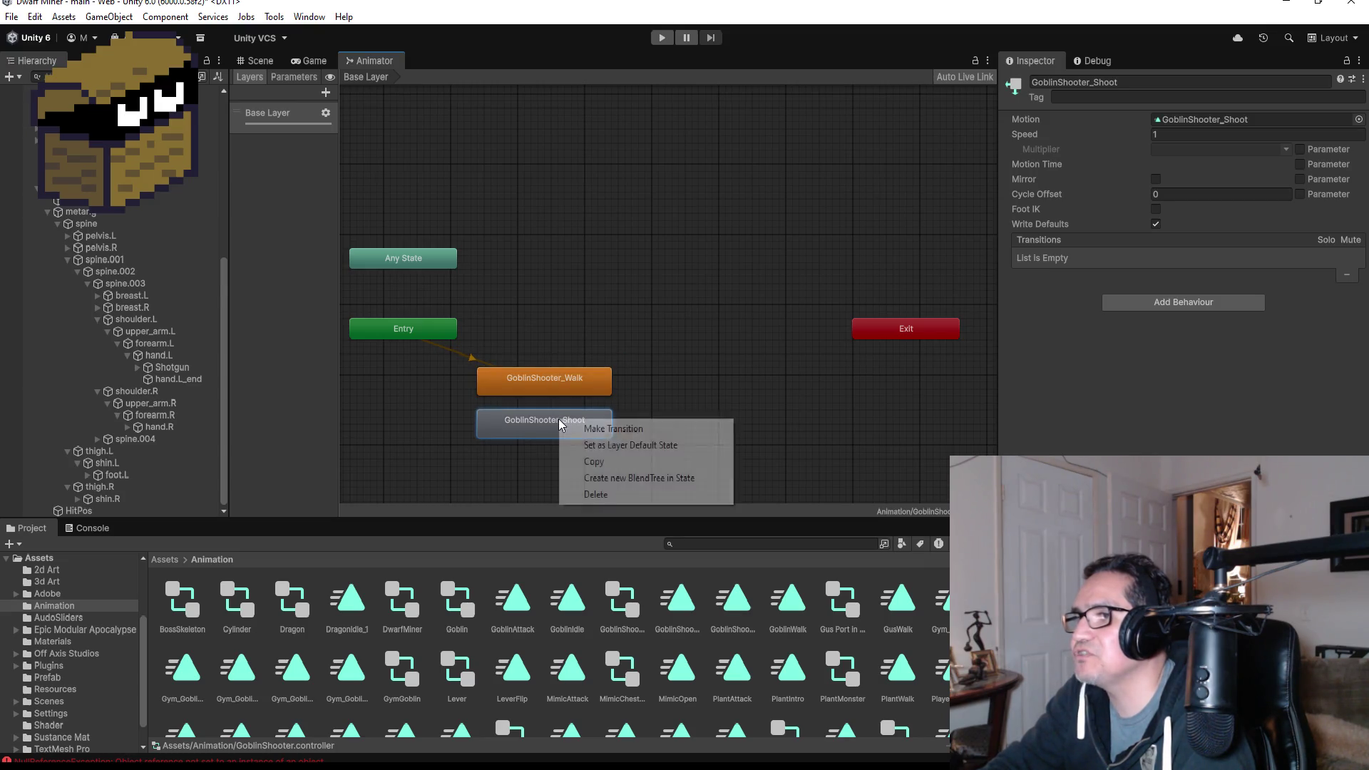
click(595, 444)
mouse_move(554, 388)
mouse_down()
mouse_move(547, 465)
mouse_move(550, 431)
mouse_move(562, 454)
mouse_up()
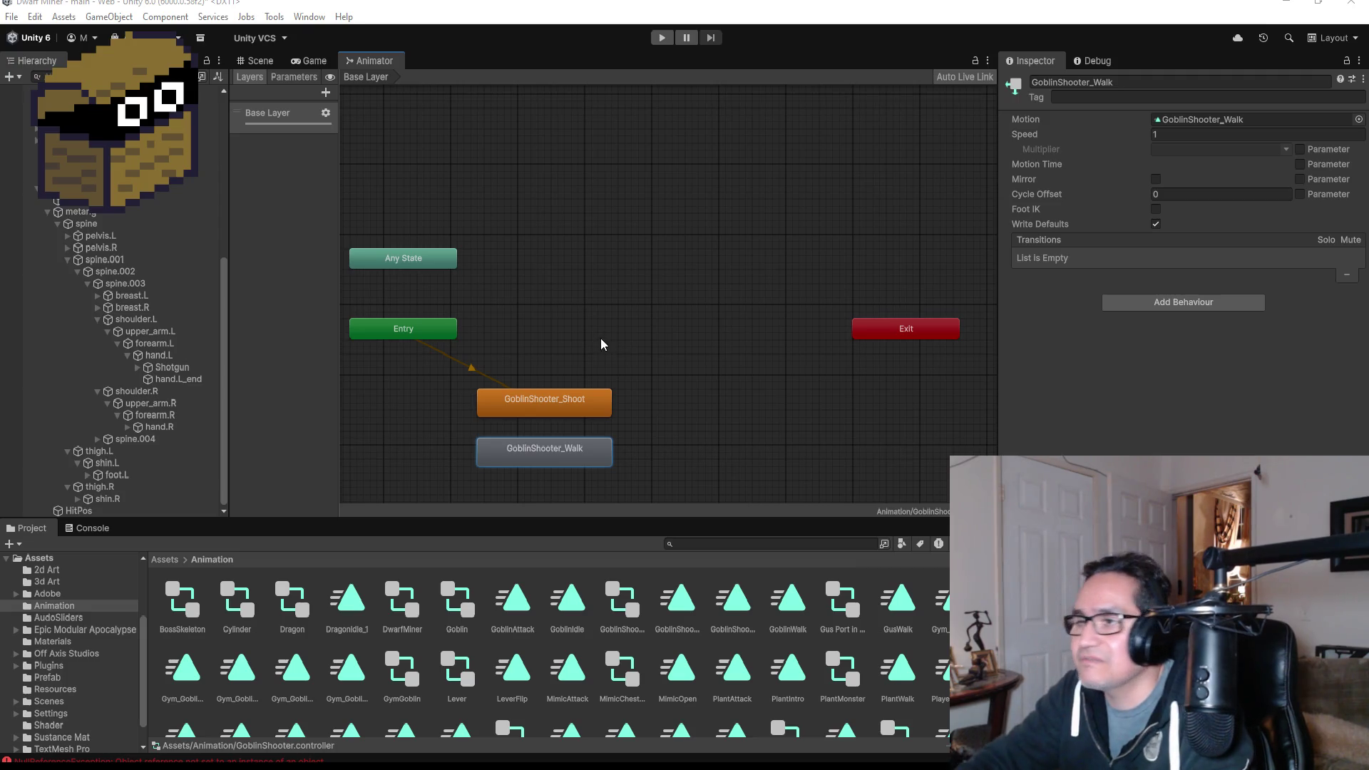
scroll(643, 361, down, 3)
scroll(616, 258, up, 2)
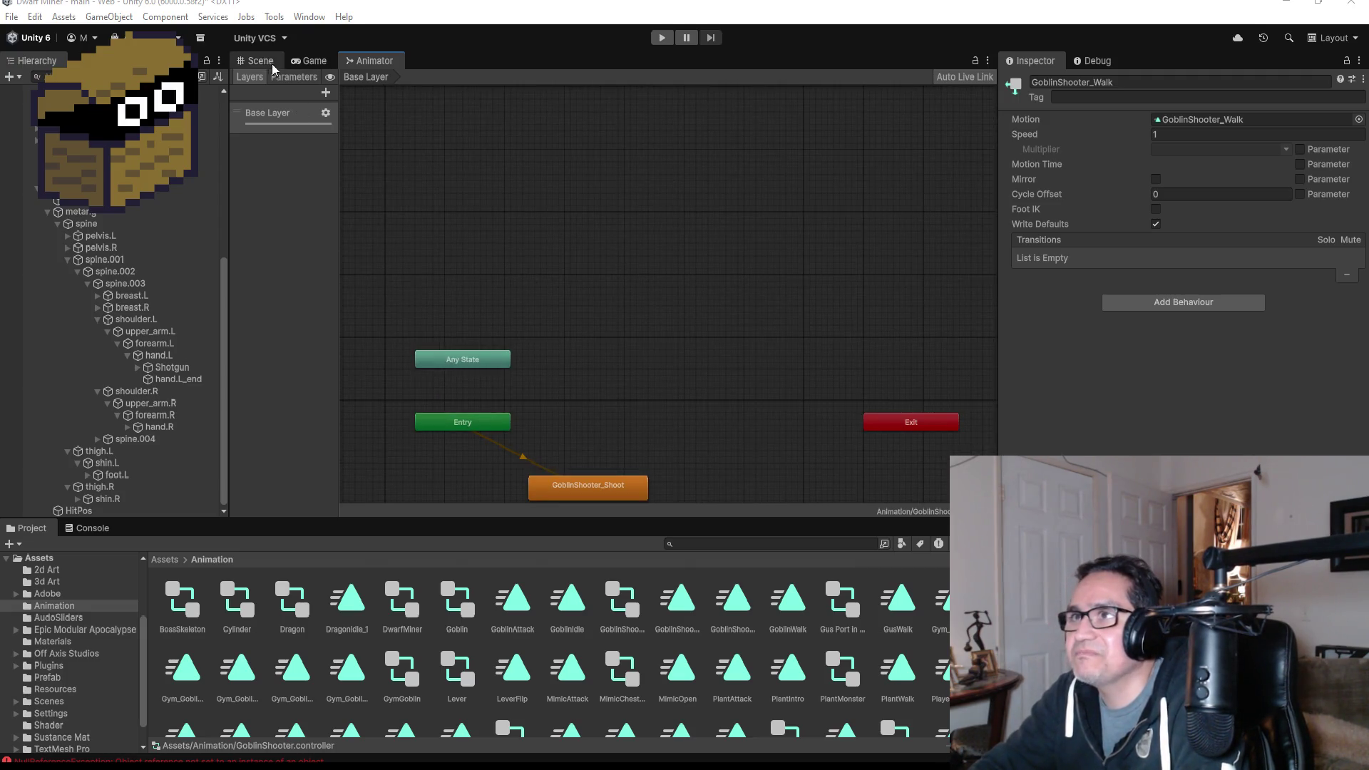
- Switch the Scene view to top-down and select GoblinShooter with its bones collapsed
click(253, 63)
scroll(672, 281, down, 8)
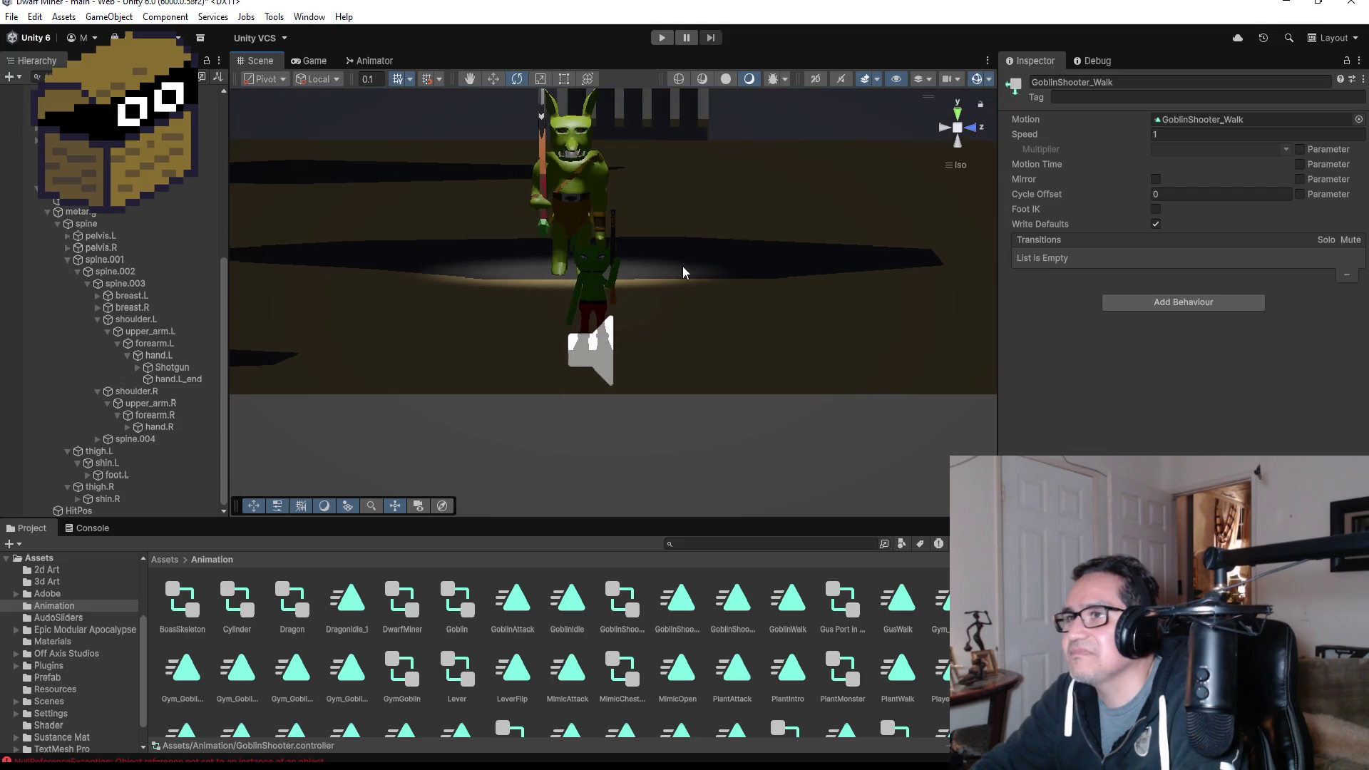
click(956, 116)
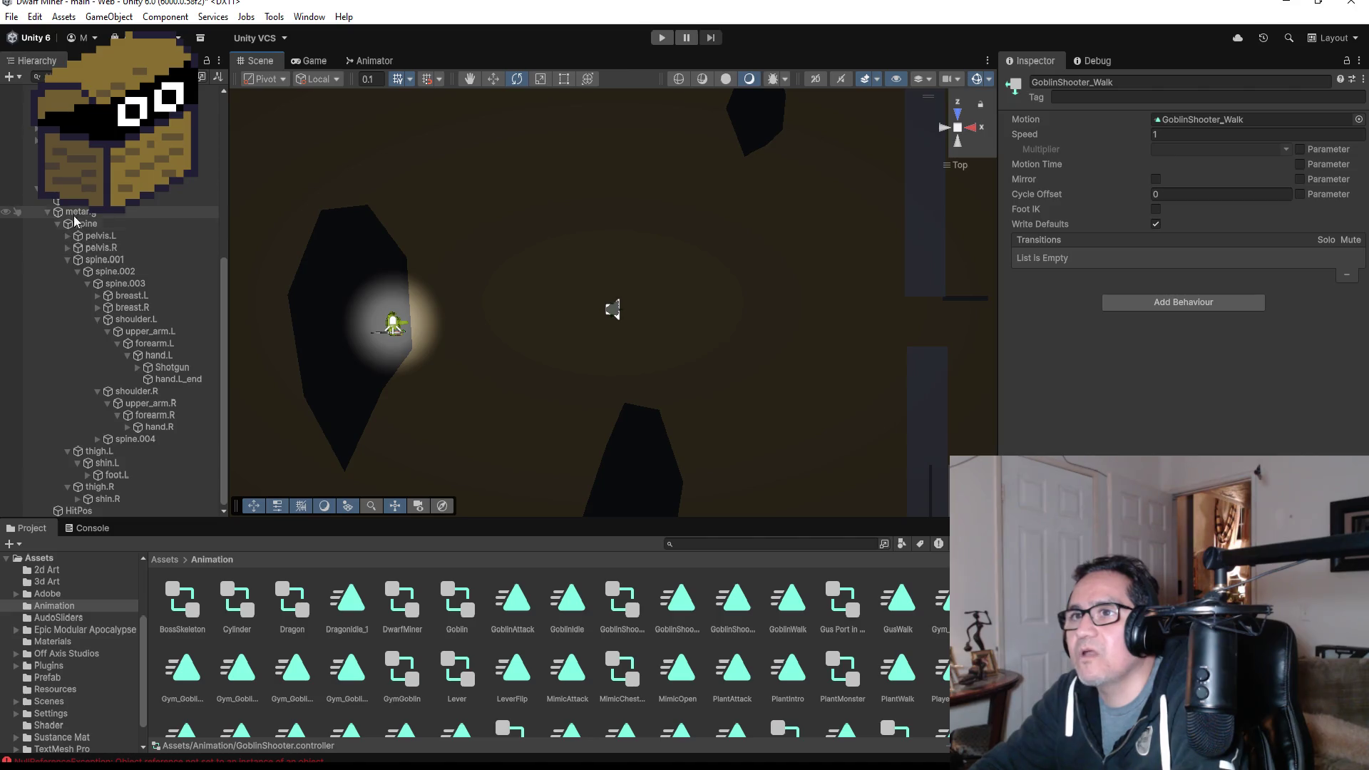
click(43, 188)
click(38, 189)
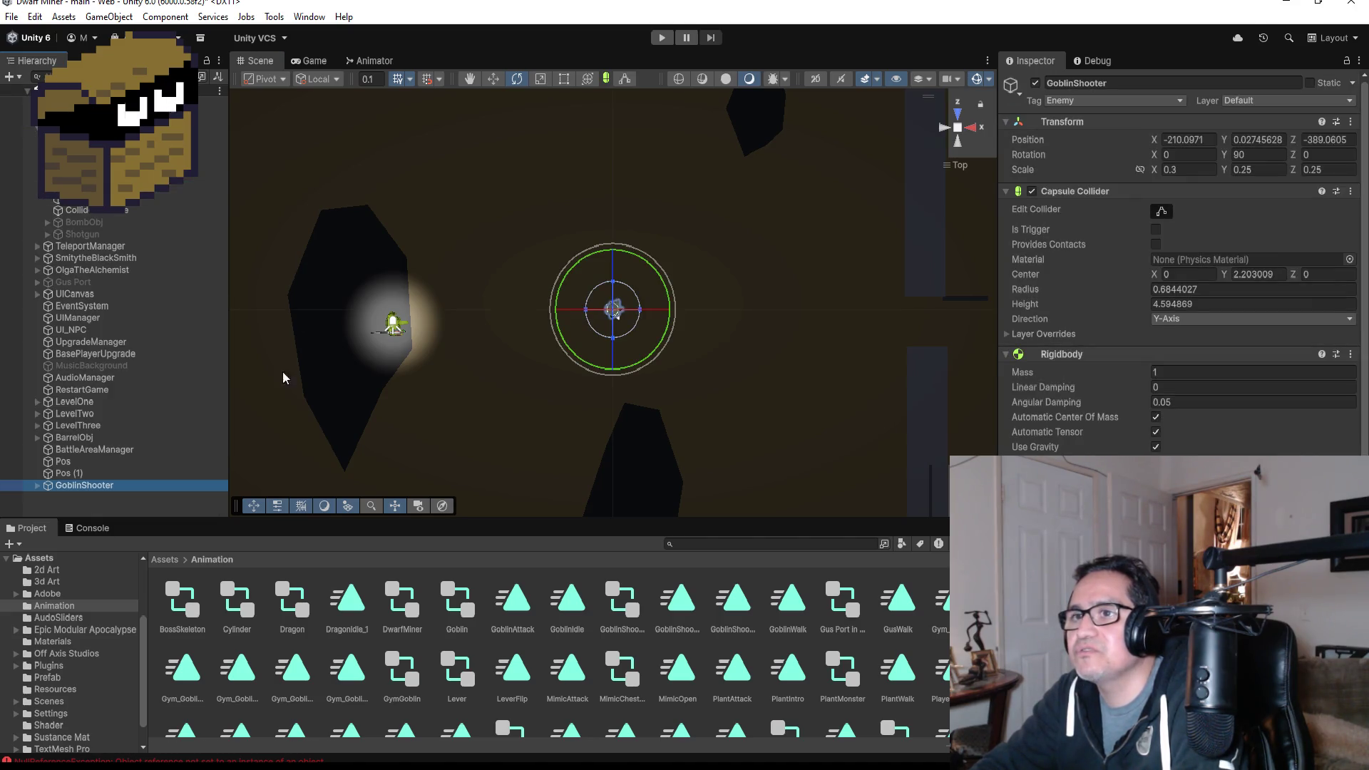
scroll(677, 313, down, 5)
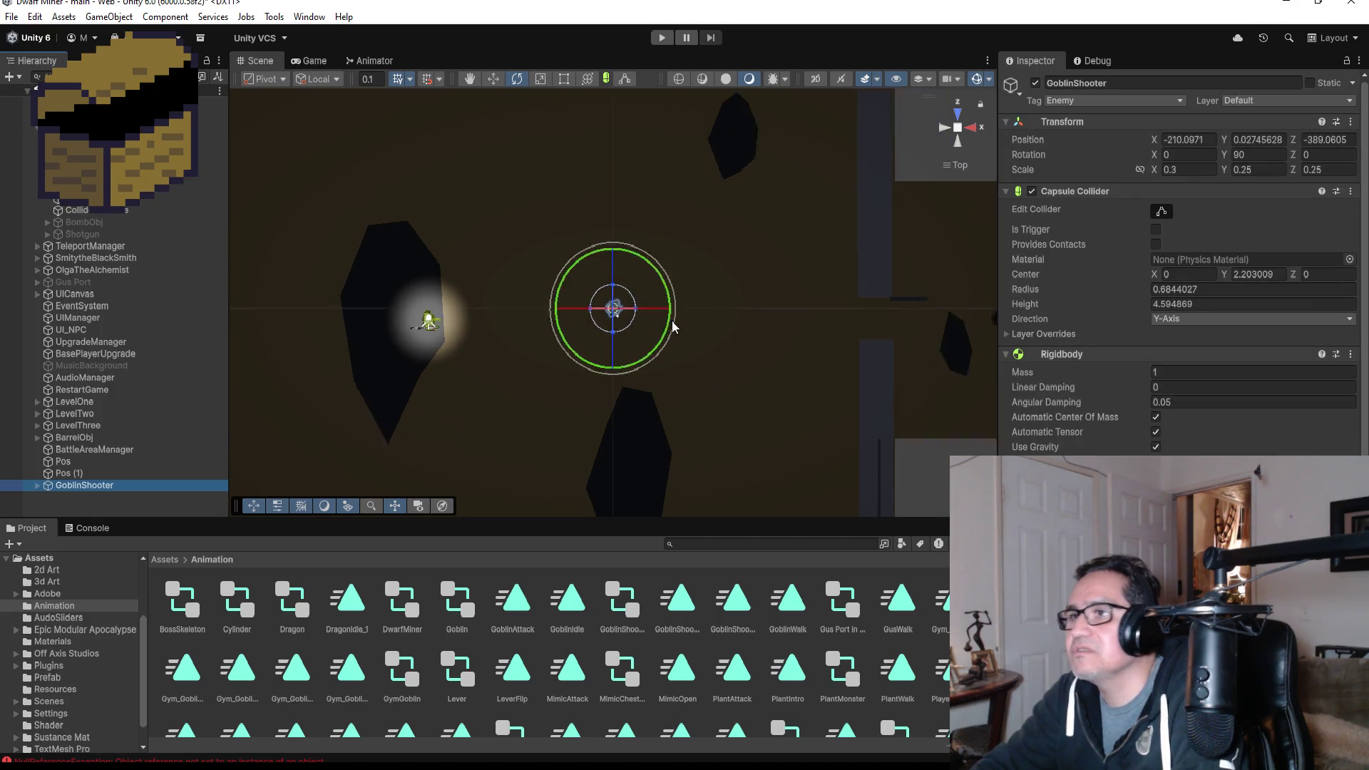
- Move GoblinShooter down and left to X -216.11, Z -397.74, then select BattleAreaManager
click(493, 79)
drag(614, 365, 613, 465)
drag(674, 412, 604, 414)
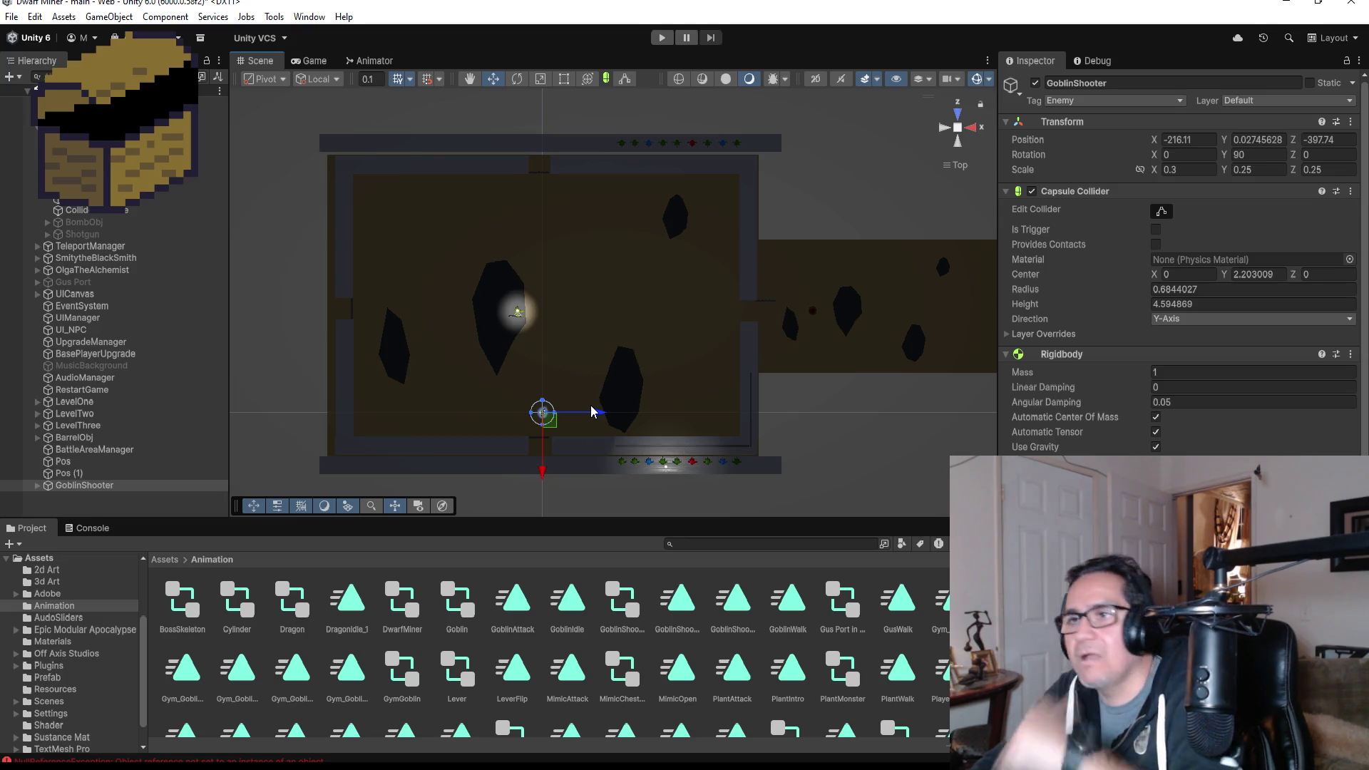
scroll(1177, 285, down, 5)
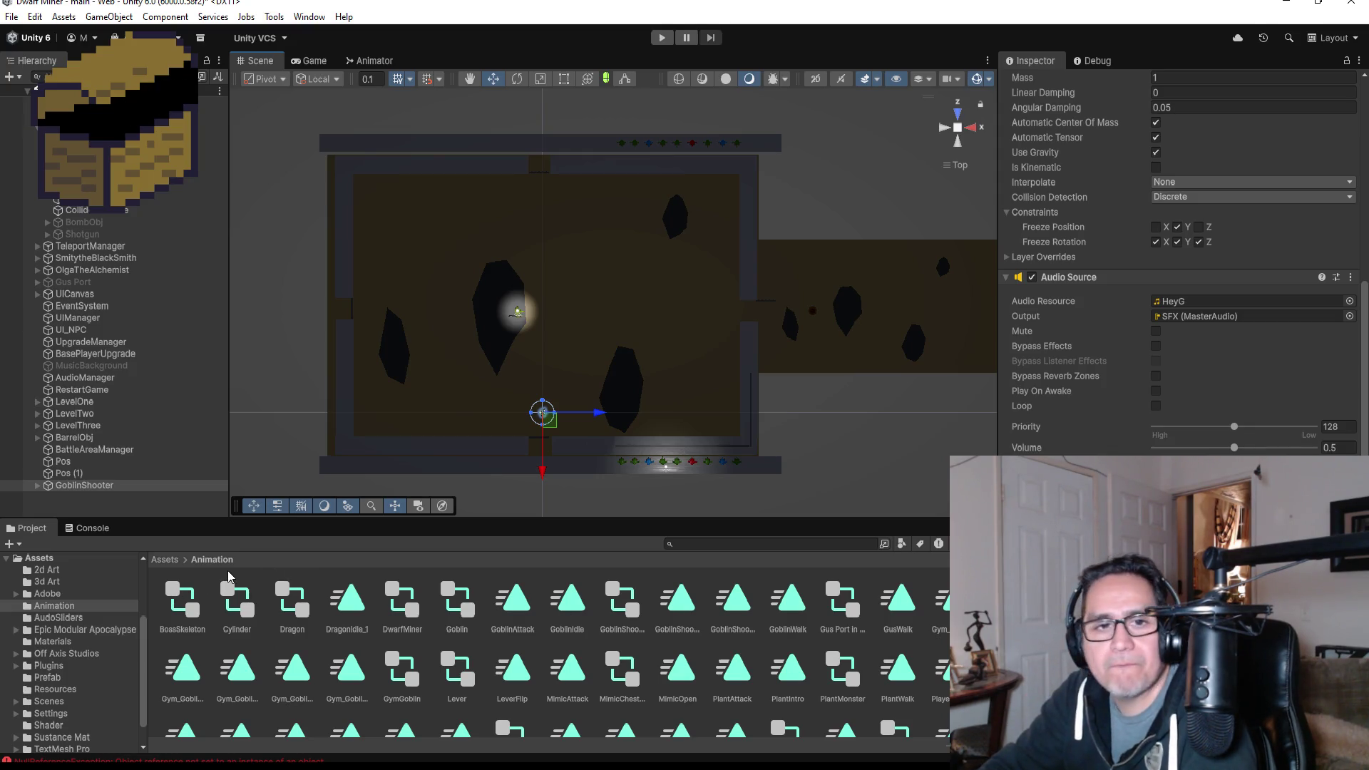
click(166, 559)
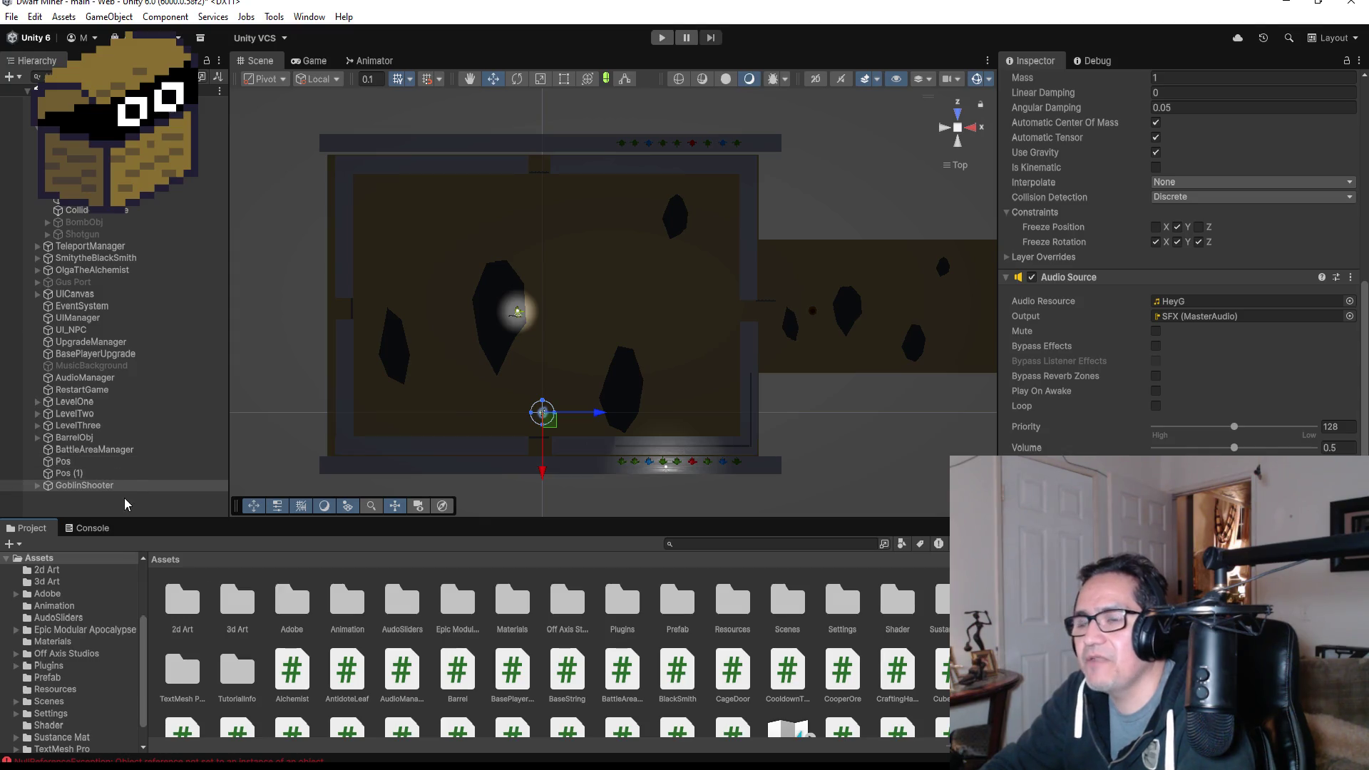
click(94, 449)
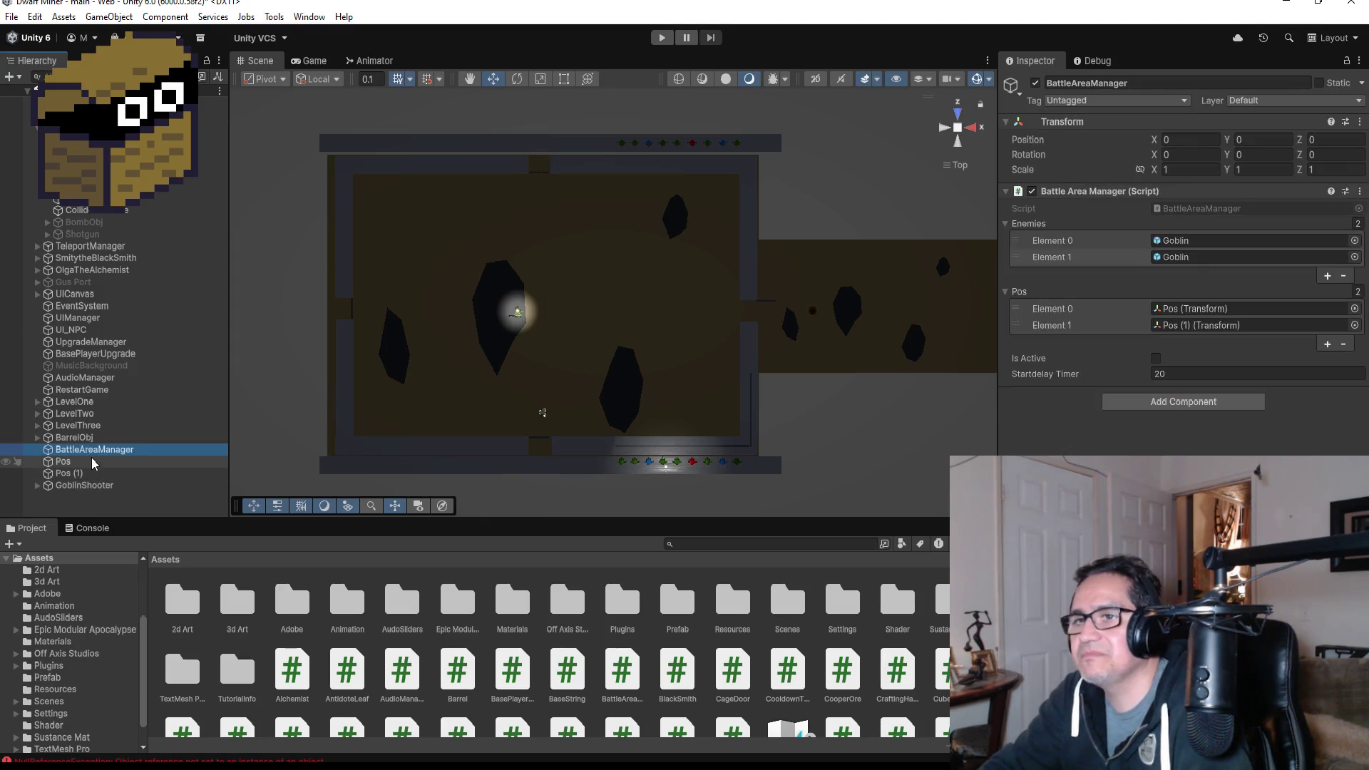
- Move BattleAreaManager, Pos and Pos (1) into LevelThree > BossArea after TriggerBossFight
shift+click(92, 473)
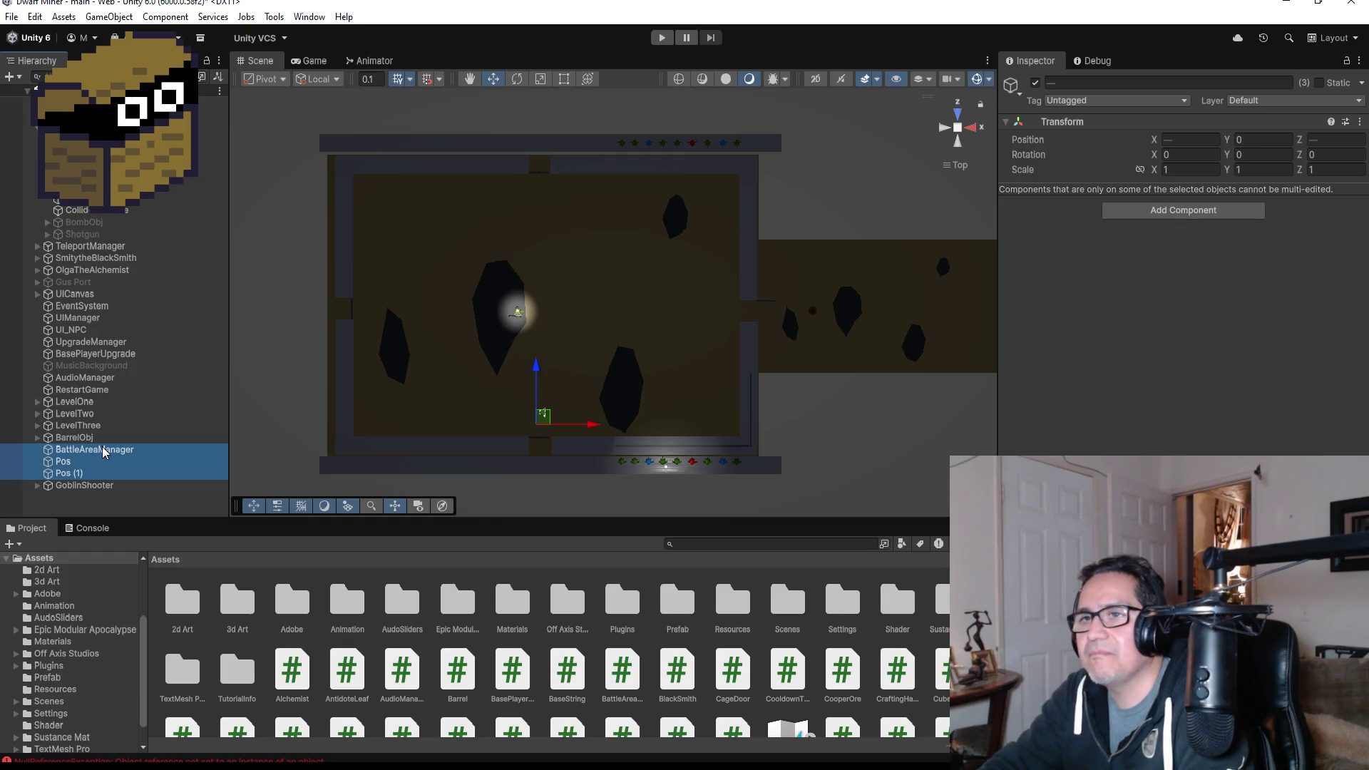
mouse_move(104, 452)
mouse_down()
mouse_move(107, 387)
mouse_move(107, 456)
mouse_move(259, 437)
mouse_up()
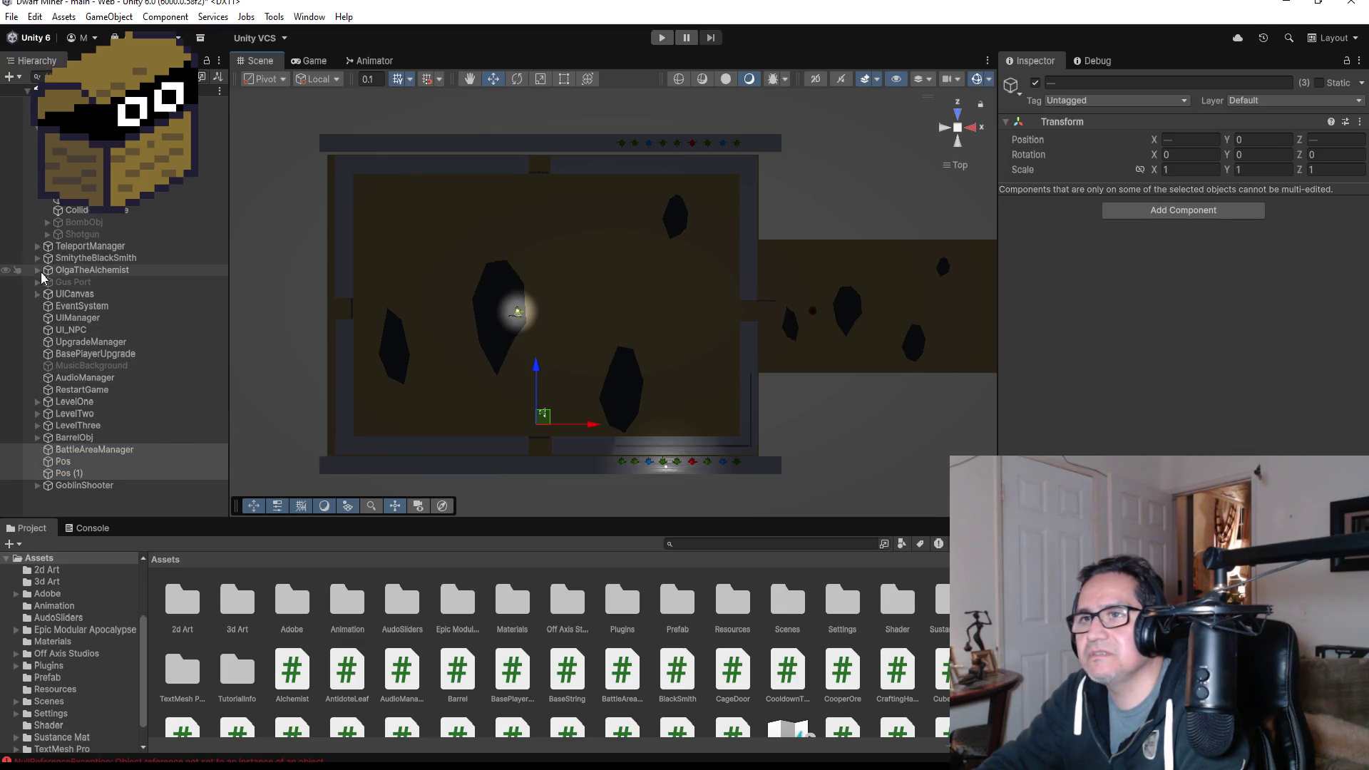
click(37, 426)
scroll(42, 442, down, 2)
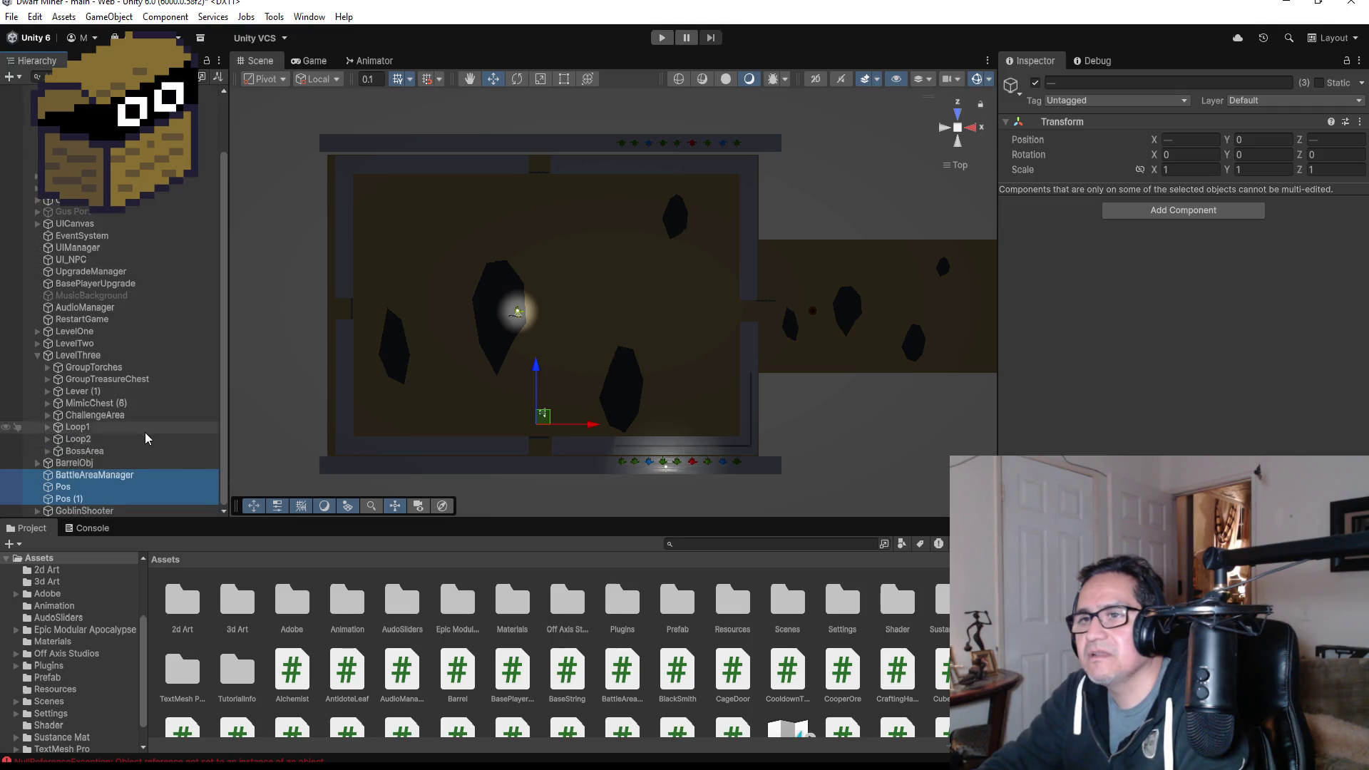
click(47, 451)
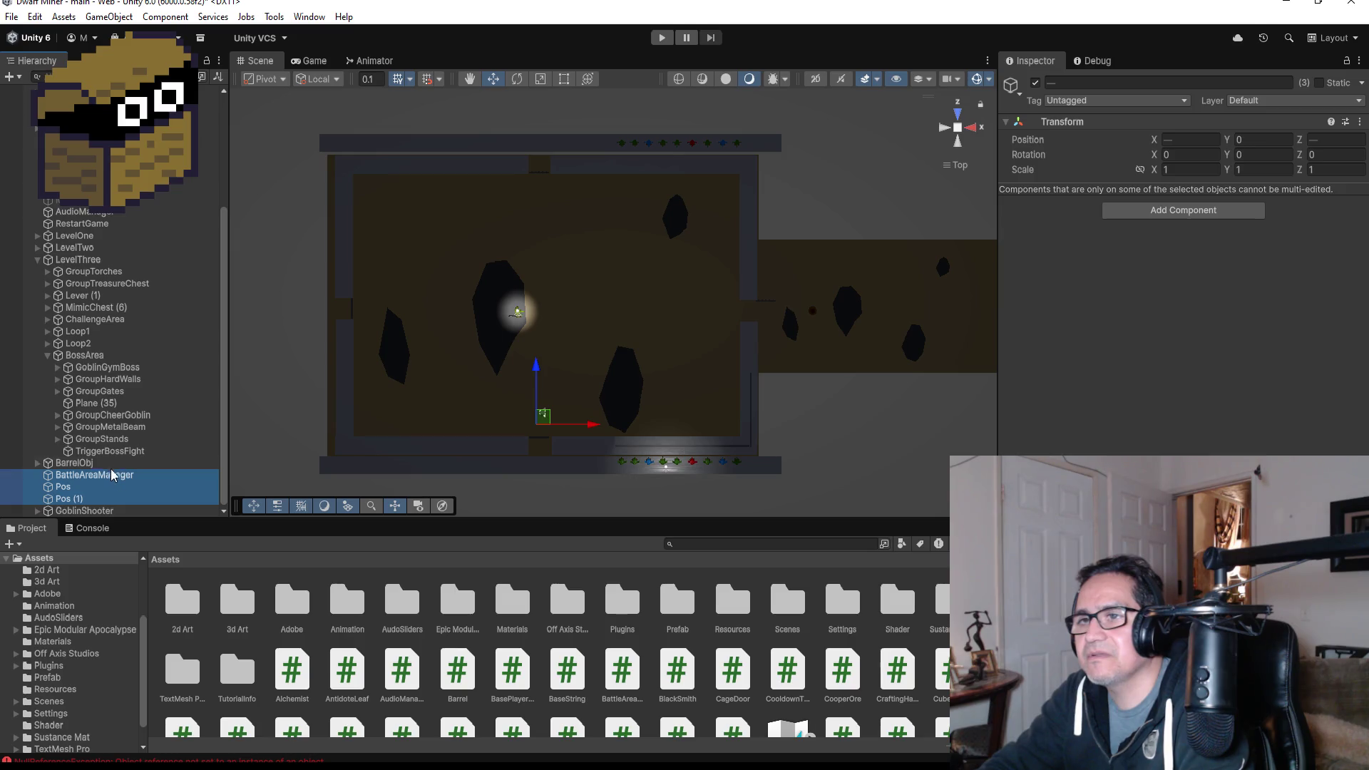
drag(112, 475, 117, 457)
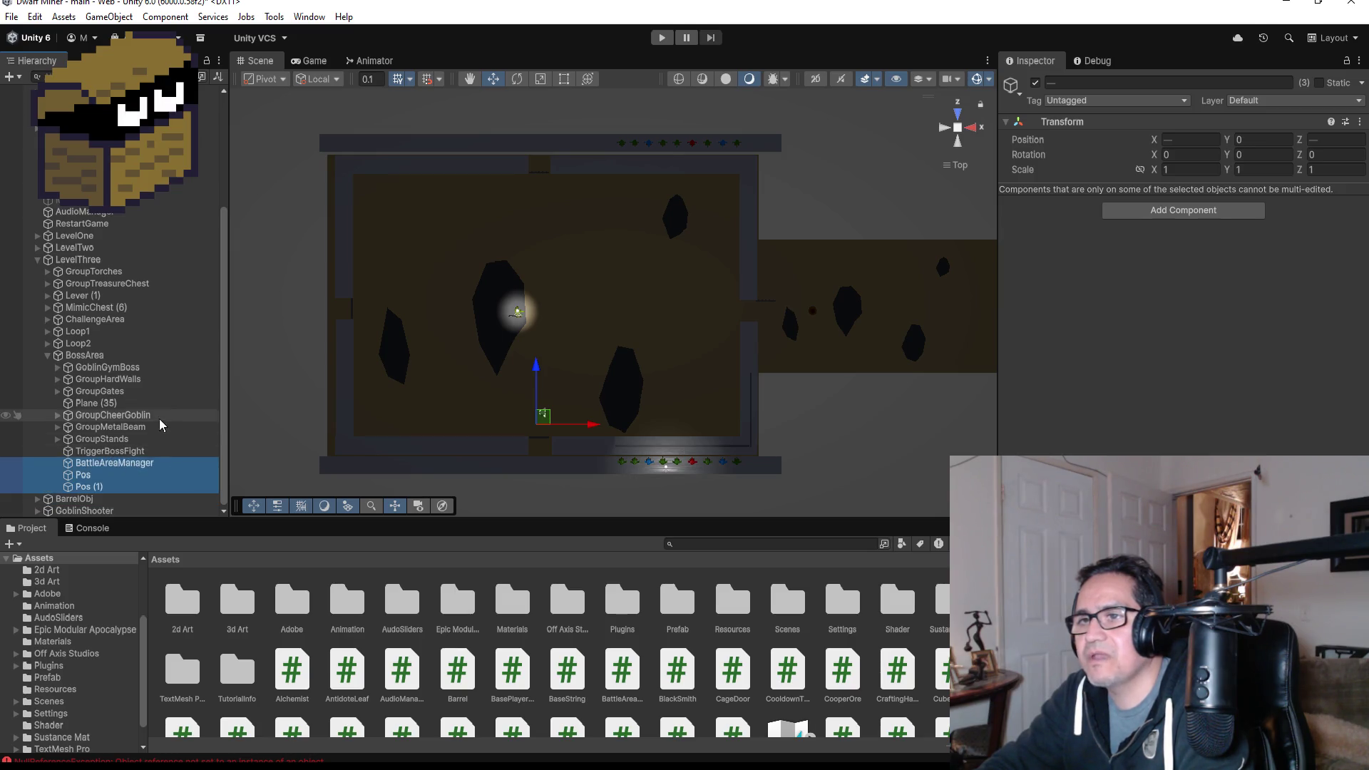
click(47, 355)
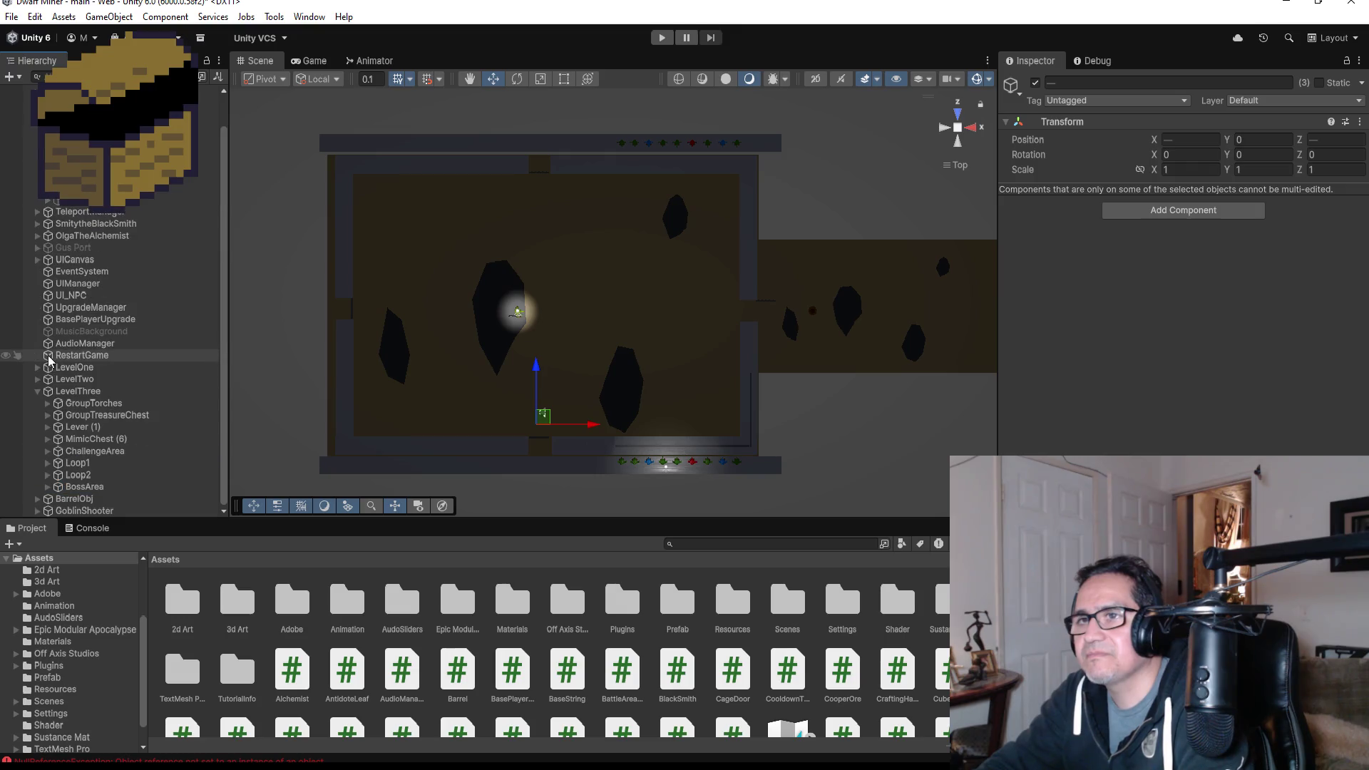
click(38, 393)
- Frame GoblinShooter in the Scene view and orbit to see it at an angle
click(81, 451)
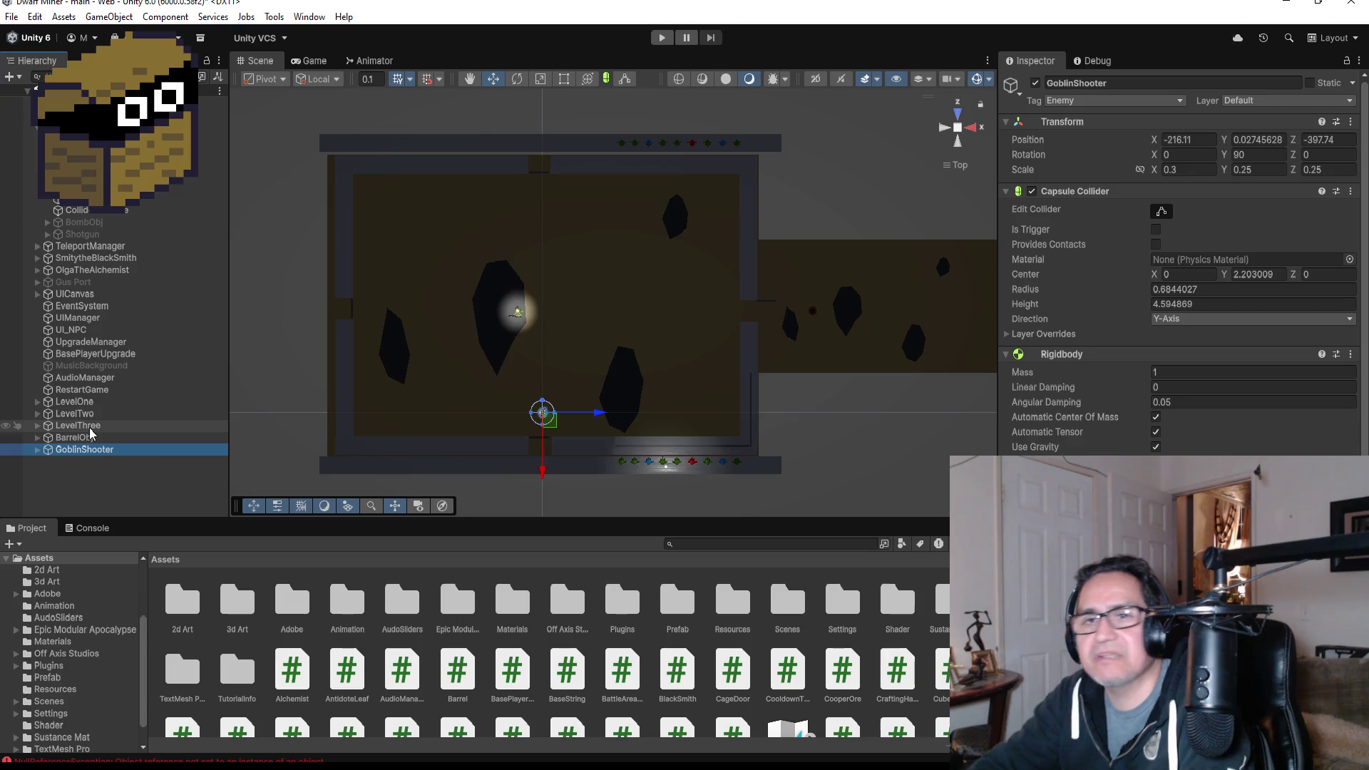
double_click(112, 450)
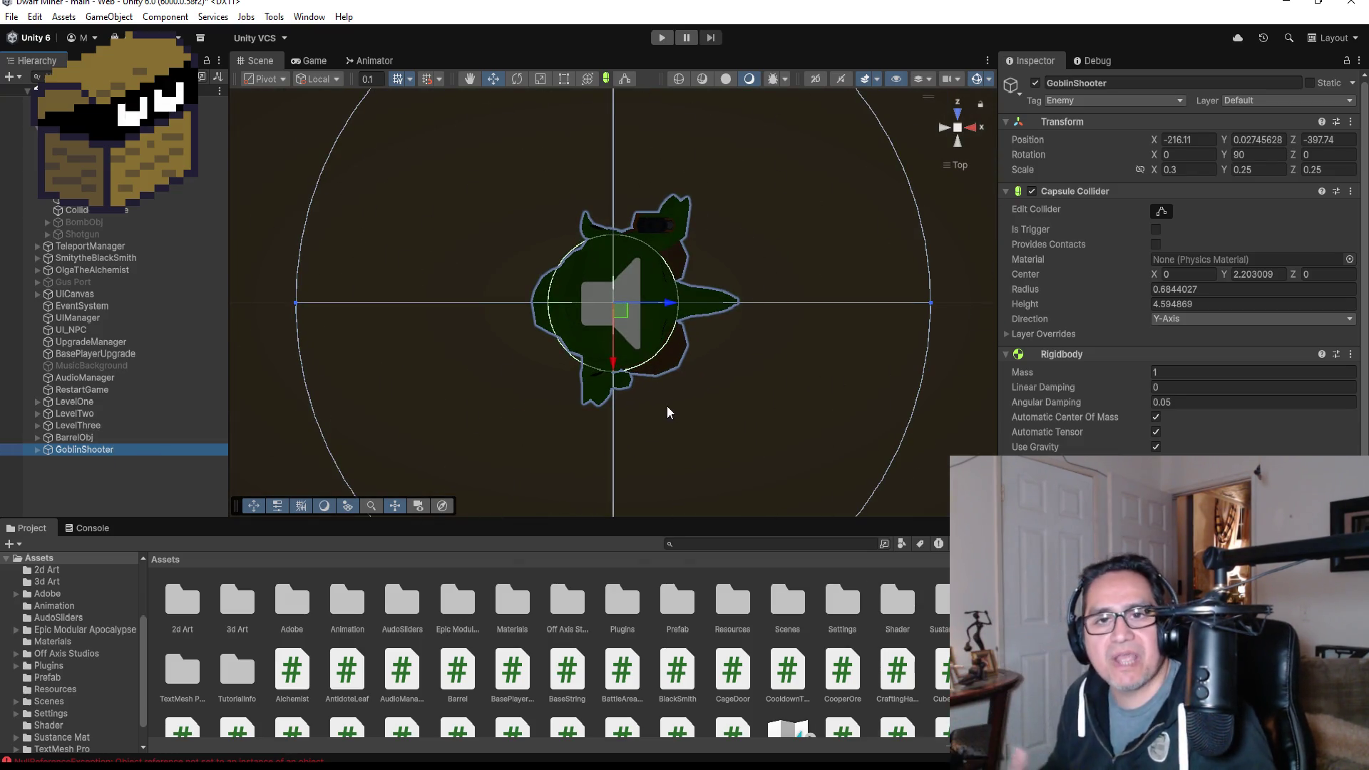
scroll(641, 323, down, 3)
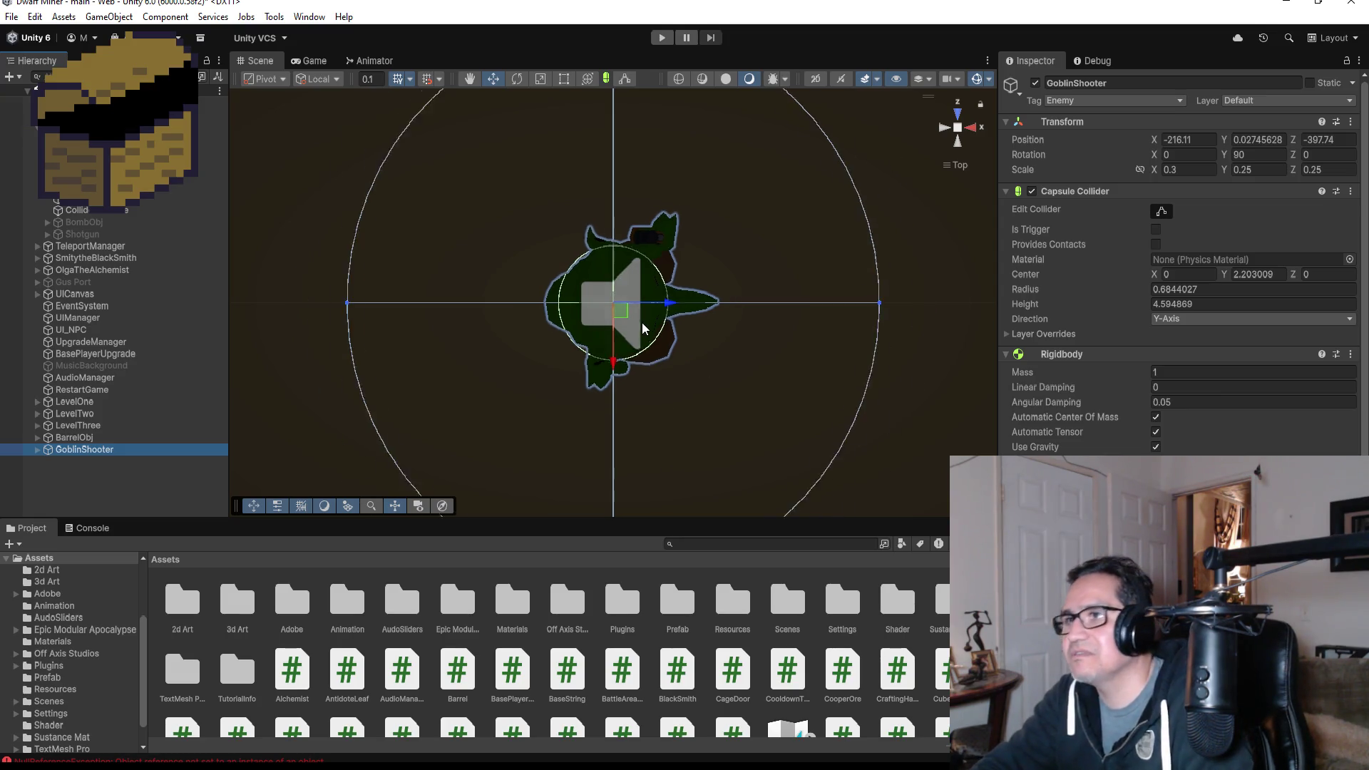
mouse_move(801, 332)
mouse_down()
mouse_move(677, 214)
mouse_move(534, 32)
mouse_move(619, 31)
mouse_move(559, 97)
mouse_up()
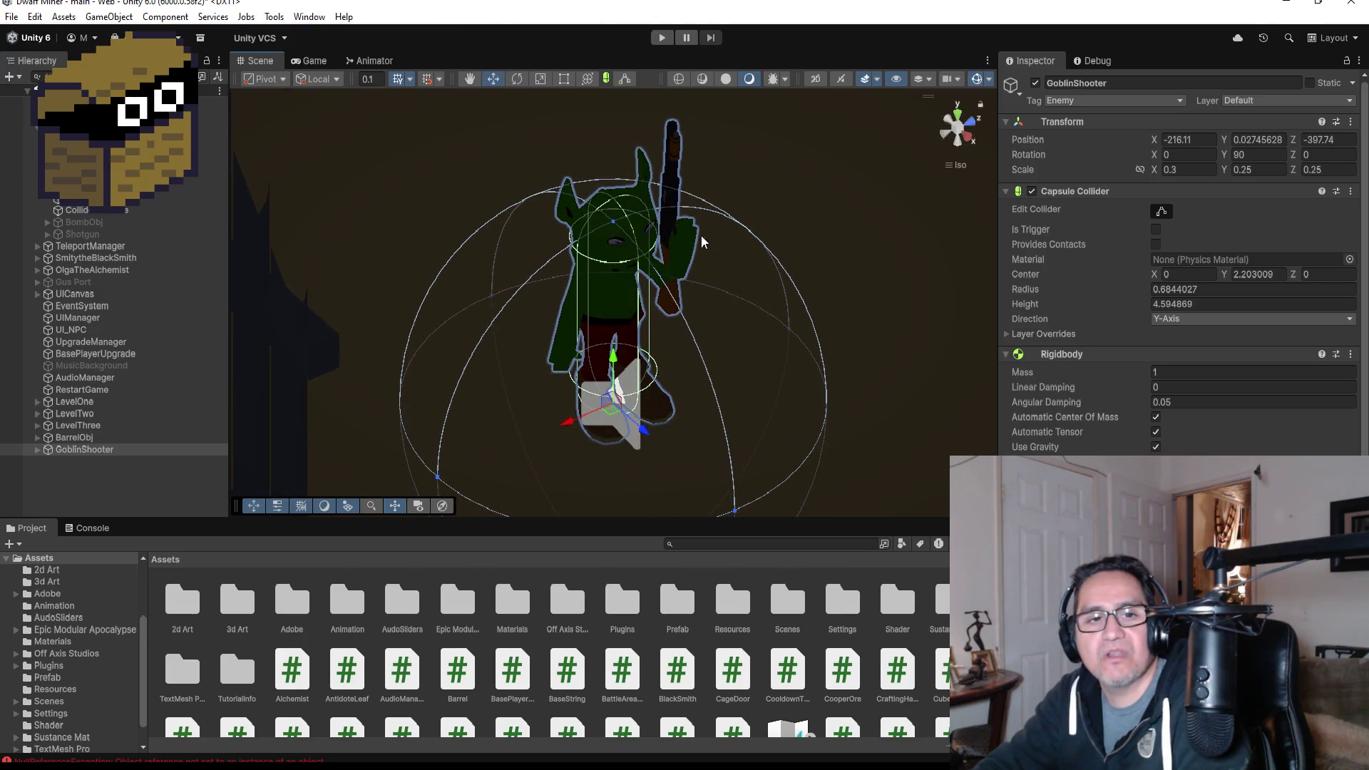
click(109, 496)
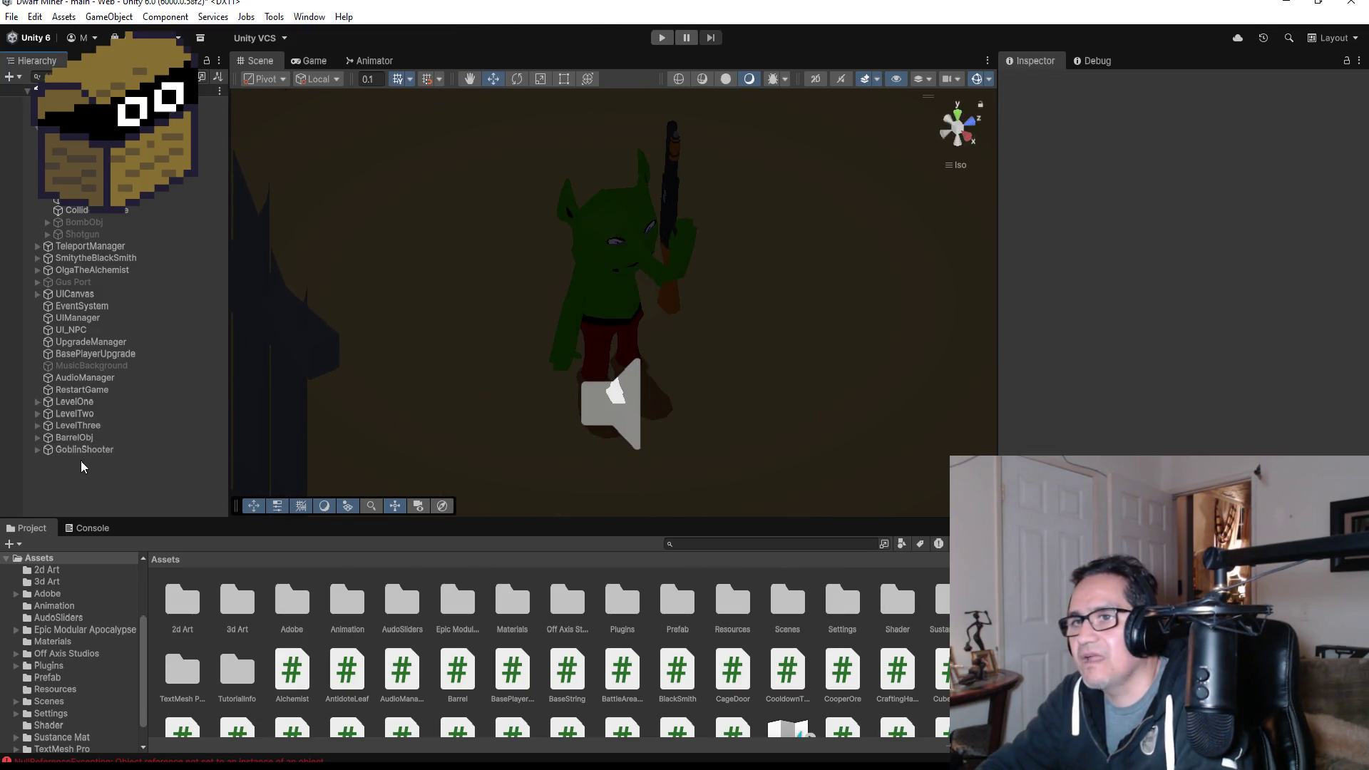
- Expand GoblinShooter's metarig and select the Shotgun under the left hand bone
click(88, 450)
scroll(1176, 271, down, 8)
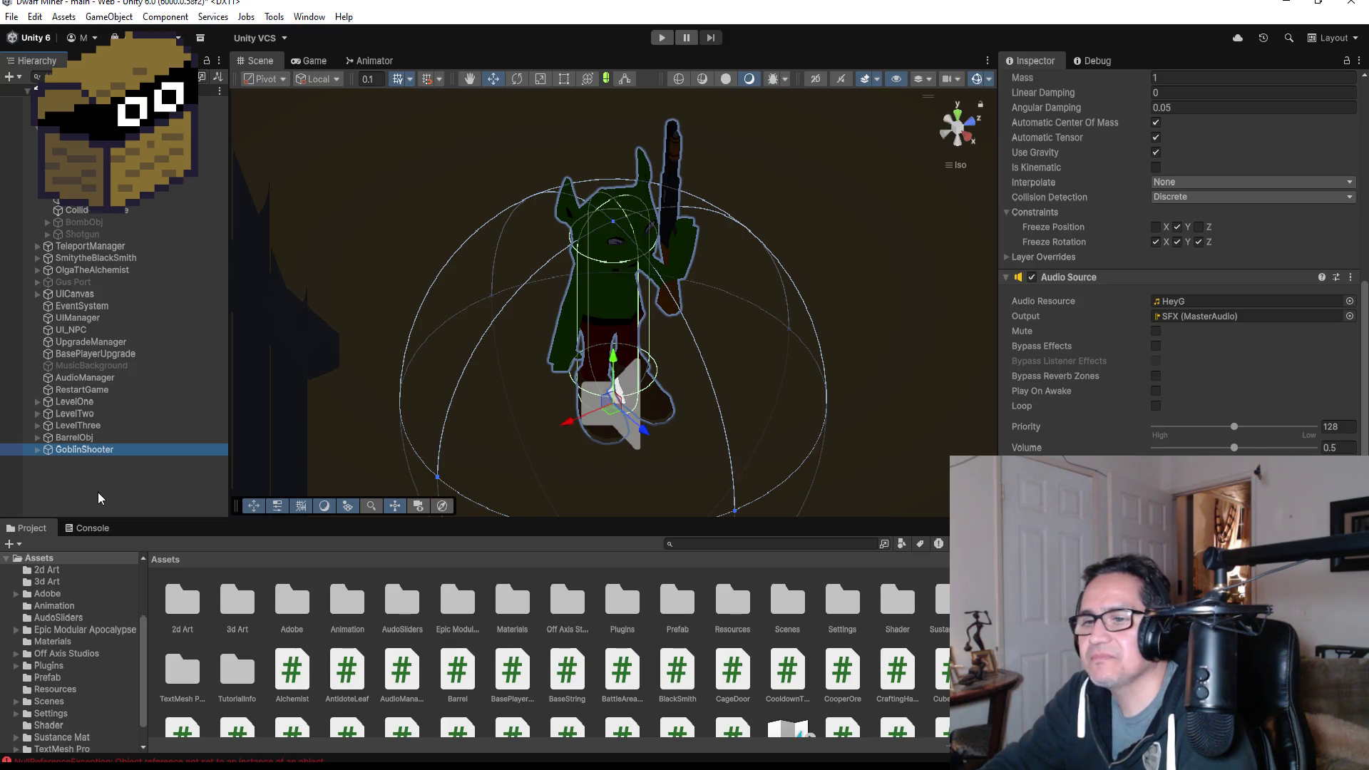
click(39, 449)
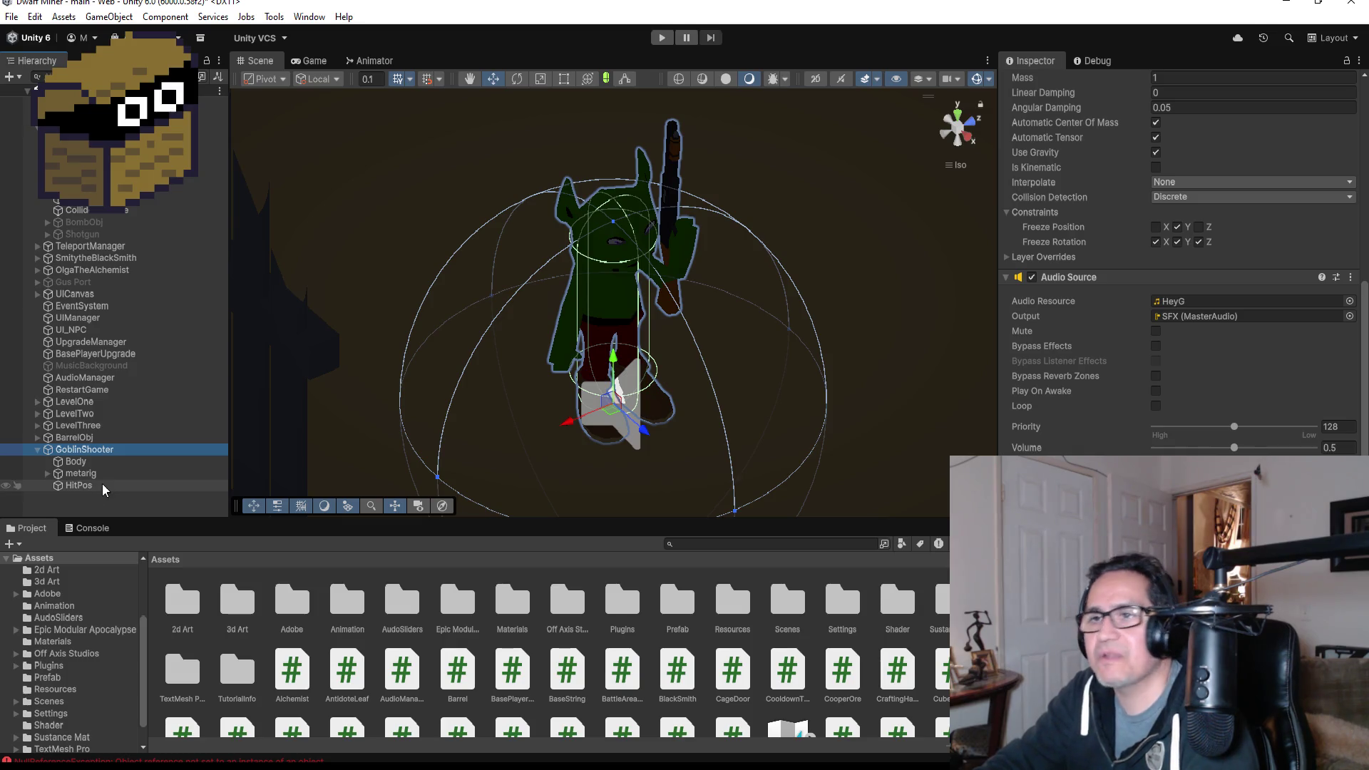
alt+click(47, 474)
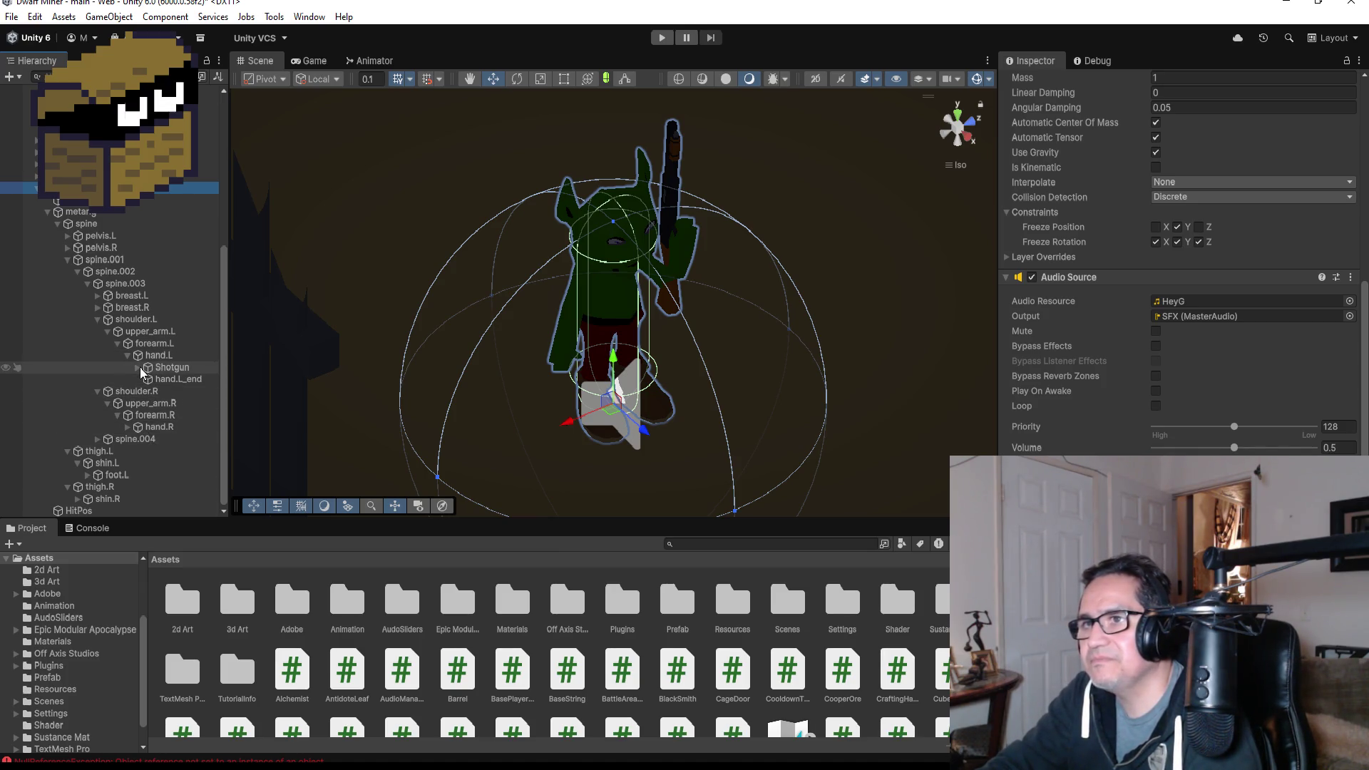
click(164, 368)
right_click(164, 368)
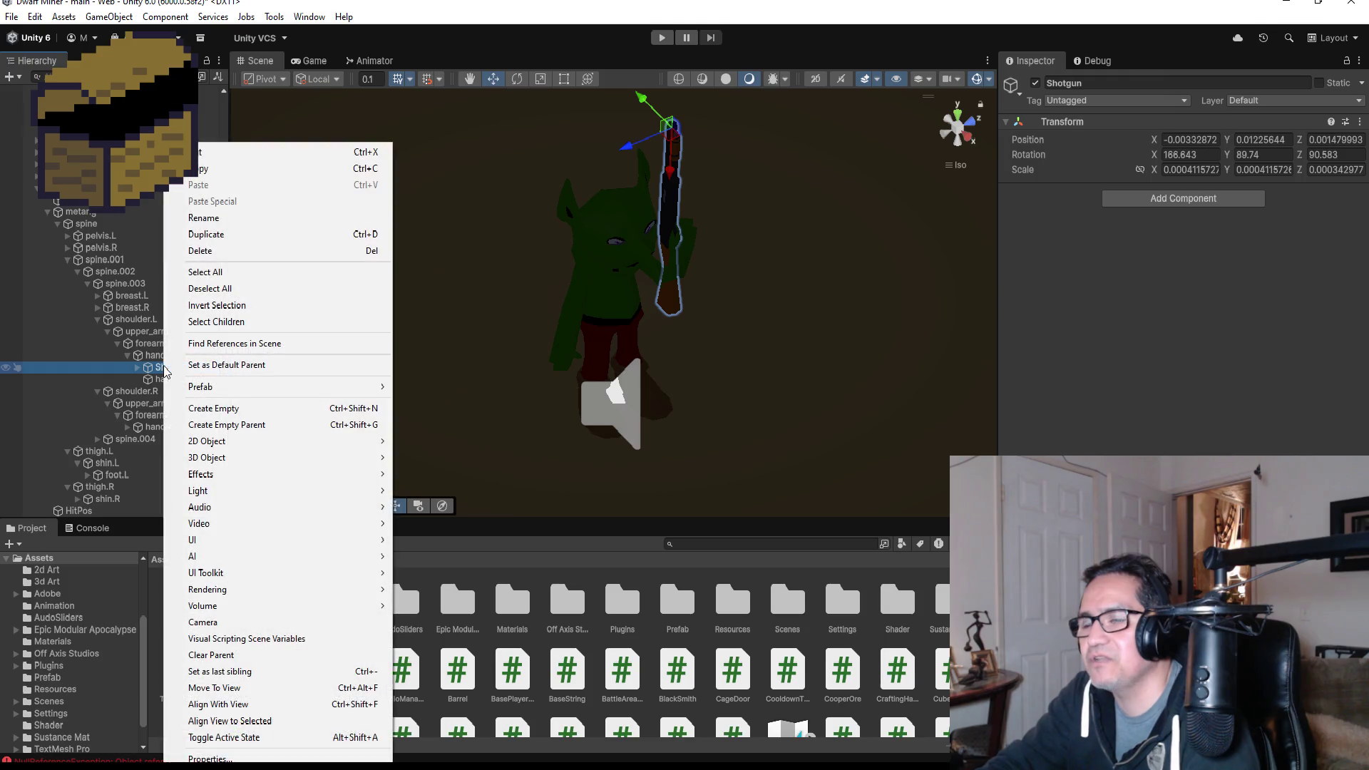
- Create an empty child object named ShootPos under the hand.L bone
click(155, 357)
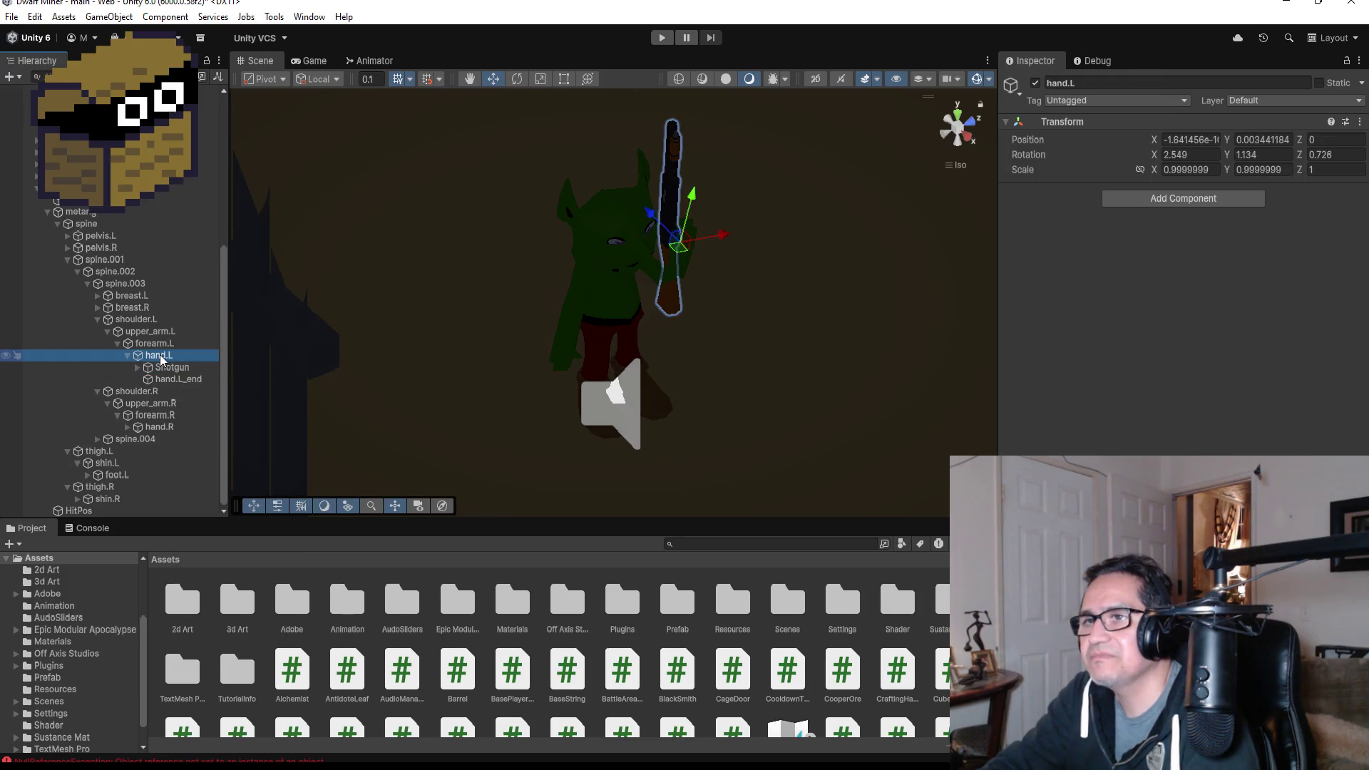
right_click(161, 360)
click(207, 425)
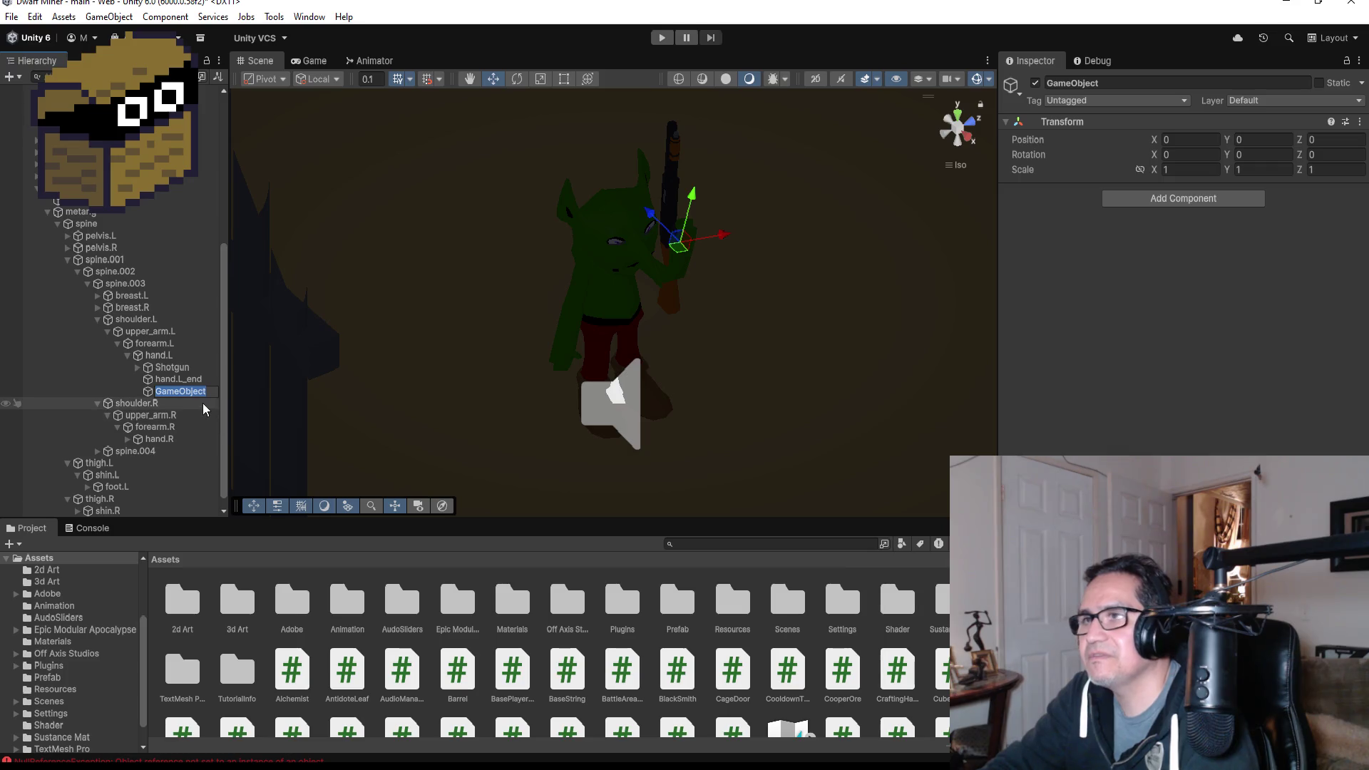
click(1124, 88)
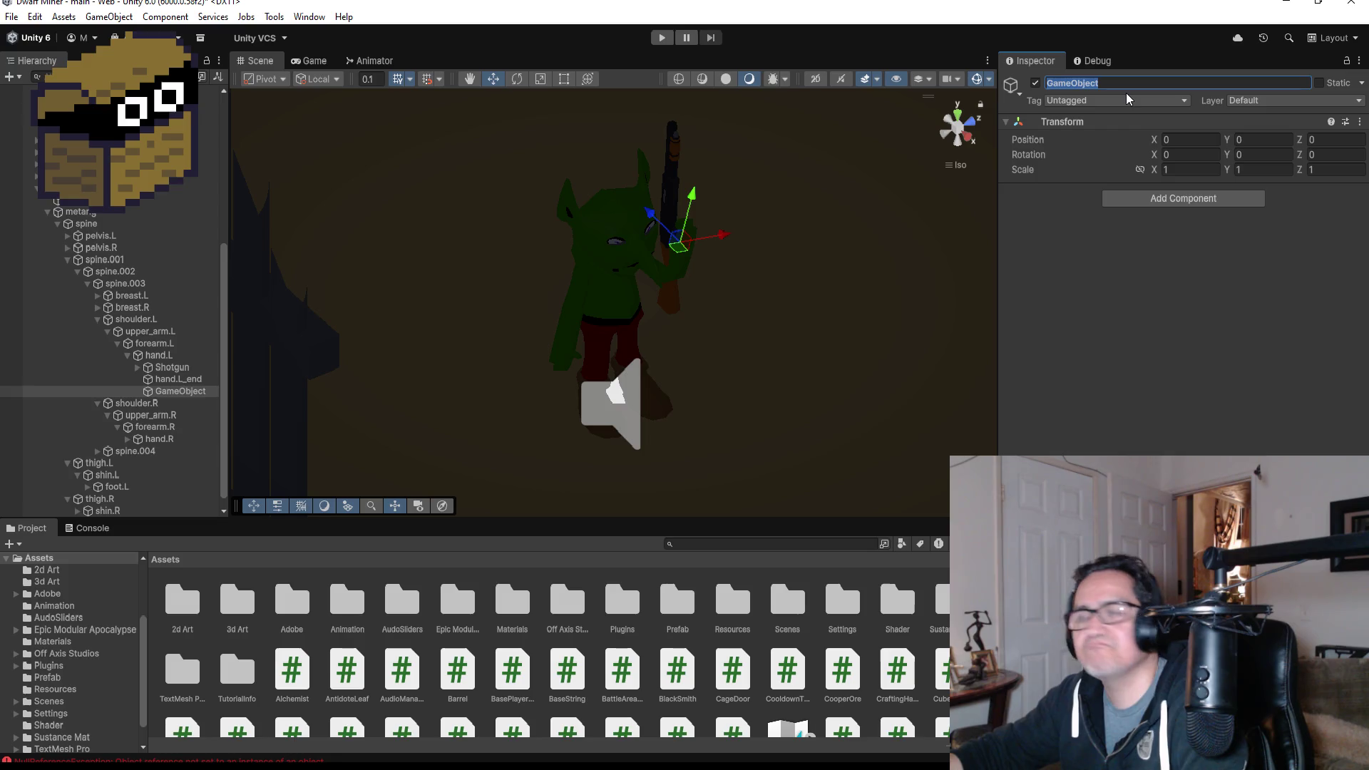
text(Shoot)
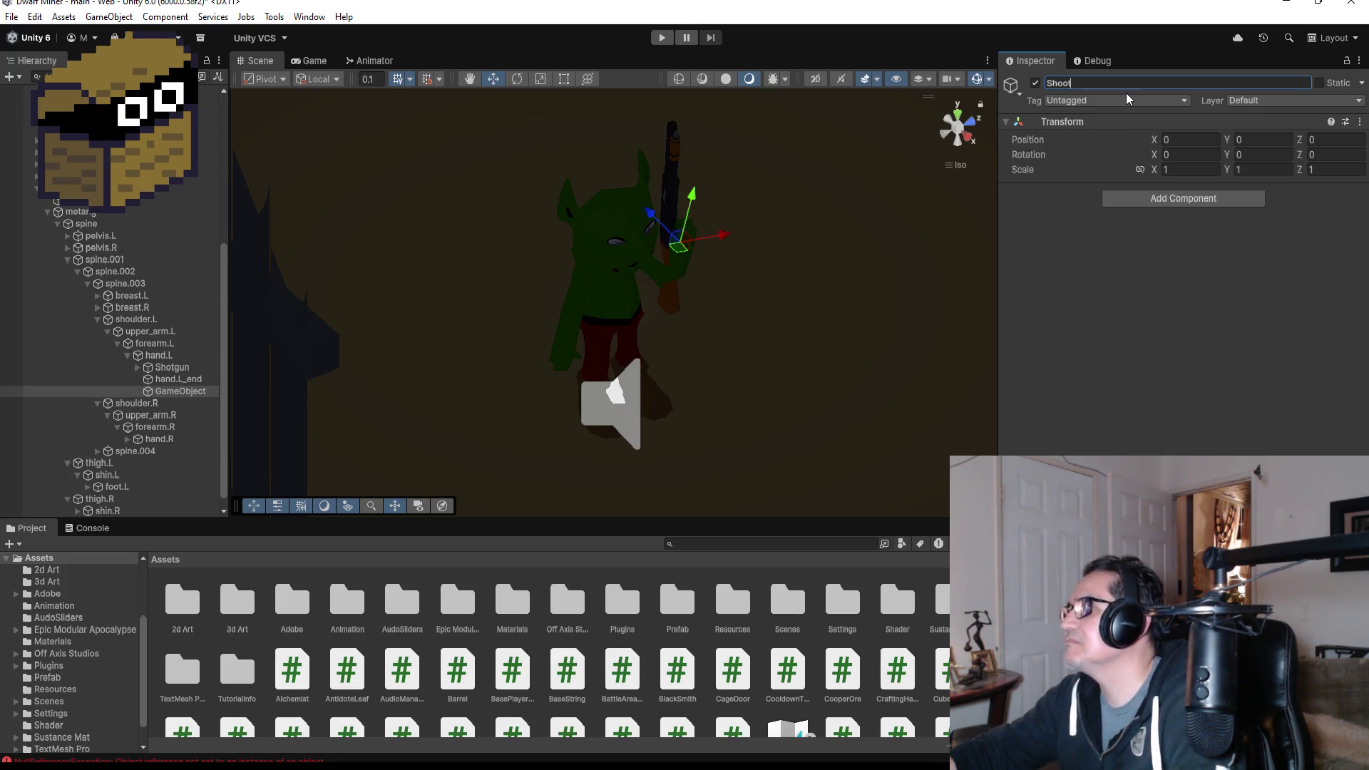
text(Pos)
key(Return)
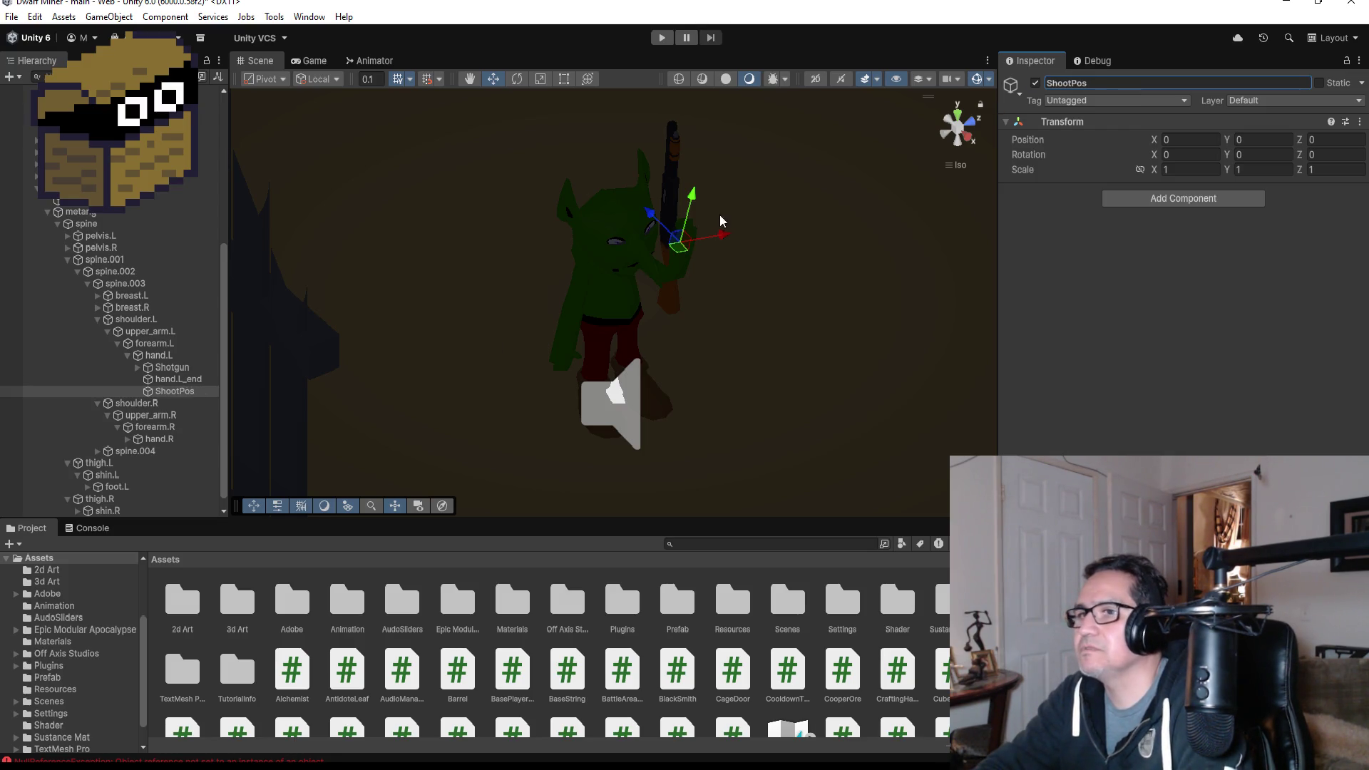
- Raise ShootPos toward the shotgun to about X -0.00223, Y 0.0148, Z 0.00179
mouse_move(684, 193)
mouse_down()
mouse_move(699, 112)
mouse_move(677, 101)
mouse_move(784, 183)
mouse_move(696, 177)
mouse_move(820, 214)
mouse_move(880, 269)
mouse_move(677, 185)
mouse_move(523, 143)
mouse_move(638, 186)
mouse_move(670, 174)
mouse_move(589, 136)
mouse_move(589, 117)
mouse_up()
click(173, 390)
scroll(732, 211, down, 5)
- Zoom in and nudge ShootPos onto the barrel tip at X -0.00329, Y 0.01253, Z 0.00119
scroll(731, 211, up, 8)
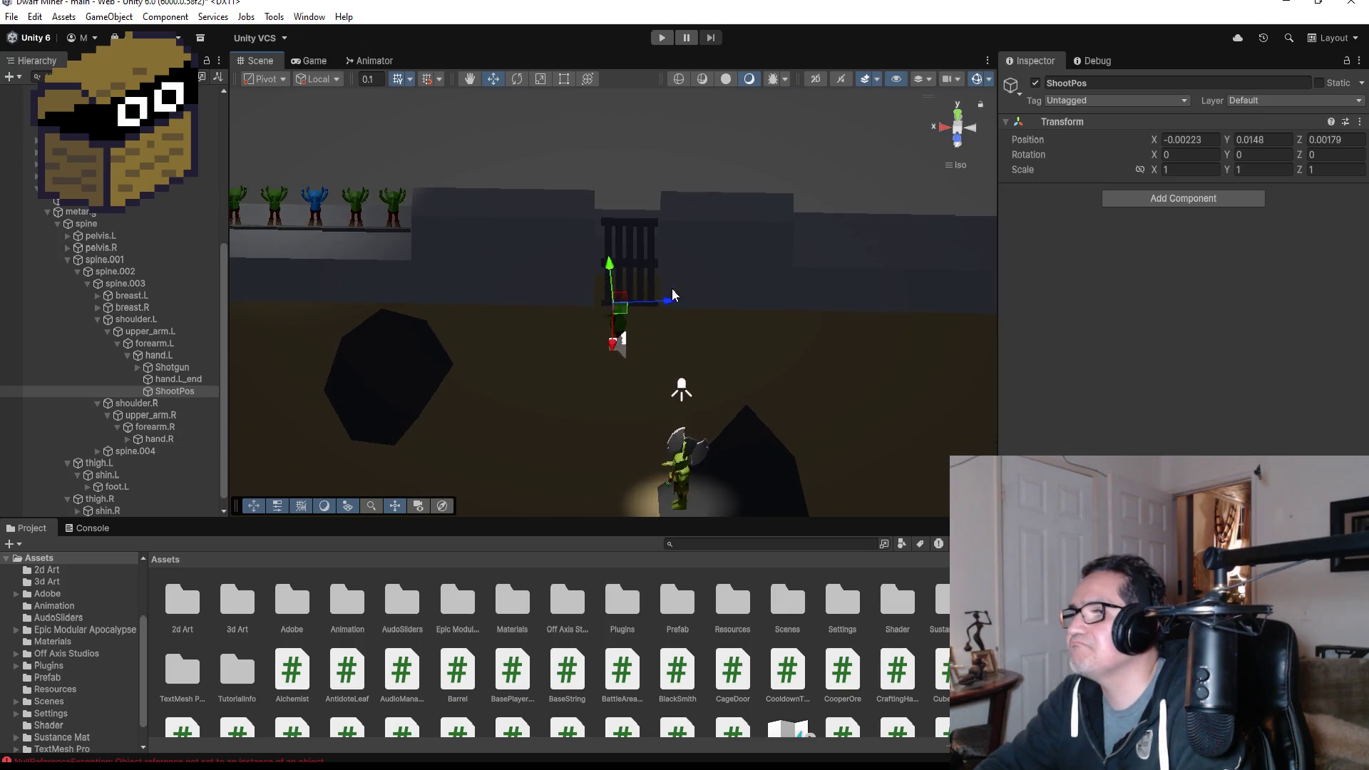
scroll(694, 291, up, 6)
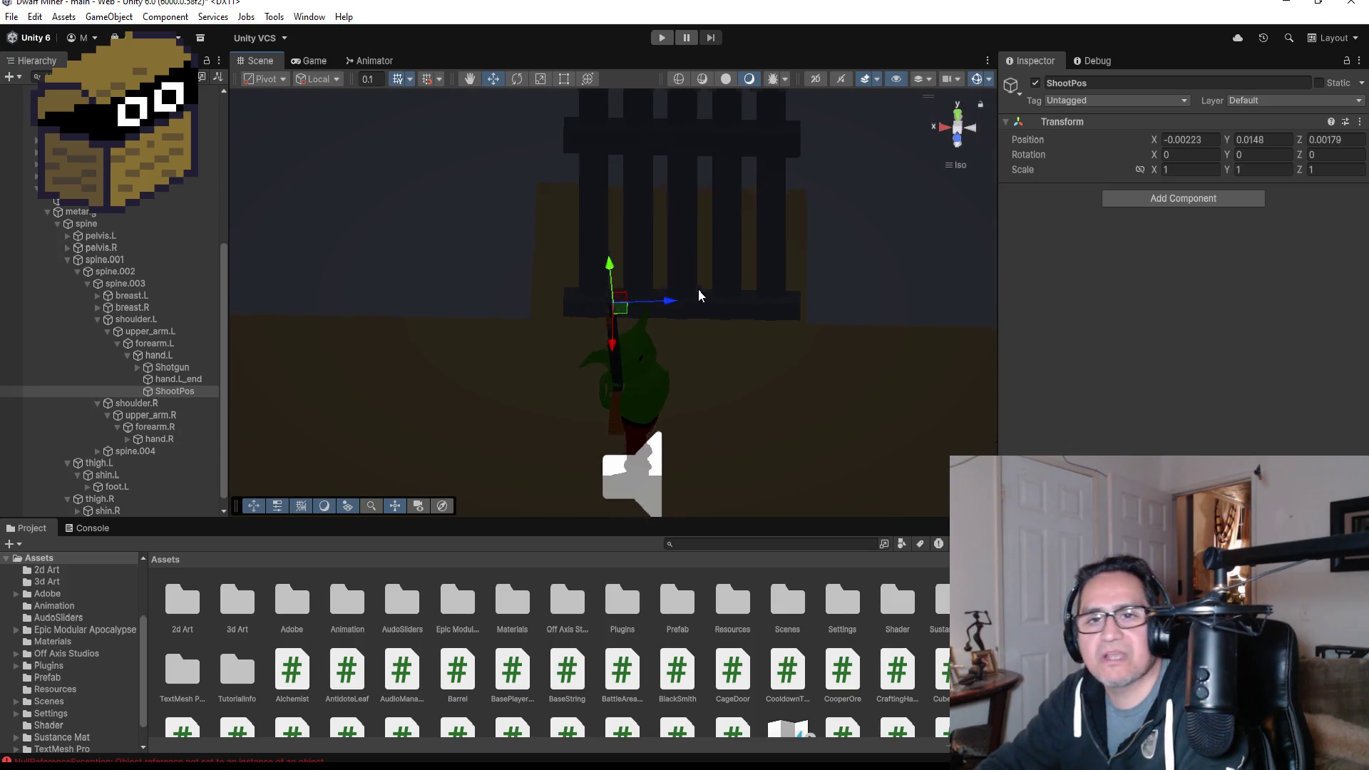
scroll(706, 286, up, 4)
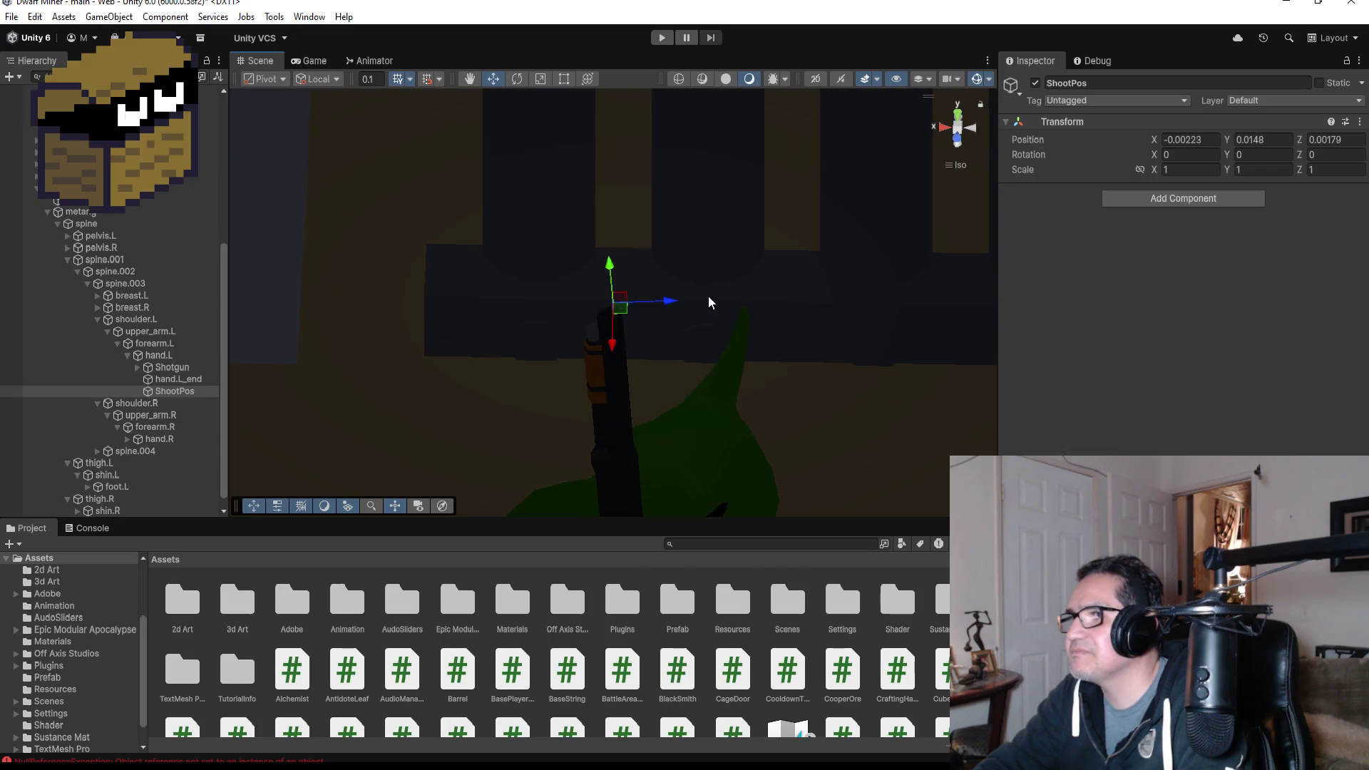
drag(611, 347, 612, 361)
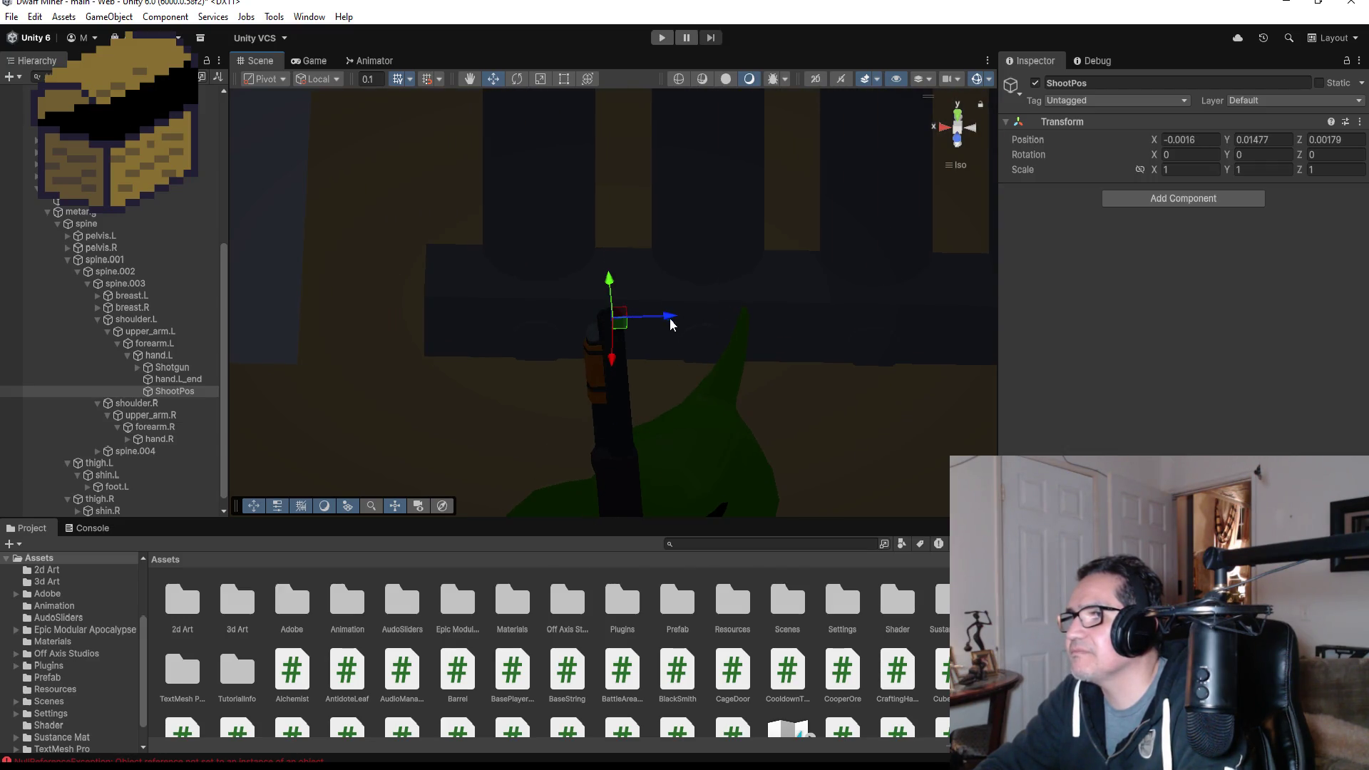
drag(669, 315, 666, 317)
mouse_move(772, 268)
mouse_down()
mouse_move(809, 379)
mouse_move(915, 446)
mouse_move(697, 370)
mouse_move(819, 425)
mouse_move(708, 343)
mouse_up()
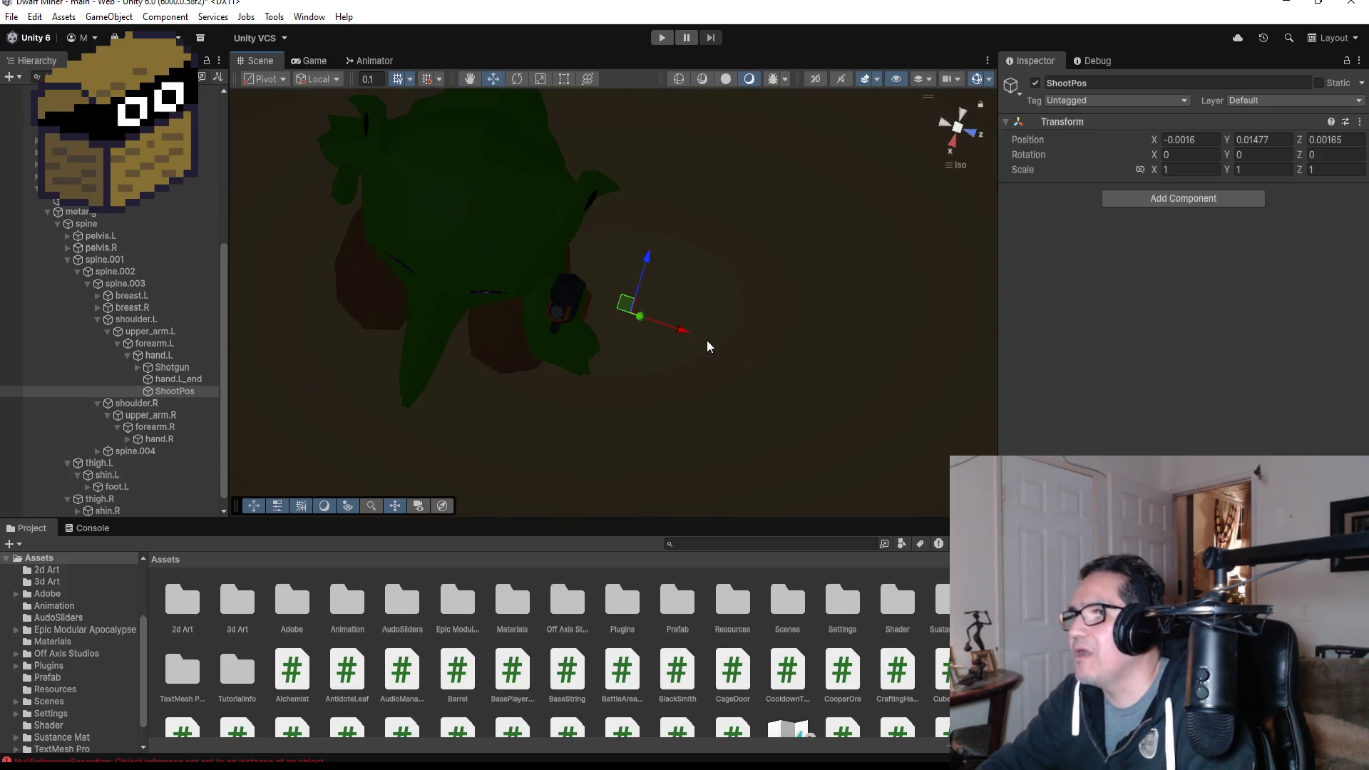
mouse_move(608, 314)
mouse_down()
mouse_move(640, 358)
mouse_move(724, 220)
mouse_move(801, 223)
mouse_move(907, 284)
mouse_move(748, 398)
mouse_move(545, 370)
mouse_up()
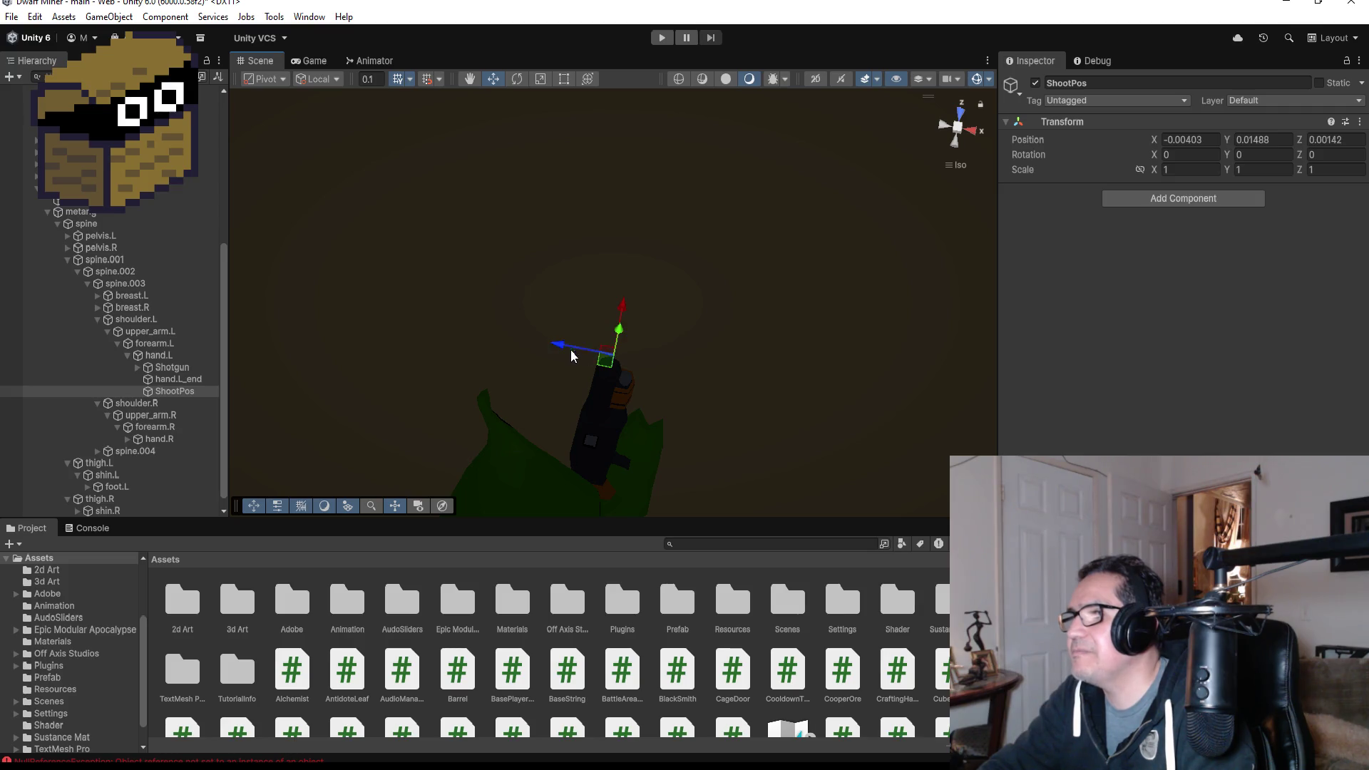
mouse_move(623, 310)
mouse_down()
mouse_move(672, 357)
mouse_move(539, 336)
mouse_move(410, 290)
mouse_move(400, 229)
mouse_move(539, 275)
mouse_up()
mouse_move(758, 290)
mouse_down()
mouse_move(400, 235)
mouse_move(660, 302)
mouse_move(608, 246)
mouse_move(620, 283)
mouse_up()
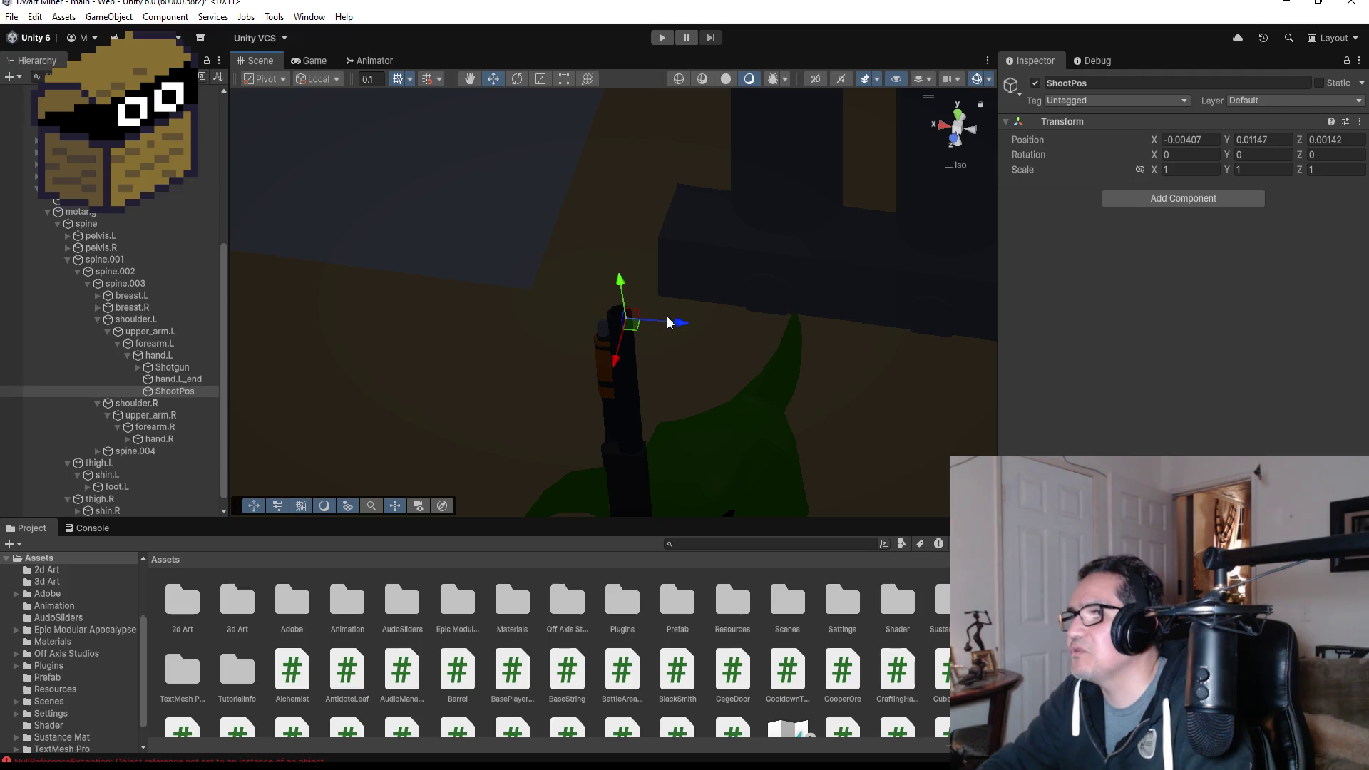
mouse_move(669, 322)
mouse_down()
mouse_move(613, 282)
mouse_move(711, 266)
mouse_move(589, 340)
mouse_move(494, 319)
mouse_move(848, 355)
mouse_move(673, 362)
mouse_move(631, 342)
mouse_up()
drag(648, 294, 651, 286)
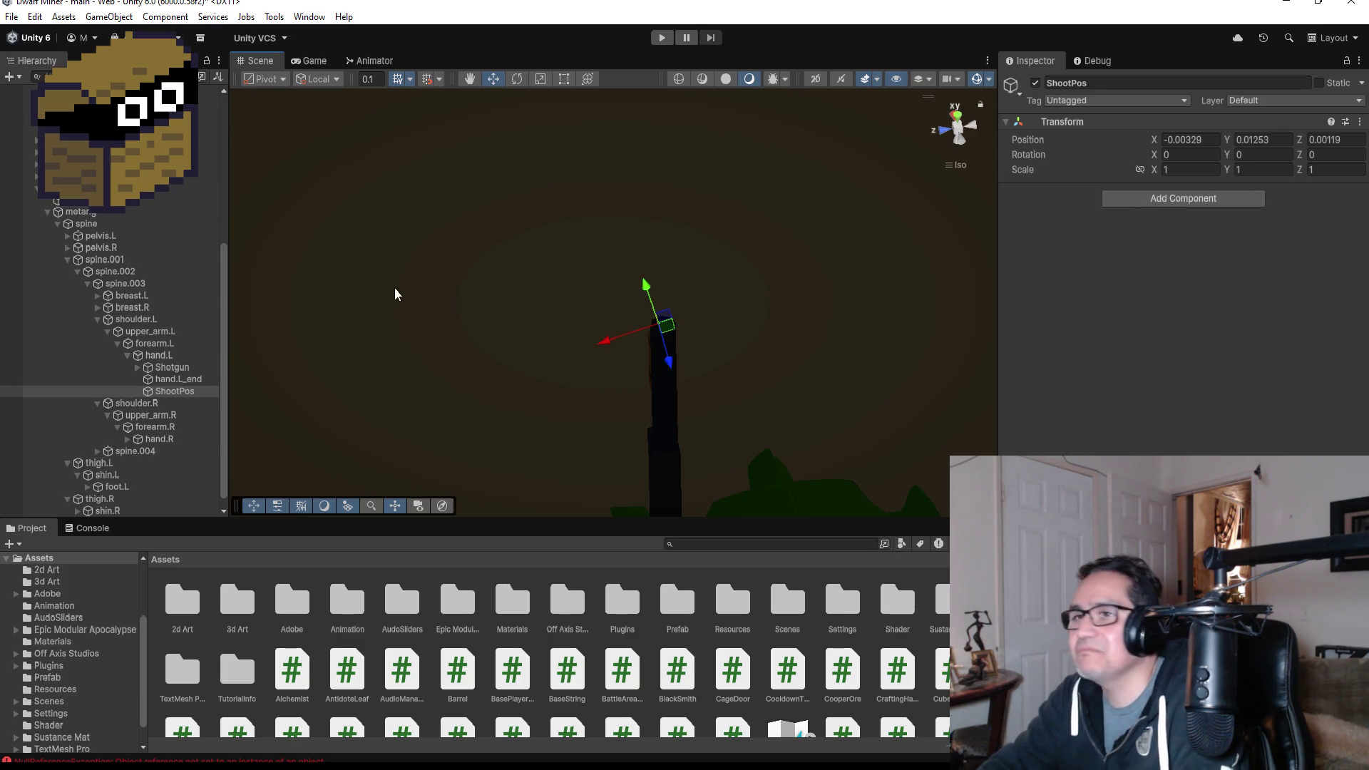
click(168, 392)
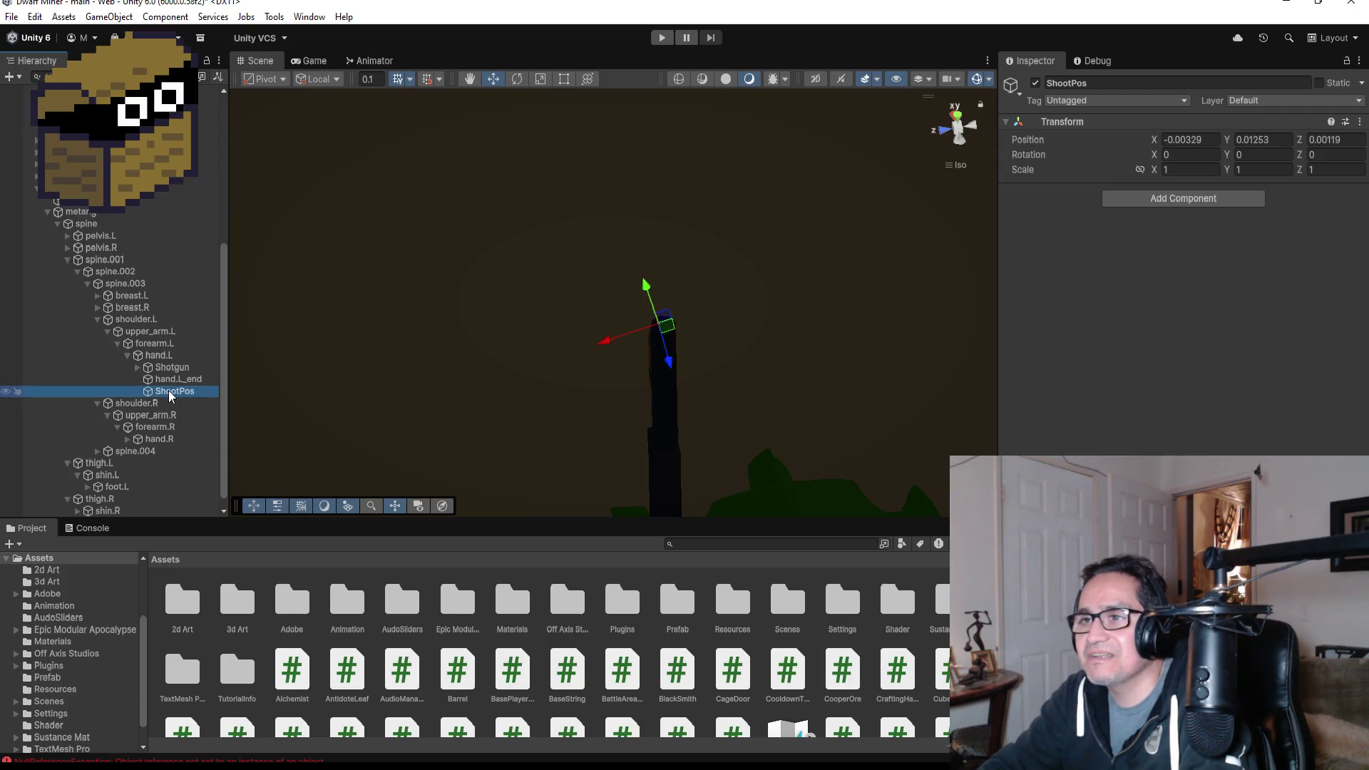
- Pull ShootPos out from under hand.L and rotate it to line up with the shotgun
mouse_move(170, 396)
mouse_down()
mouse_move(129, 491)
mouse_move(92, 218)
mouse_move(160, 189)
mouse_up()
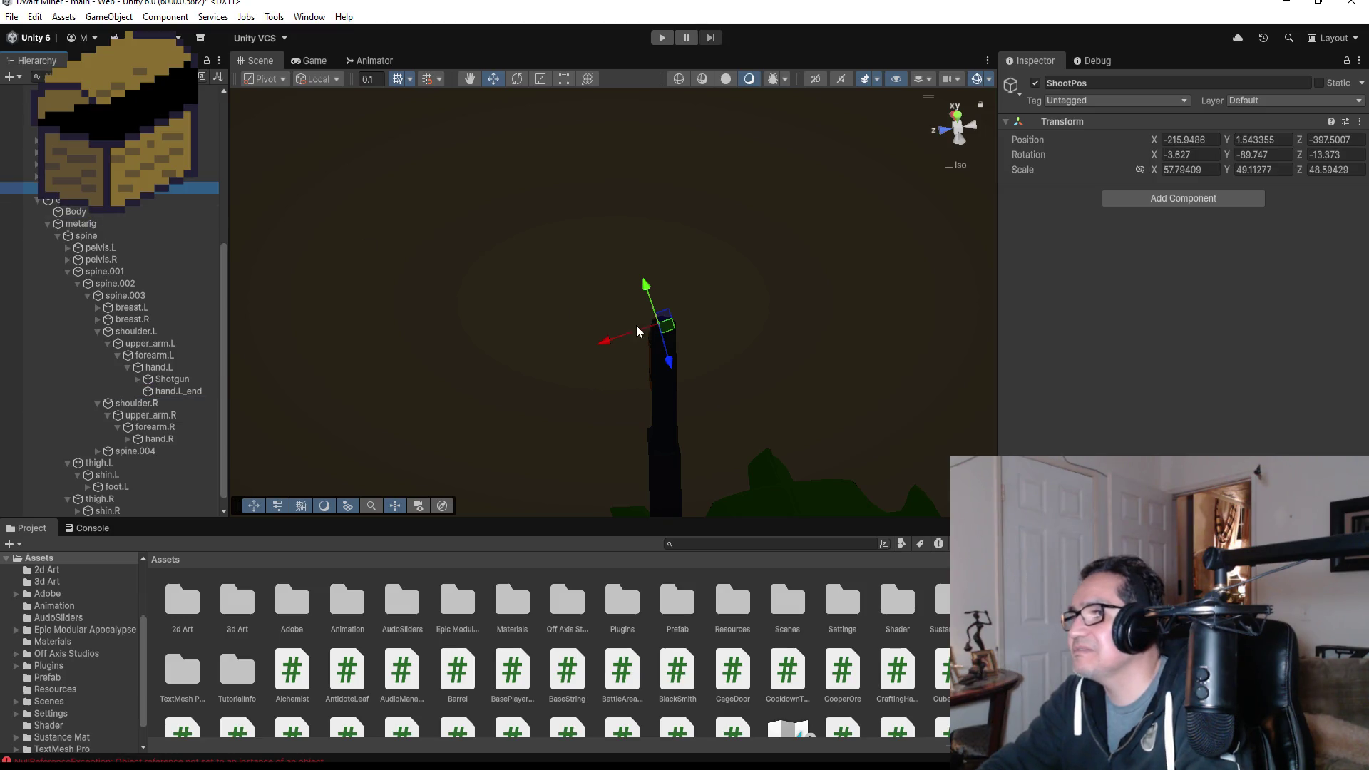
click(517, 79)
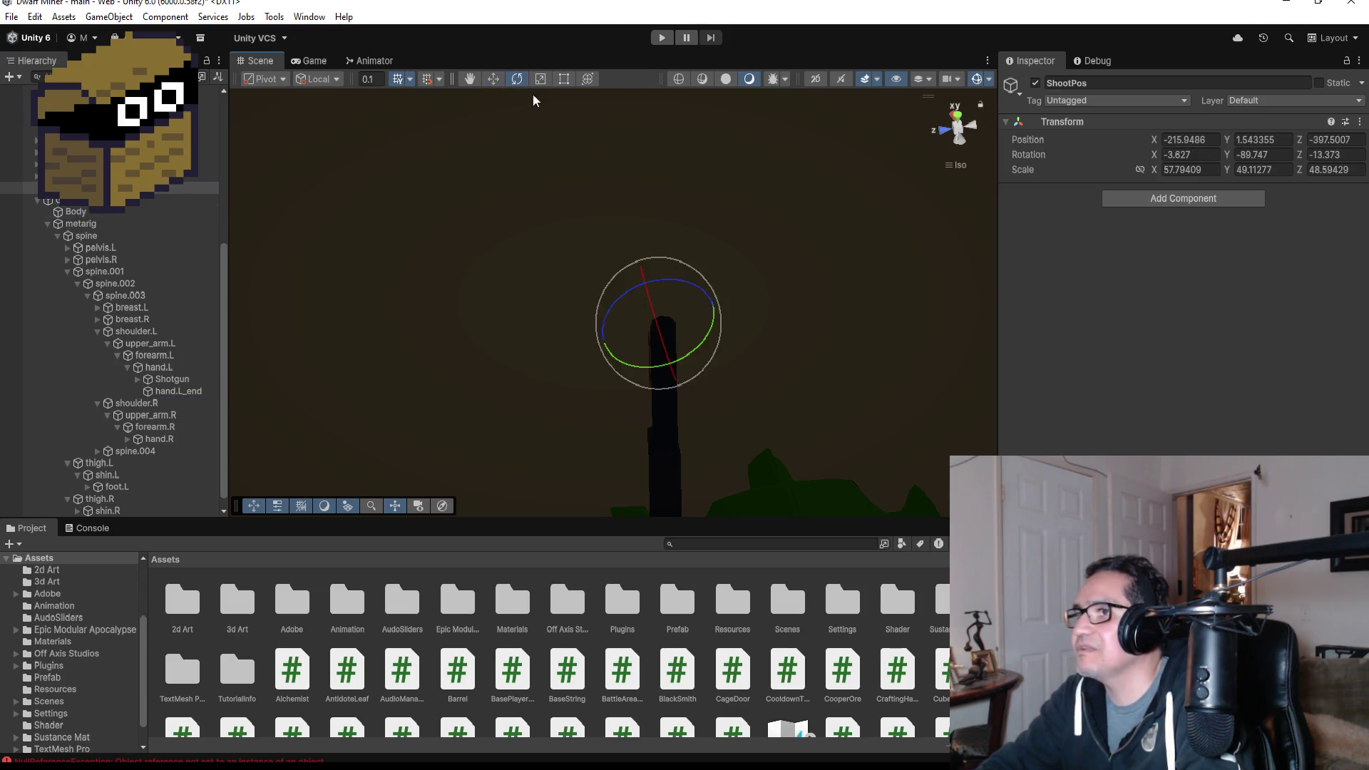
drag(678, 281, 727, 285)
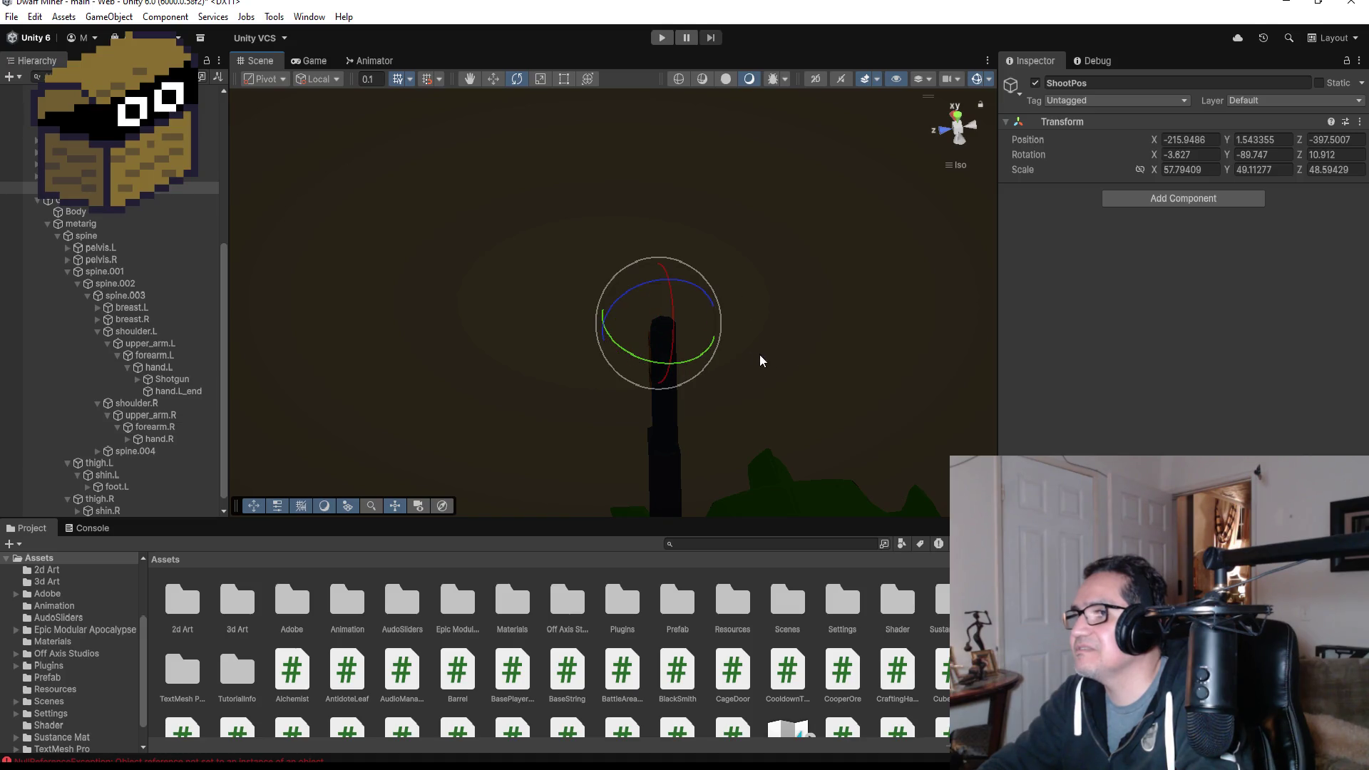
click(492, 81)
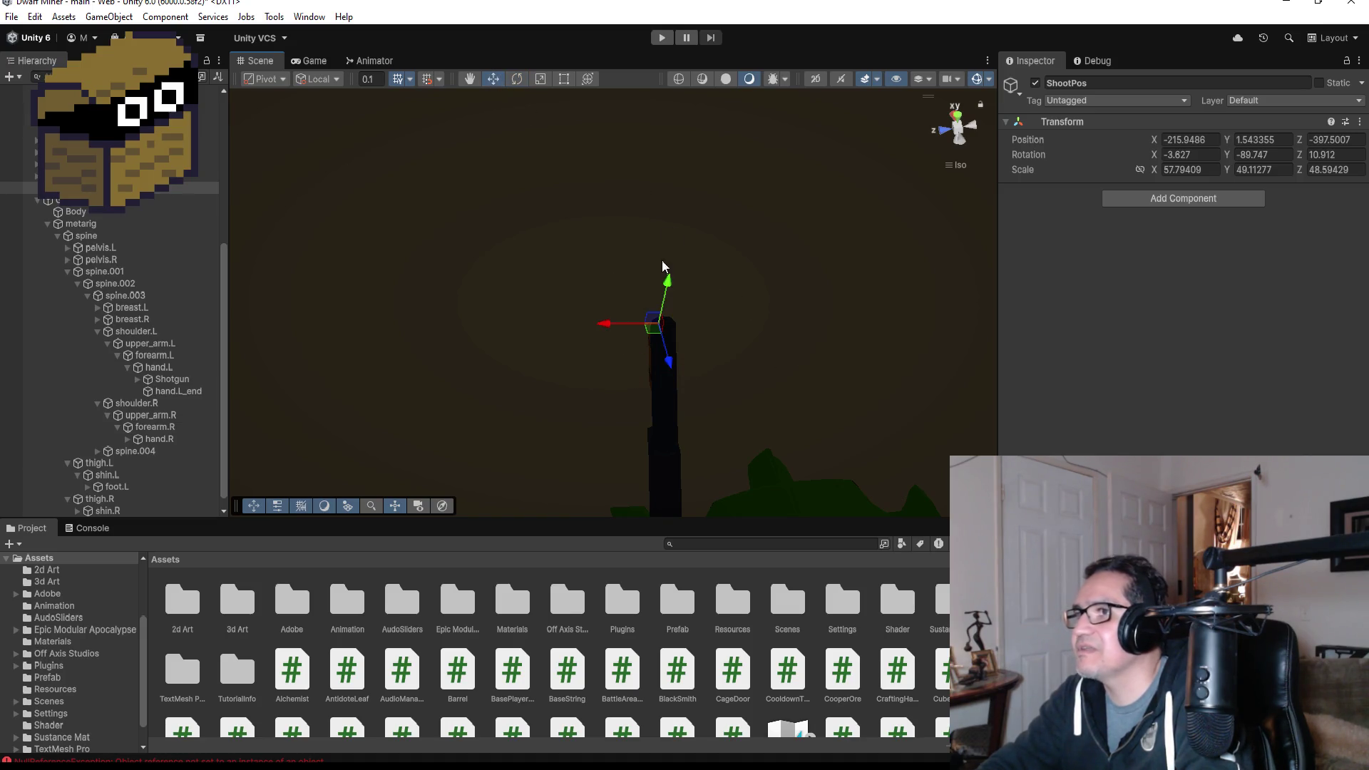
click(524, 80)
drag(700, 297, 685, 290)
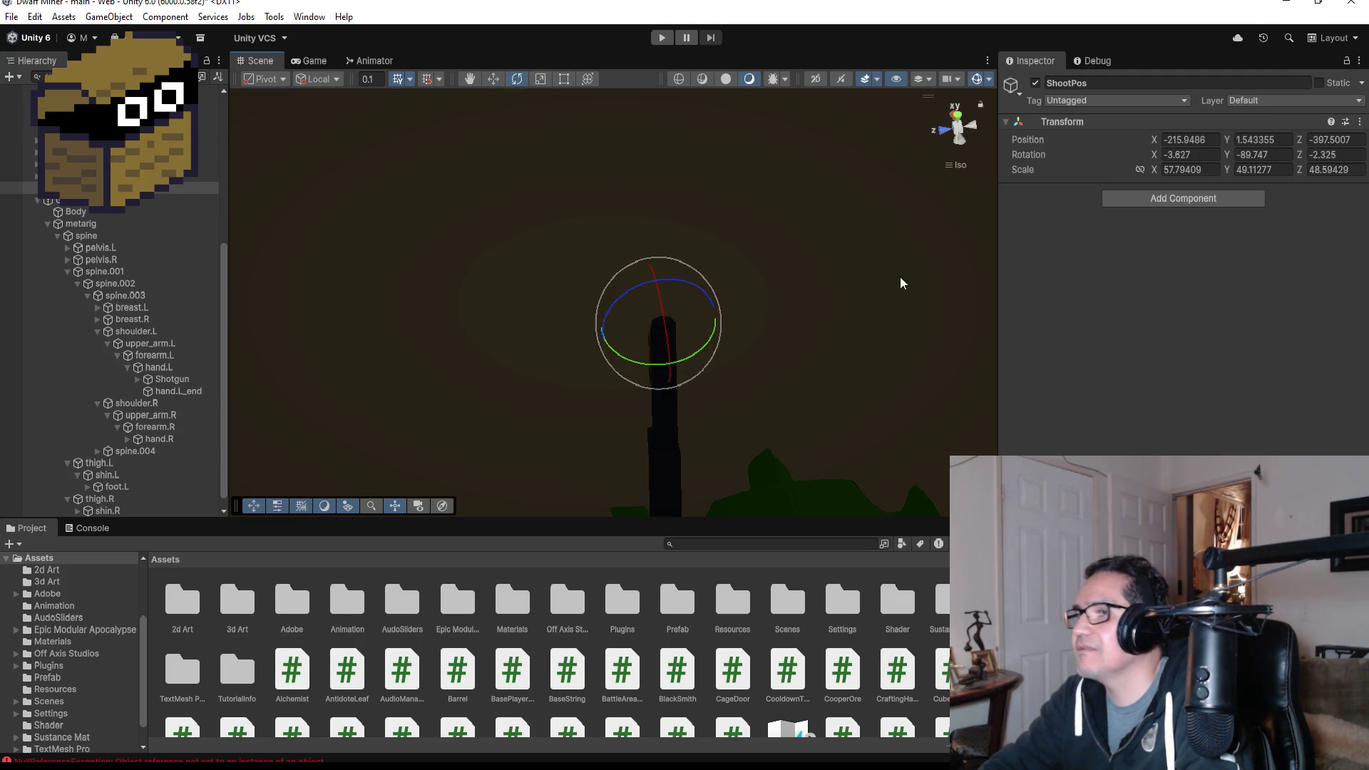
click(1209, 149)
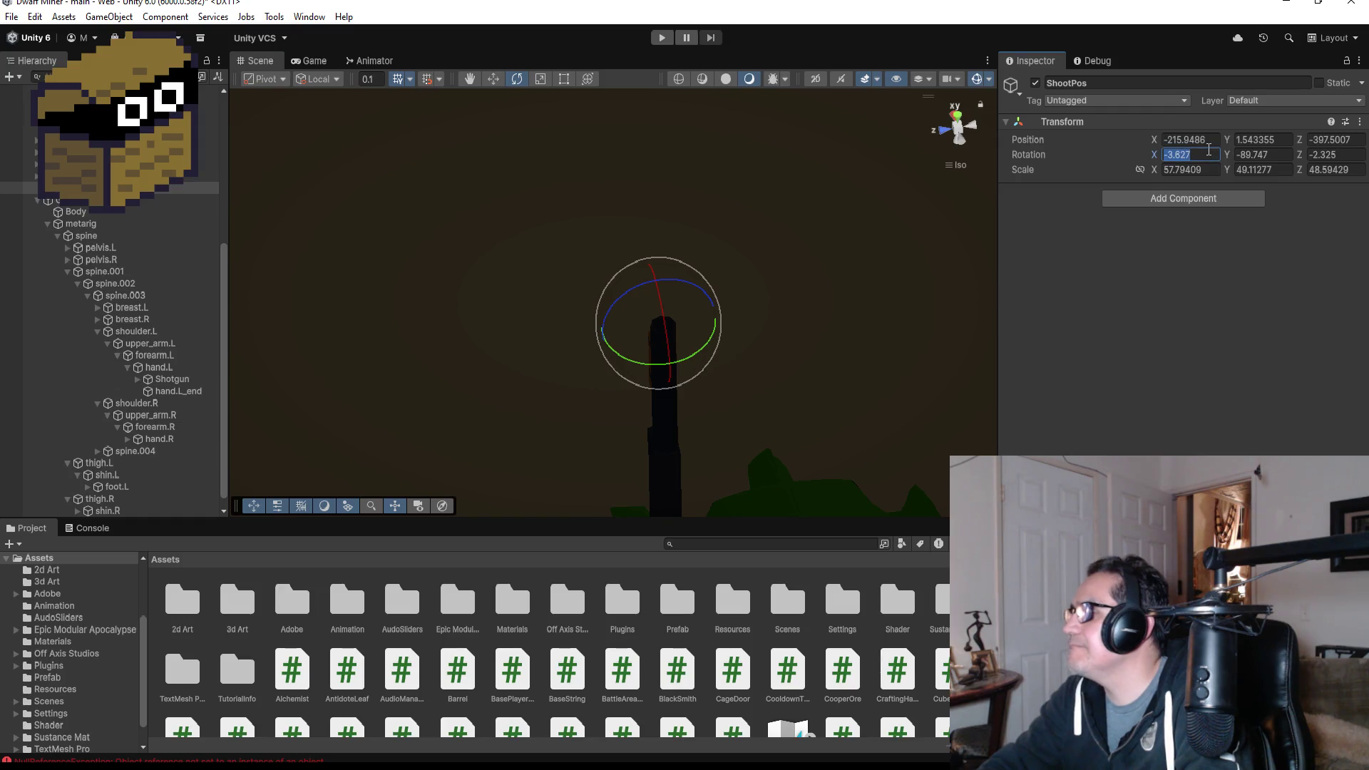
click(493, 79)
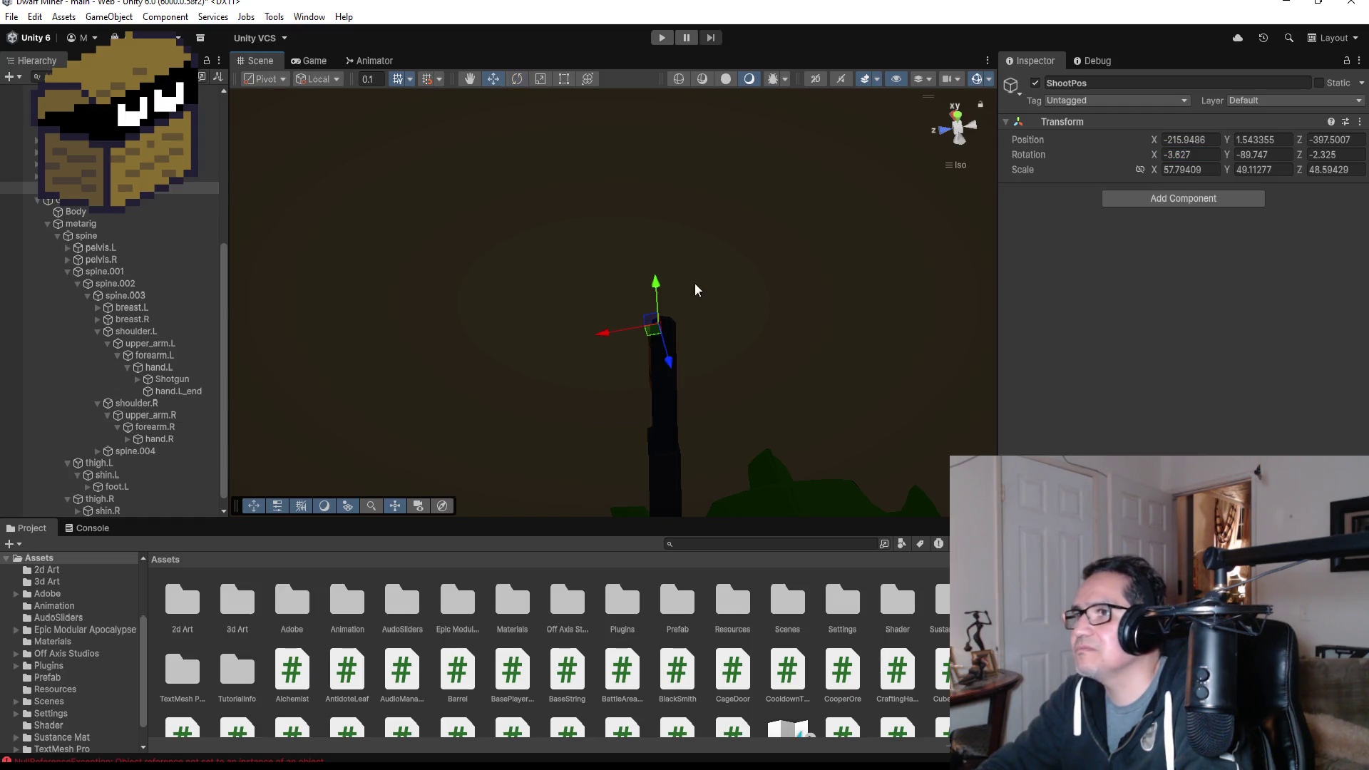
- Place ShootPos at the shotgun muzzle and nest it under the Shotgun object
mouse_move(622, 332)
mouse_down()
mouse_move(816, 308)
mouse_move(696, 326)
mouse_move(580, 391)
mouse_move(357, 242)
mouse_up()
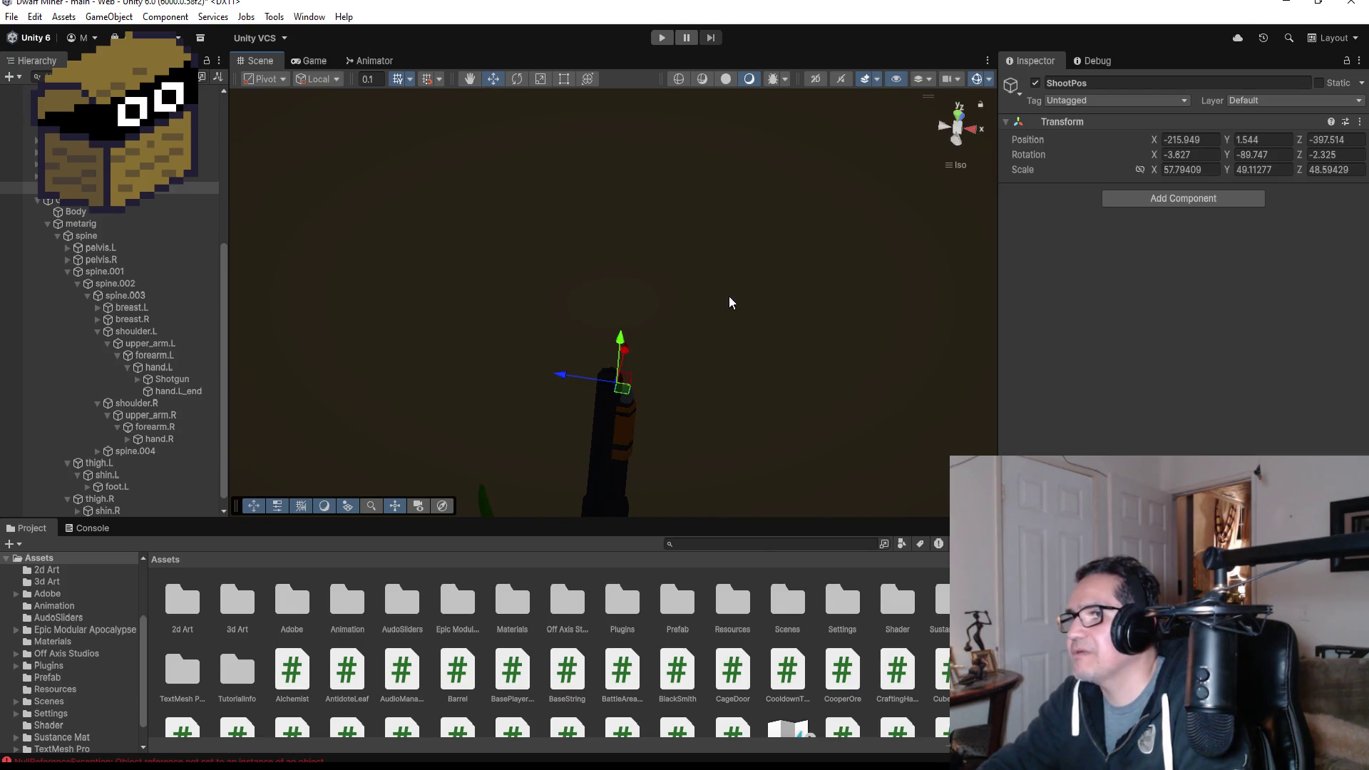
mouse_move(730, 300)
mouse_down()
mouse_move(589, 222)
mouse_move(611, 283)
mouse_up()
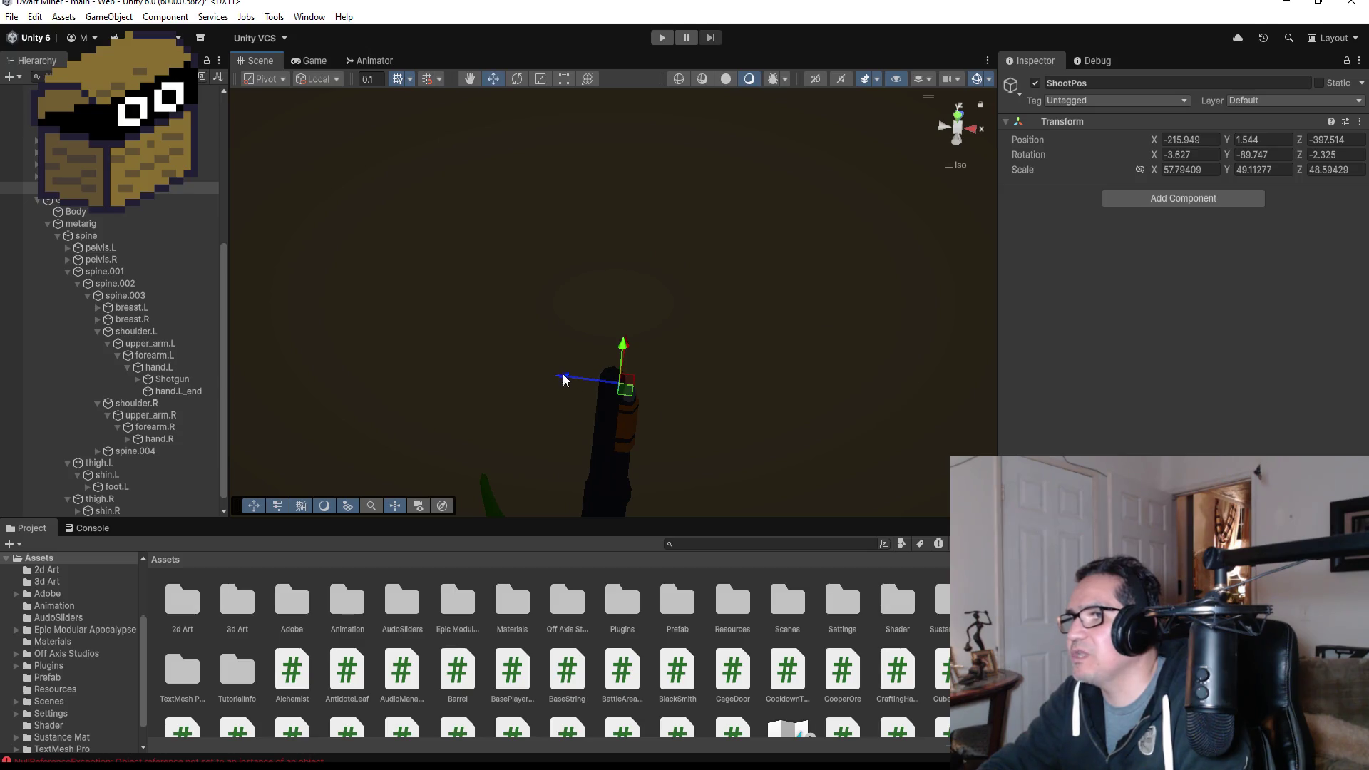
drag(563, 382, 559, 378)
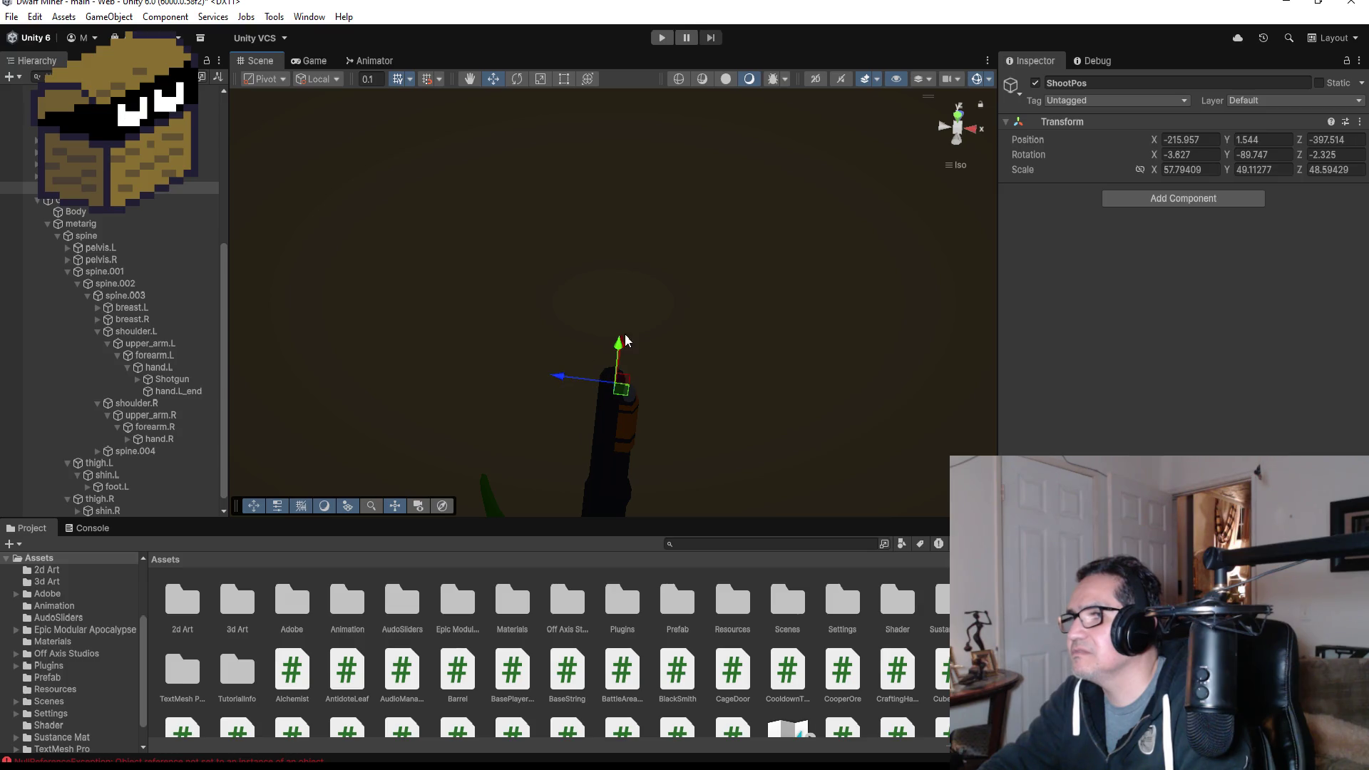
drag(619, 344, 622, 342)
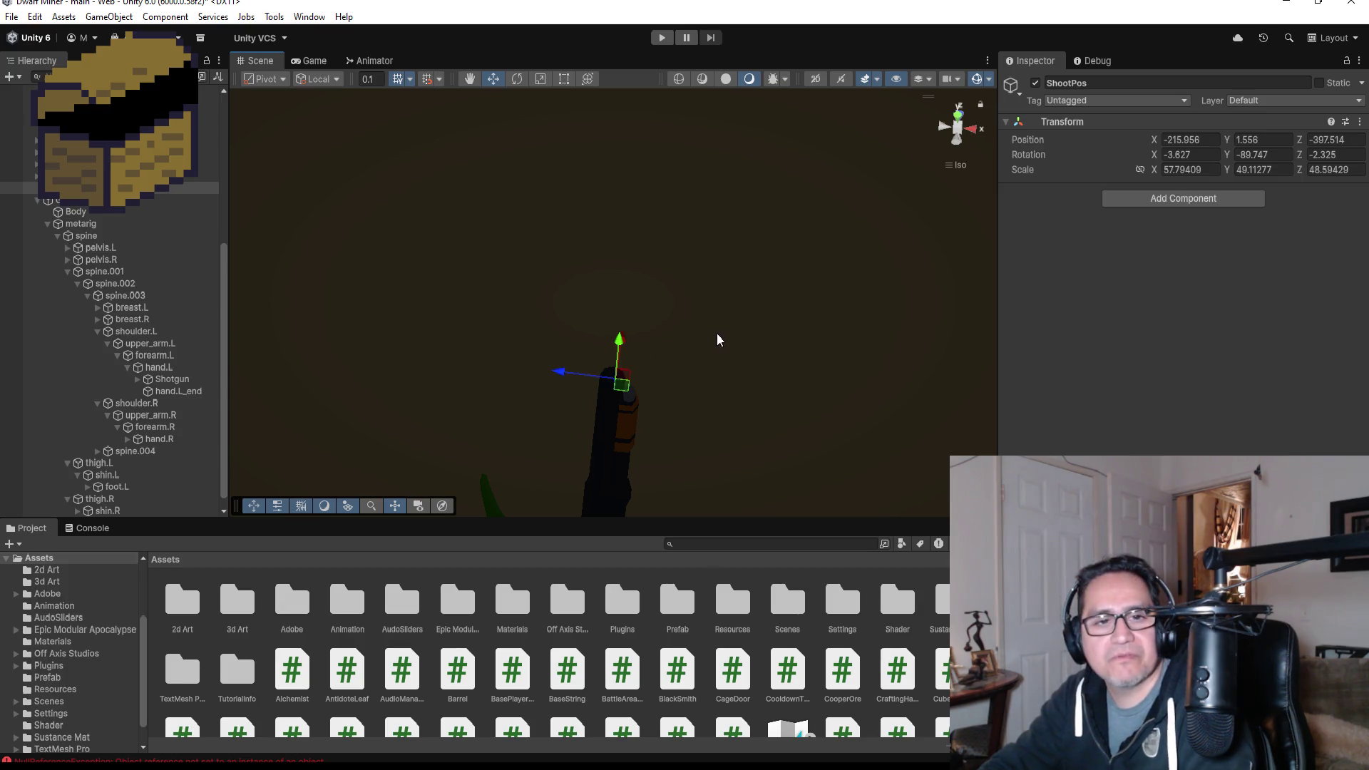
mouse_move(718, 339)
mouse_down()
mouse_move(458, 357)
mouse_move(504, 362)
mouse_up()
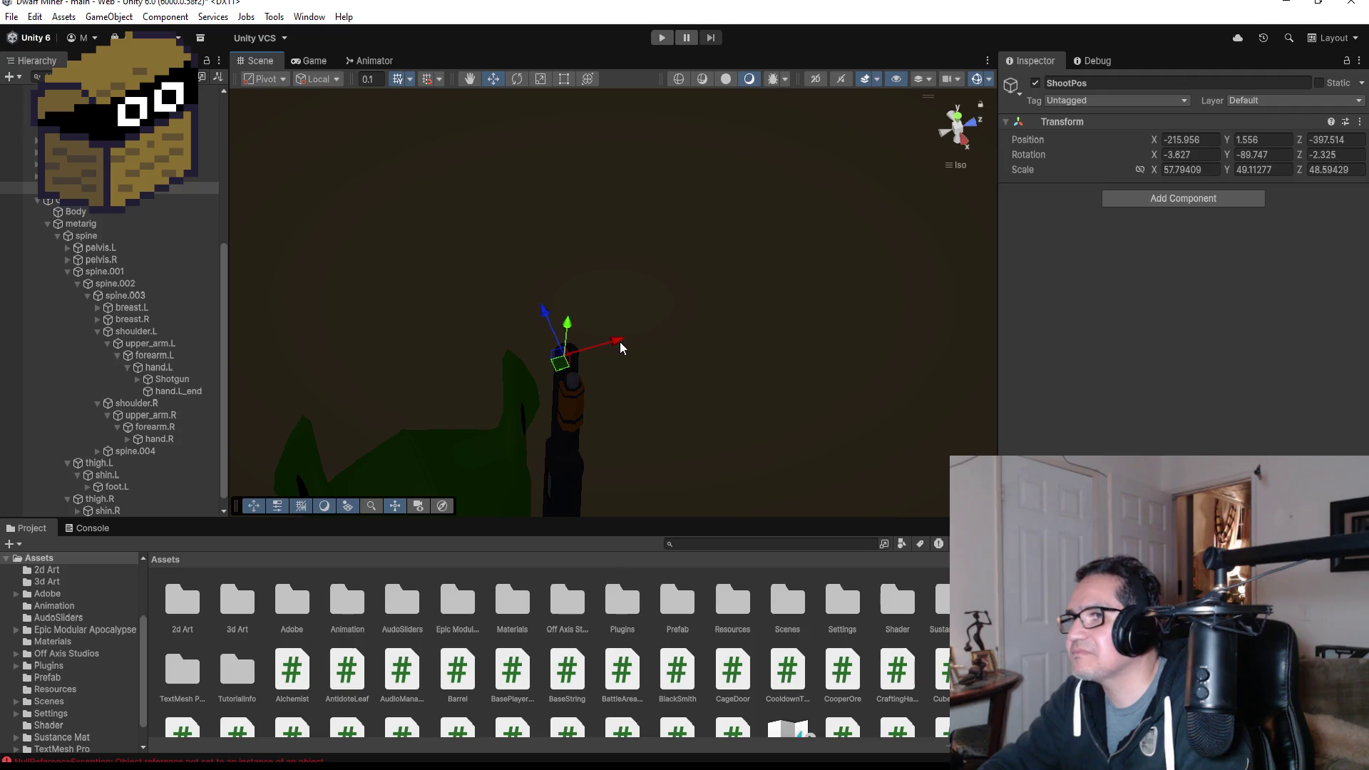
drag(621, 348, 625, 342)
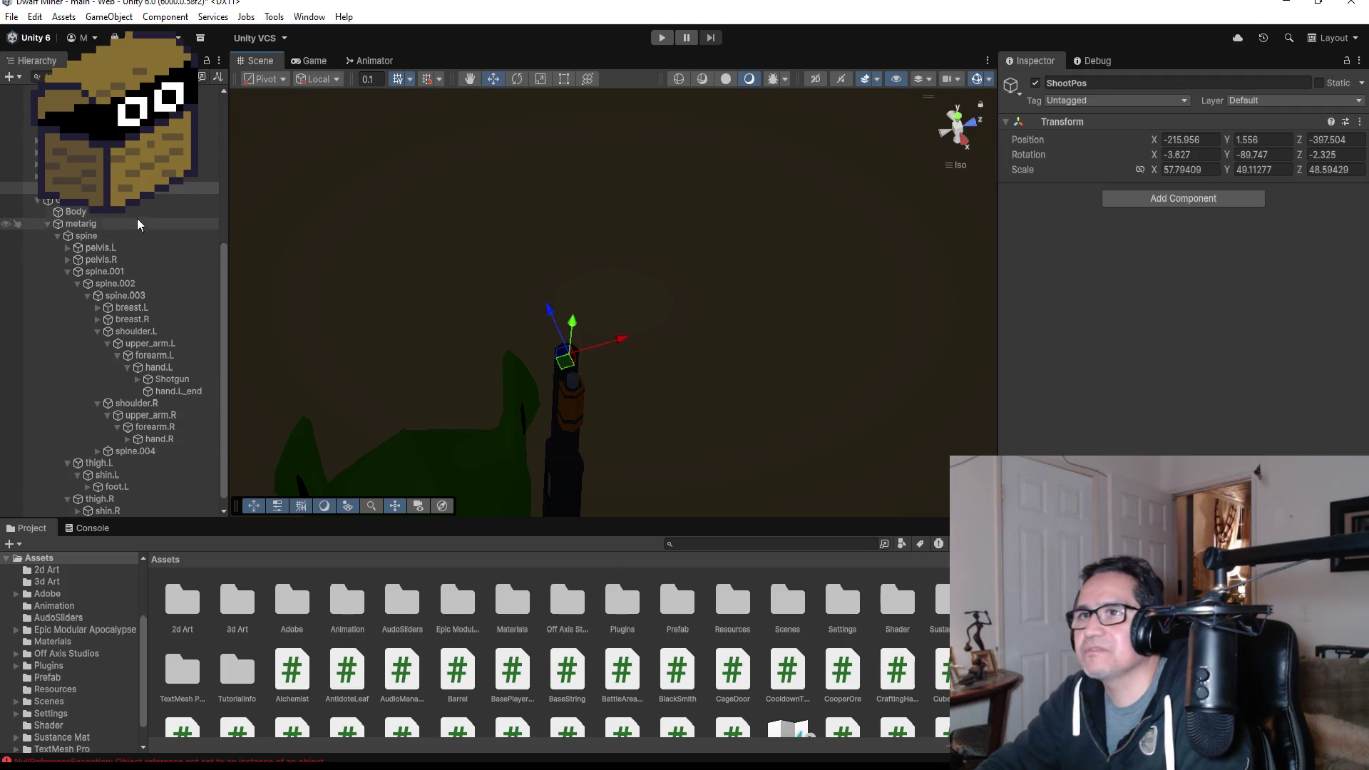
mouse_move(136, 188)
mouse_down()
mouse_move(146, 472)
mouse_move(160, 370)
mouse_move(165, 379)
mouse_up()
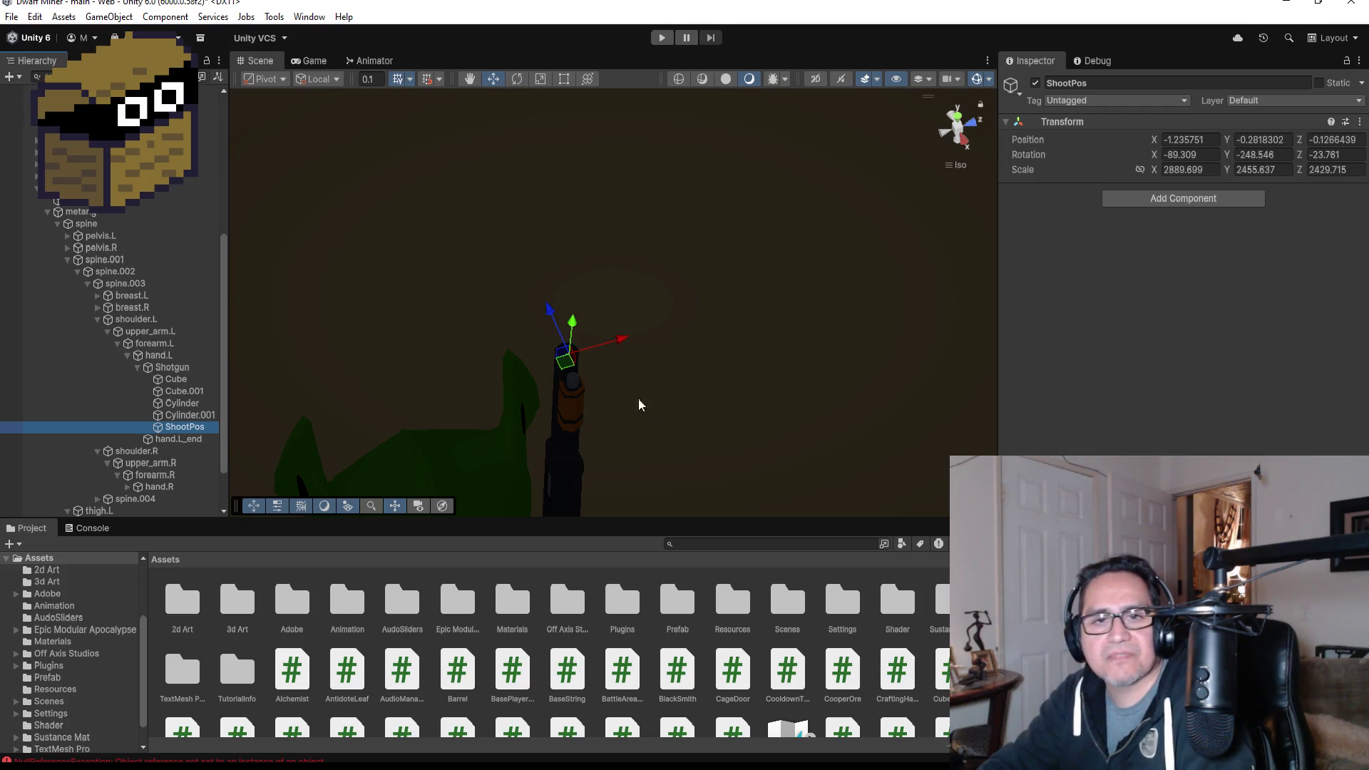
- Switch to a top-down view, collapse the bone hierarchy and select GoblinShooter
mouse_move(636, 400)
mouse_down()
mouse_move(819, 367)
mouse_move(804, 359)
mouse_up()
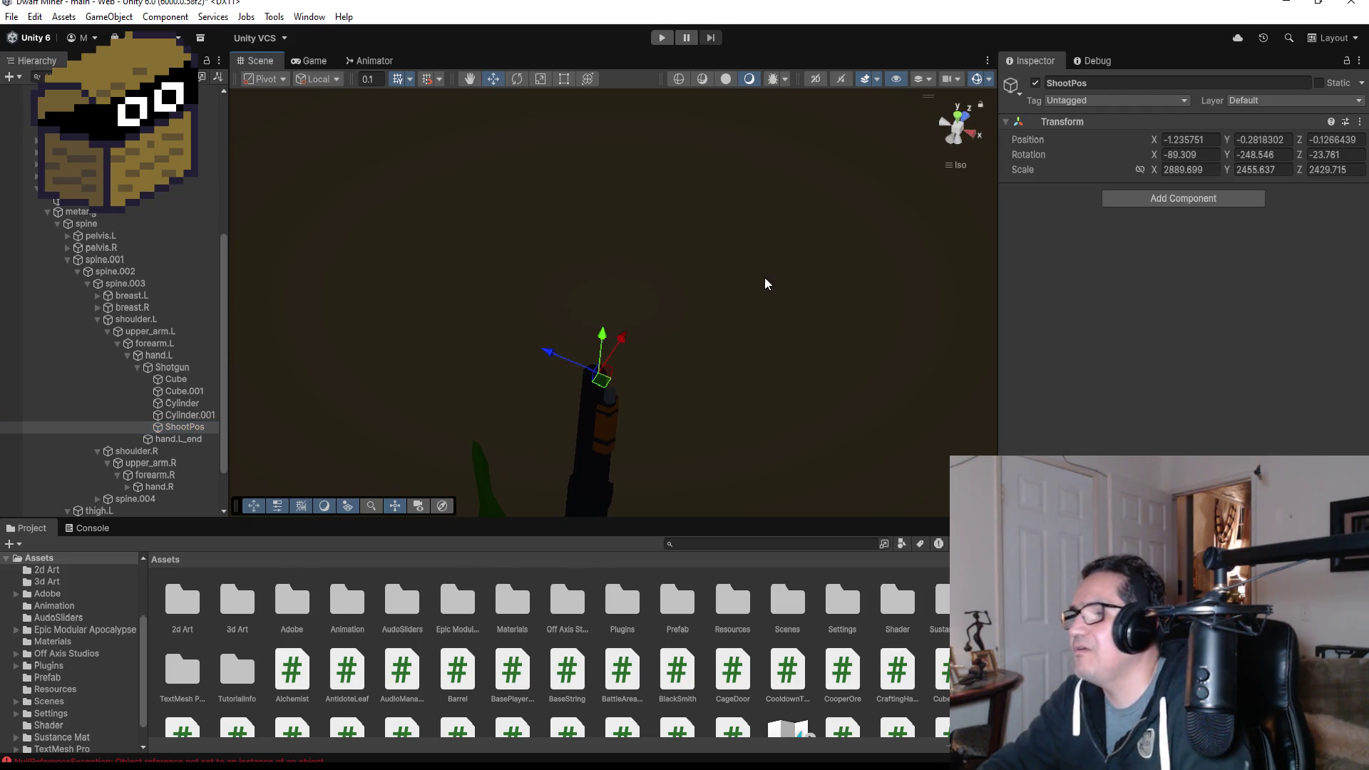
click(958, 116)
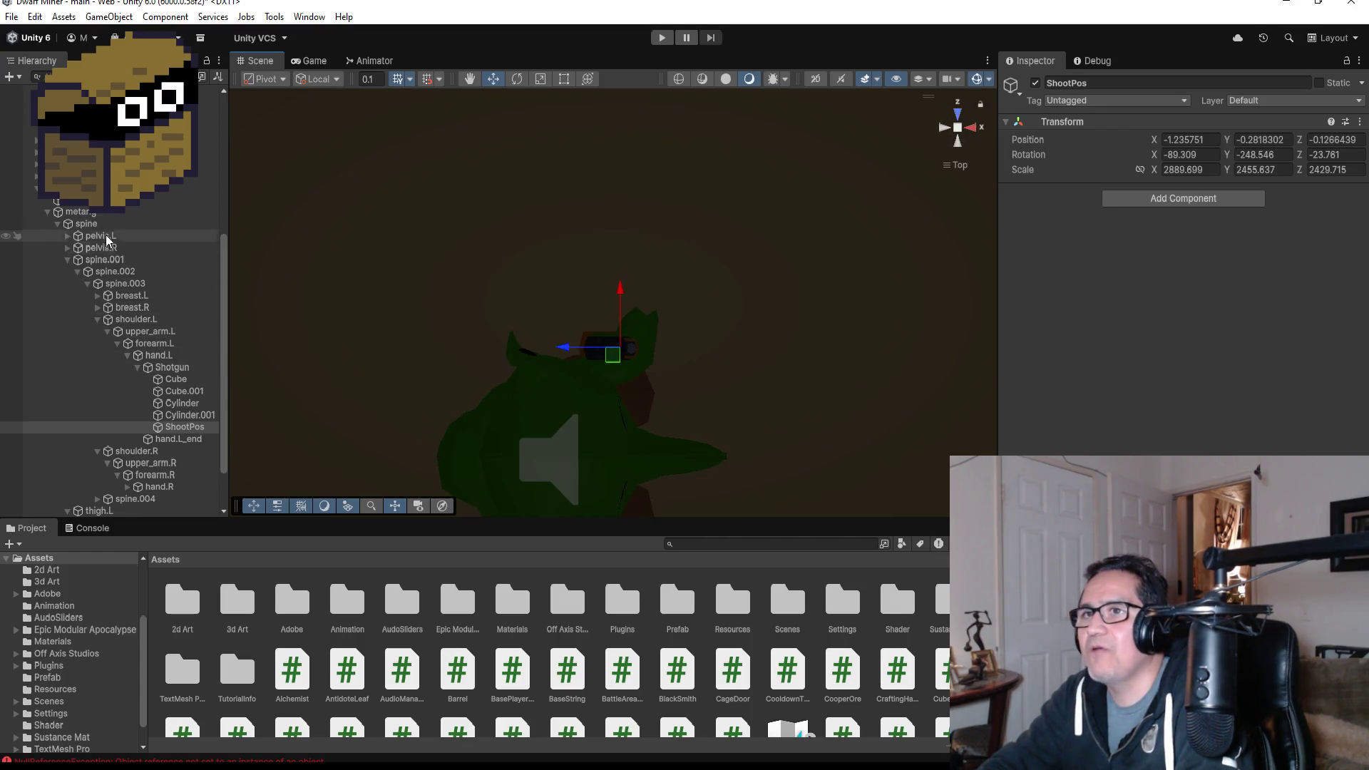
click(47, 213)
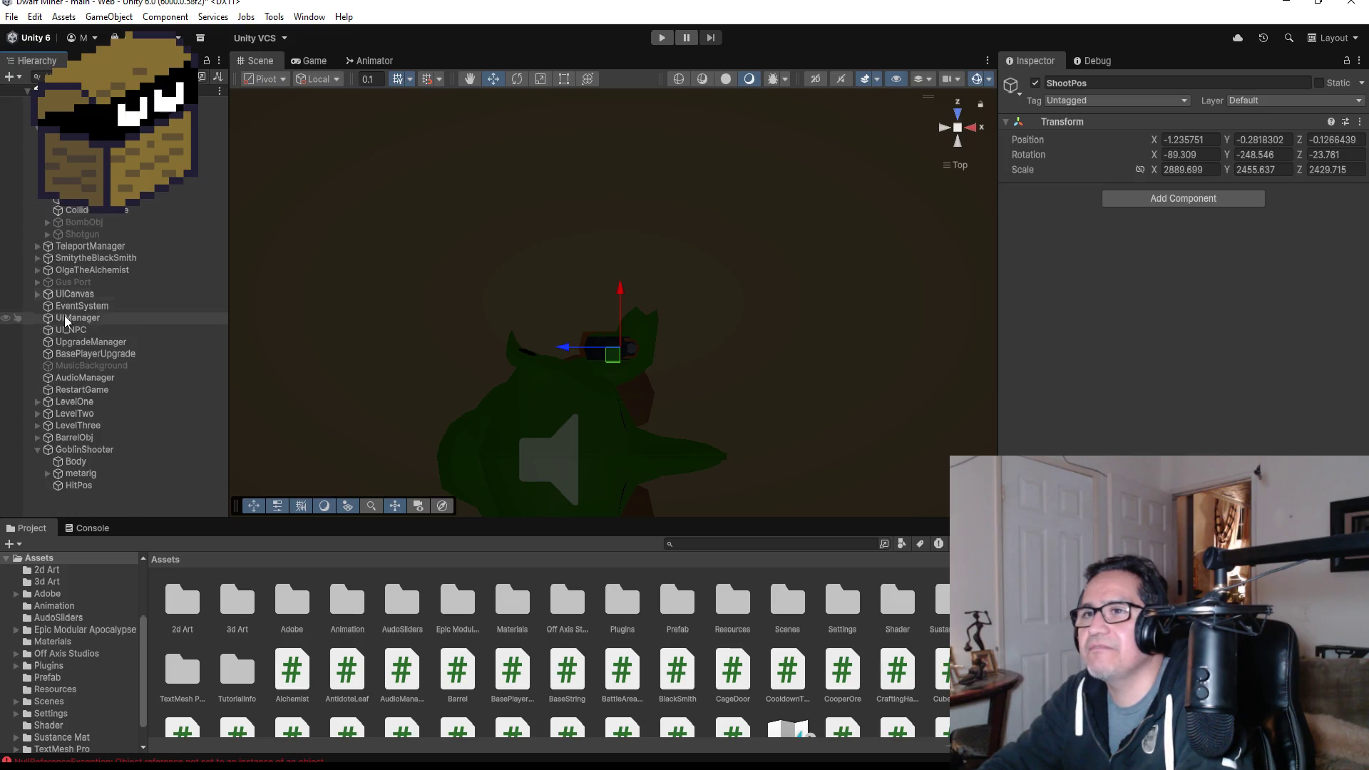
click(88, 451)
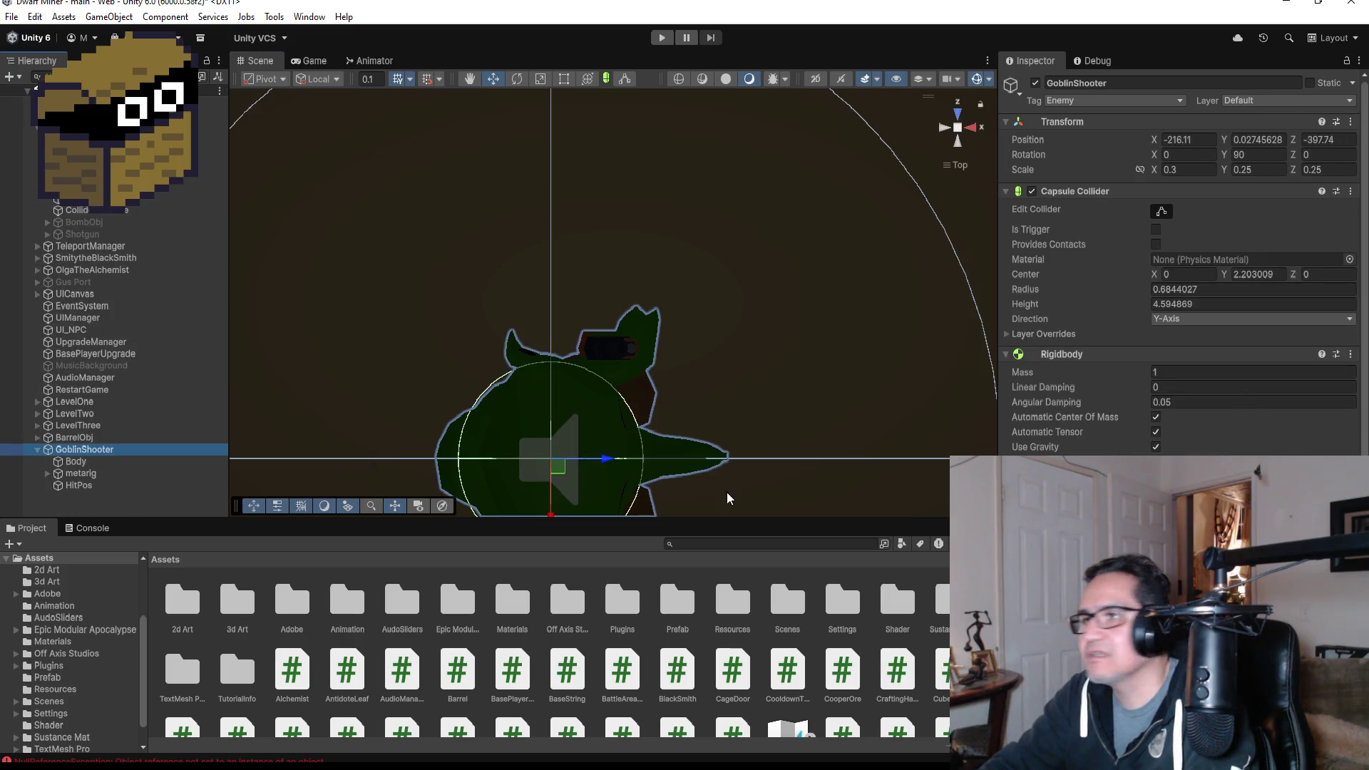
- Review GoblinShooter's components, collapse its children and clear the selection
scroll(1141, 321, down, 7)
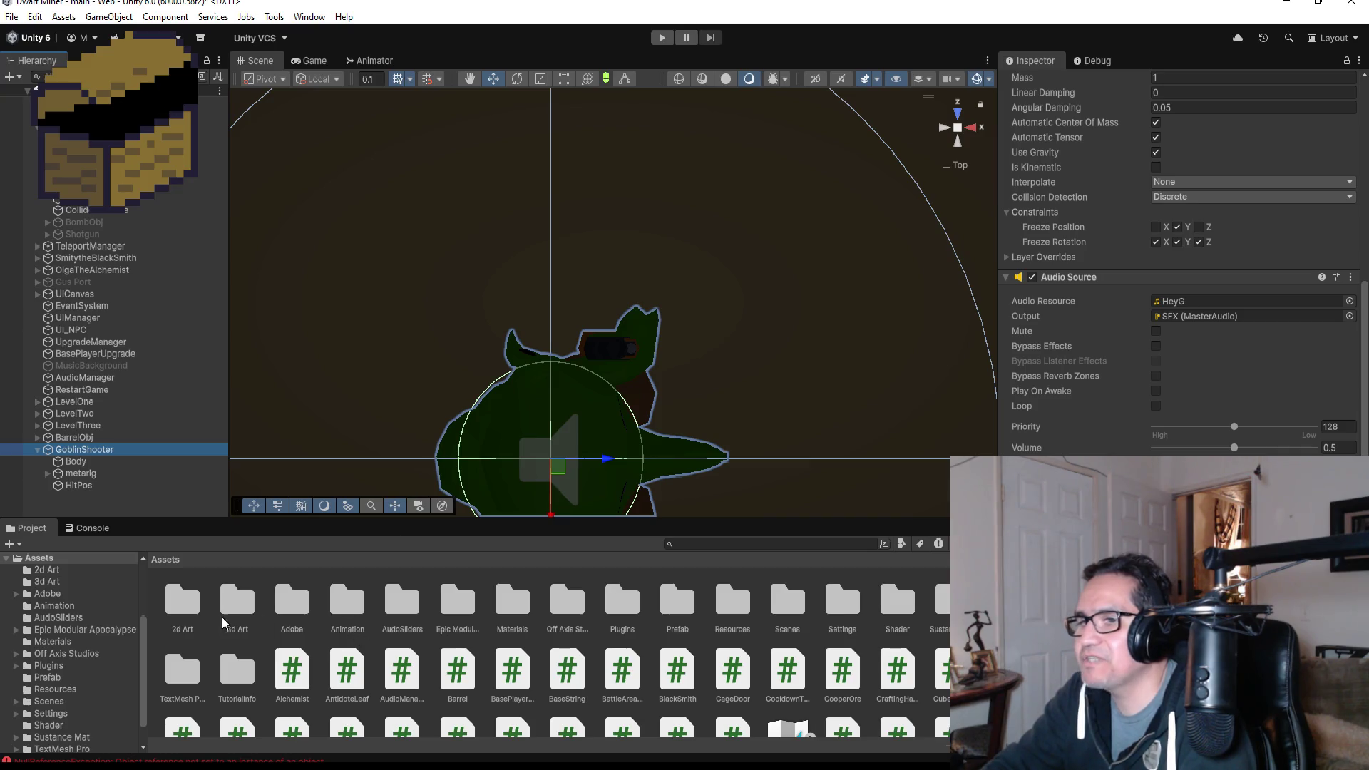
click(36, 449)
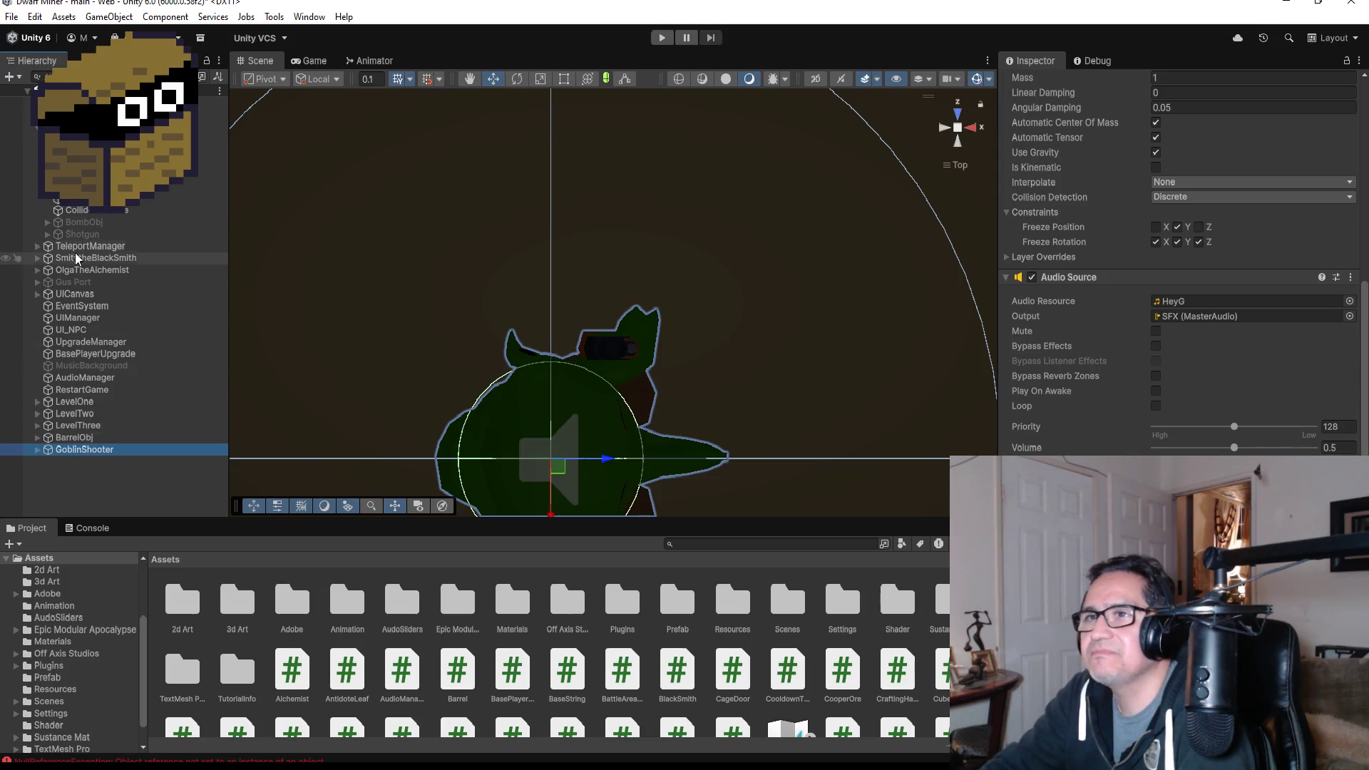
scroll(105, 395, down, 3)
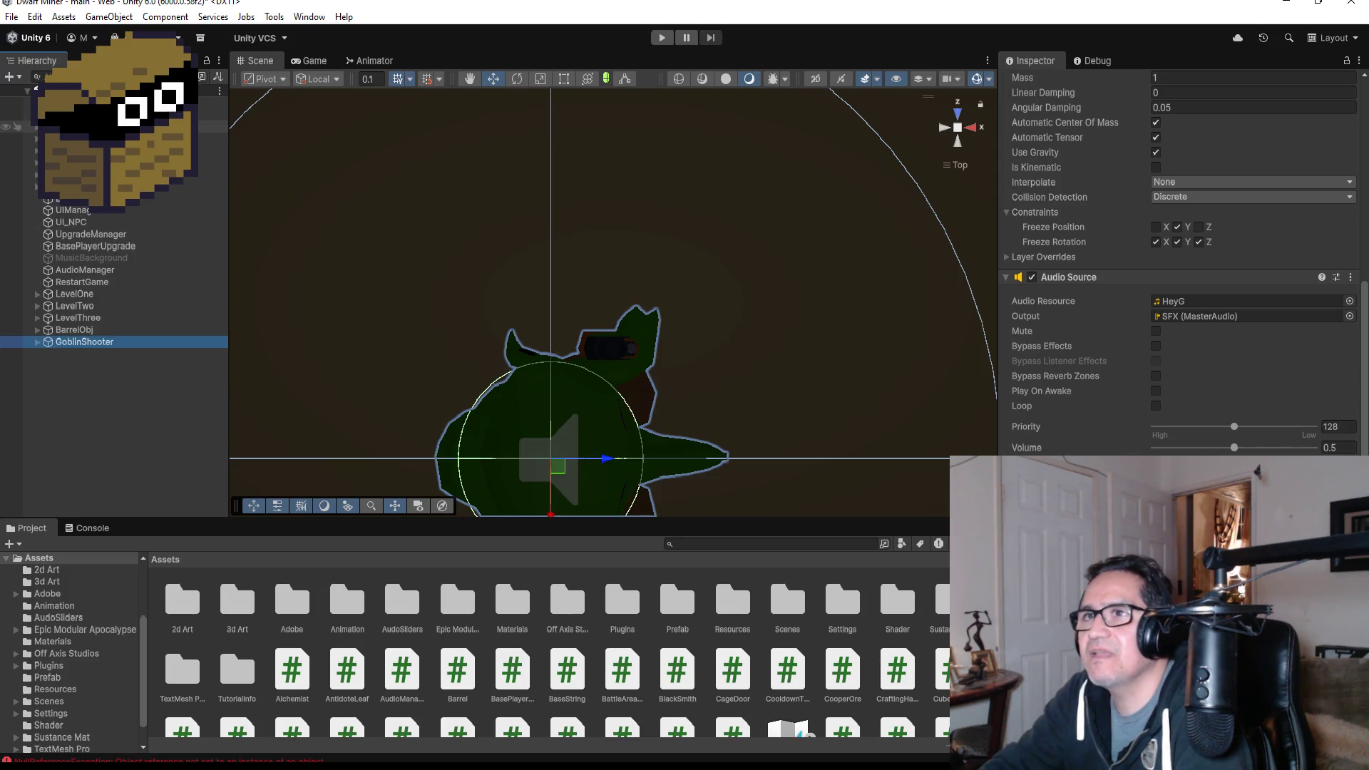
click(104, 394)
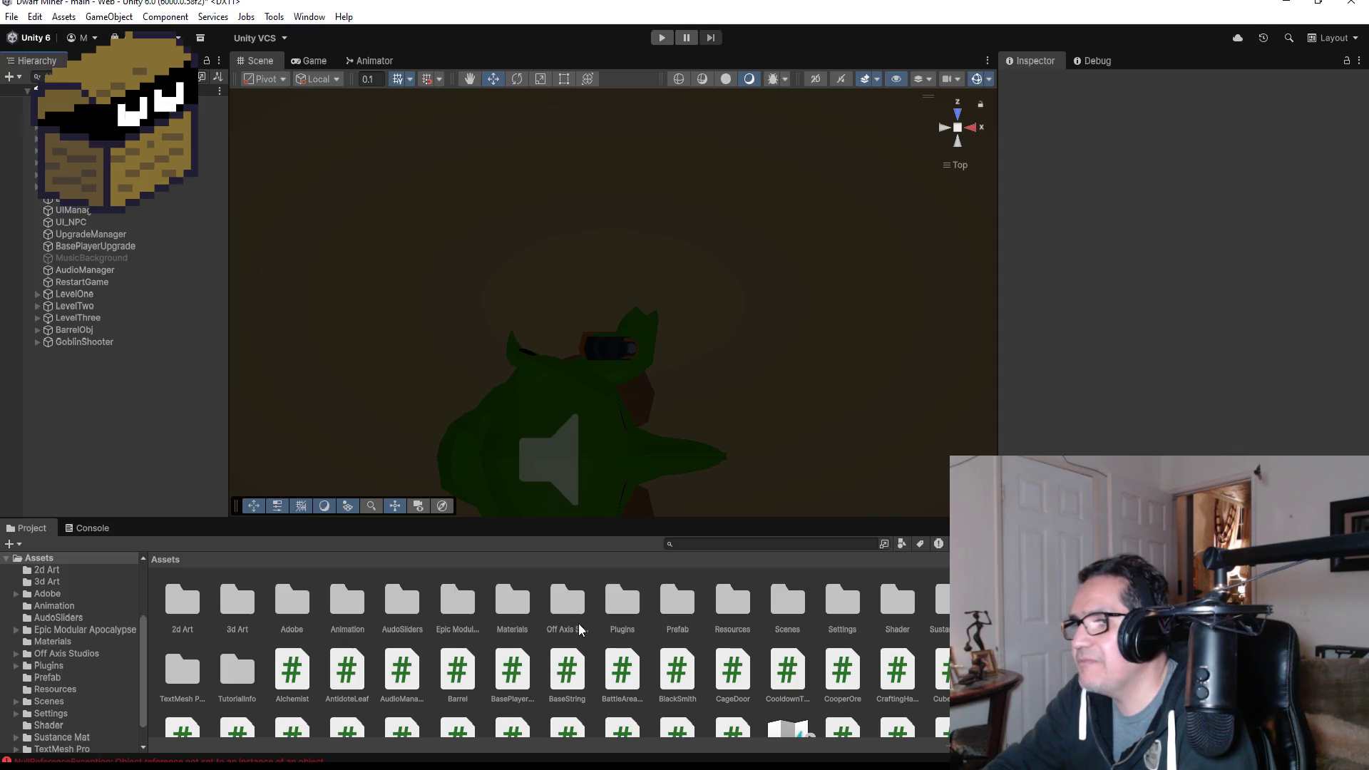
- Look over the Hierarchy's 3D Object create options without adding anything, then open the Prefab folder
right_click(83, 372)
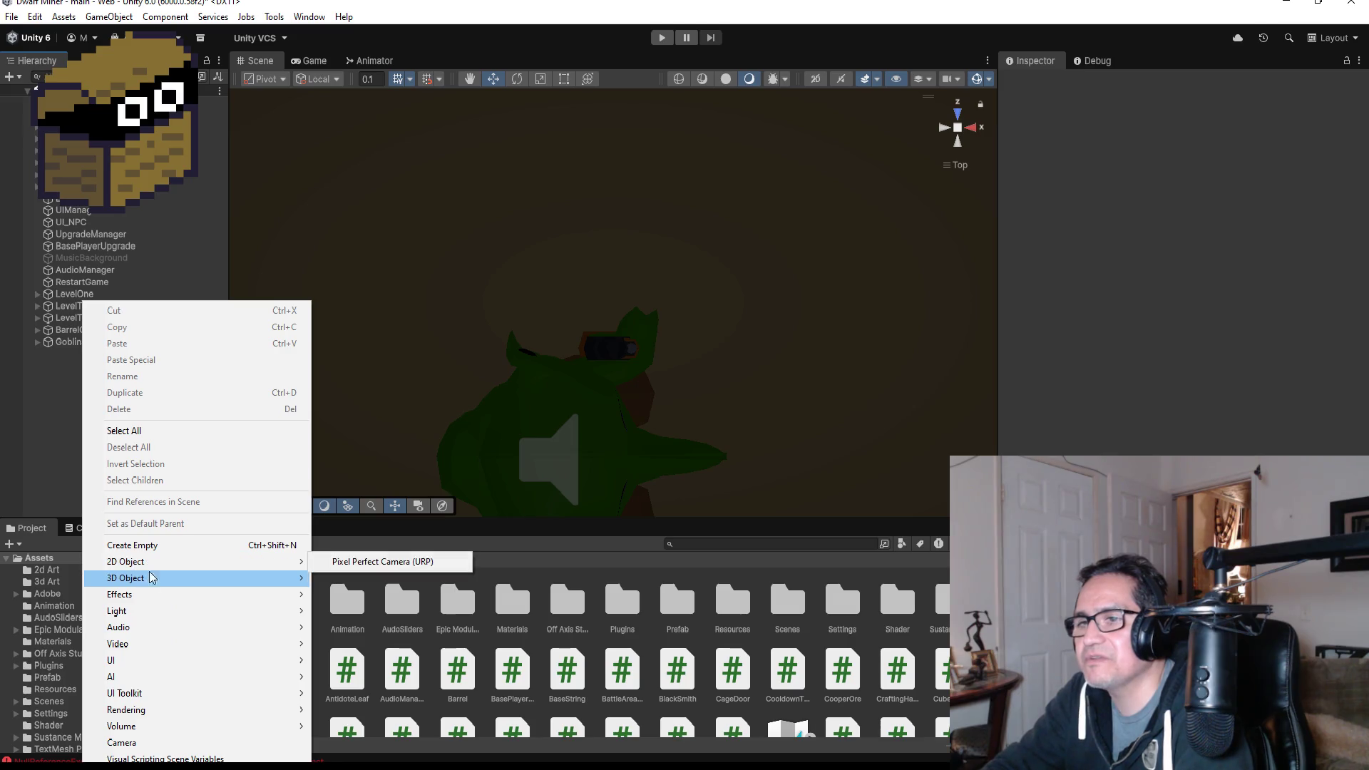
mouse_move(151, 577)
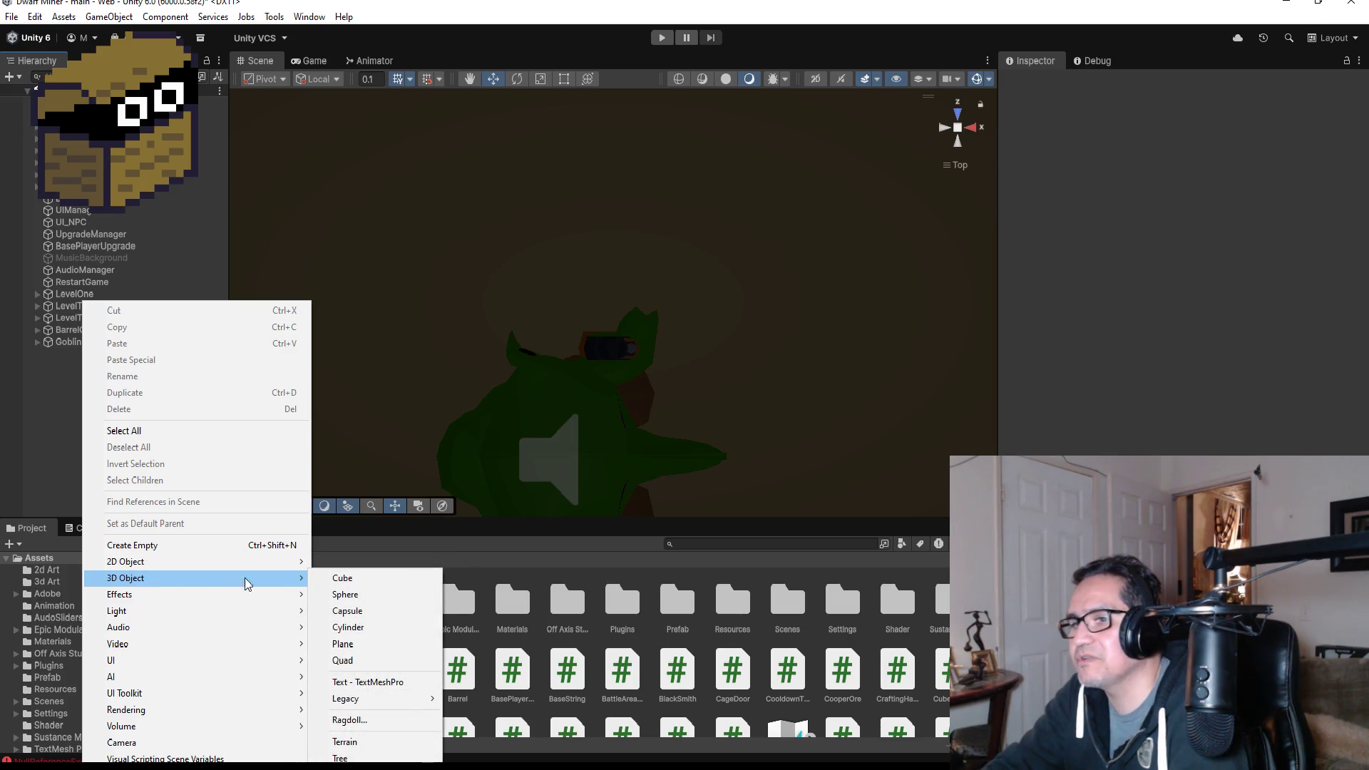
click(45, 449)
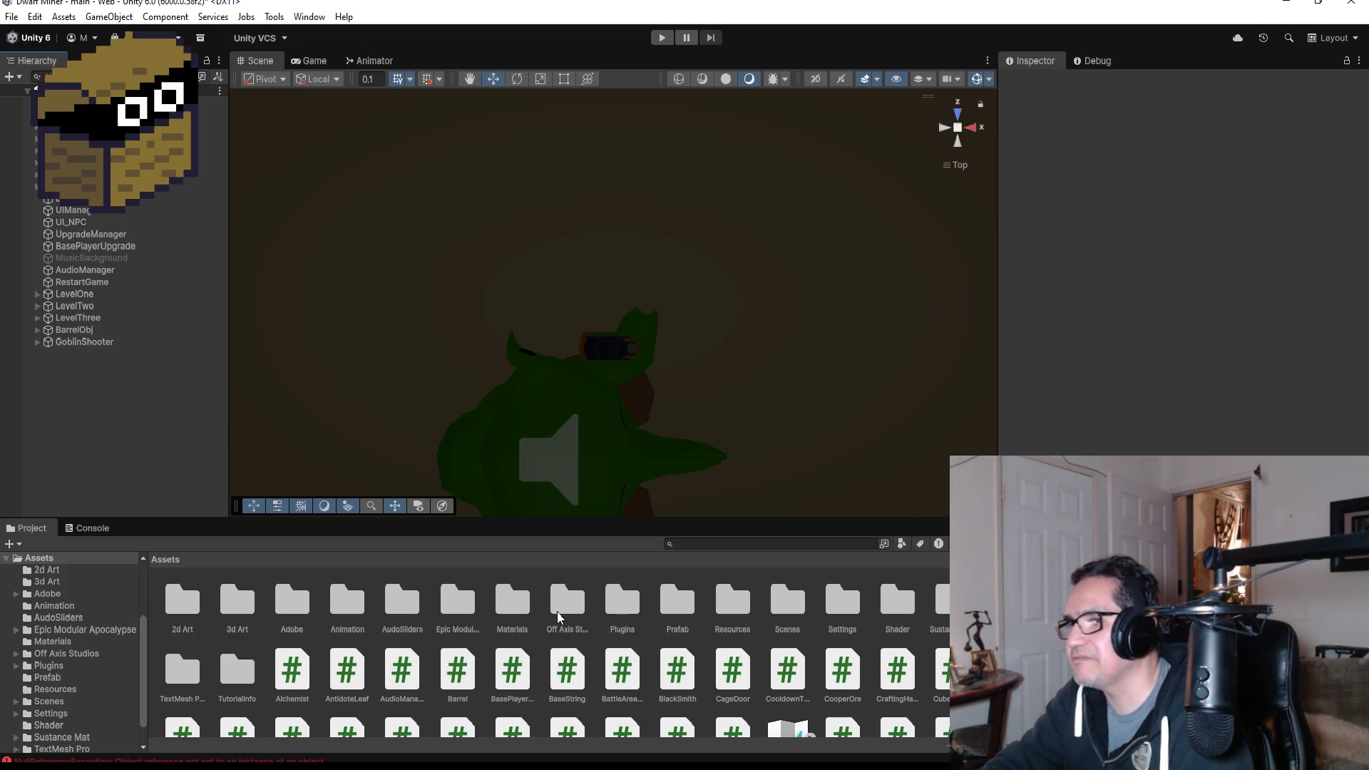
double_click(676, 602)
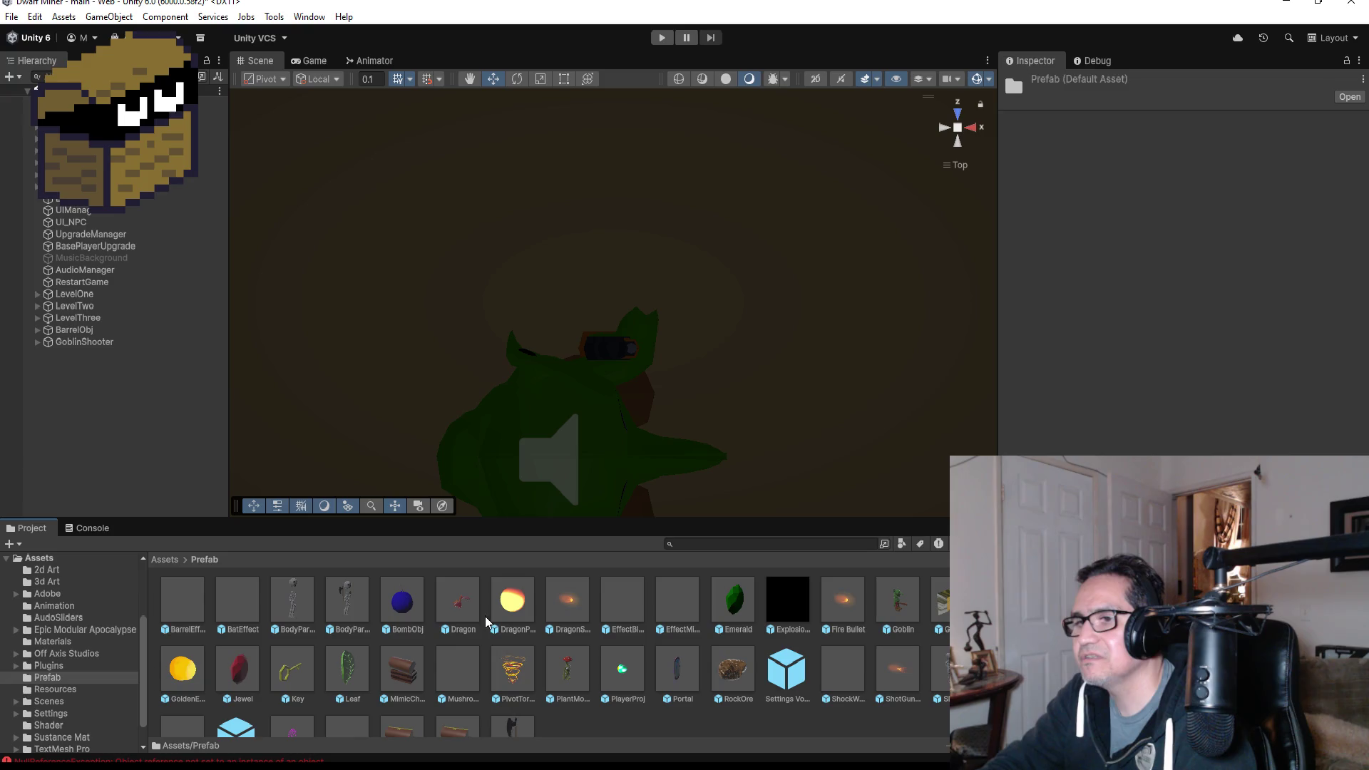
scroll(755, 680, down, 2)
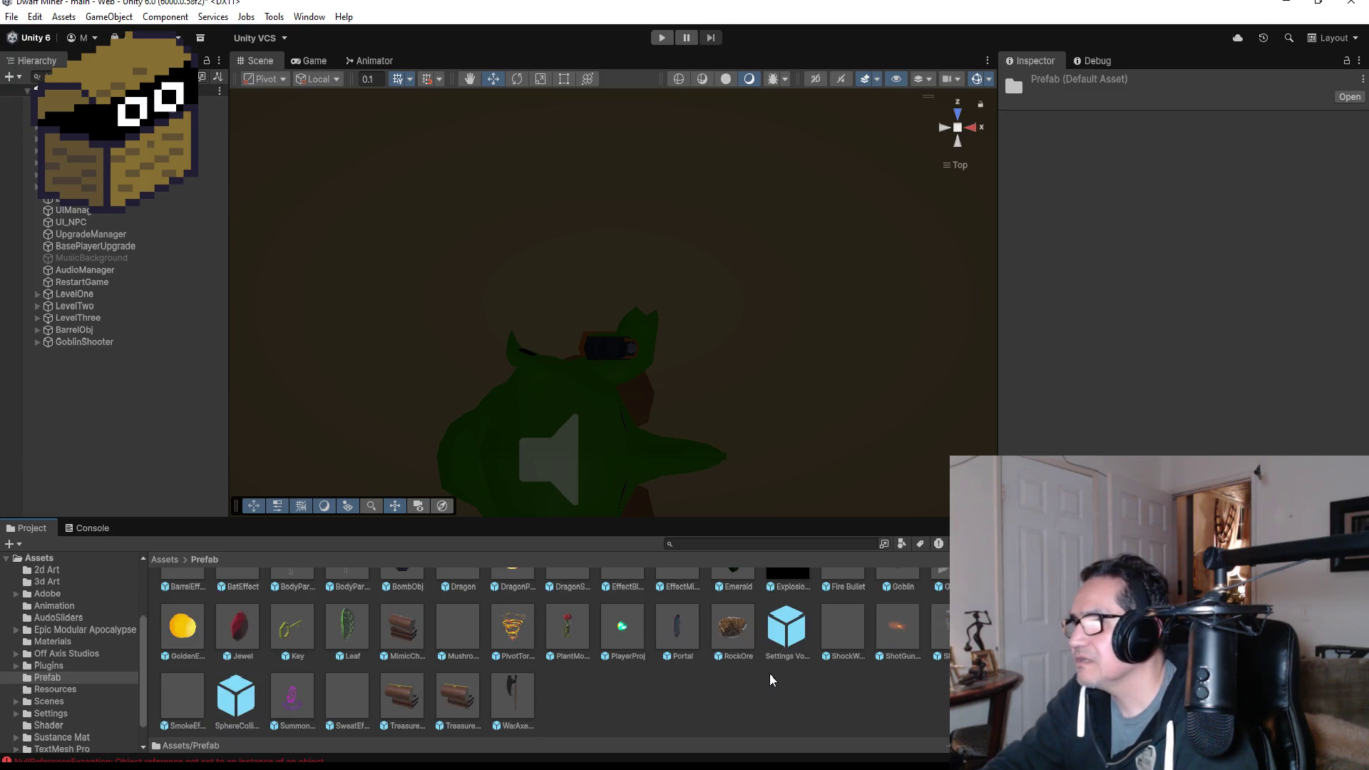
scroll(500, 680, up, 2)
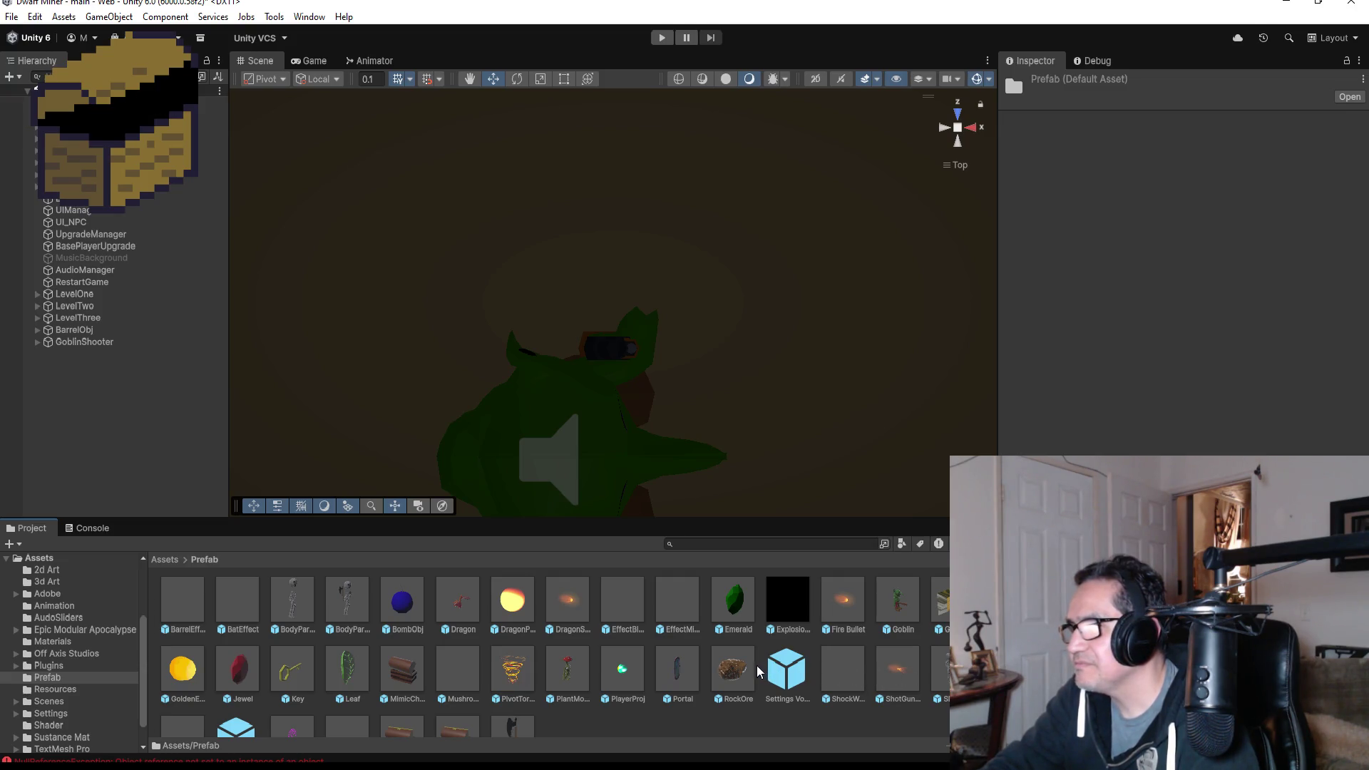
- Drag a PlayerProj copy into the Hierarchy, unpack it completely, and frame the sphere in the scene
click(623, 674)
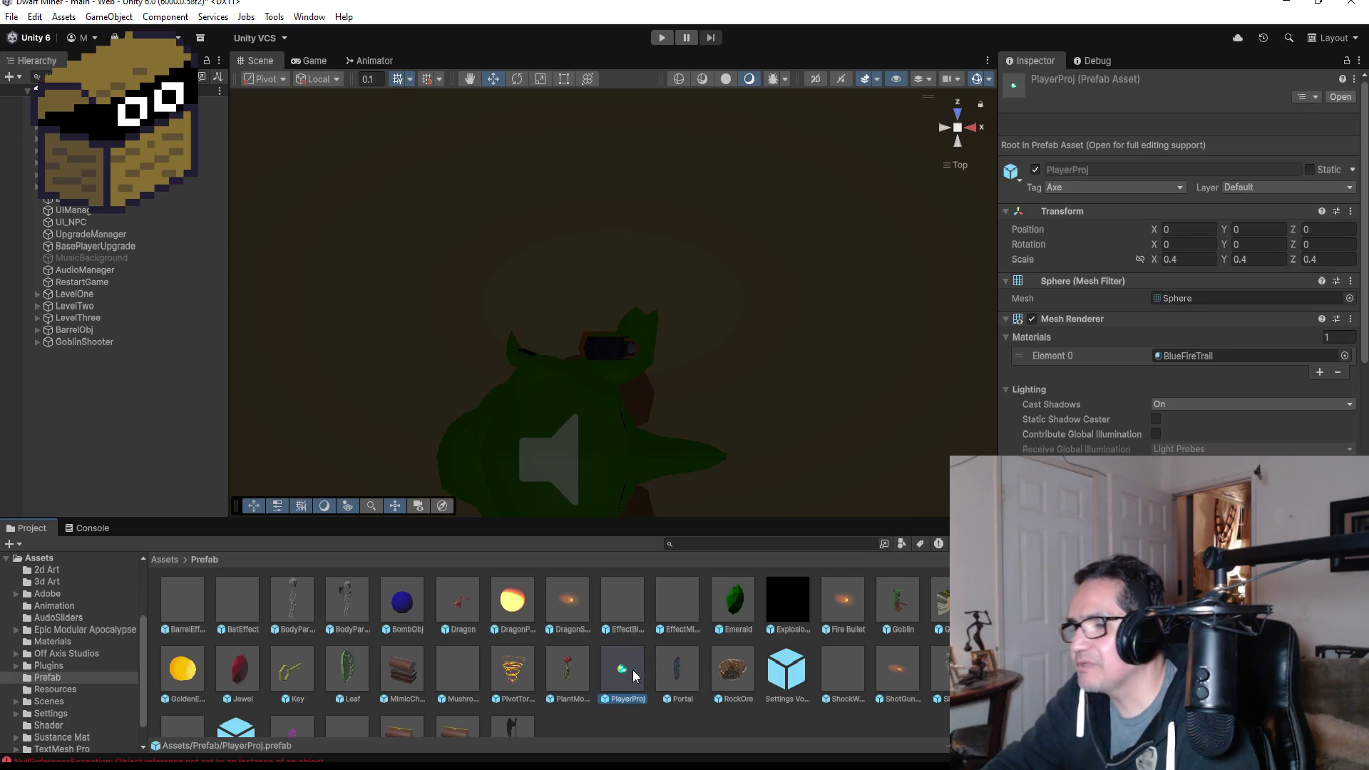
drag(623, 674, 60, 387)
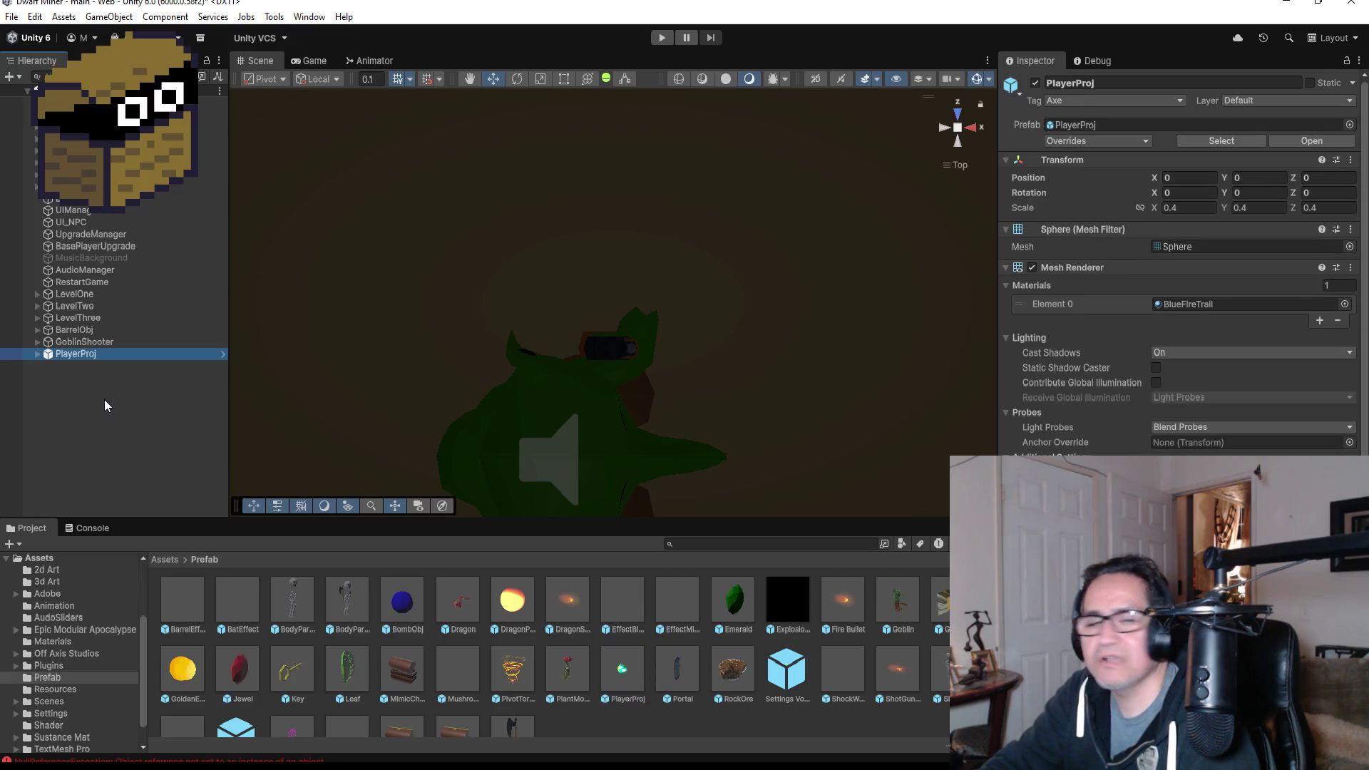
right_click(104, 354)
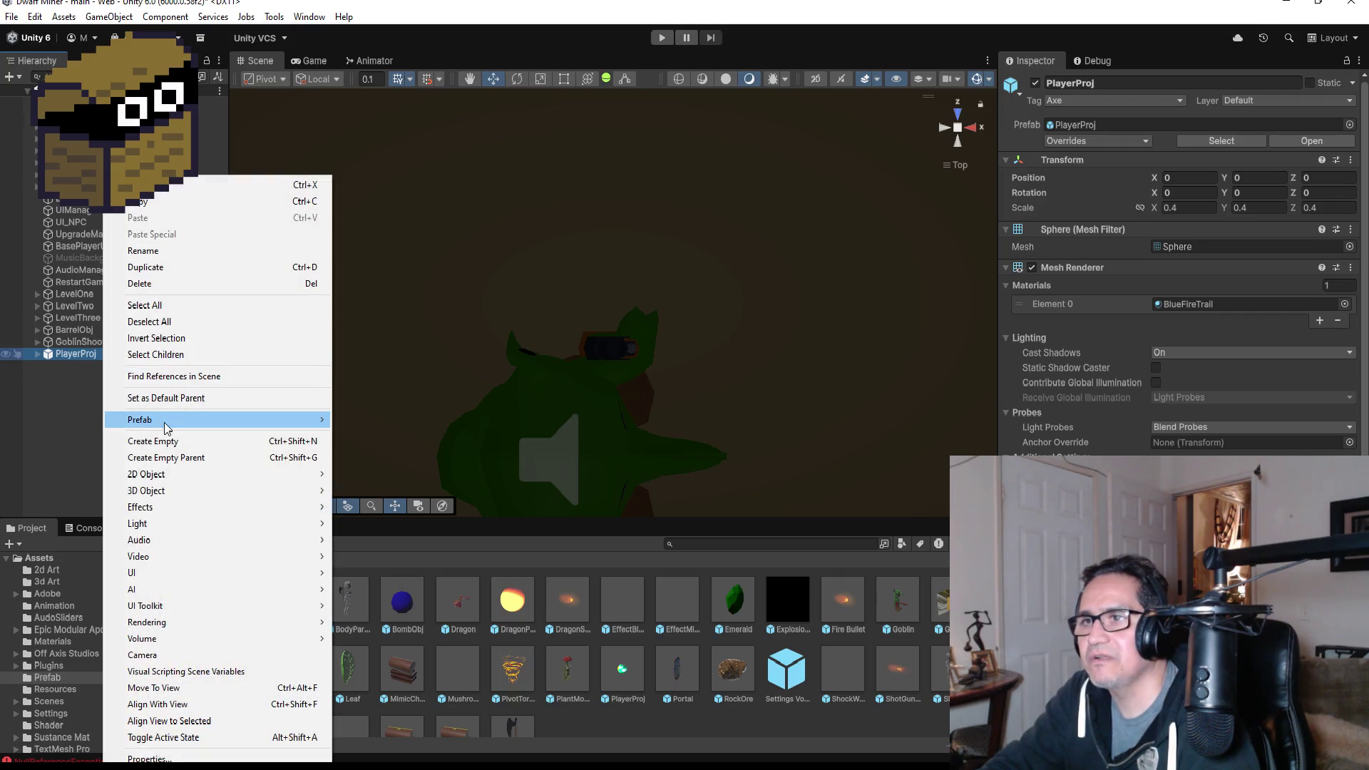
mouse_move(171, 428)
click(397, 550)
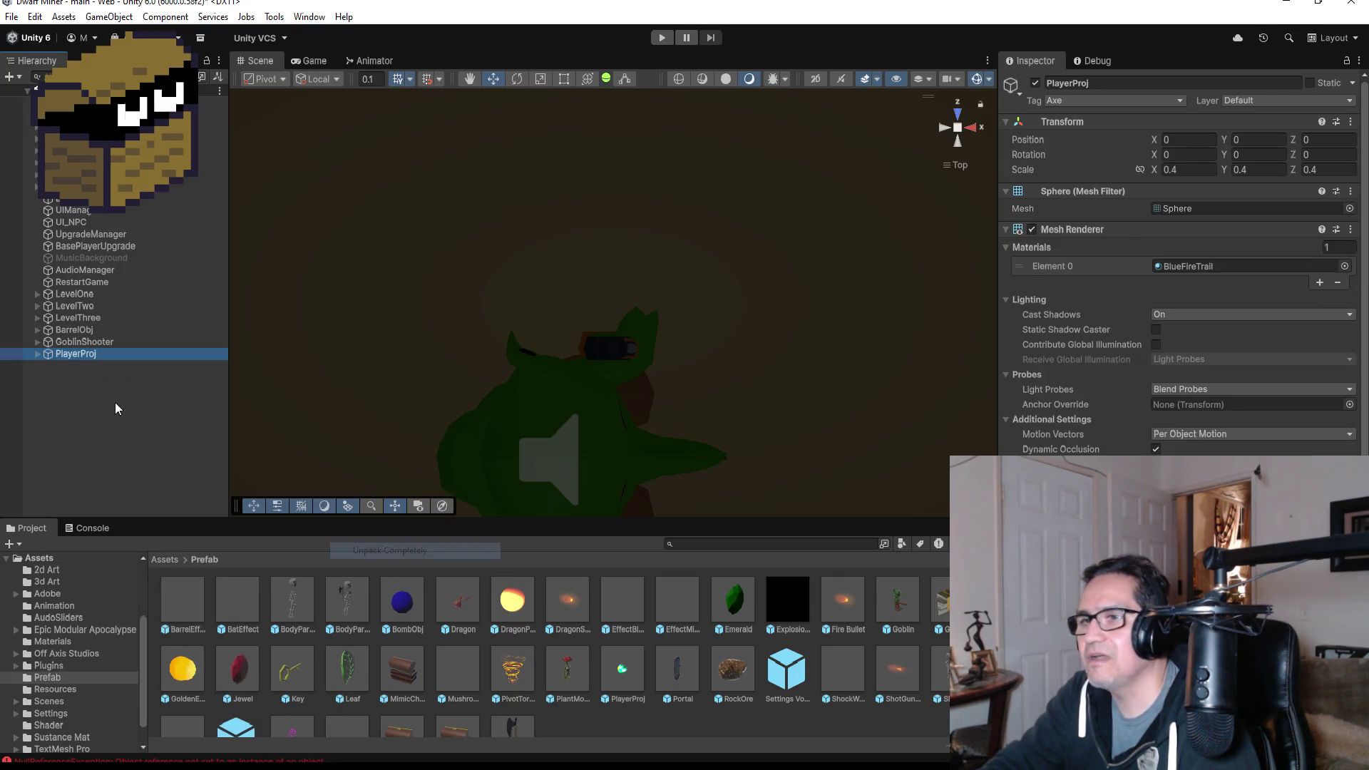
double_click(100, 355)
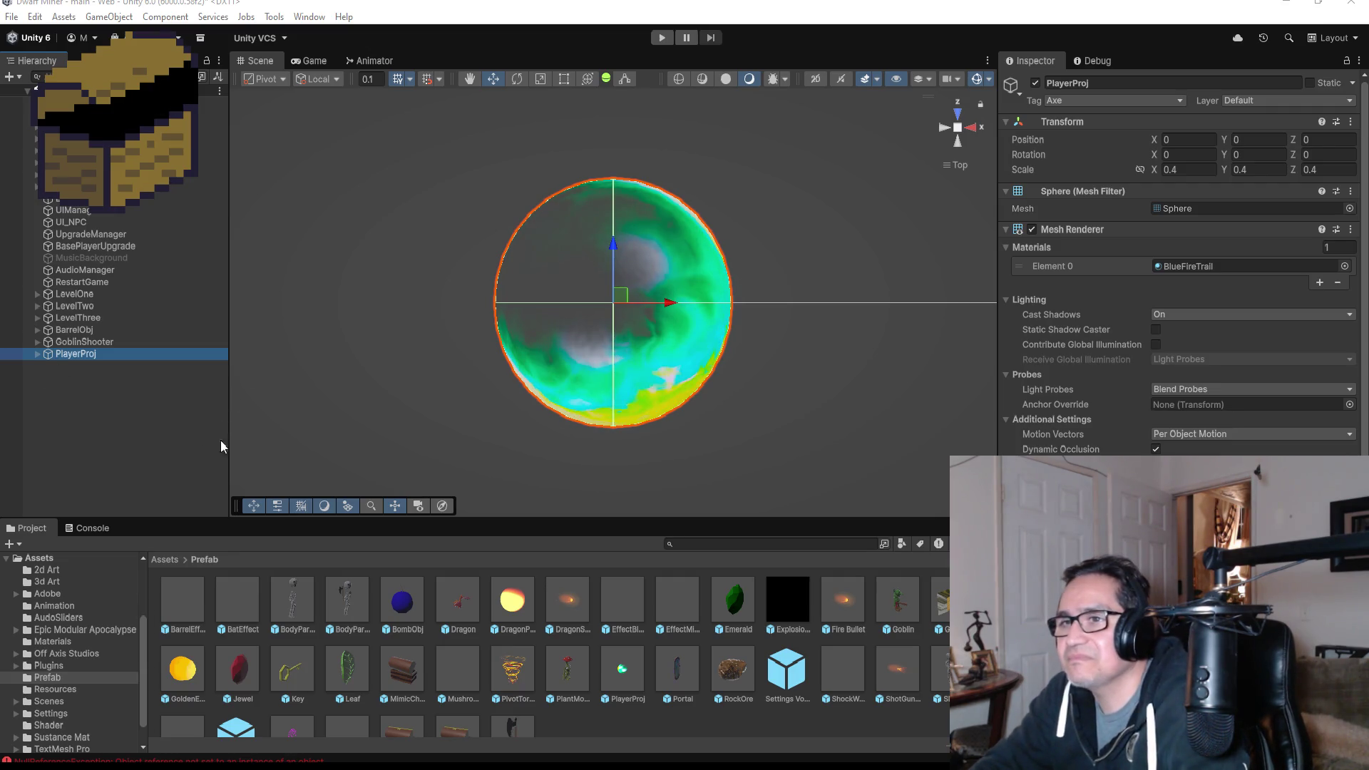
click(140, 404)
- Rename the unpacked PlayerProj object to 'GoblinProj'
click(106, 355)
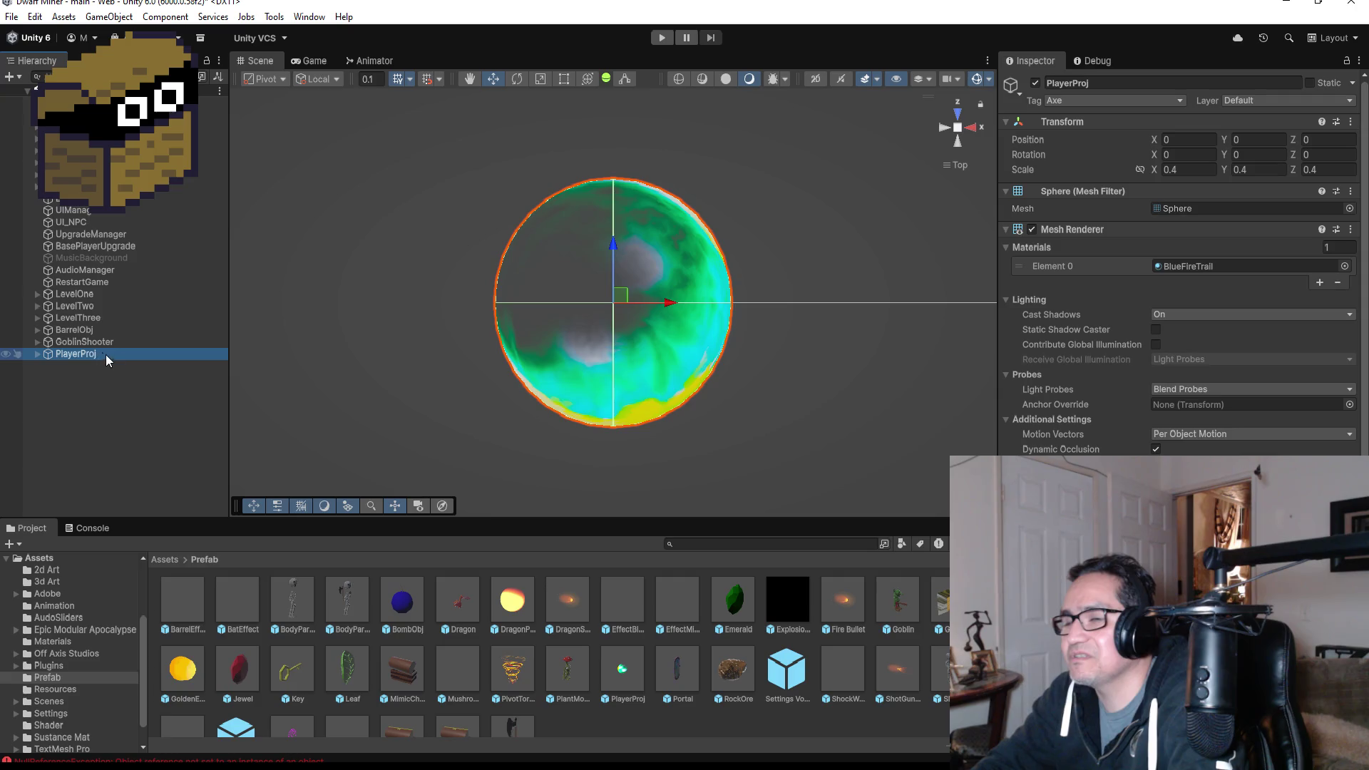
click(1119, 83)
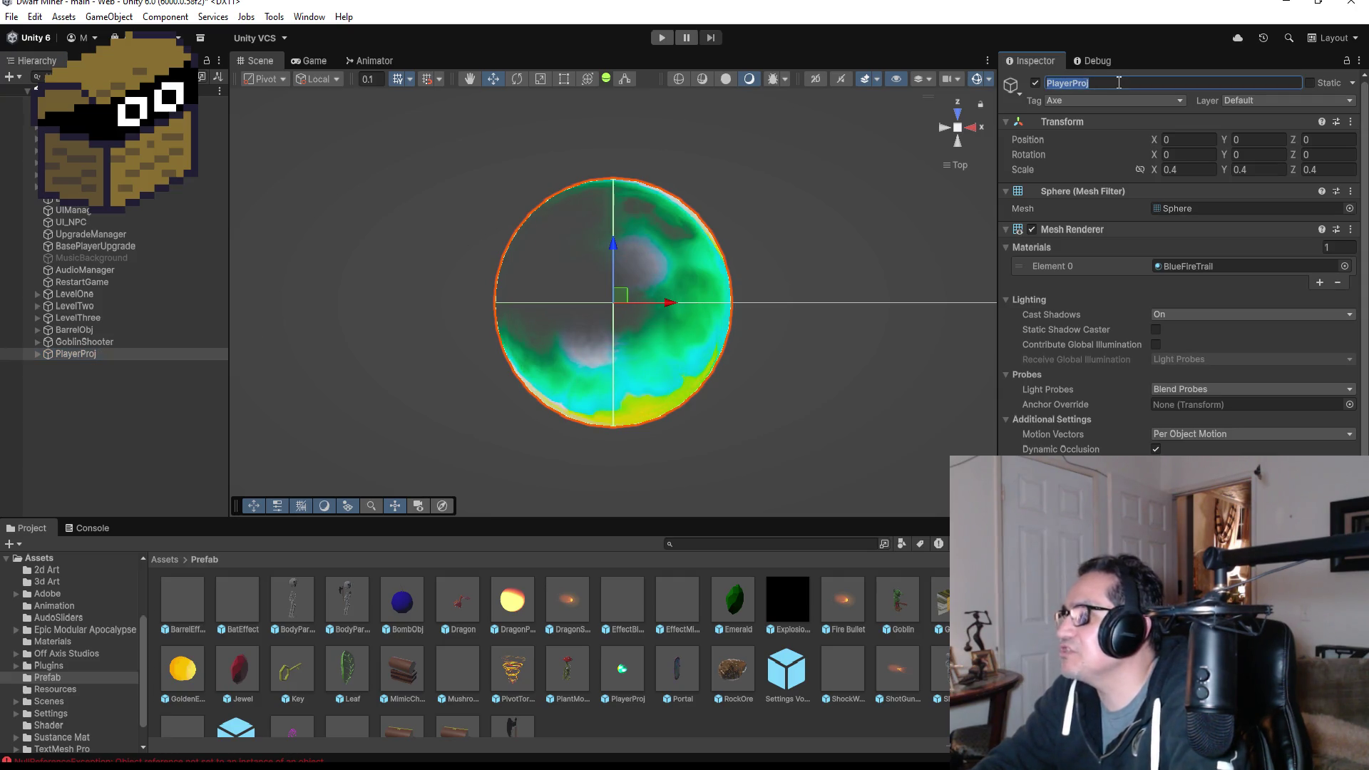
text(Gobl)
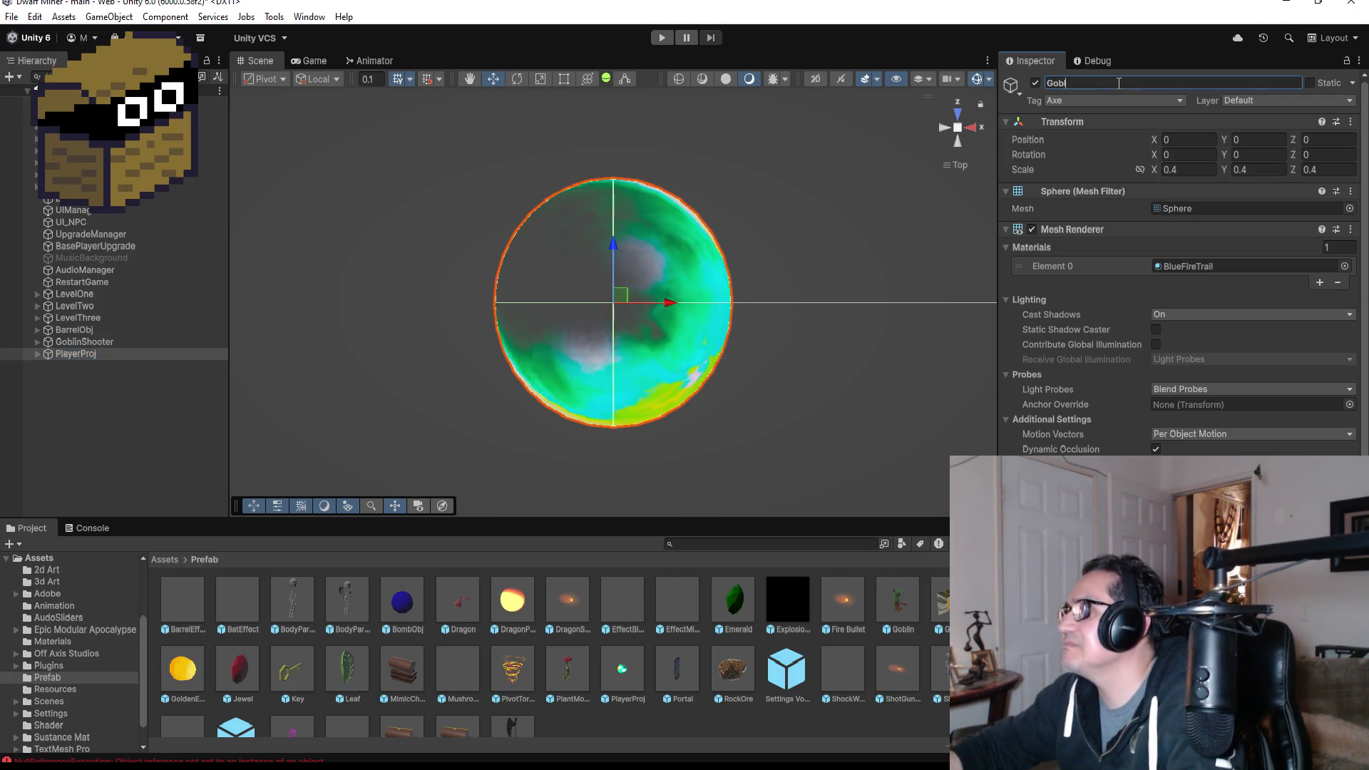
text(inProj)
key(Return)
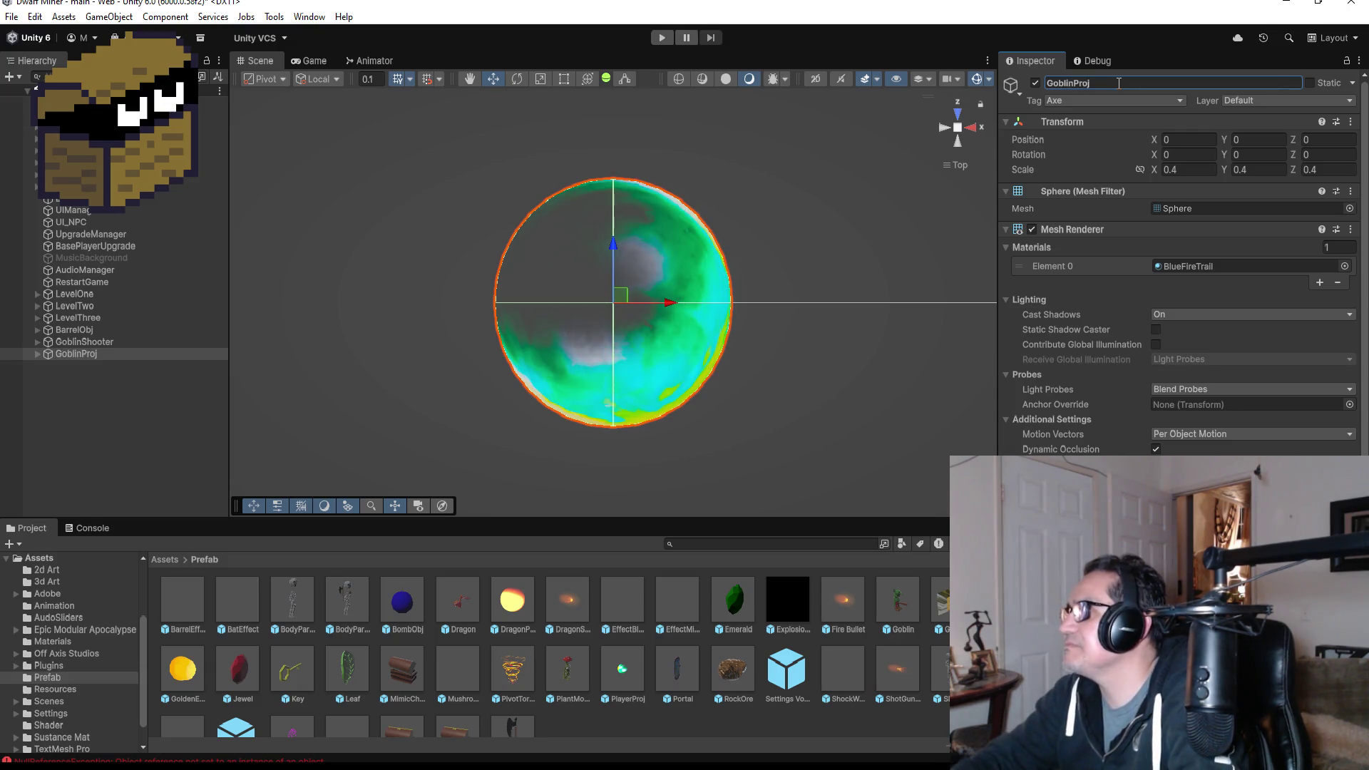
- Remove the Rigidbody component from GoblinProj
scroll(1246, 365, down, 5)
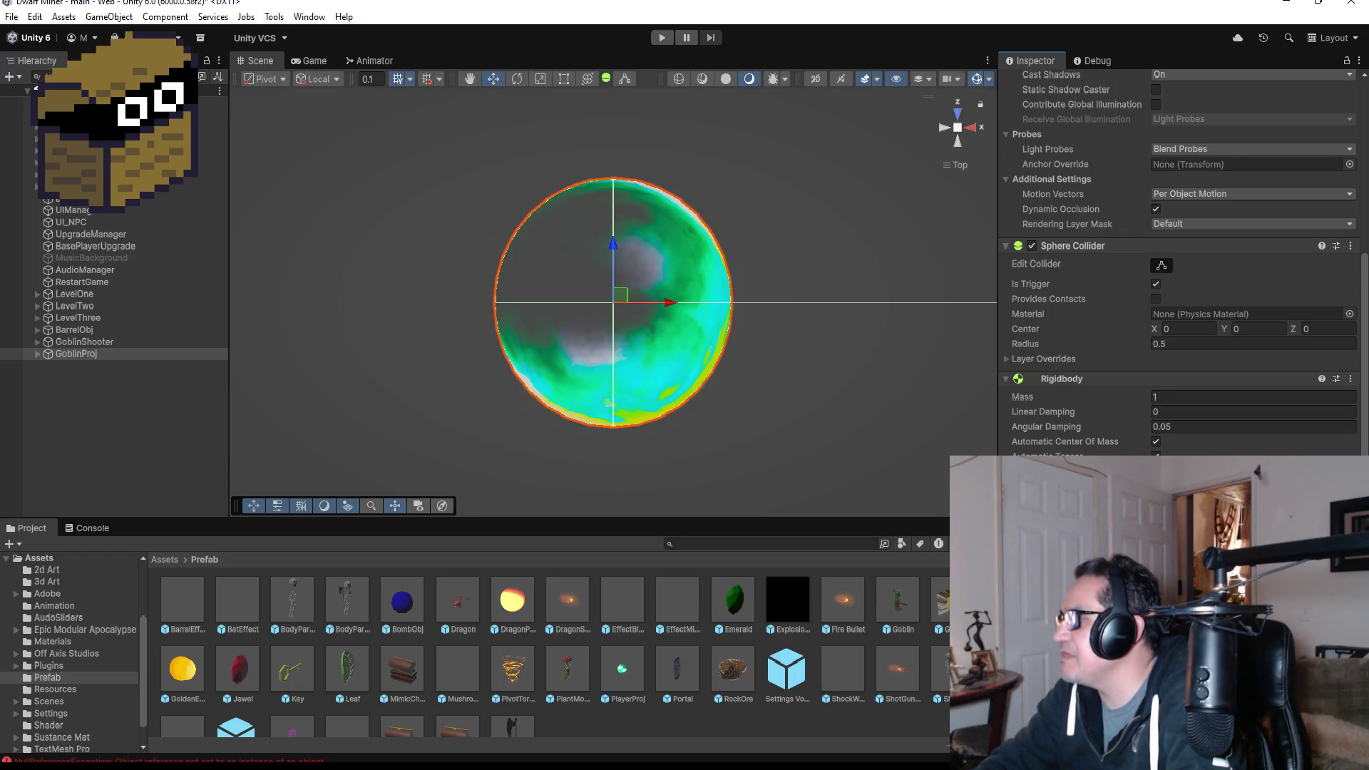
click(1349, 379)
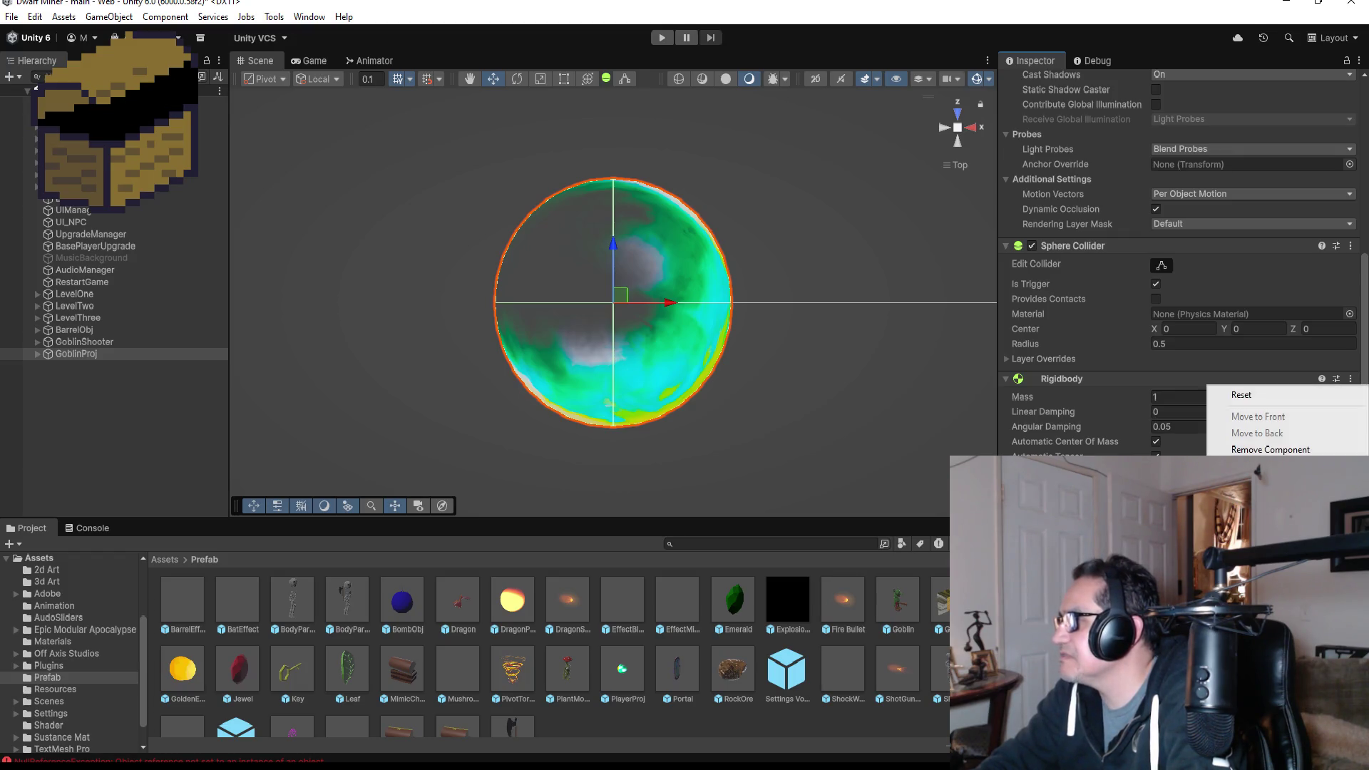
click(1271, 449)
scroll(1350, 269, up, 5)
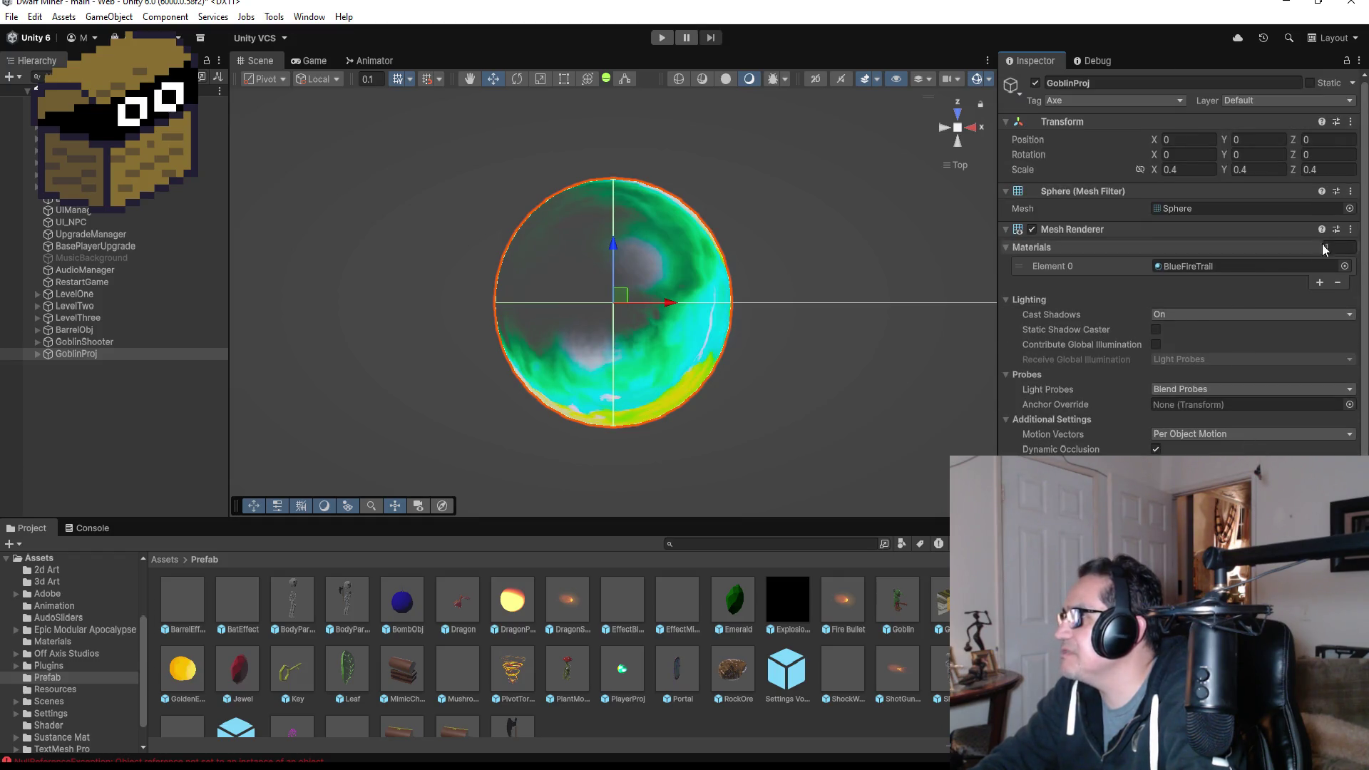
click(1345, 267)
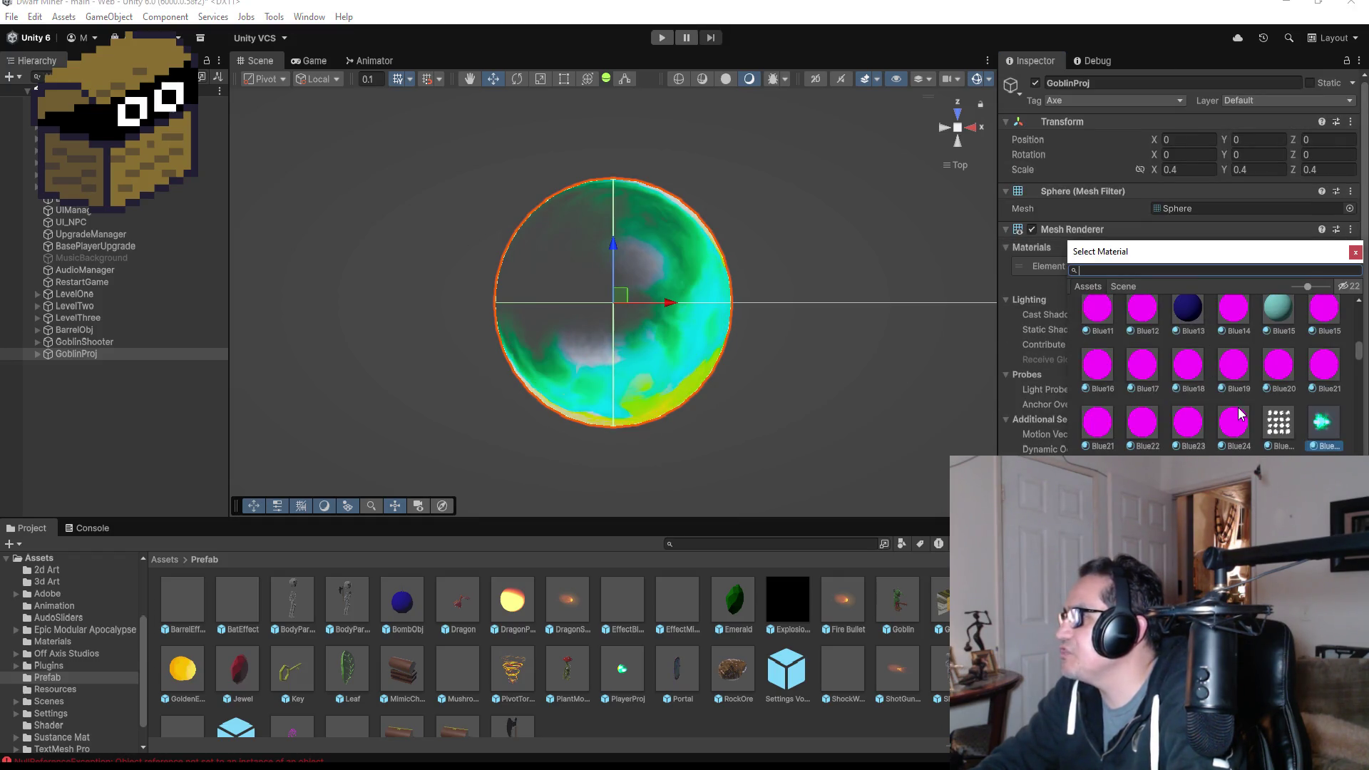
- Pick 17_Base in the Select Material window for GoblinProj's sphere, then reselect GoblinProj
scroll(1238, 413, up, 6)
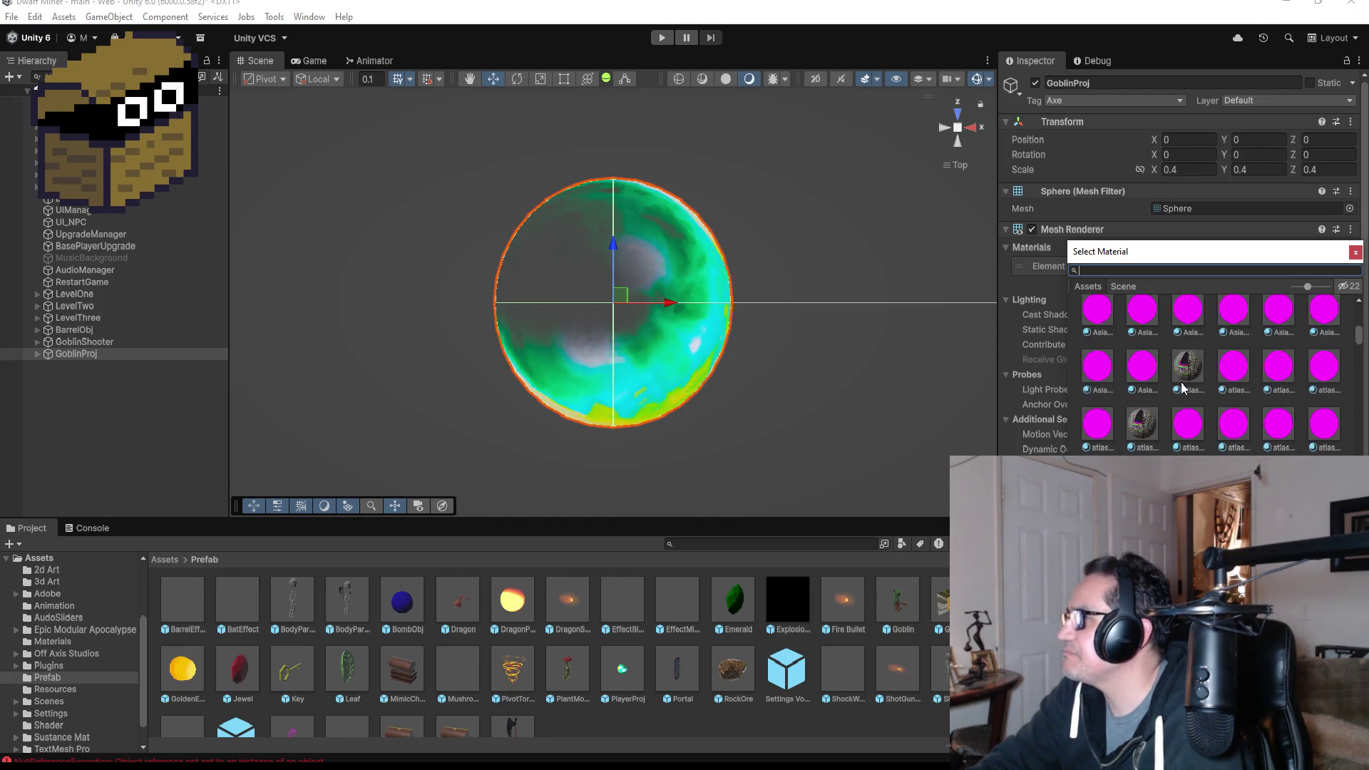
scroll(1205, 399, up, 4)
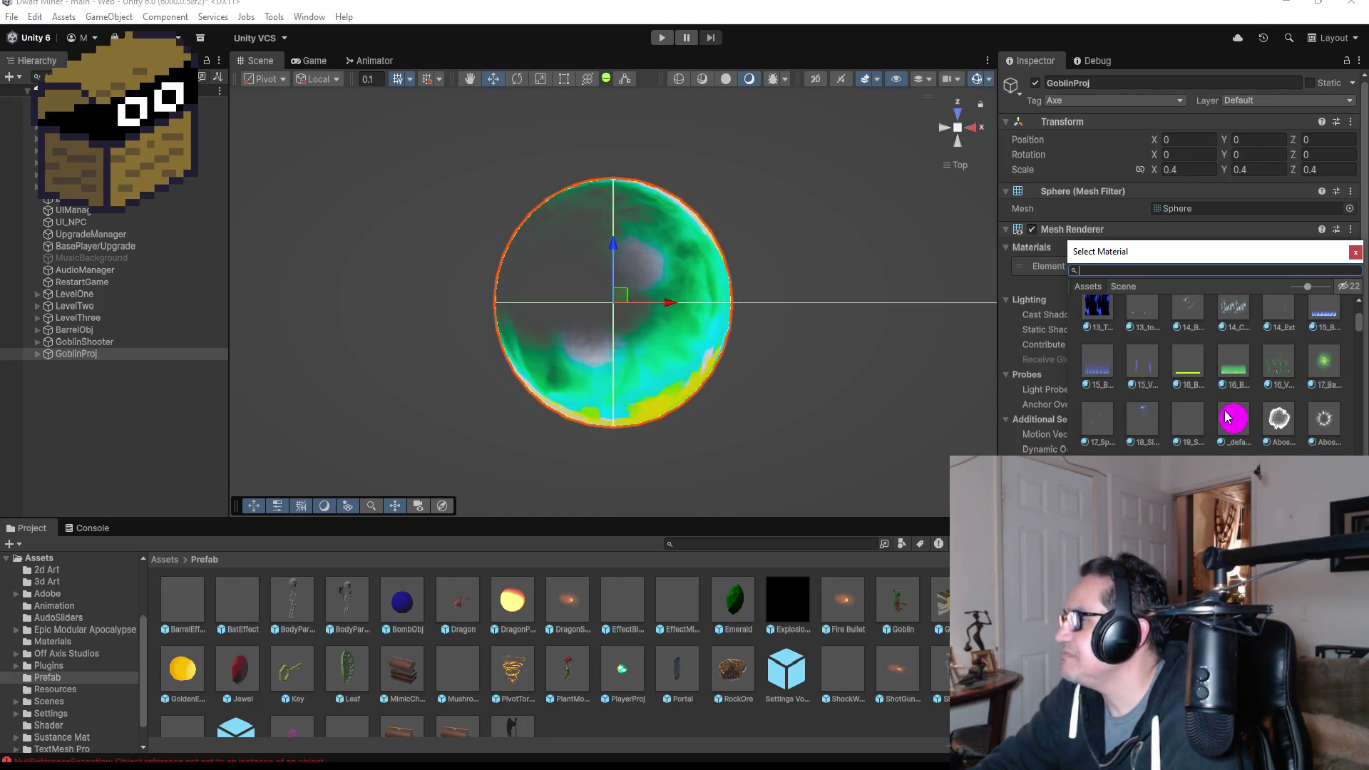
scroll(1227, 419, up, 2)
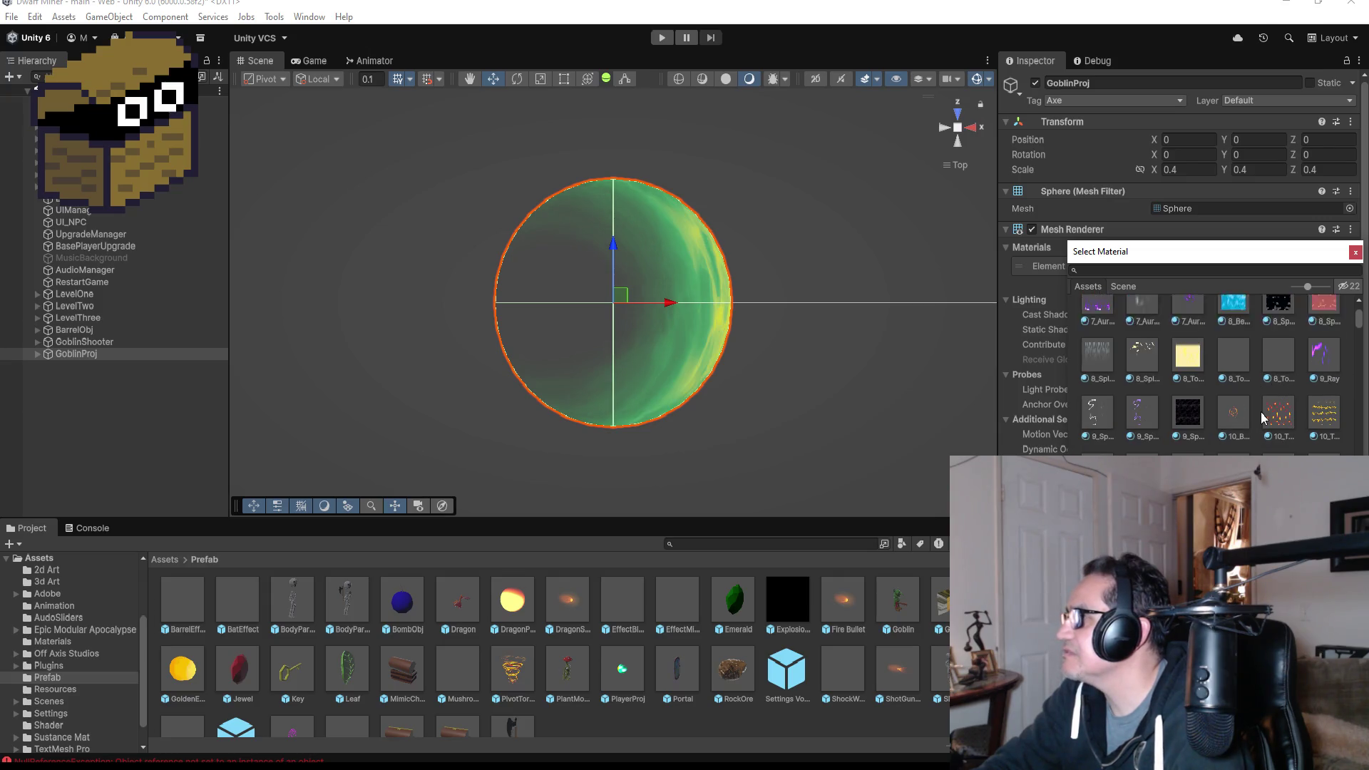
scroll(1268, 412, up, 2)
scroll(1268, 412, down, 6)
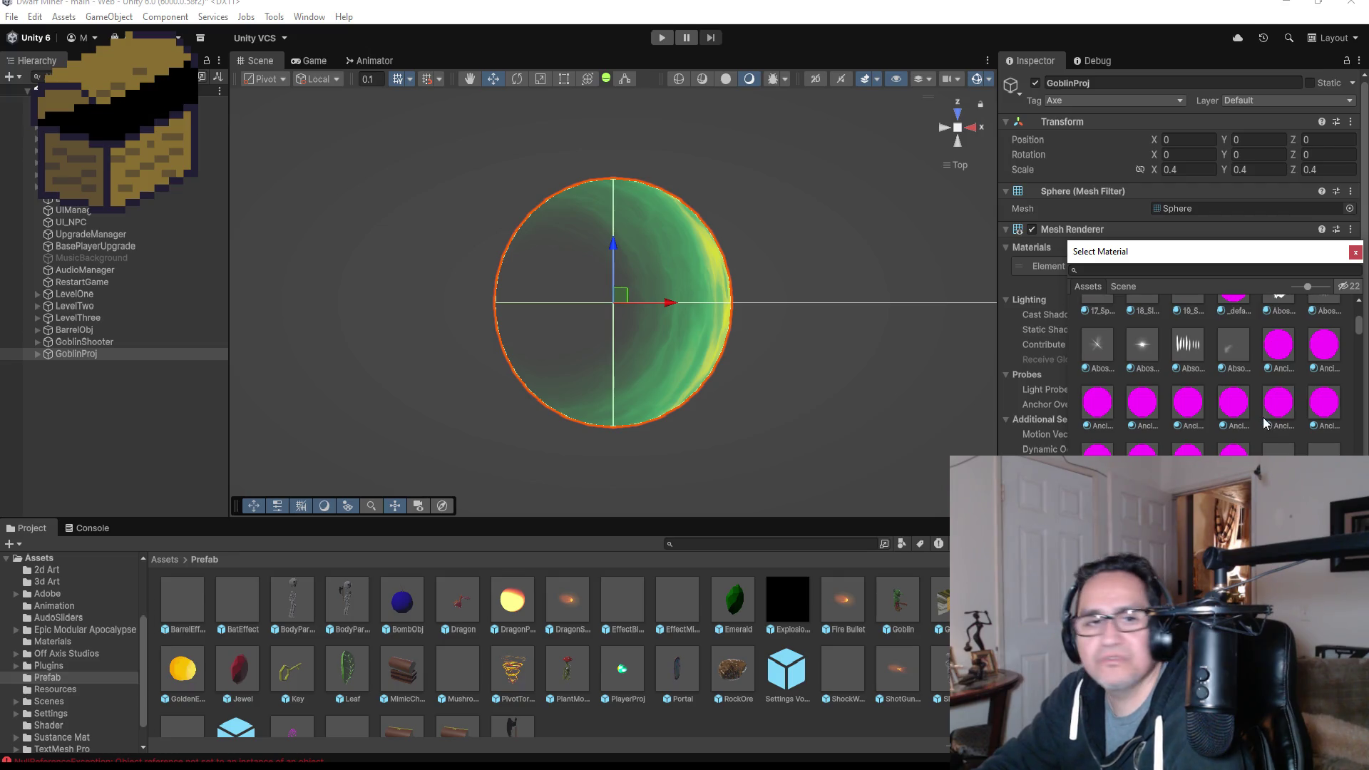
click(118, 405)
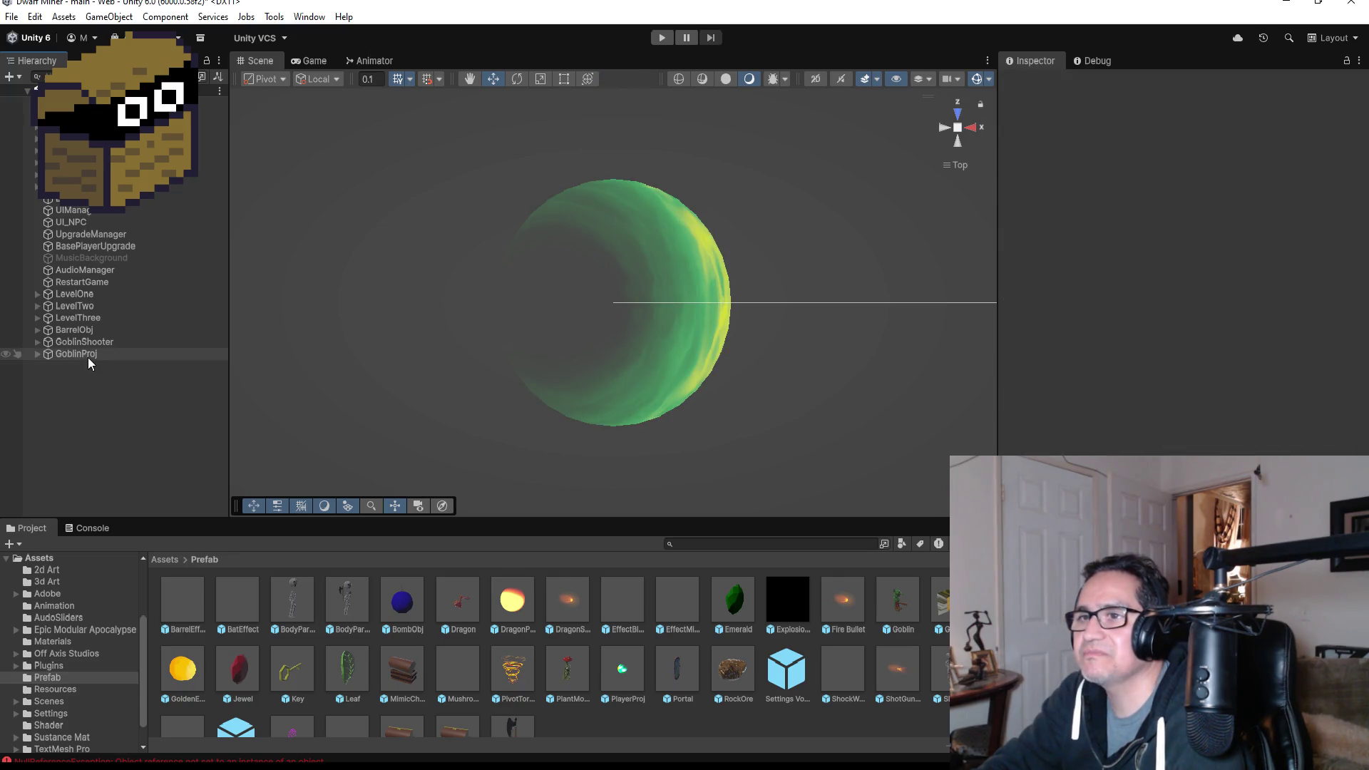
click(89, 354)
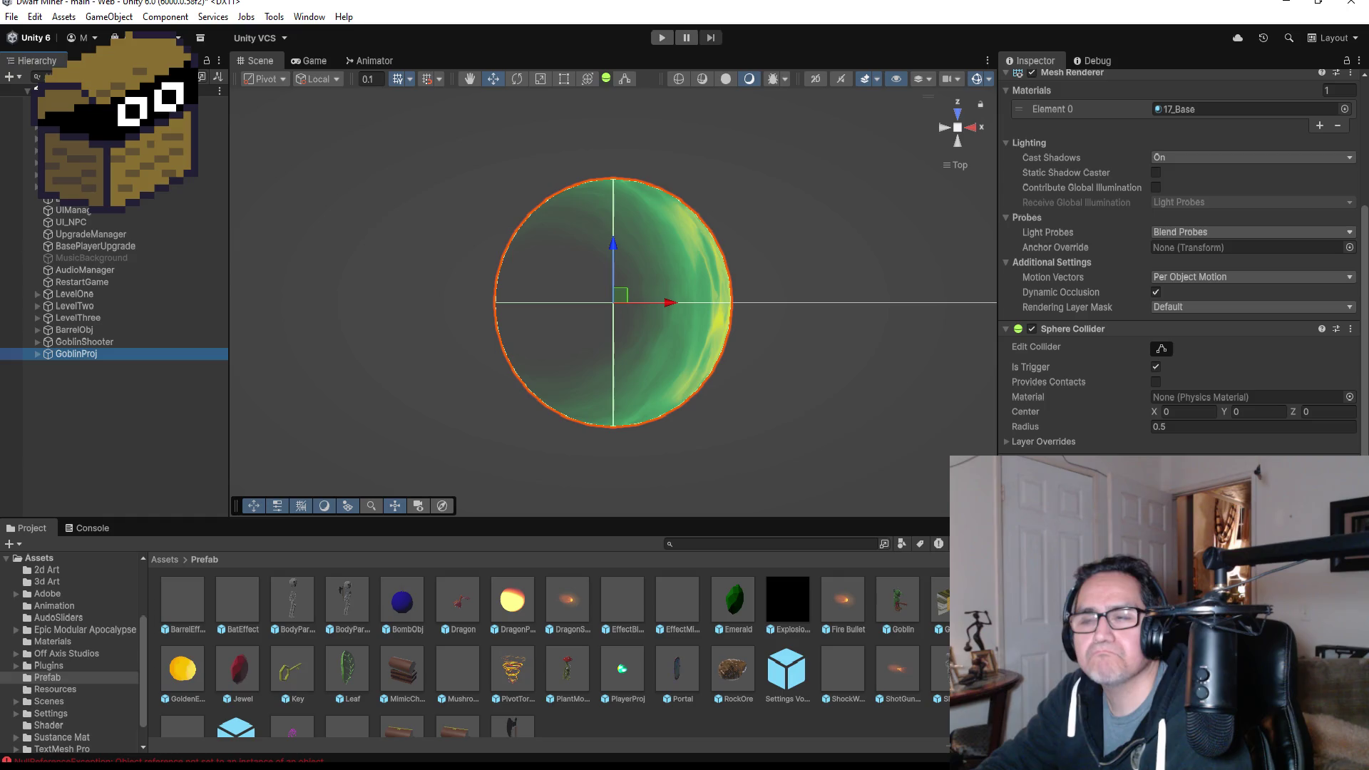
scroll(1350, 257, up, 4)
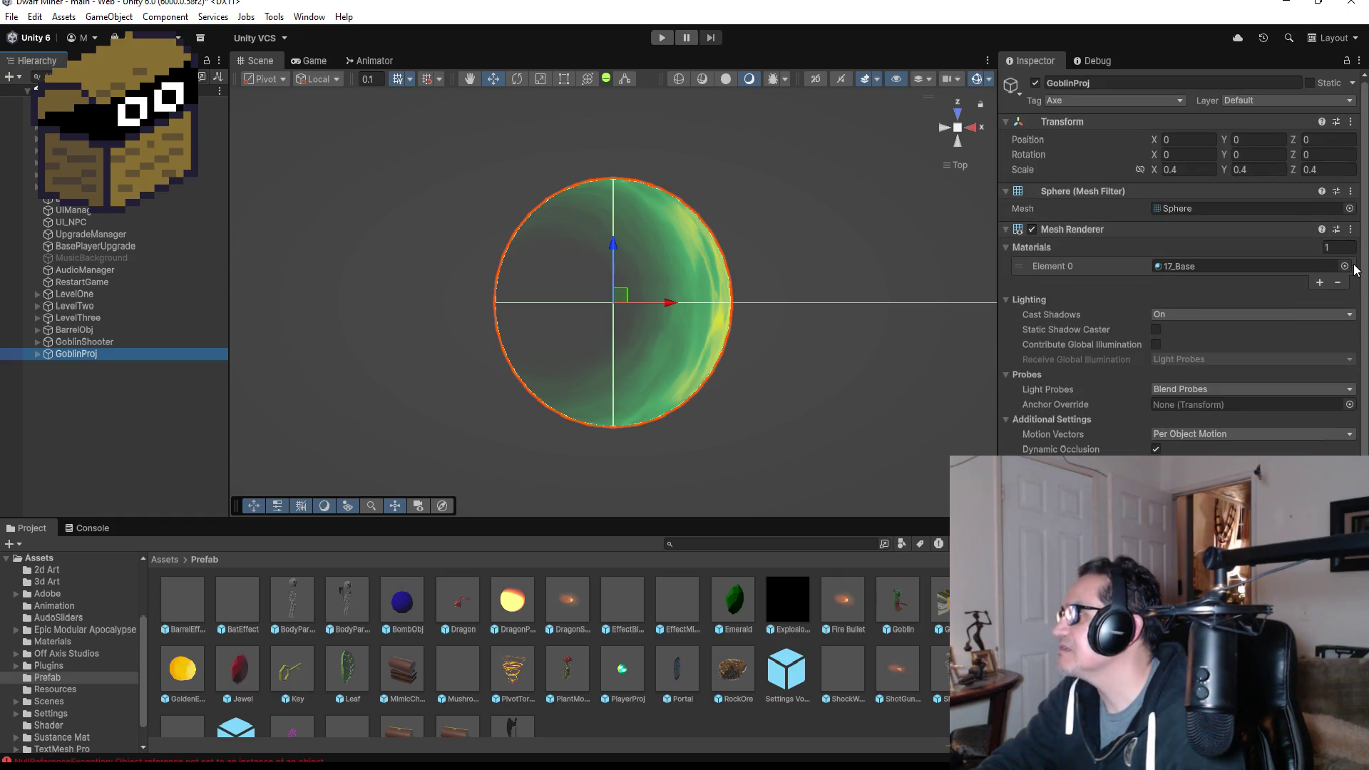
- Assign the EmberSparks material to GoblinProj's Mesh Renderer Element 0 and close the picker
click(1345, 266)
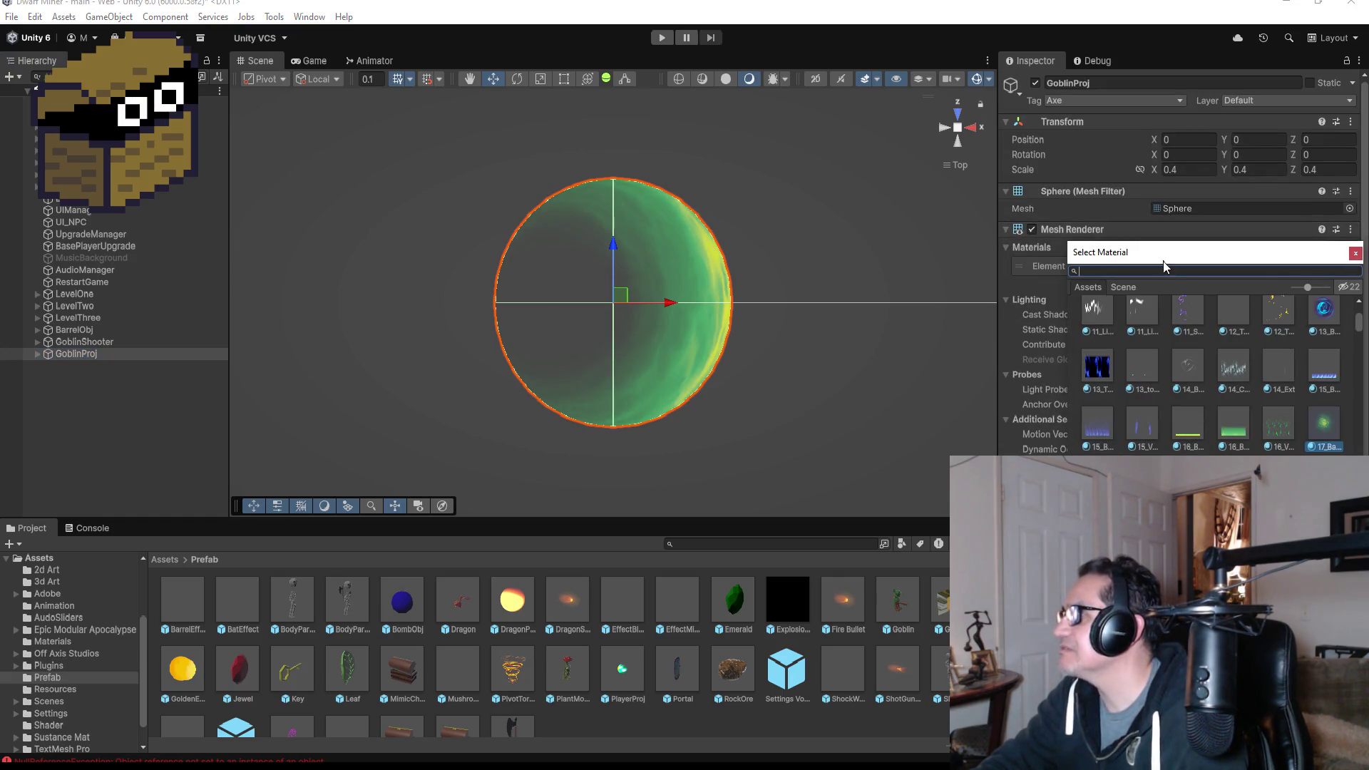
scroll(1212, 400, down, 6)
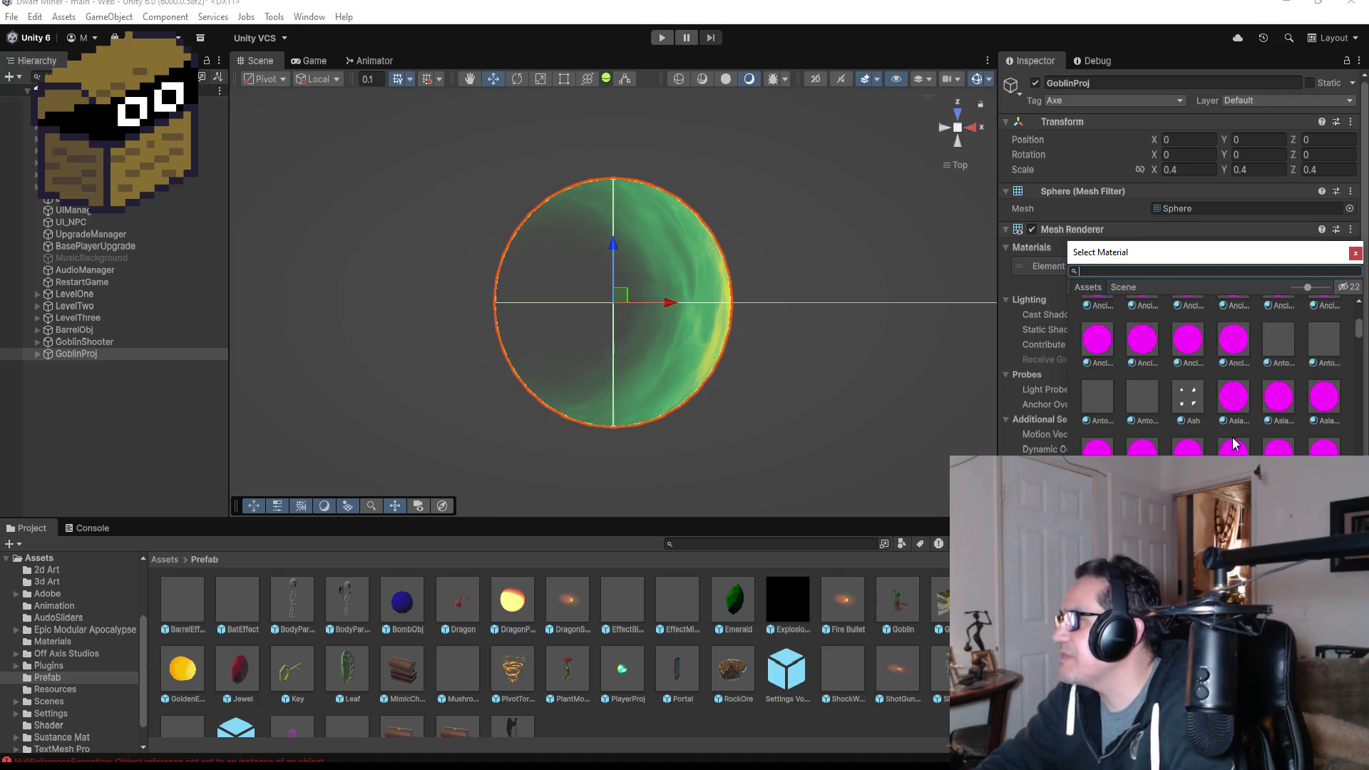
scroll(1236, 443, down, 4)
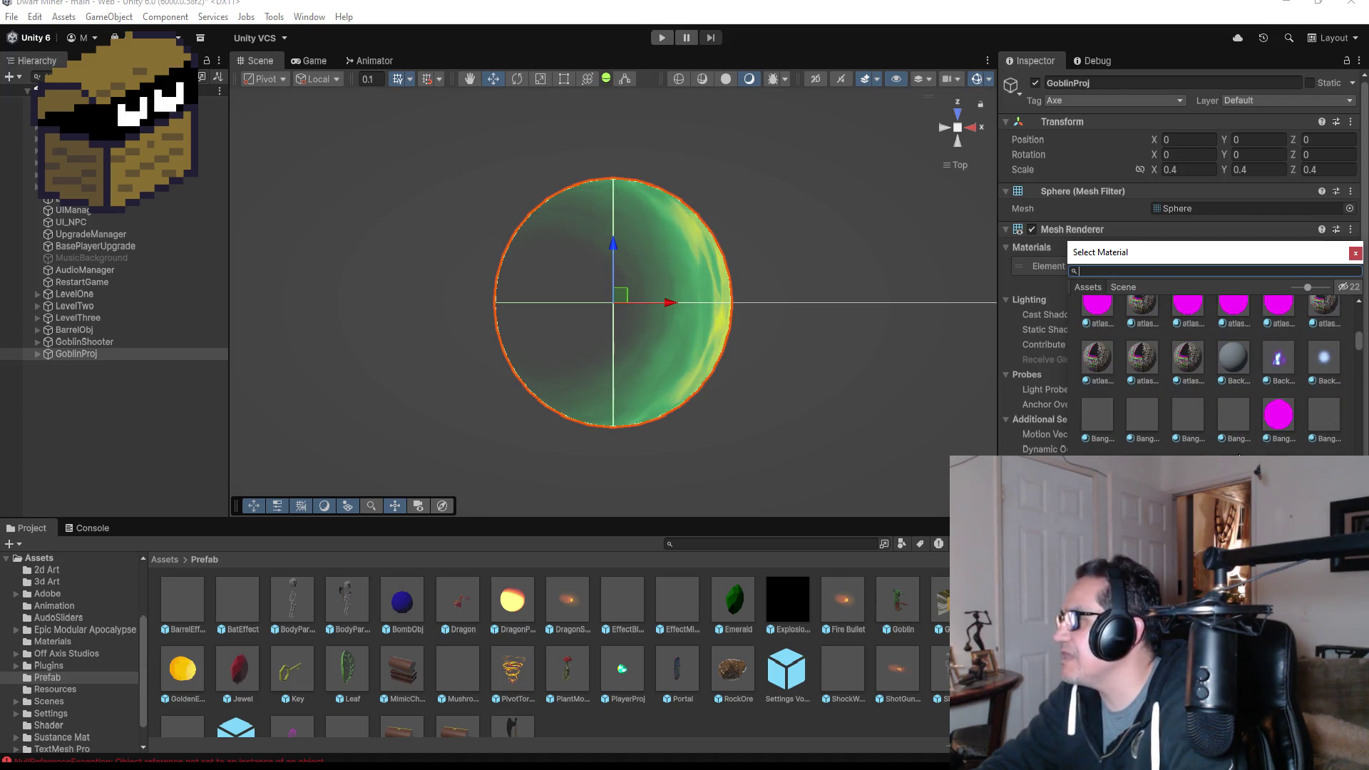
scroll(1240, 442, down, 5)
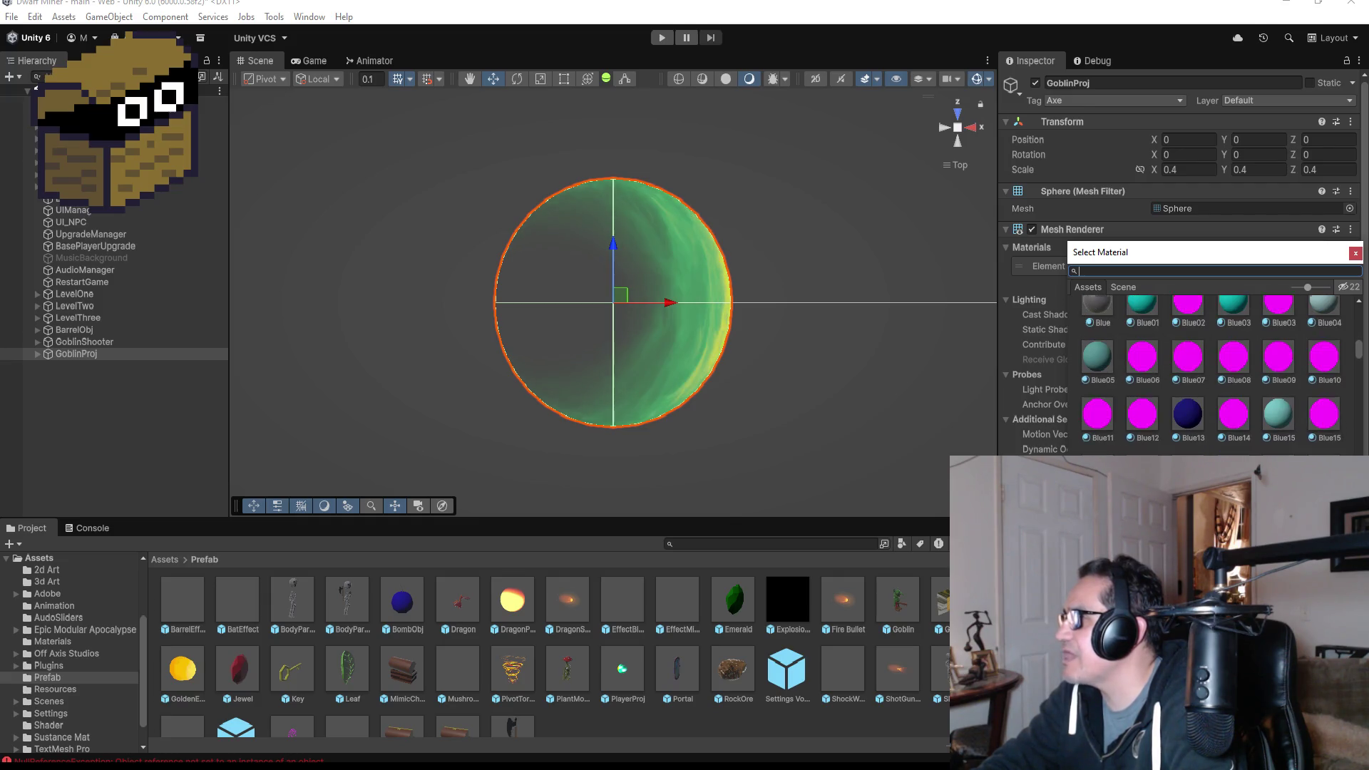
scroll(1235, 442, down, 5)
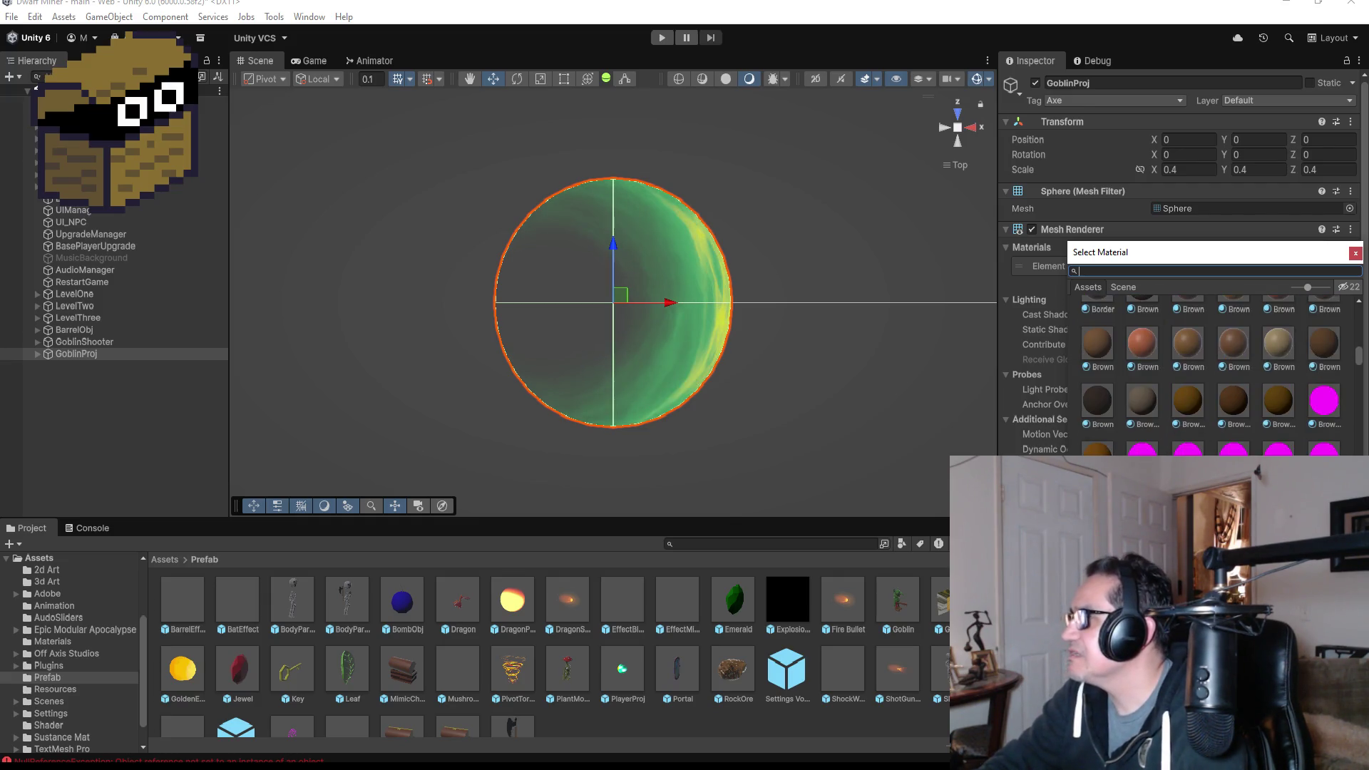
scroll(1212, 375, down, 3)
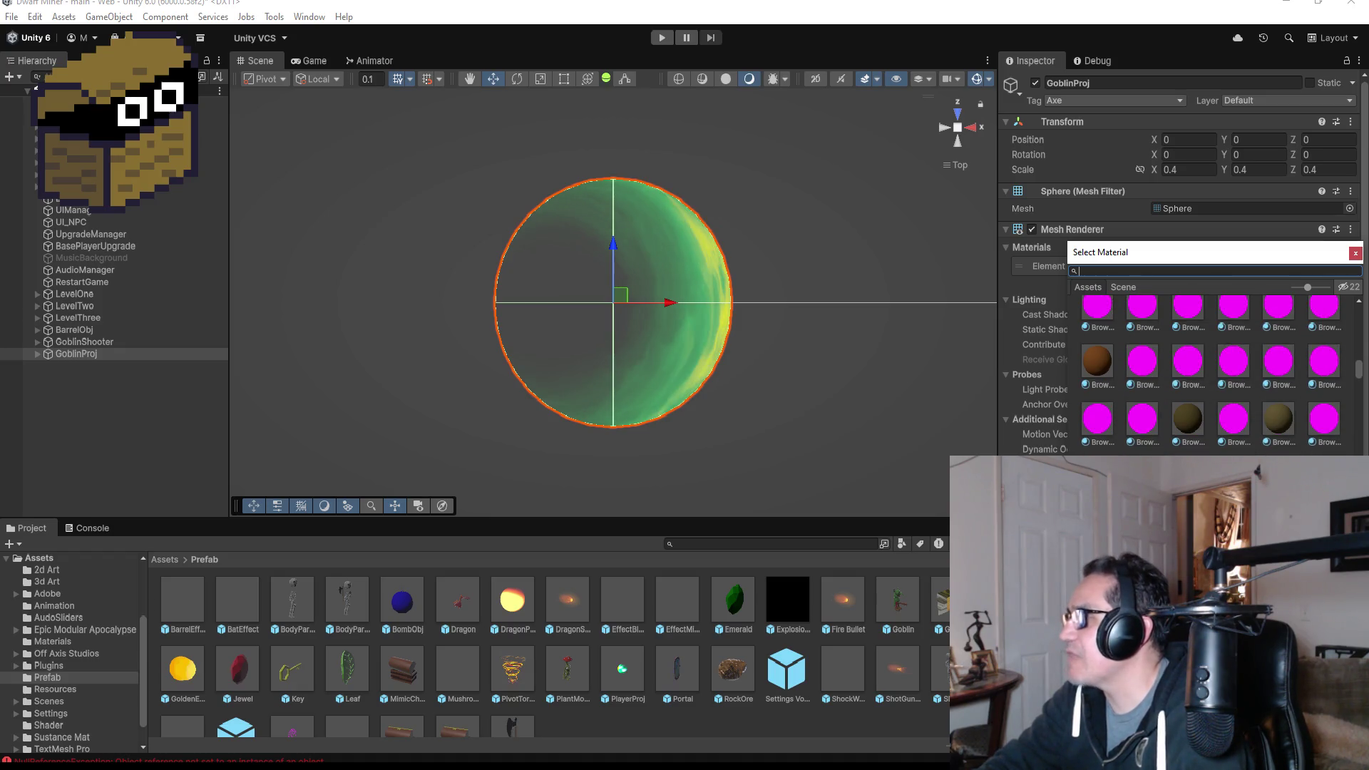
scroll(1212, 375, down, 4)
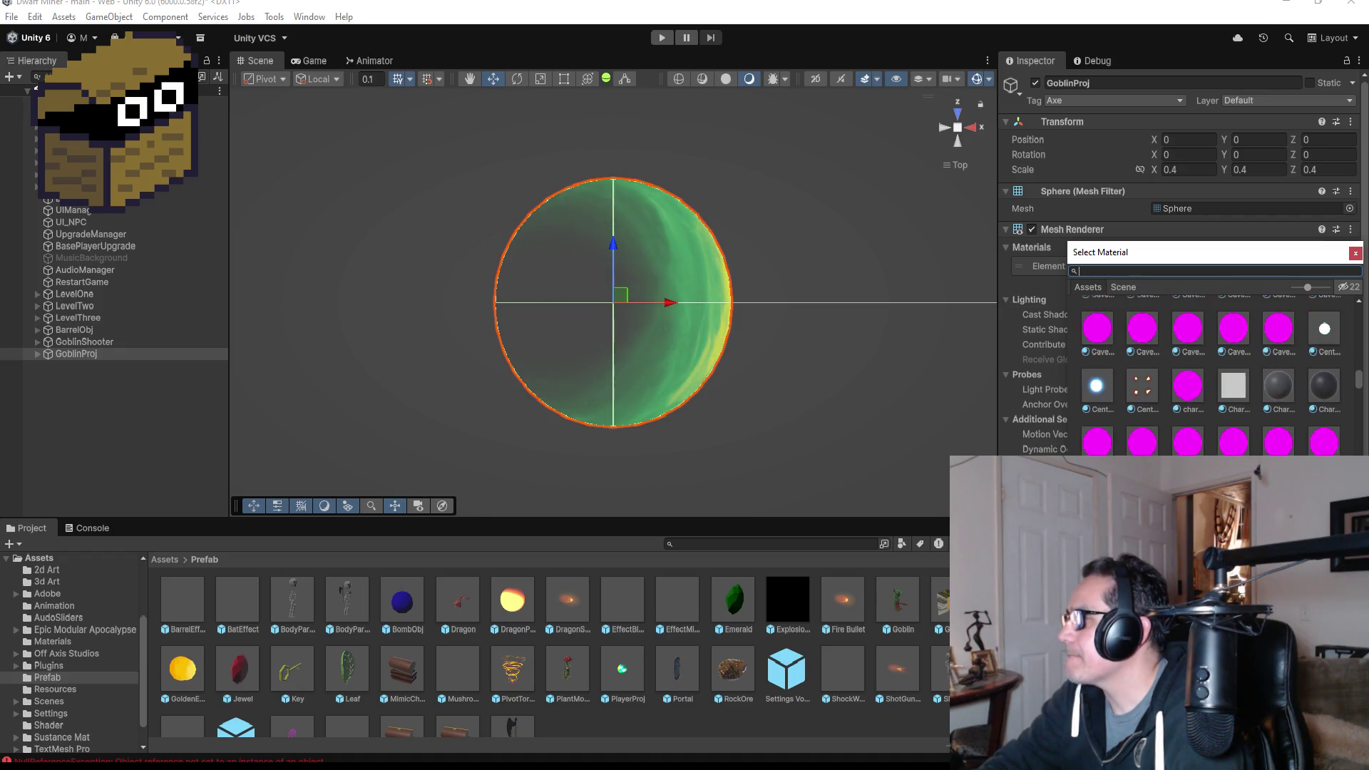
scroll(1212, 374, down, 3)
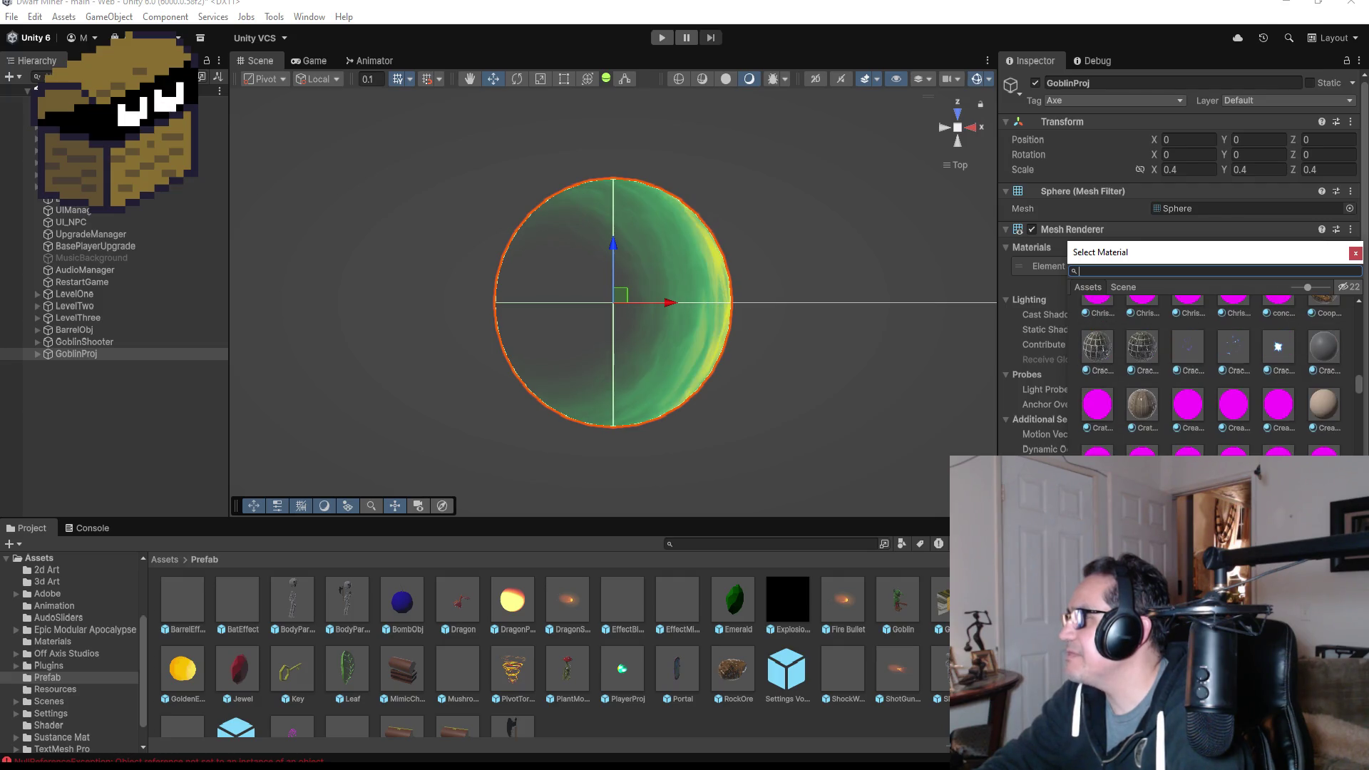
scroll(1212, 374, down, 4)
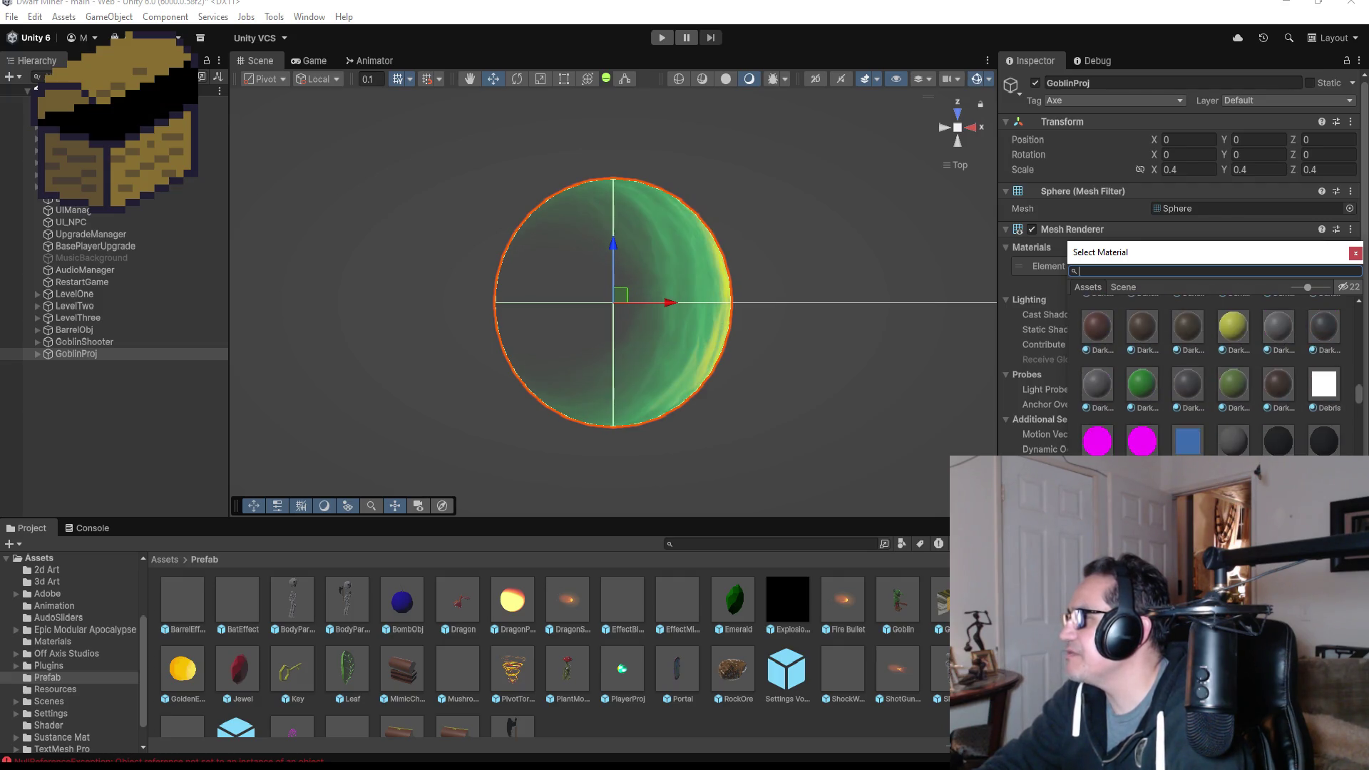
click(1241, 434)
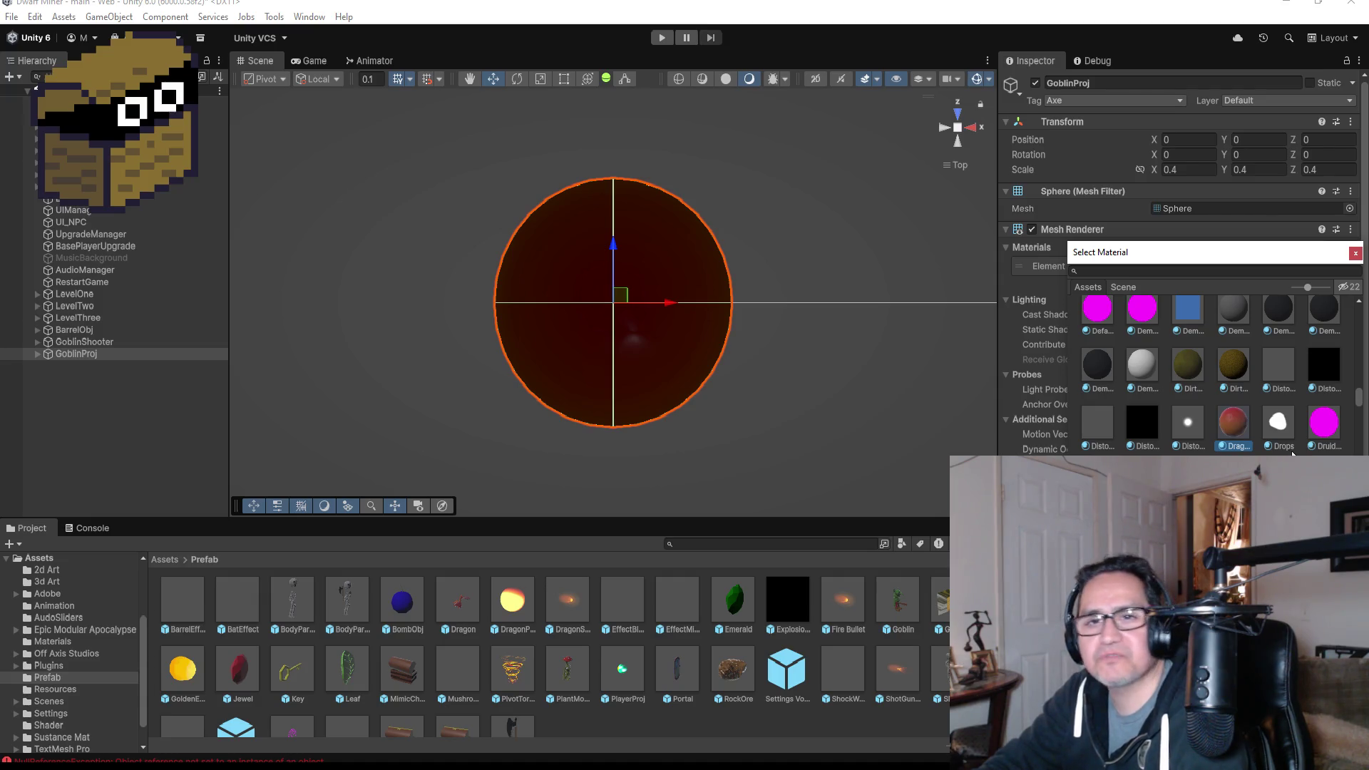
scroll(1283, 442, down, 4)
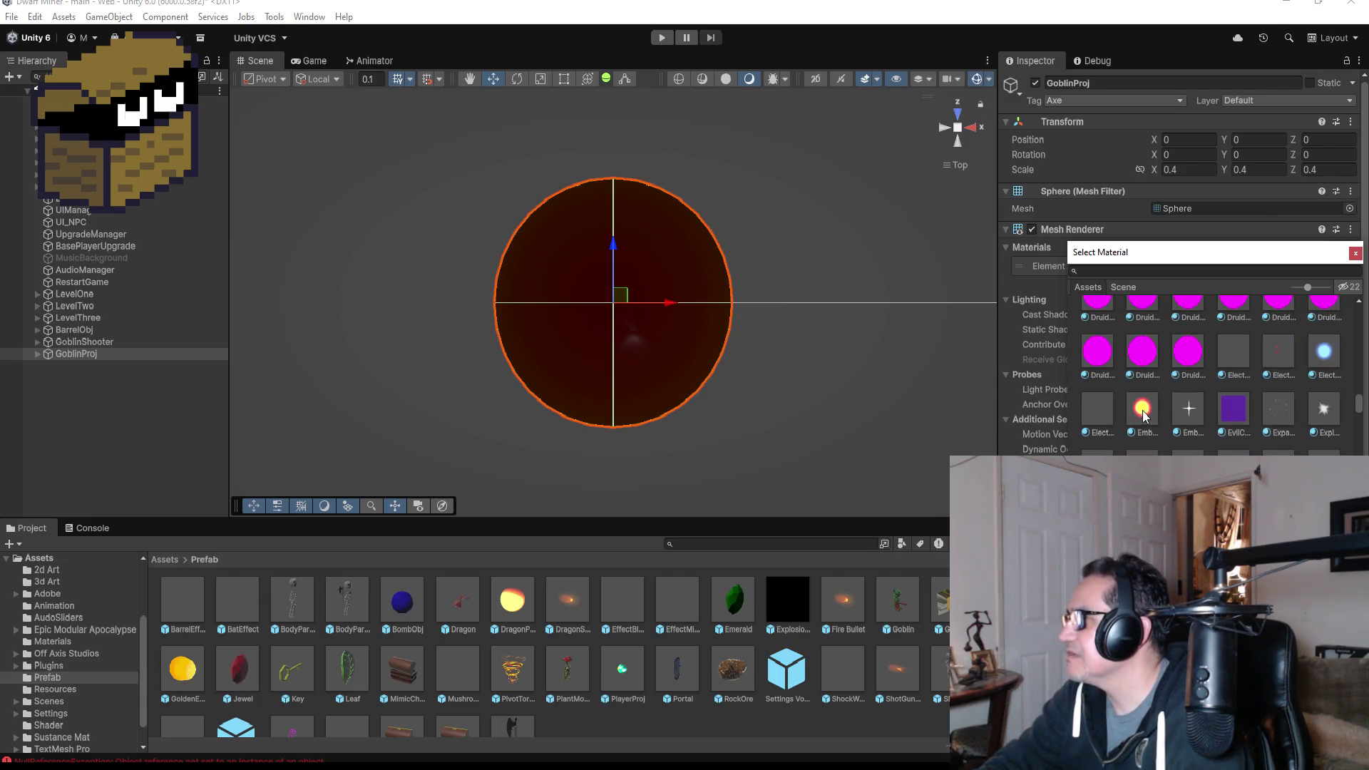
click(1143, 414)
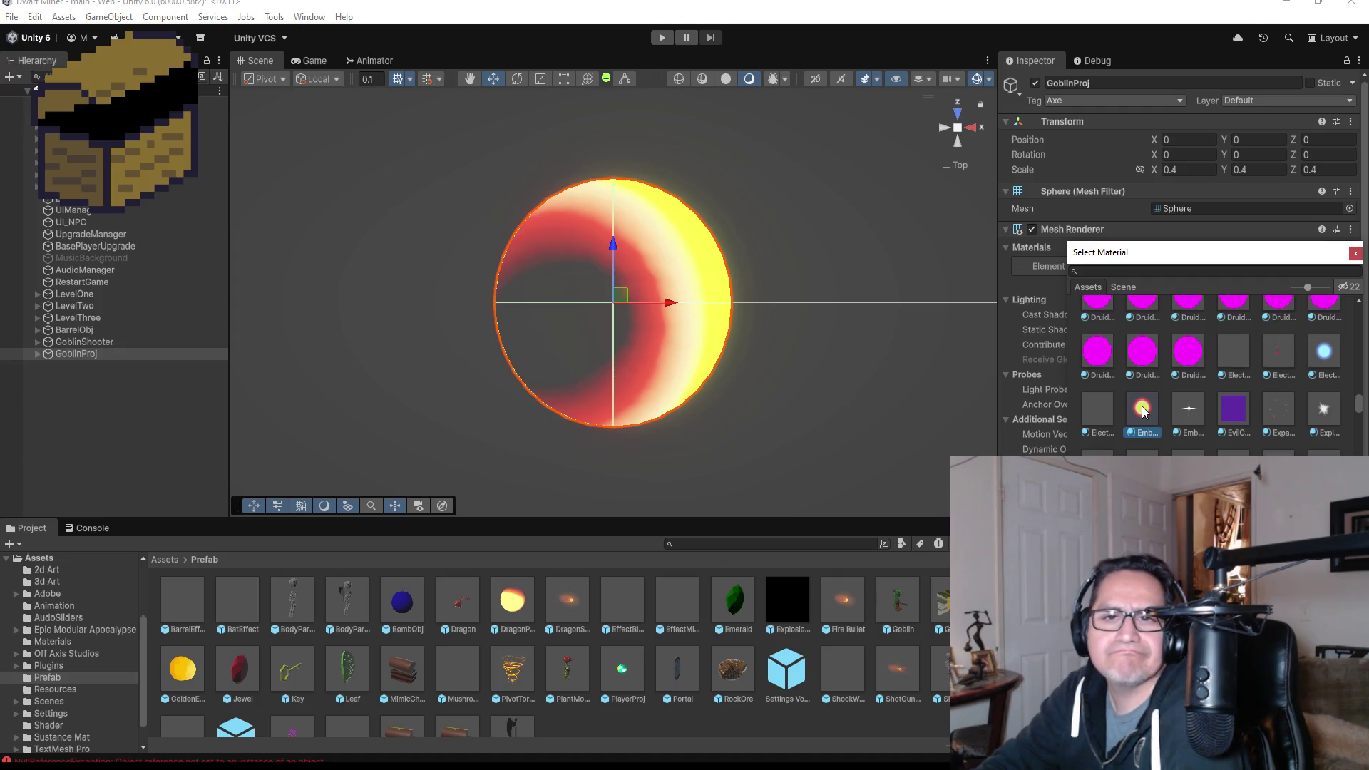
click(118, 404)
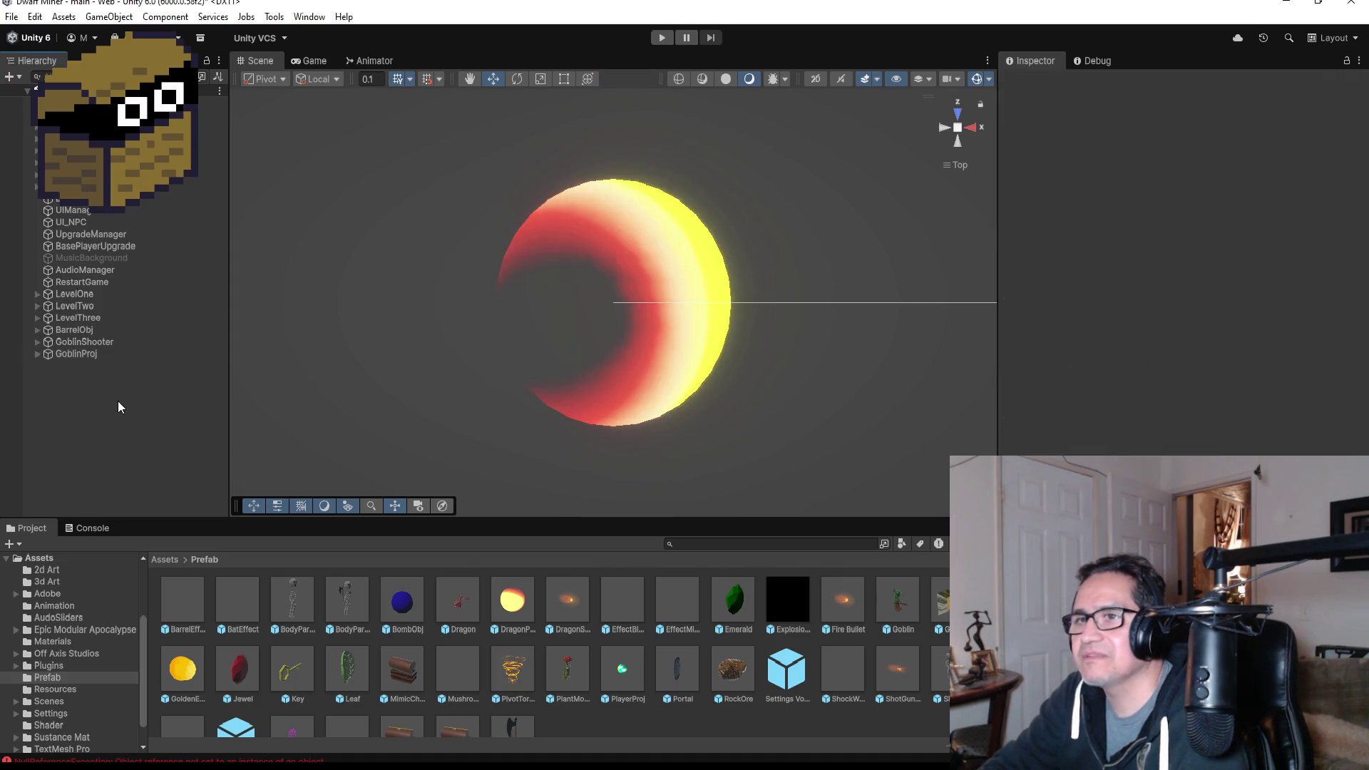
click(85, 354)
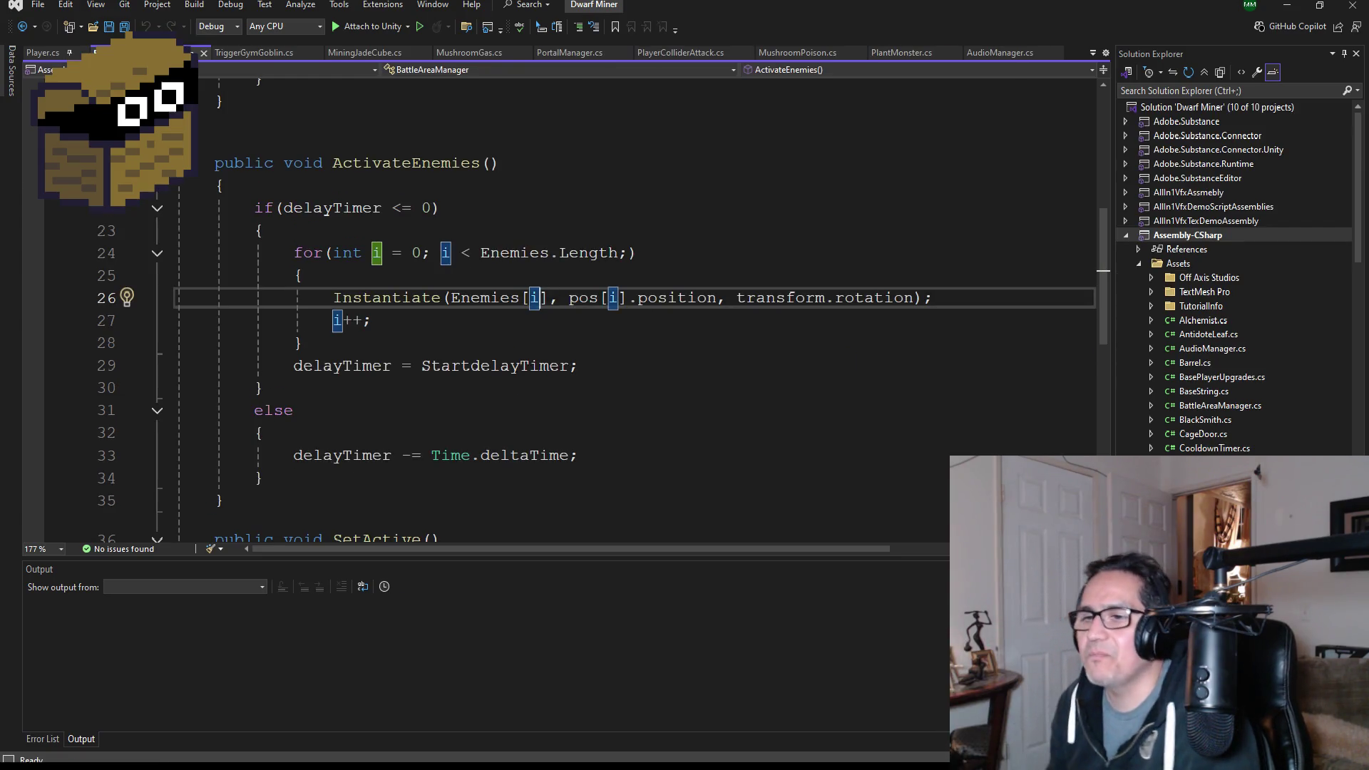
- Save the open scripts with Ctrl+S and open DragonProj.cs from the Solution Explorer
key(ctrl+s)
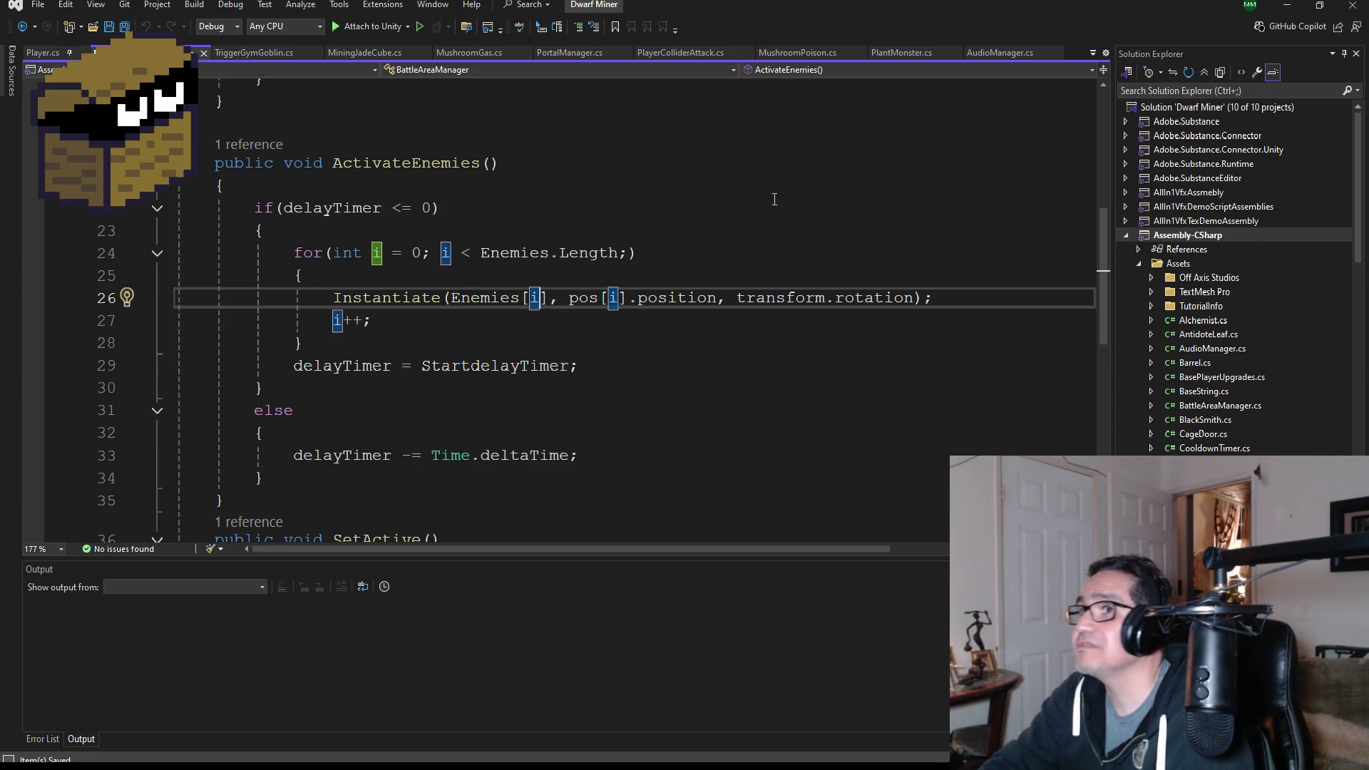
scroll(1243, 327, down, 7)
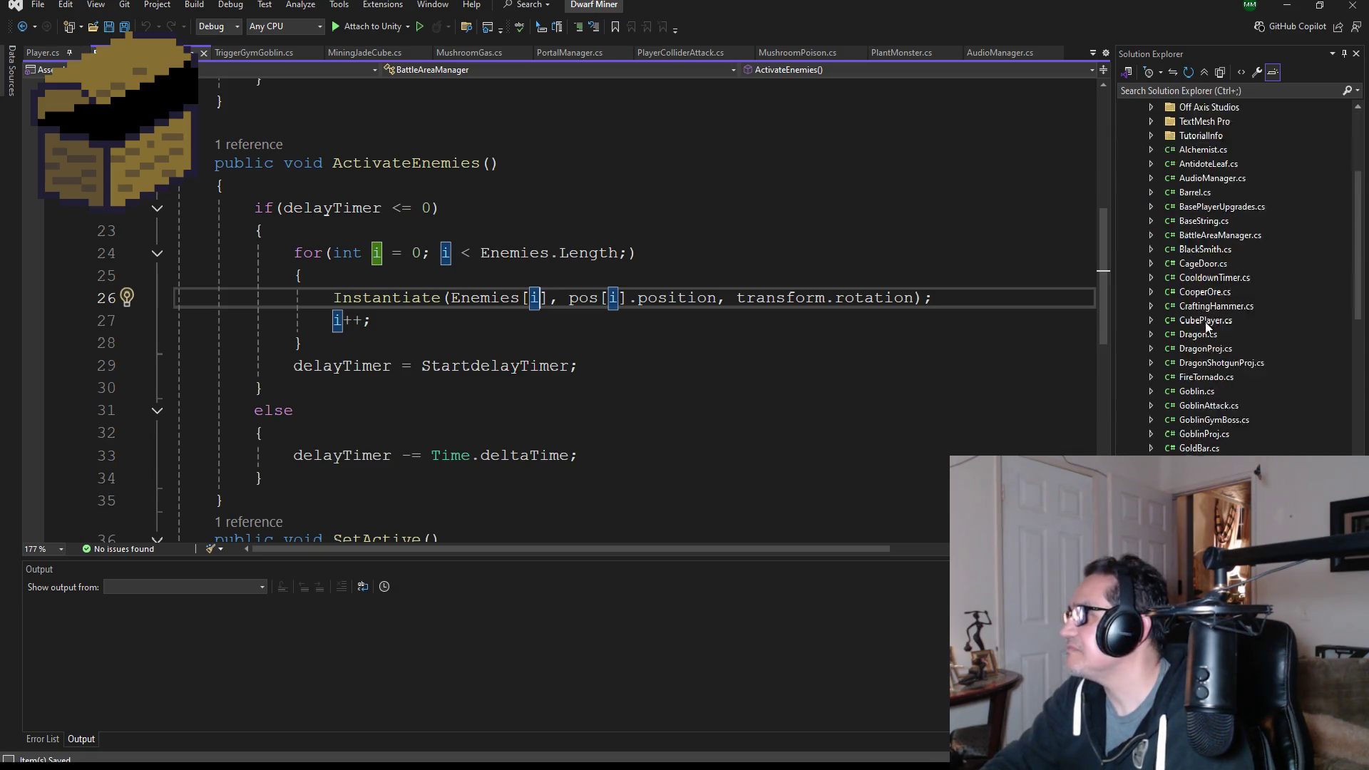
scroll(1240, 323, up, 1)
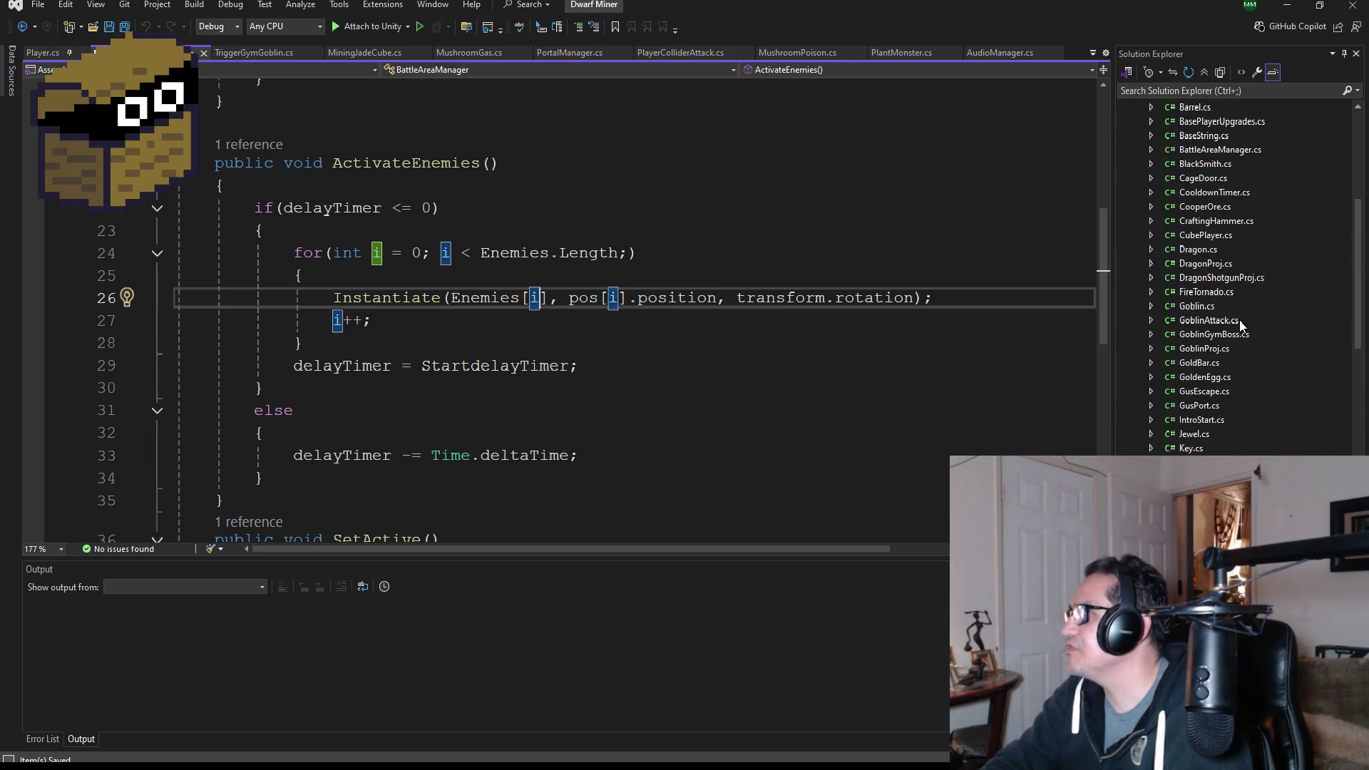
double_click(1221, 264)
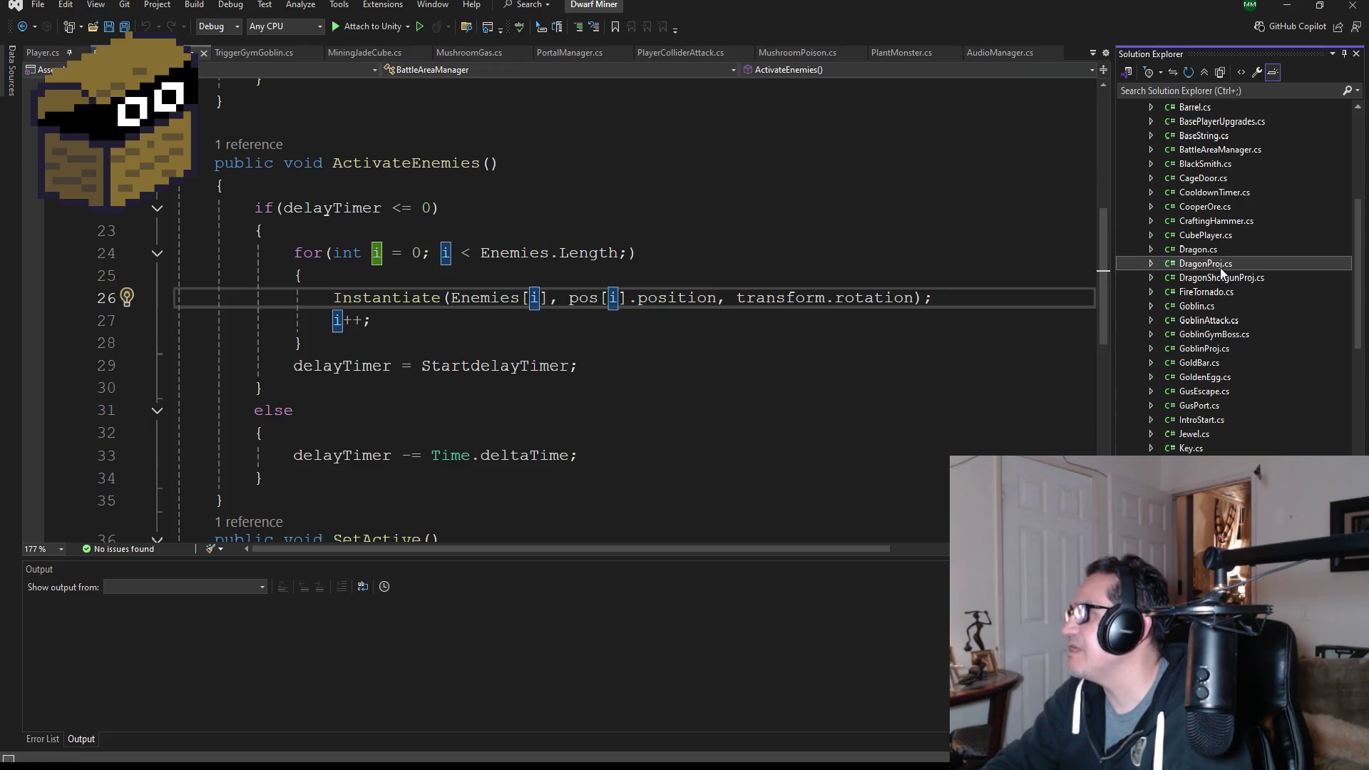
- Replace GoblinProj.cs's template Start and Update methods with the class body copied from DragonProj.cs
scroll(380, 298, down, 5)
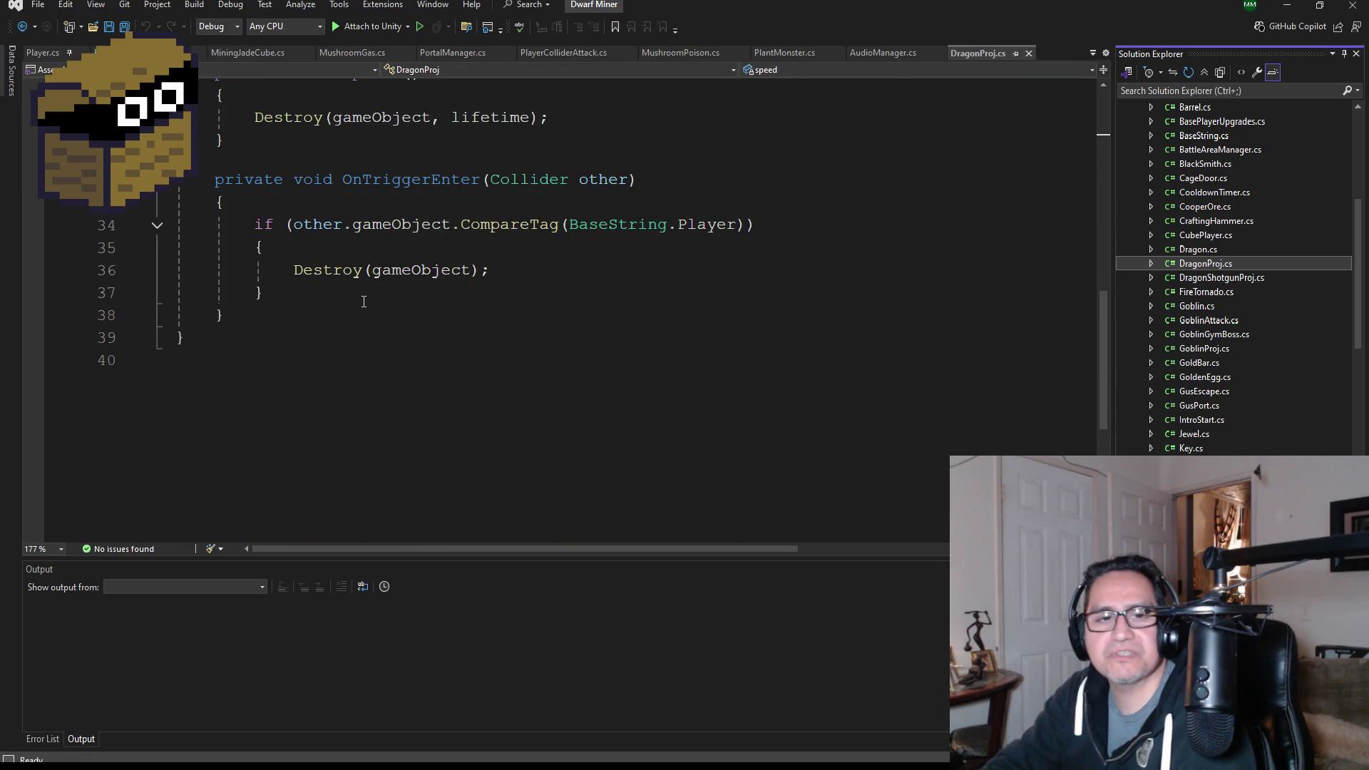
mouse_move(262, 314)
mouse_down()
mouse_move(178, 314)
mouse_move(178, 71)
mouse_move(193, 214)
mouse_move(165, 221)
mouse_up()
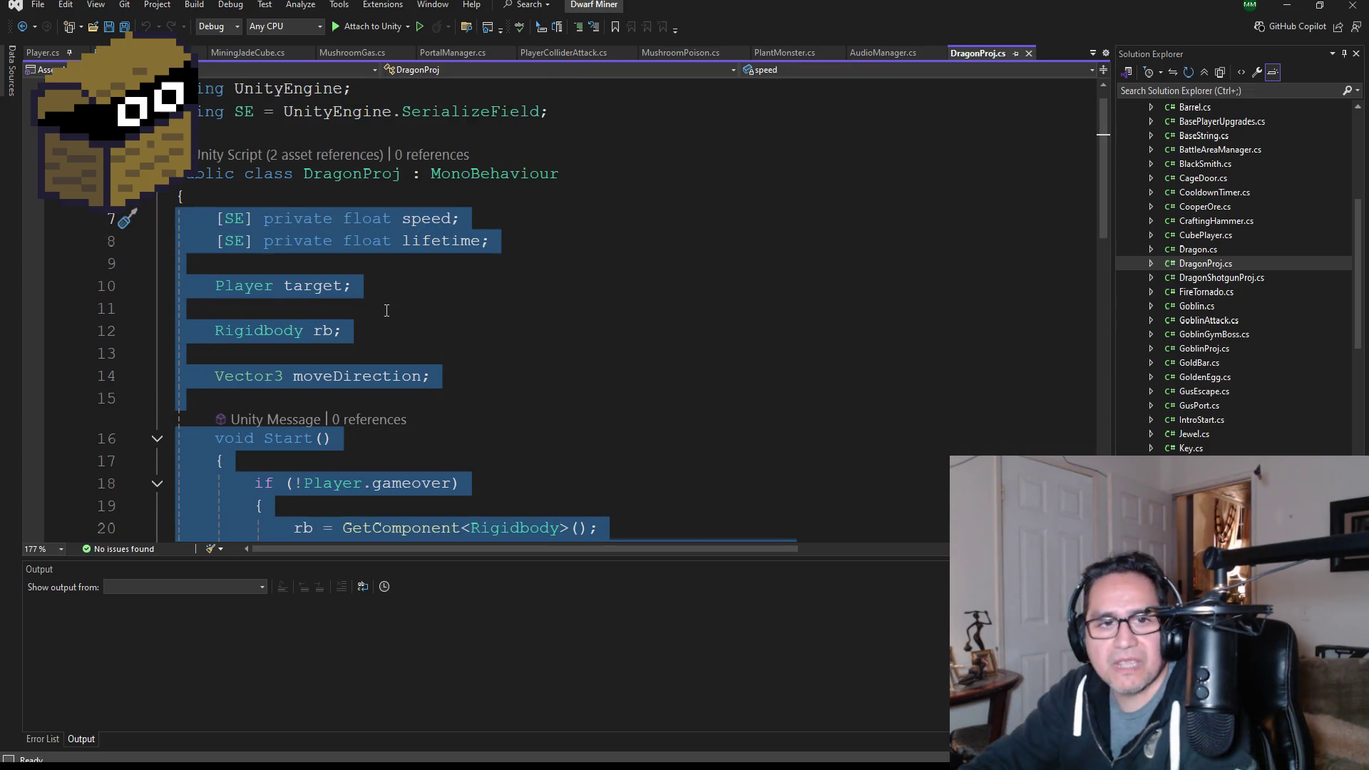
click(1214, 349)
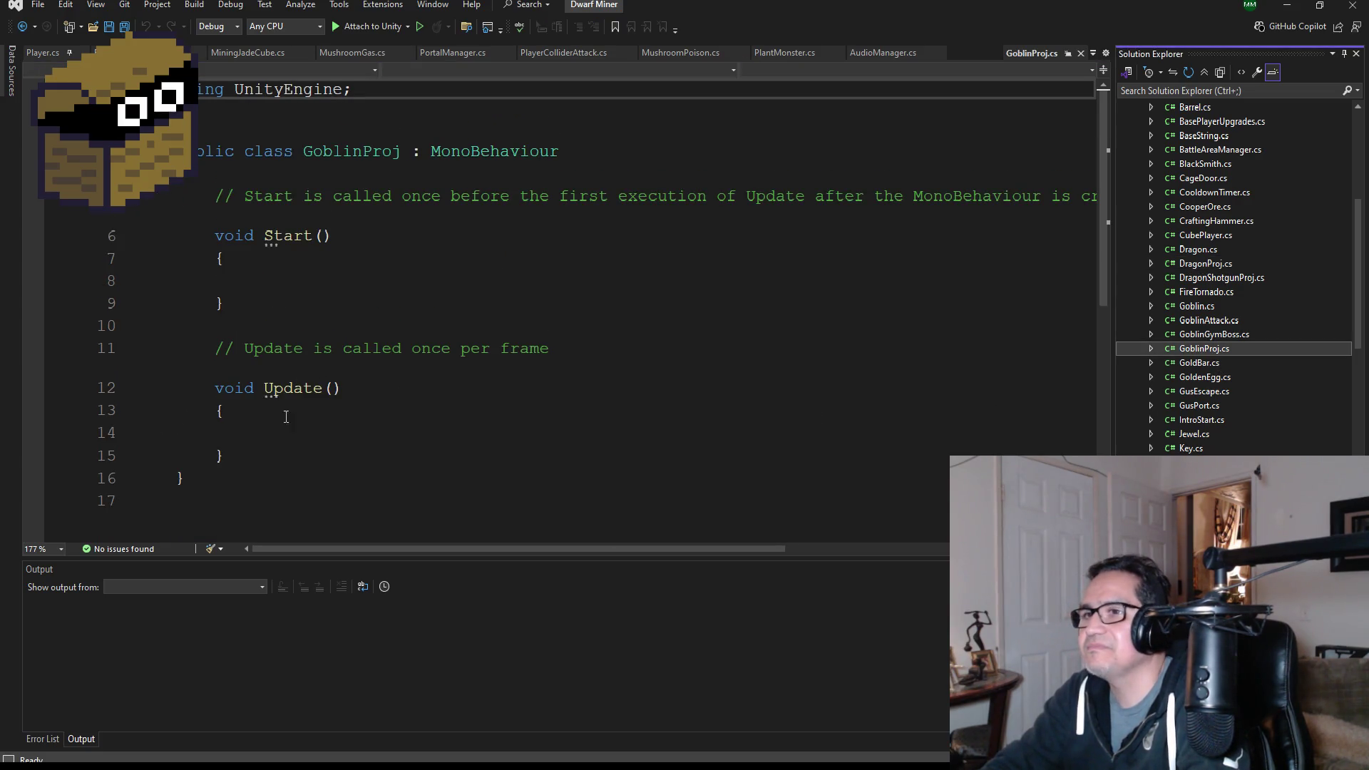
mouse_move(286, 456)
mouse_down()
mouse_move(135, 239)
mouse_move(97, 224)
mouse_up()
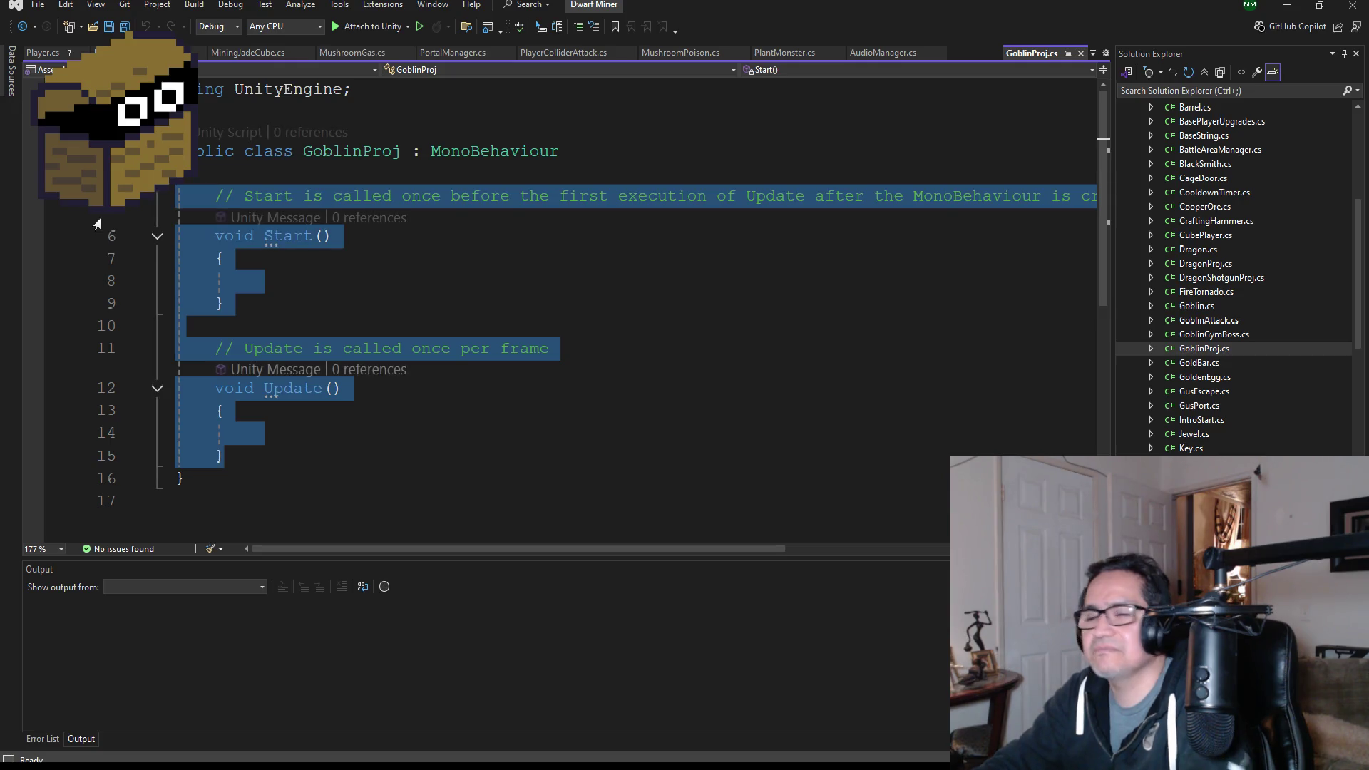
key(Delete)
key(ctrl+v)
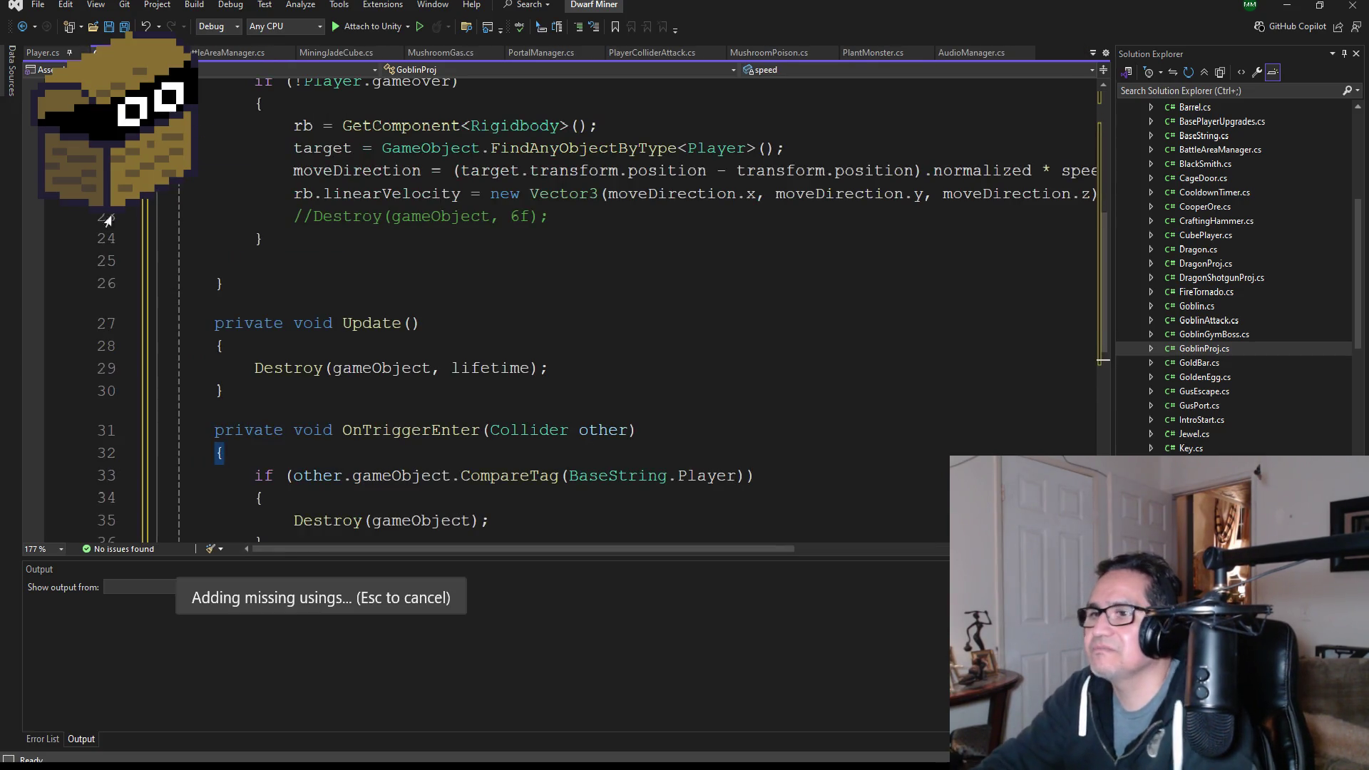
scroll(107, 221, up, 7)
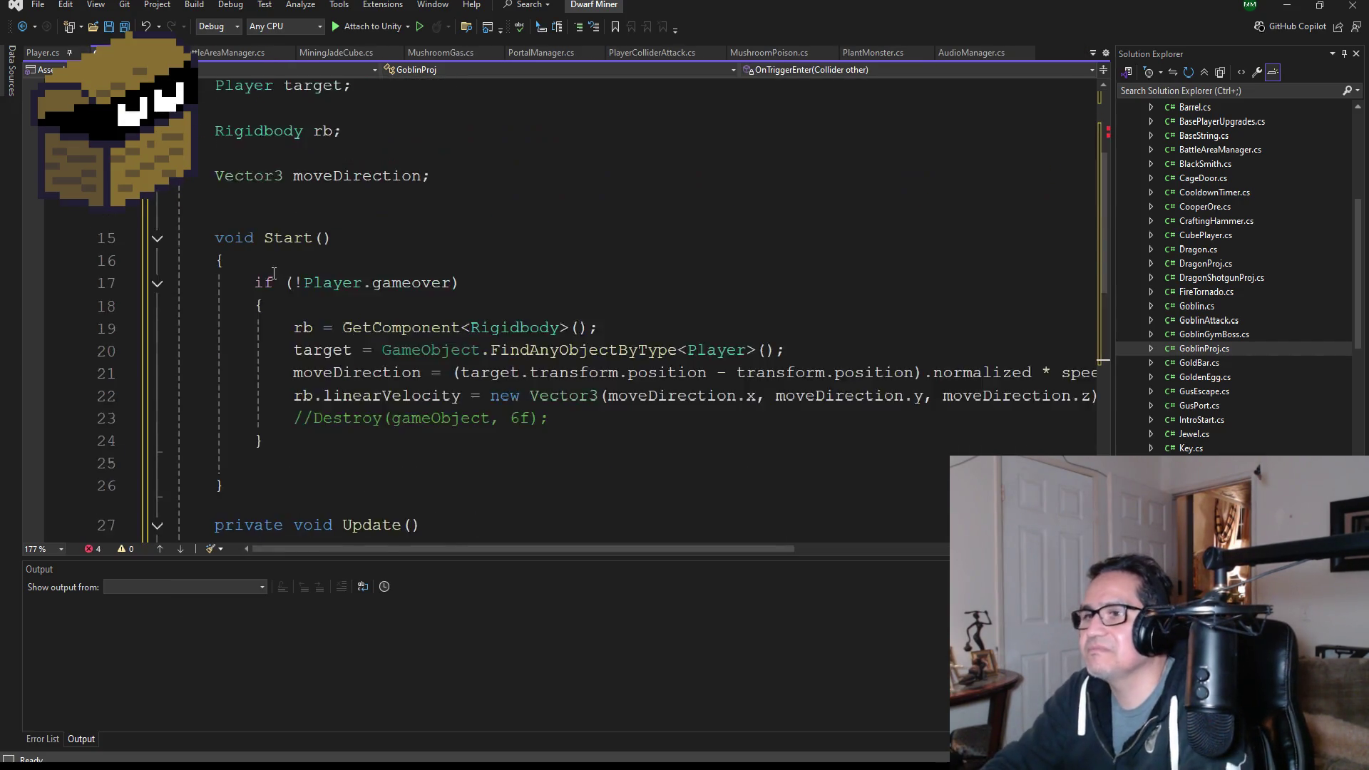
- Save GoblinProj.cs, then copy BattleAreaManager's SE alias line and delete its unused System.Threading using
click(121, 32)
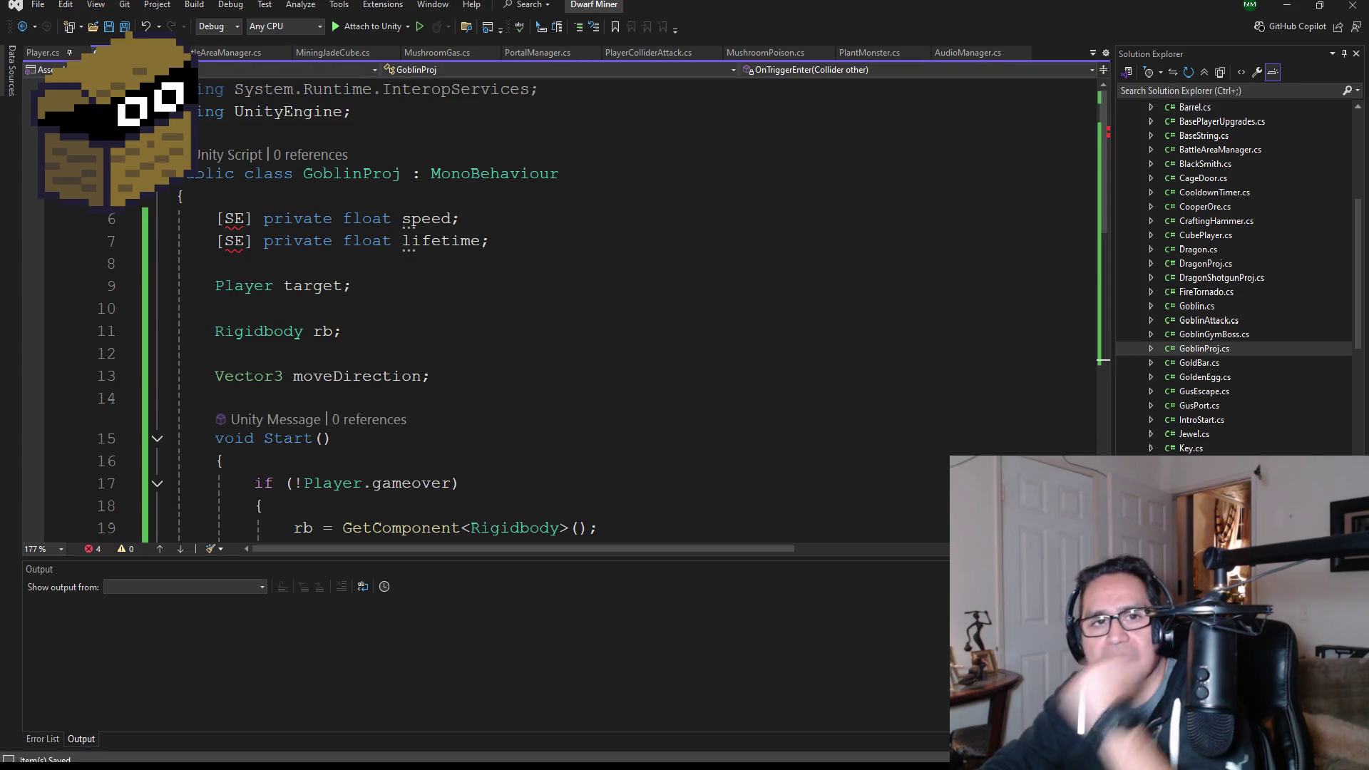
click(231, 52)
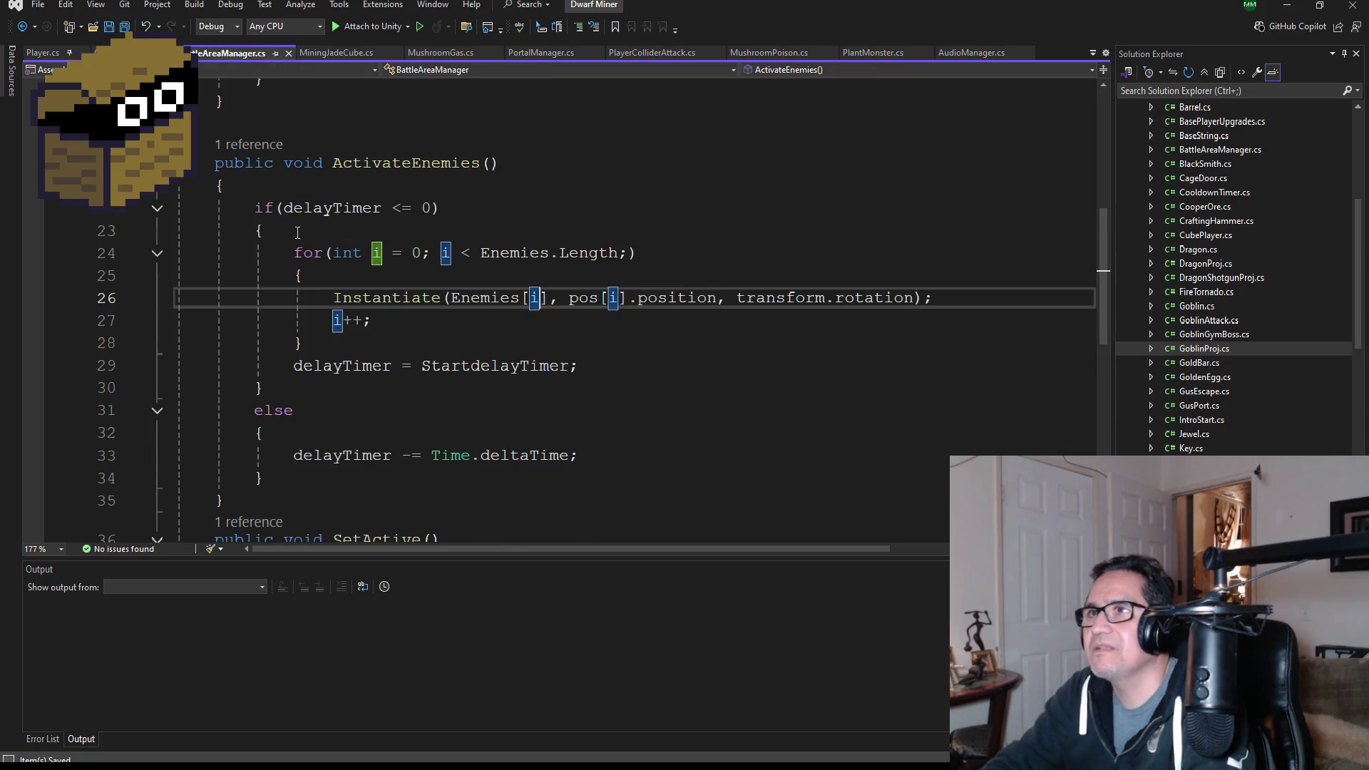
scroll(355, 187, up, 7)
drag(554, 133, 199, 132)
key(ctrl+c)
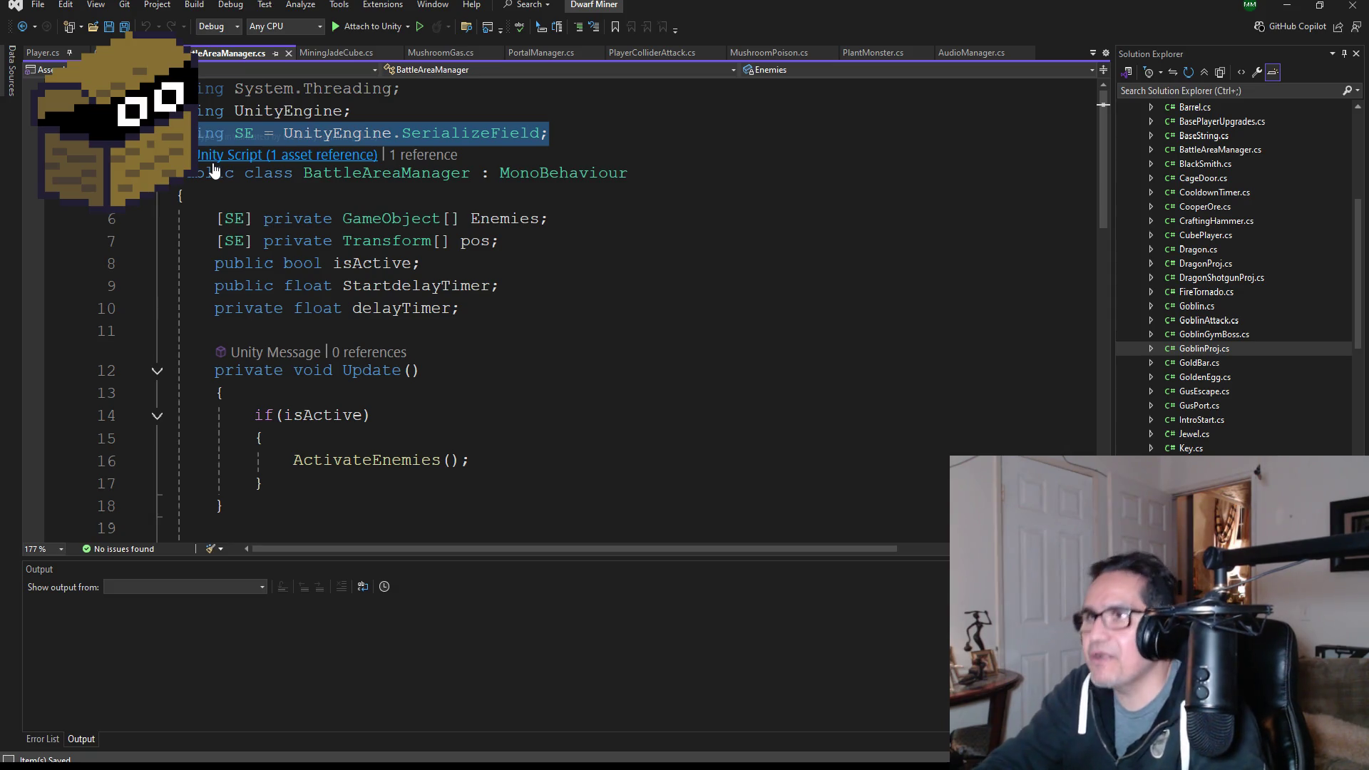
drag(408, 87, 199, 87)
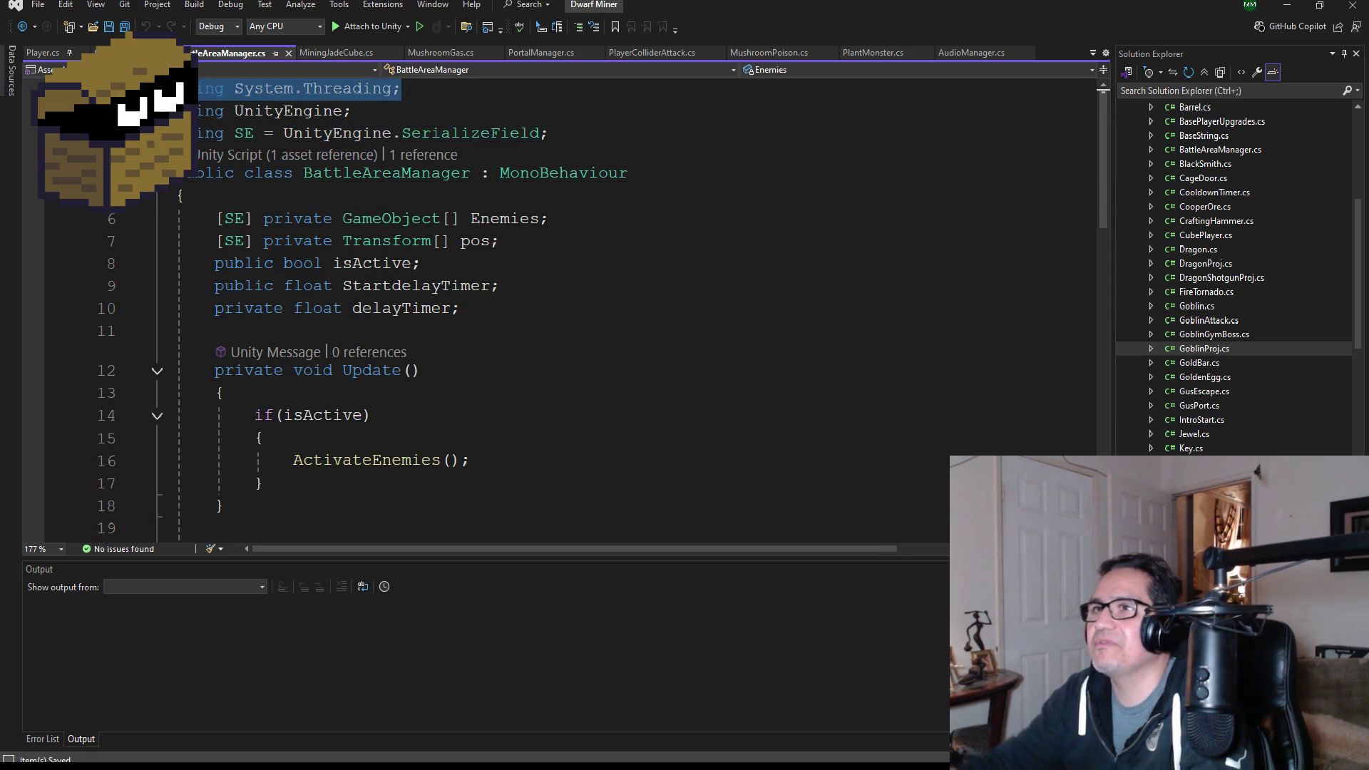
key(Delete)
key(Down)
key(BackSpace)
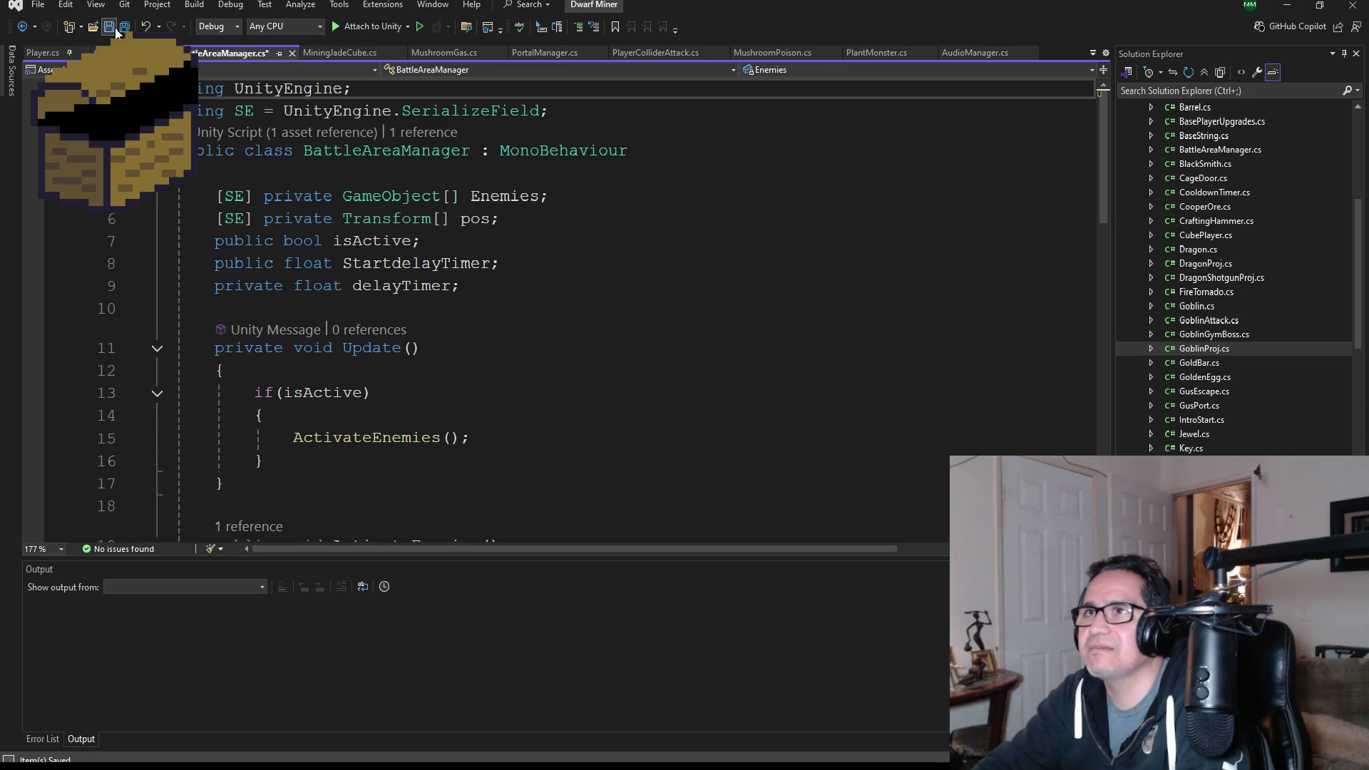
click(124, 28)
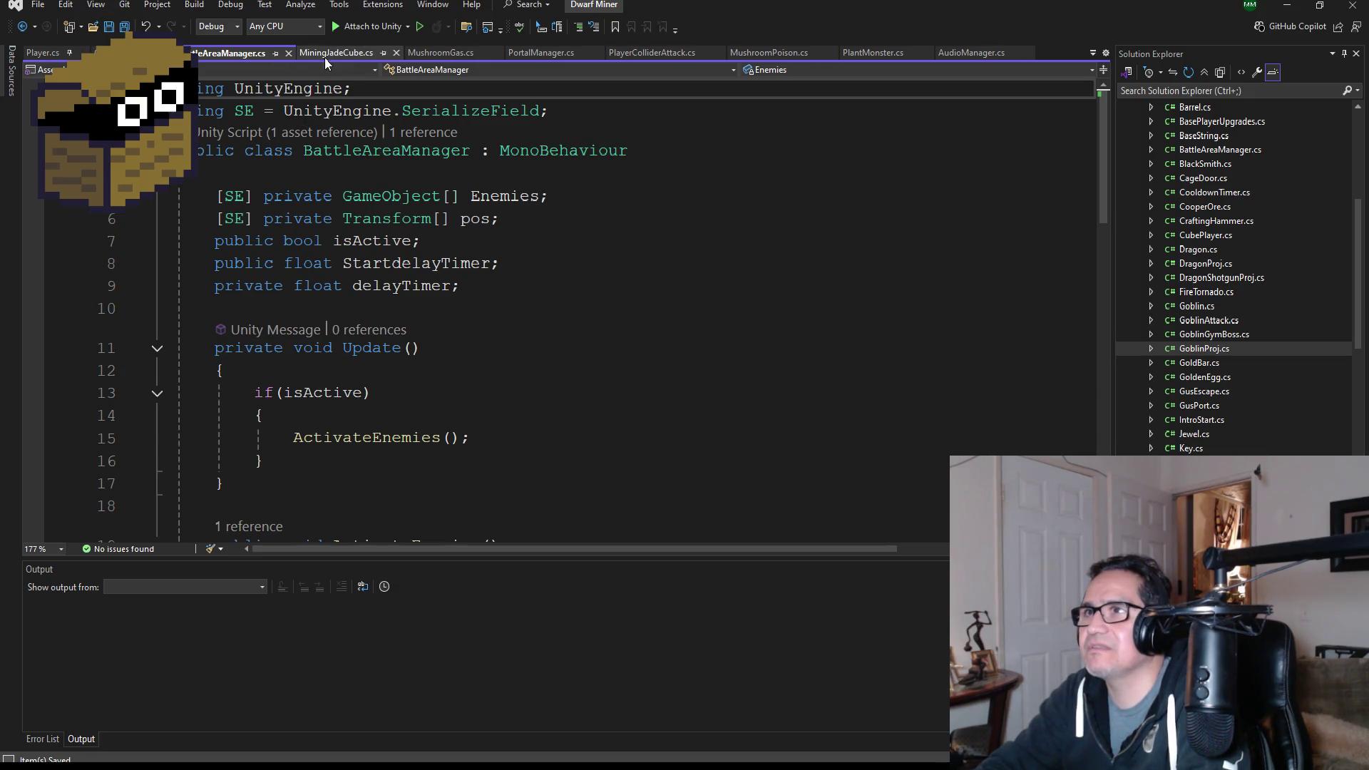
- Paste the SE SerializeField alias into GoblinProj.cs, remove the unused InteropServices using, and save
click(135, 52)
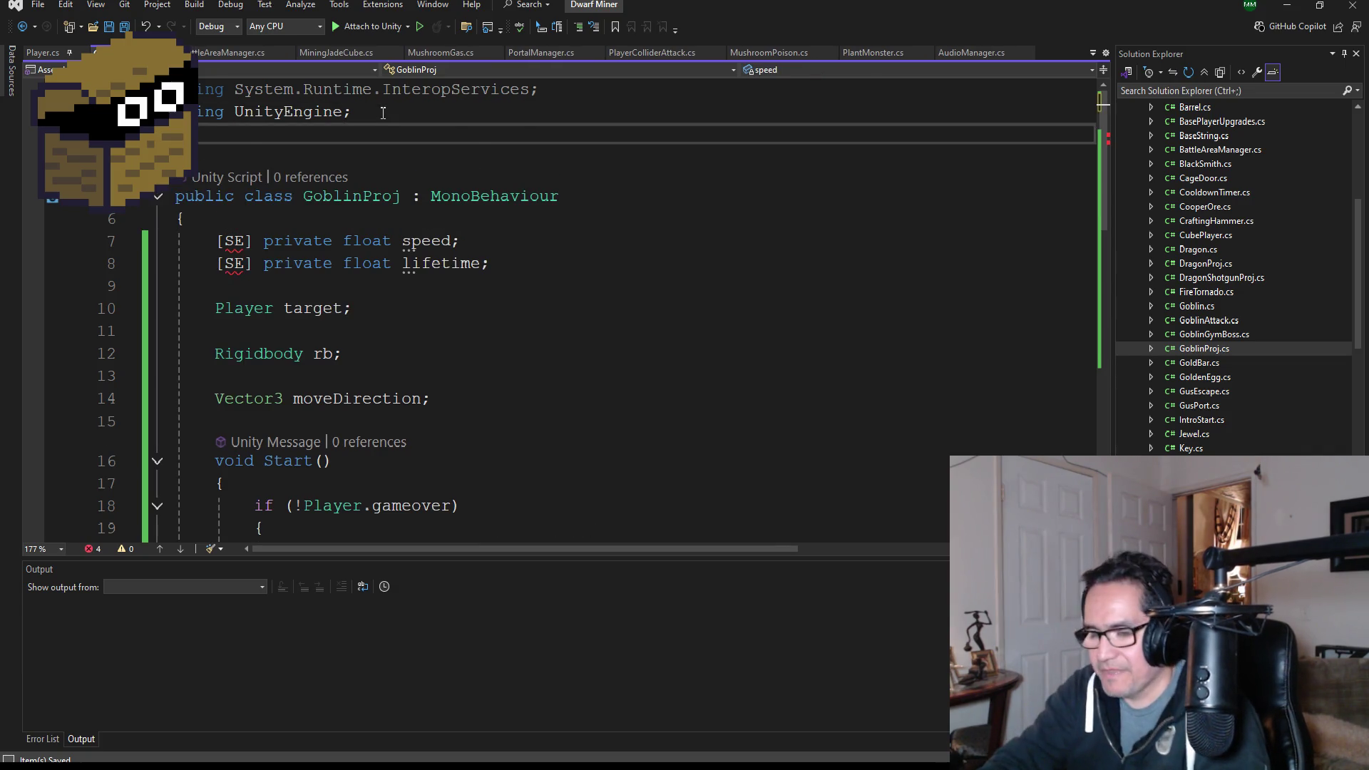
key(ctrl+v)
drag(561, 90, 206, 90)
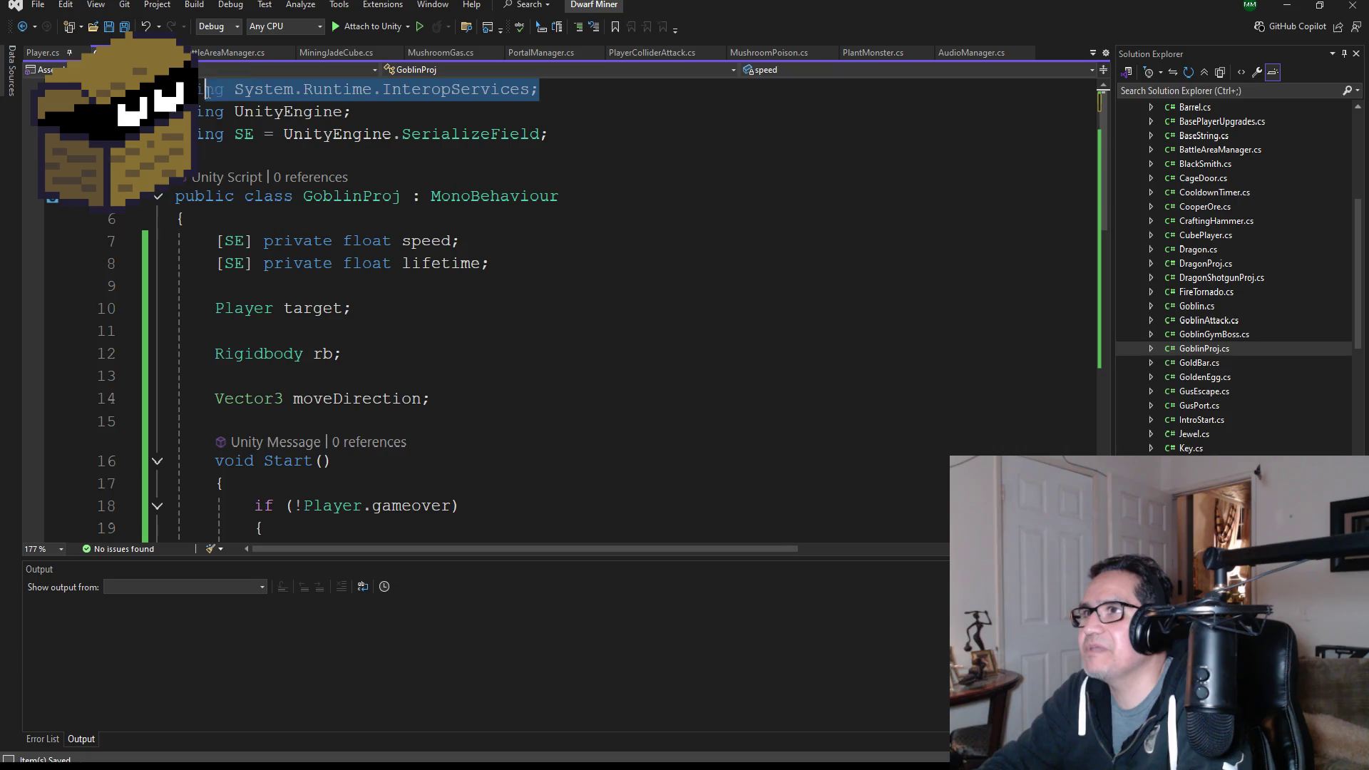
key(Delete)
key(Delete)
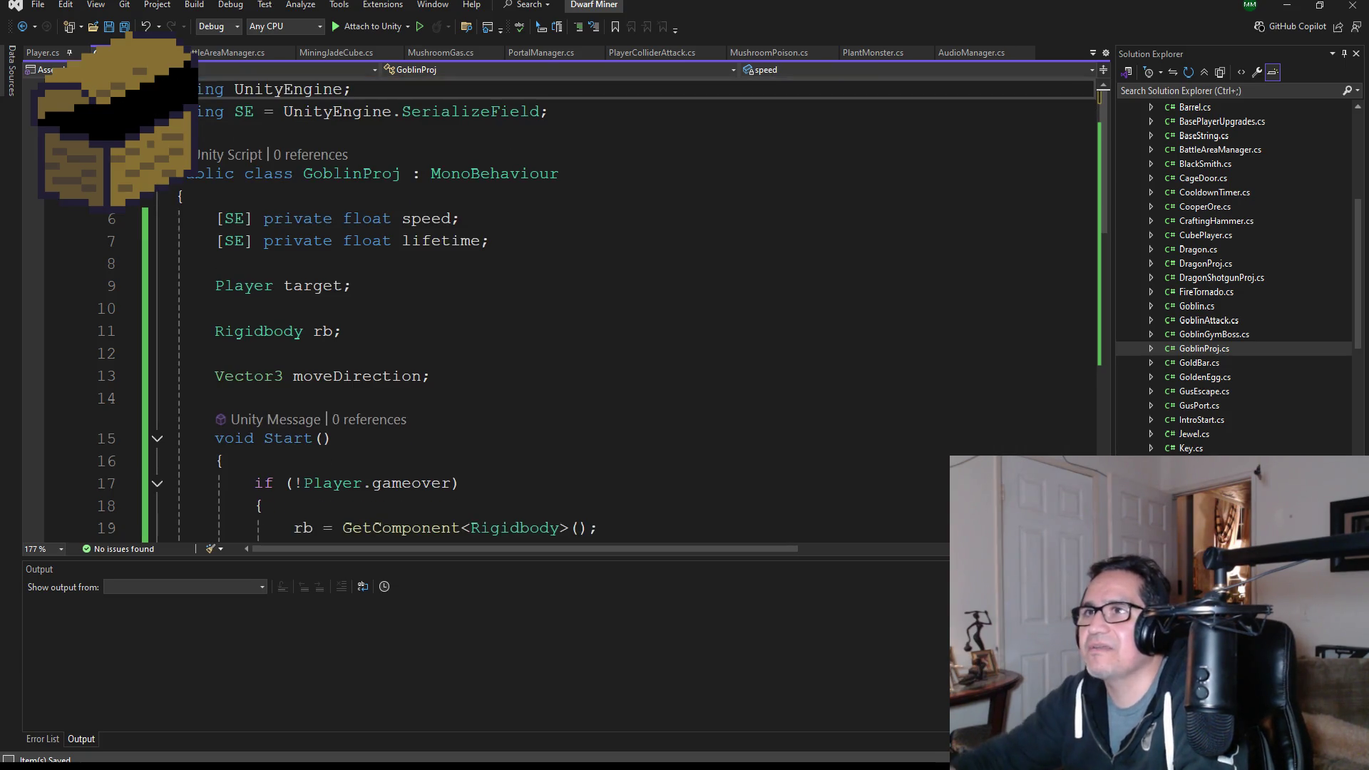
key(ctrl+s)
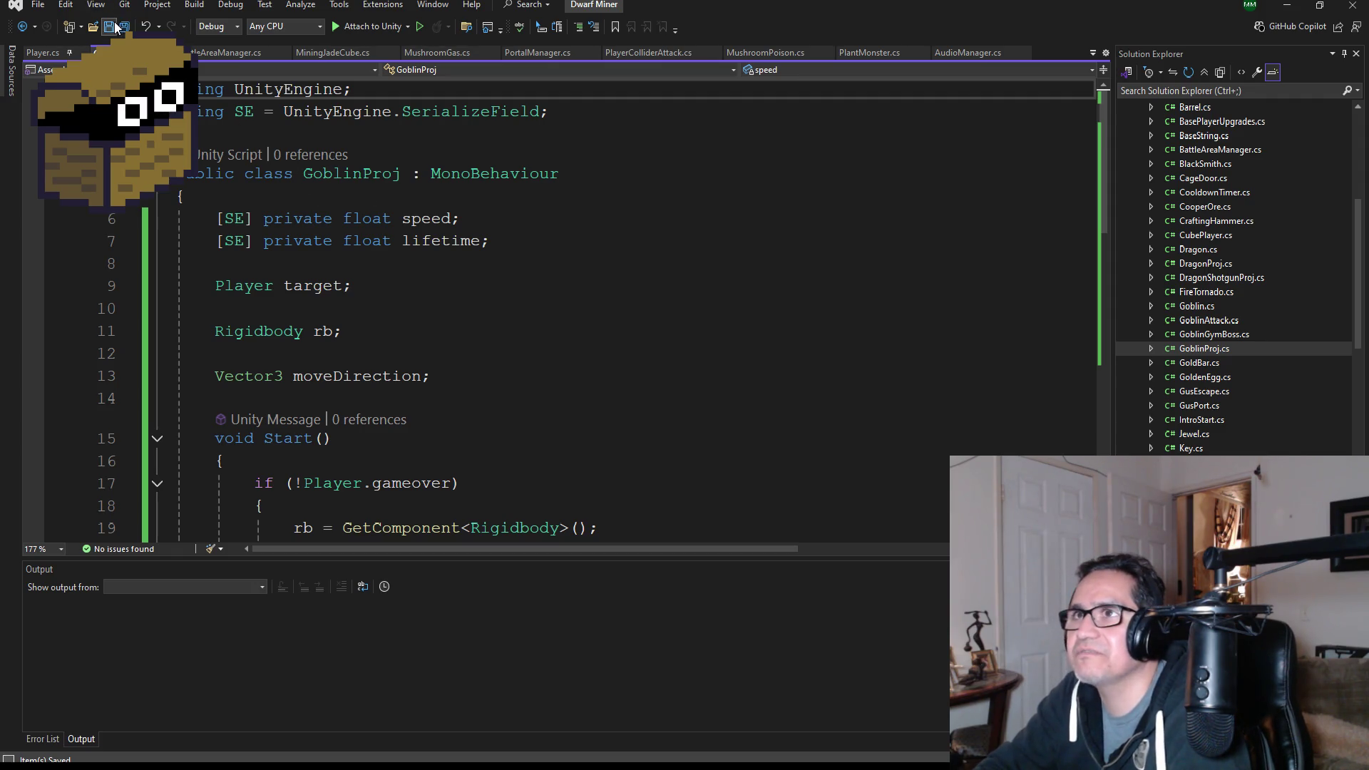
- Scroll through GoblinProj.cs to review its fields and Start method
scroll(362, 273, down, 1)
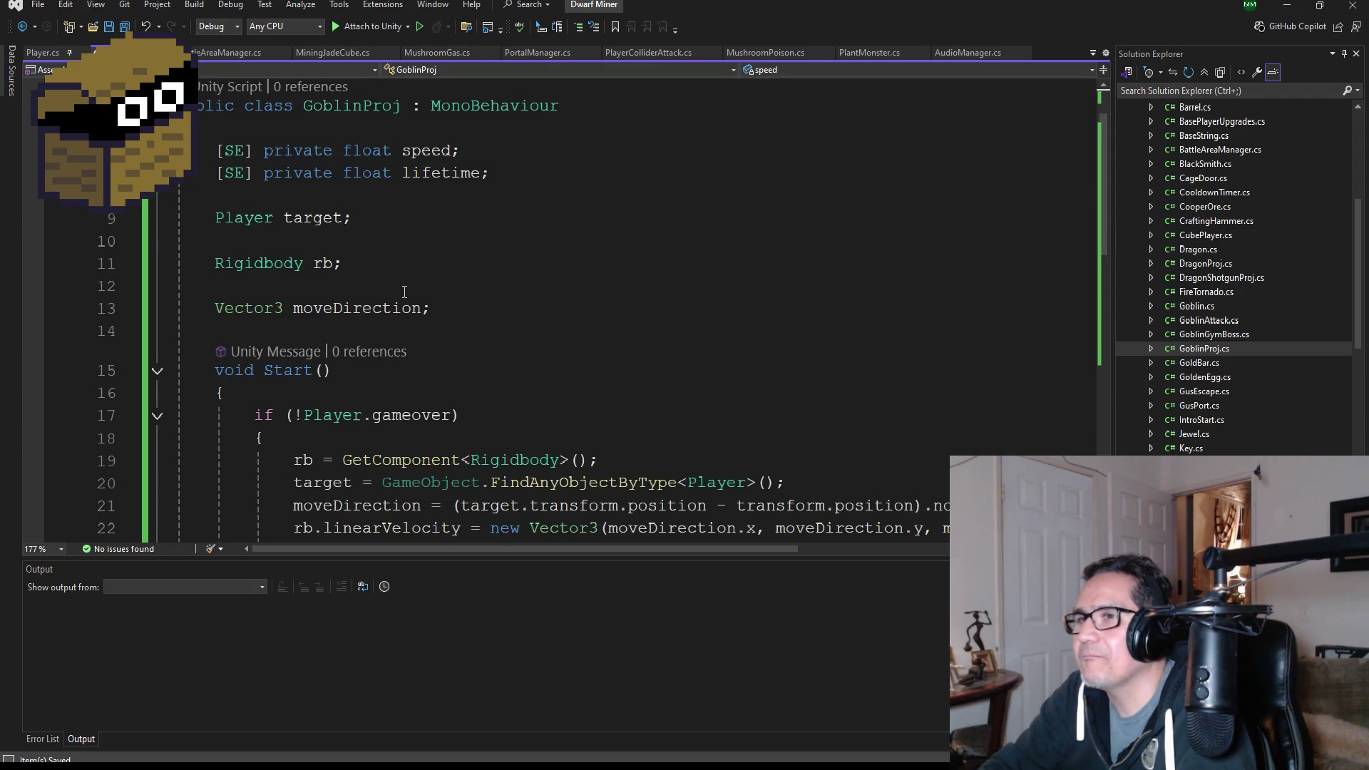
scroll(514, 342, down, 2)
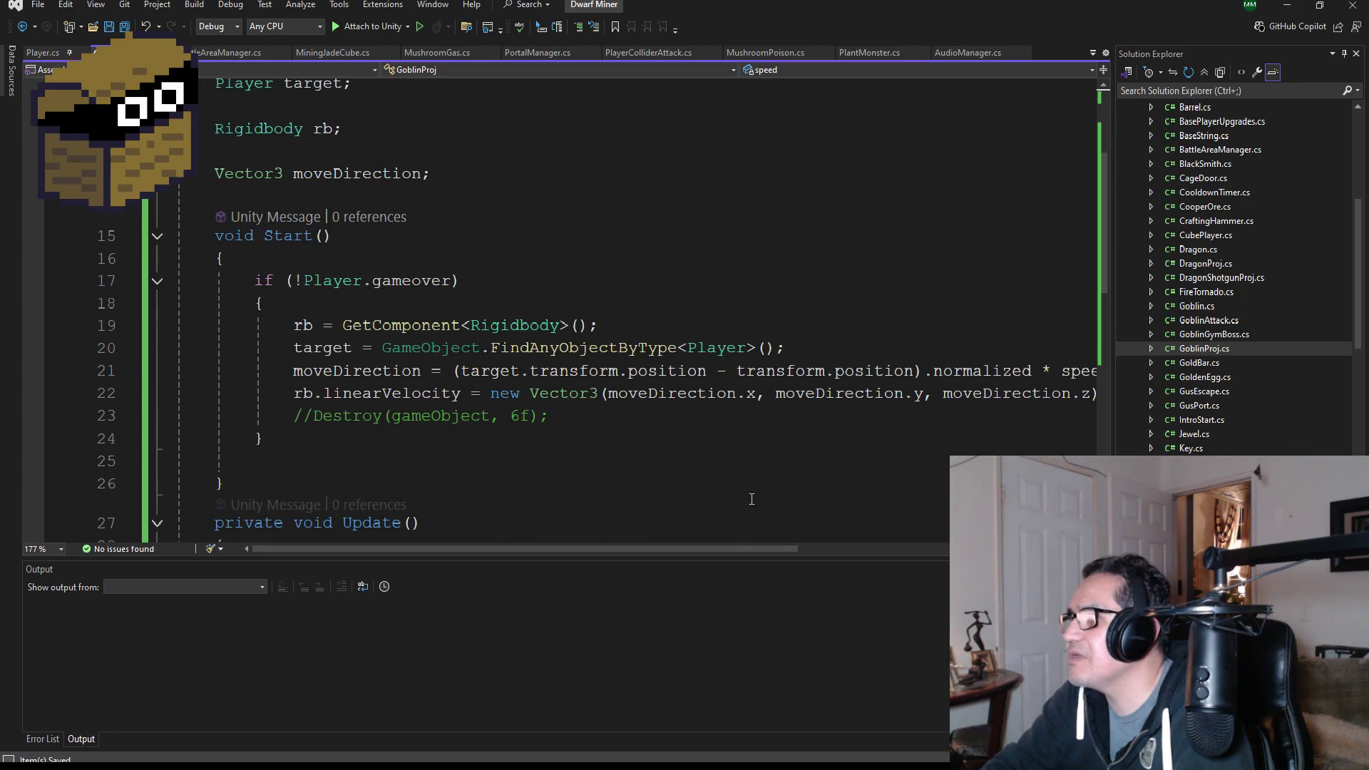
scroll(623, 446, down, 1)
scroll(623, 446, down, 1)
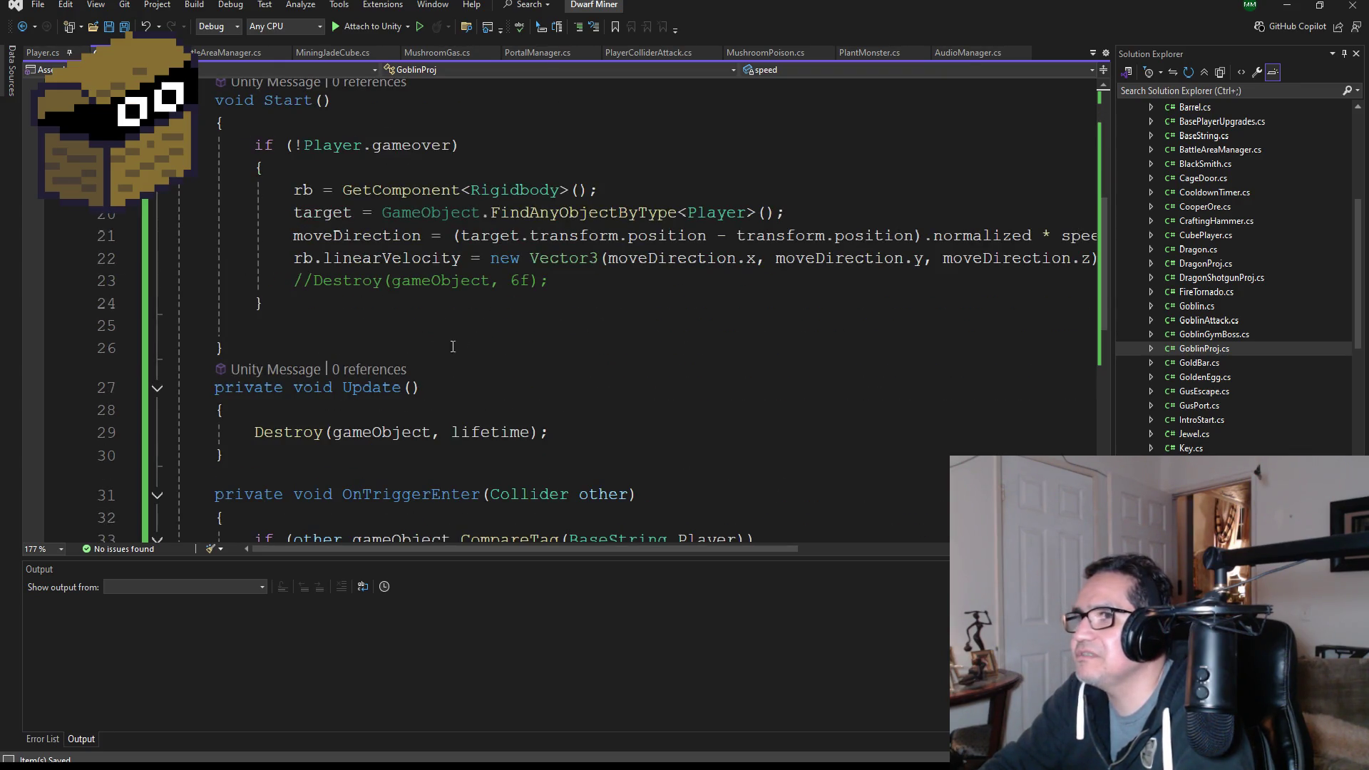
scroll(491, 326, down, 2)
scroll(543, 407, down, 1)
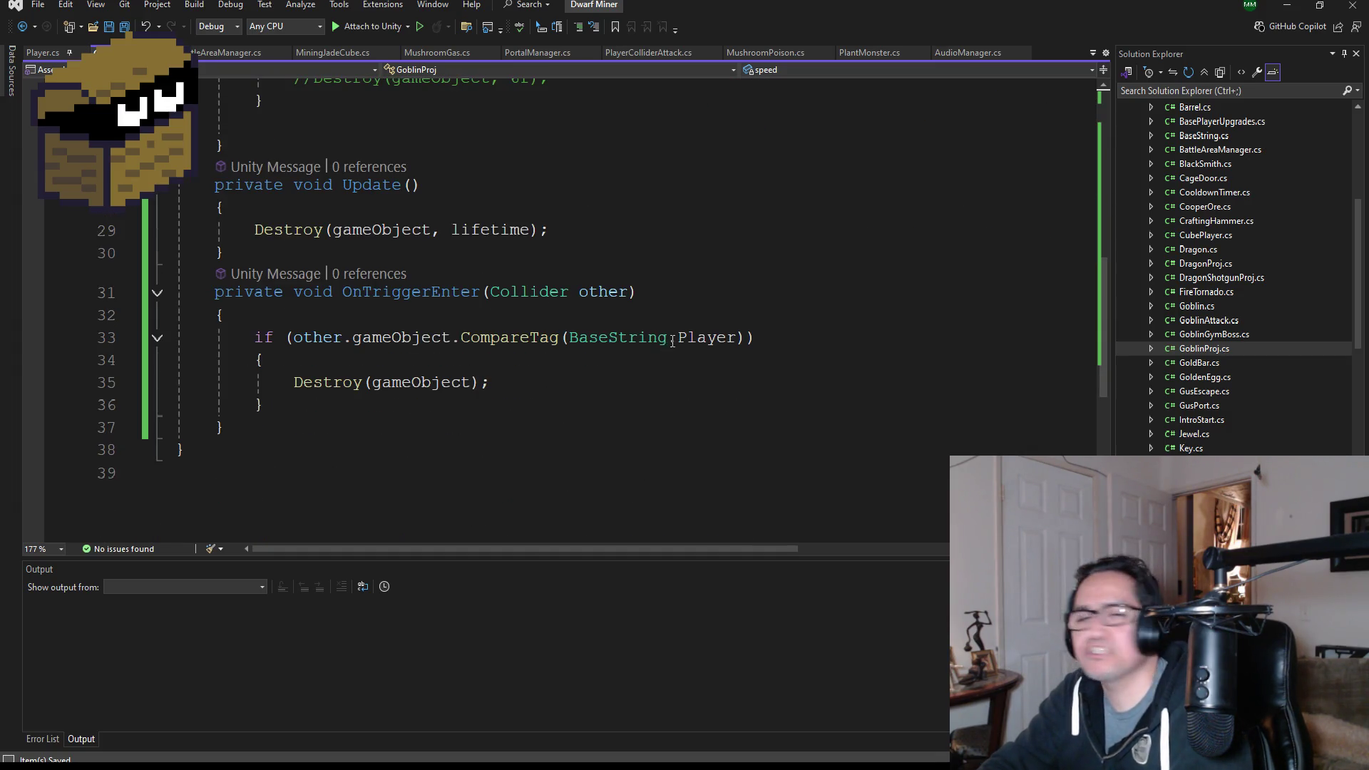
scroll(673, 341, up, 9)
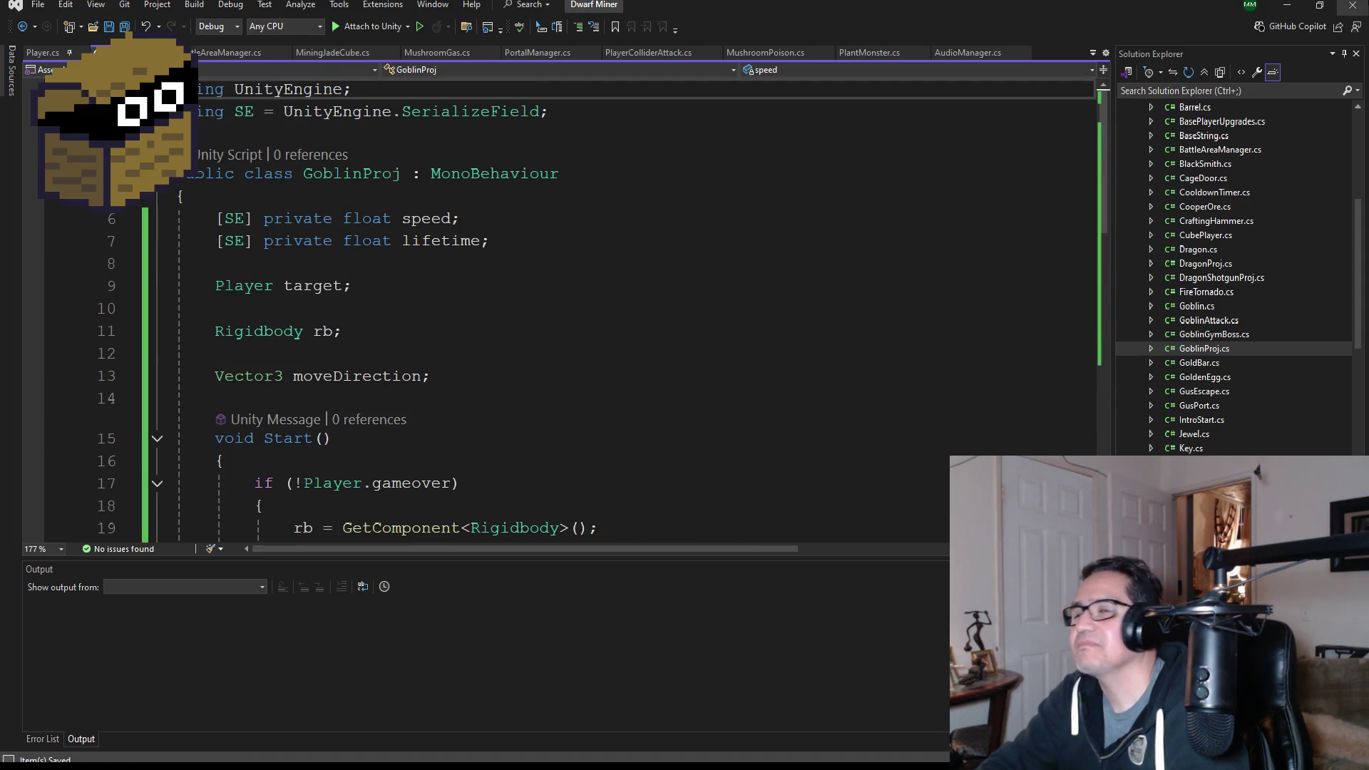
scroll(499, 350, down, 3)
scroll(499, 351, up, 3)
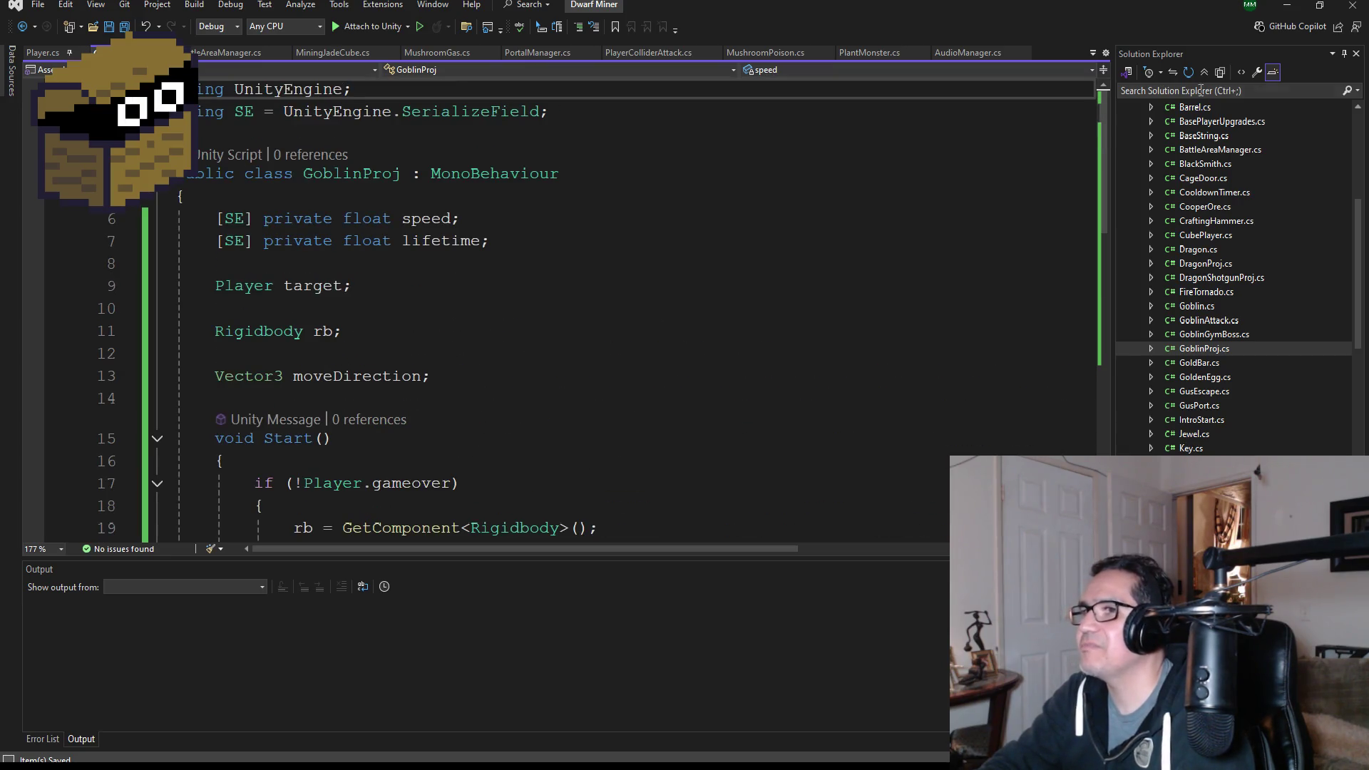
click(1287, 5)
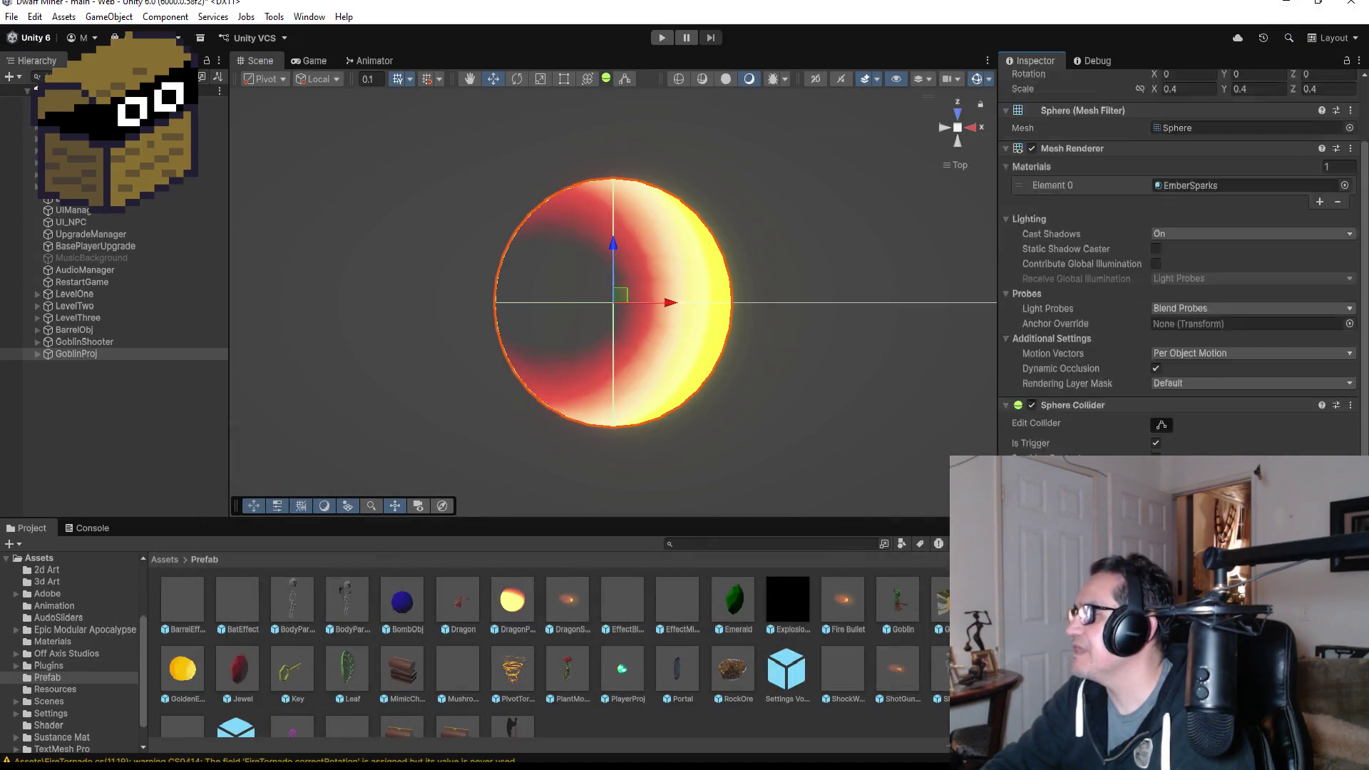
- Compare GoblinProj's Inspector components against those of the Fire Bullet prefab
scroll(1180, 264, down, 3)
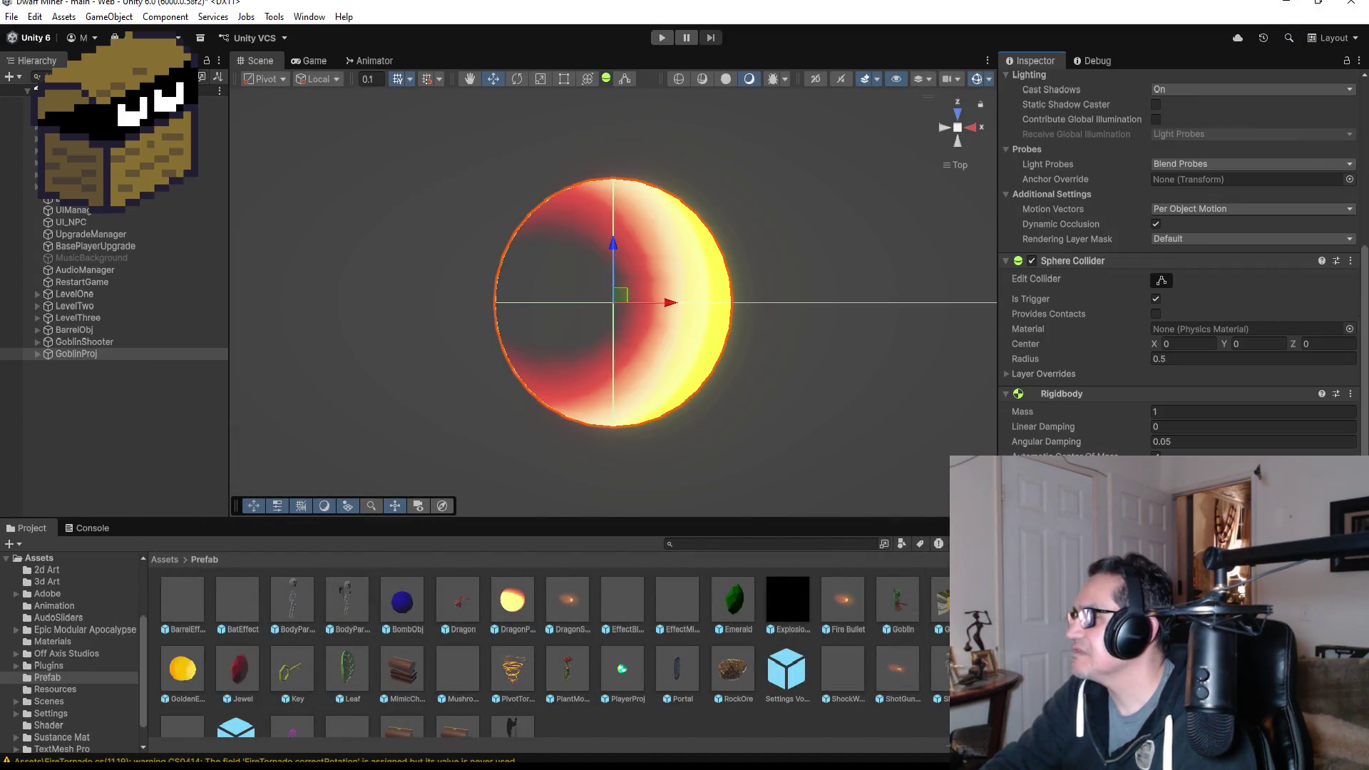
click(844, 598)
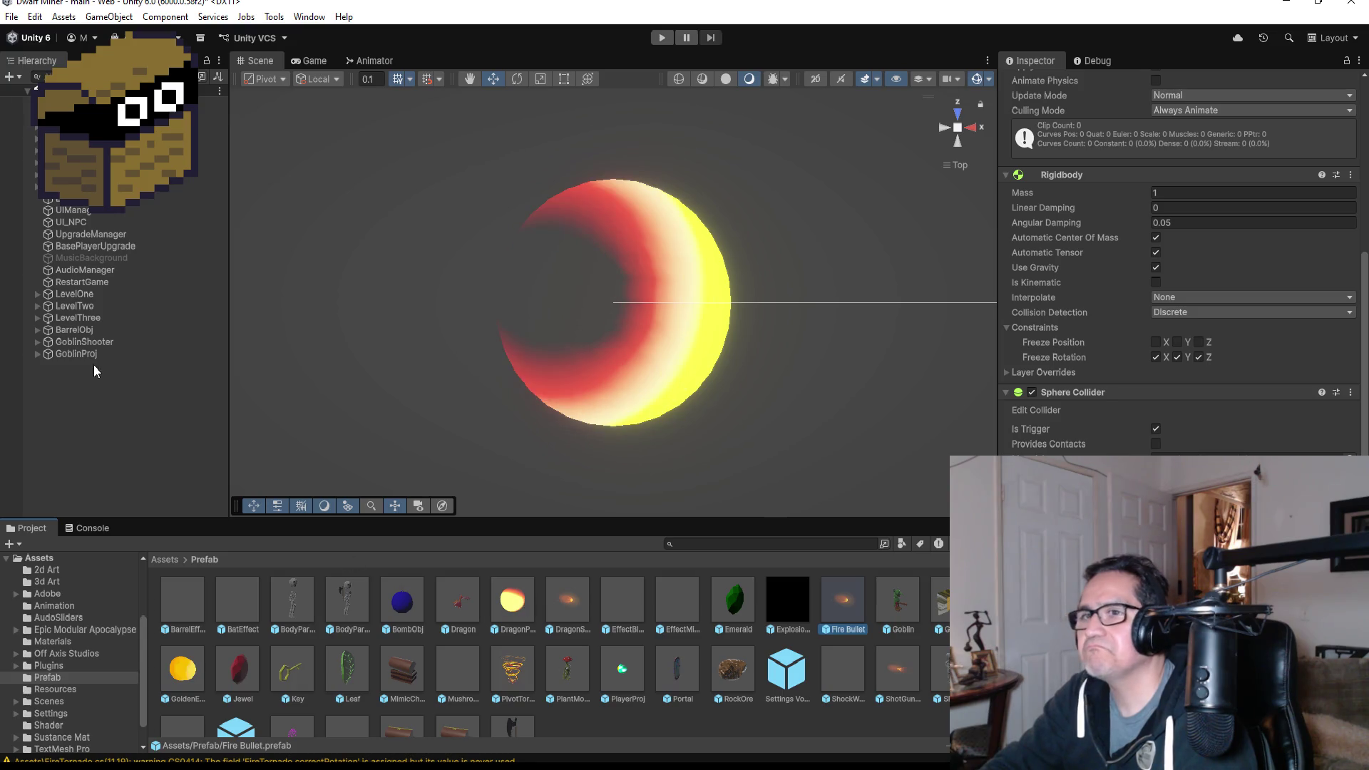
click(77, 354)
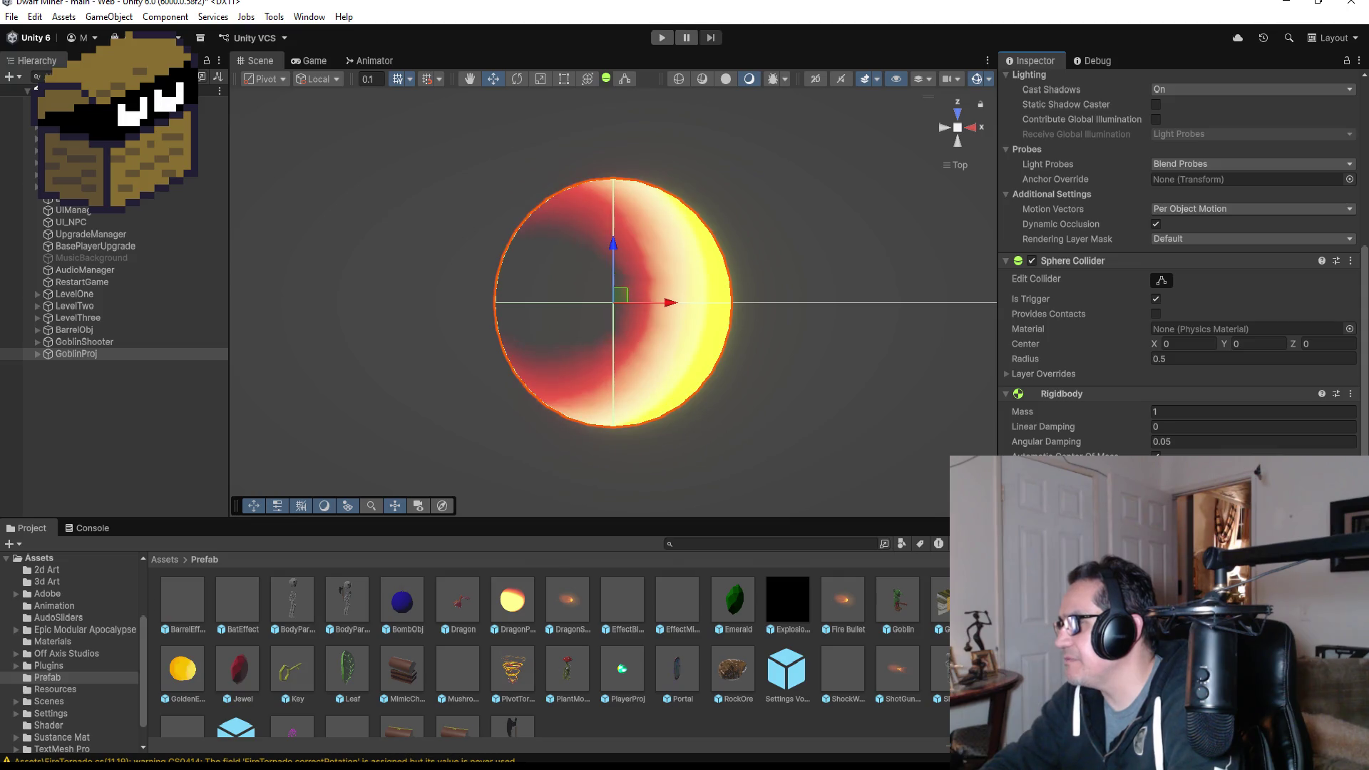
click(59, 392)
click(79, 353)
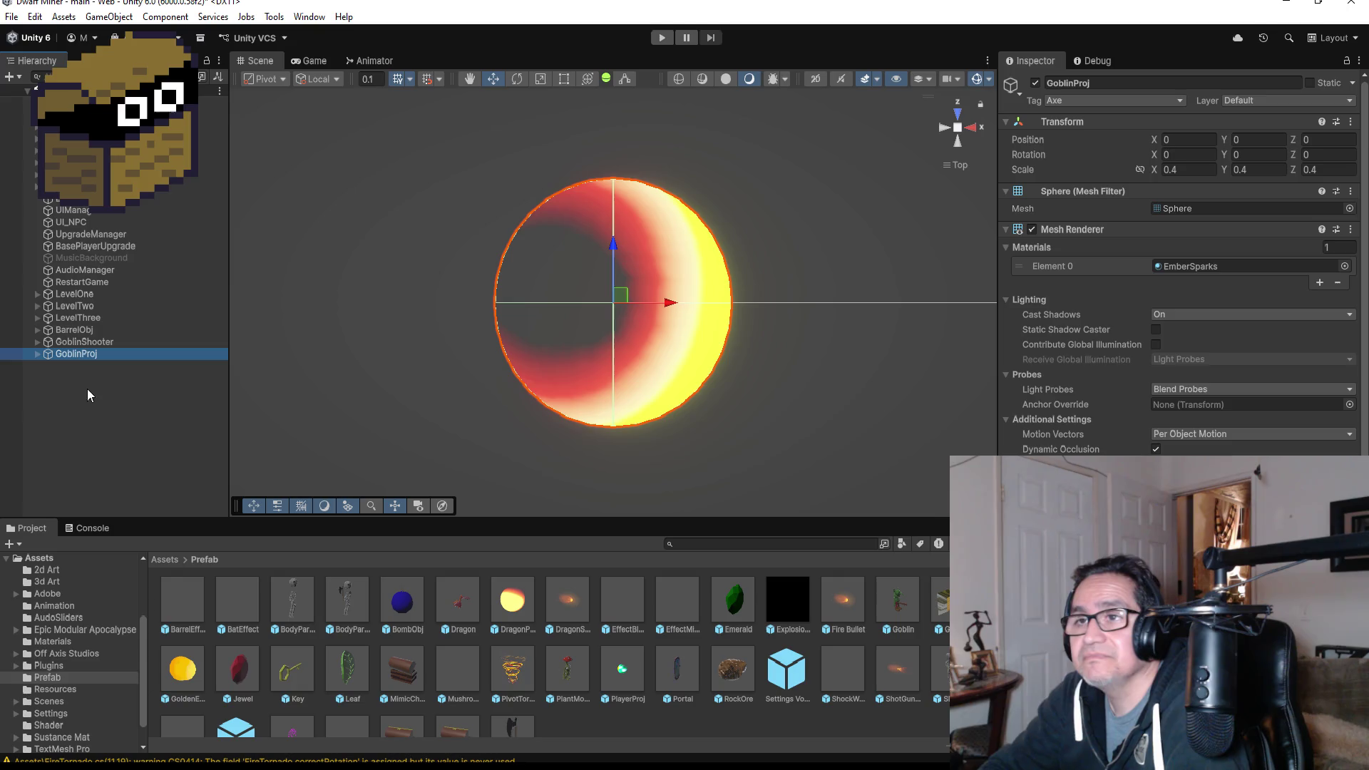
click(145, 404)
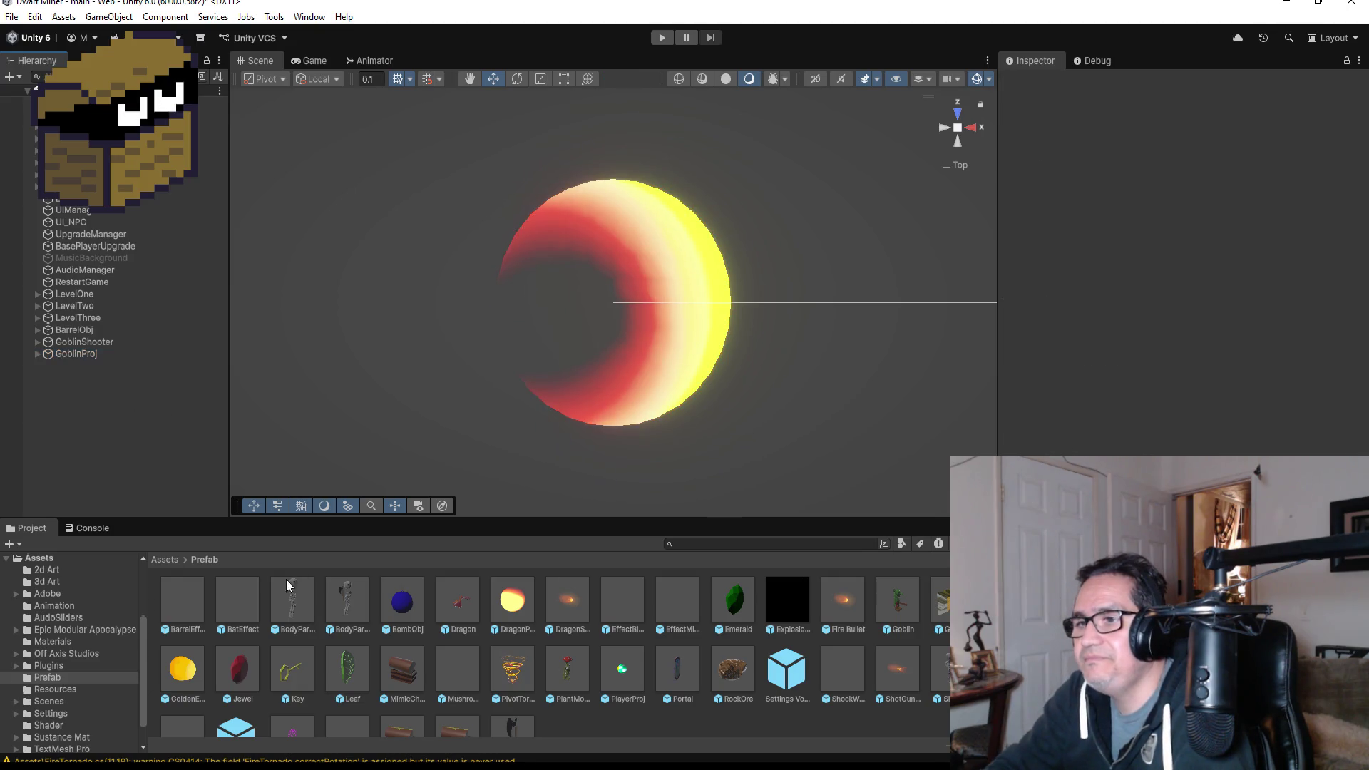
- Select GoblinProj and set its Tag to Enemy
click(92, 357)
mouse_move(92, 357)
mouse_down()
mouse_move(606, 650)
mouse_move(610, 700)
mouse_move(98, 380)
mouse_move(103, 391)
mouse_up()
click(1096, 101)
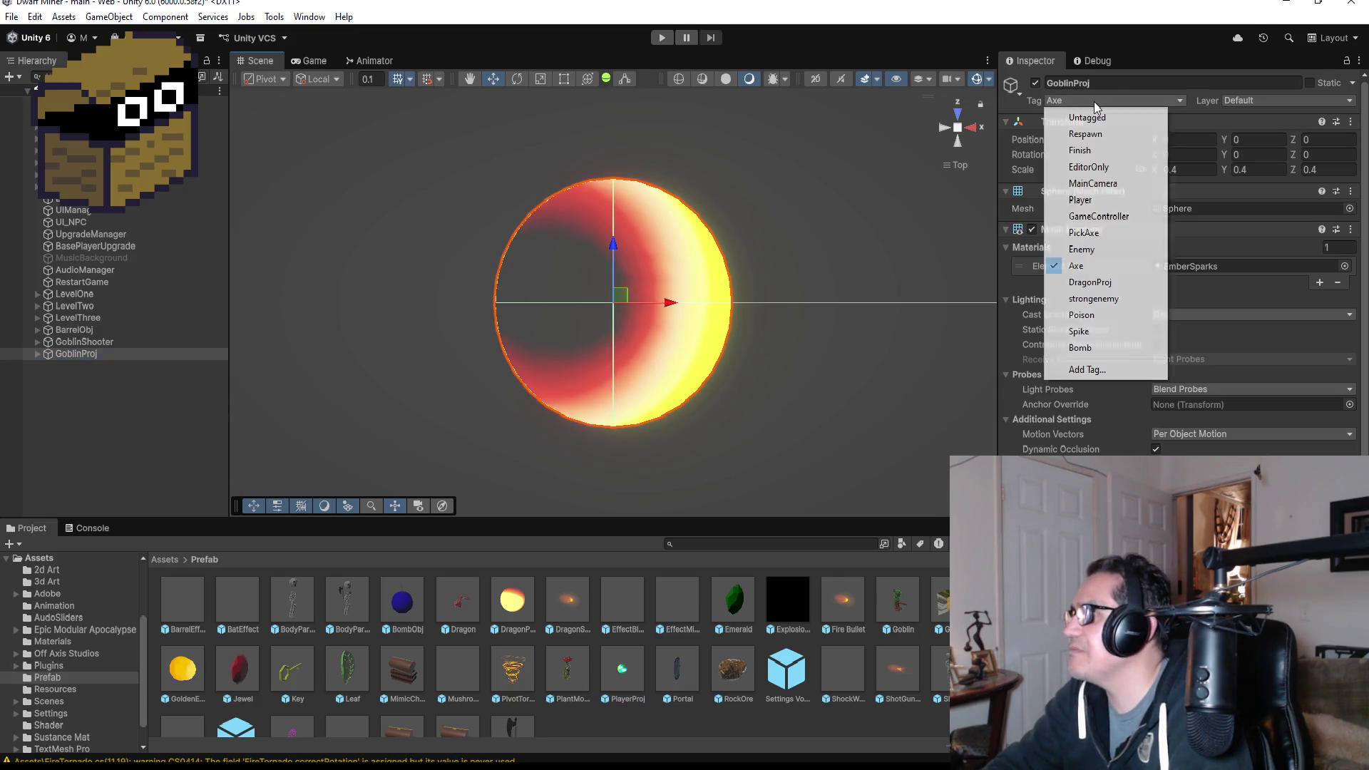
click(1101, 249)
- Check the DragonShotgun and Fire Bullet prefabs' settings, then retag GoblinProj as DragonProj
scroll(1177, 257, down, 3)
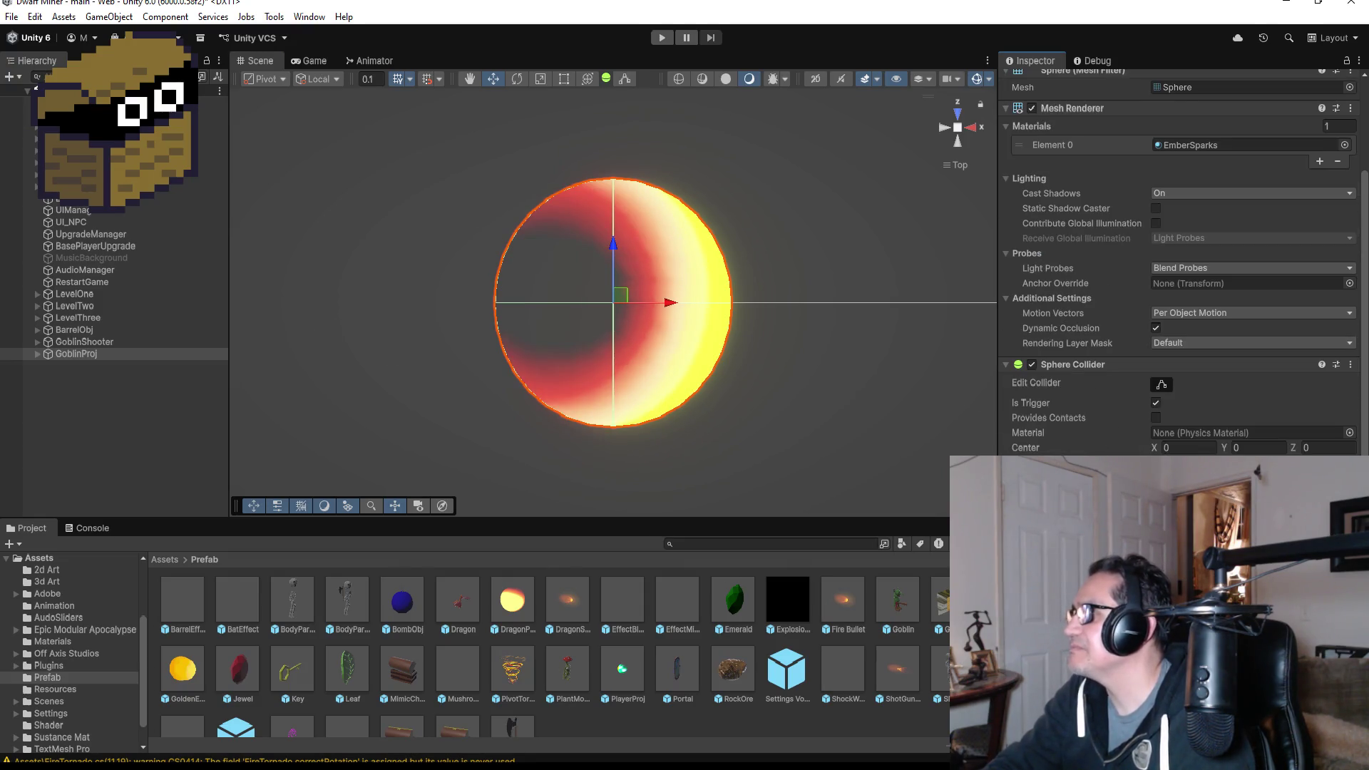
scroll(1212, 428, down, 3)
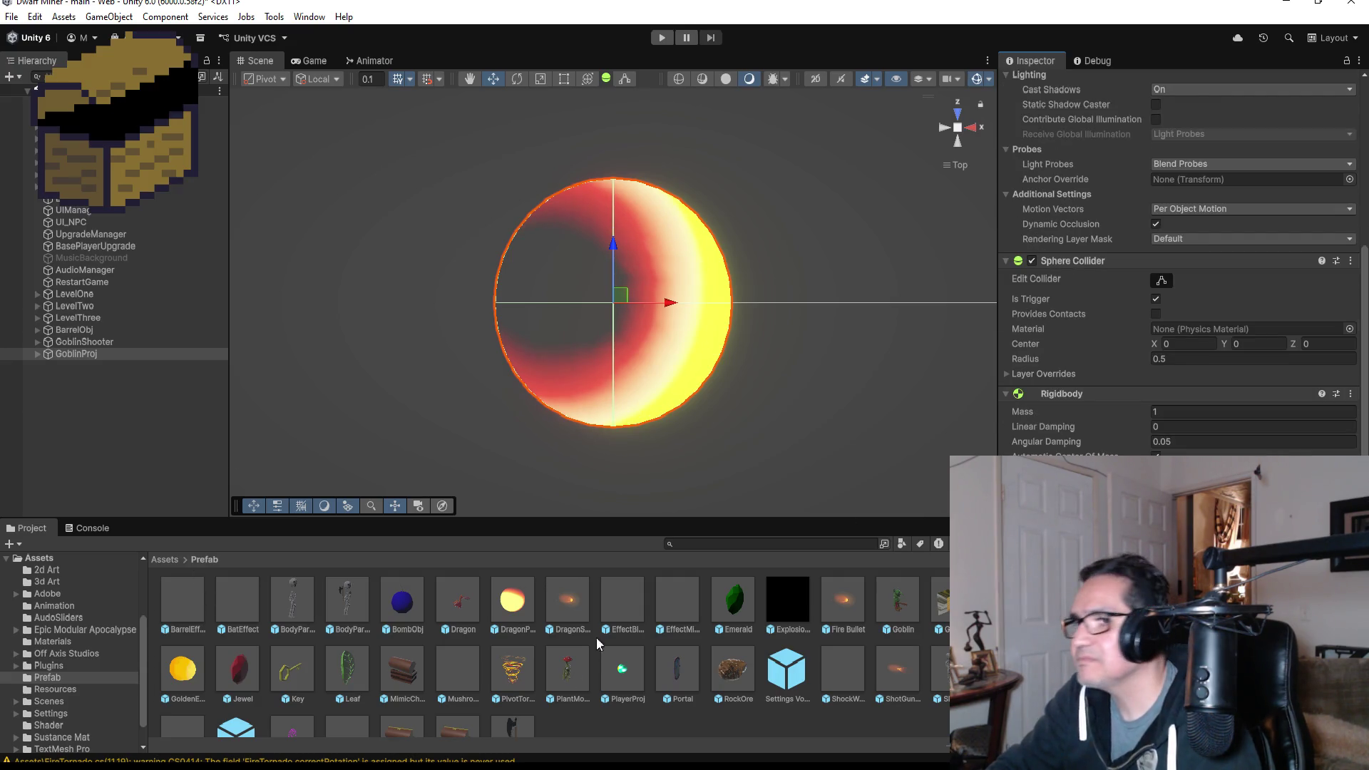
click(568, 601)
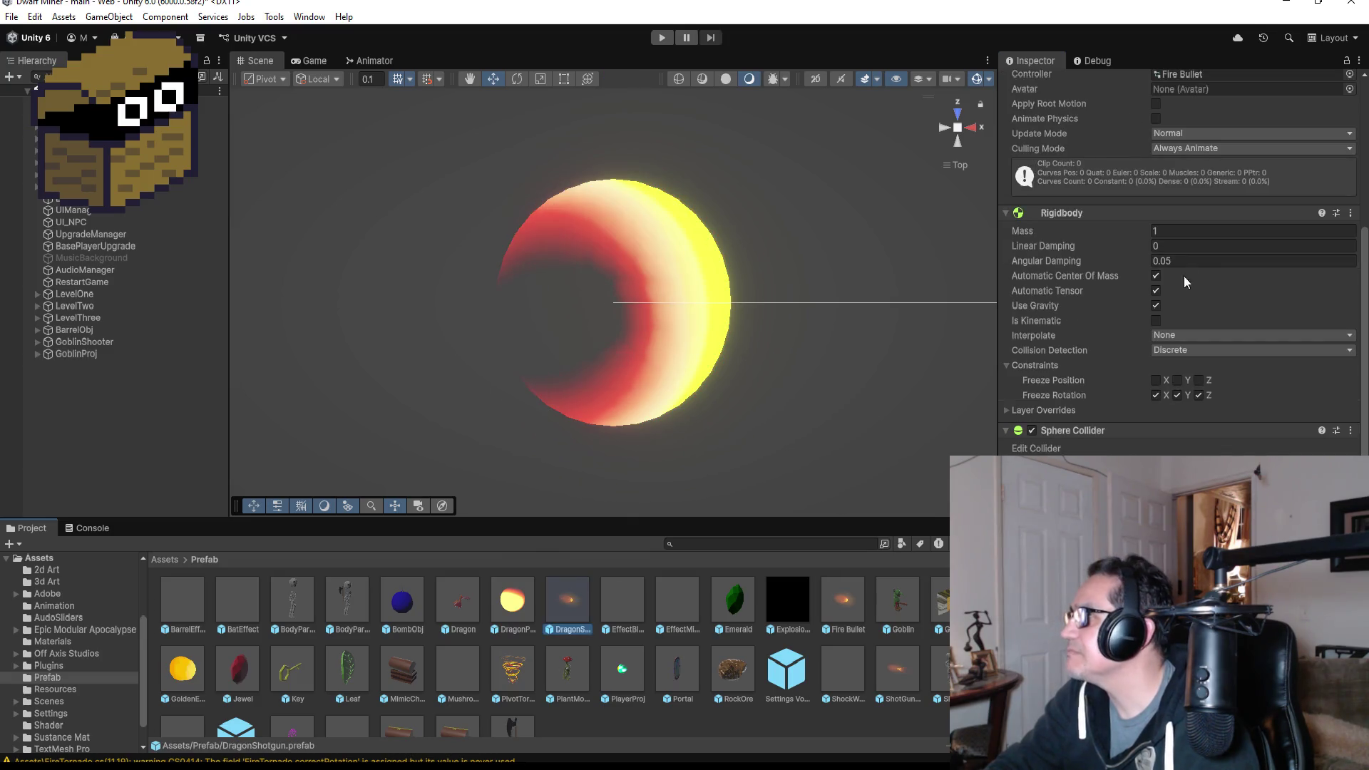
scroll(1183, 276, up, 5)
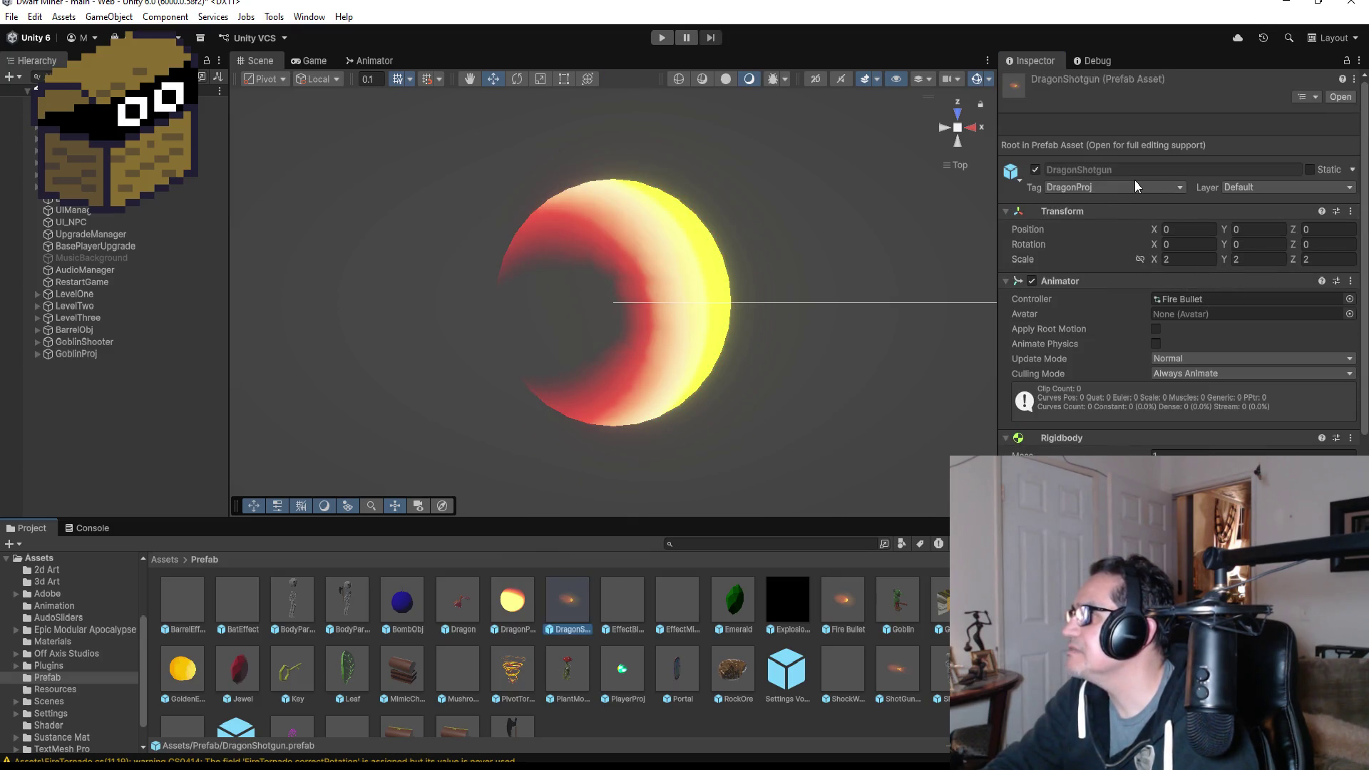
scroll(1217, 442, down, 7)
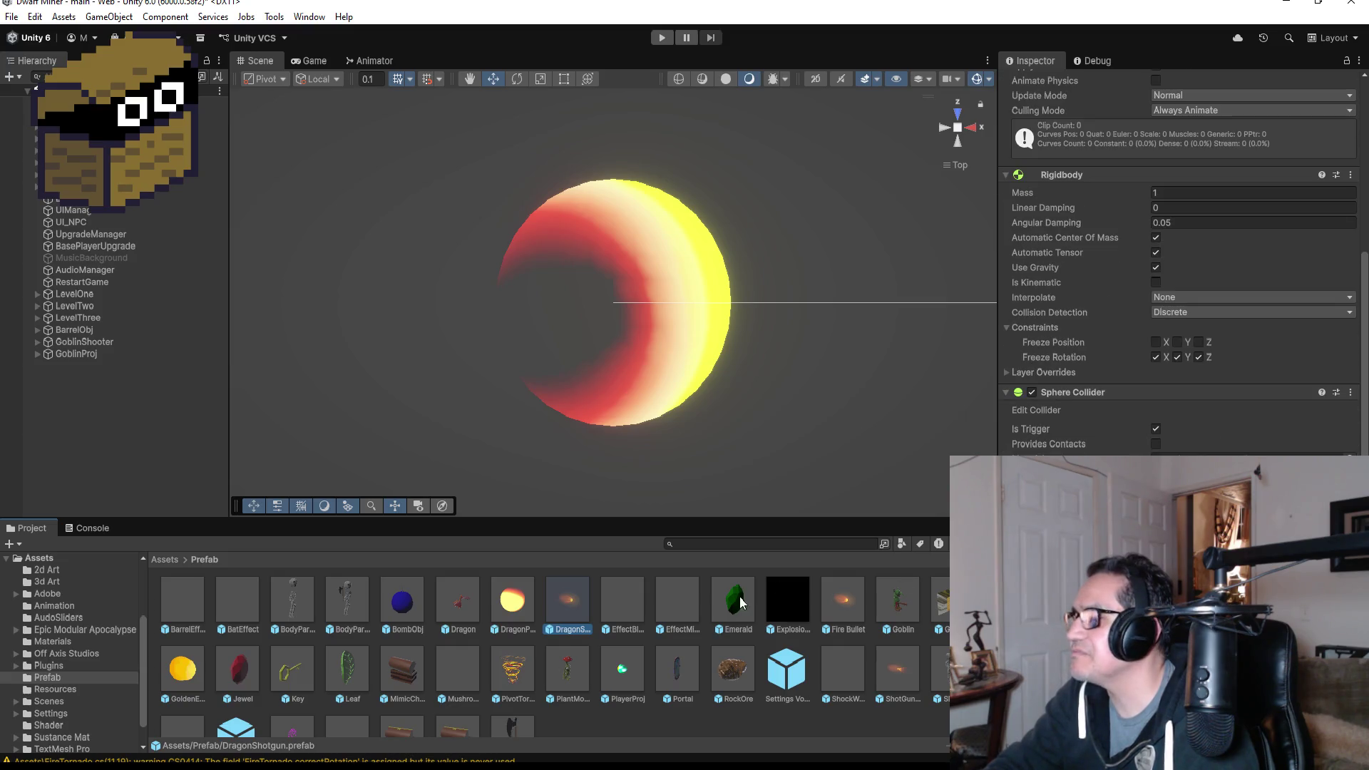
click(834, 599)
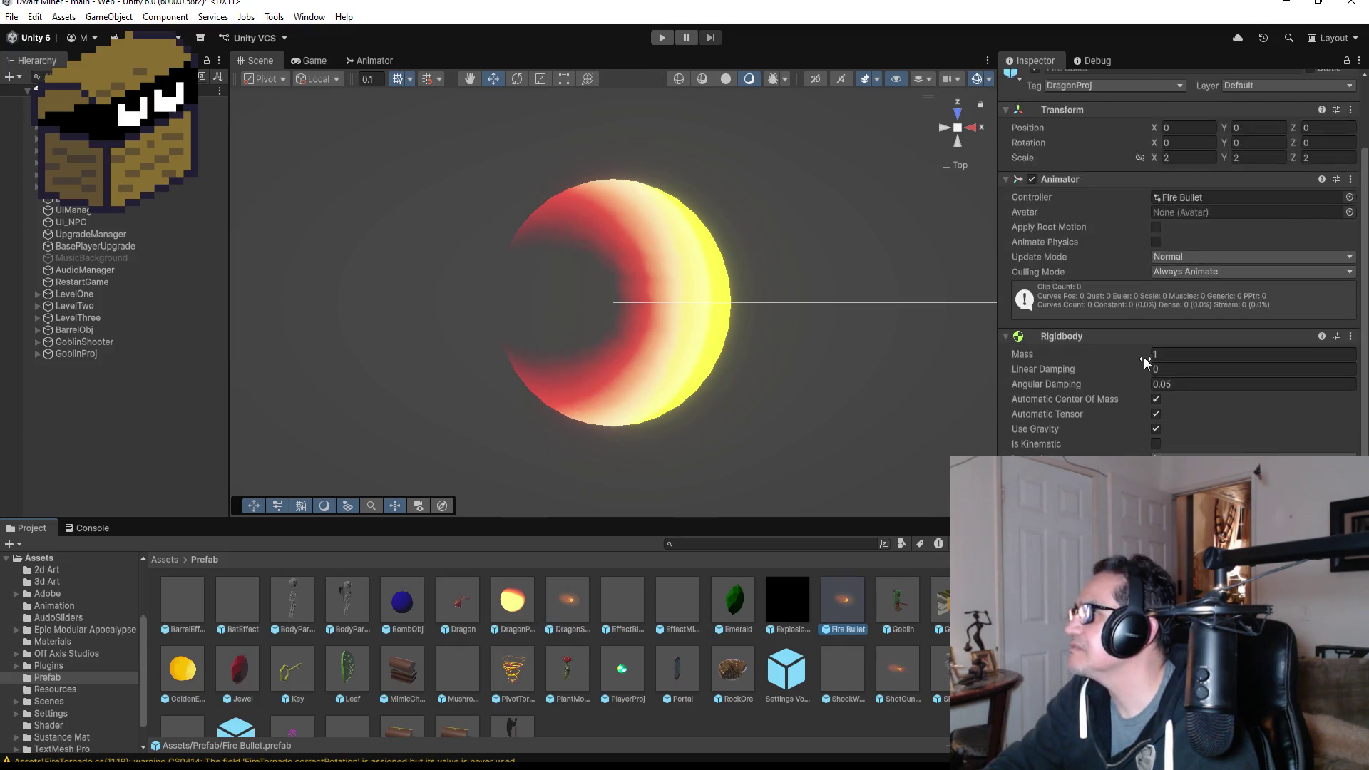
scroll(1171, 359, down, 7)
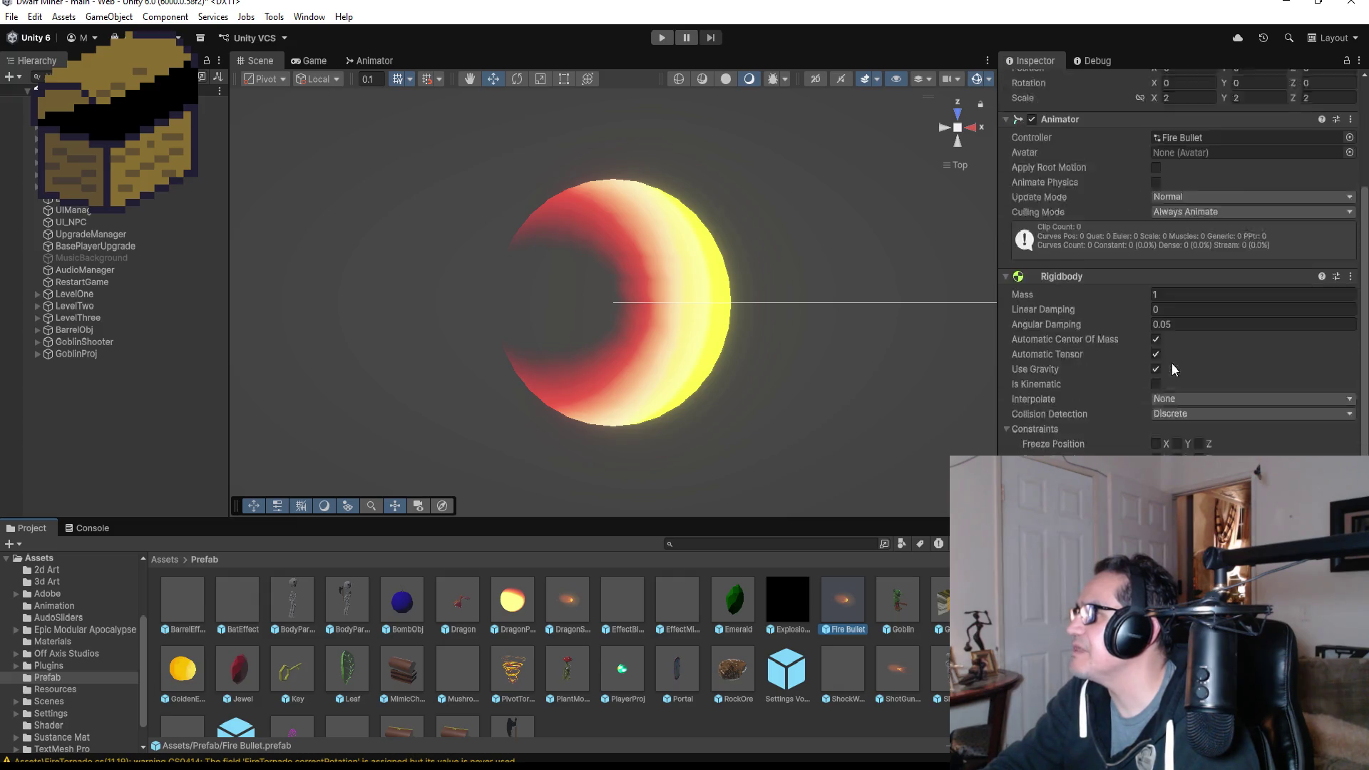
click(114, 354)
scroll(1106, 130, up, 7)
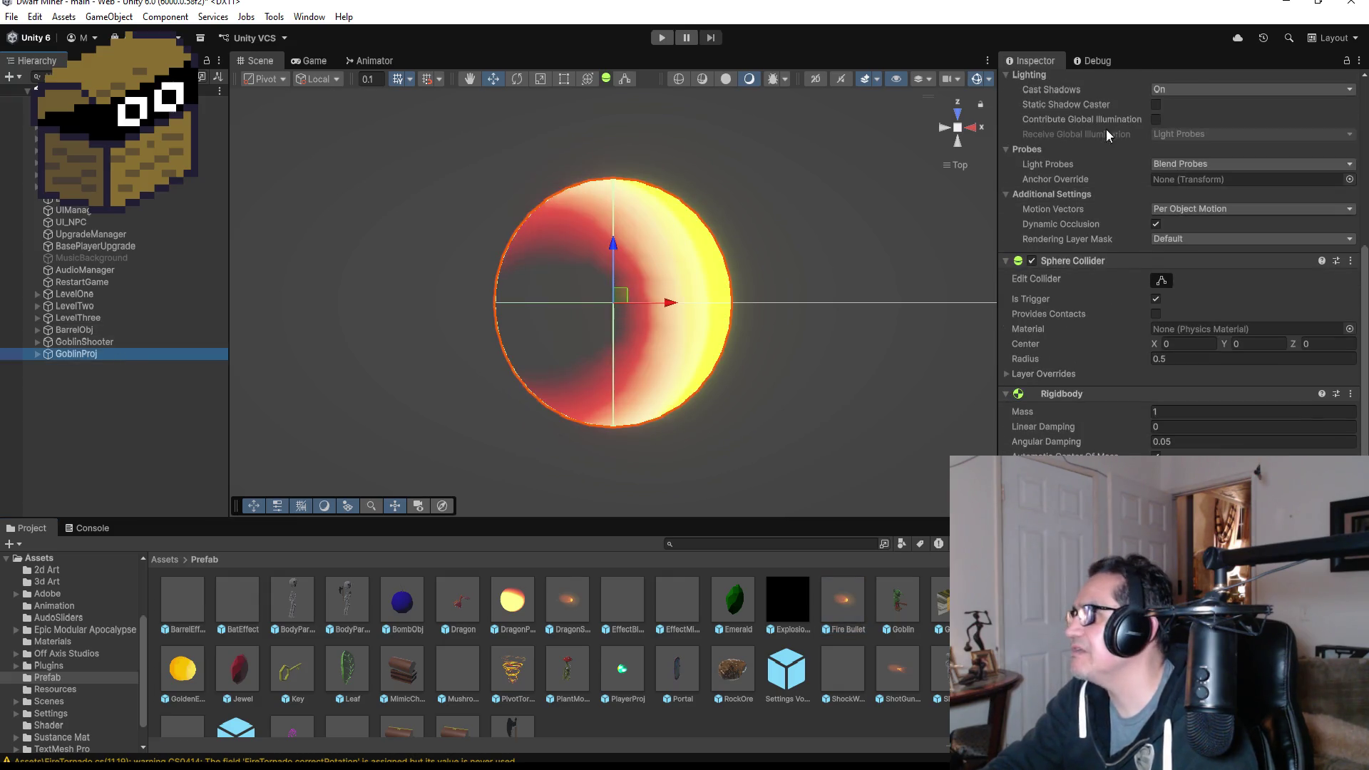
click(1100, 101)
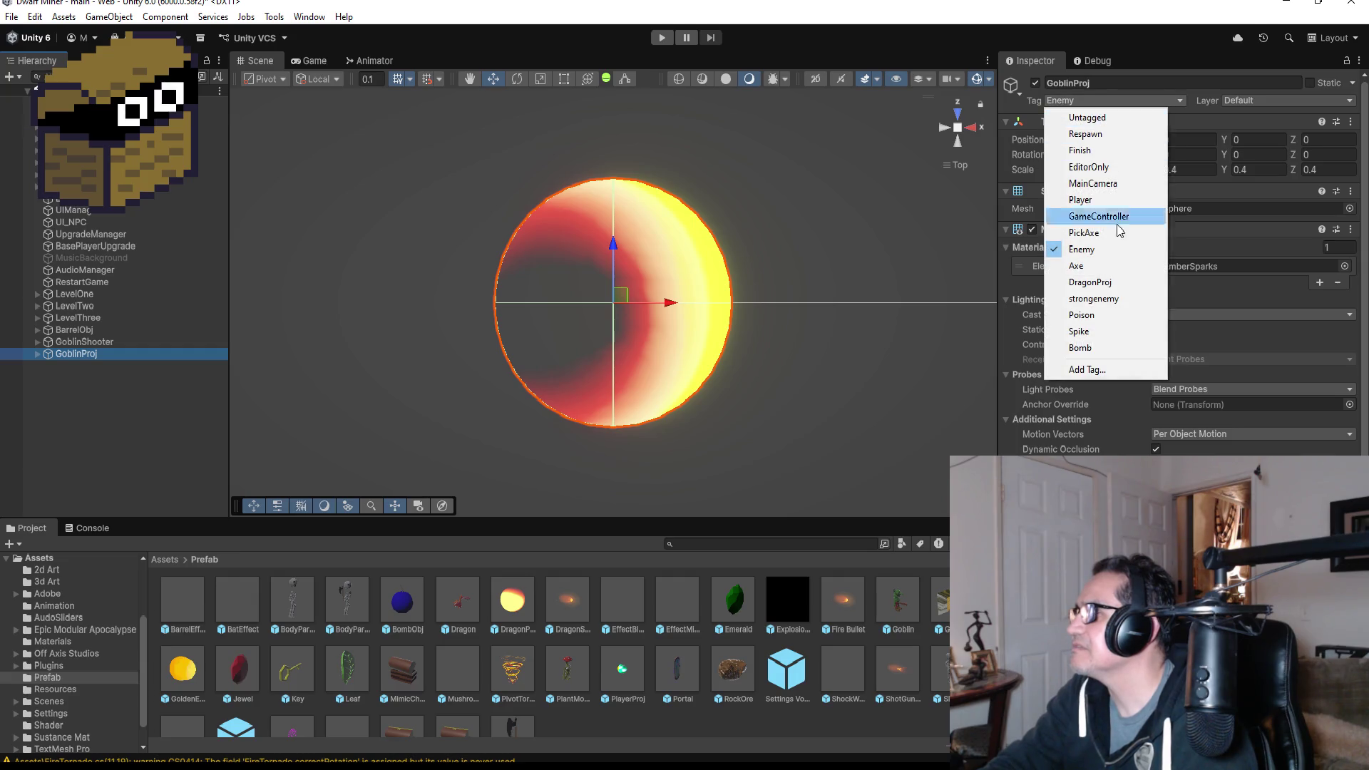
click(1104, 286)
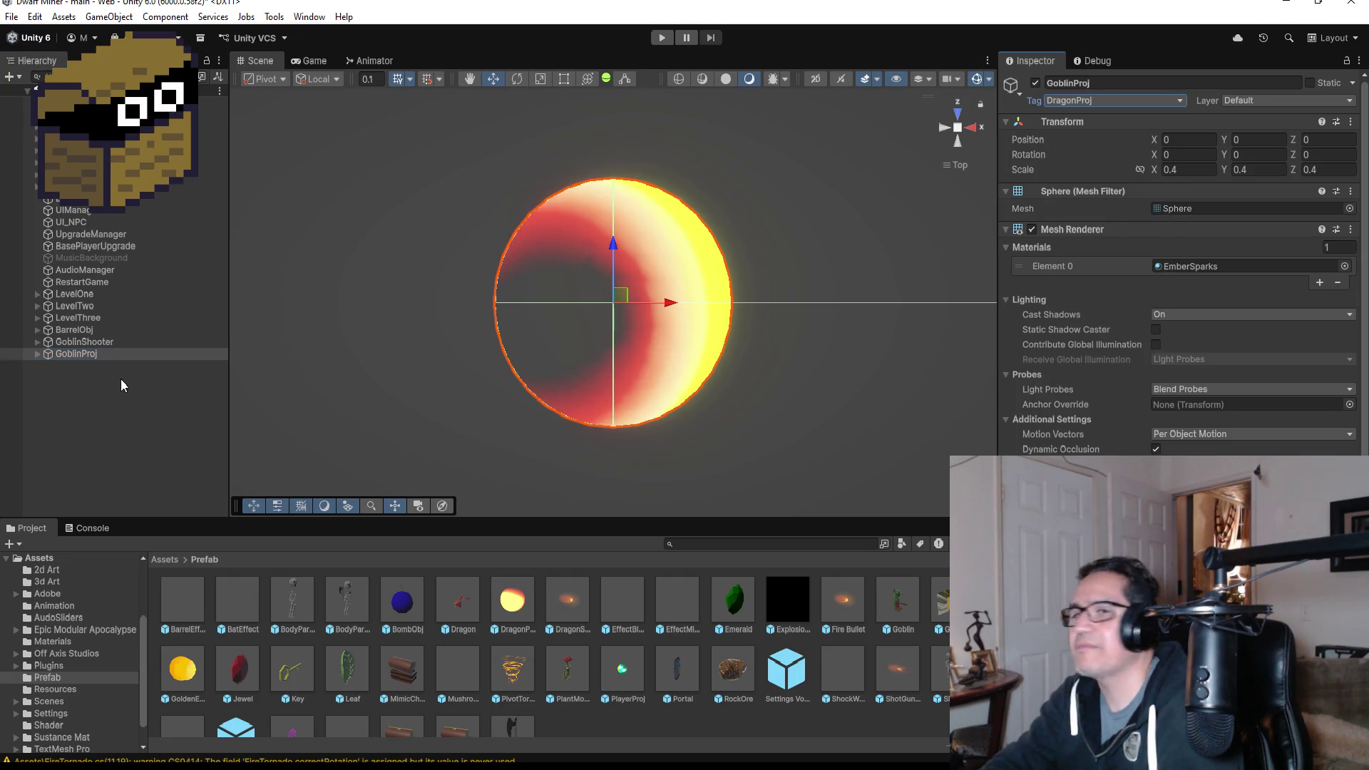
- Save GoblinProj as a prefab in the Prefab folder and delete its scene copy
click(104, 417)
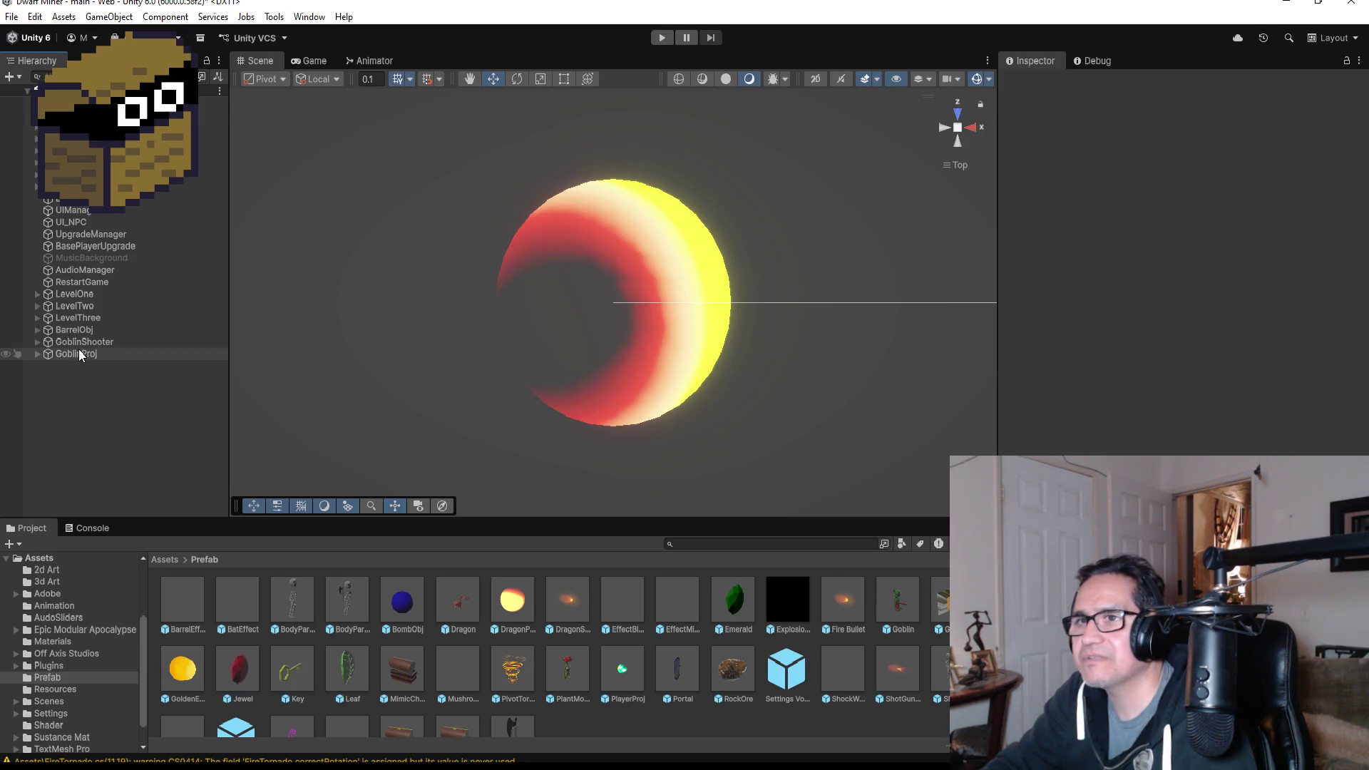
mouse_move(79, 354)
mouse_down()
mouse_move(356, 641)
mouse_move(624, 743)
mouse_move(611, 702)
mouse_up()
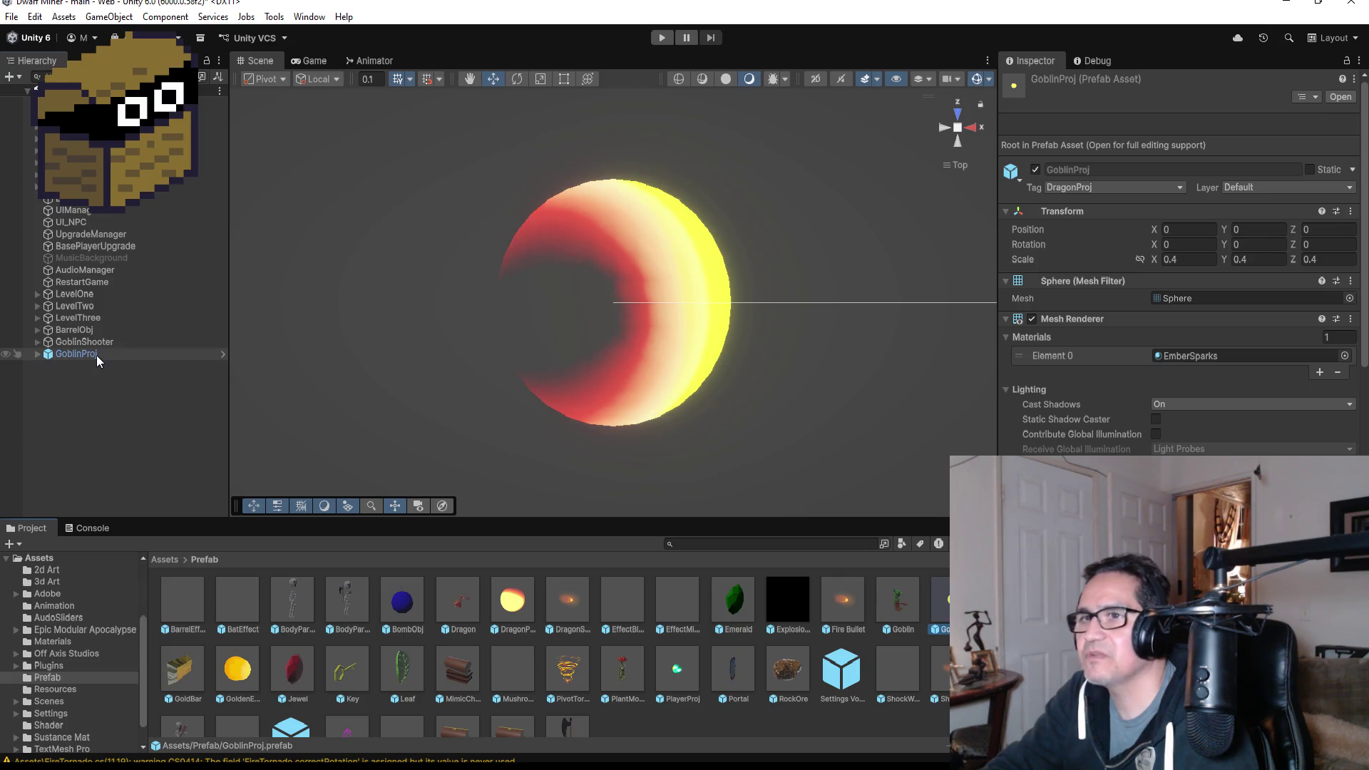
click(96, 355)
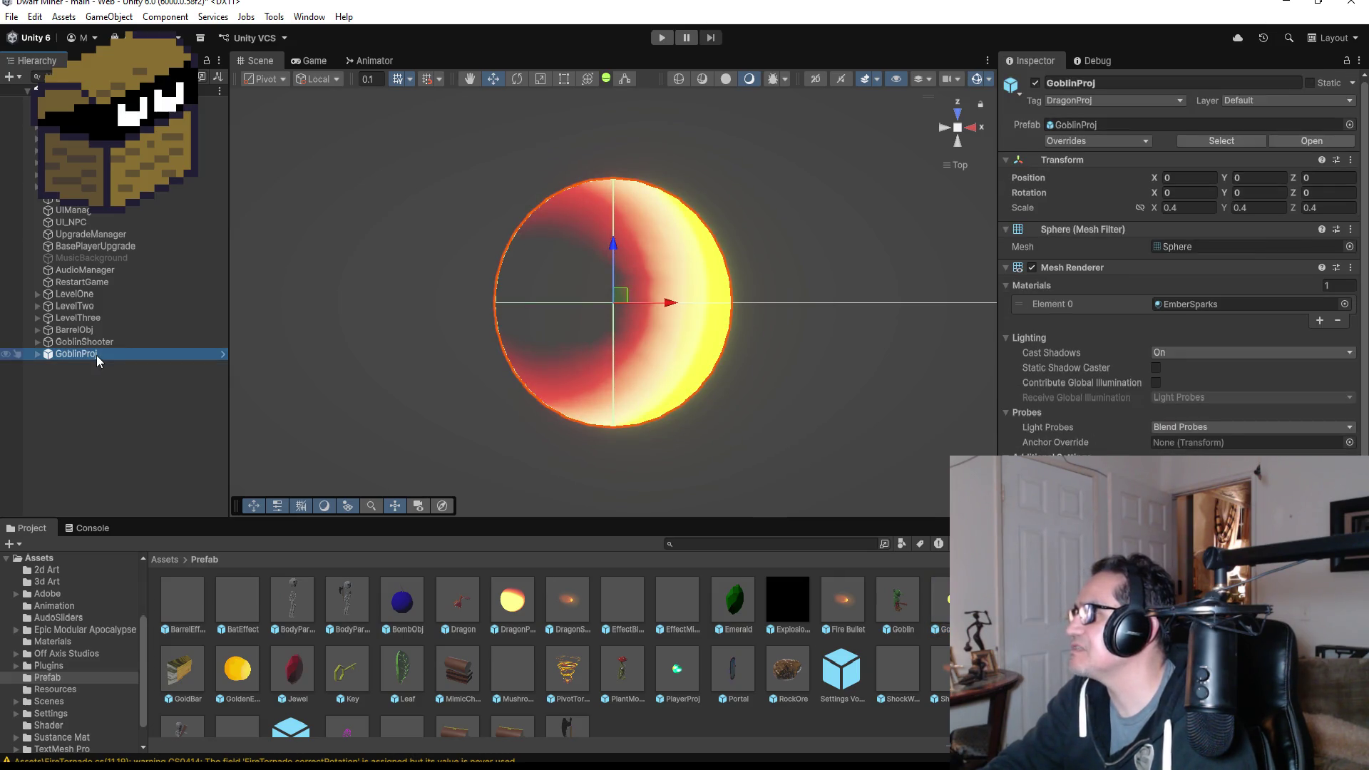
right_click(96, 355)
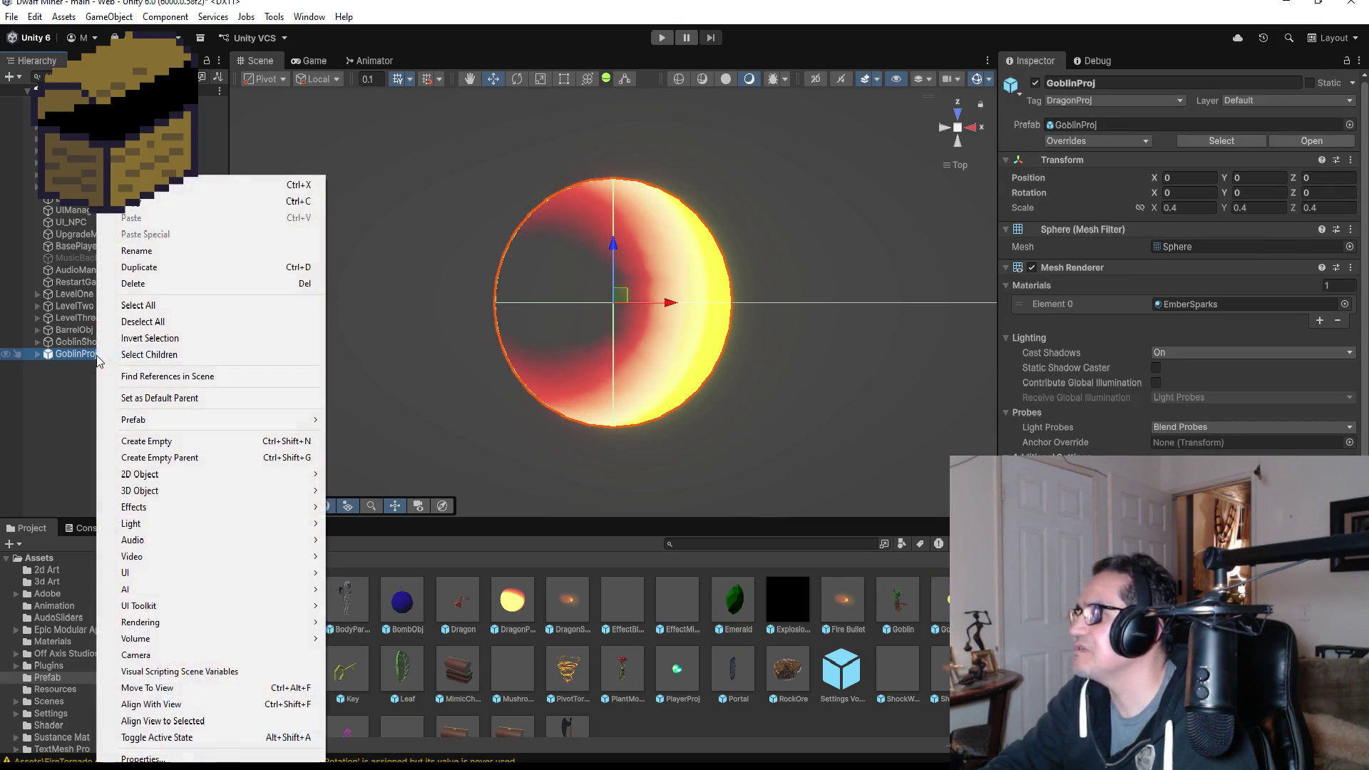
click(136, 283)
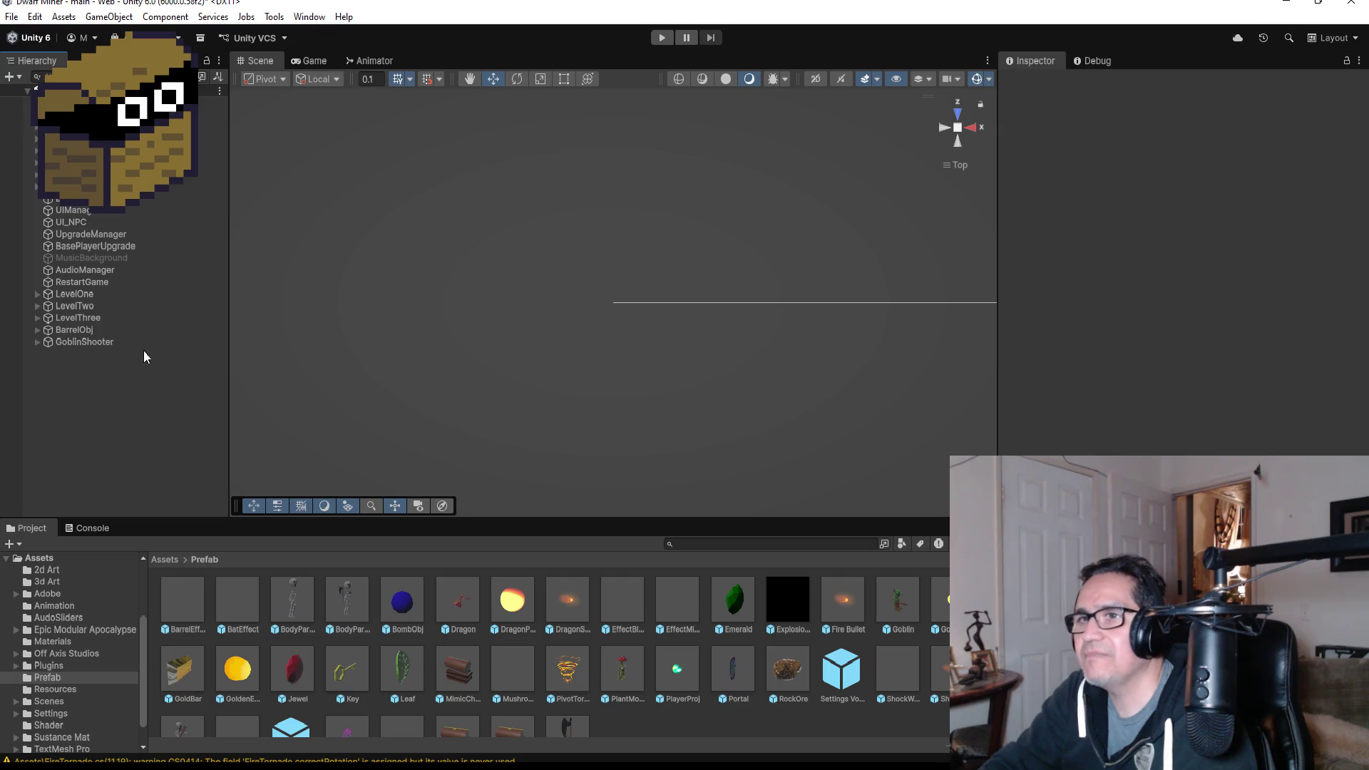
- Select and frame GoblinShooter, then inspect its GoblinShooter_Walk and GoblinShooter_Shoot animation clips
click(100, 341)
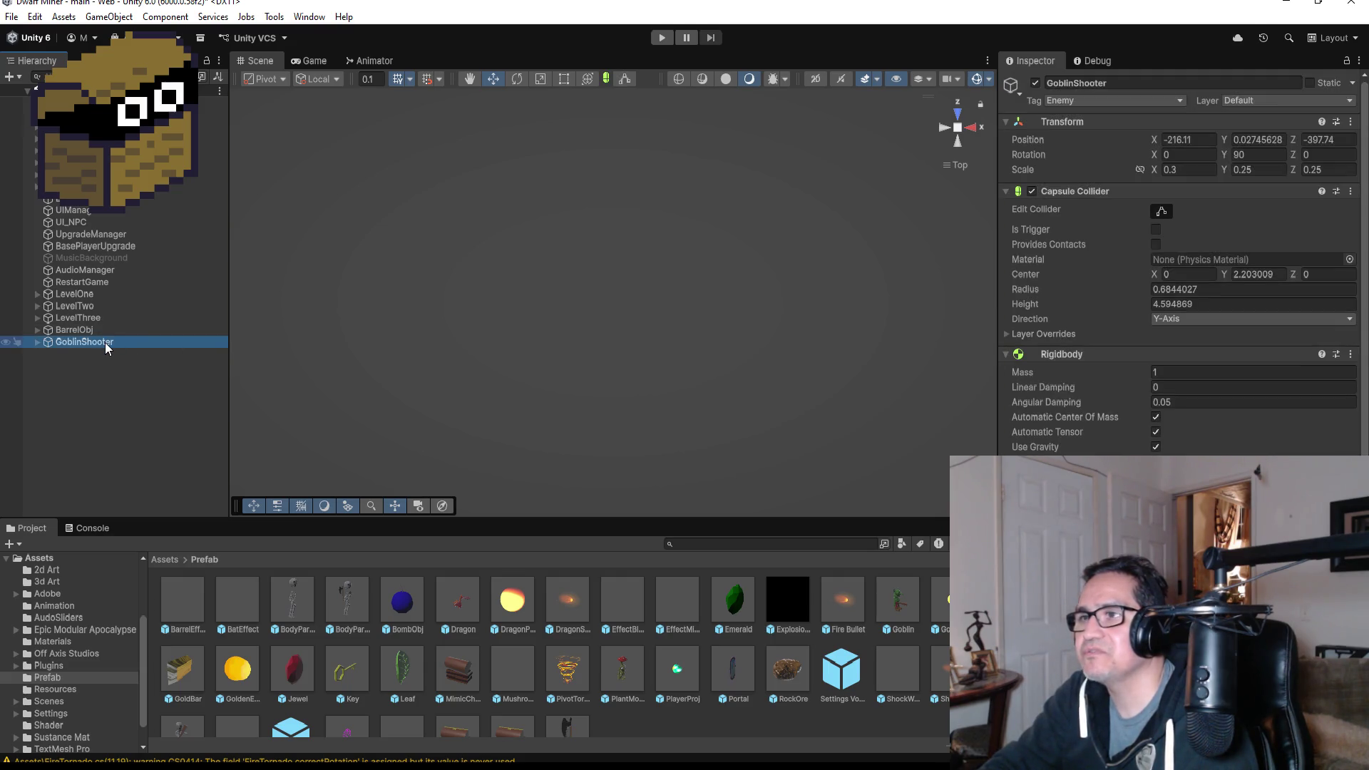
double_click(105, 342)
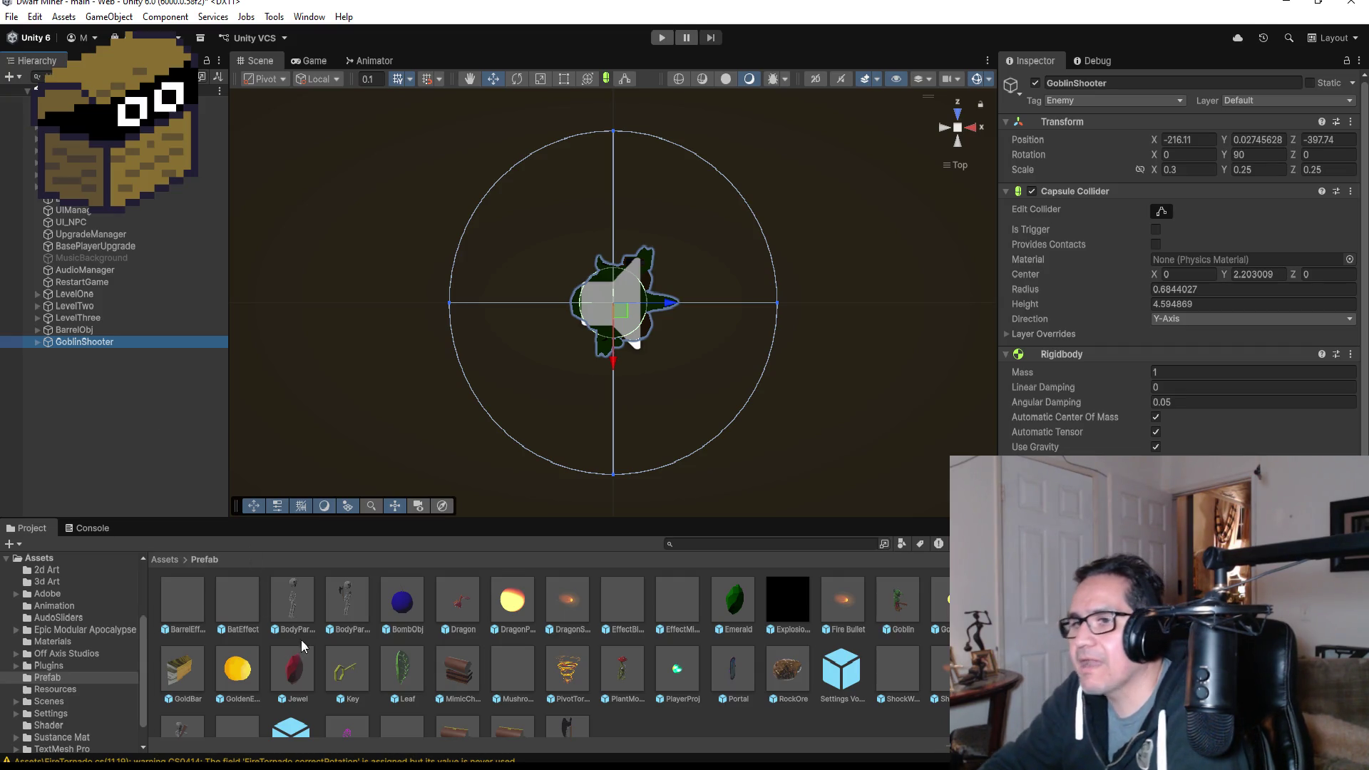
click(165, 559)
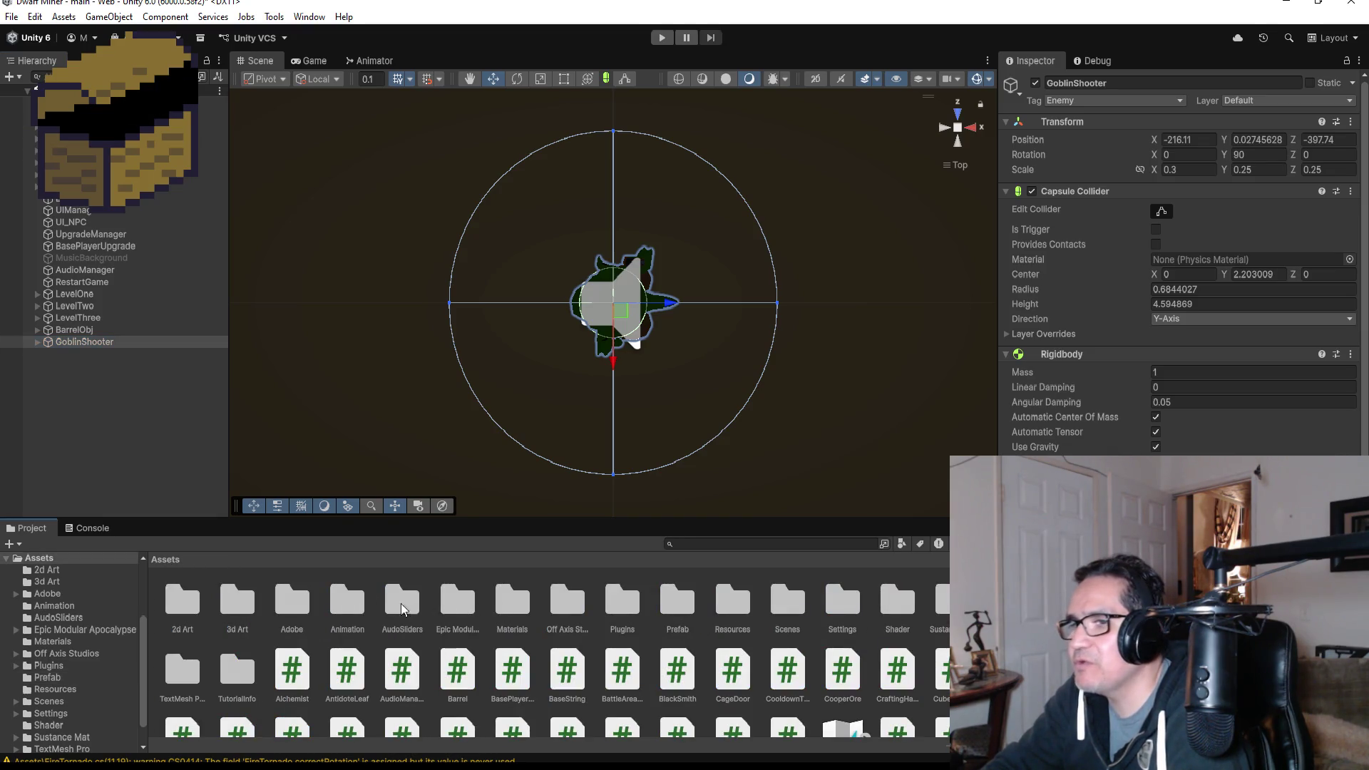
double_click(349, 604)
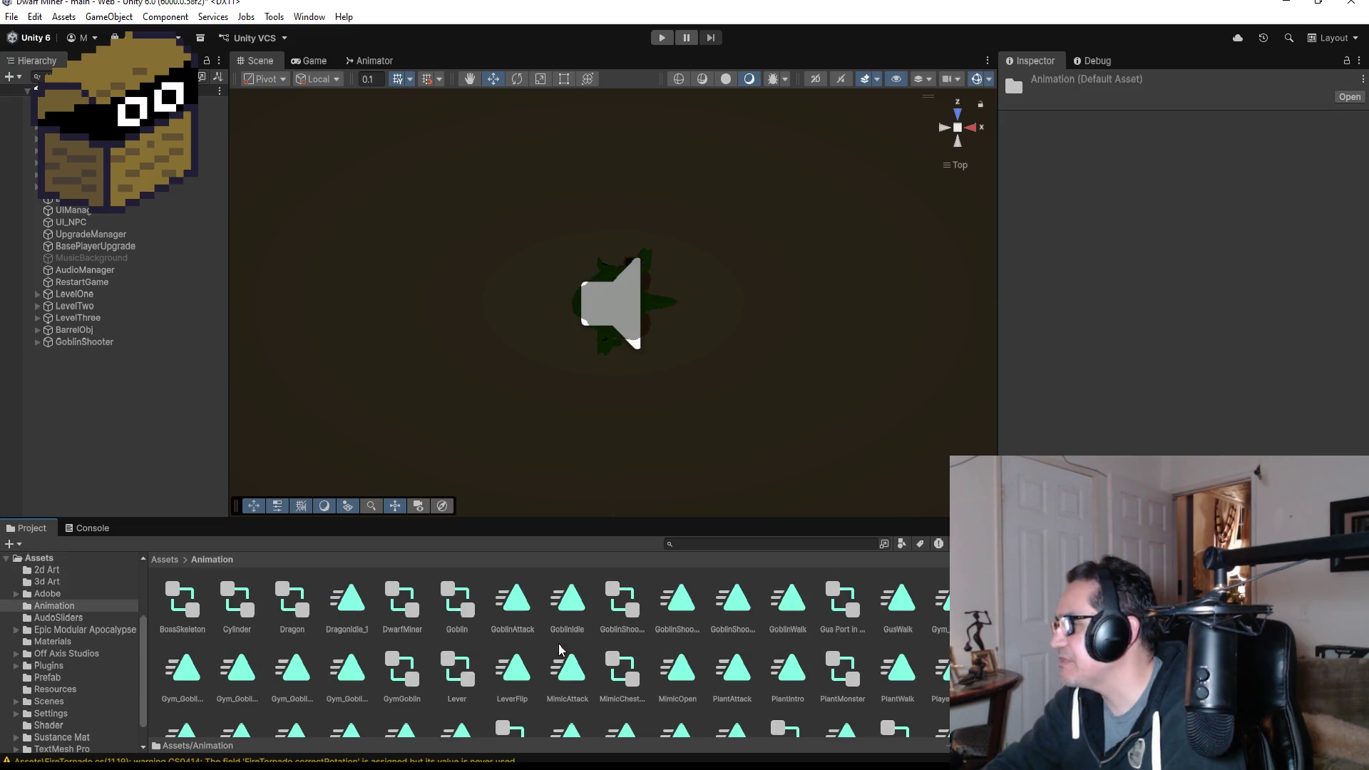
click(736, 603)
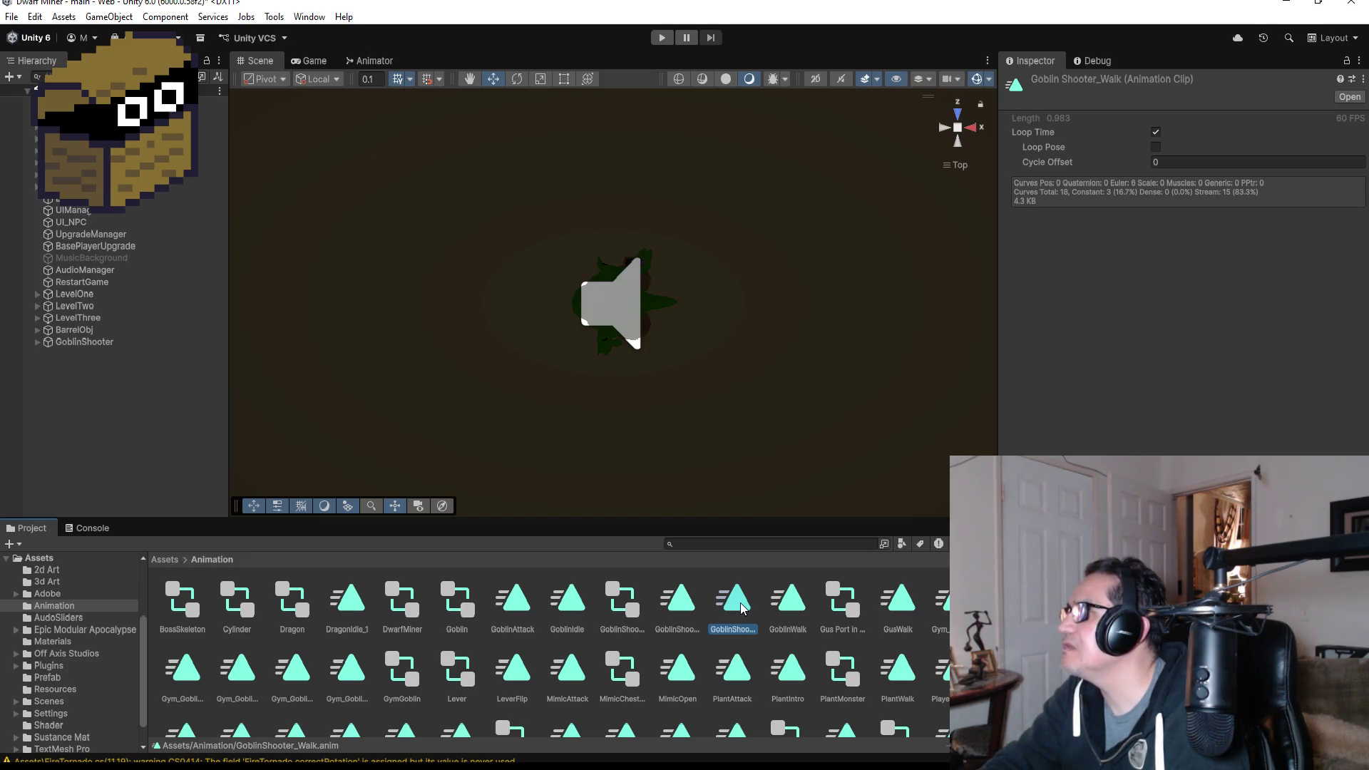
click(678, 603)
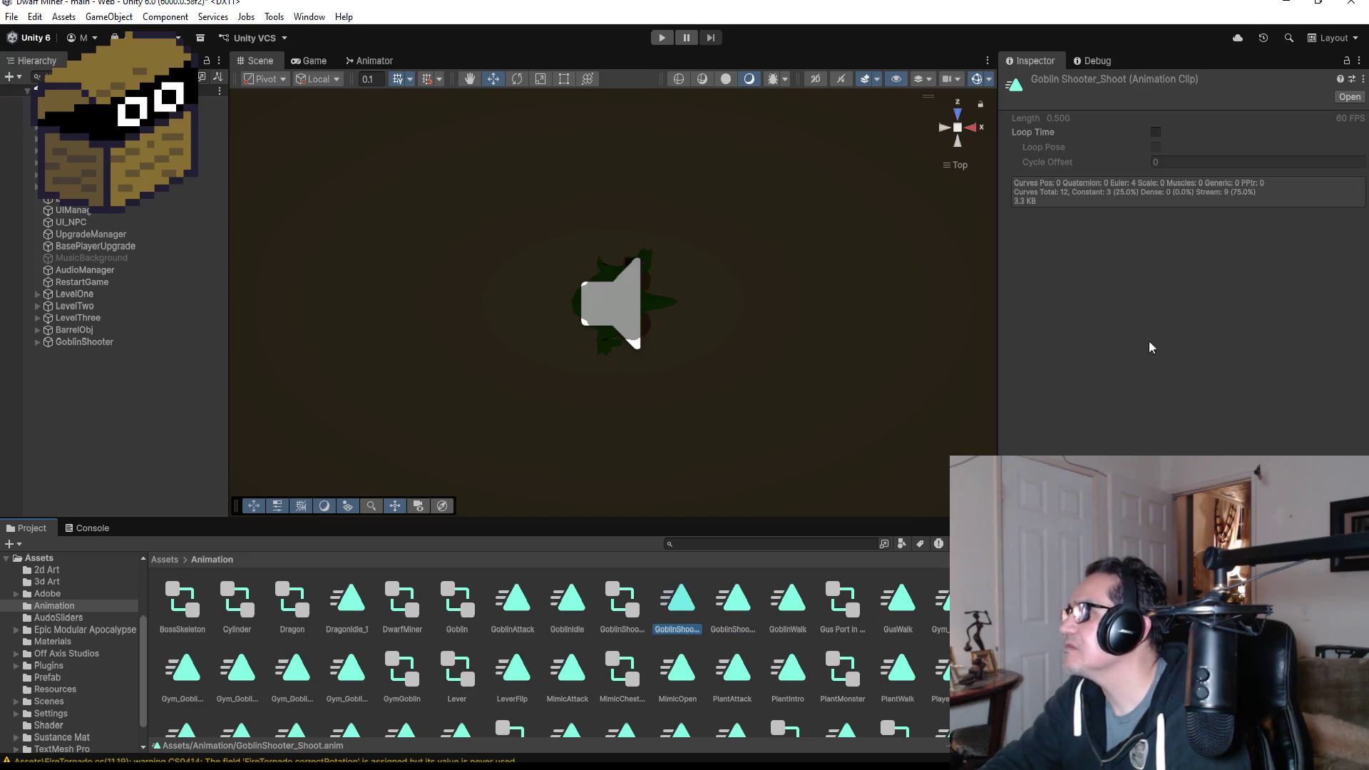
- Review GoblinShooter's components in the Inspector, including Capsule Collider, Rigidbody and Audio Source
click(103, 343)
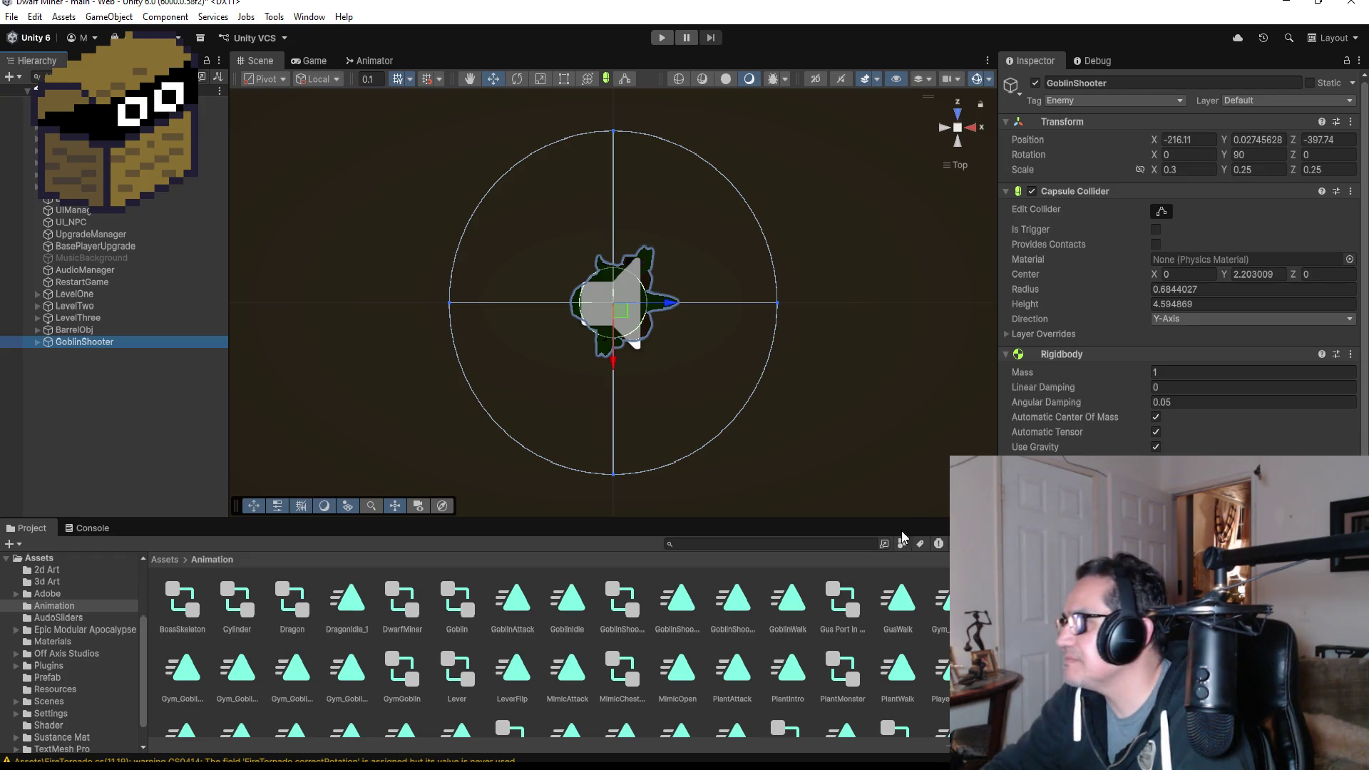
scroll(1180, 286, down, 5)
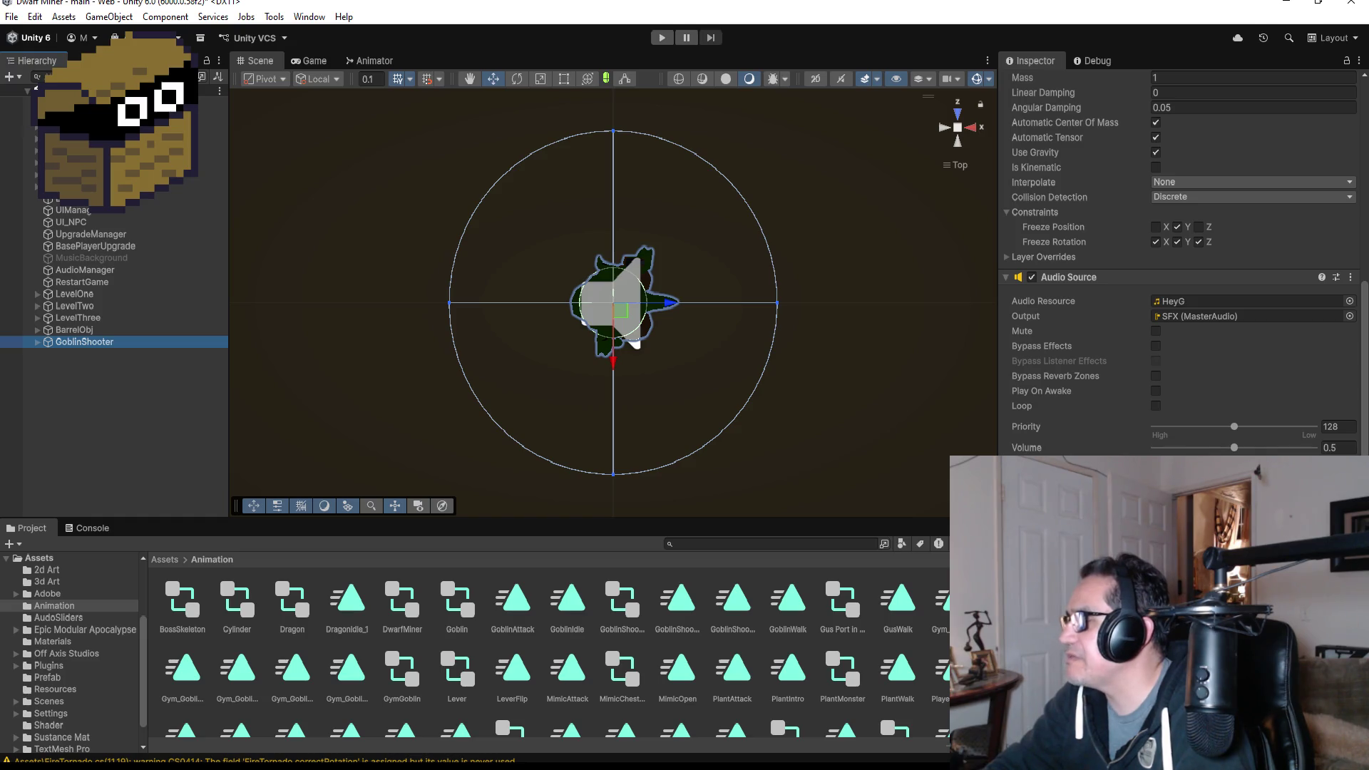
scroll(1180, 285, up, 5)
scroll(1180, 285, down, 5)
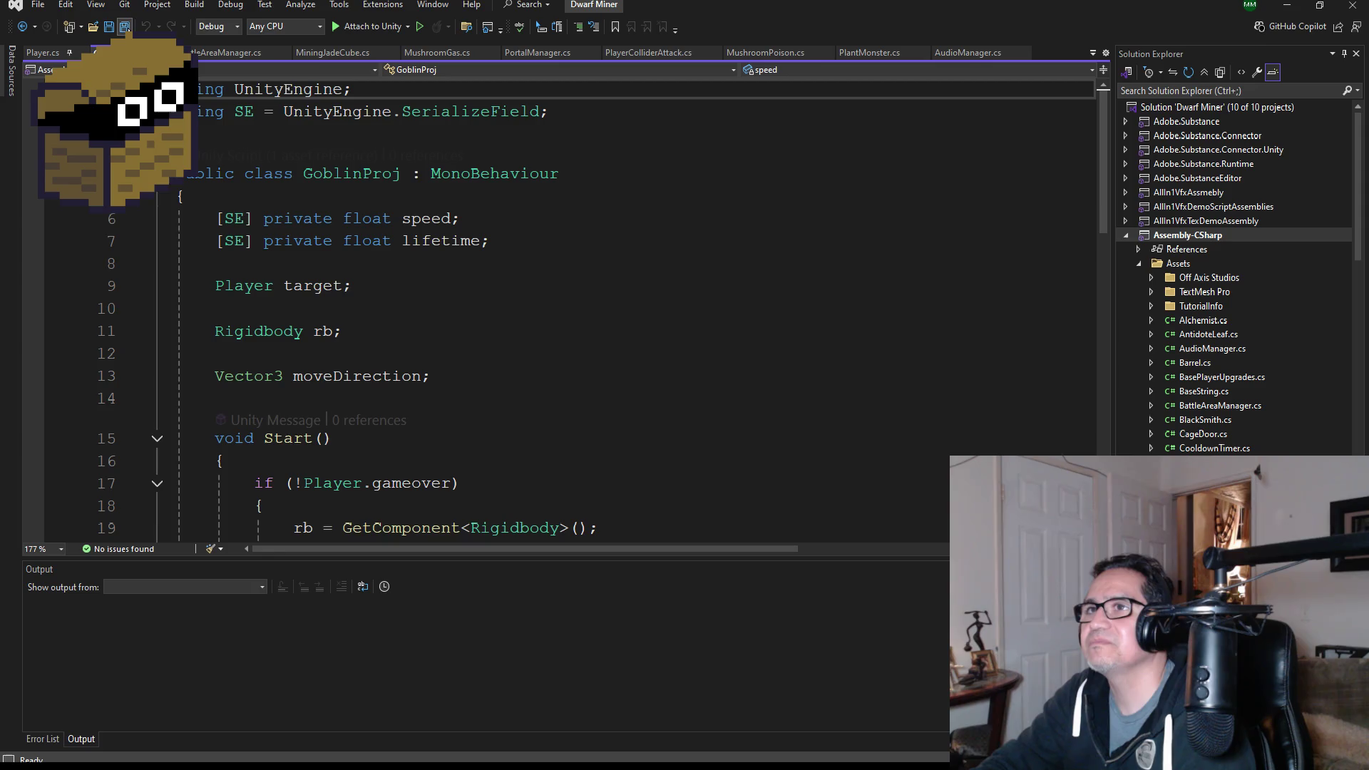
- Open GoblinShooter.cs, delete its template Start and Update methods, and save it
scroll(1237, 408, down, 5)
scroll(1237, 408, down, 5)
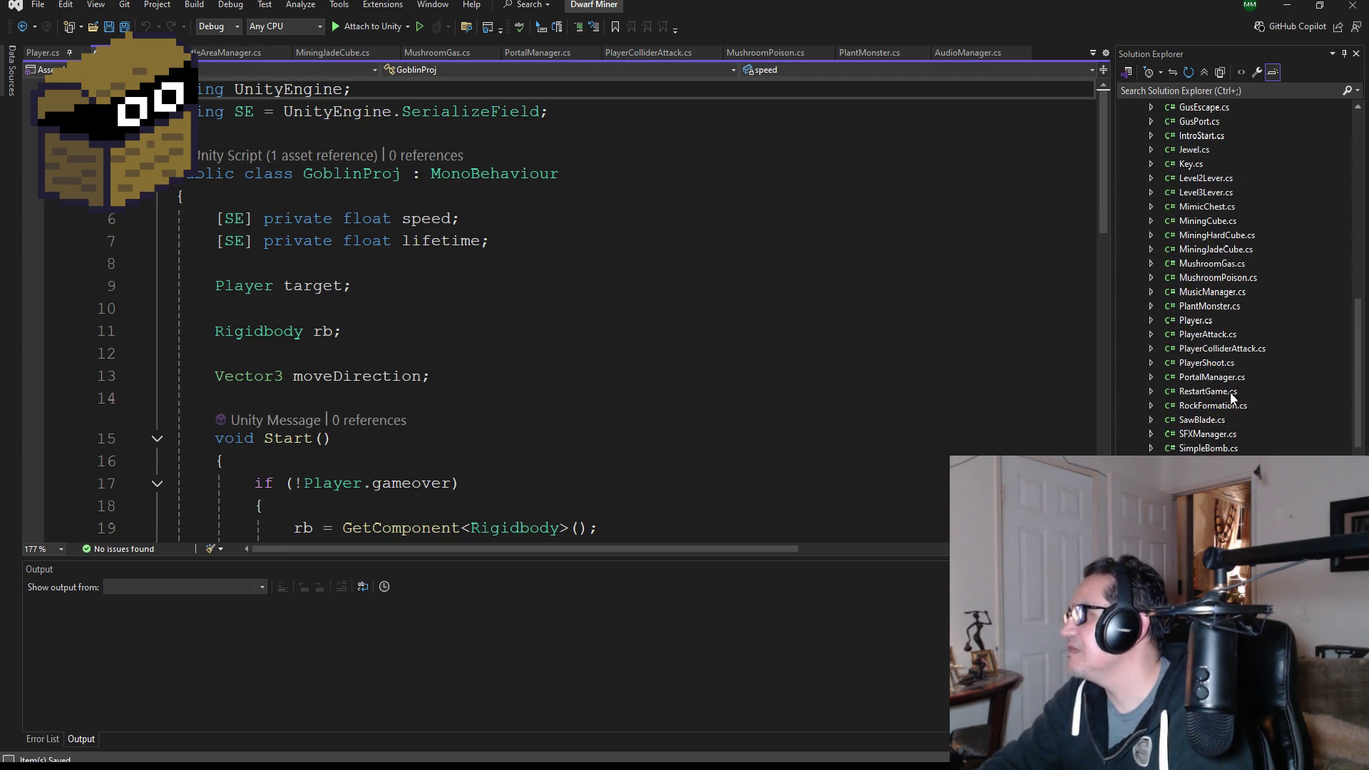
scroll(1239, 361, up, 5)
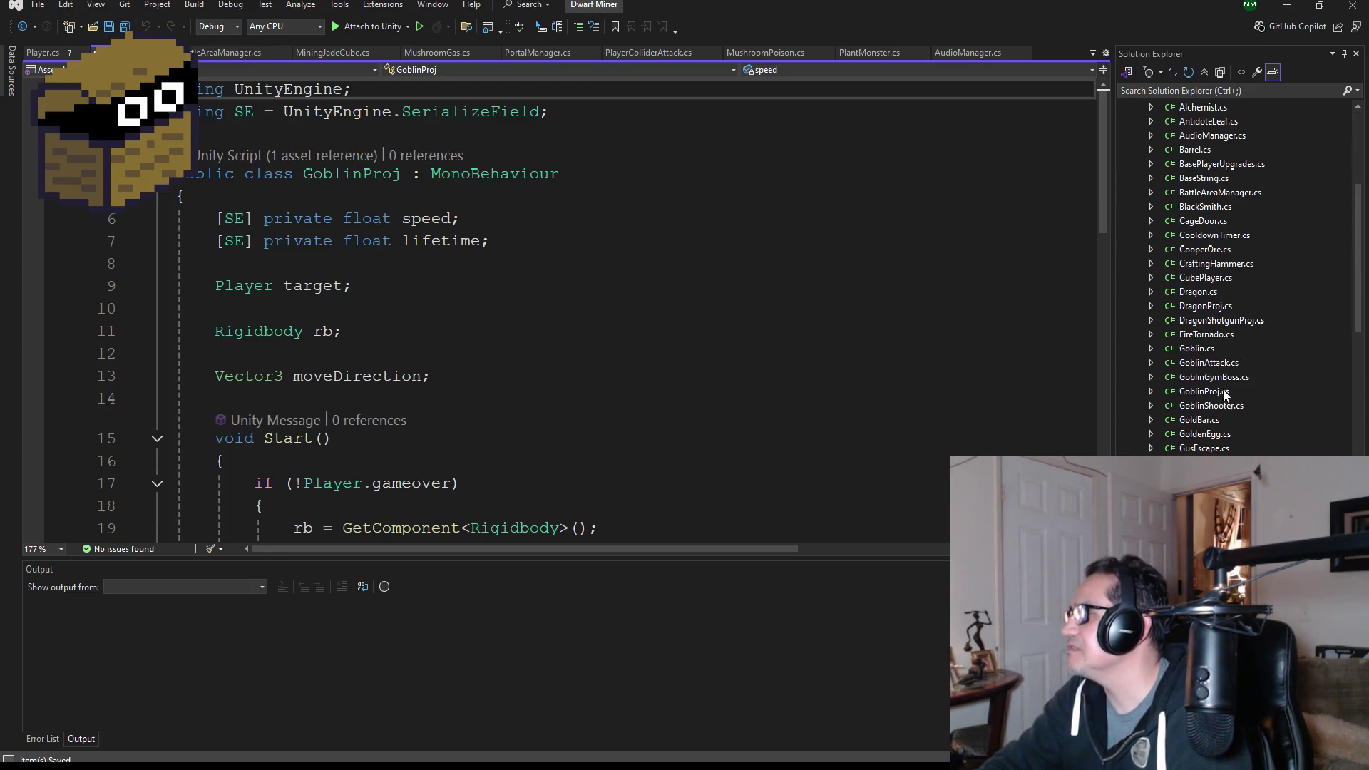
click(1219, 405)
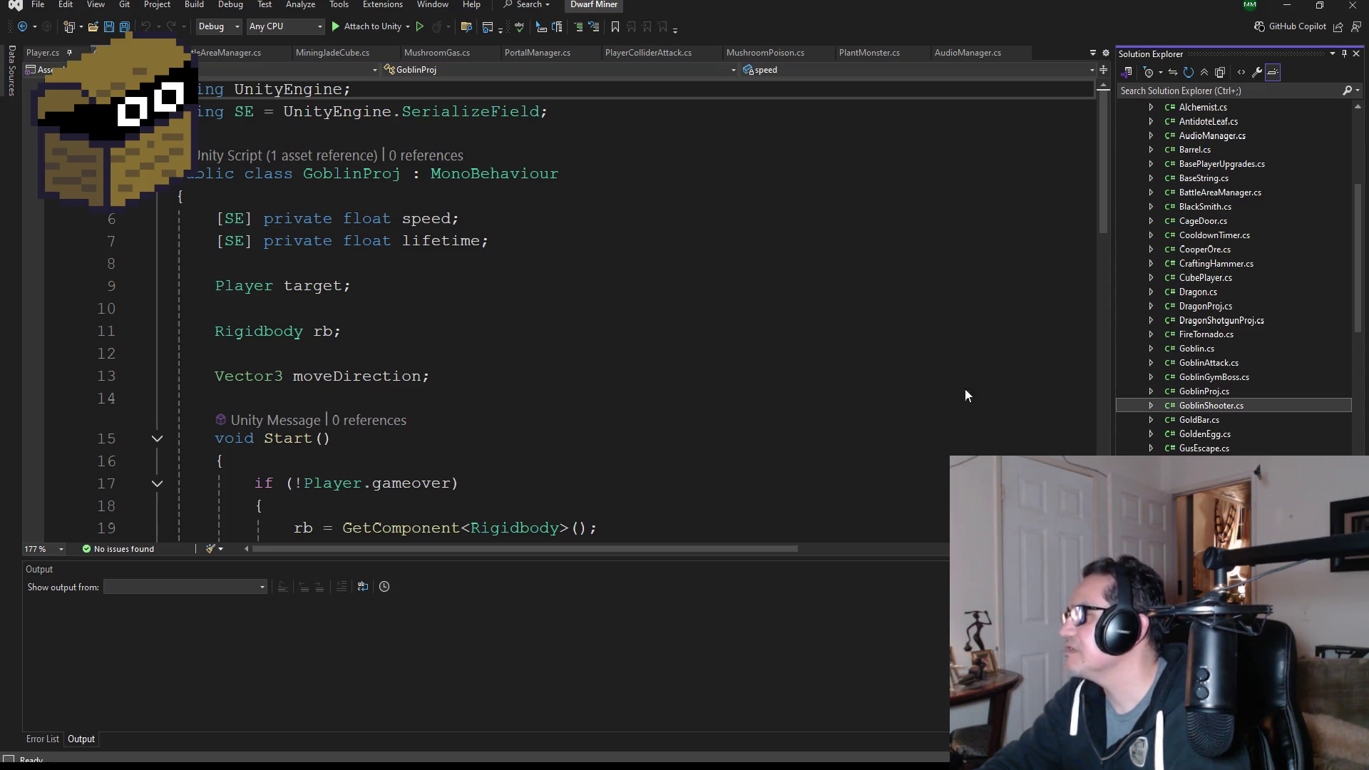
mouse_move(282, 461)
mouse_down()
mouse_move(214, 249)
mouse_move(178, 196)
mouse_up()
key(Delete)
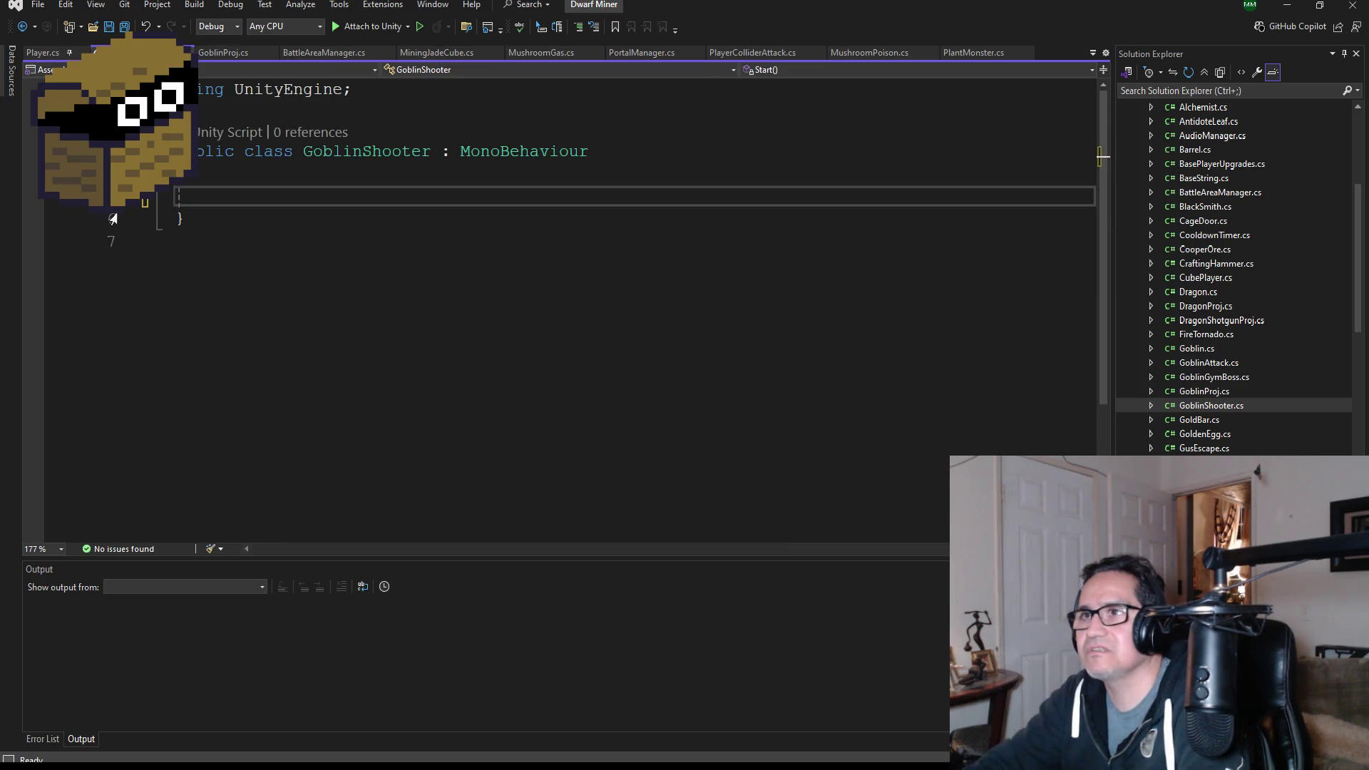
key(ctrl+s)
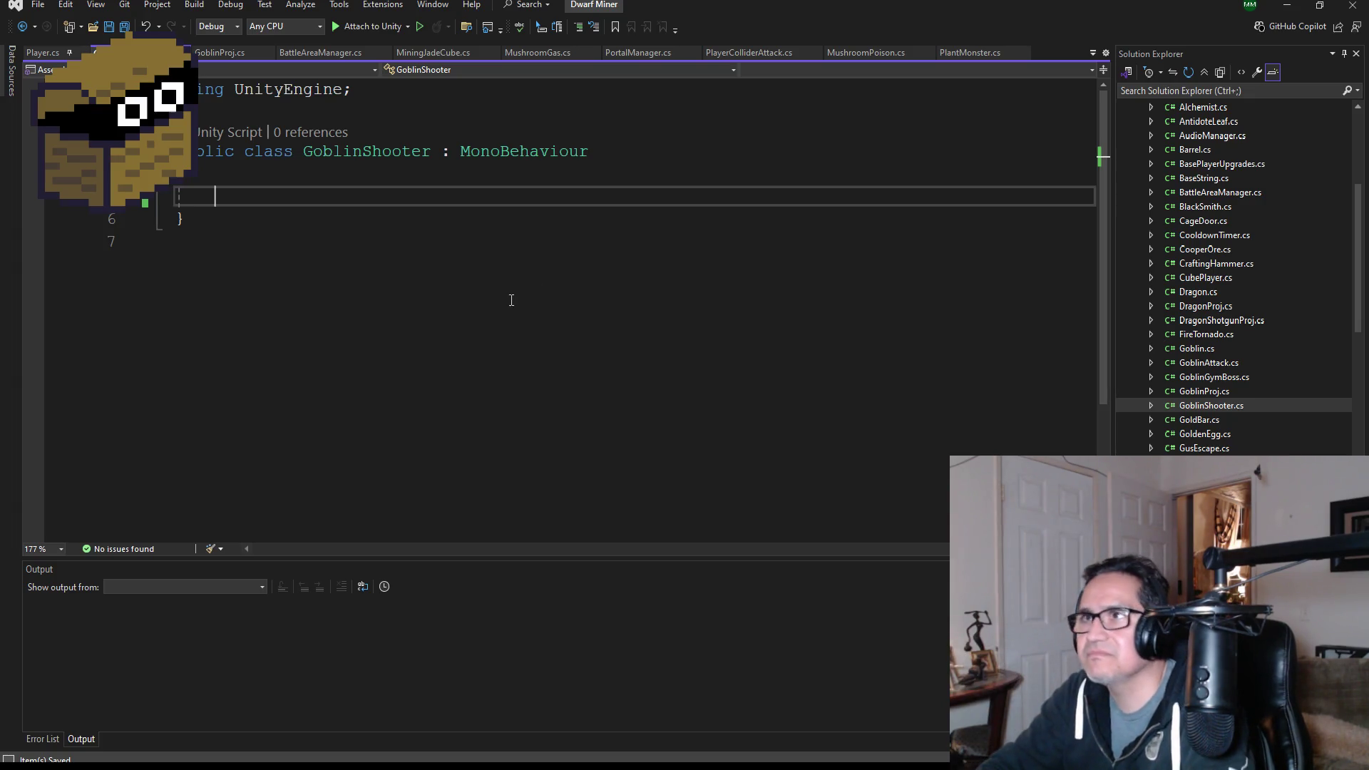
- Open Dragon.cs as the source to copy code from
scroll(1140, 323, up, 2)
scroll(1140, 324, down, 2)
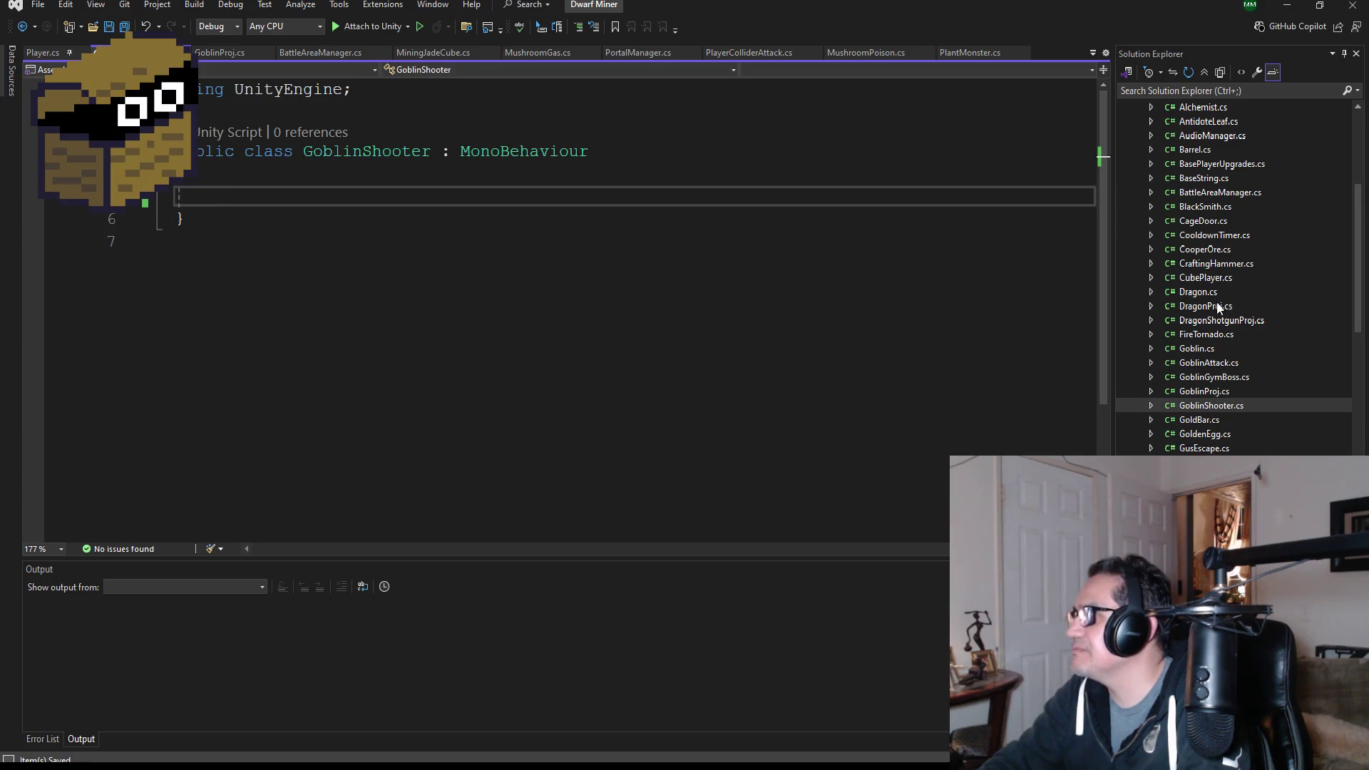
double_click(1198, 293)
- Copy Dragon.cs's SerializeField alias 'using SE' line below GoblinShooter's first using line and save all
scroll(484, 355, down, 6)
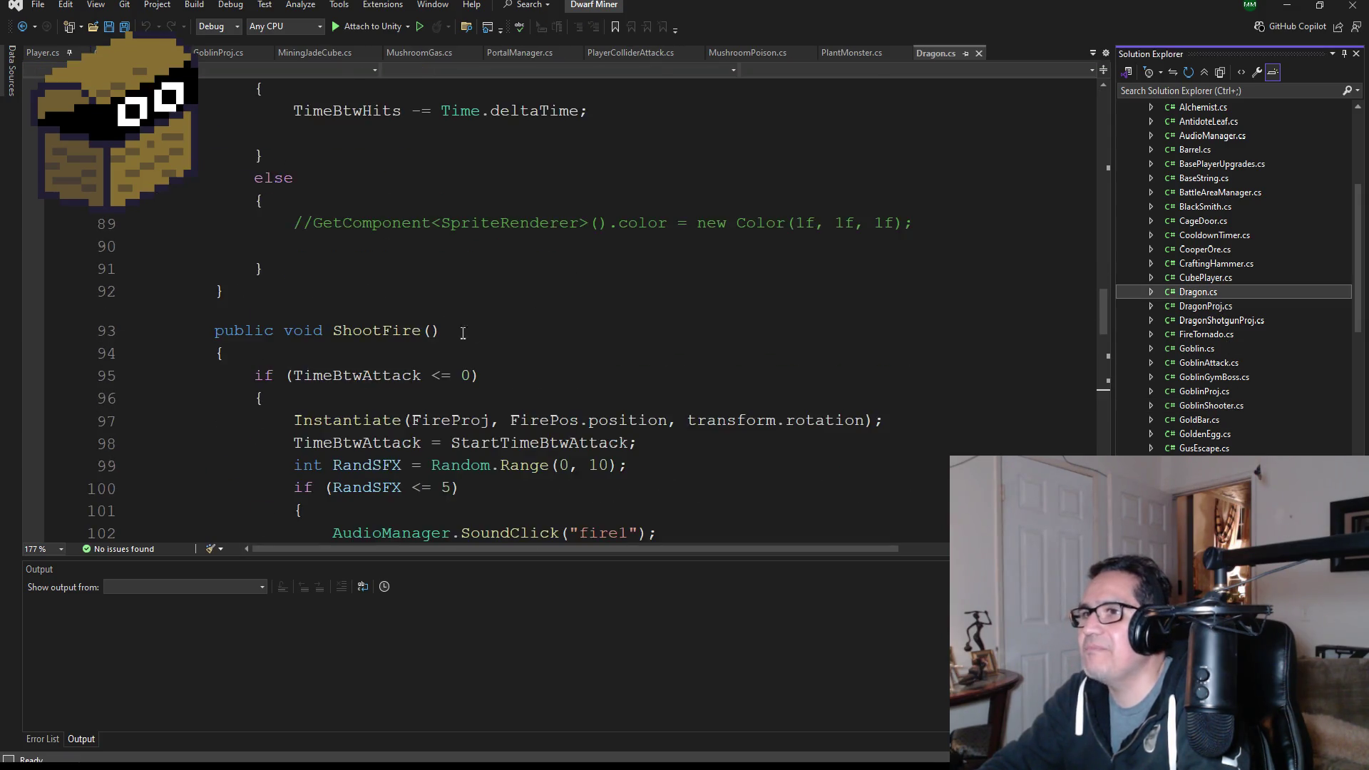
scroll(485, 354, down, 10)
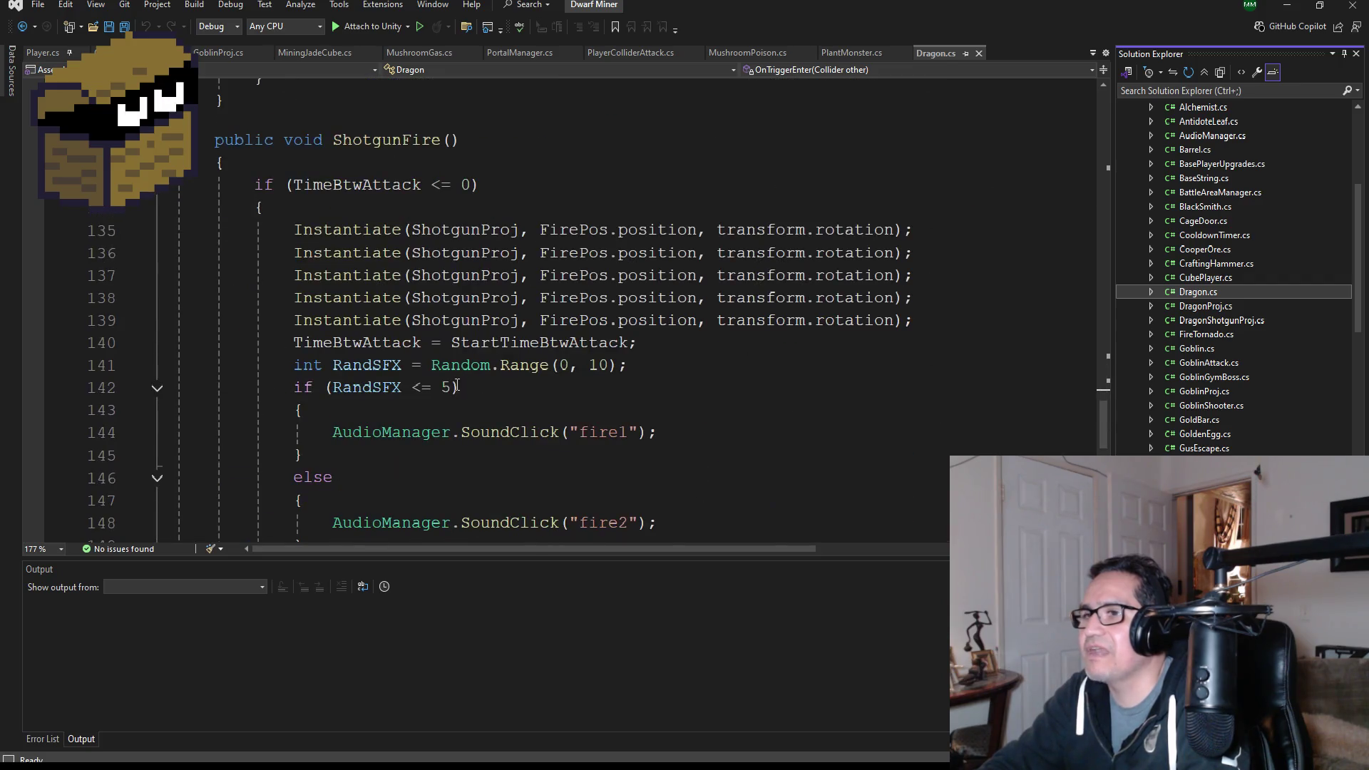
scroll(465, 386, down, 9)
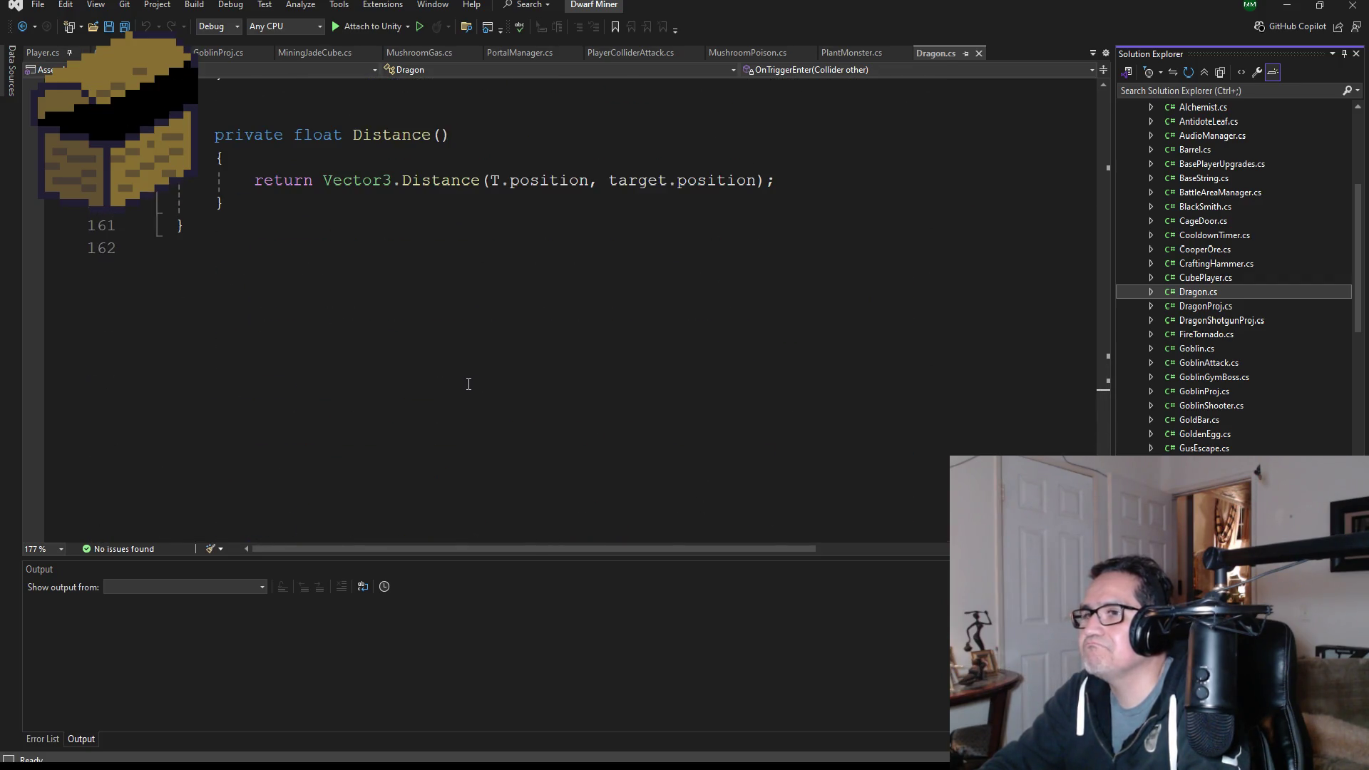
scroll(290, 333, up, 3)
mouse_move(274, 402)
mouse_down()
mouse_move(194, 357)
mouse_move(193, 5)
mouse_move(190, 17)
mouse_up()
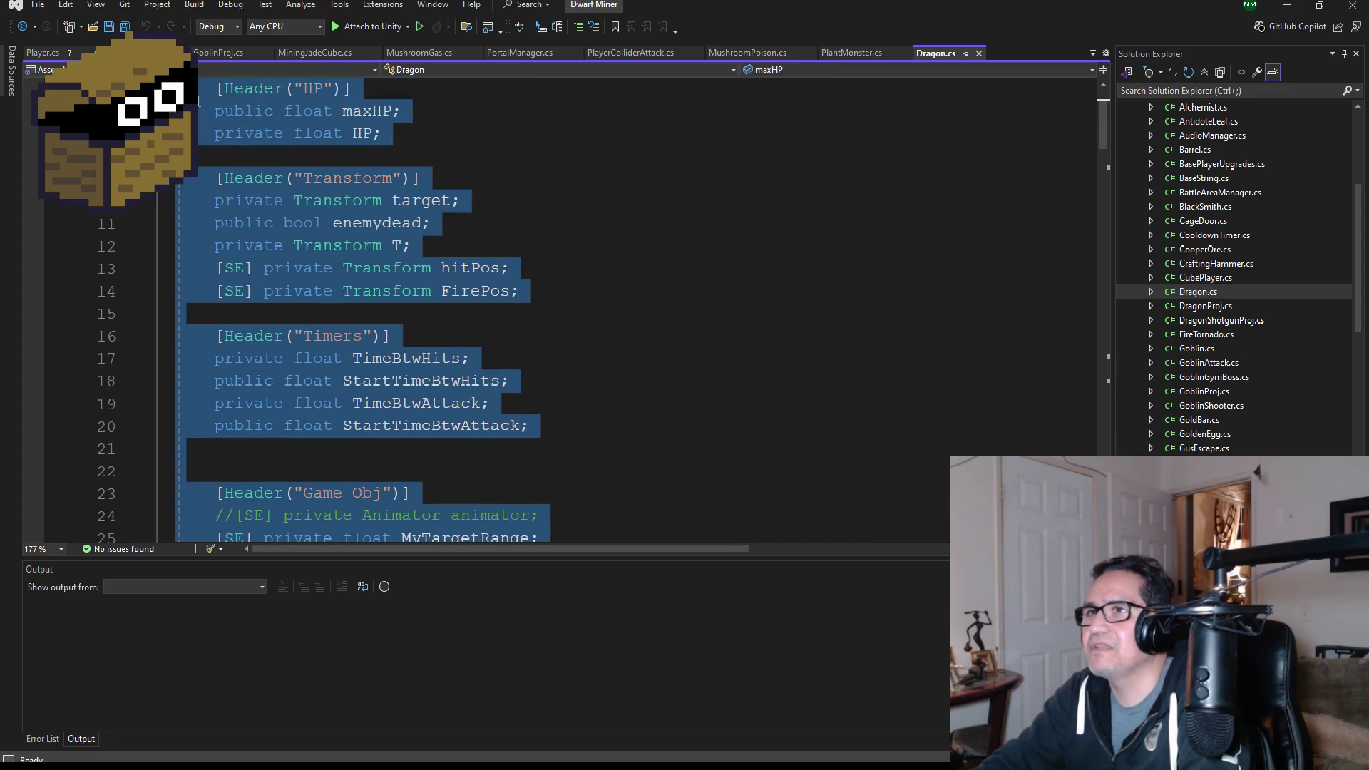
scroll(307, 153, up, 2)
drag(571, 114, 198, 112)
key(ctrl+c)
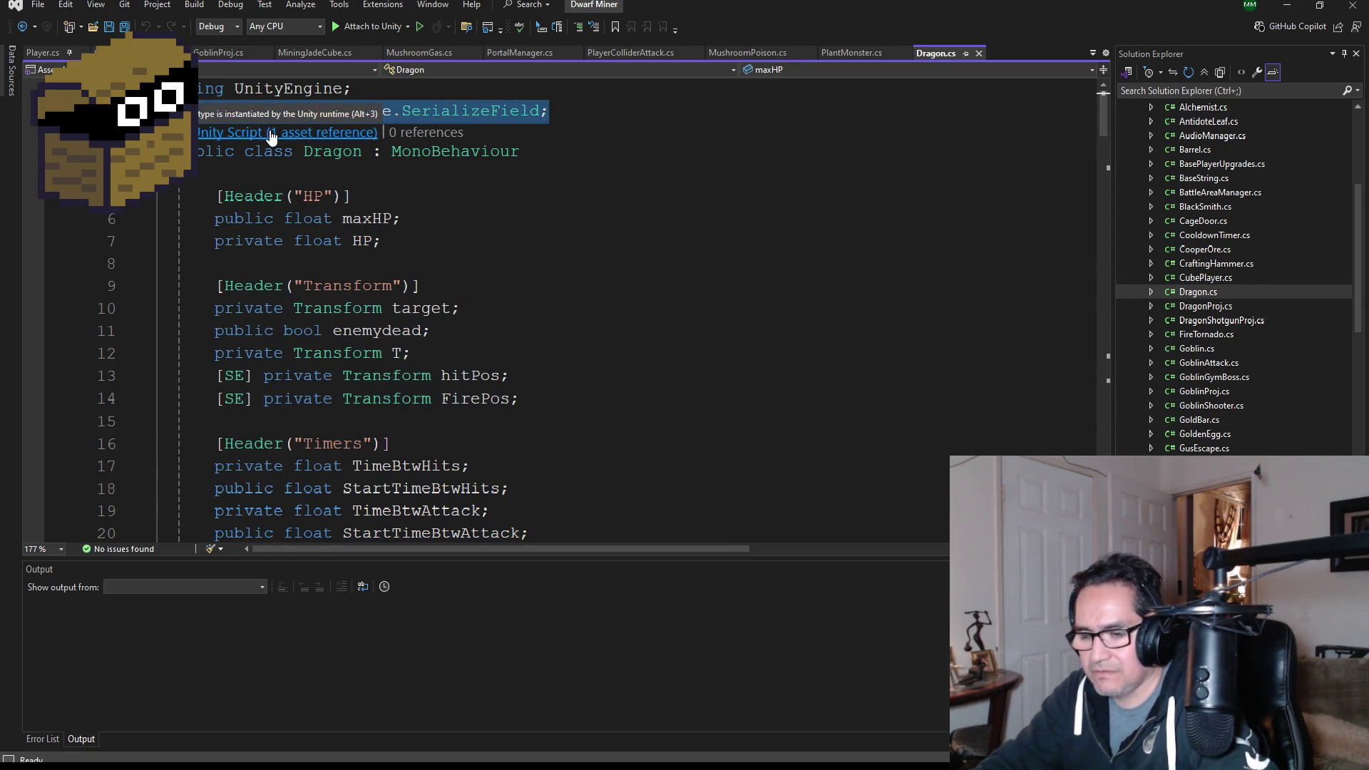
key(ctrl+Tab)
click(370, 89)
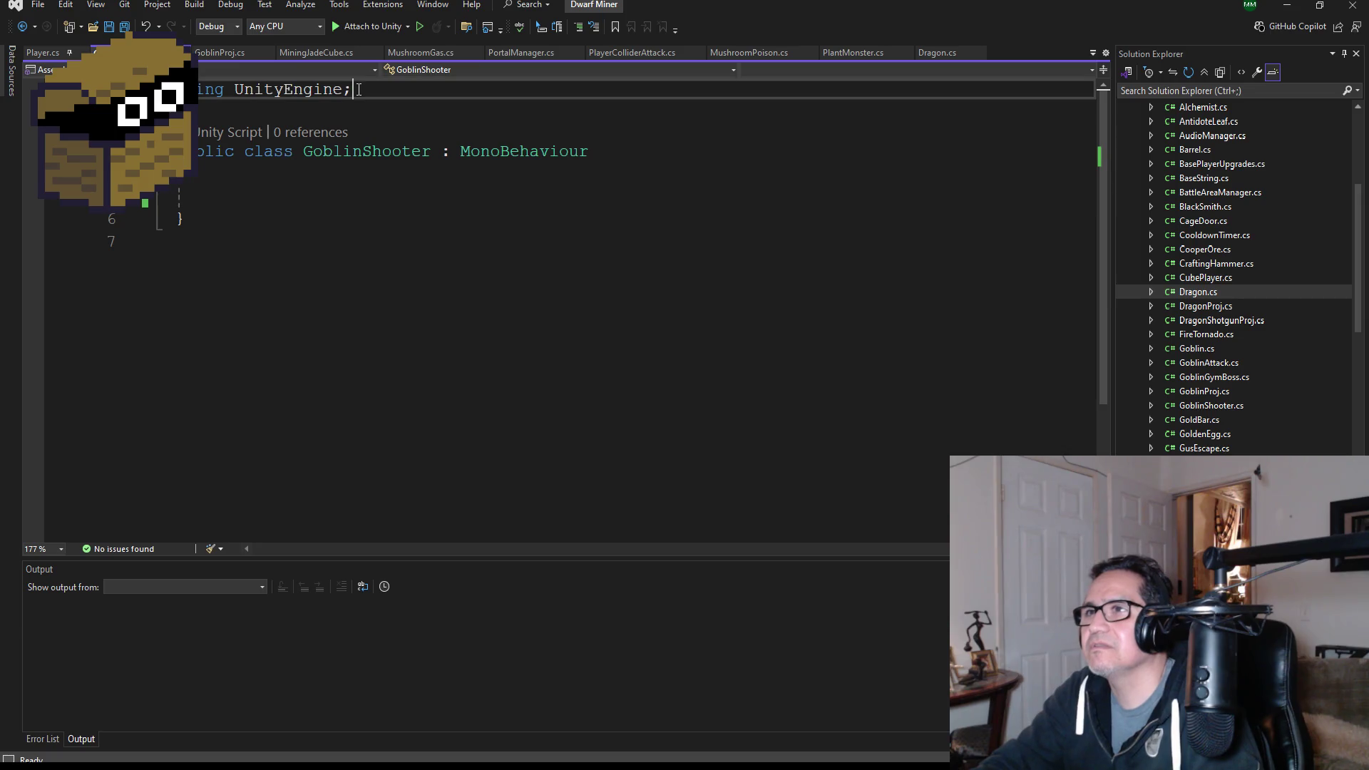
key(Return)
key(ctrl+v)
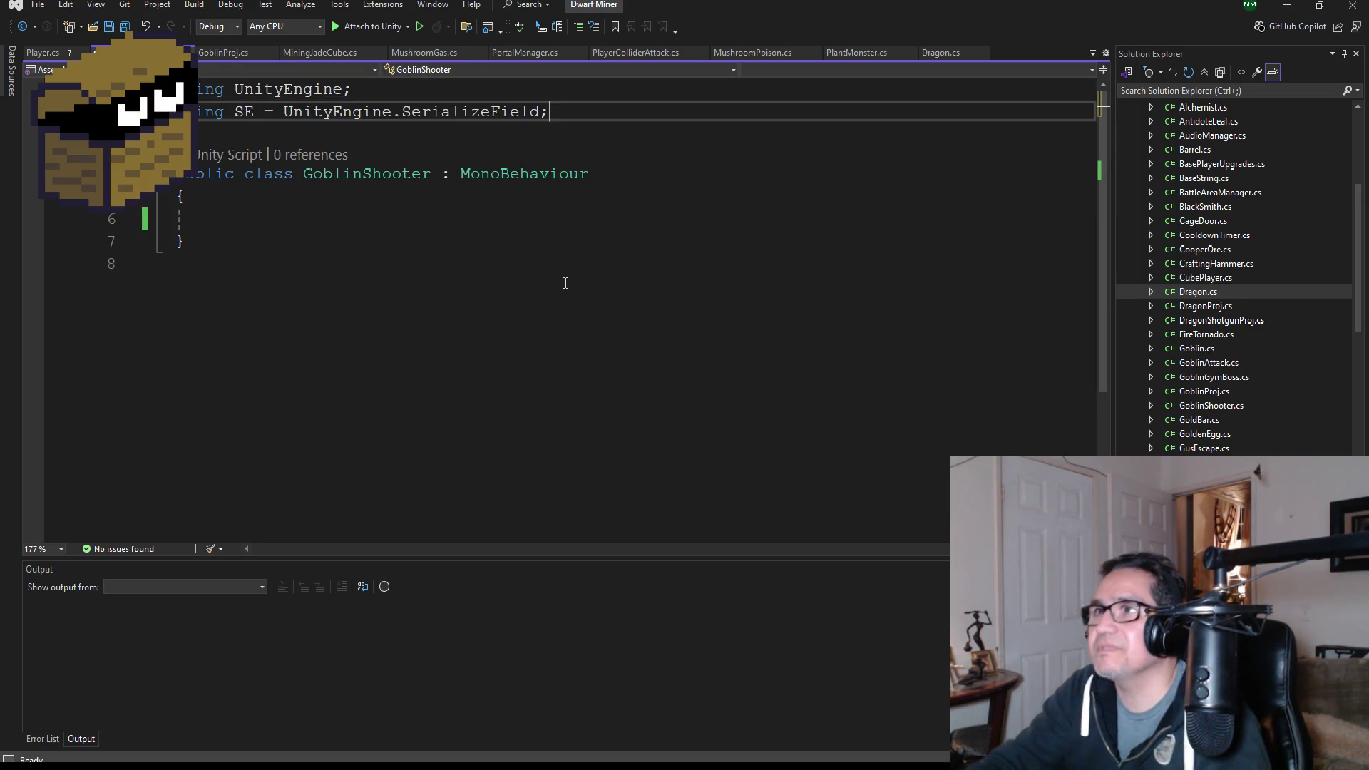
click(125, 27)
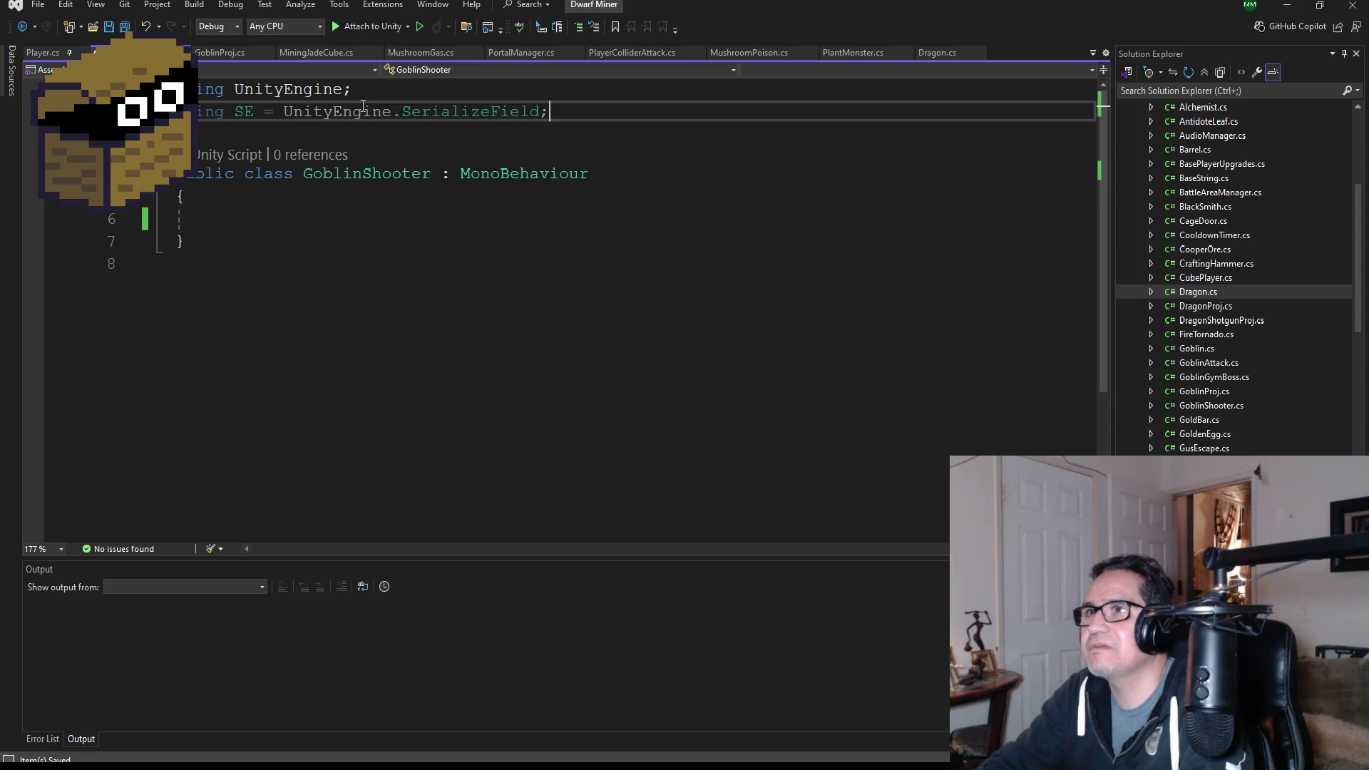
- Copy the Dragon class body through Distance() into GoblinShooter's empty class
click(938, 55)
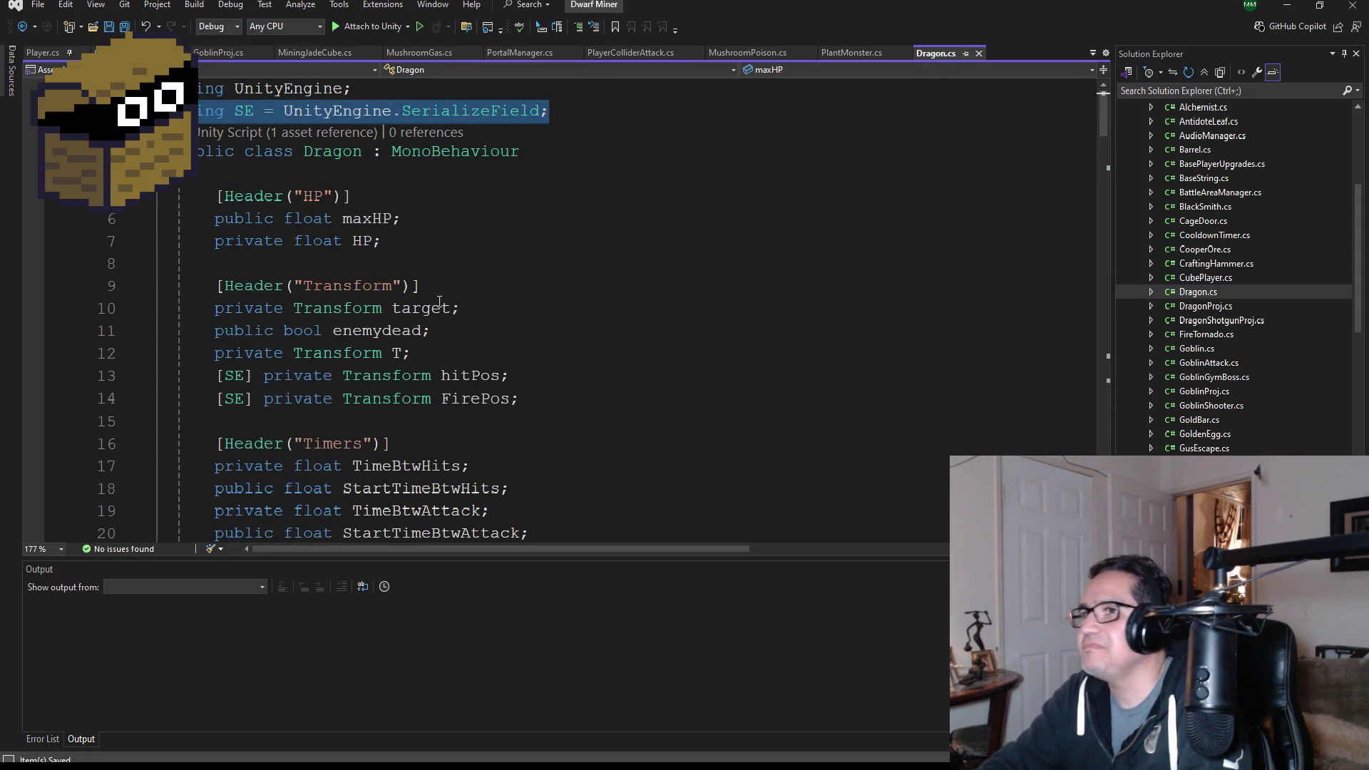
click(181, 198)
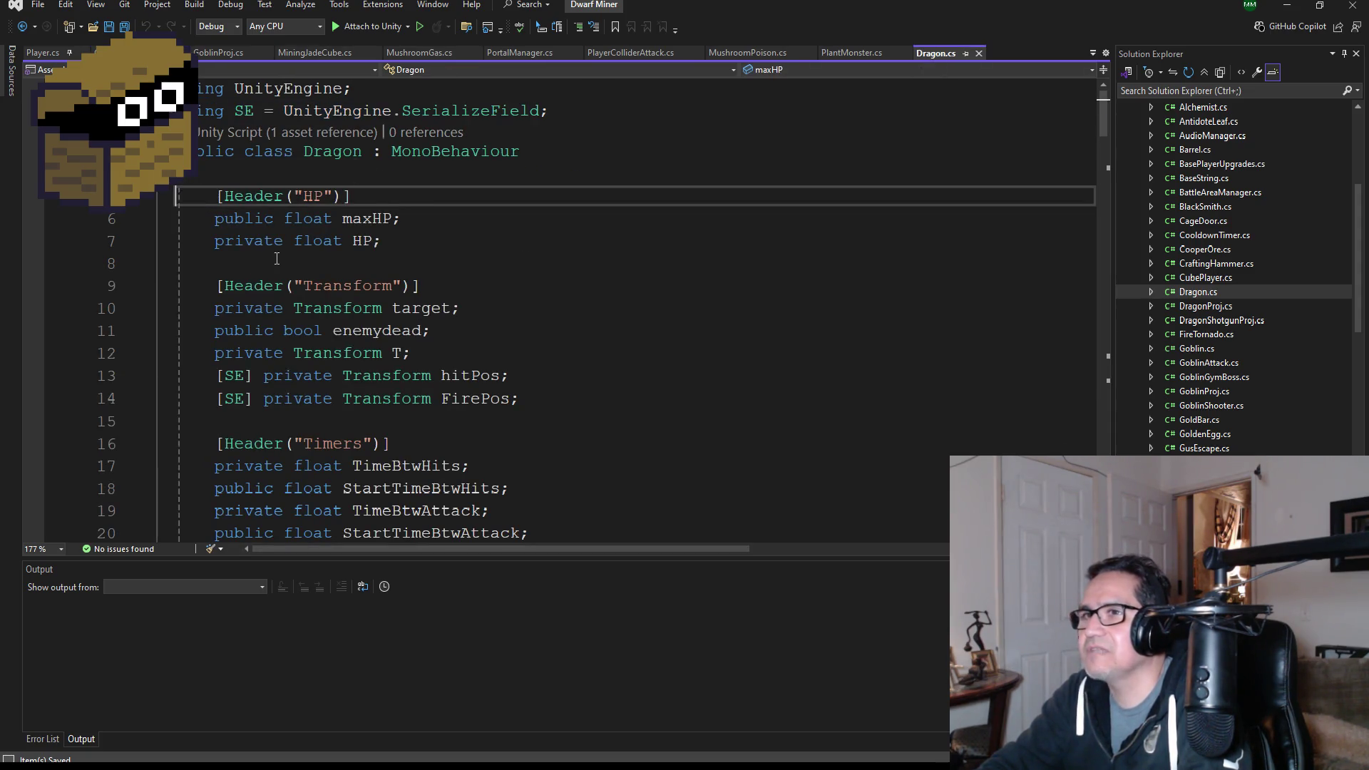
scroll(378, 340, down, 20)
scroll(378, 340, down, 20)
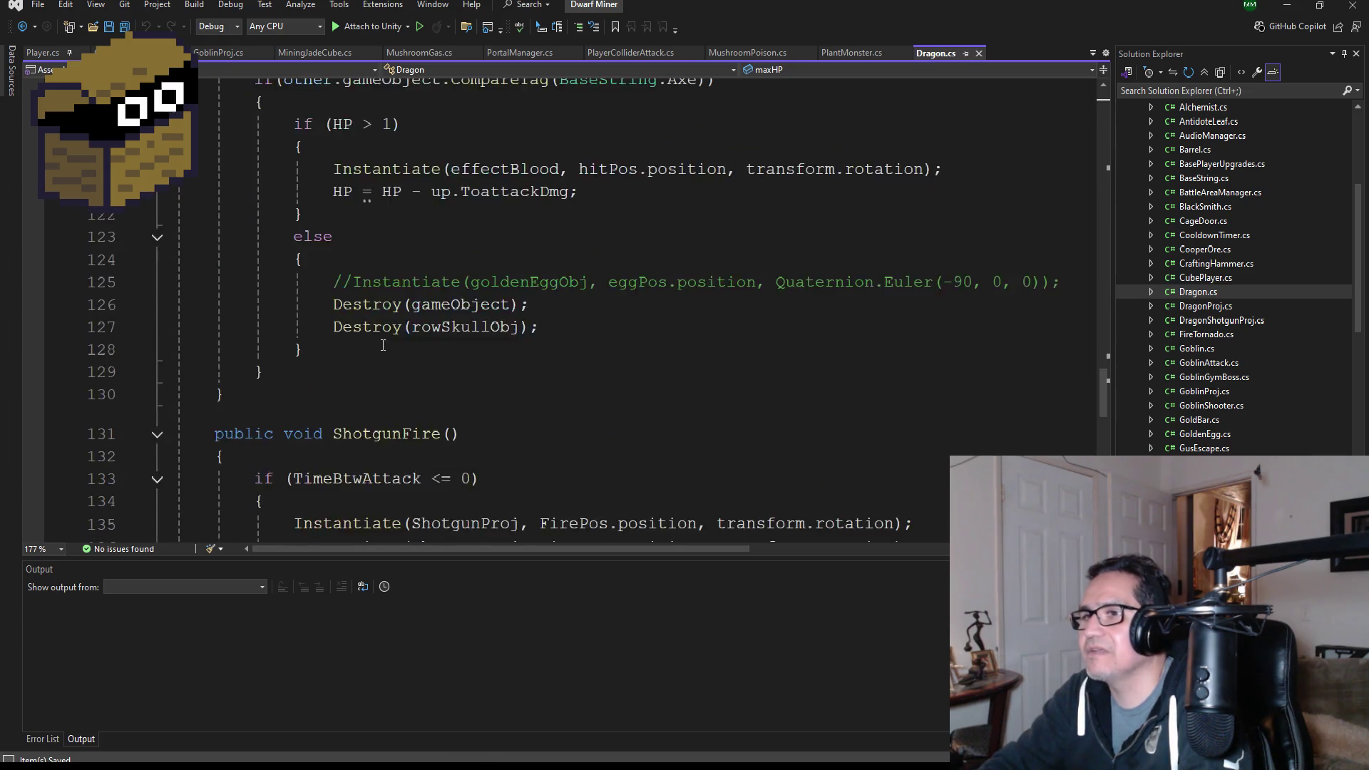
shift+click(266, 362)
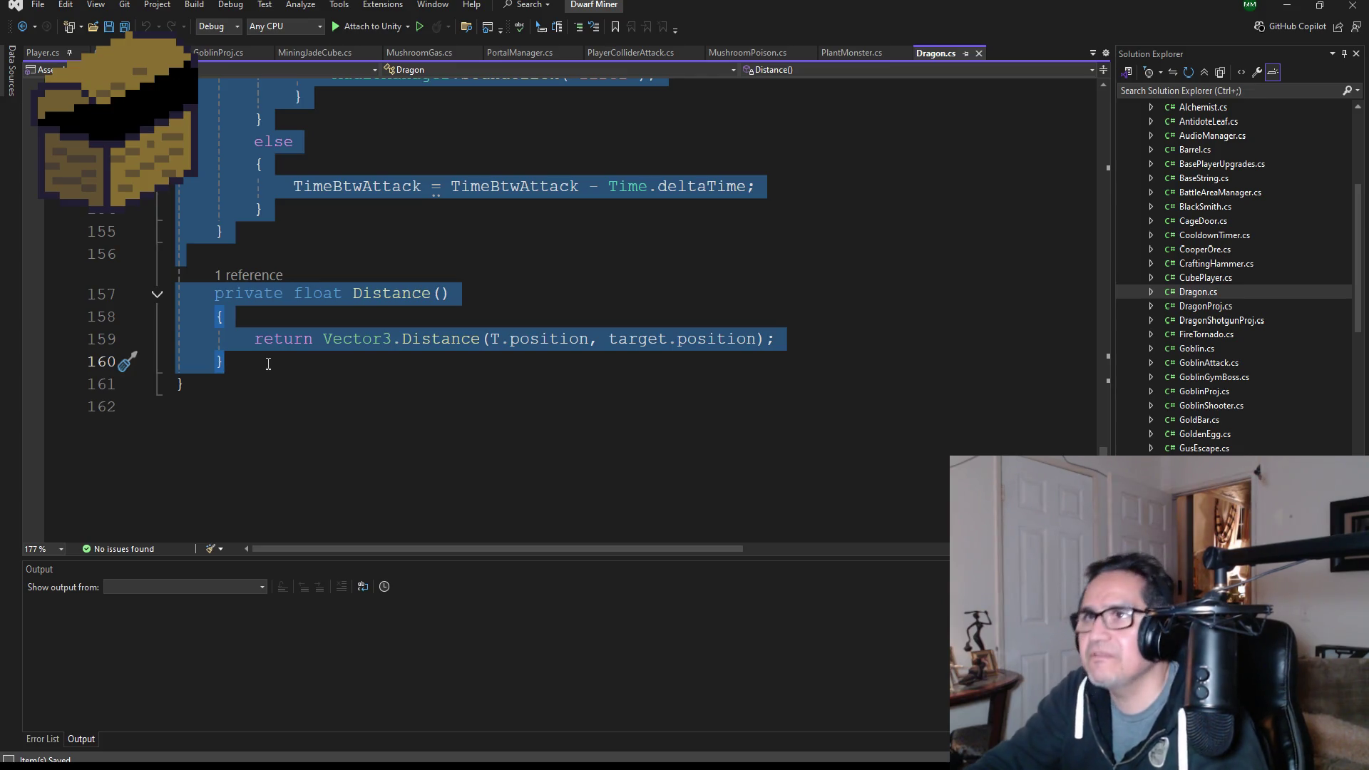
key(ctrl+Tab)
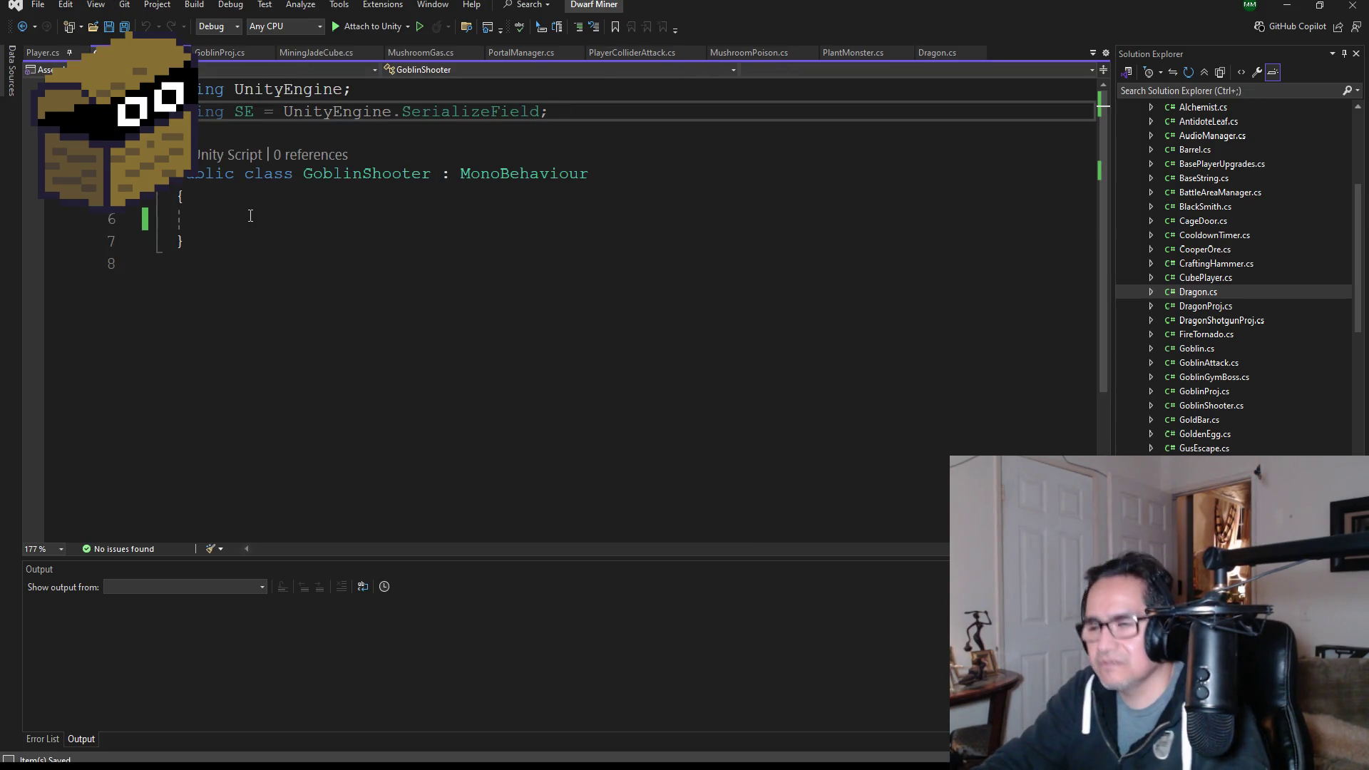
click(241, 226)
key(ctrl+v)
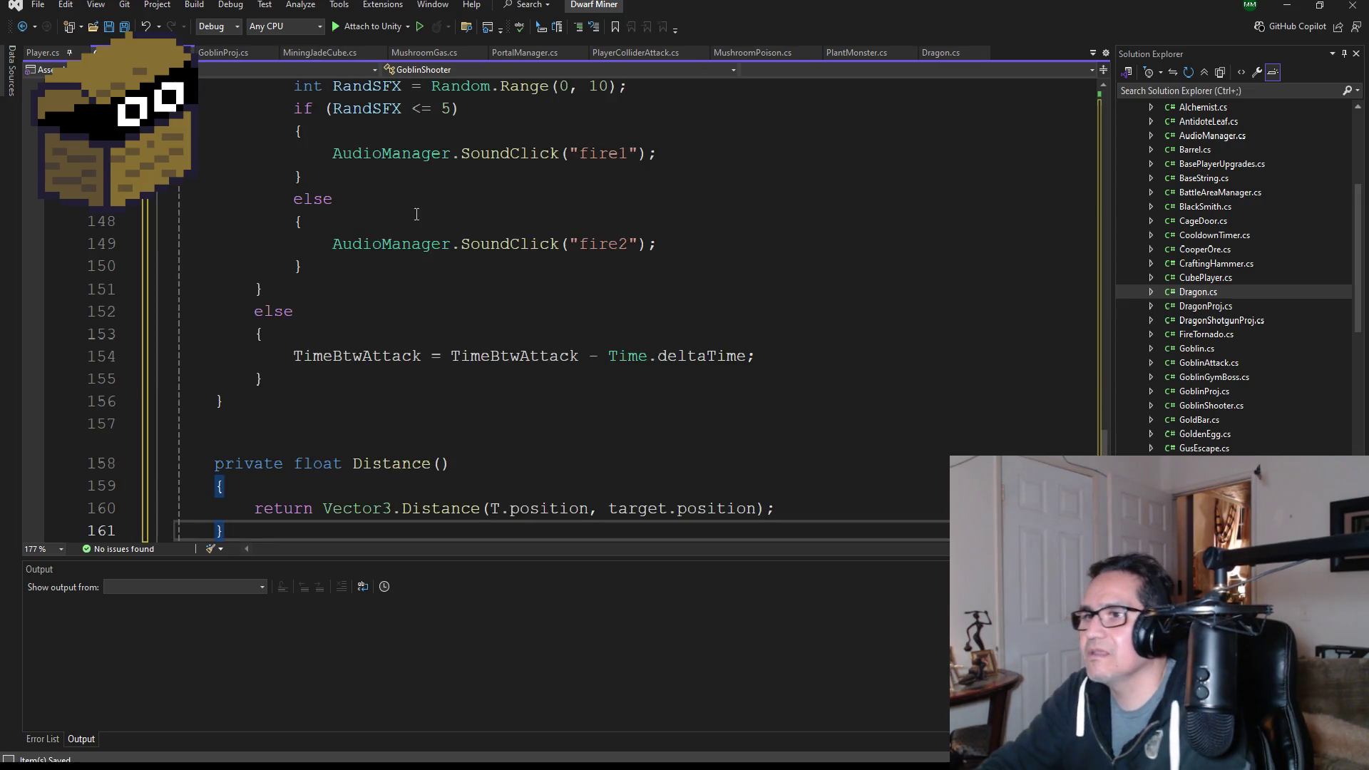